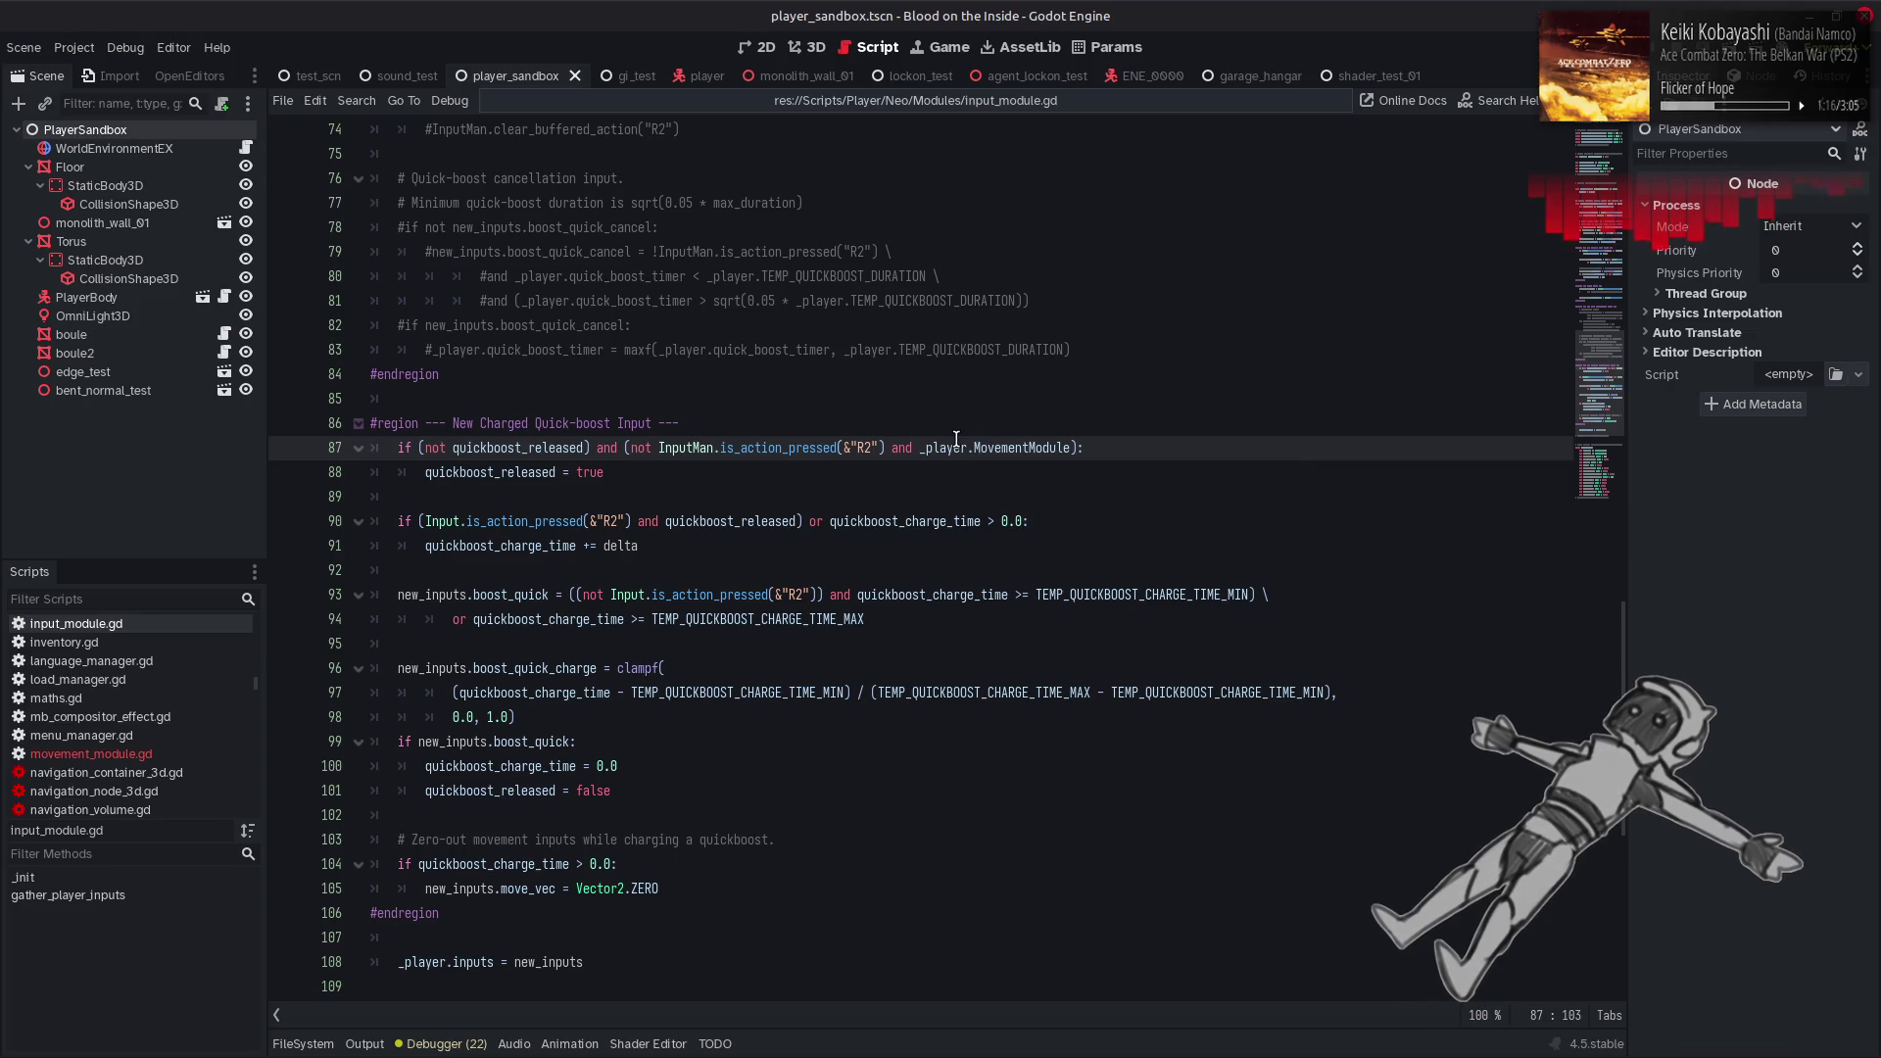
Append '.quick_boost_time > _player.TEMP_QUICKBOOST_DELAY' to line 87's condition using autocomplete
text(.)
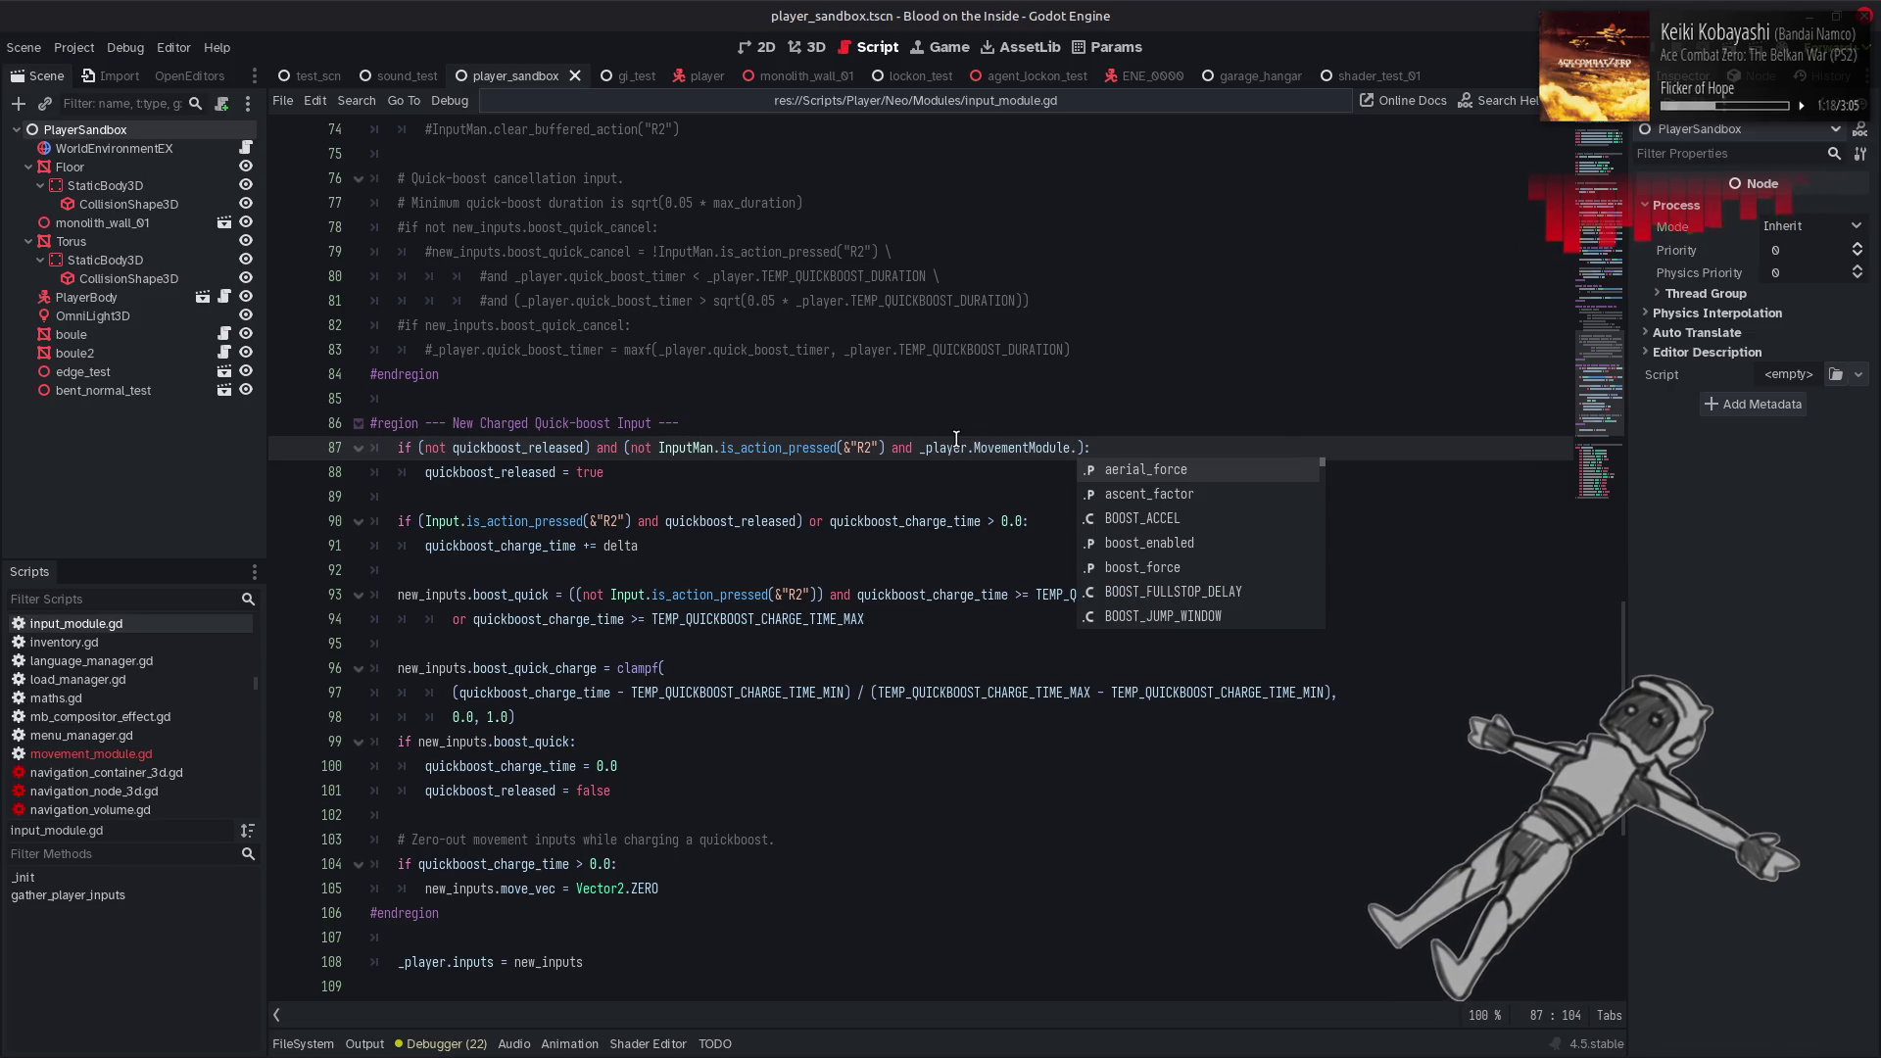
text(q)
key(Down)
key(Down)
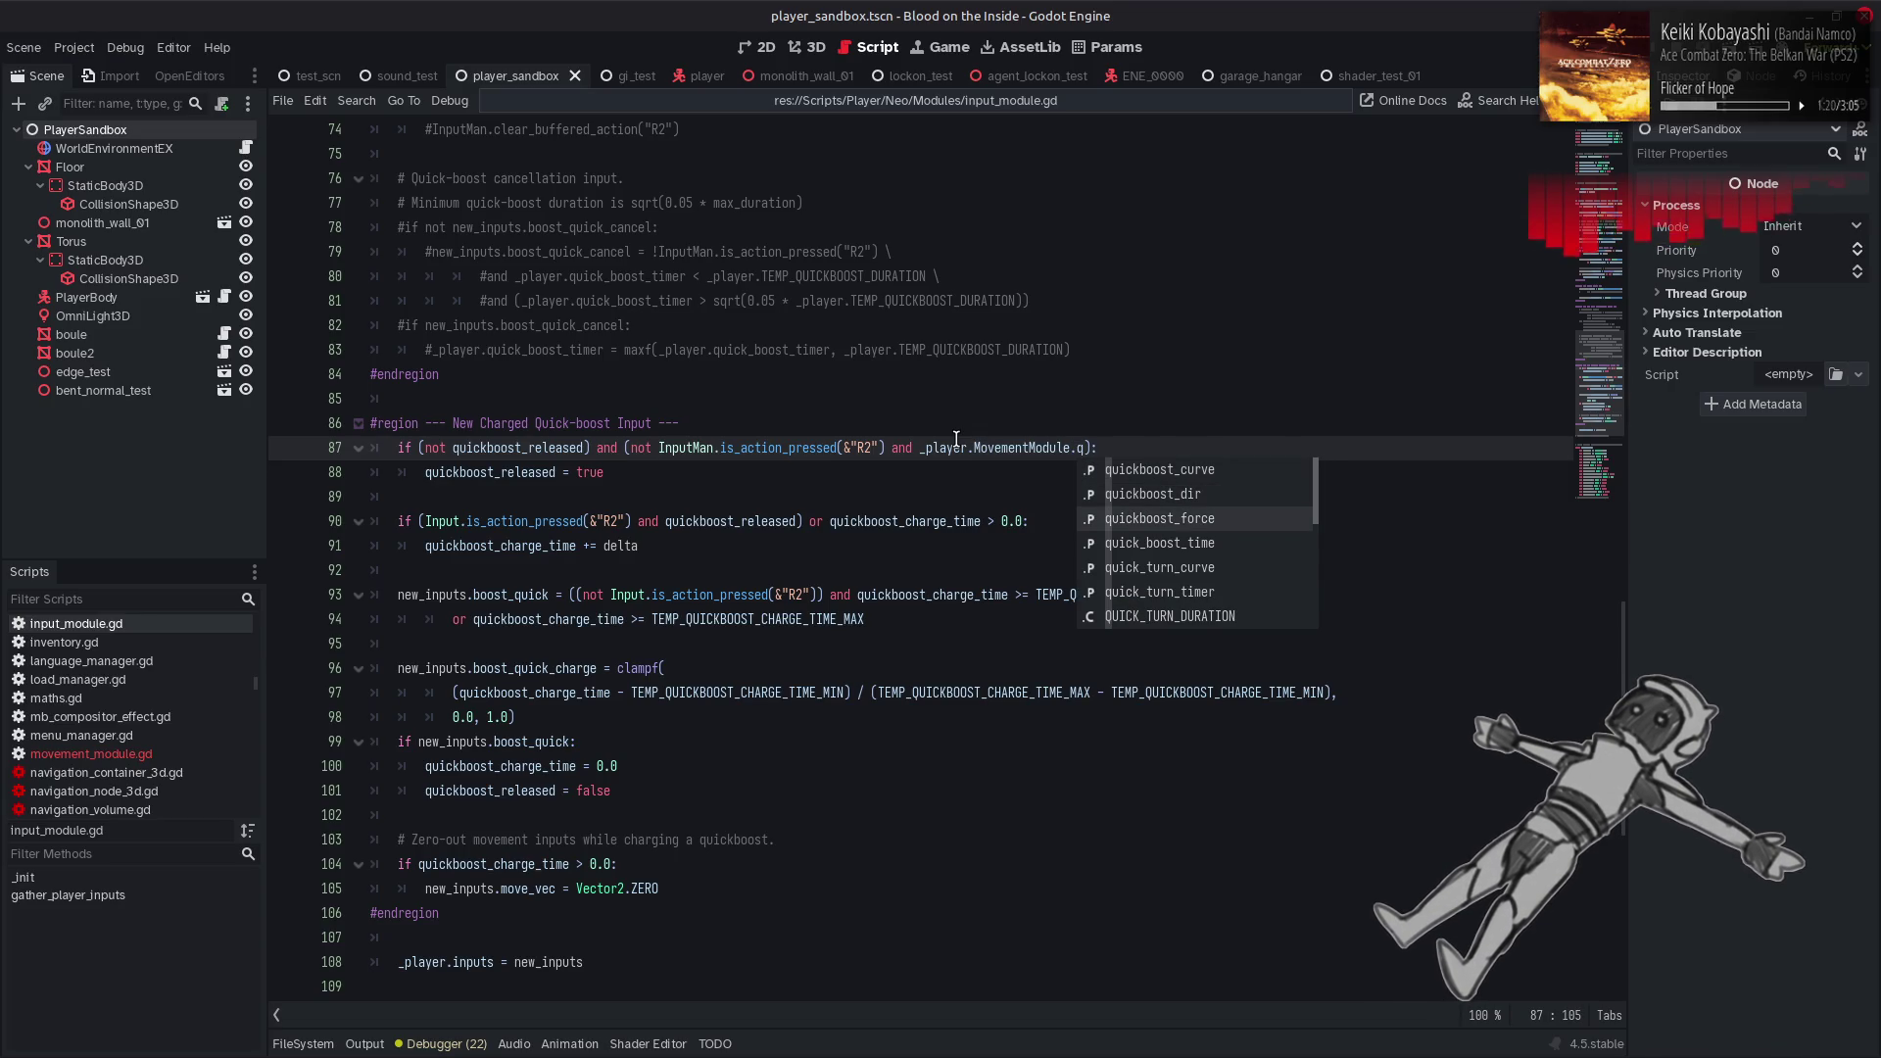
key(Down)
key(Return)
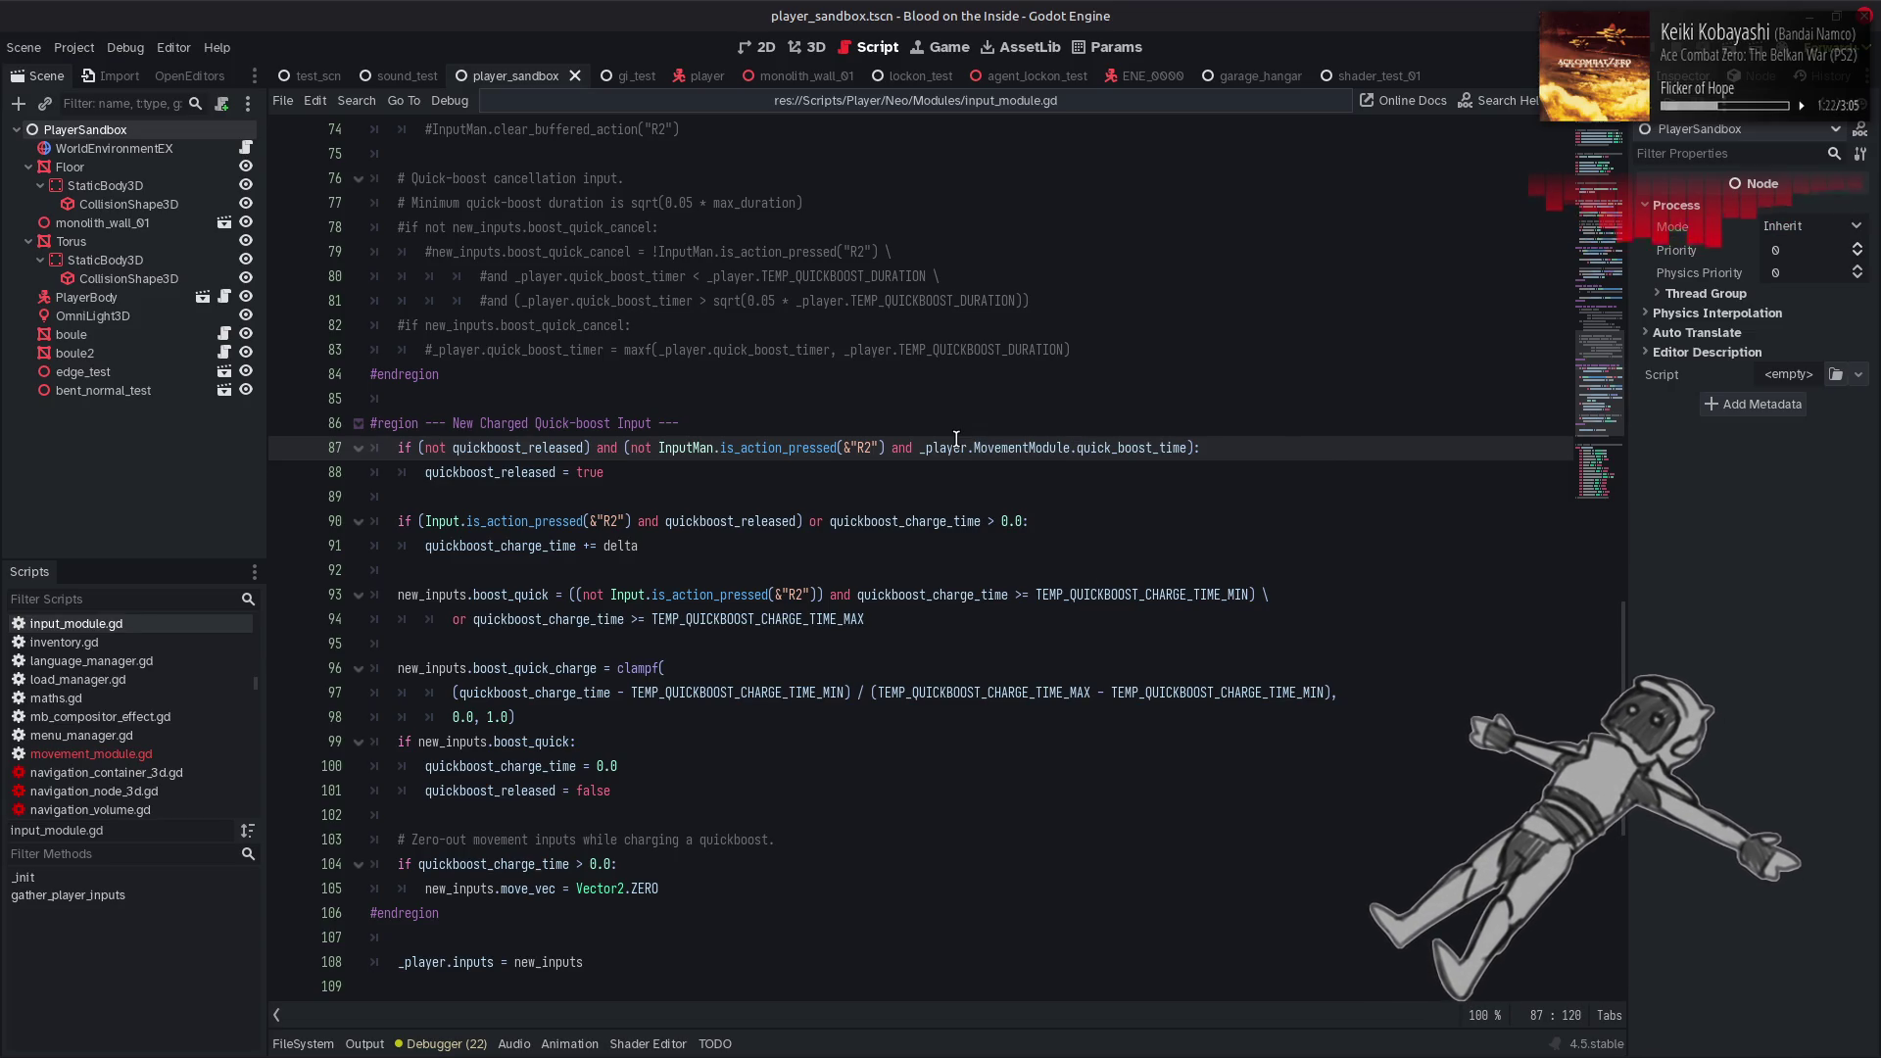
text(> _player.TEMP_QUICKBOOST_DELAY)
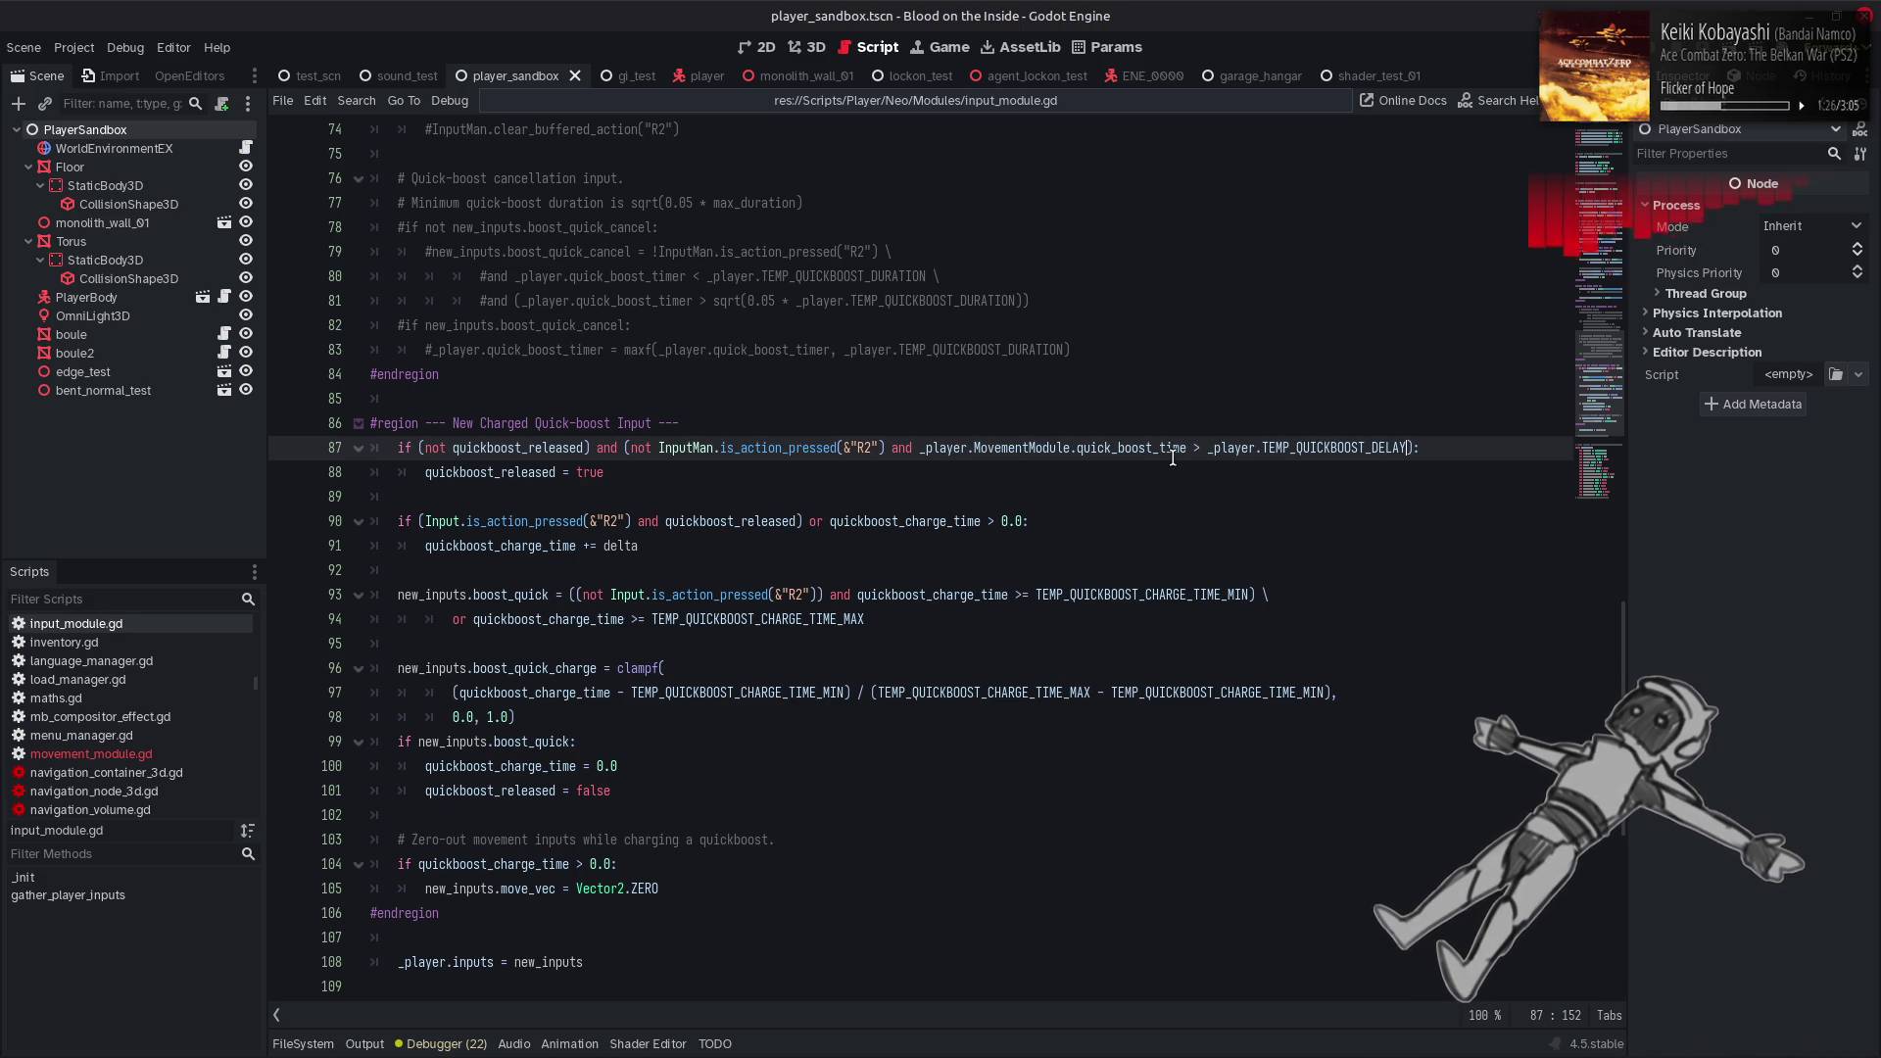
Wrap the new clause in parentheses, negate it and make it '>=', then save input_module.gd
mouse_move(1172, 457)
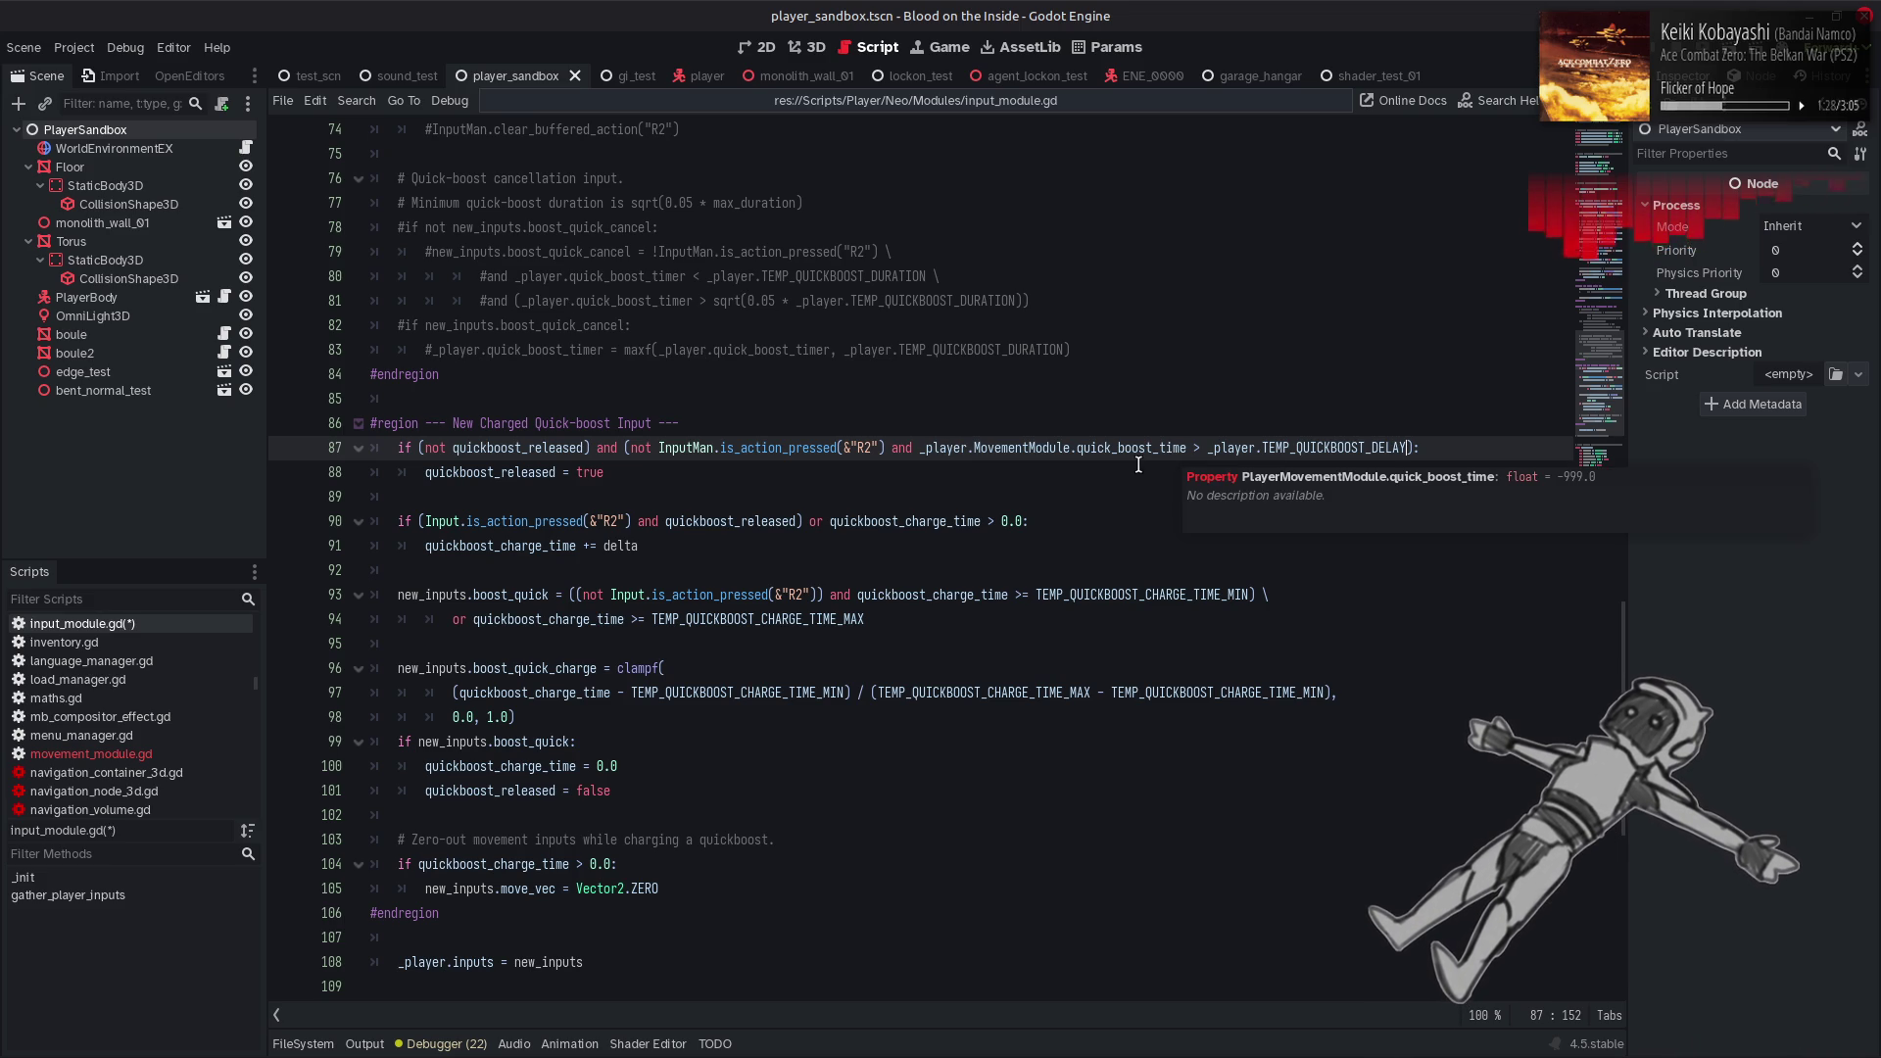
click(915, 448)
key(Right)
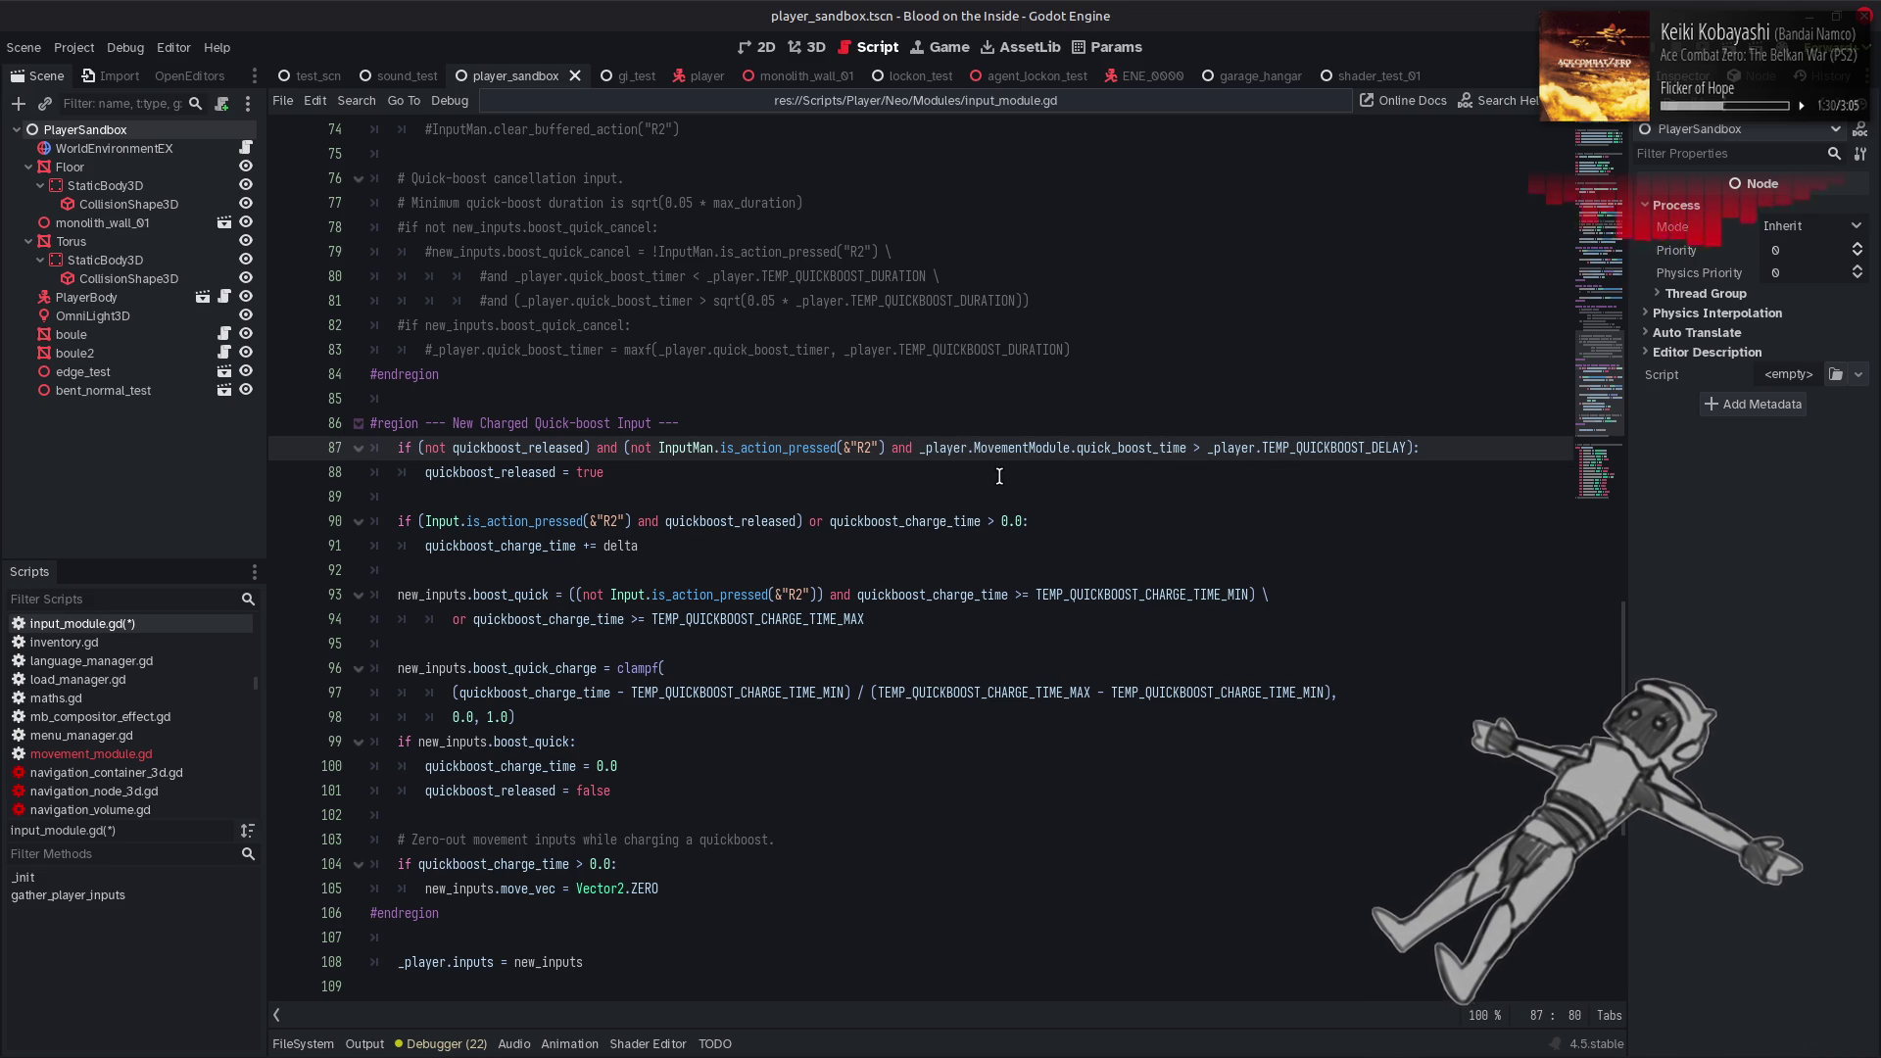
text(()
click(1415, 447)
text())
click(928, 448)
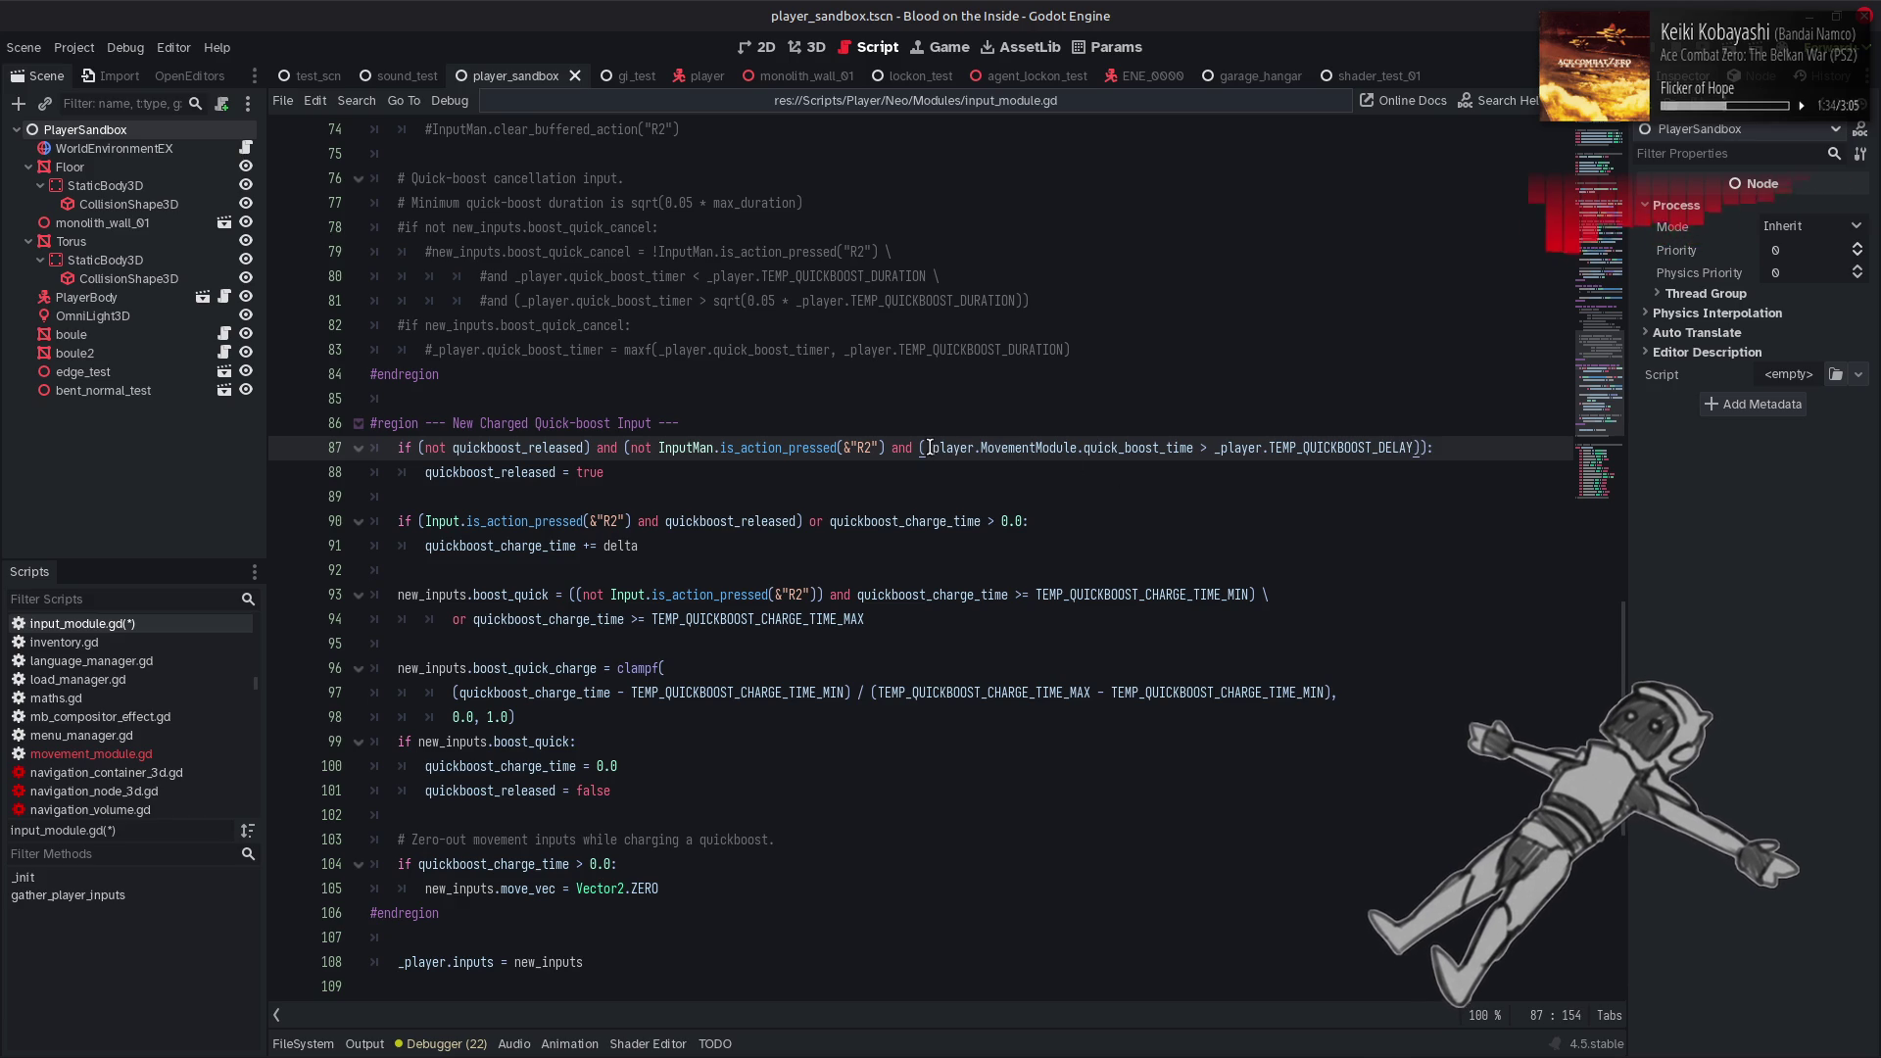
text(-)
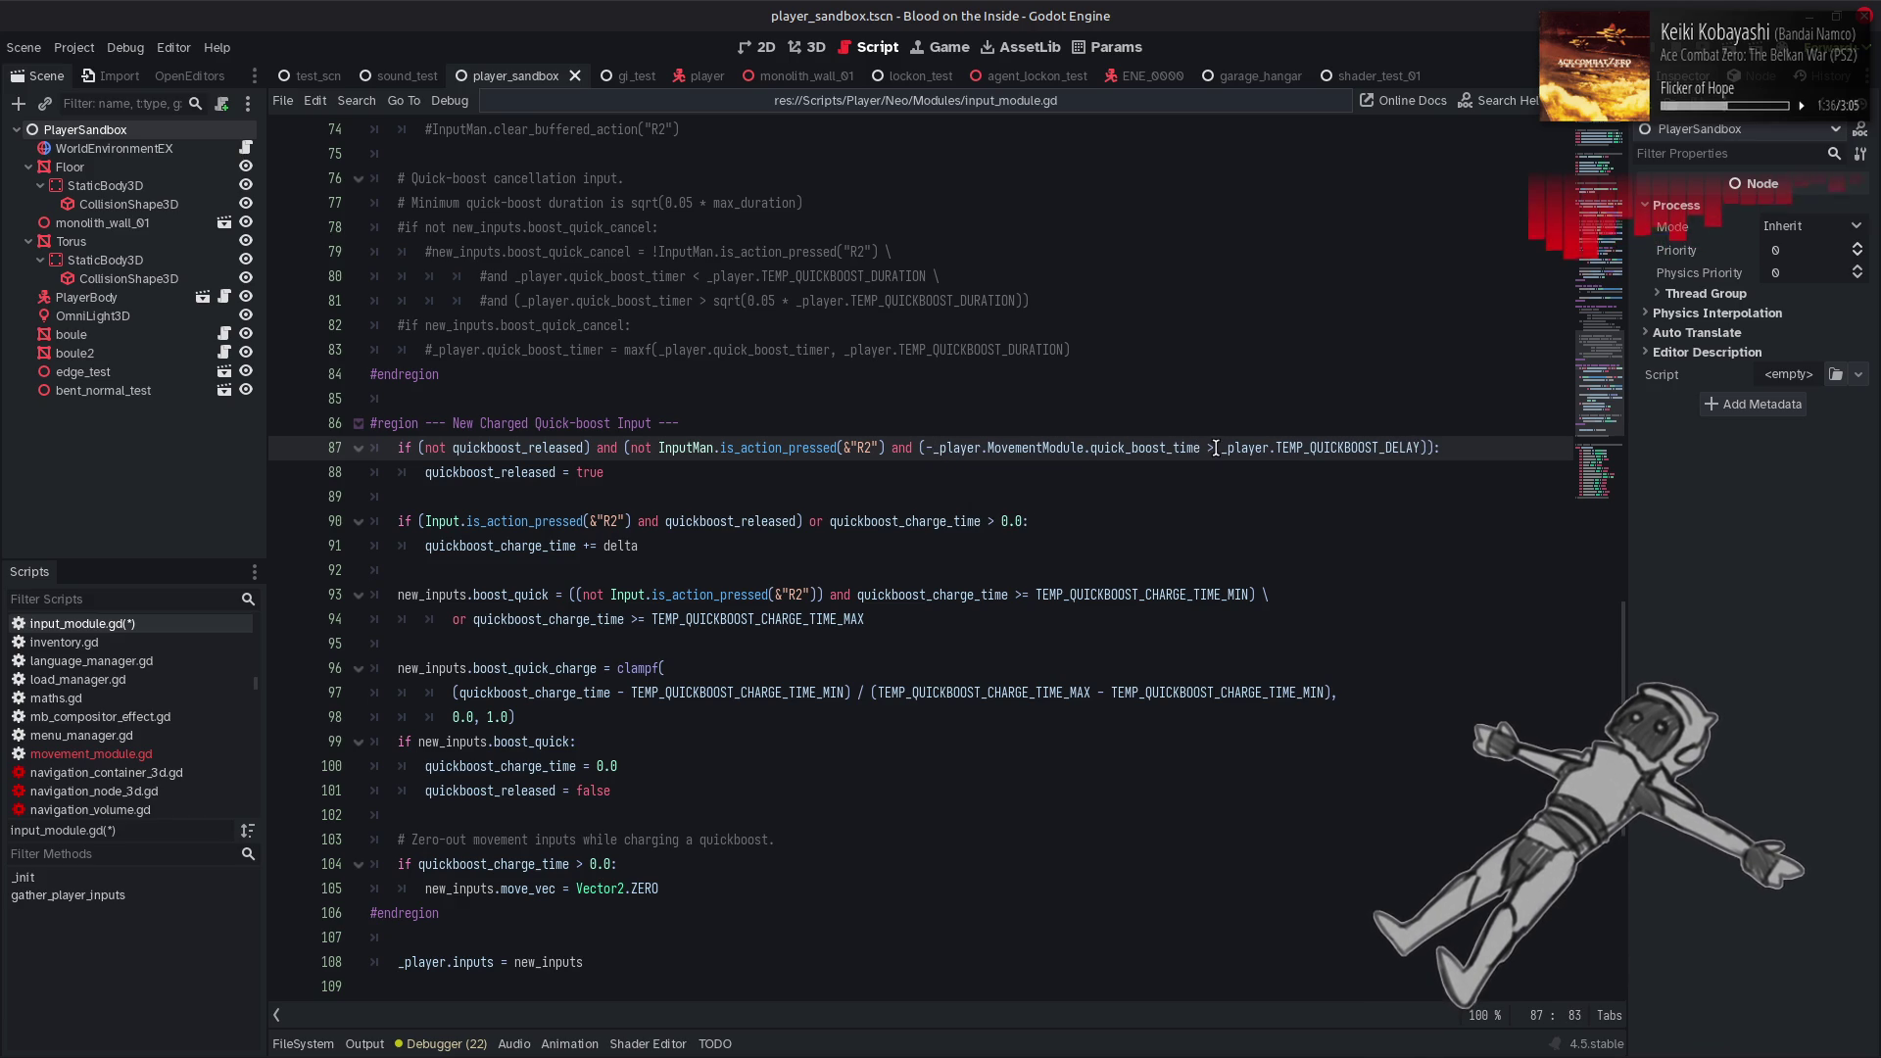
text(=)
click(1161, 476)
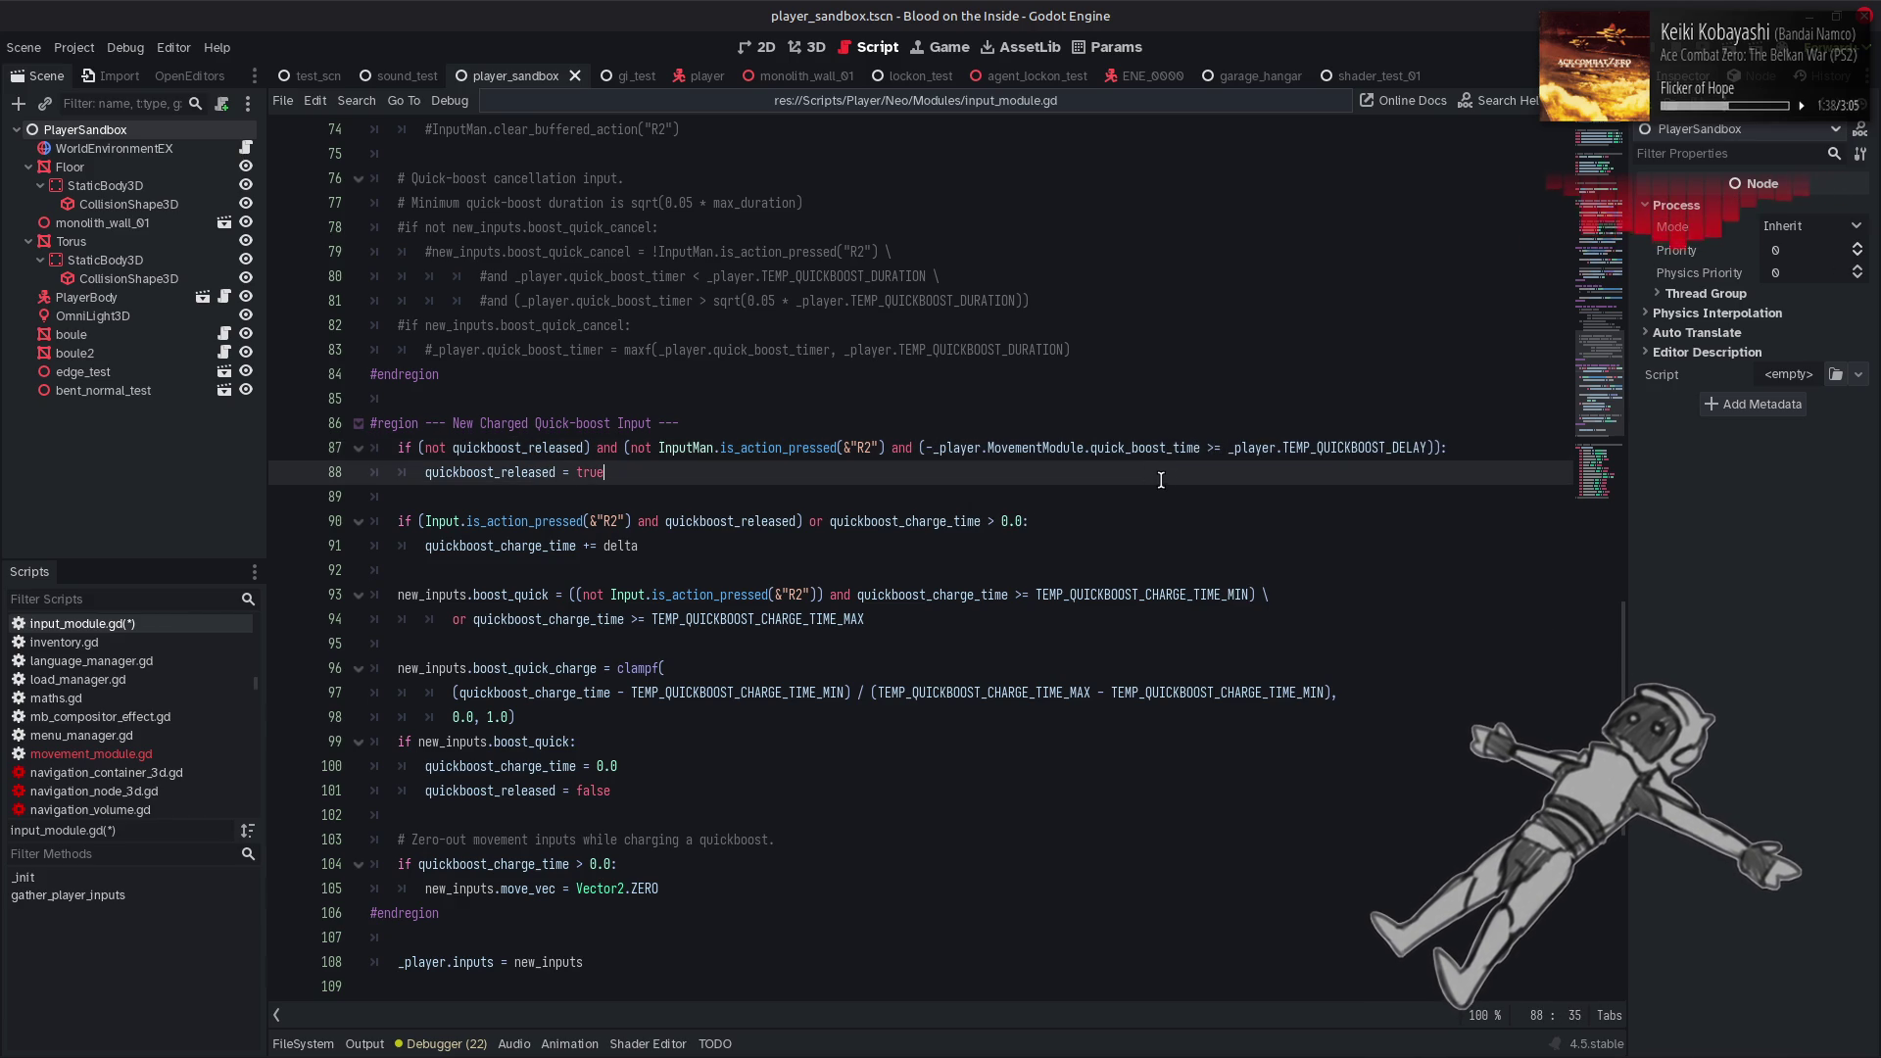
key(ctrl+s)
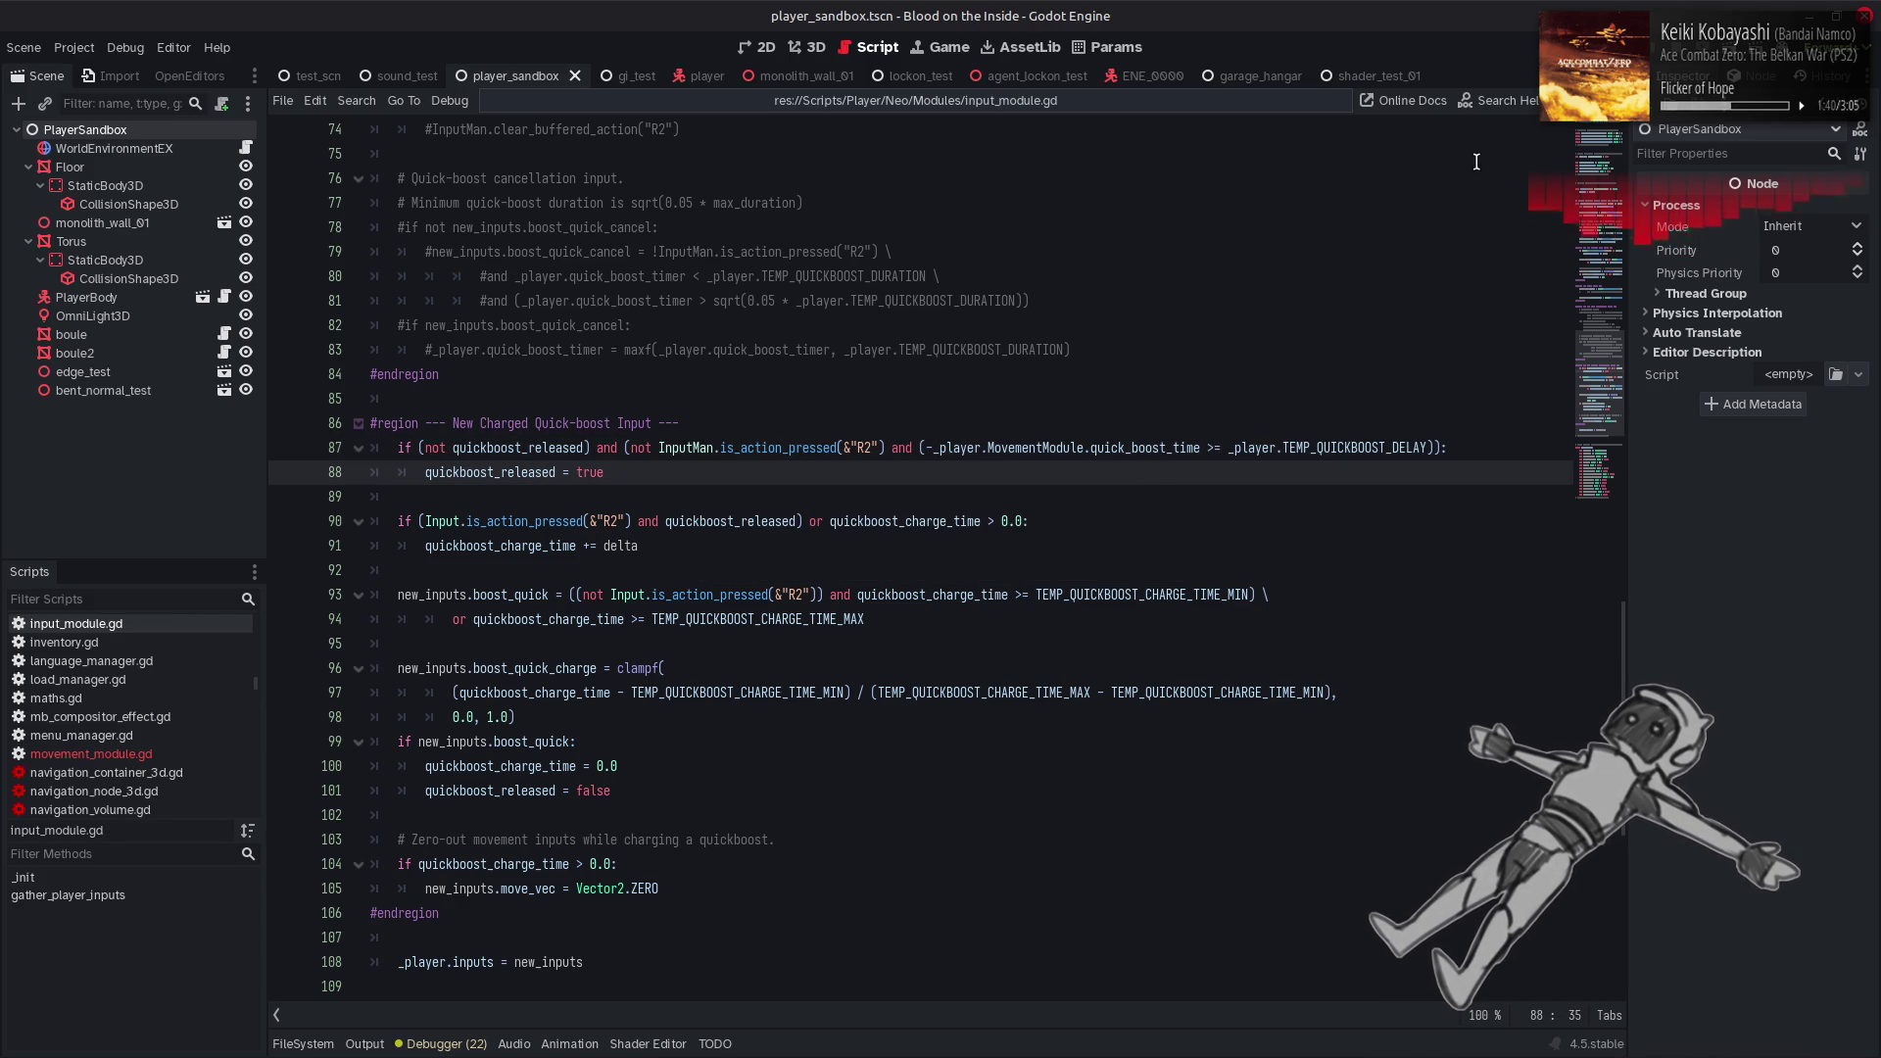
Test-run the game with F6, then close the Blood on the Inside game window
key(F6)
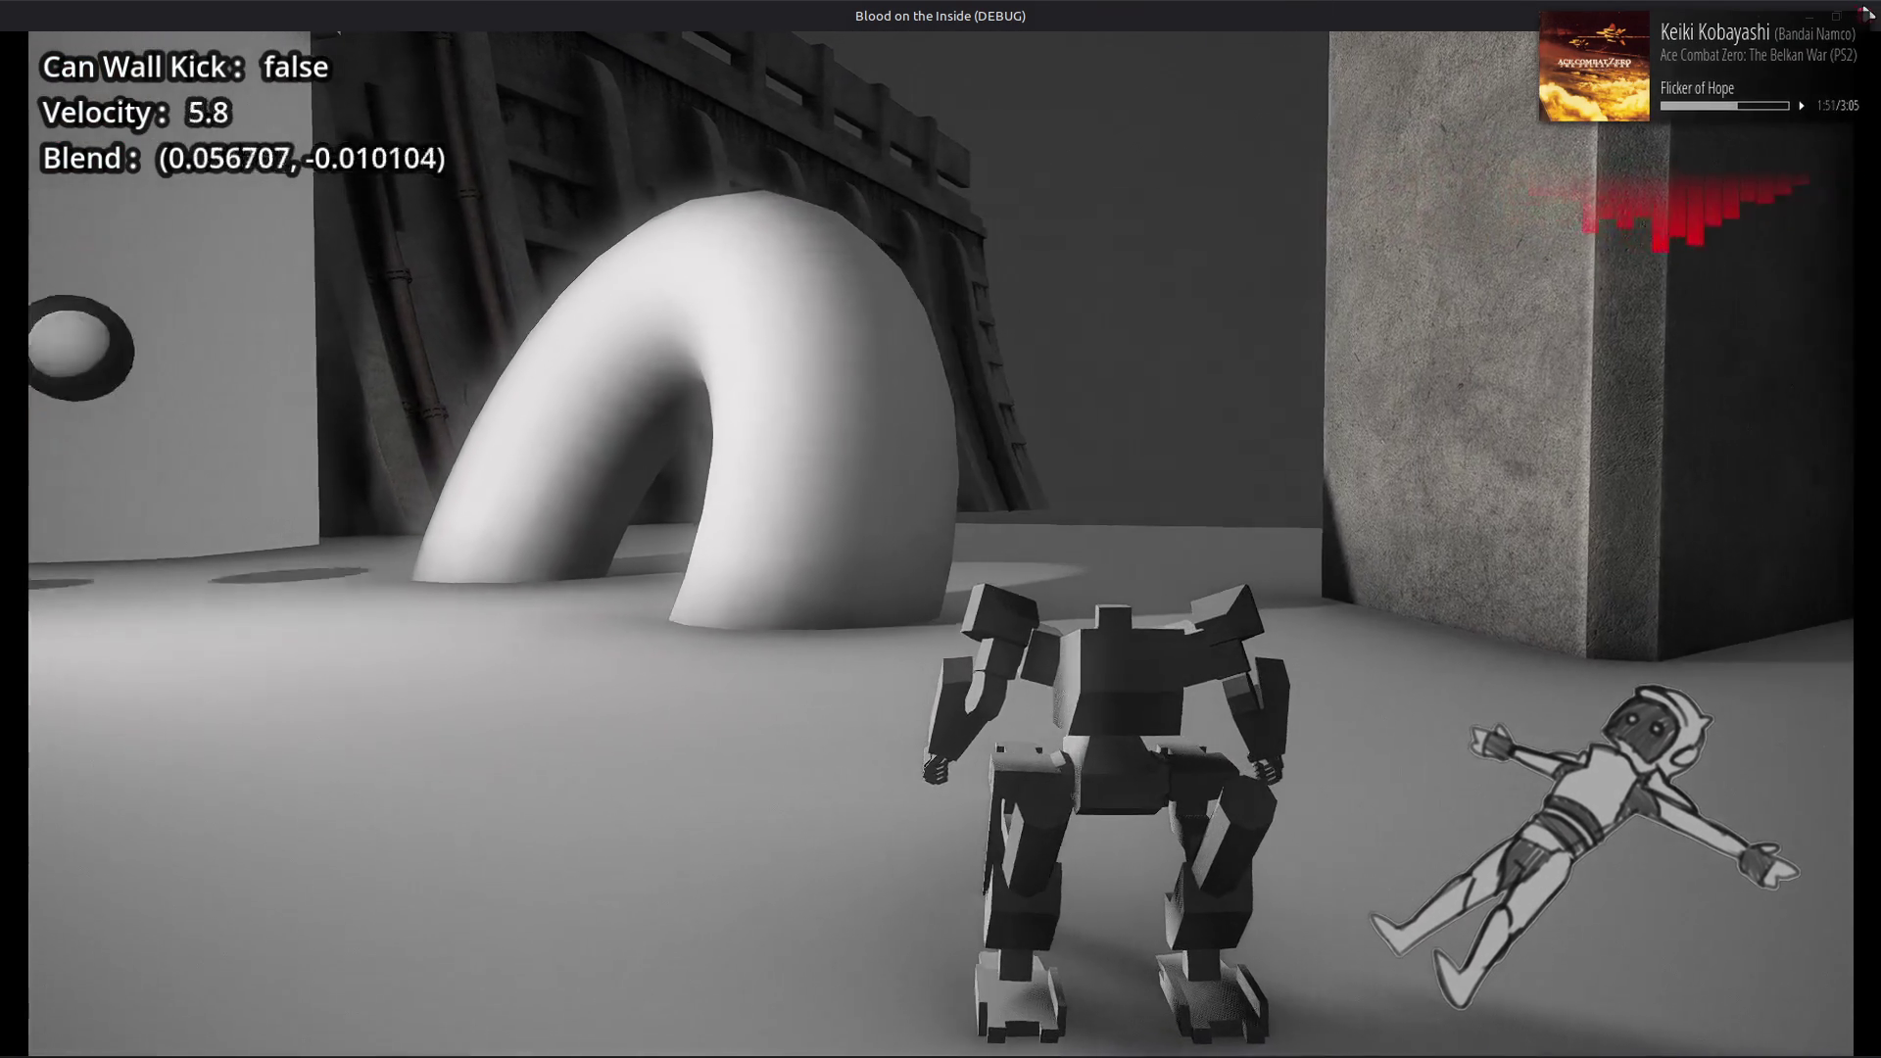
click(1866, 14)
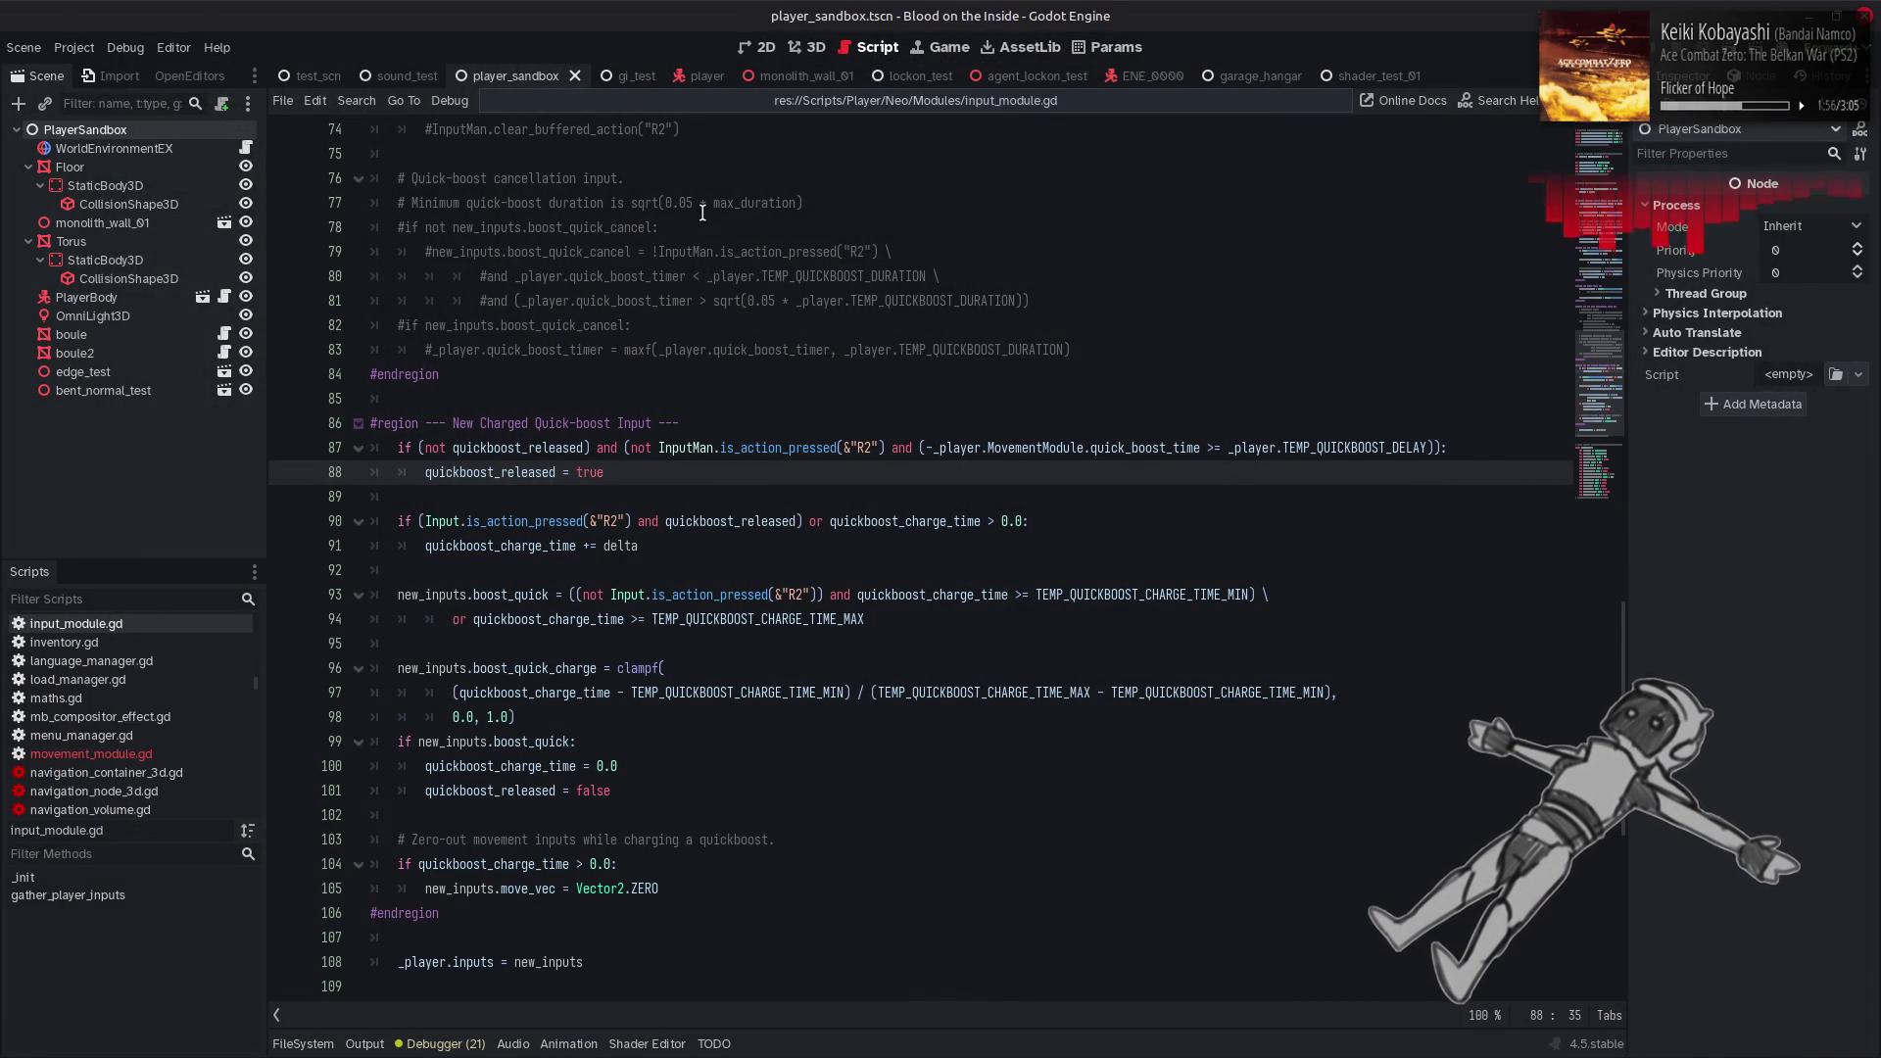
Look through player_frame_neo.gd and movement_module.gd, selecting TEMP_QUICKBOOST_DURATION_MAX on line 136
click(899, 108)
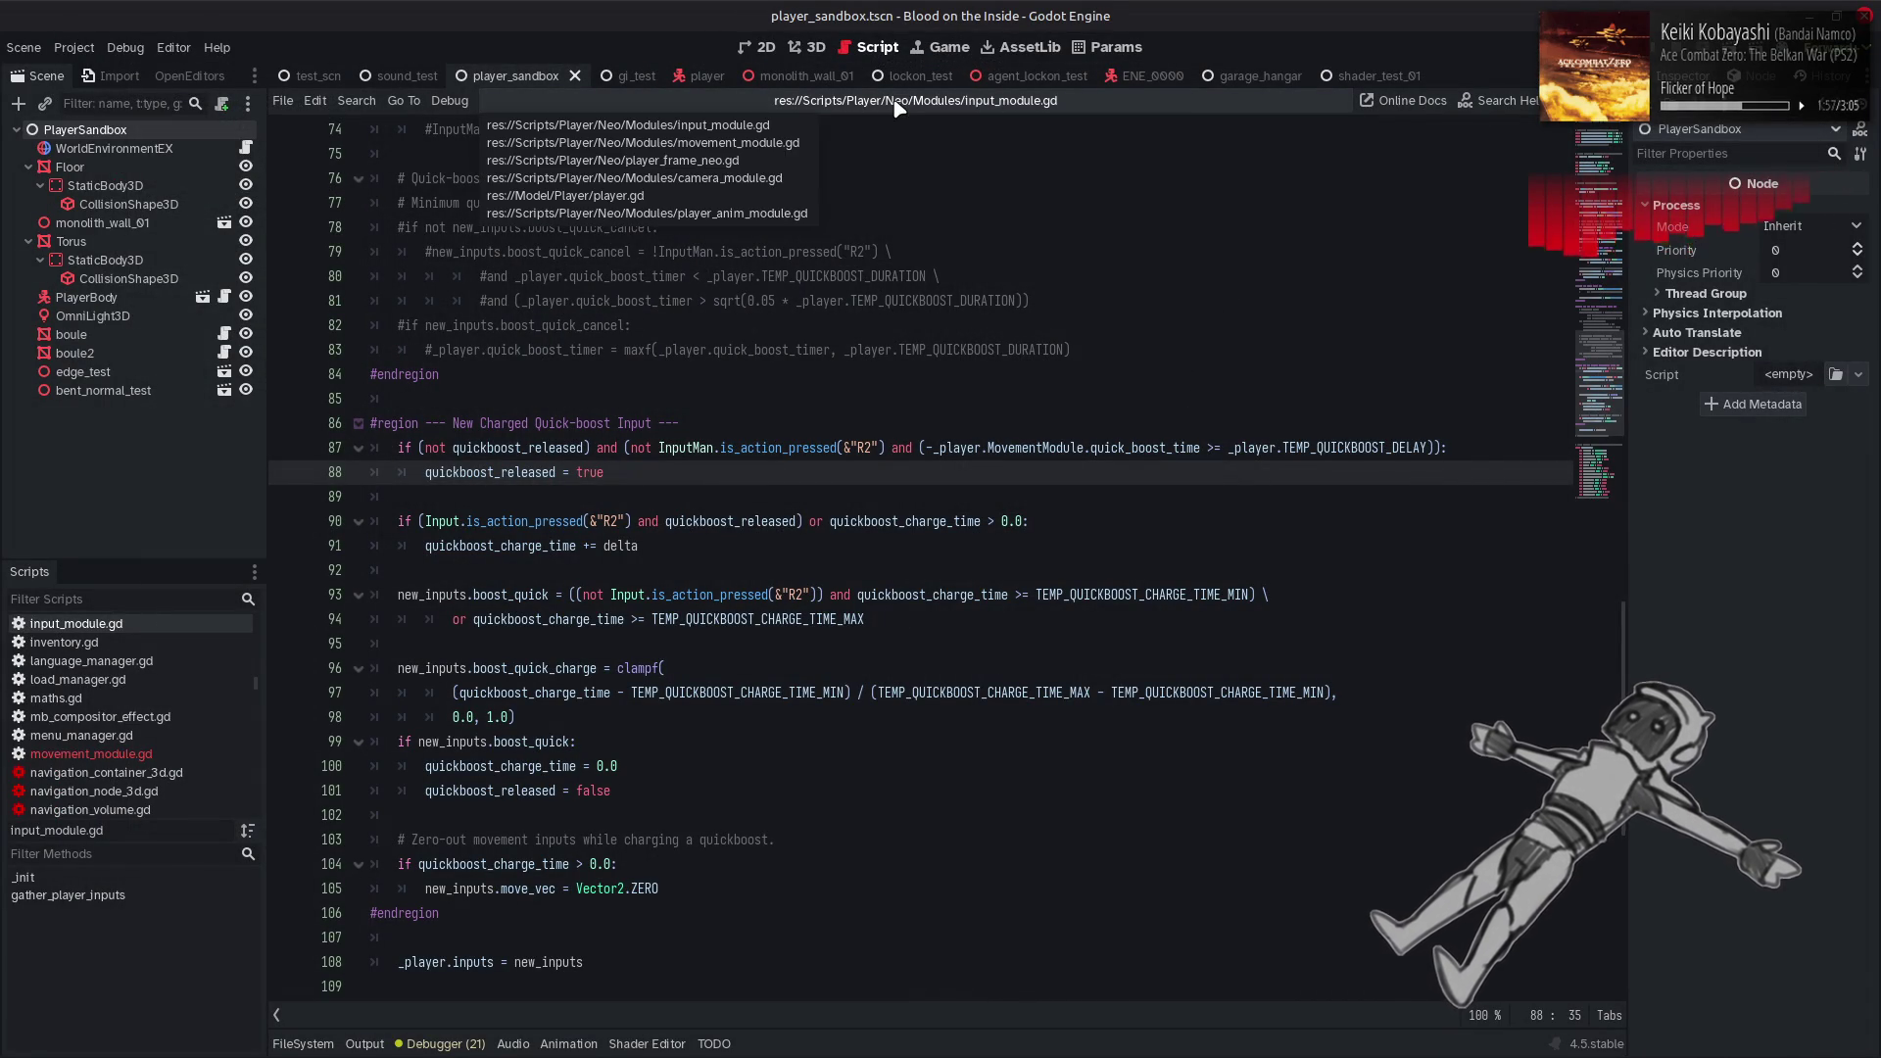
click(774, 162)
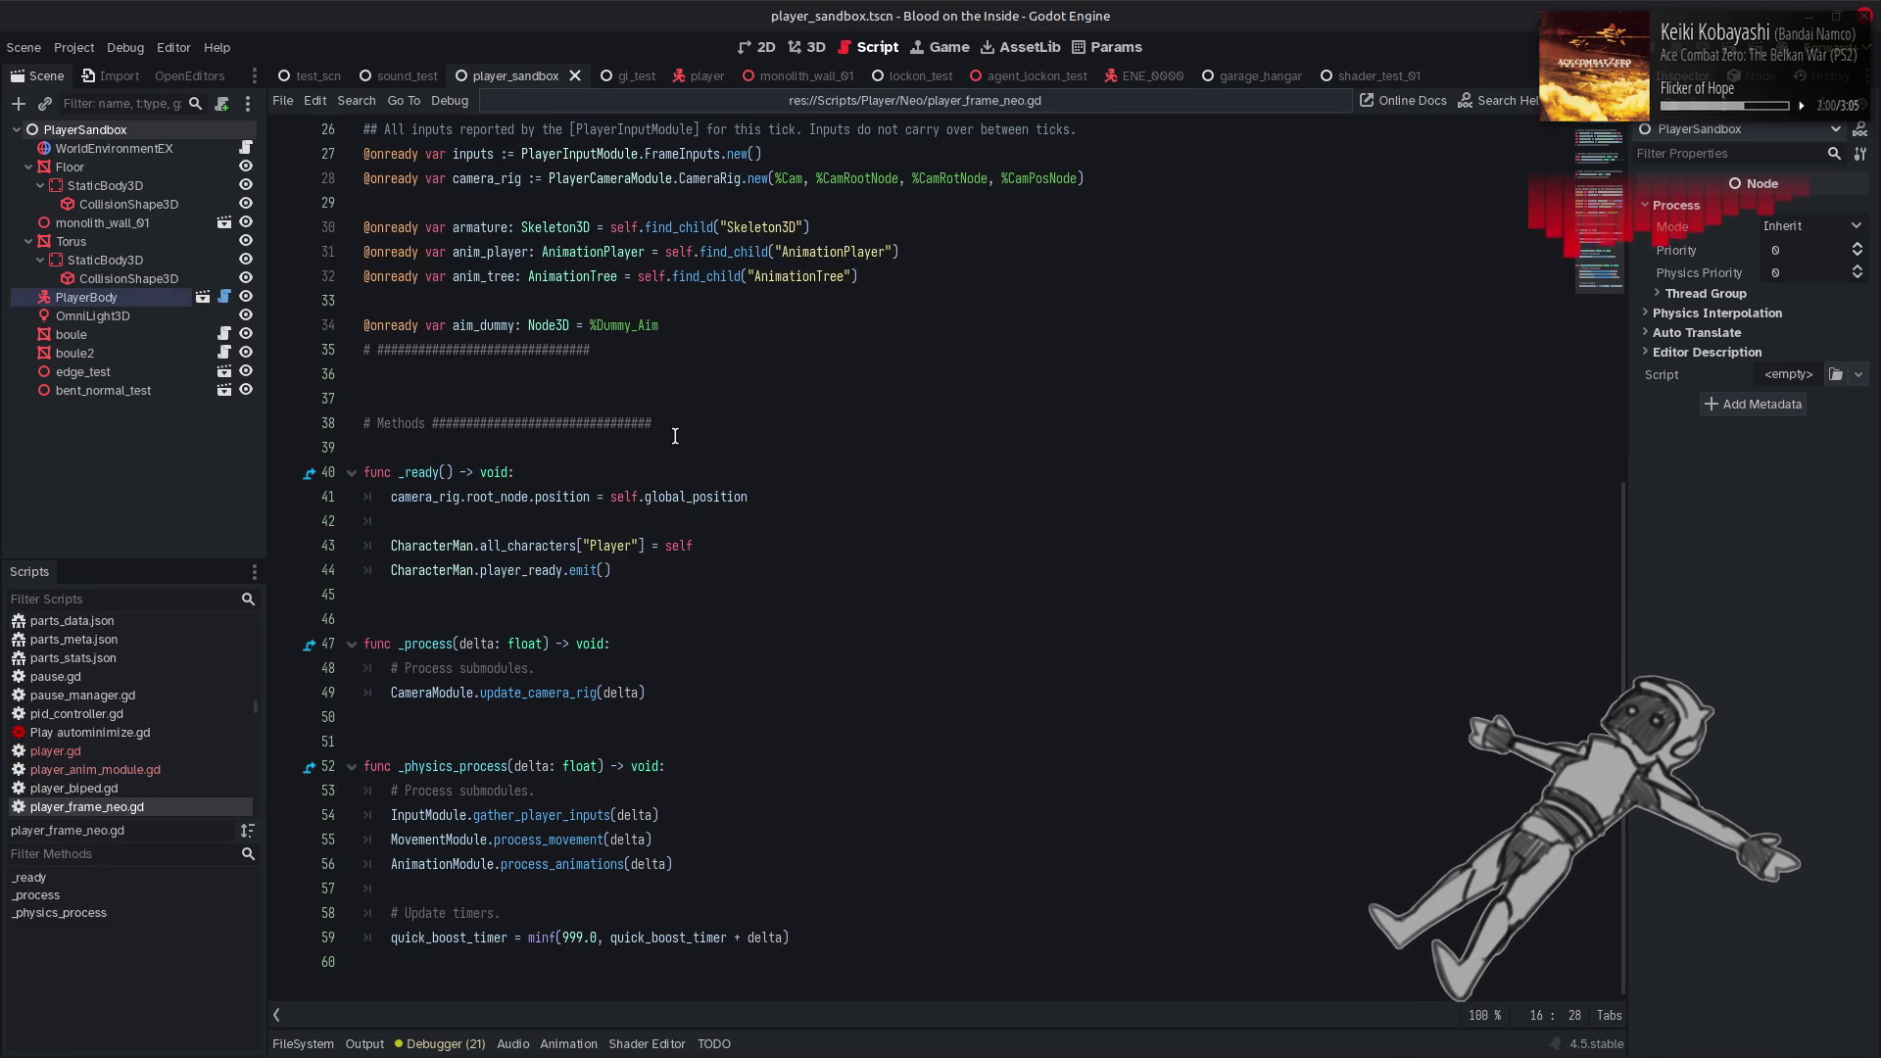
scroll(675, 435, up, 3)
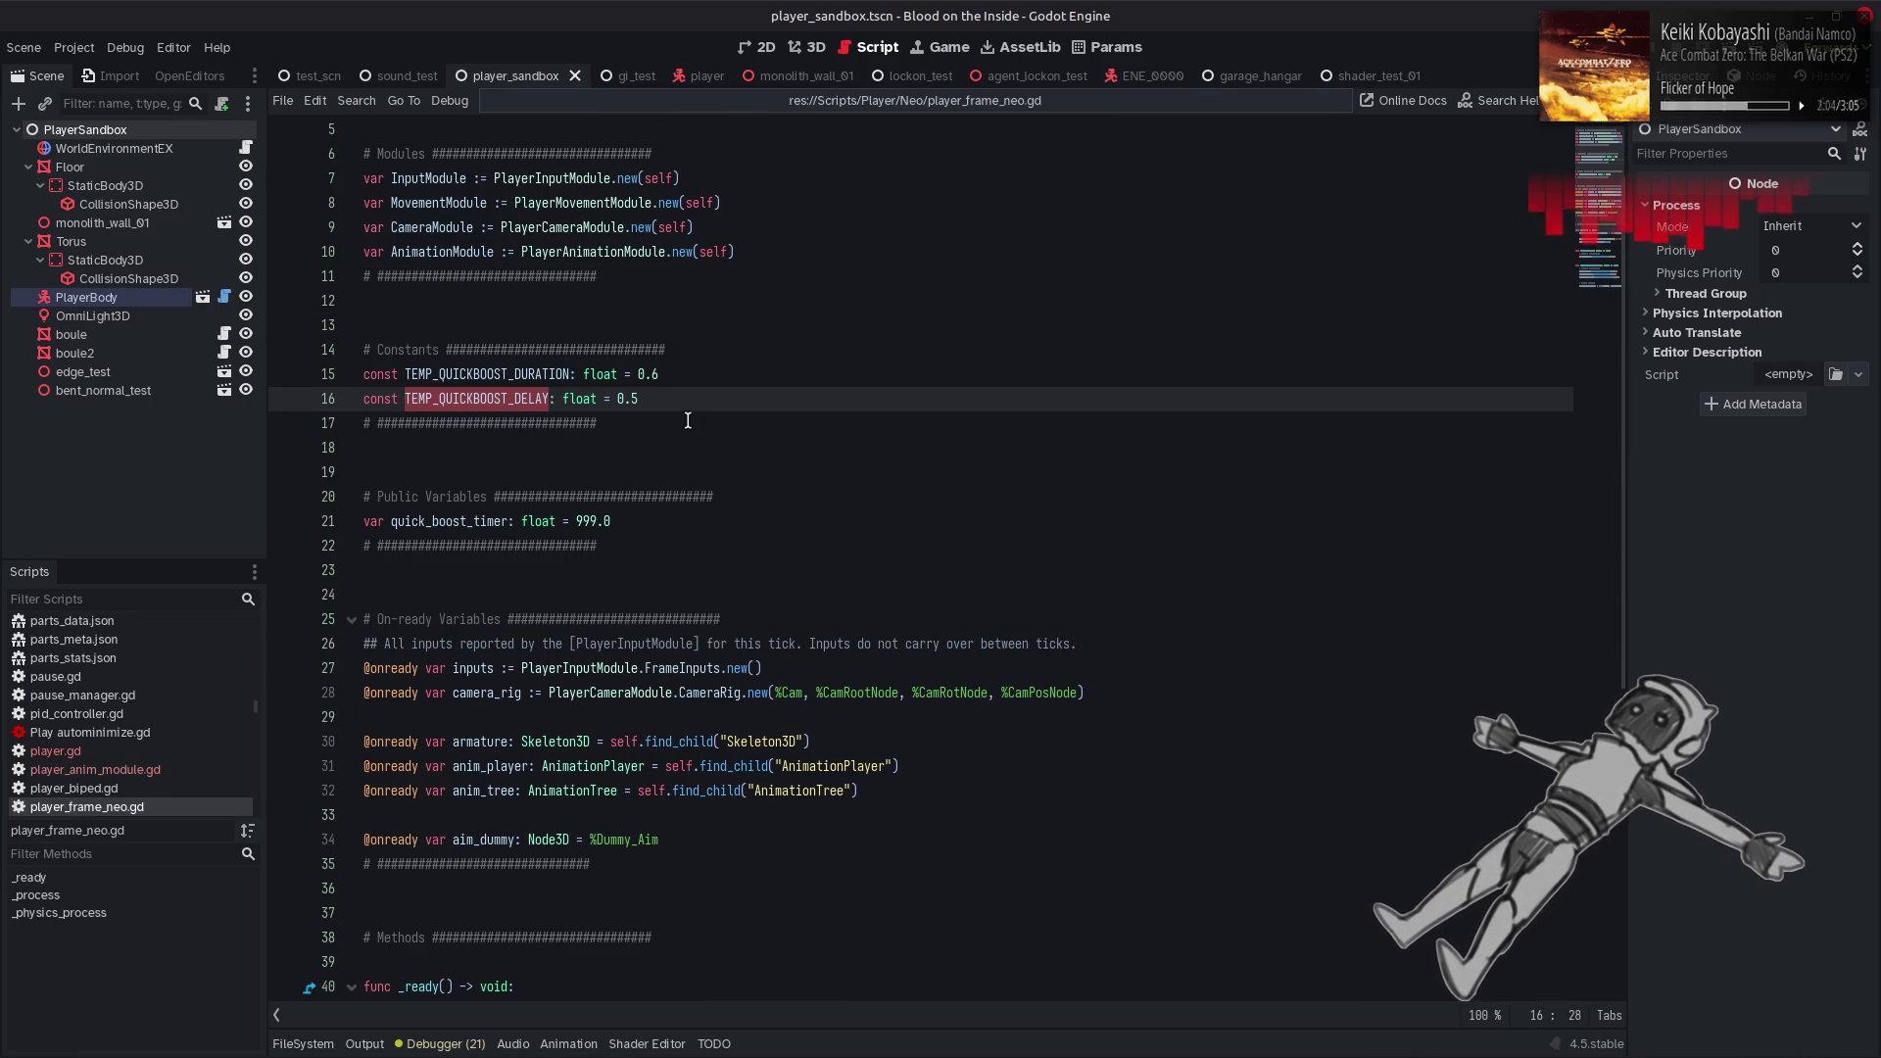
click(887, 106)
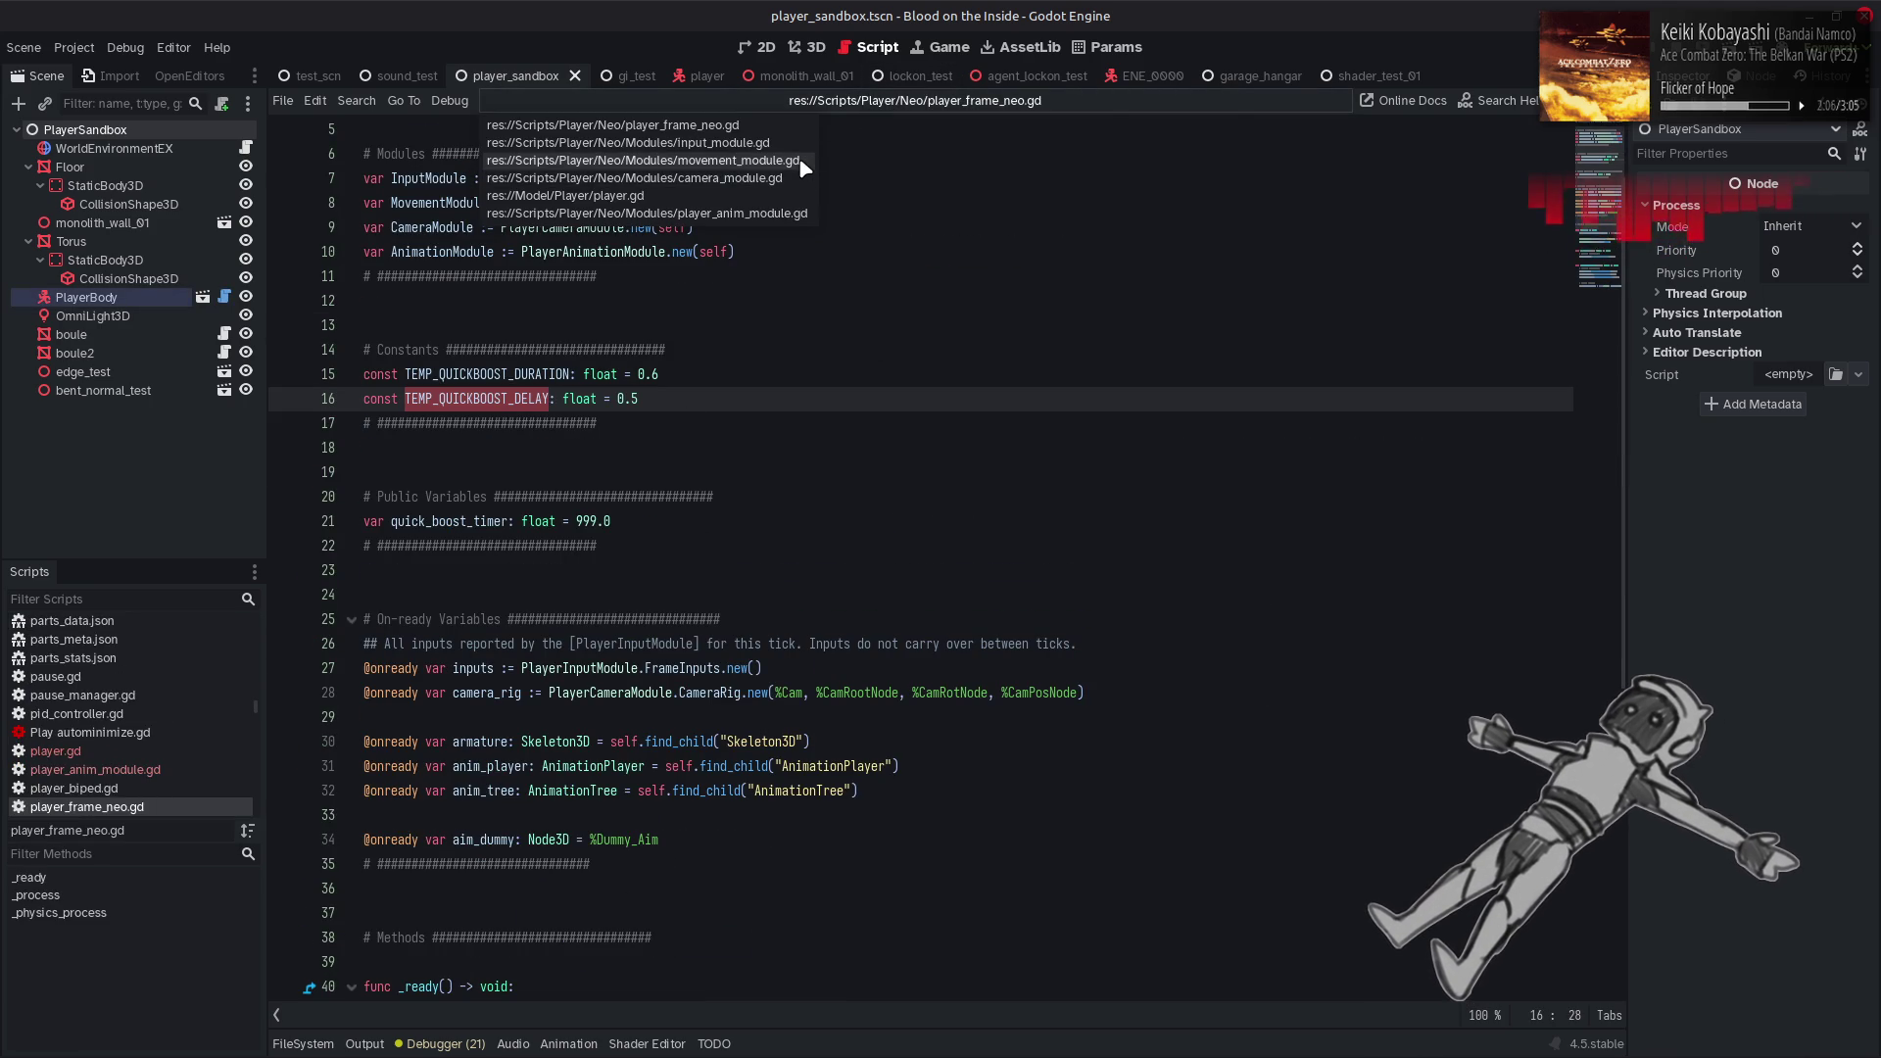
click(798, 157)
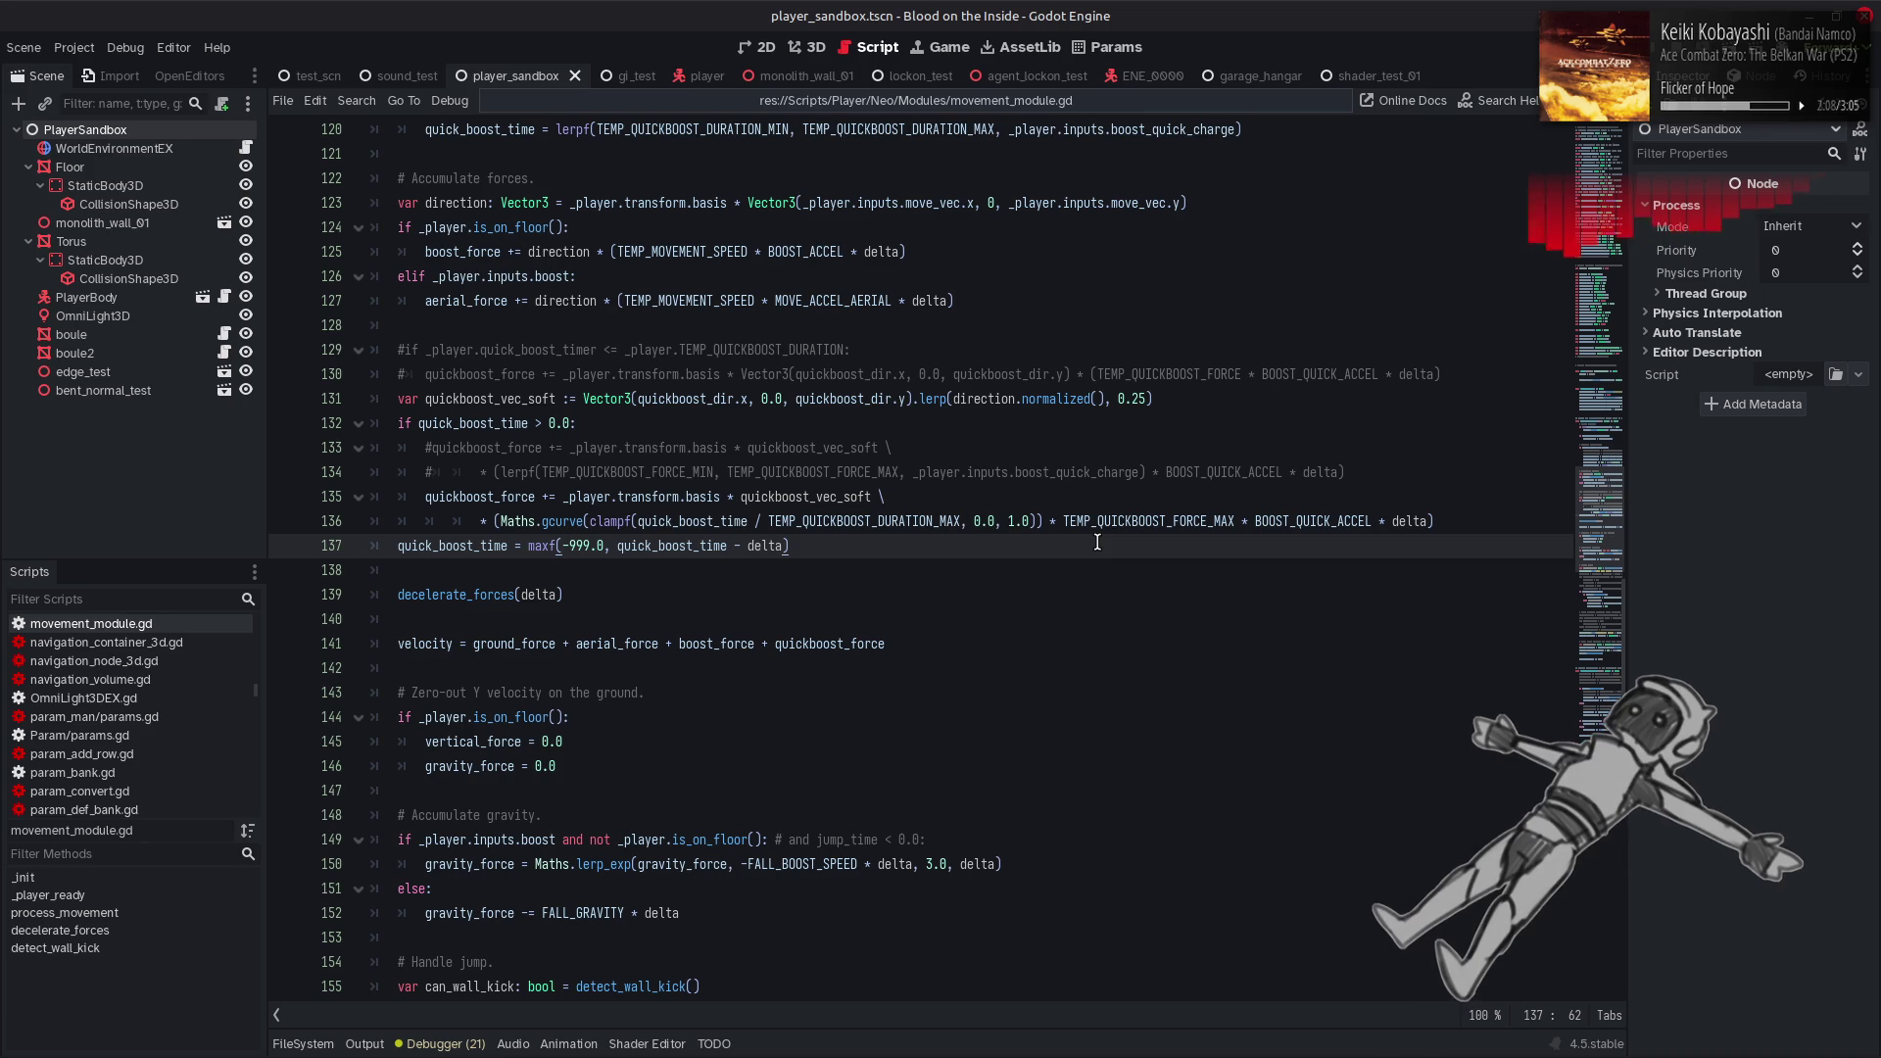
double_click(882, 521)
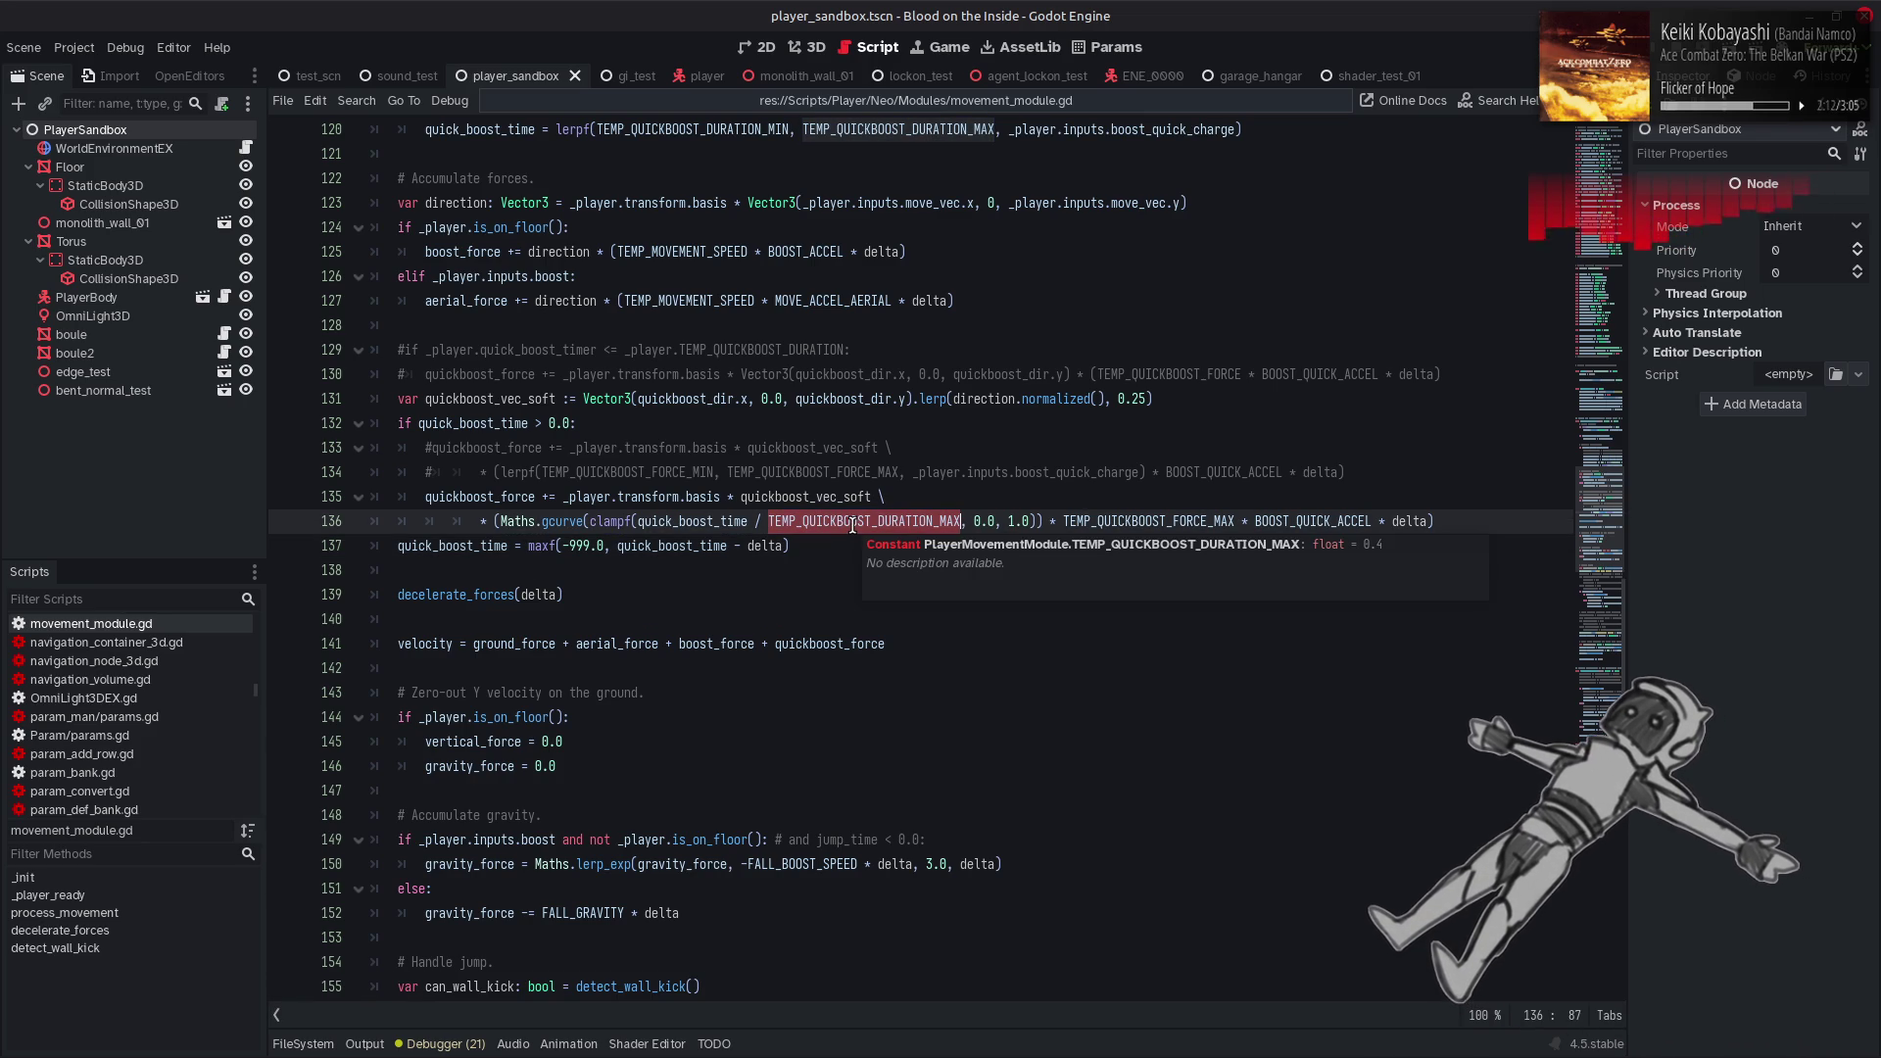
Back in player_frame_neo.gd, change TEMP_QUICKBOOST_DELAY from 0.5 to 0.1
click(784, 98)
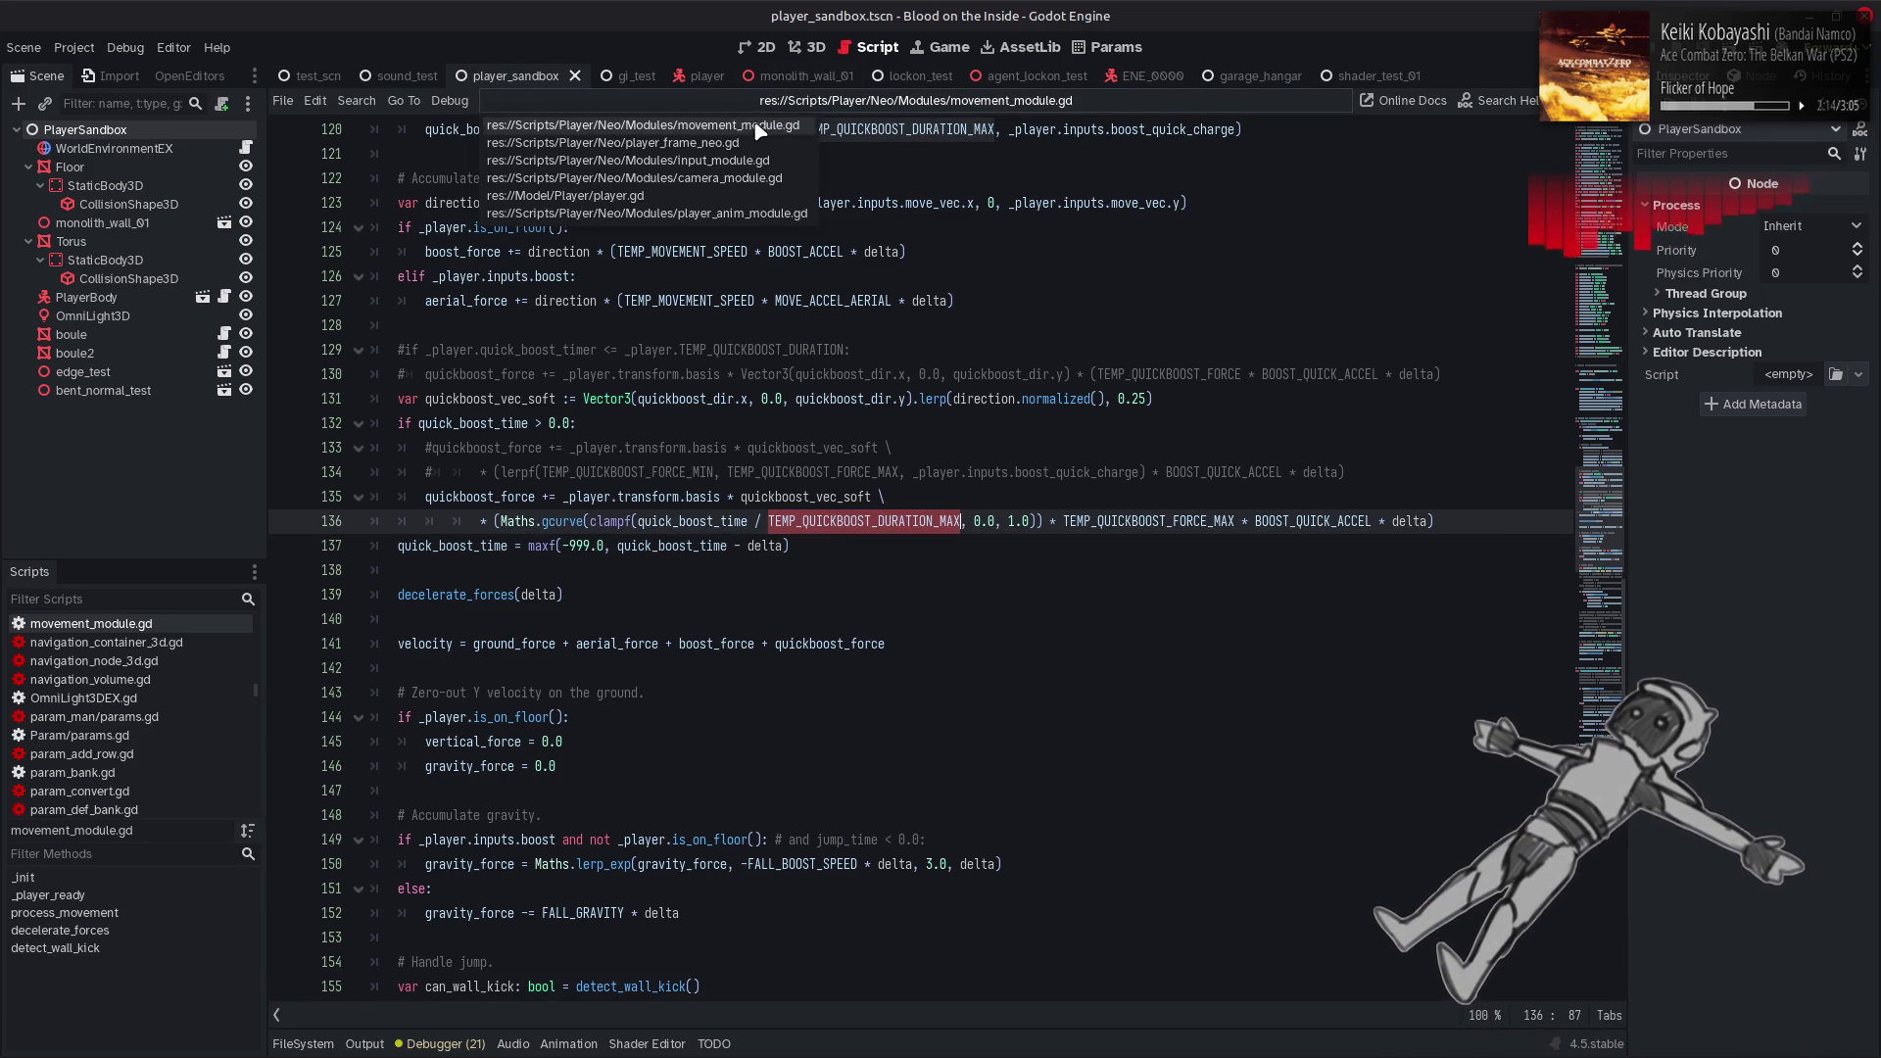
click(747, 132)
click(651, 399)
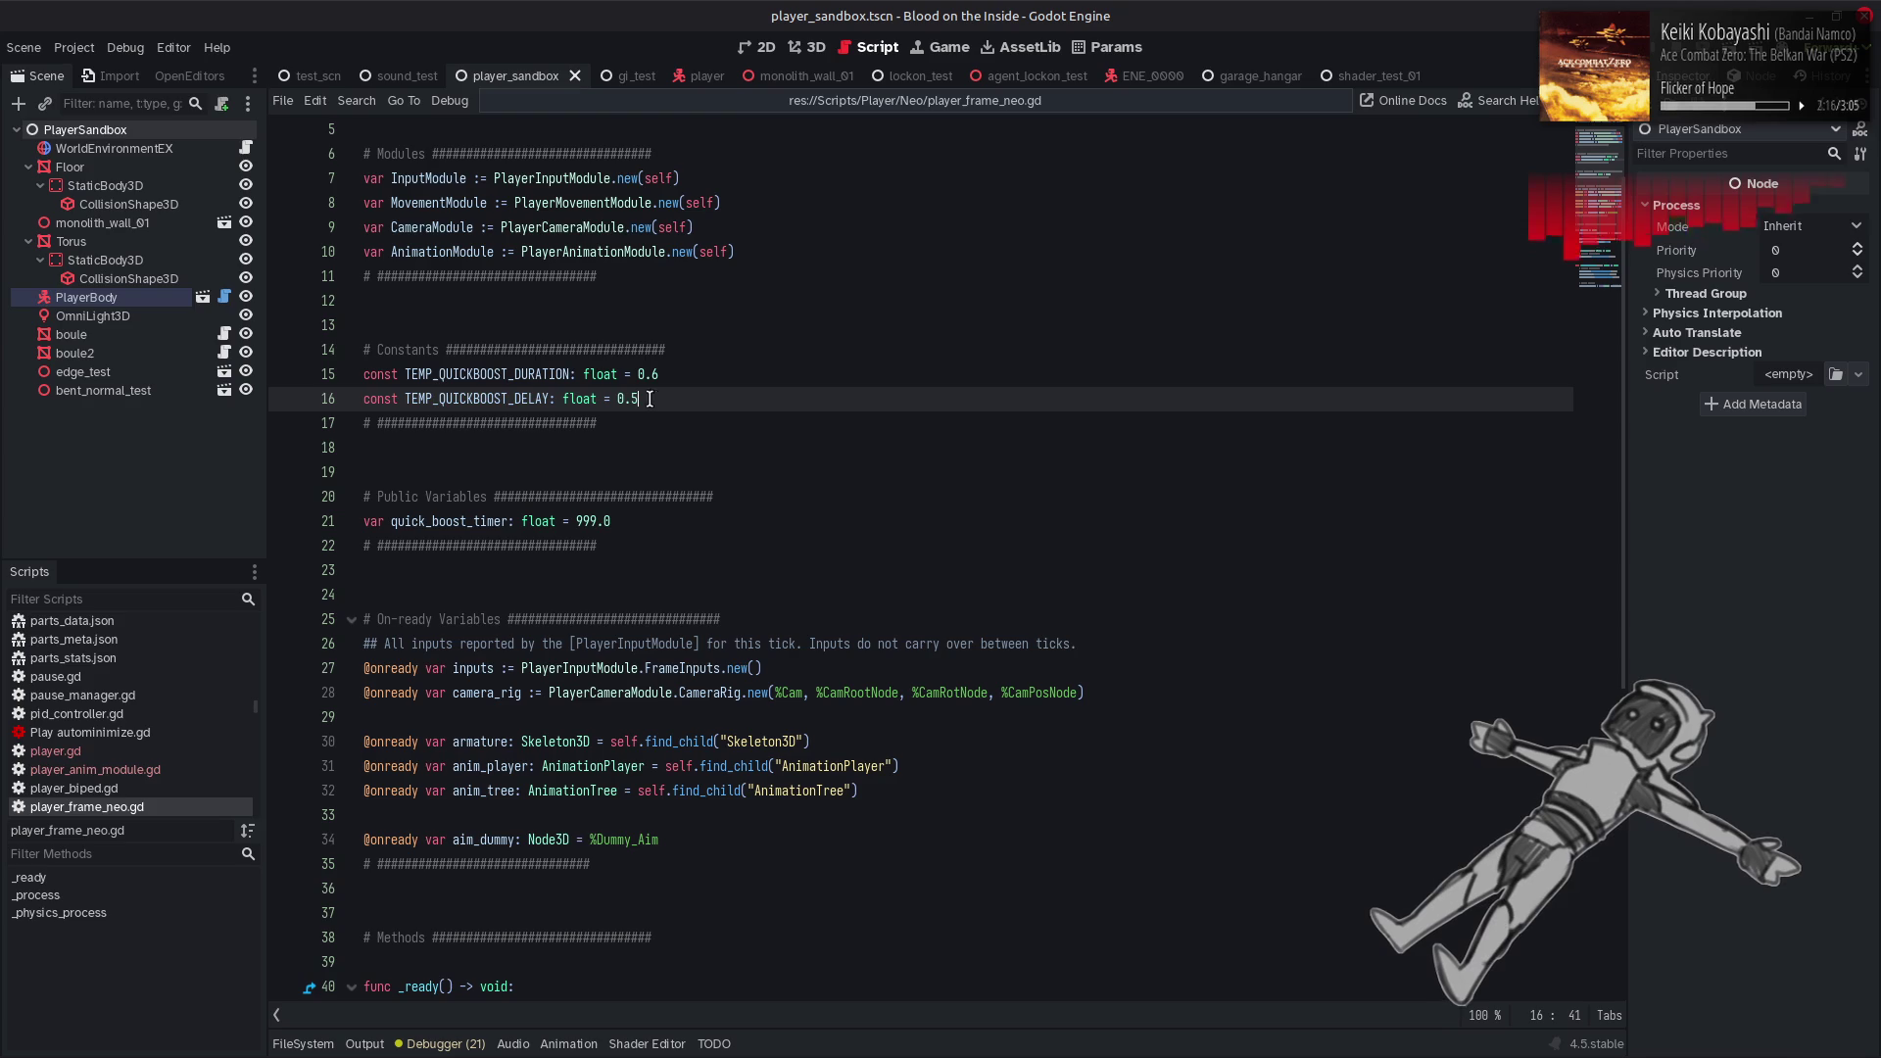
key(BackSpace)
text(1)
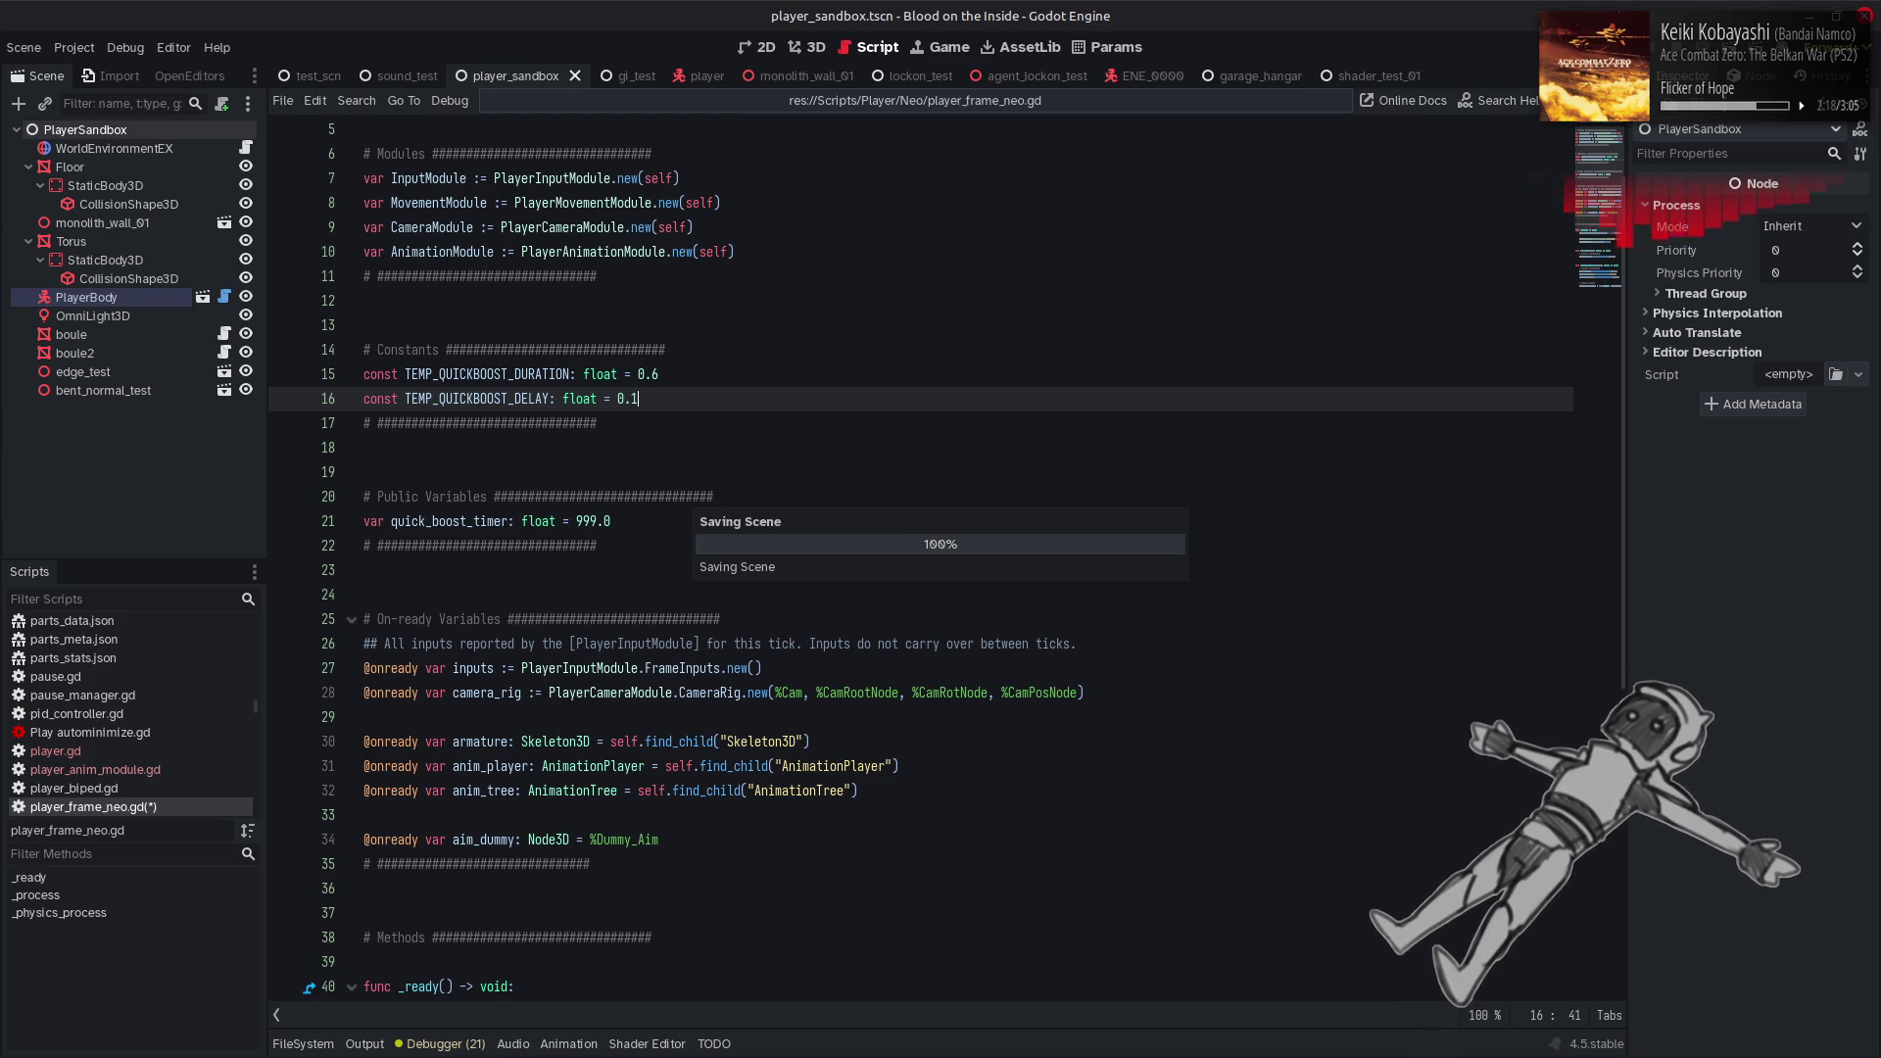
Run the game with F5, drive the mech around with W, A and D, then stop with F8
key(F5)
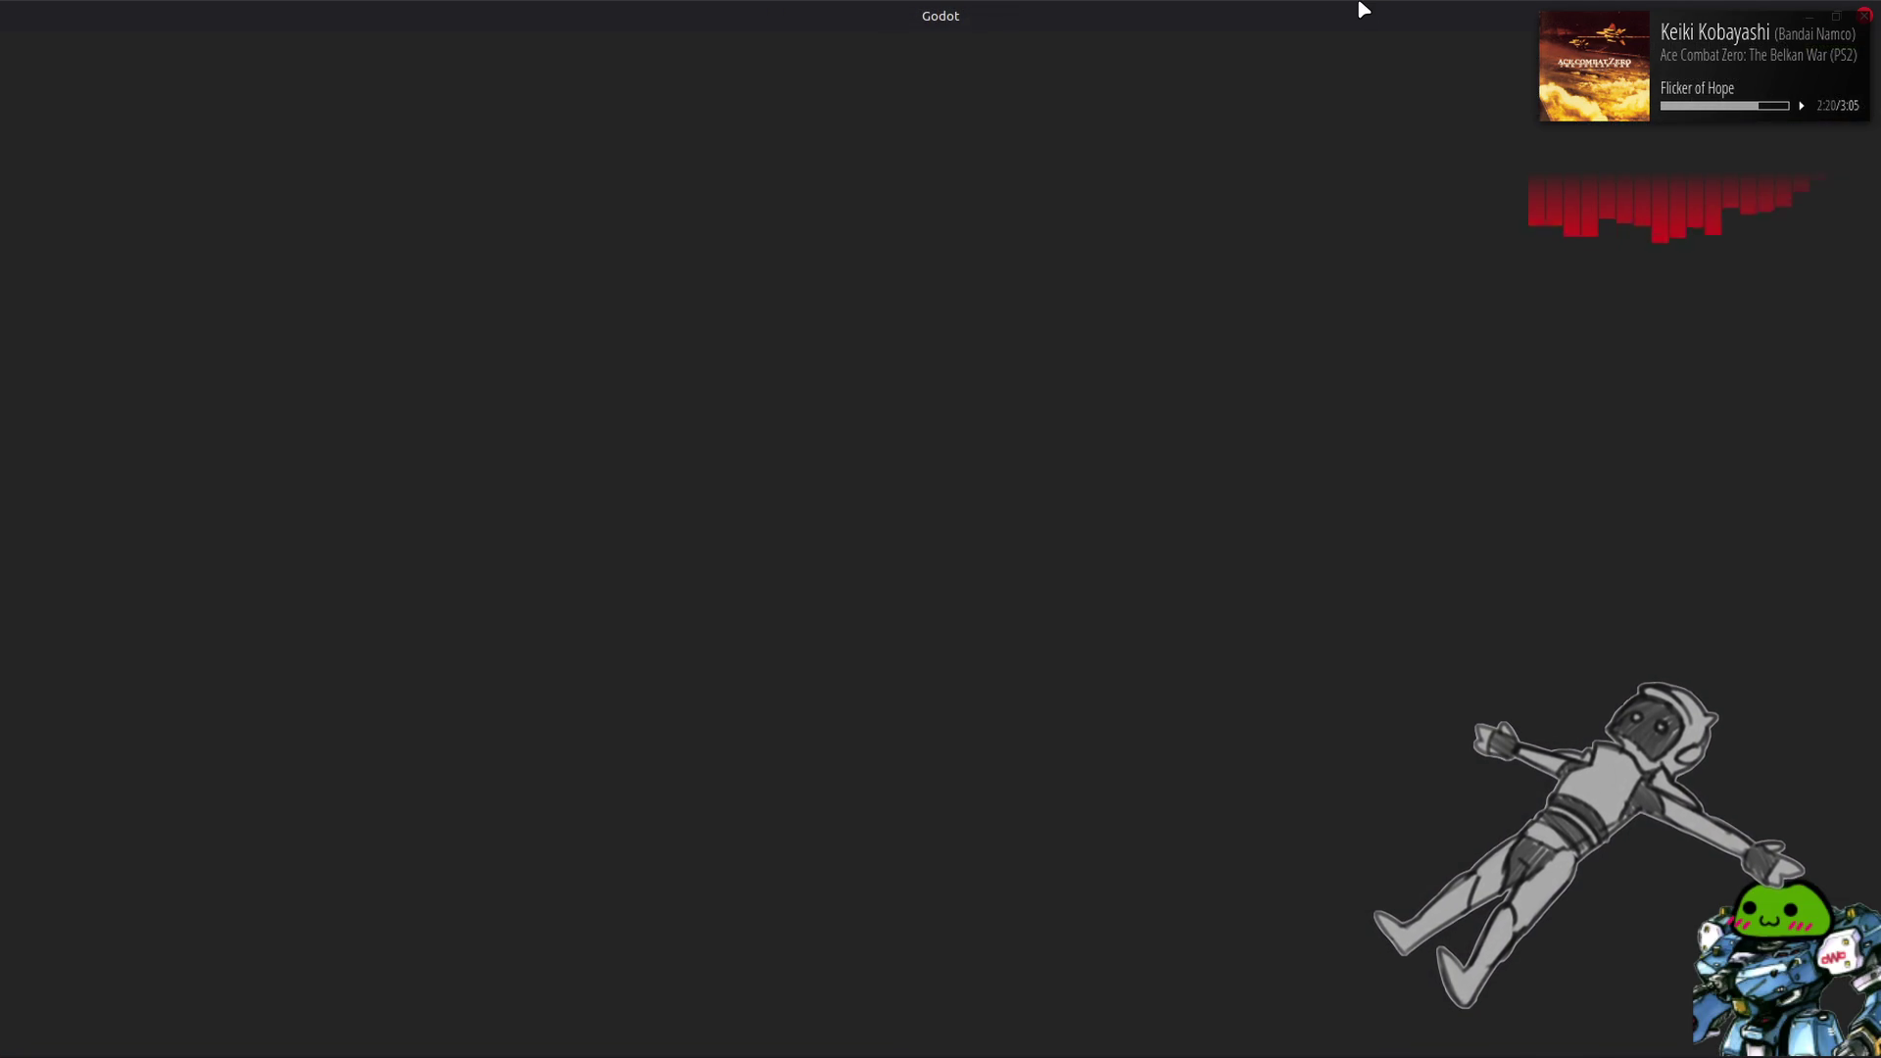
key(w)
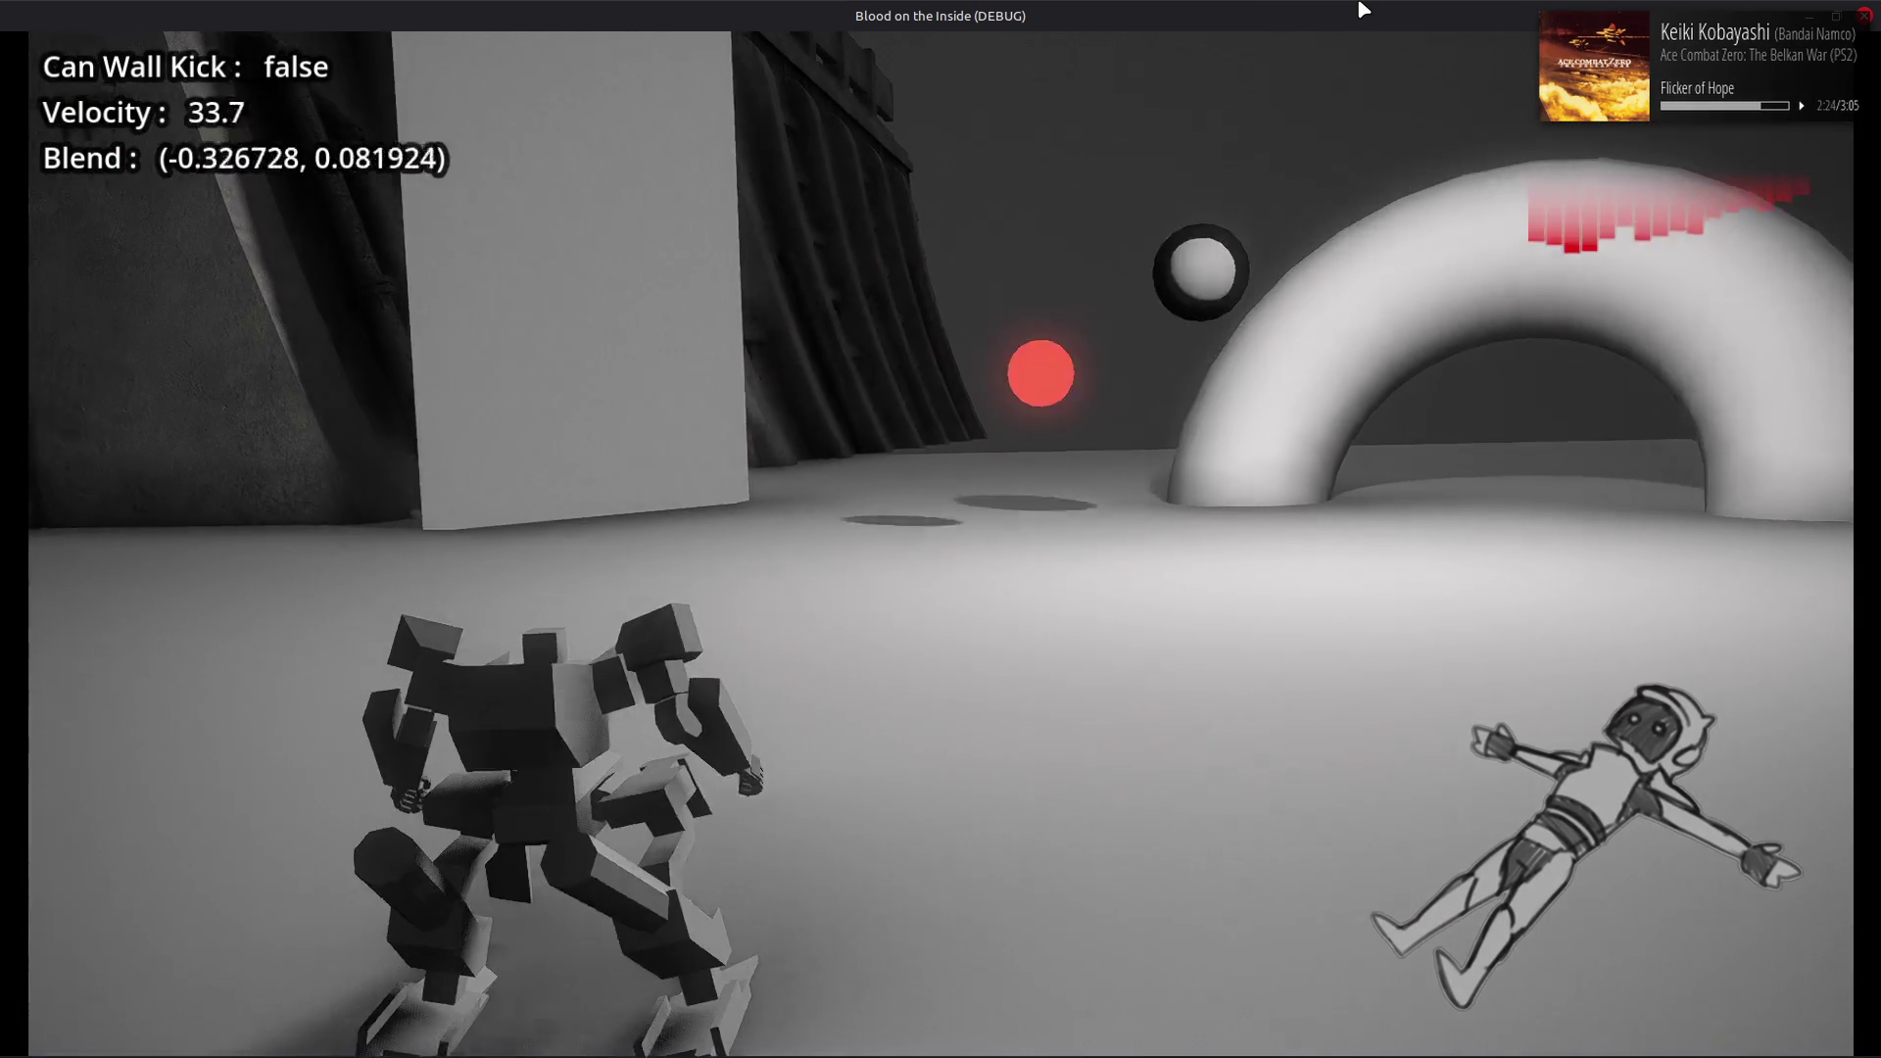
key(d)
key(a)
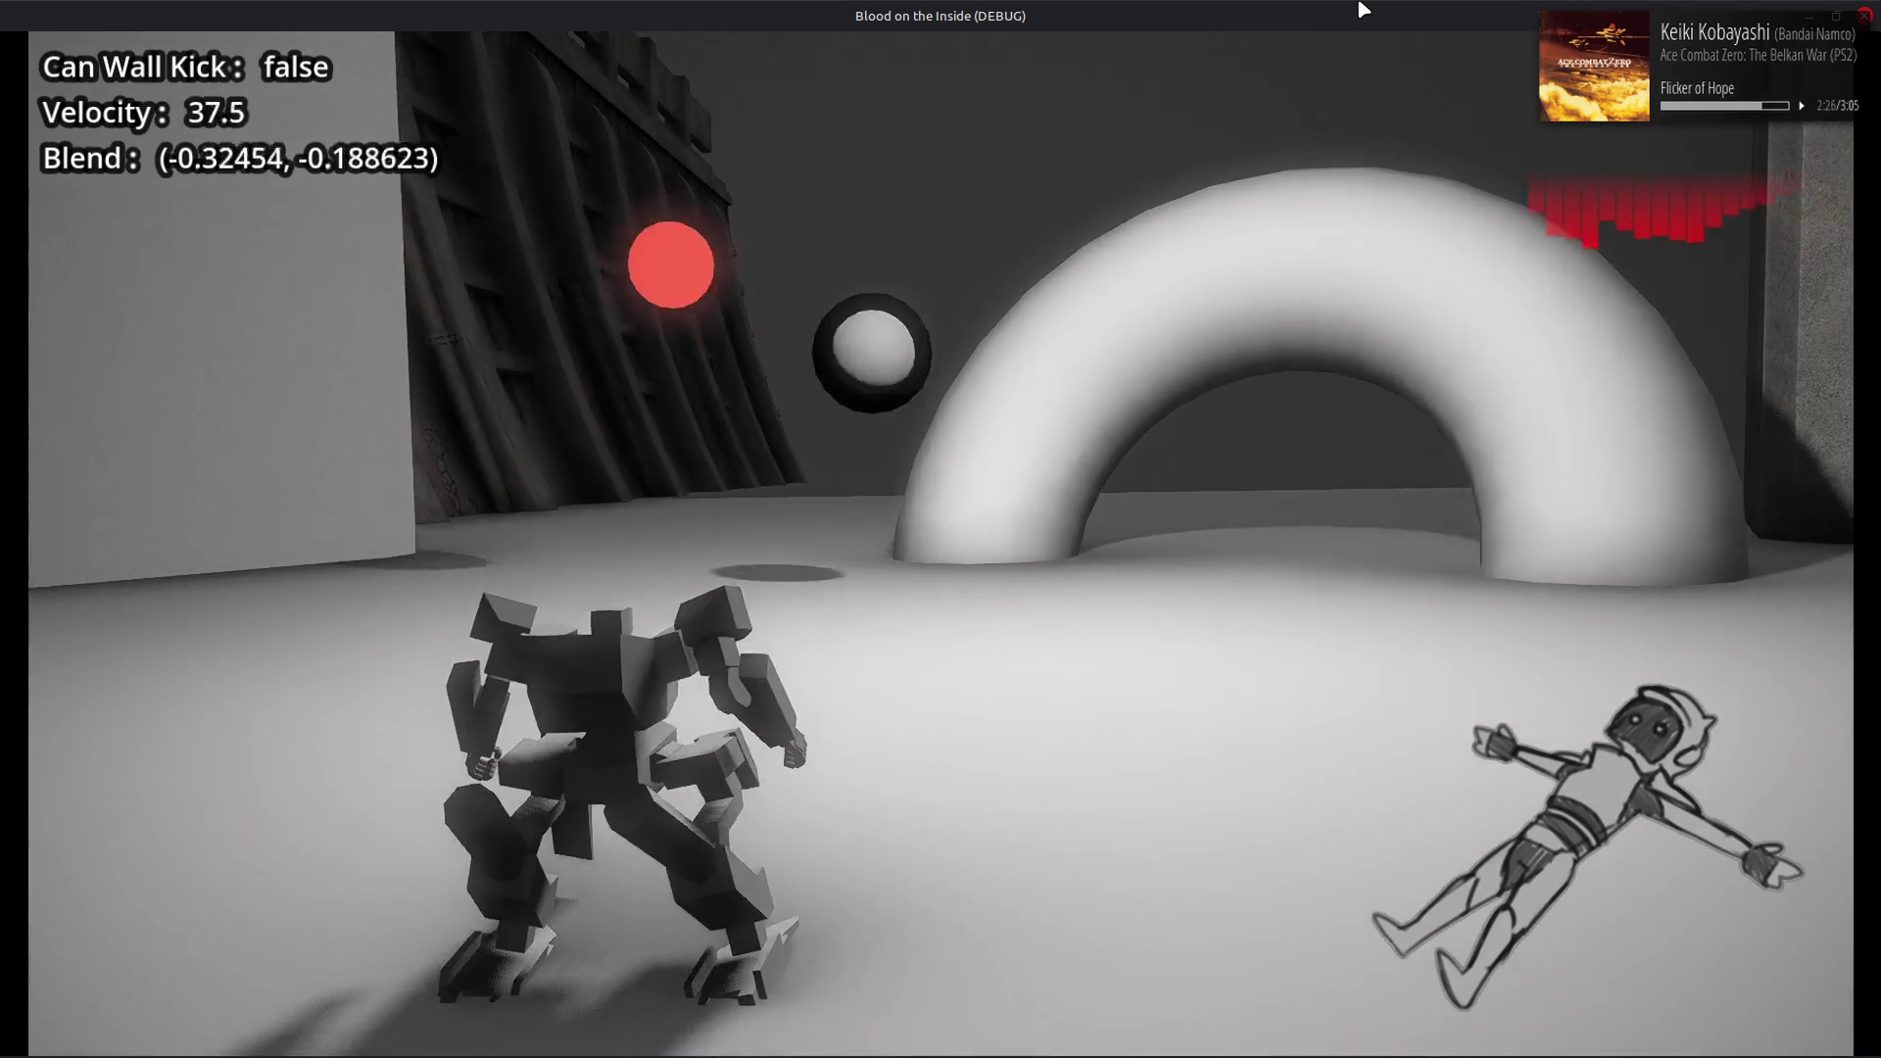
key(d)
key(a)
key(d)
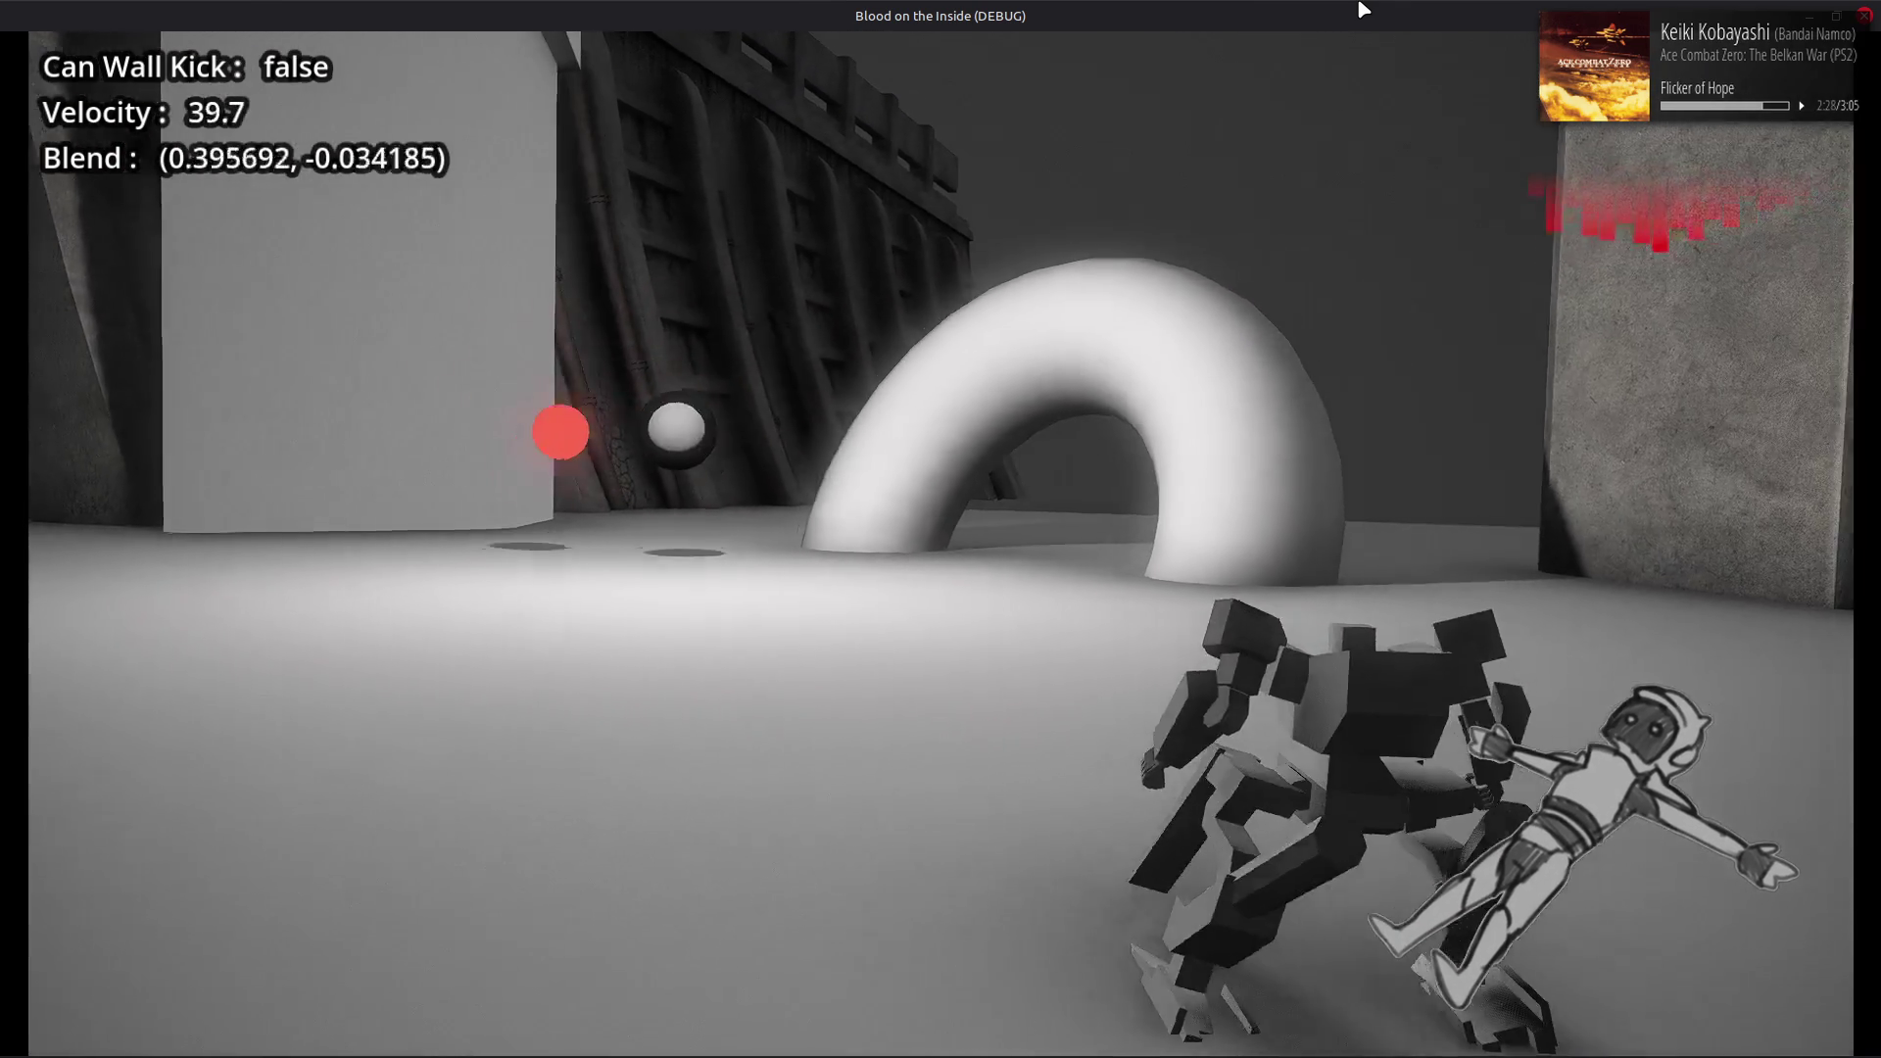
key(a)
key(d)
key(a)
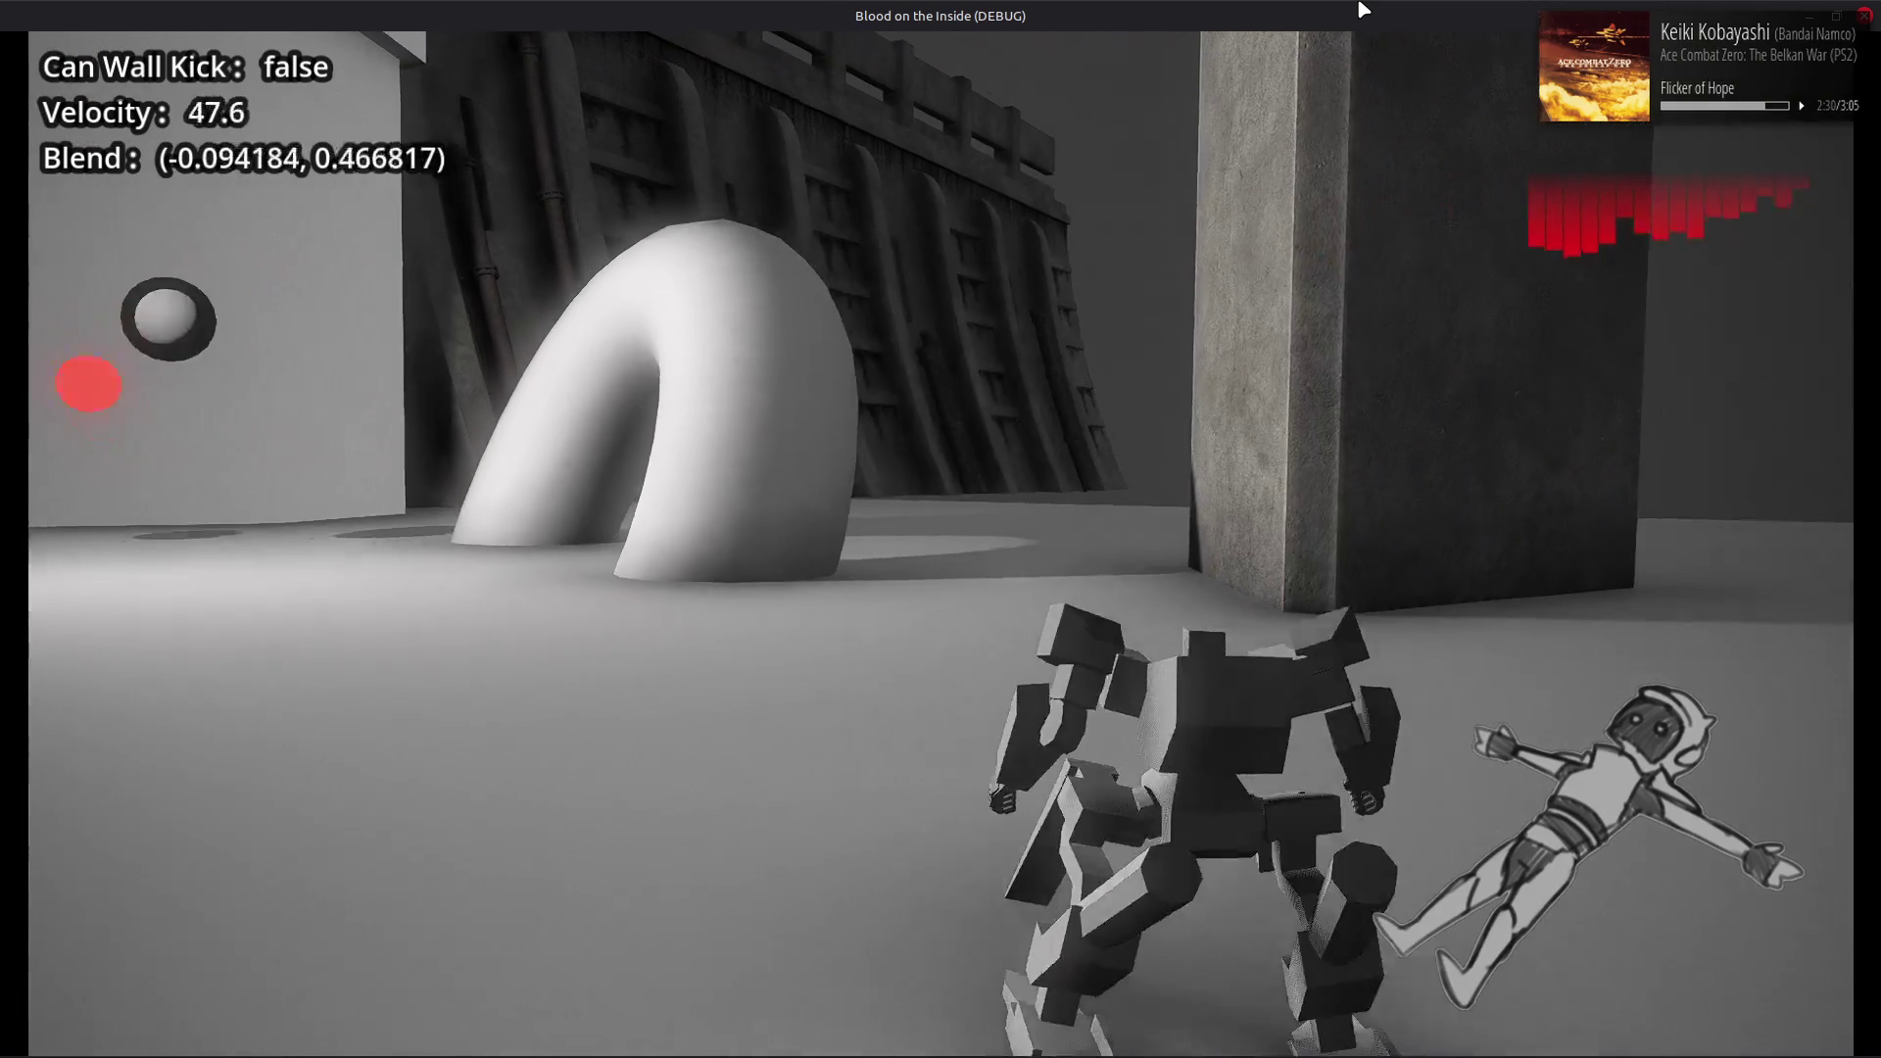
key(d)
key(a)
key(d)
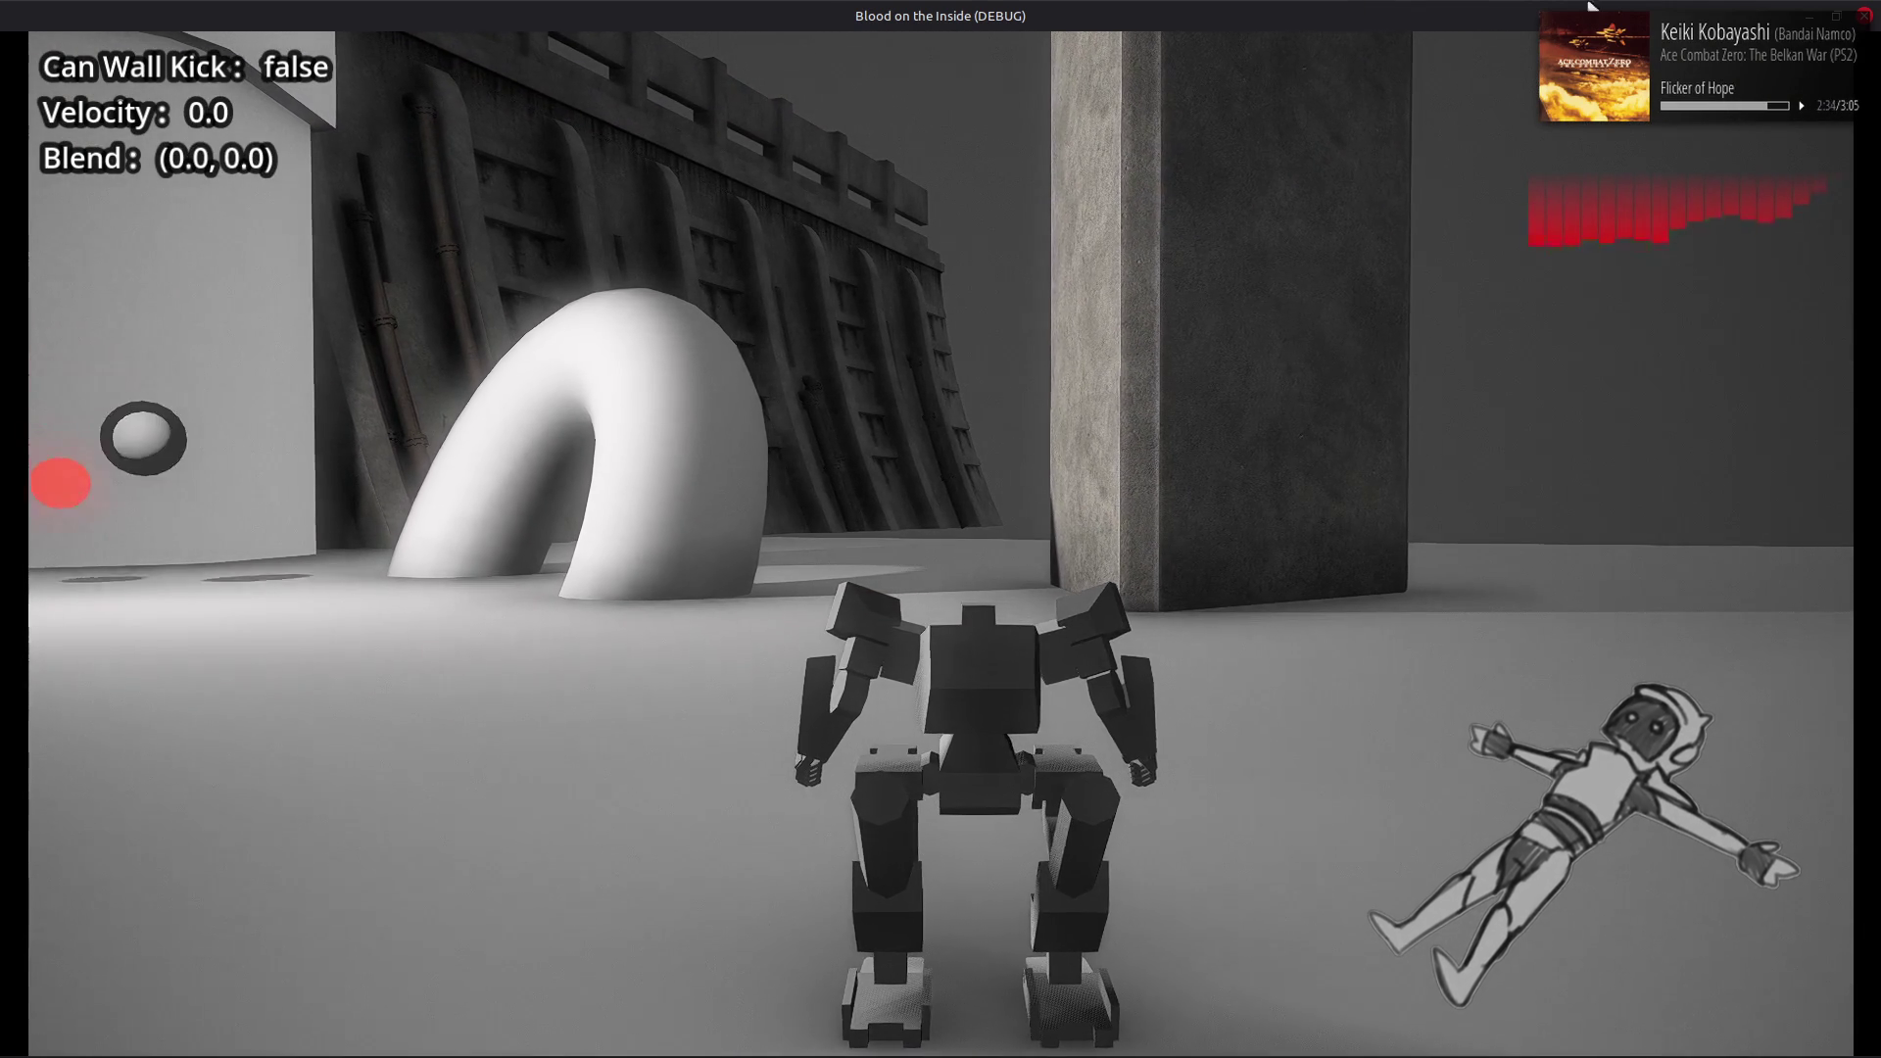
key(F8)
Restore TEMP_QUICKBOOST_DELAY in player_frame_neo.gd to 0.5 and save
click(986, 359)
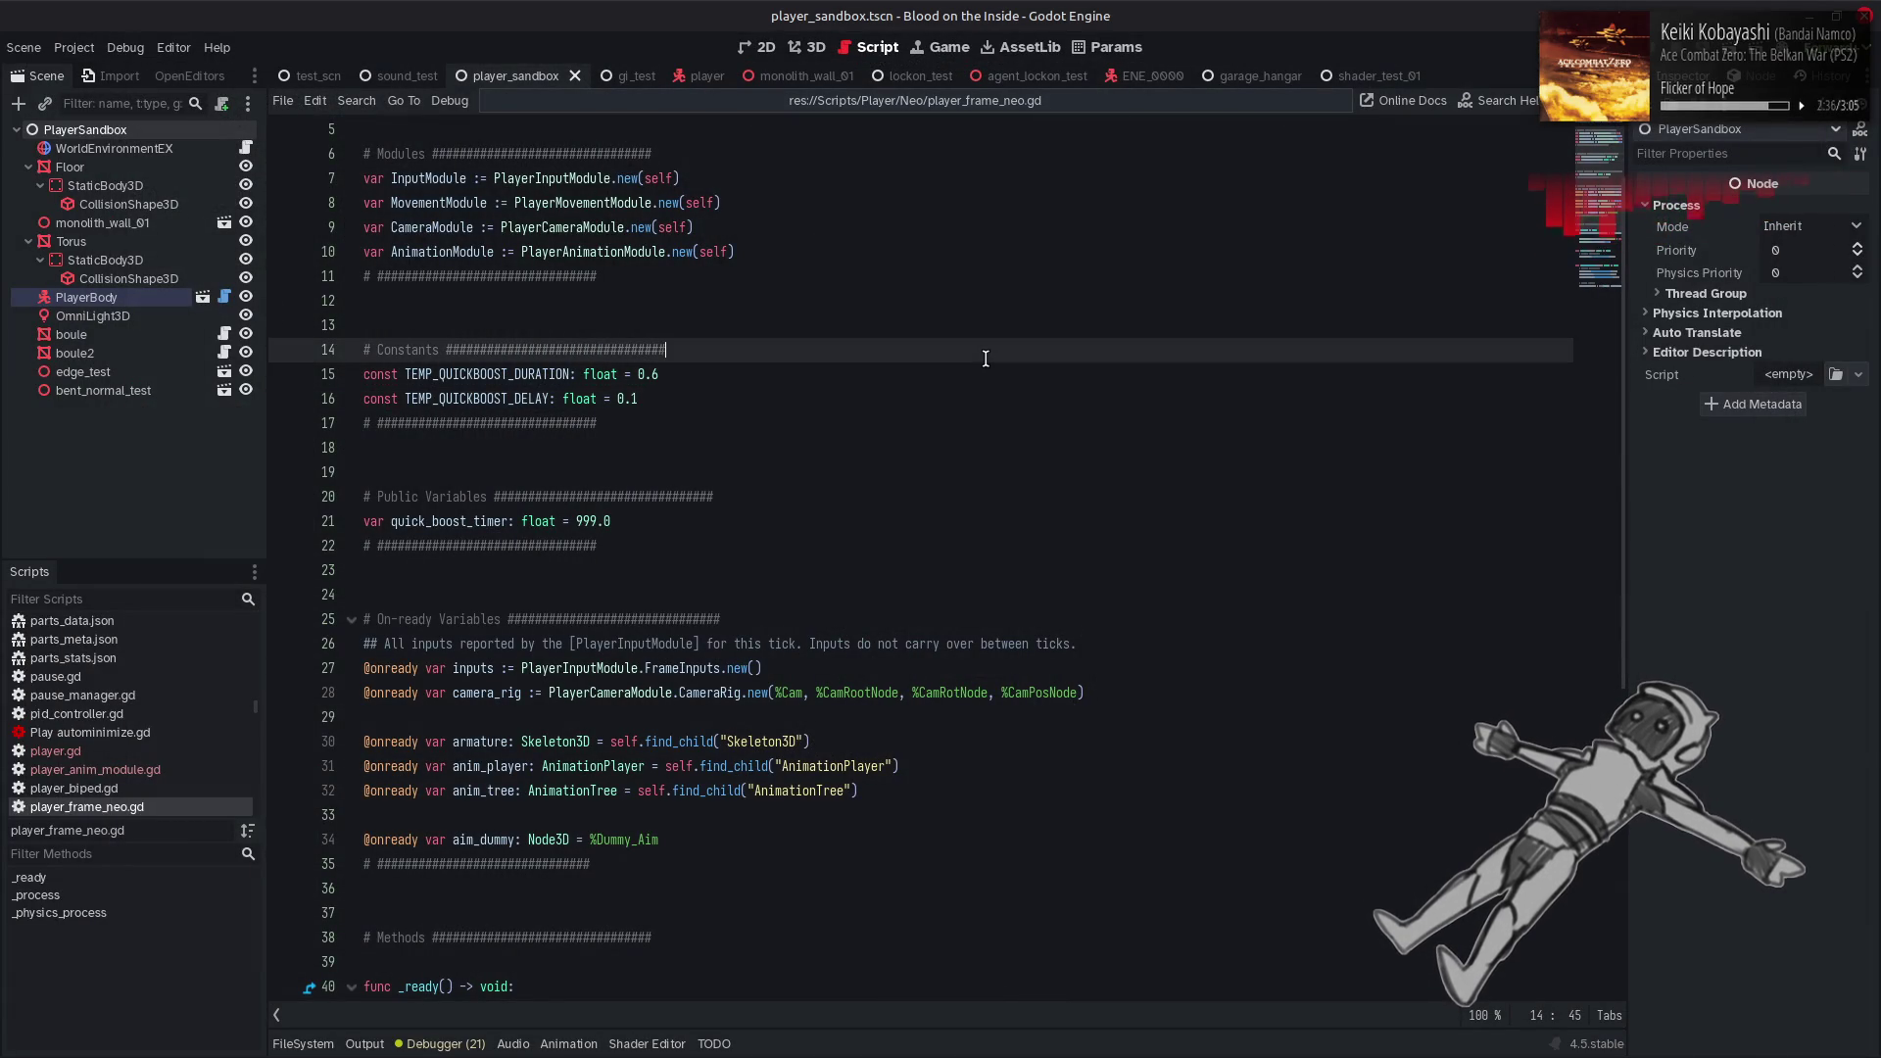
key(Down)
key(Down)
key(BackSpace)
text(5)
key(ctrl+s)
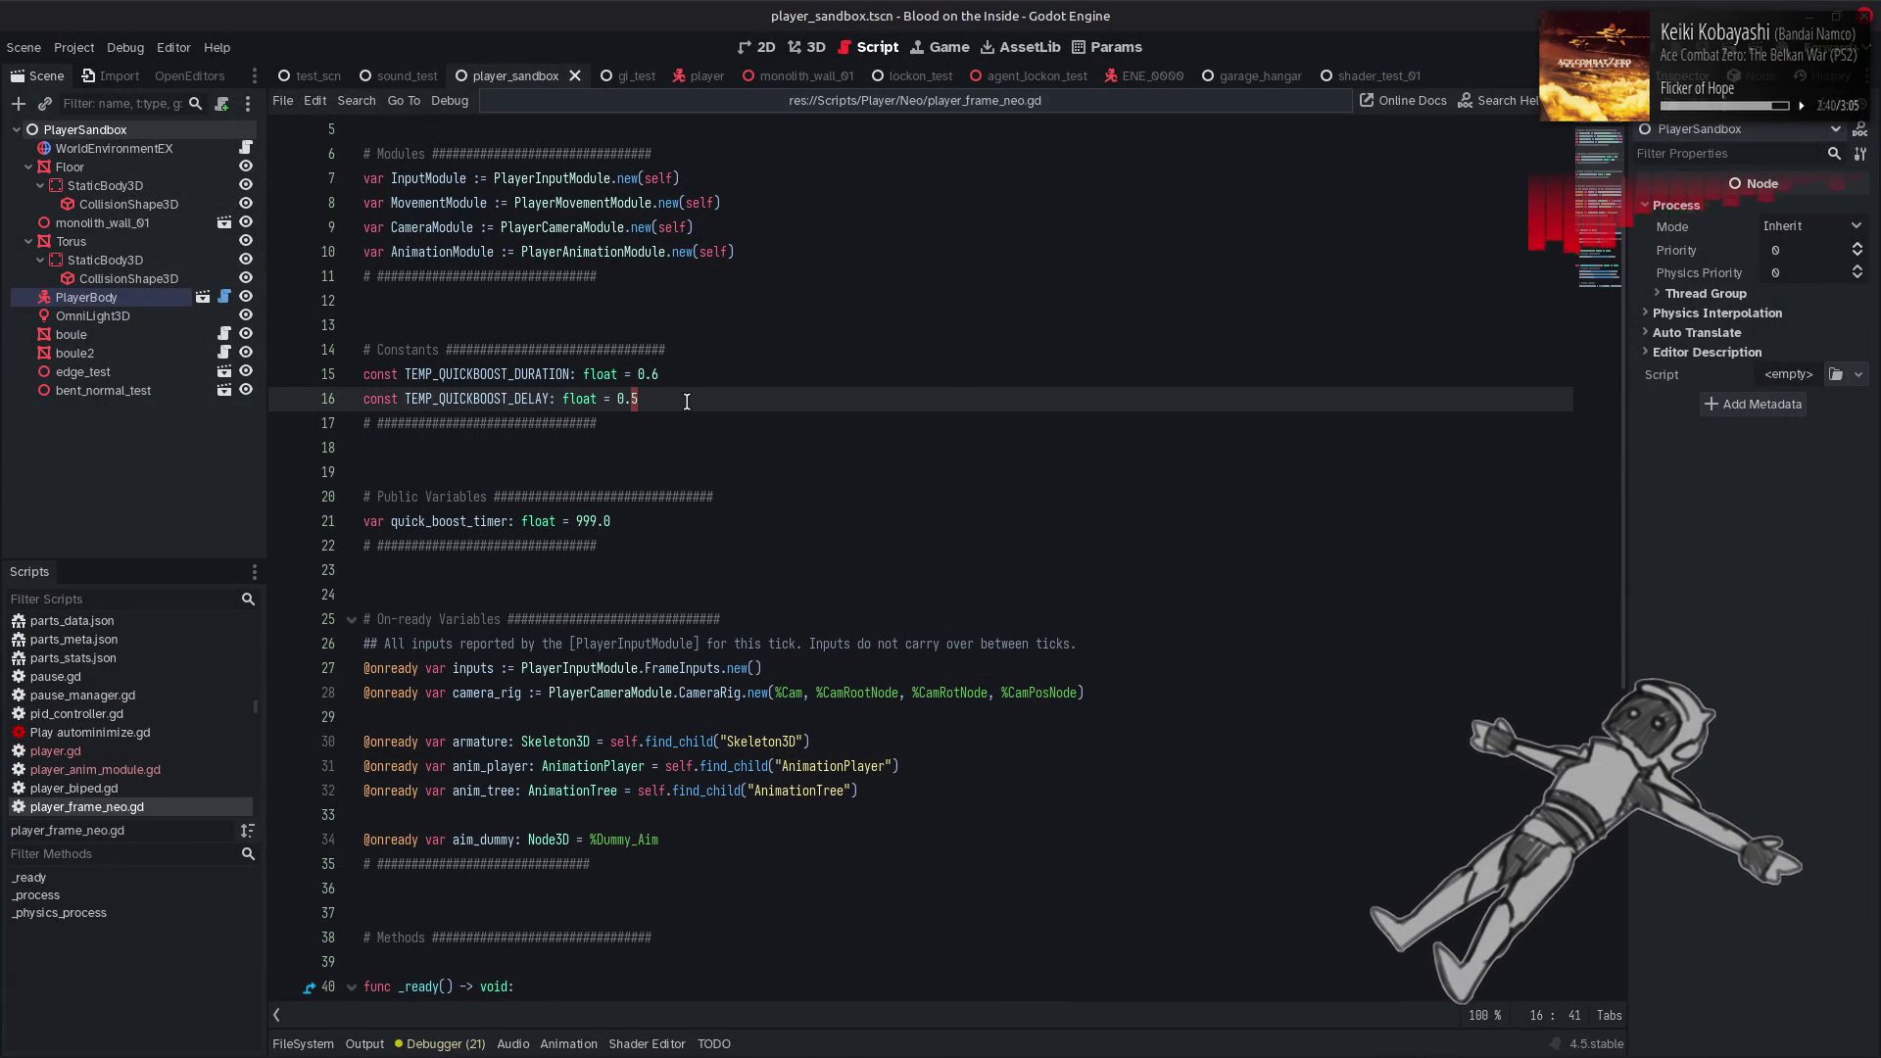
In input_module.gd, move line 87's quick-boost delay clause into a # comment and save
click(823, 110)
click(774, 150)
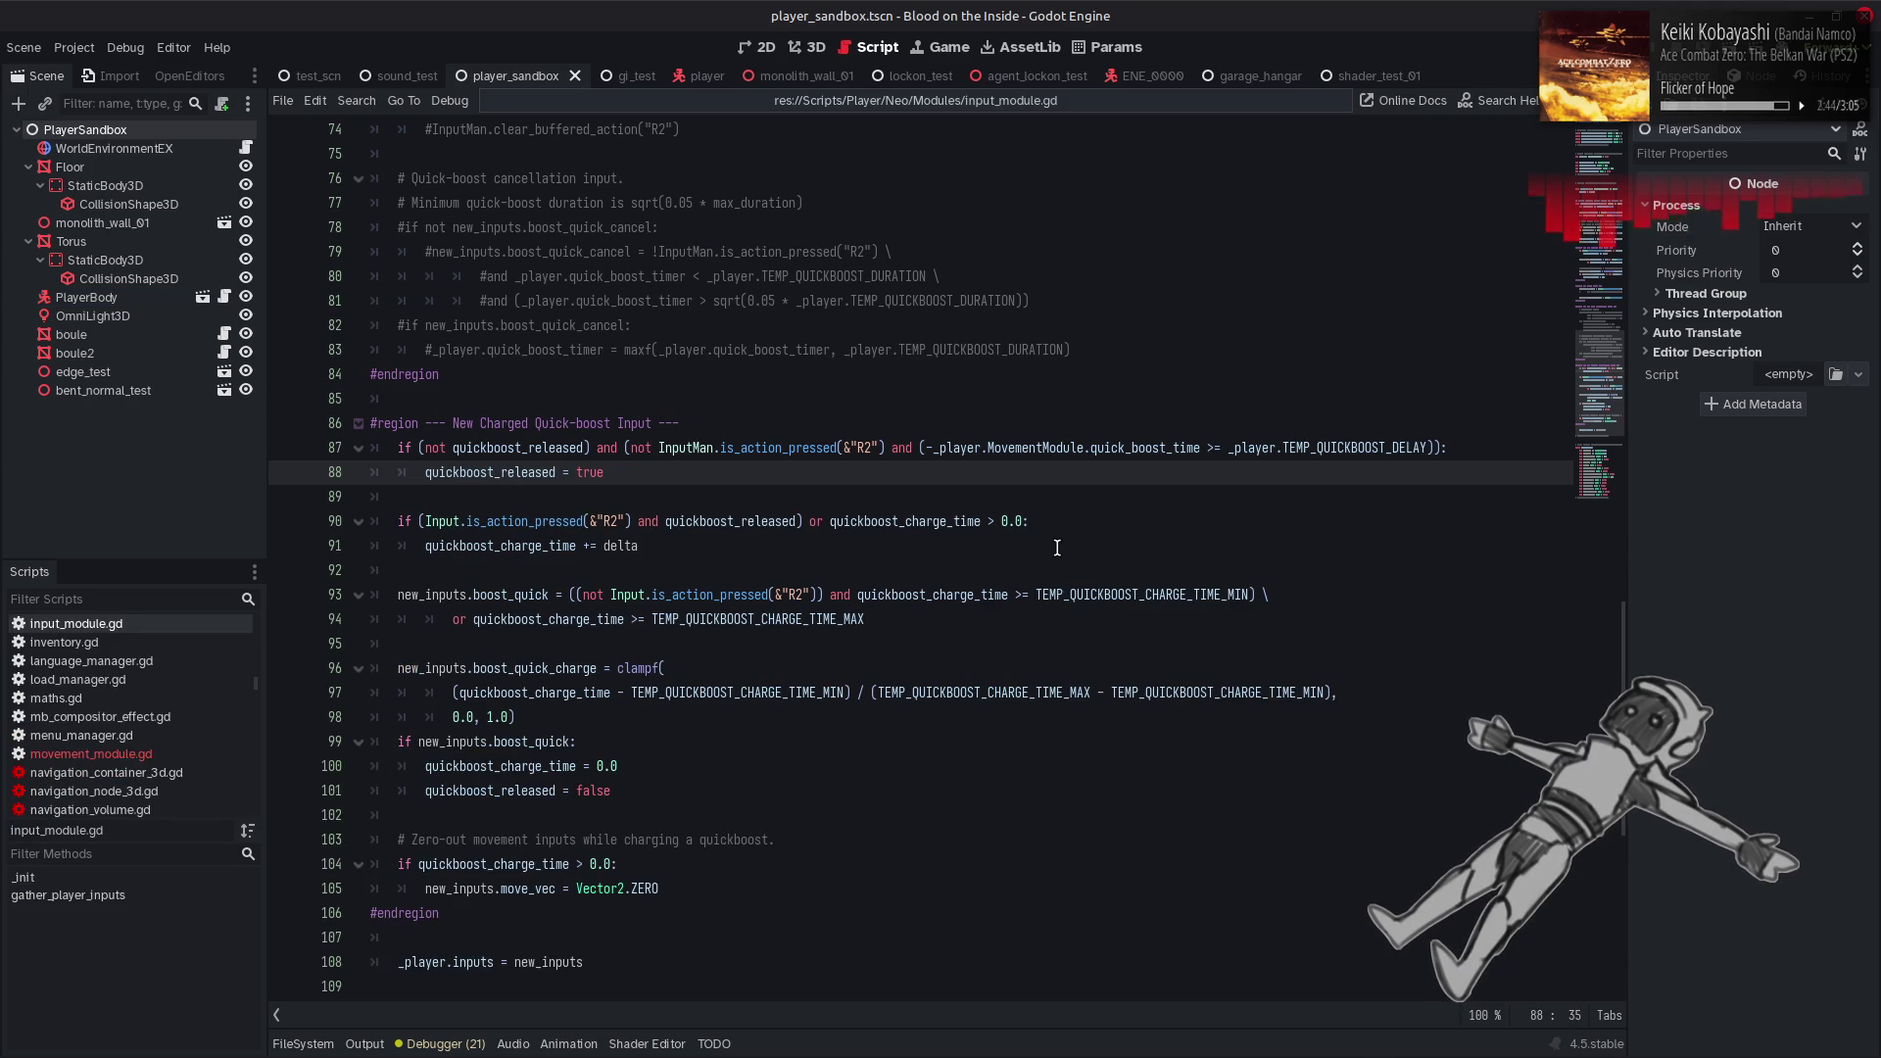
click(918, 450)
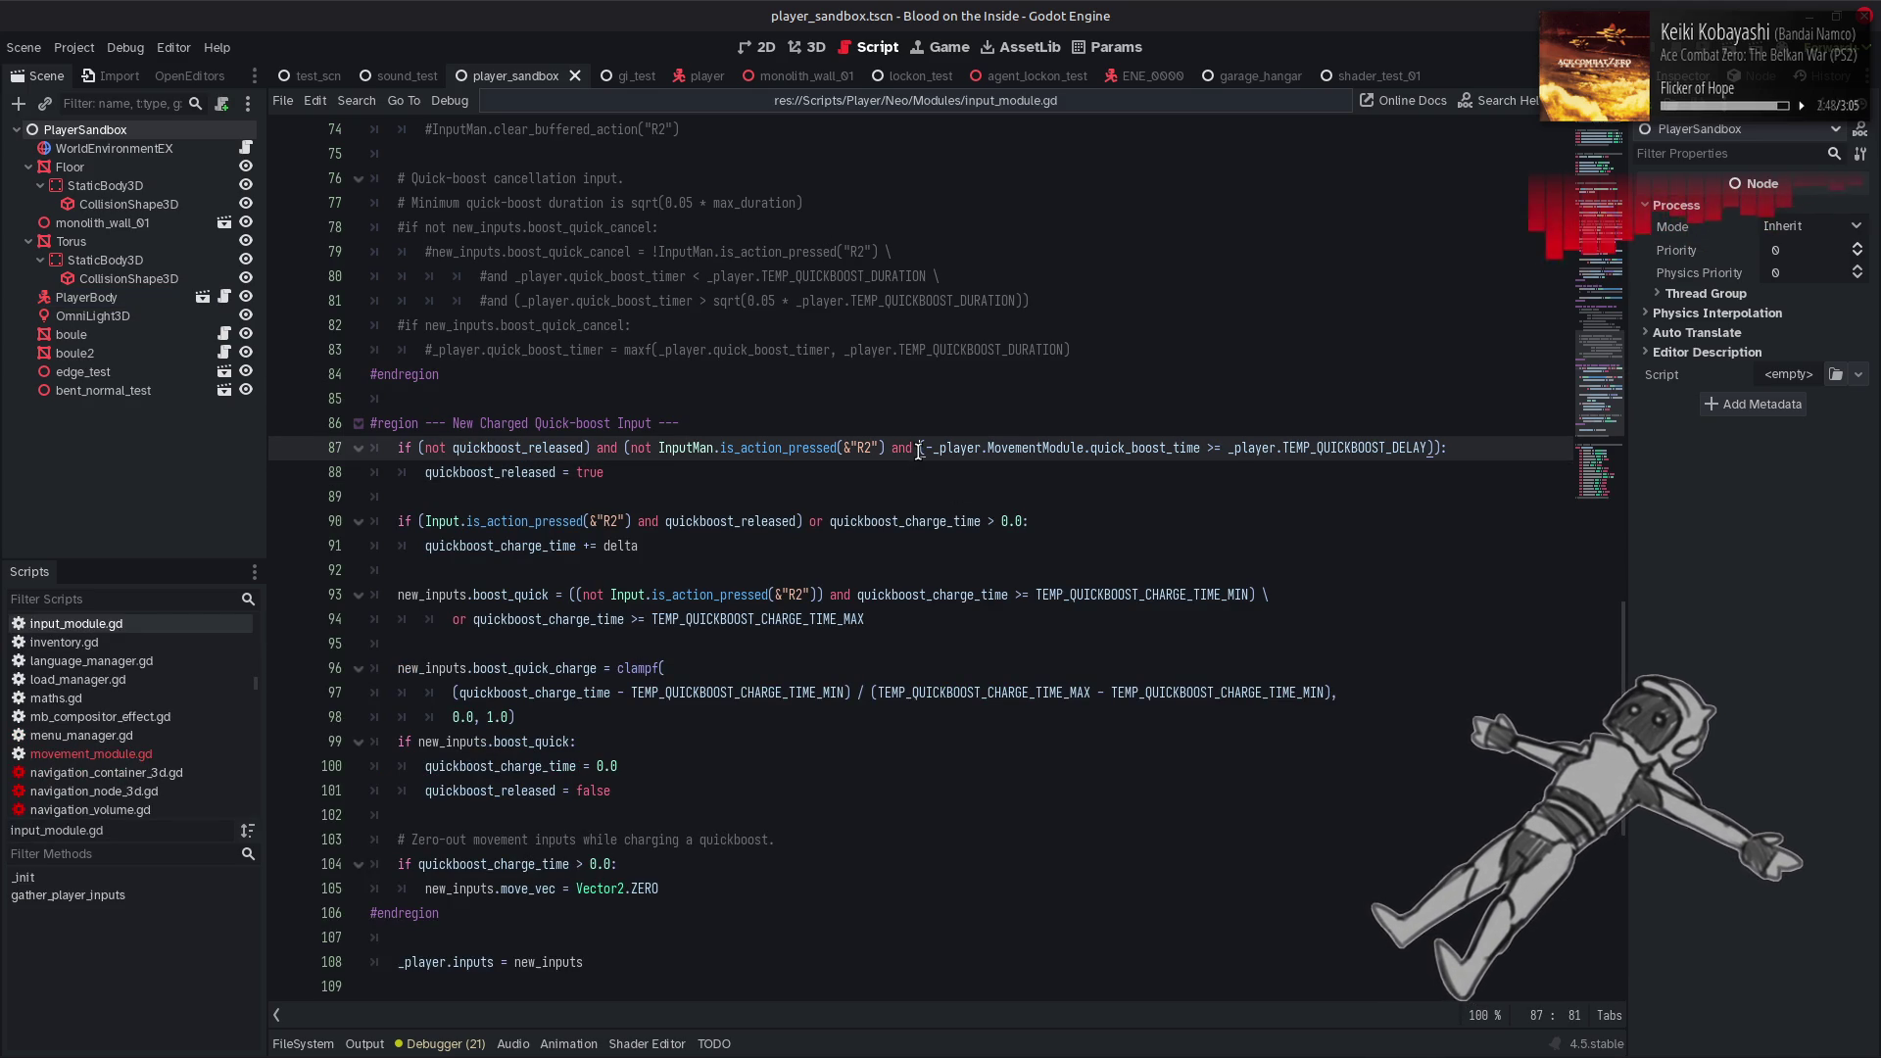
click(890, 448)
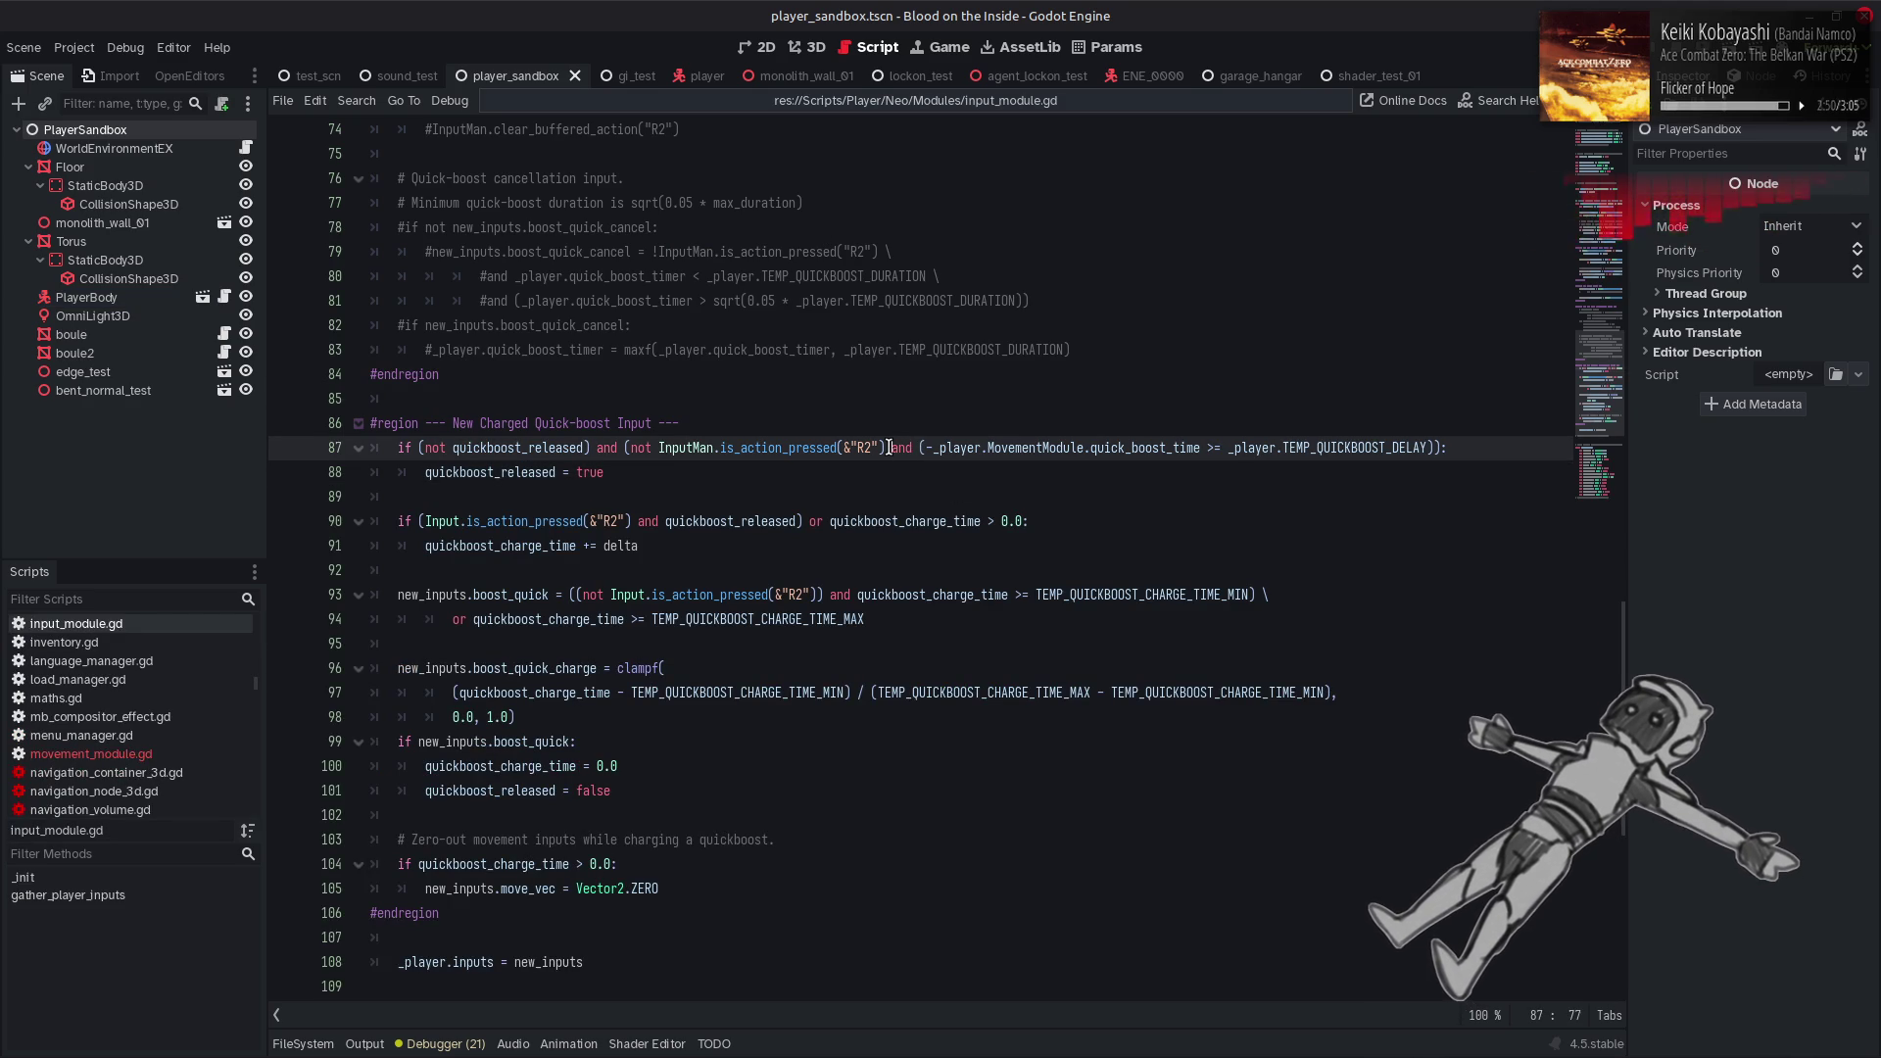
drag(890, 448, 1438, 448)
key(ctrl+c)
key(BackSpace)
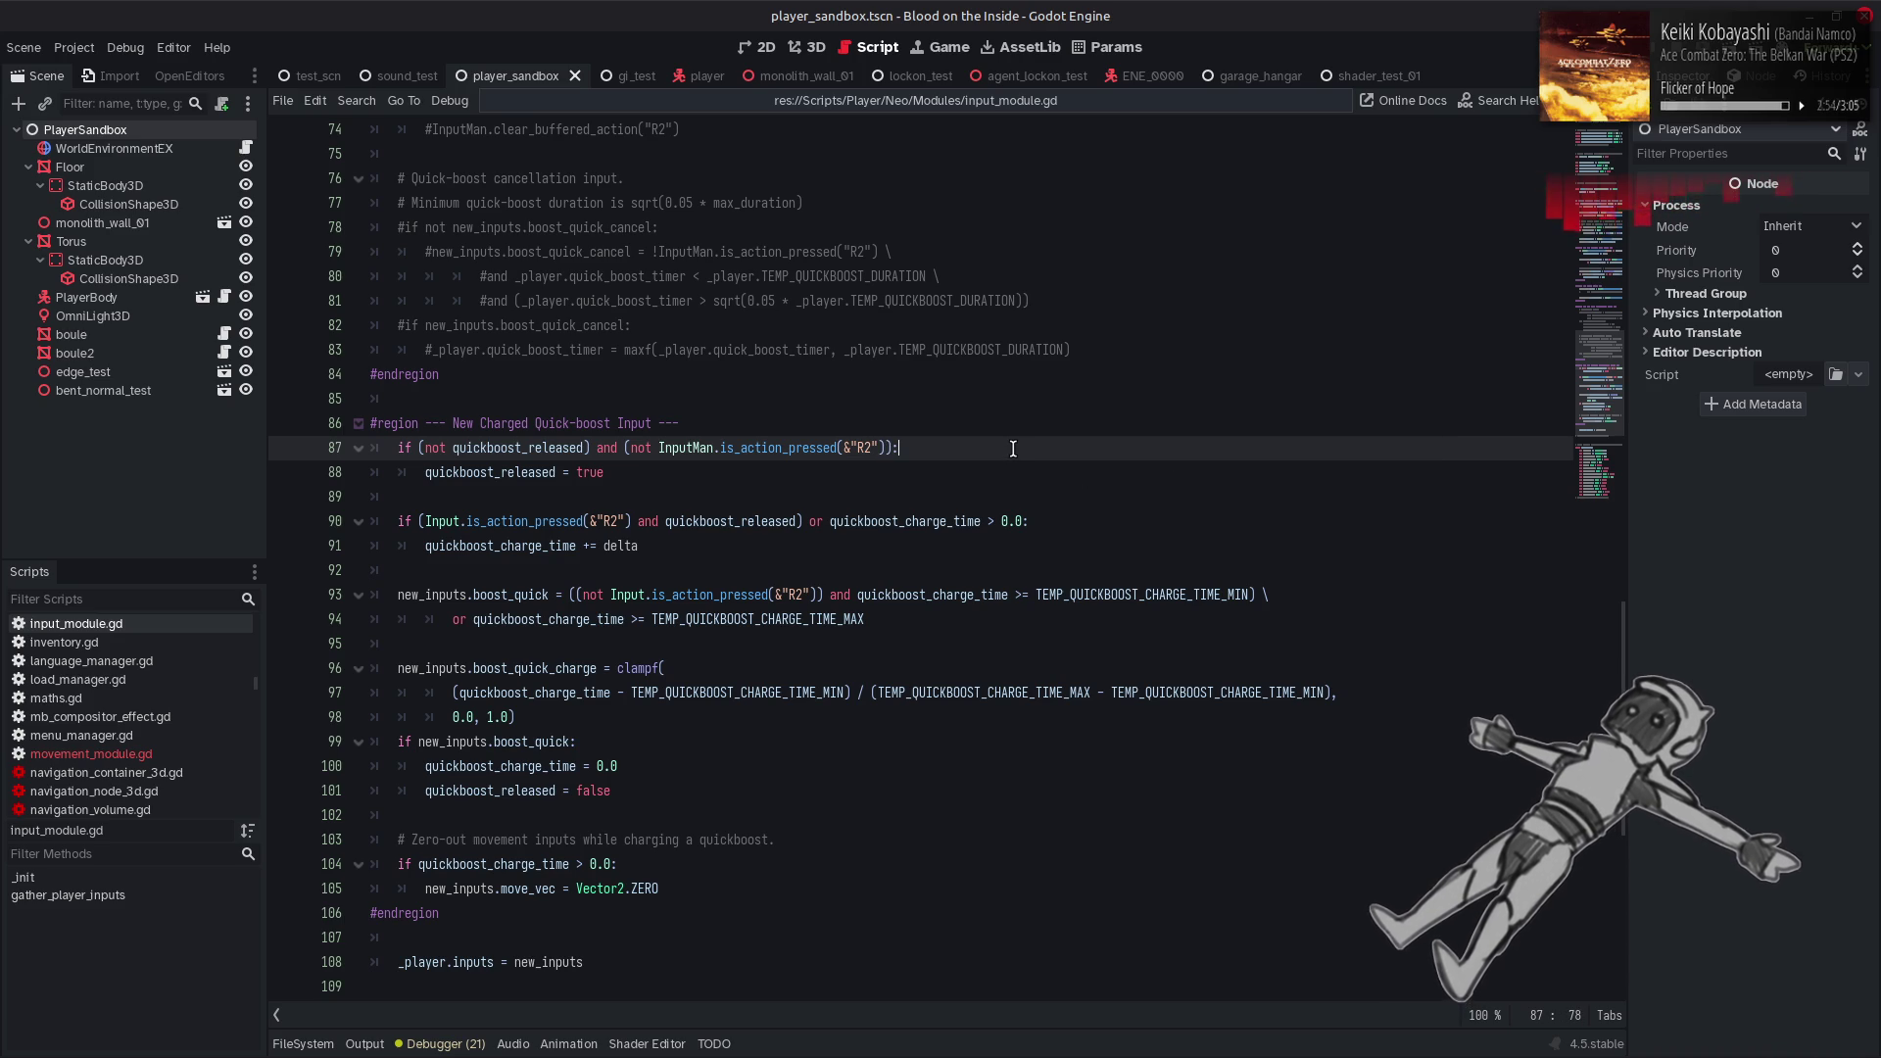
text(  #)
key(ctrl+v)
key(ctrl+s)
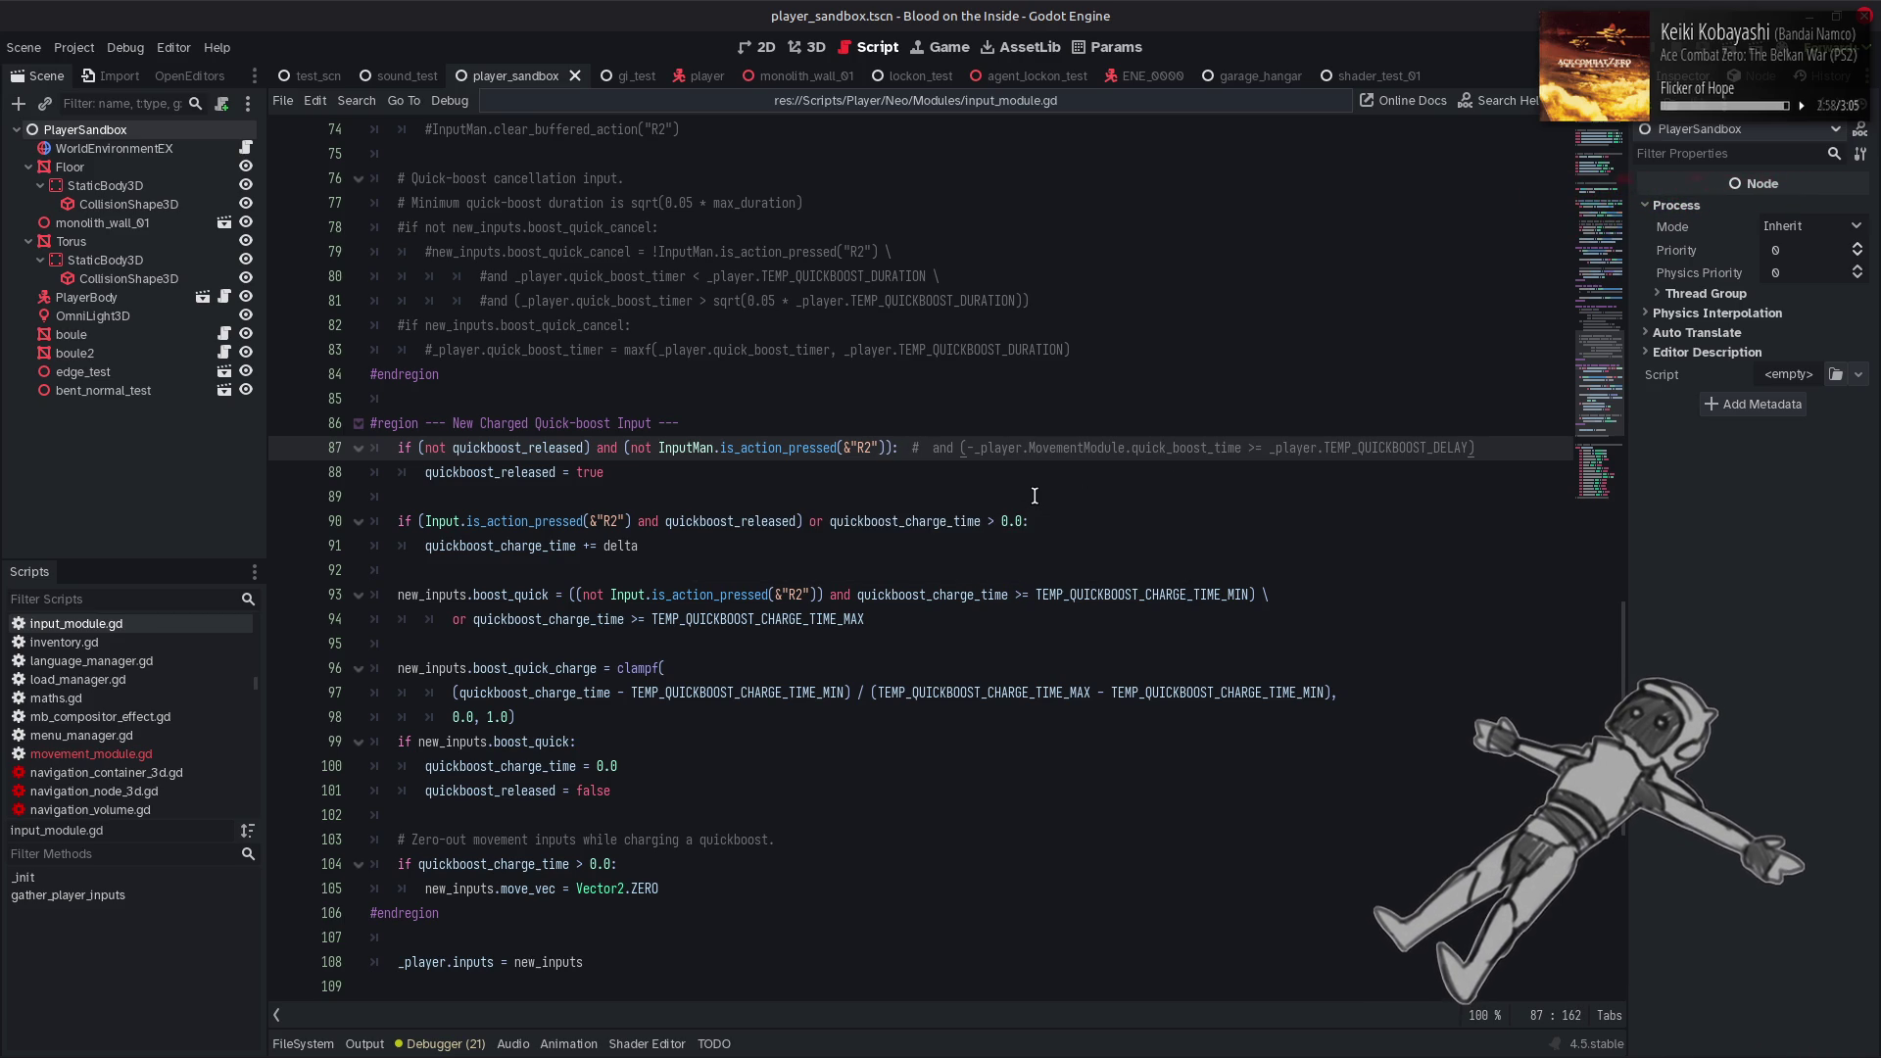
Remove the extra space after the # comment mark and save the script again
click(928, 448)
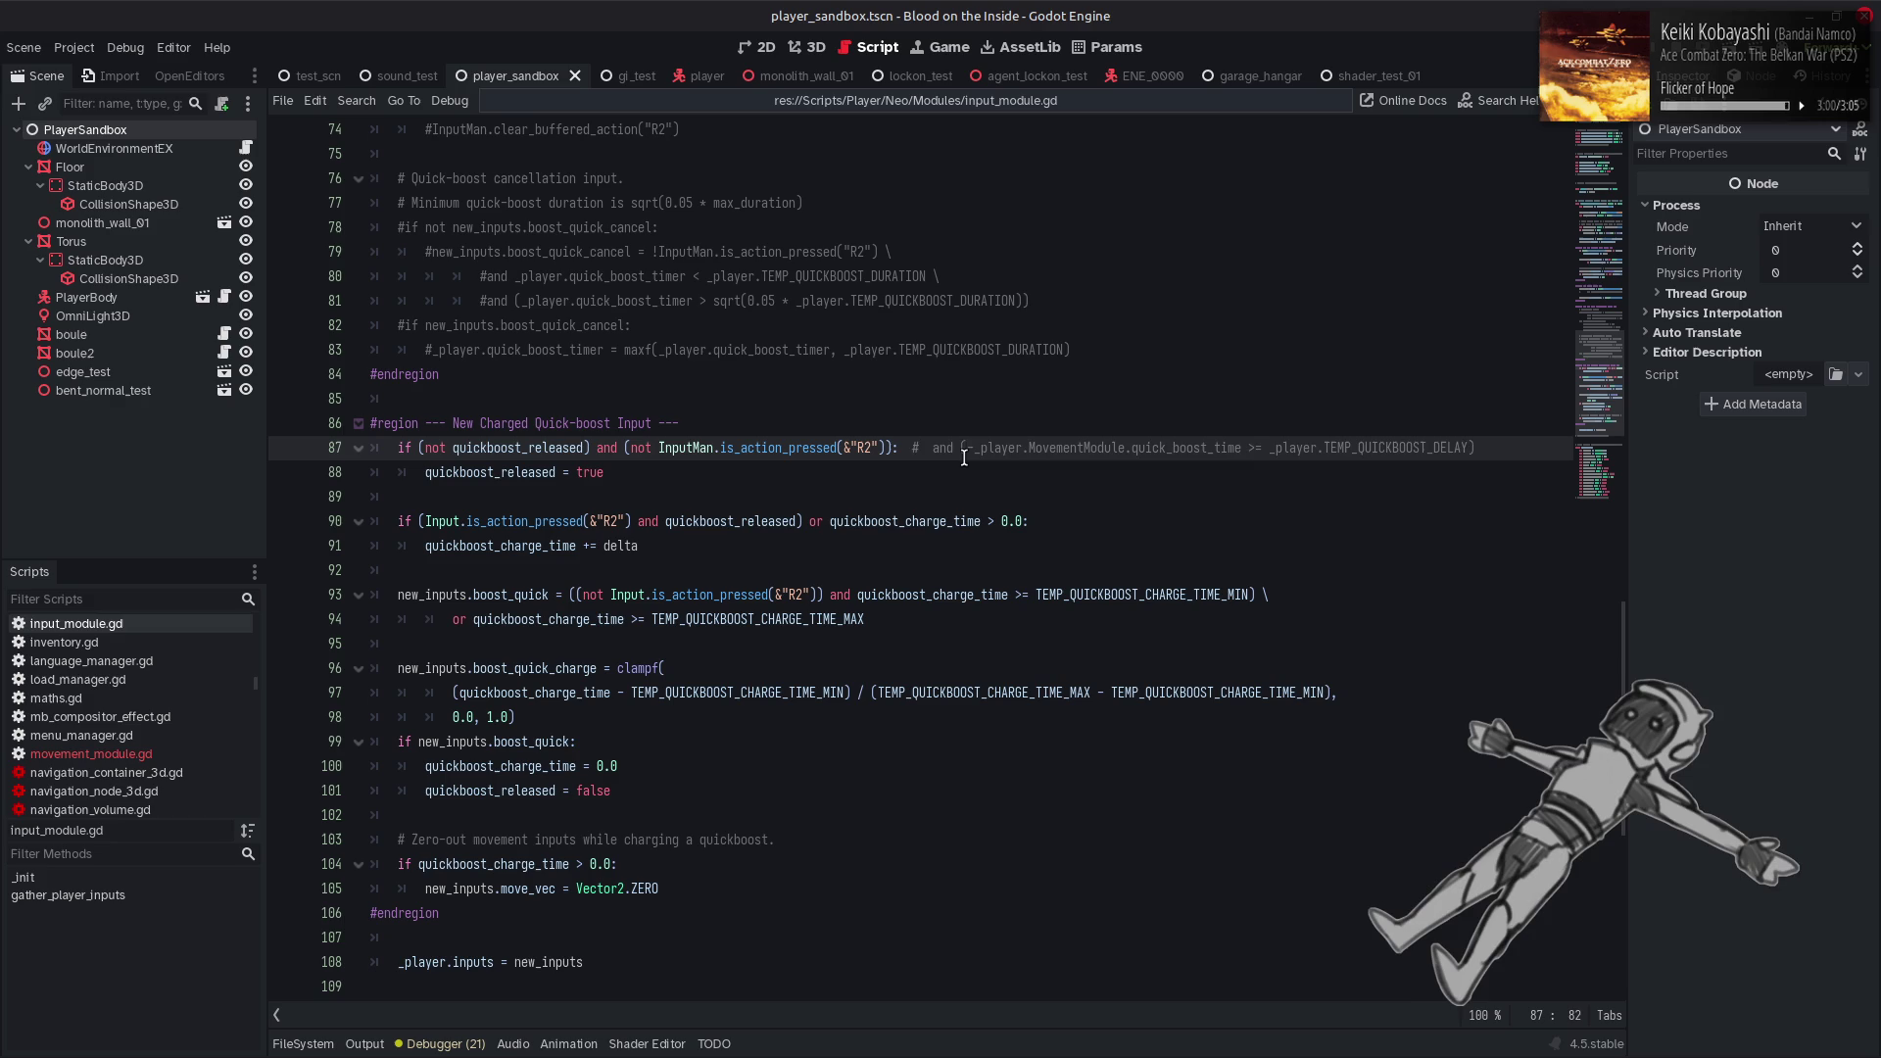
key(BackSpace)
click(993, 467)
key(ctrl+s)
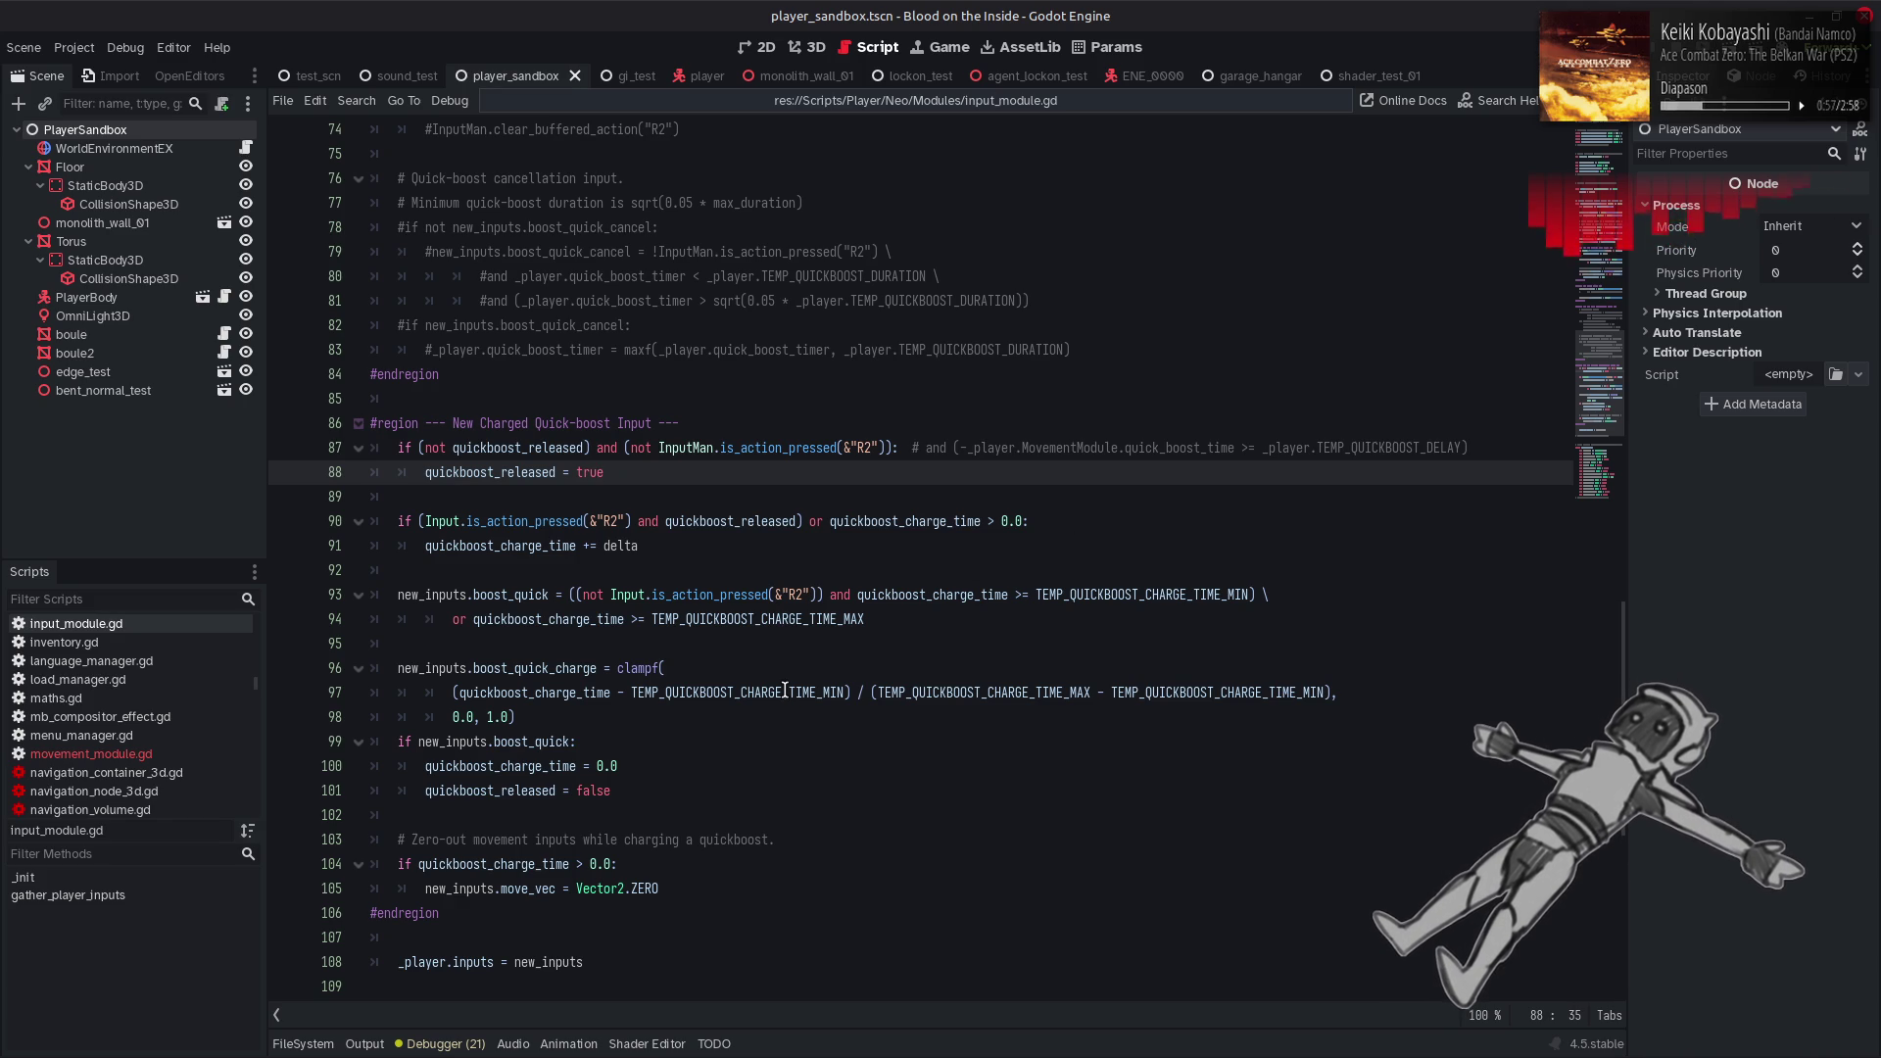
mouse_move(785, 690)
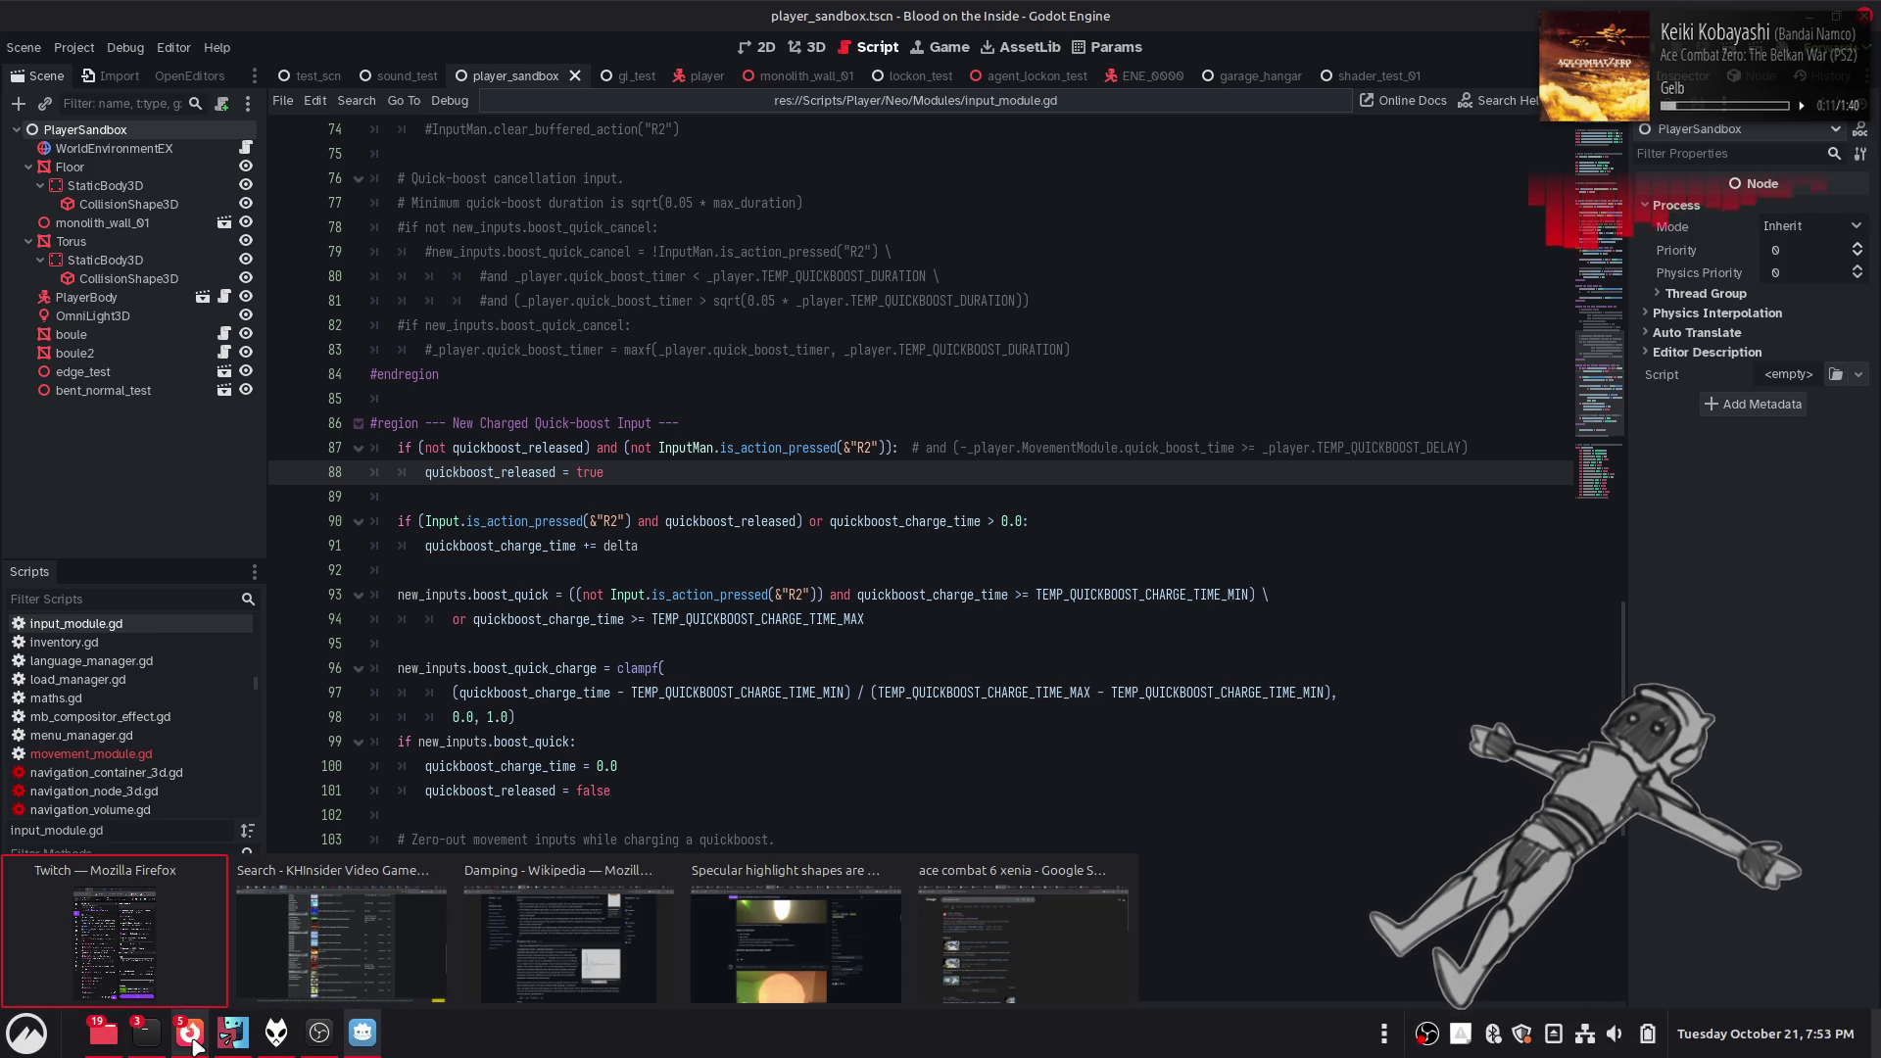
mouse_move(193, 1044)
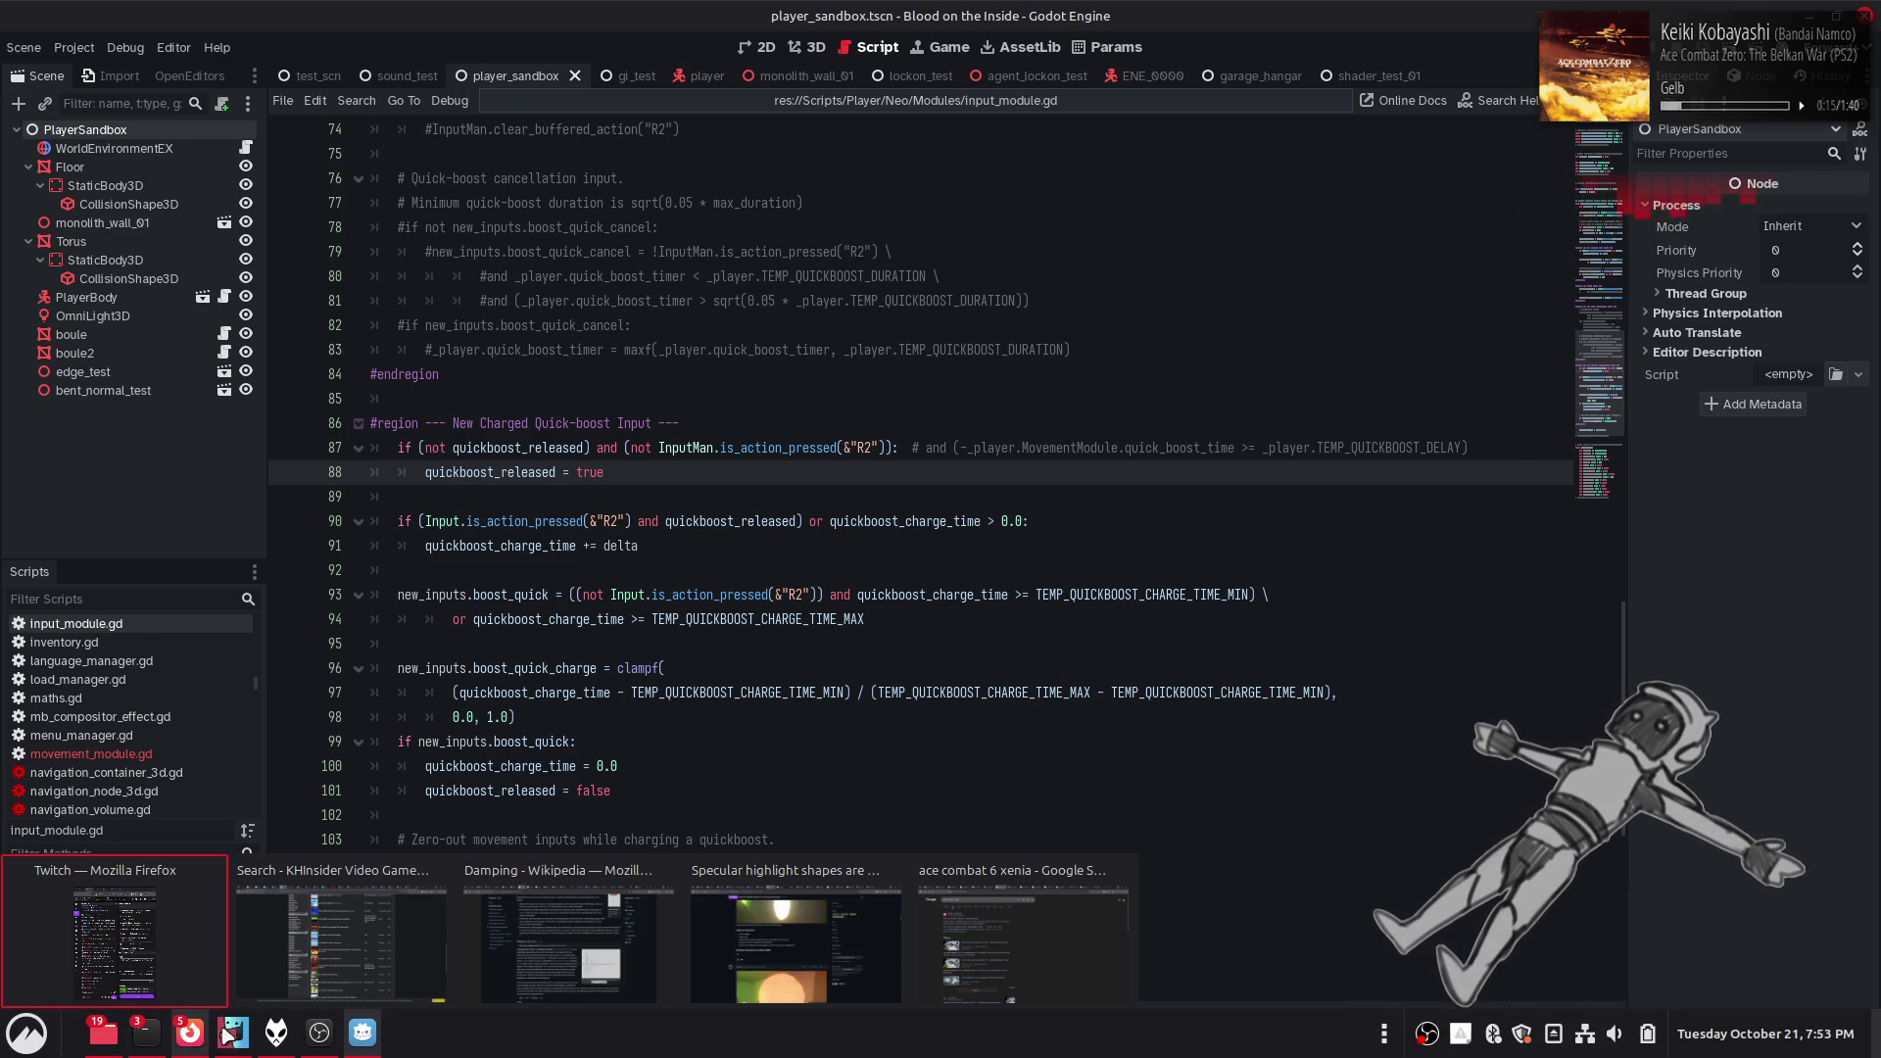
Open xenia commit 7003e54 from the Ace Combat 6 issue in a new tab, then visit the xenia-project organization
click(1115, 982)
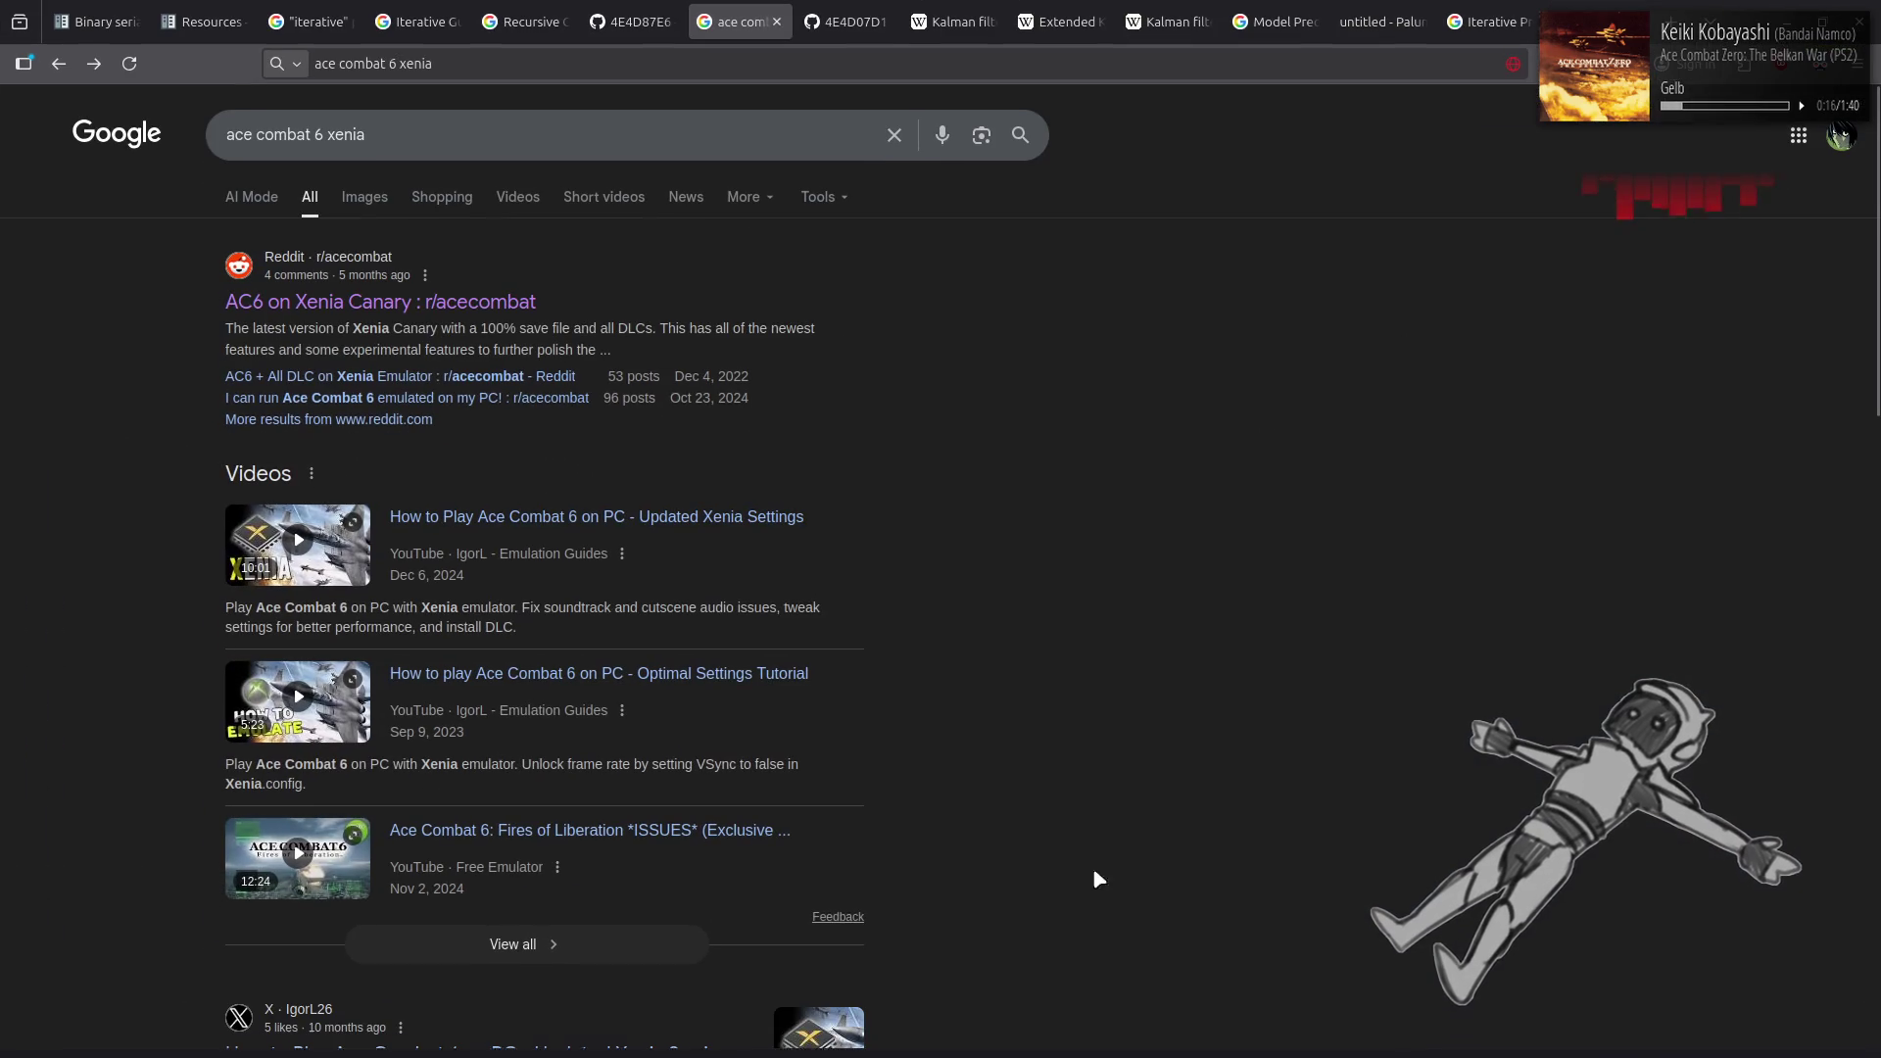
click(849, 5)
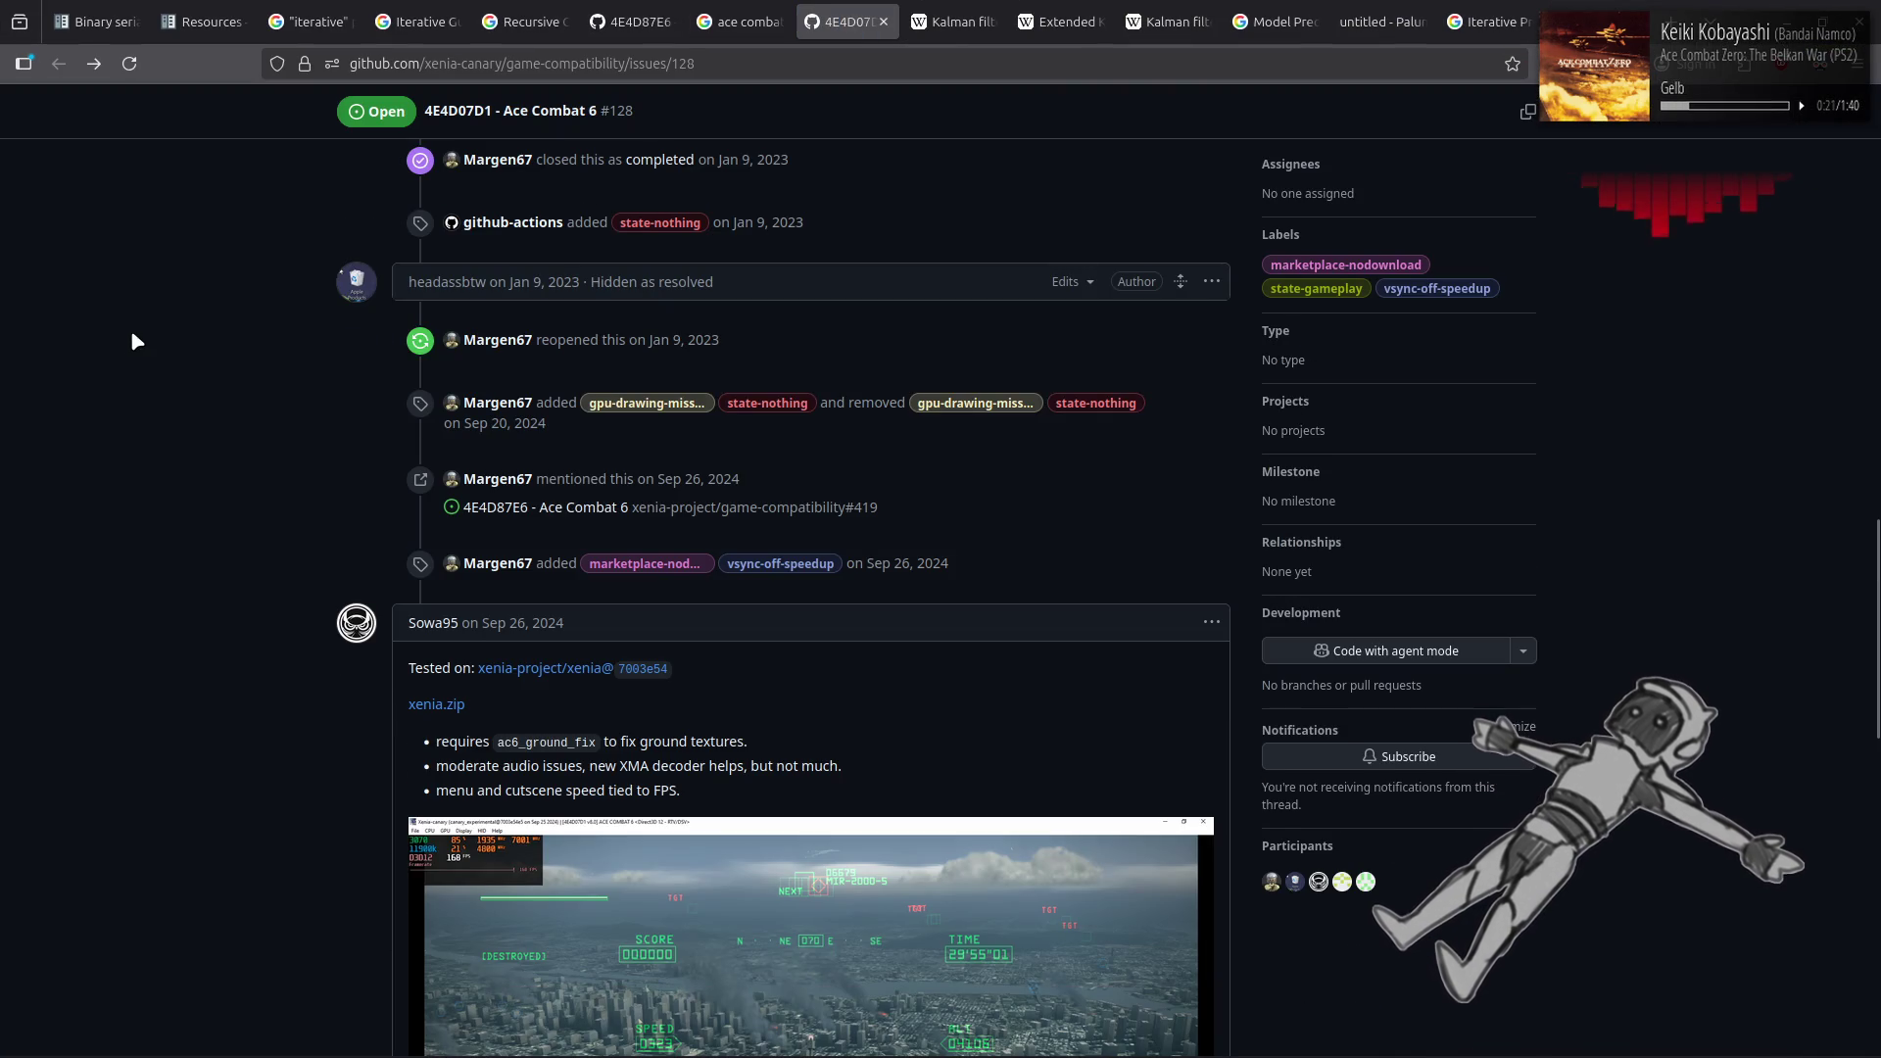
scroll(135, 336, down, 2)
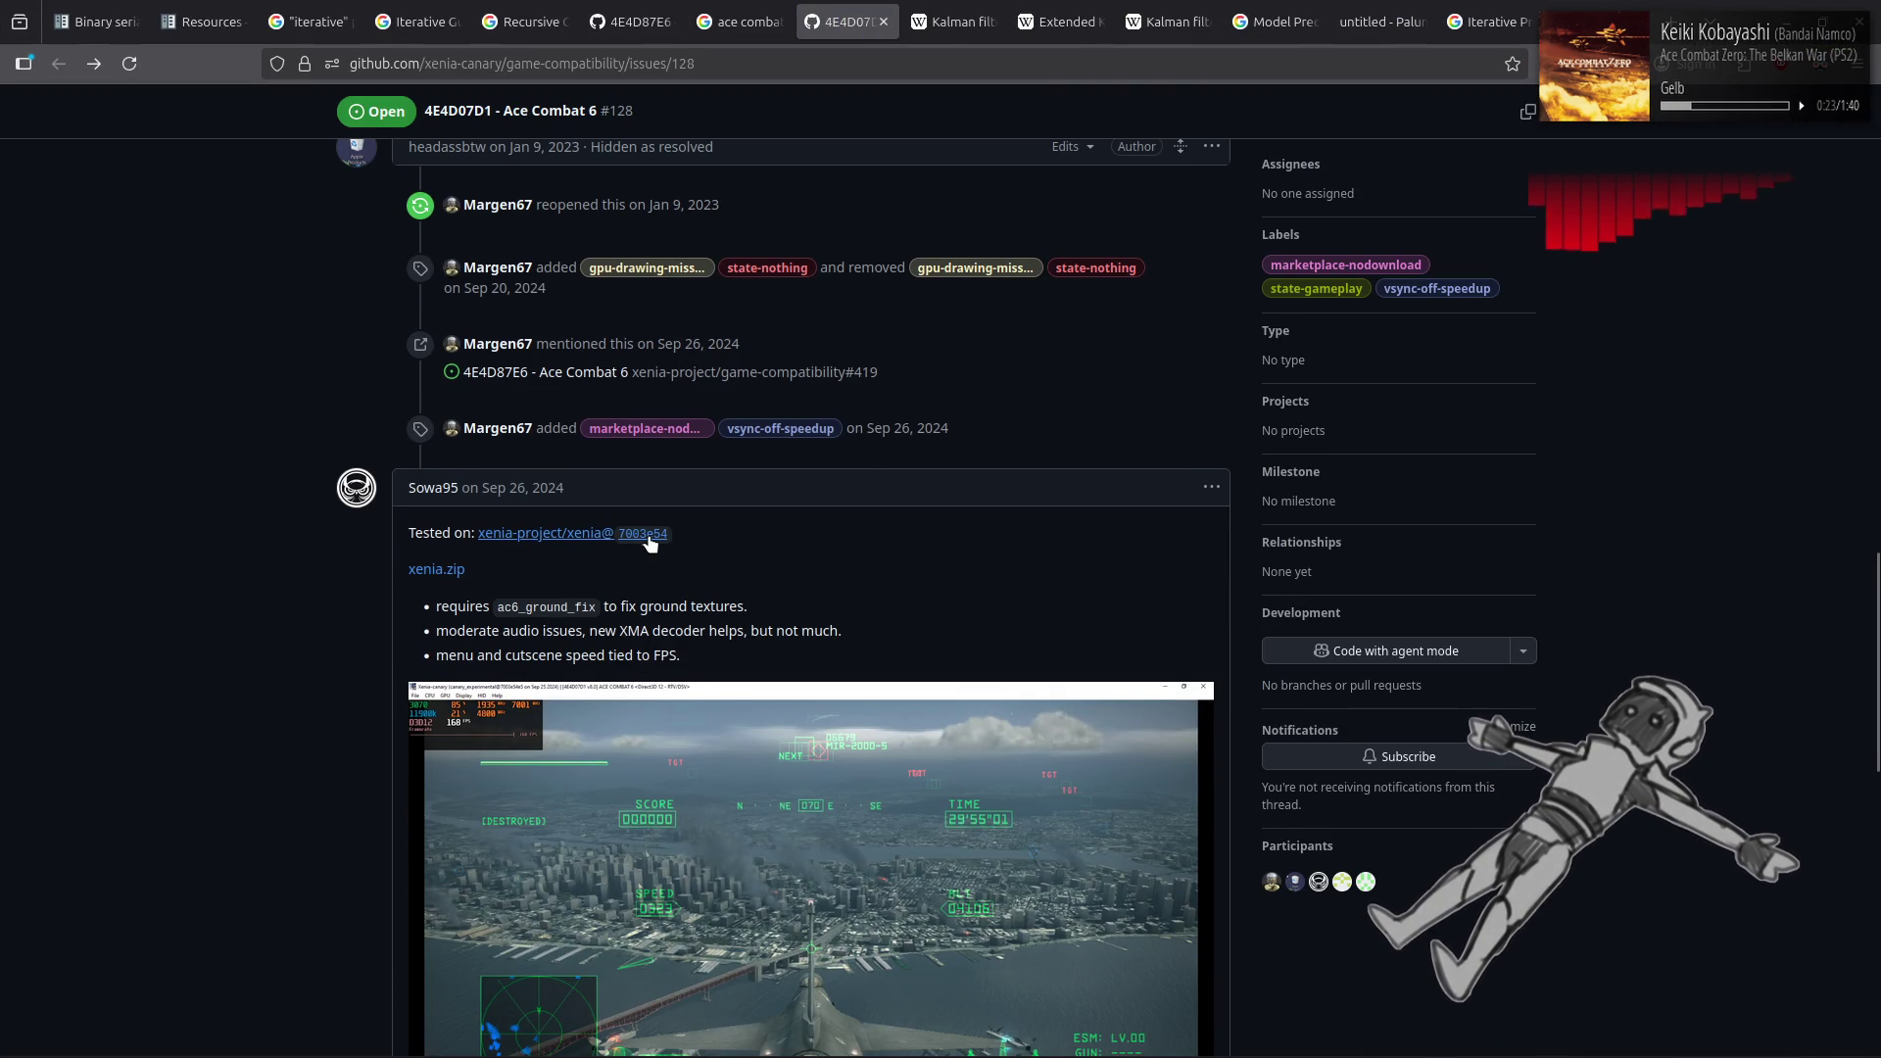
mouse_move(649, 544)
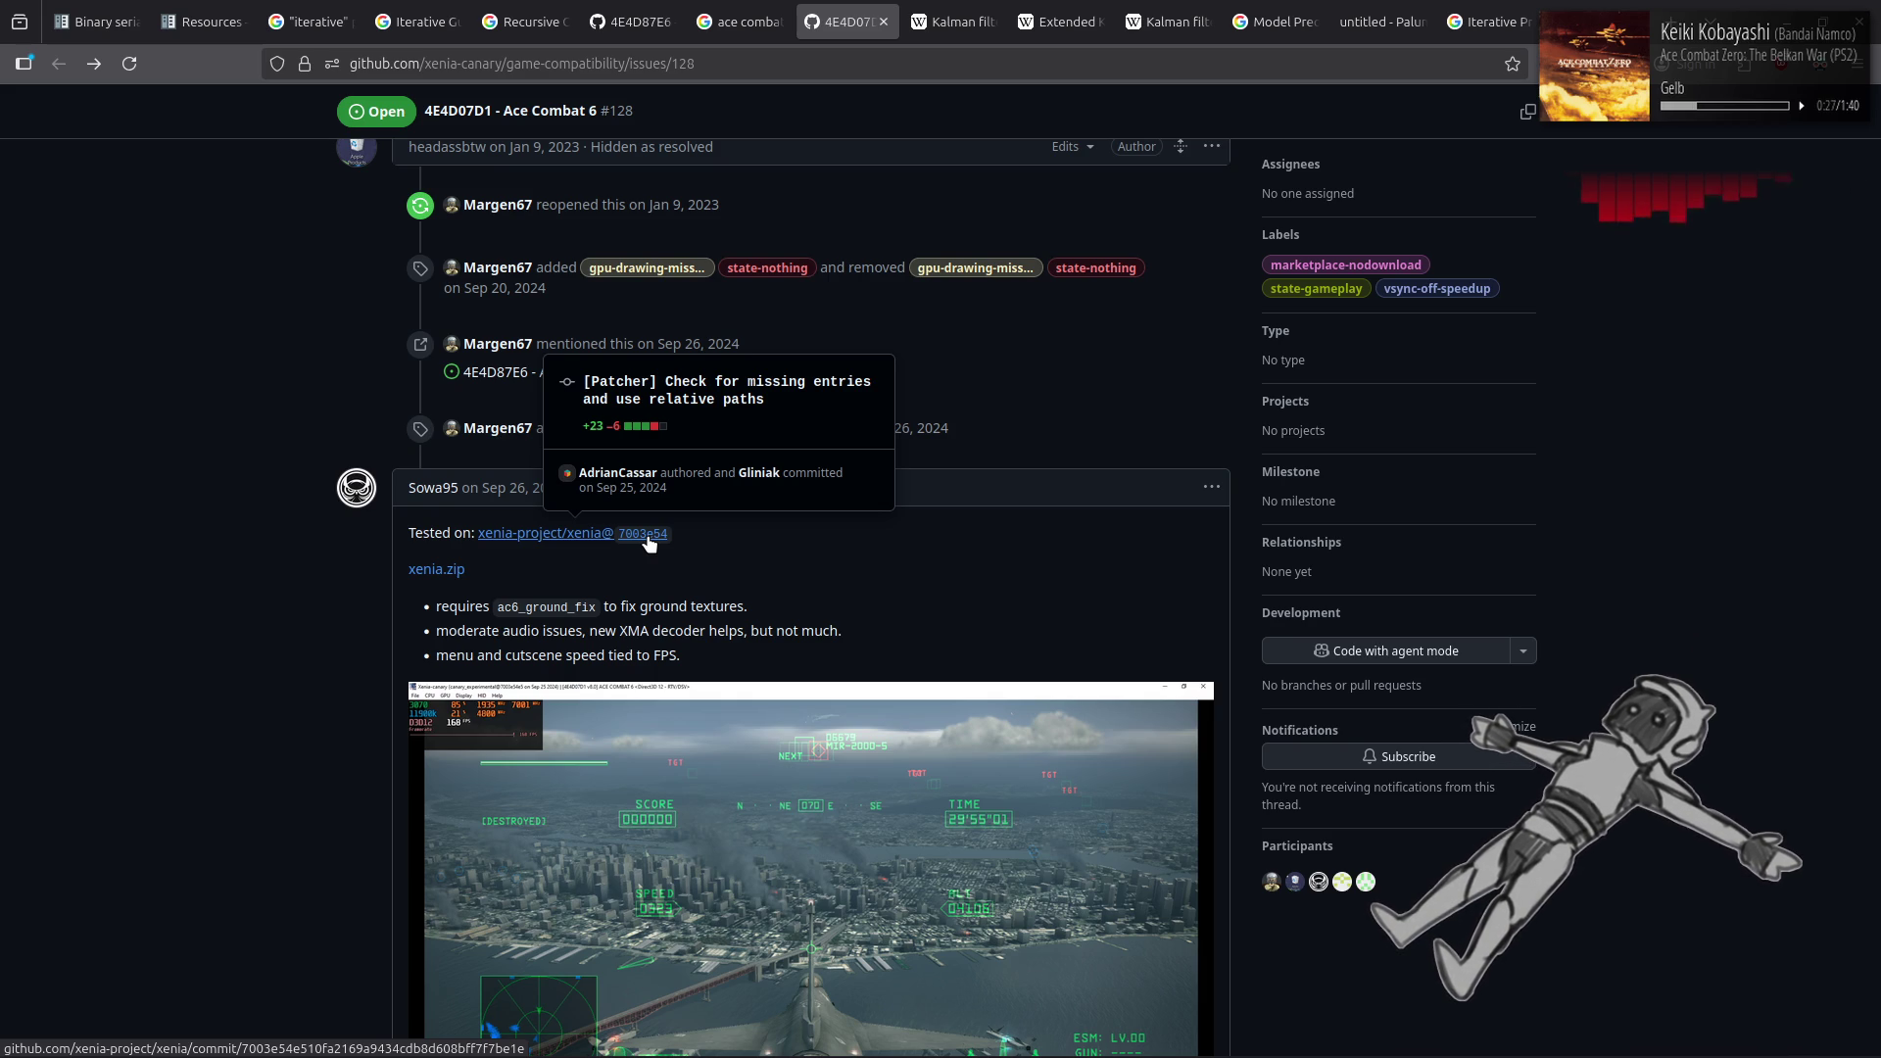
middle_click(552, 539)
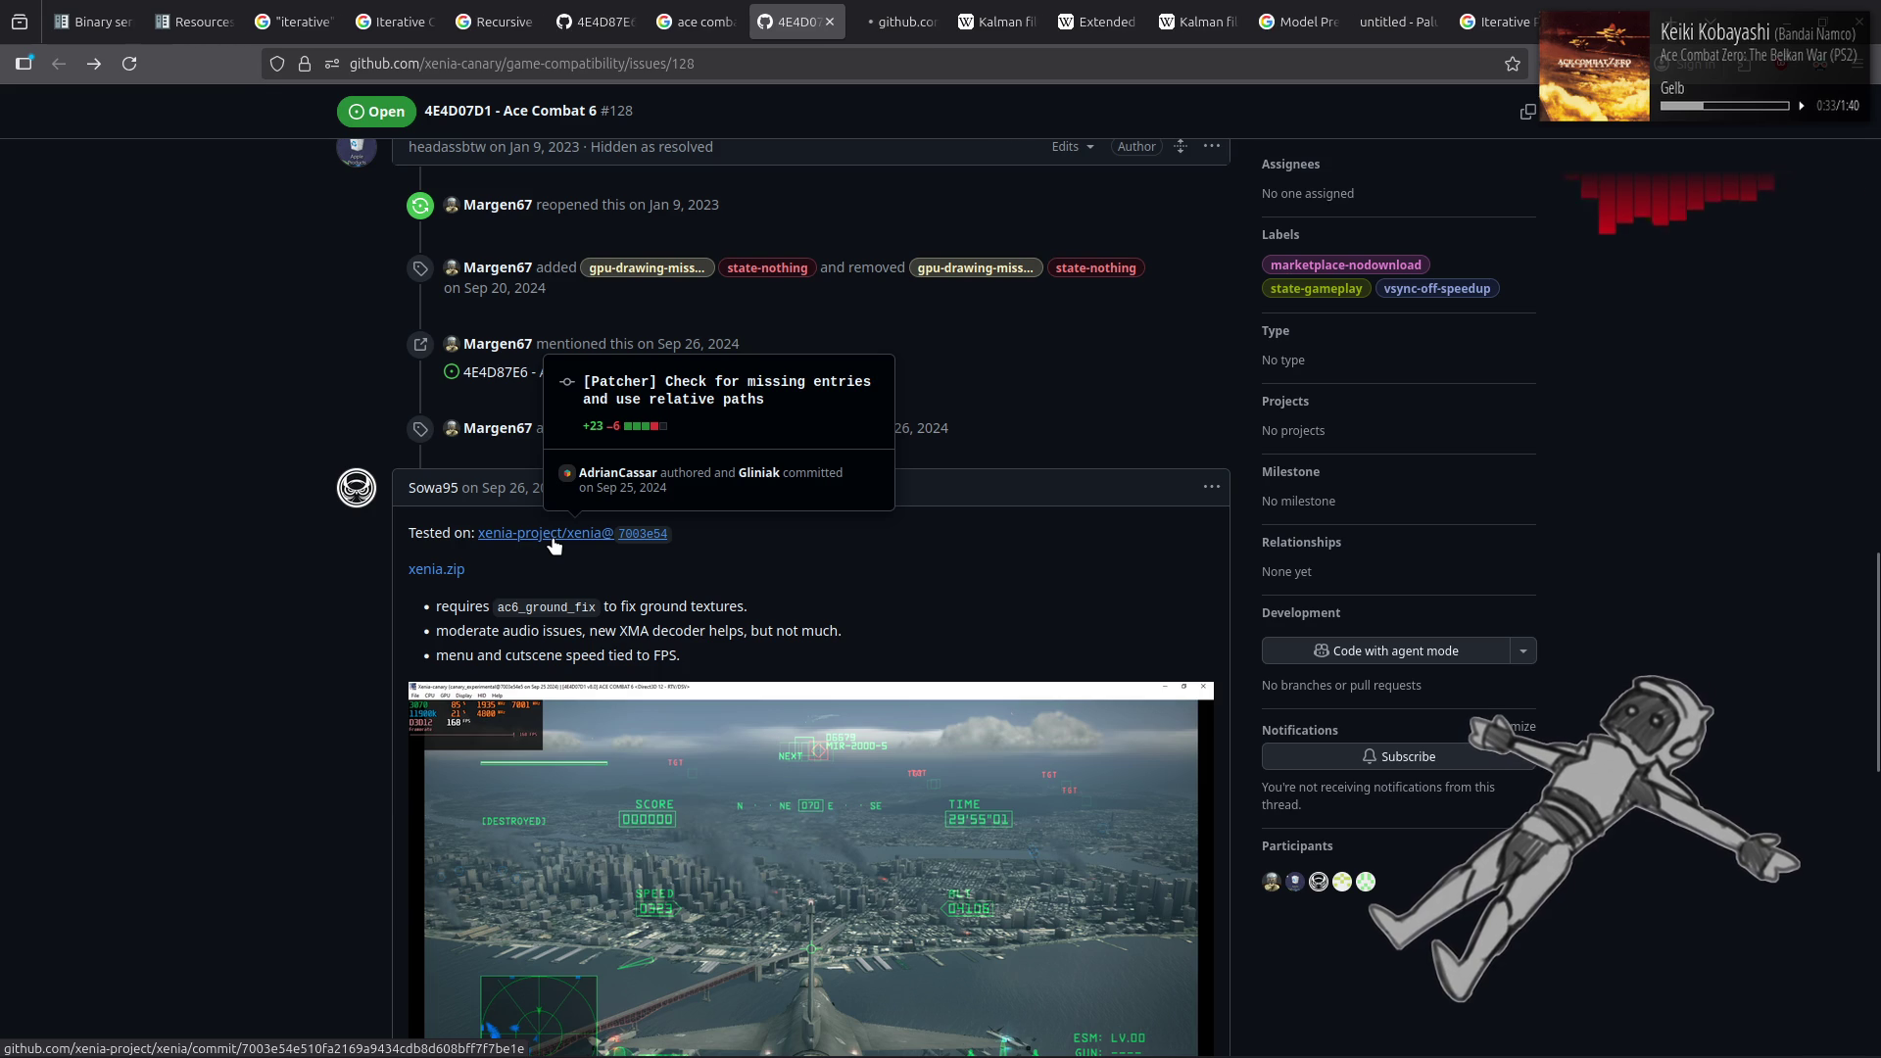
click(897, 15)
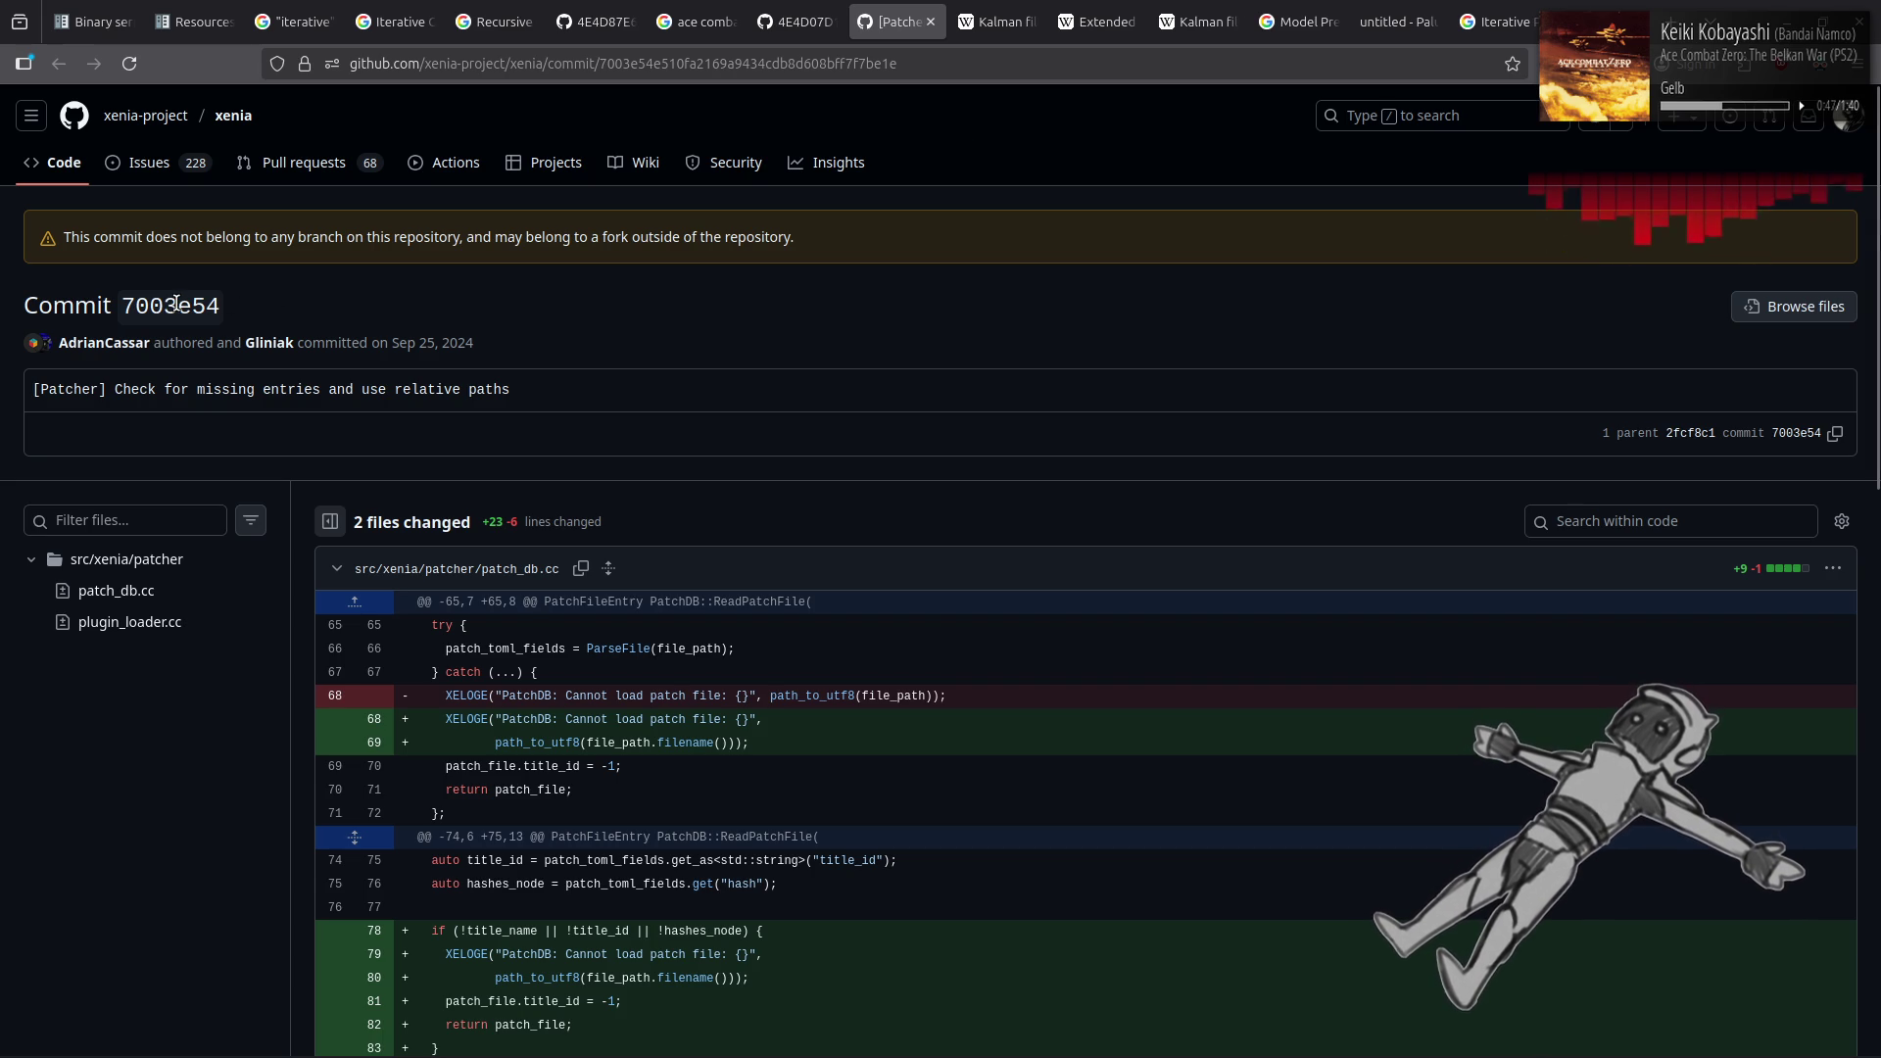
mouse_move(157, 120)
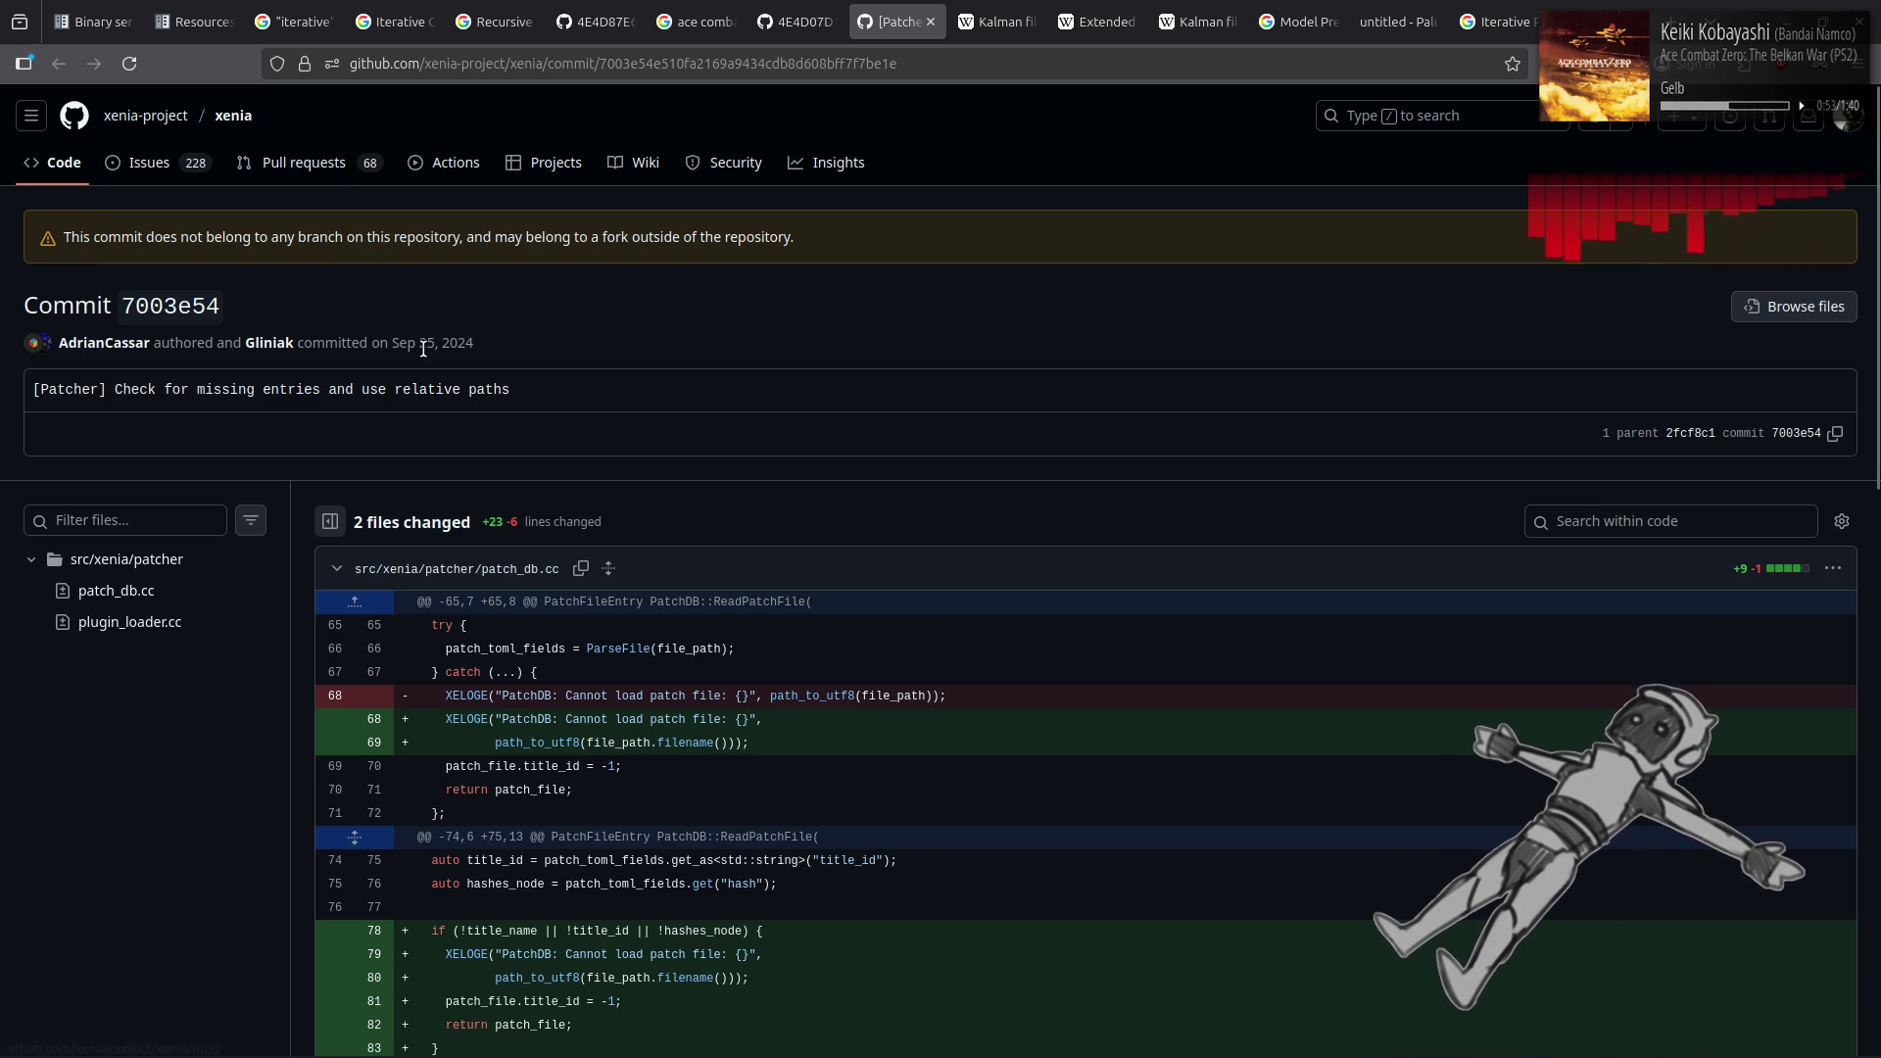
click(165, 121)
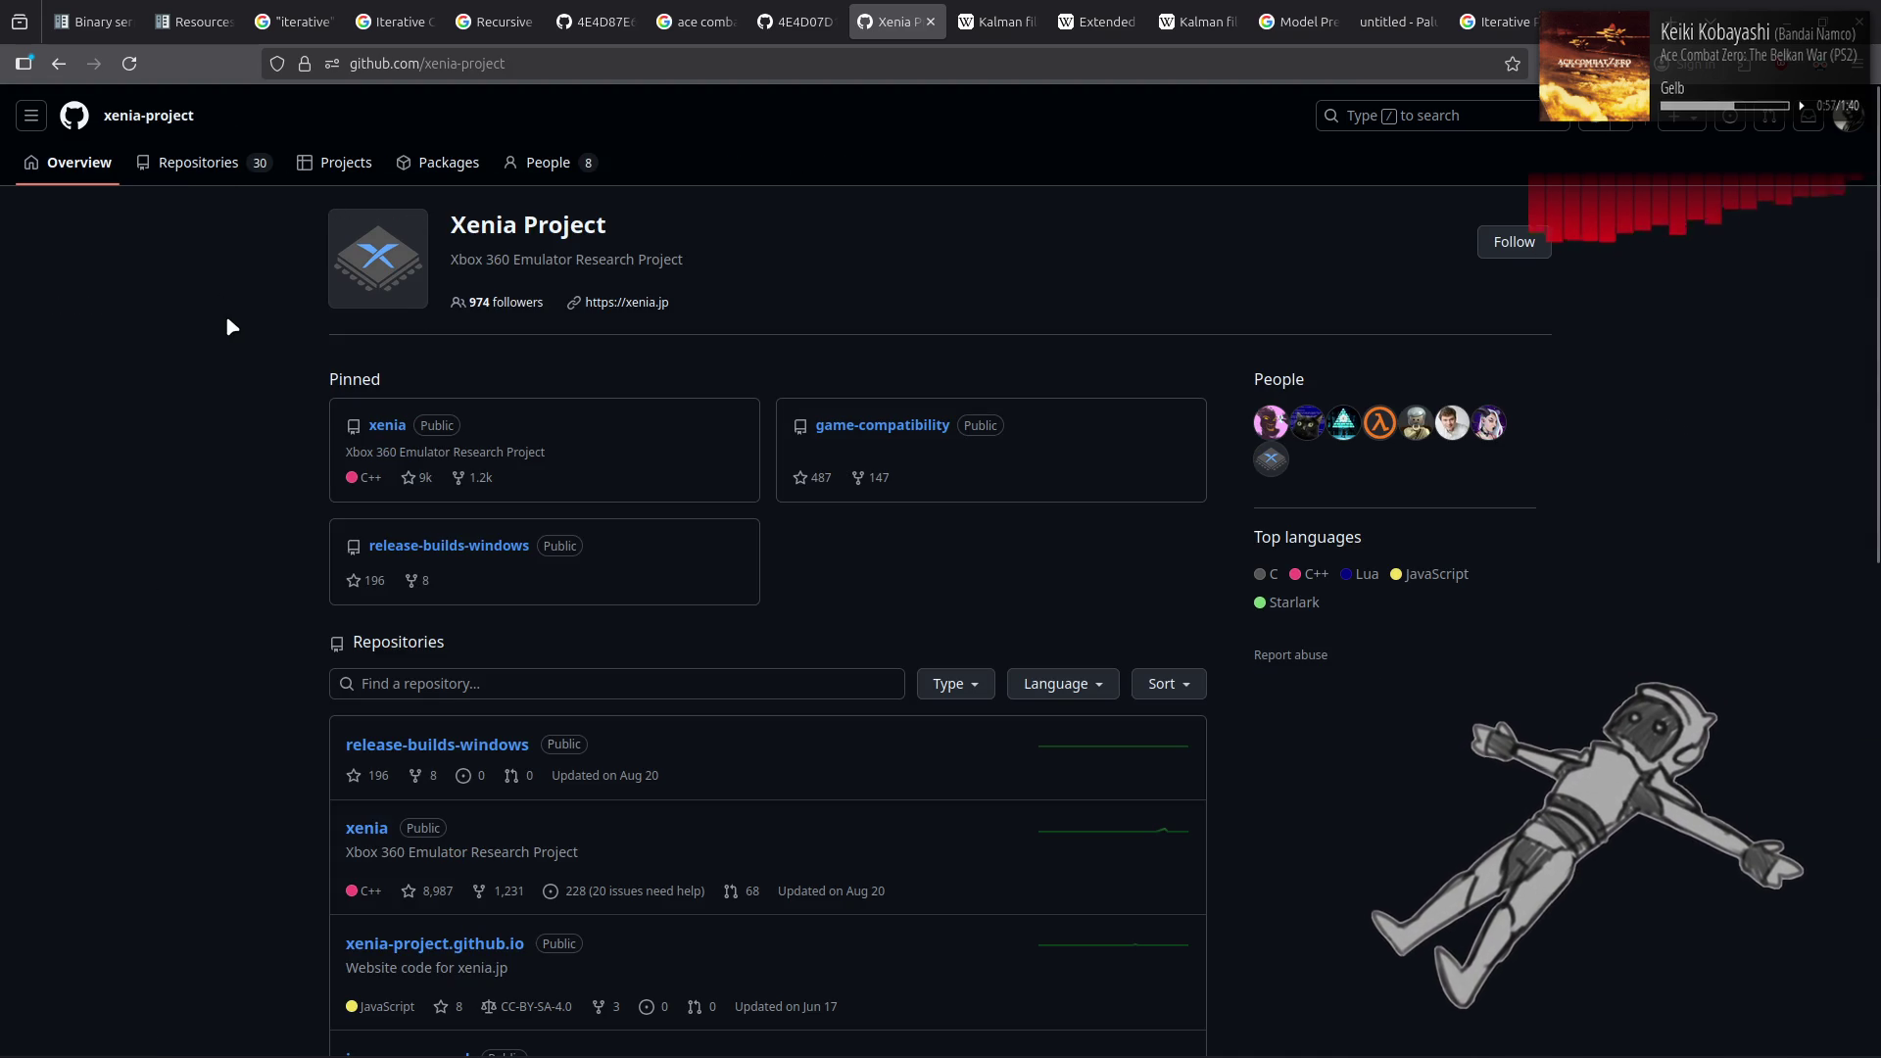
Browse the xenia-project organization's repositories, then go back to the commit page
scroll(227, 317, down, 4)
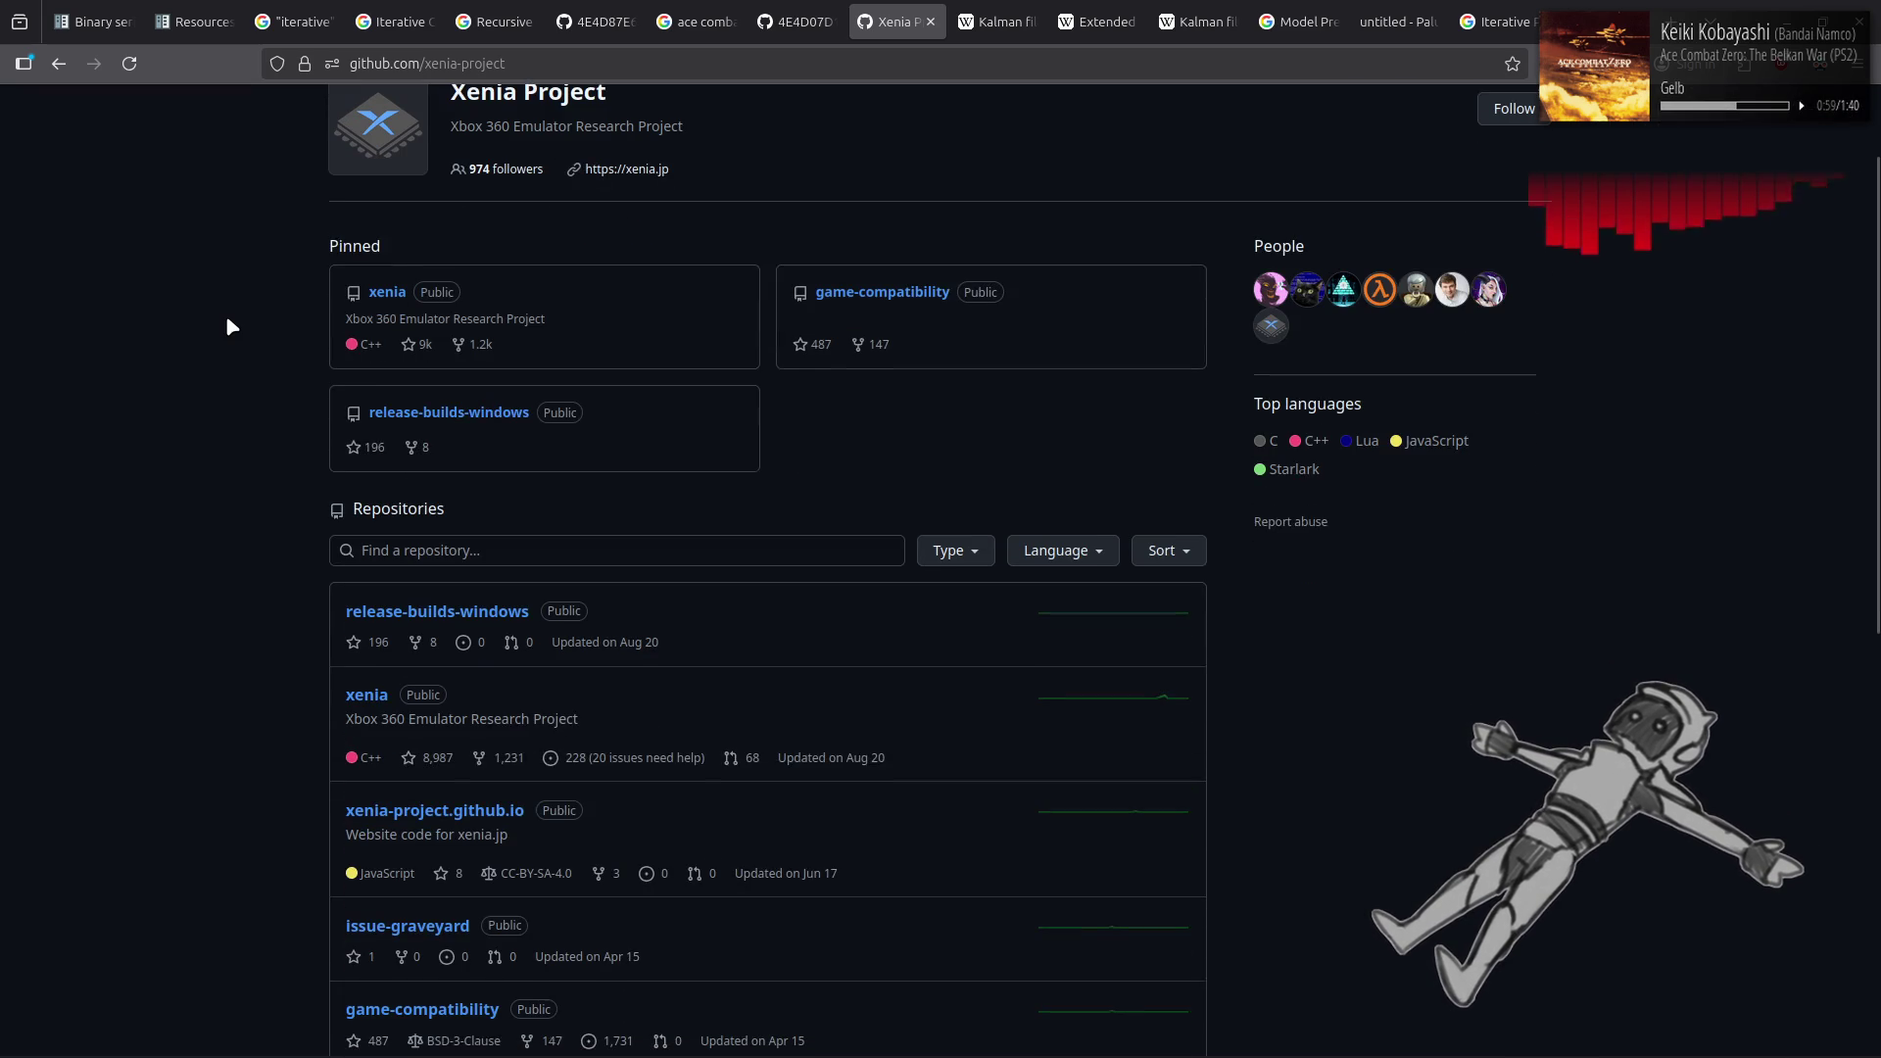
scroll(226, 320, down, 3)
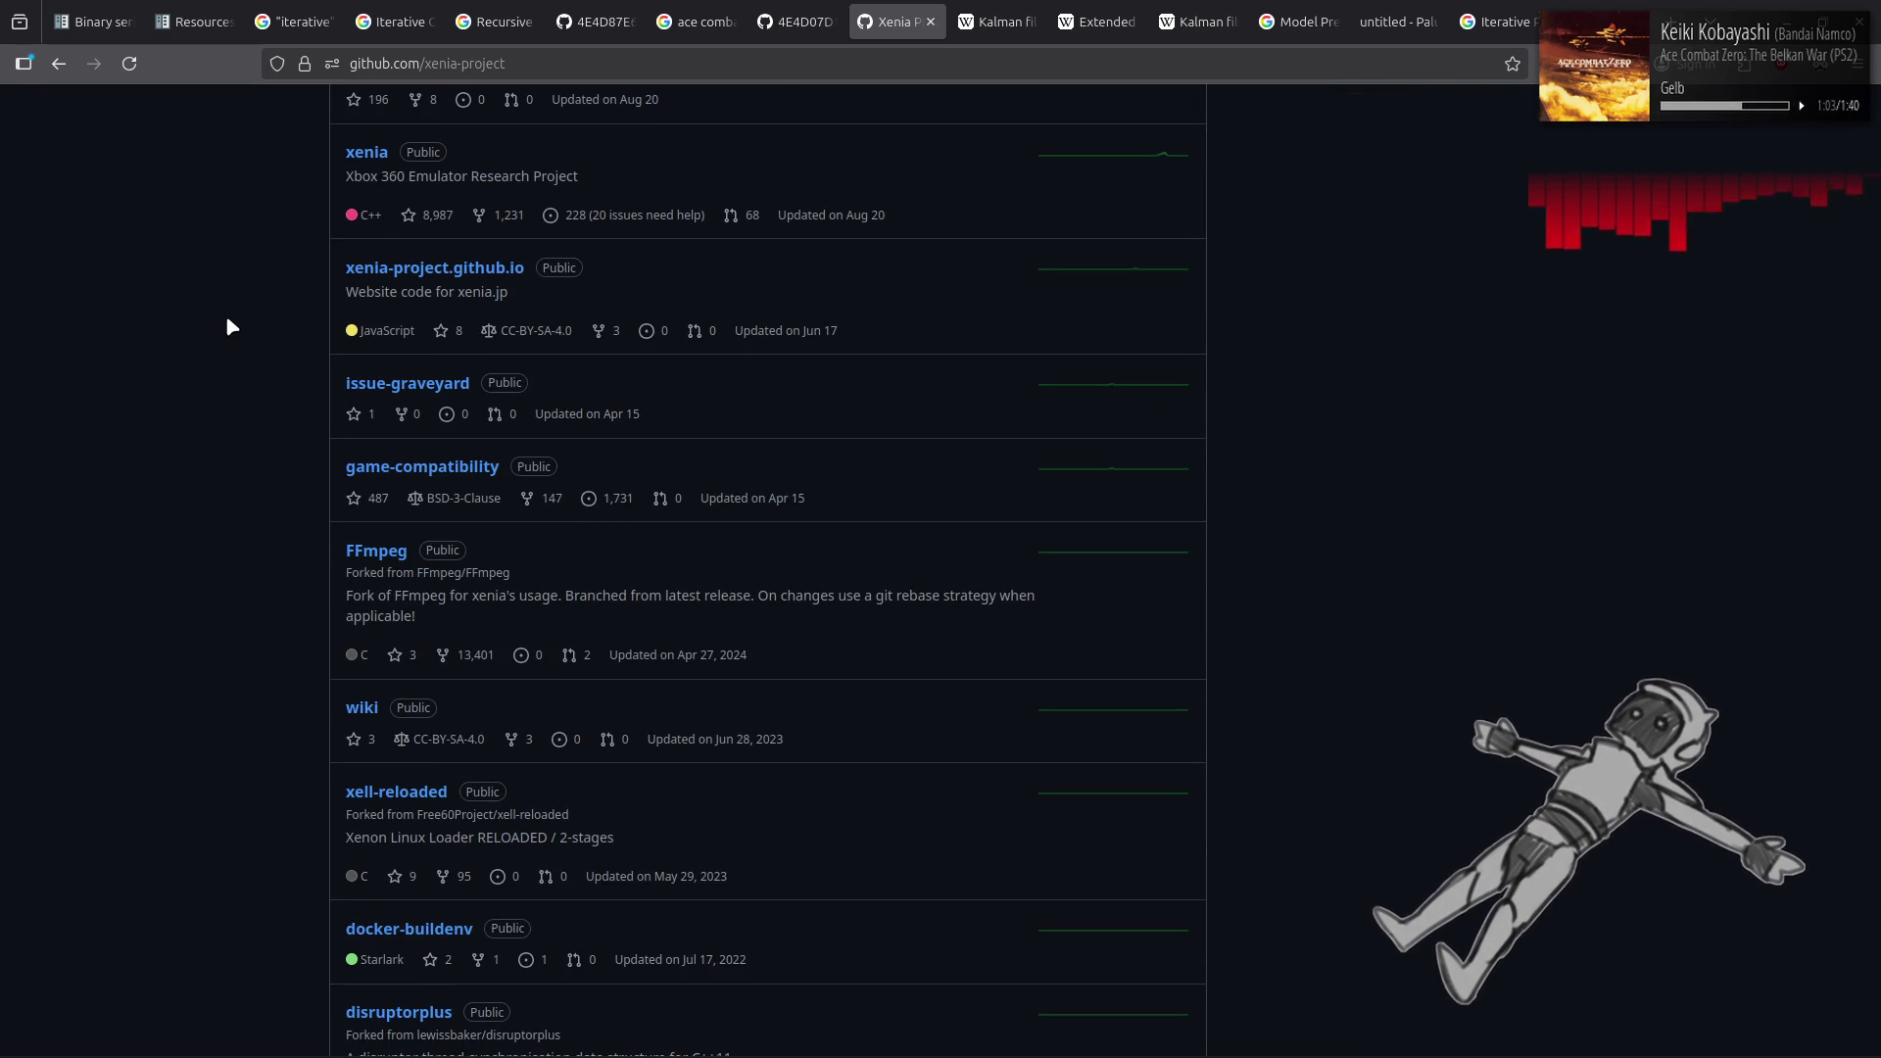
scroll(228, 324, down, 2)
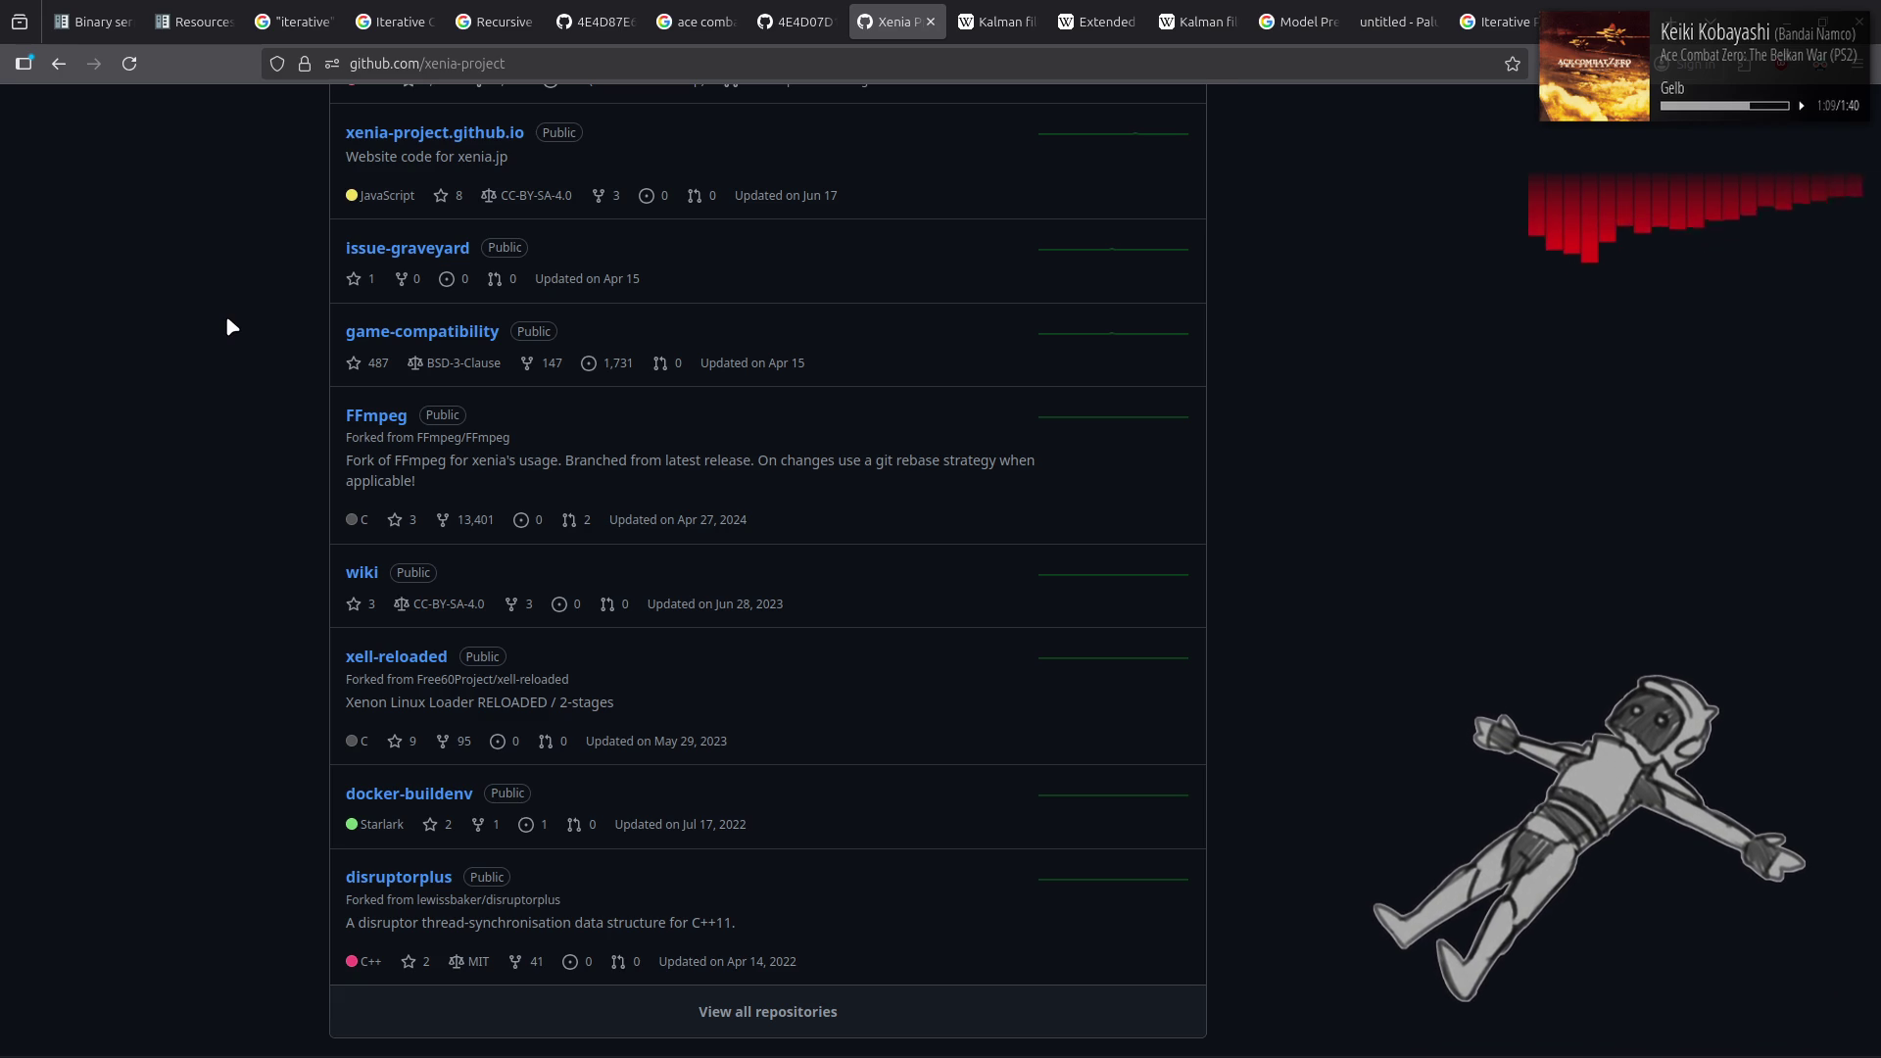
key(alt+Left)
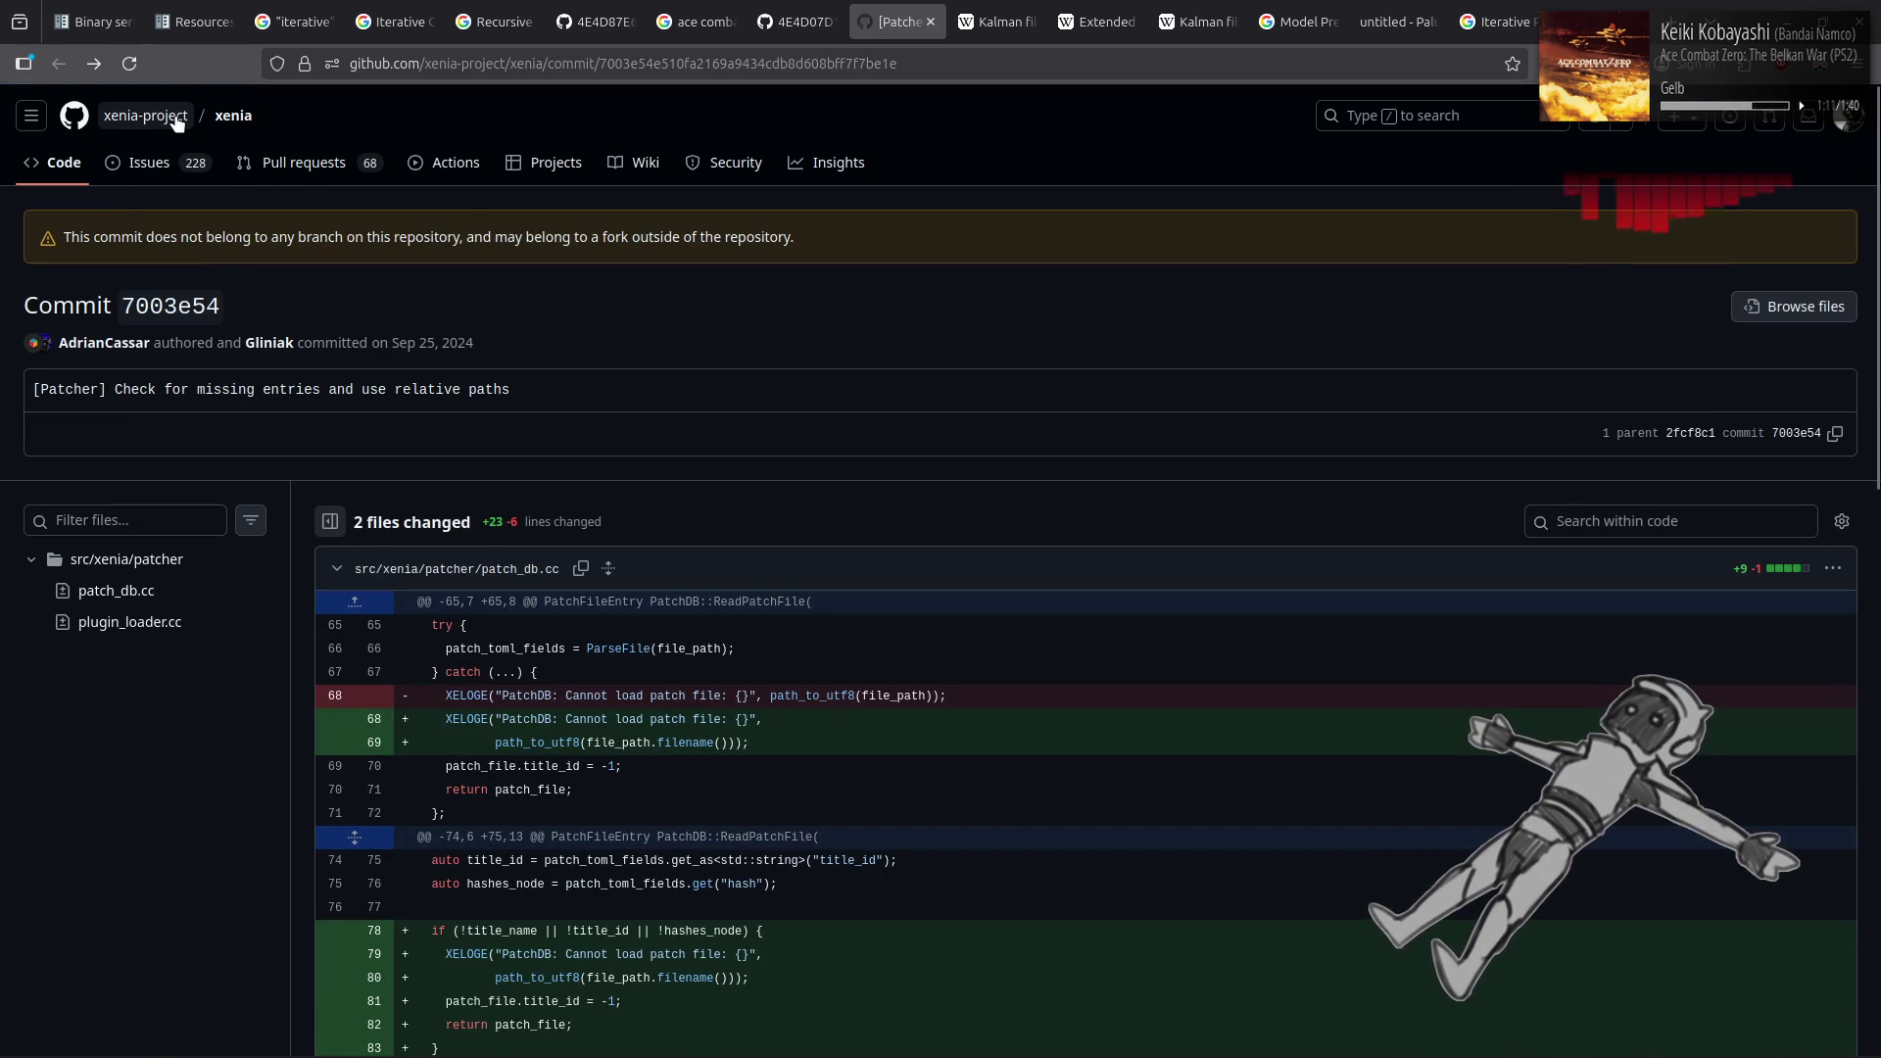
click(177, 120)
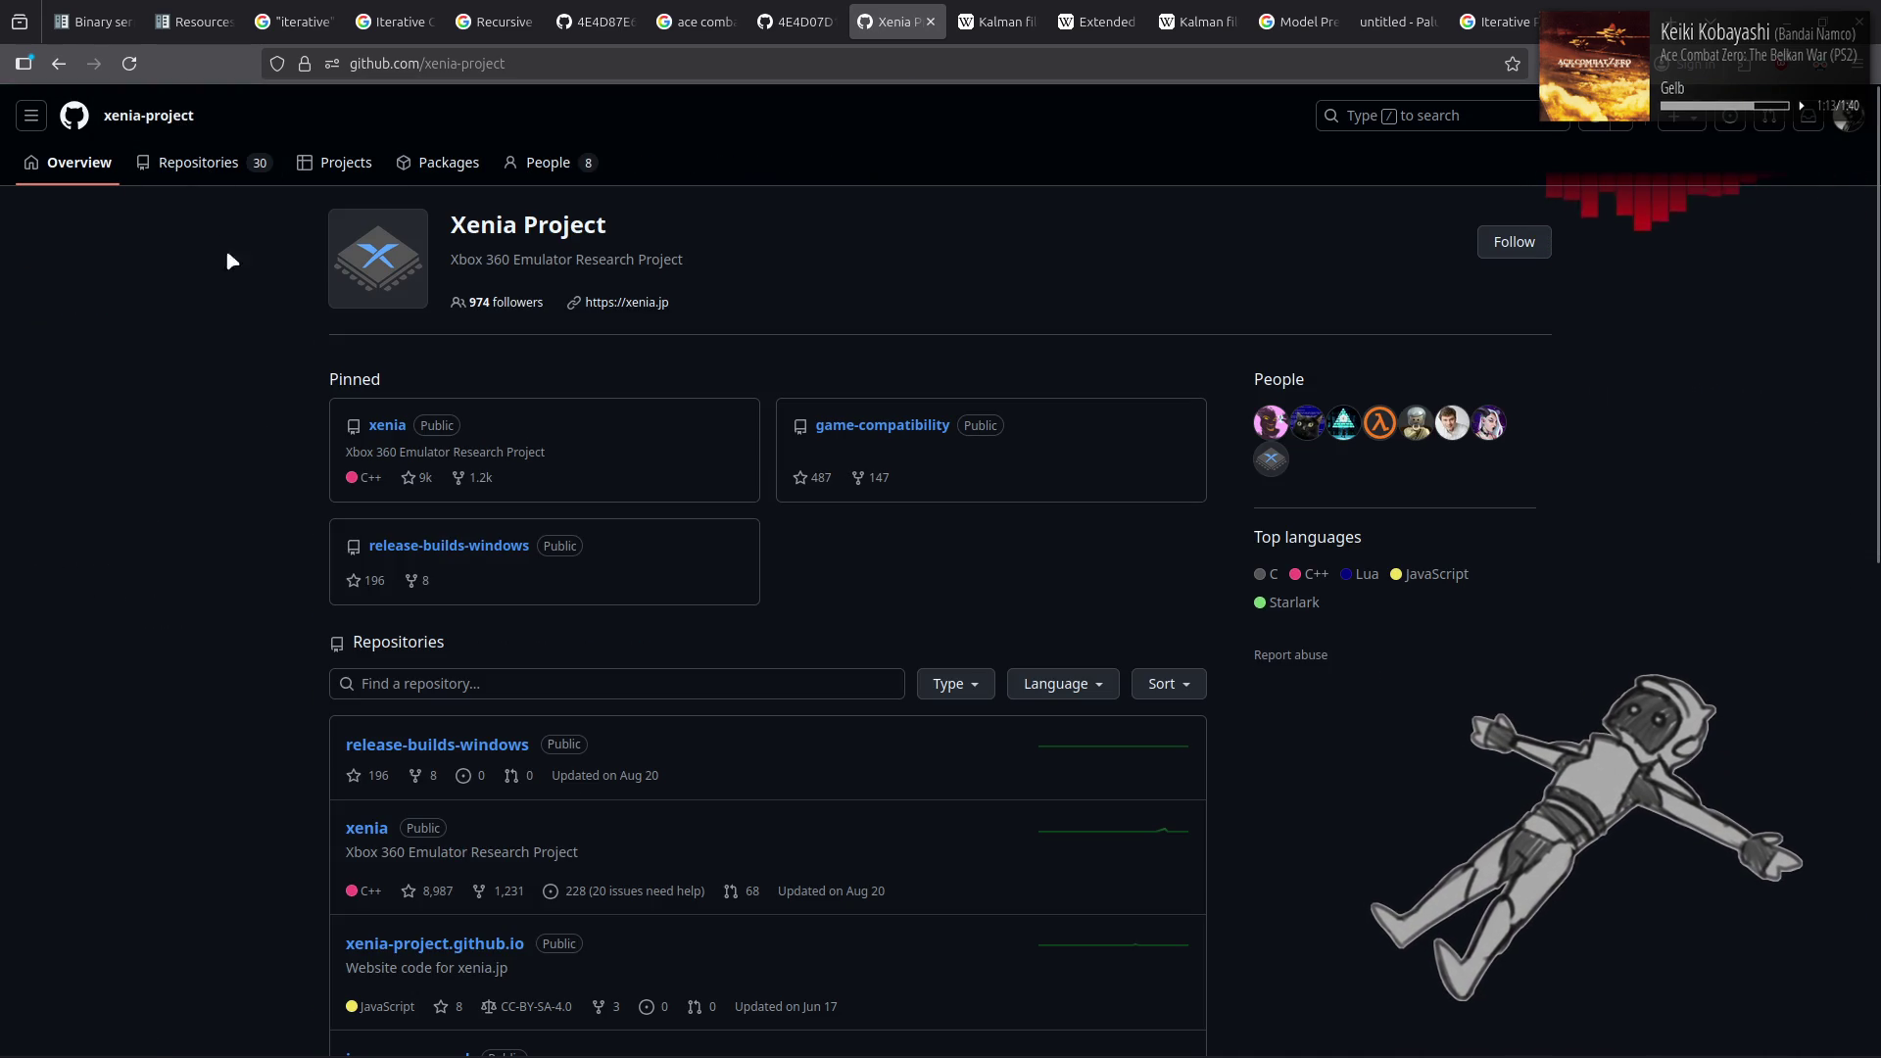
key(alt+Left)
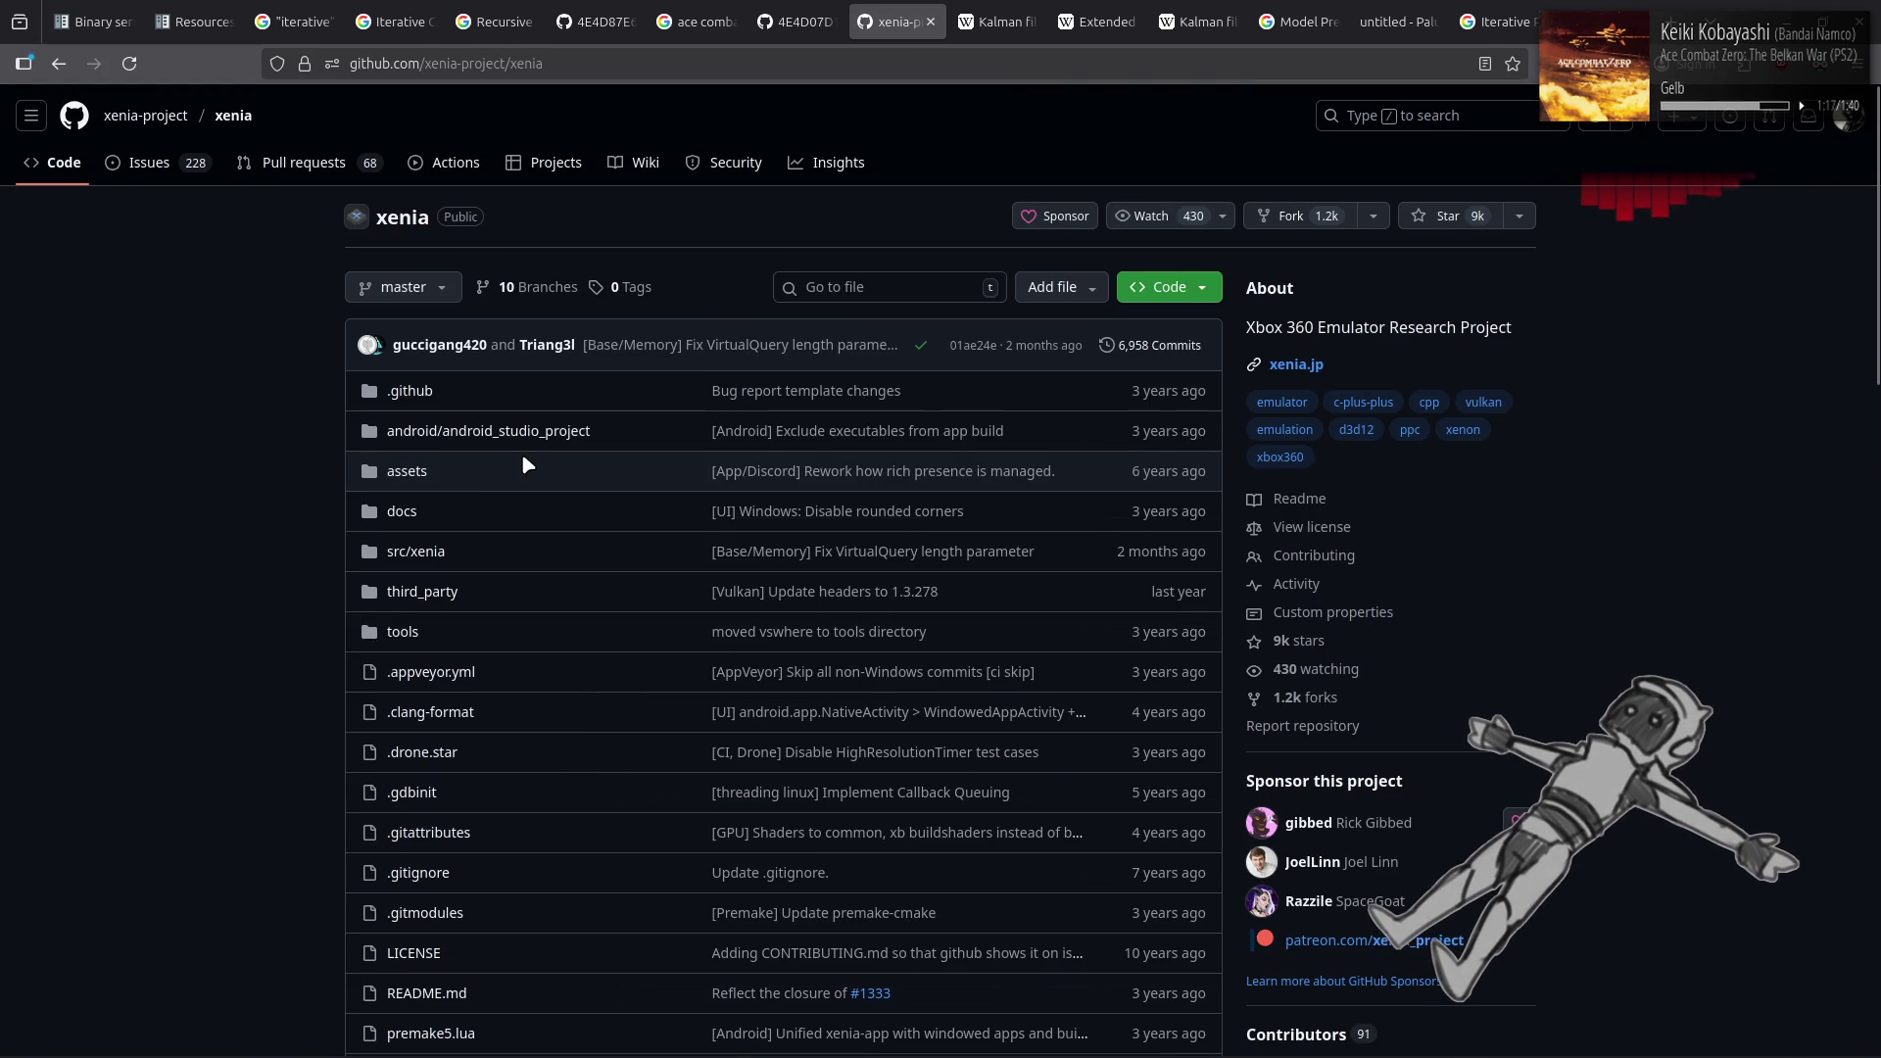
Scroll the xenia README down to its Status section, then return to the Ace Combat 6 issue tab
scroll(521, 453, down, 2)
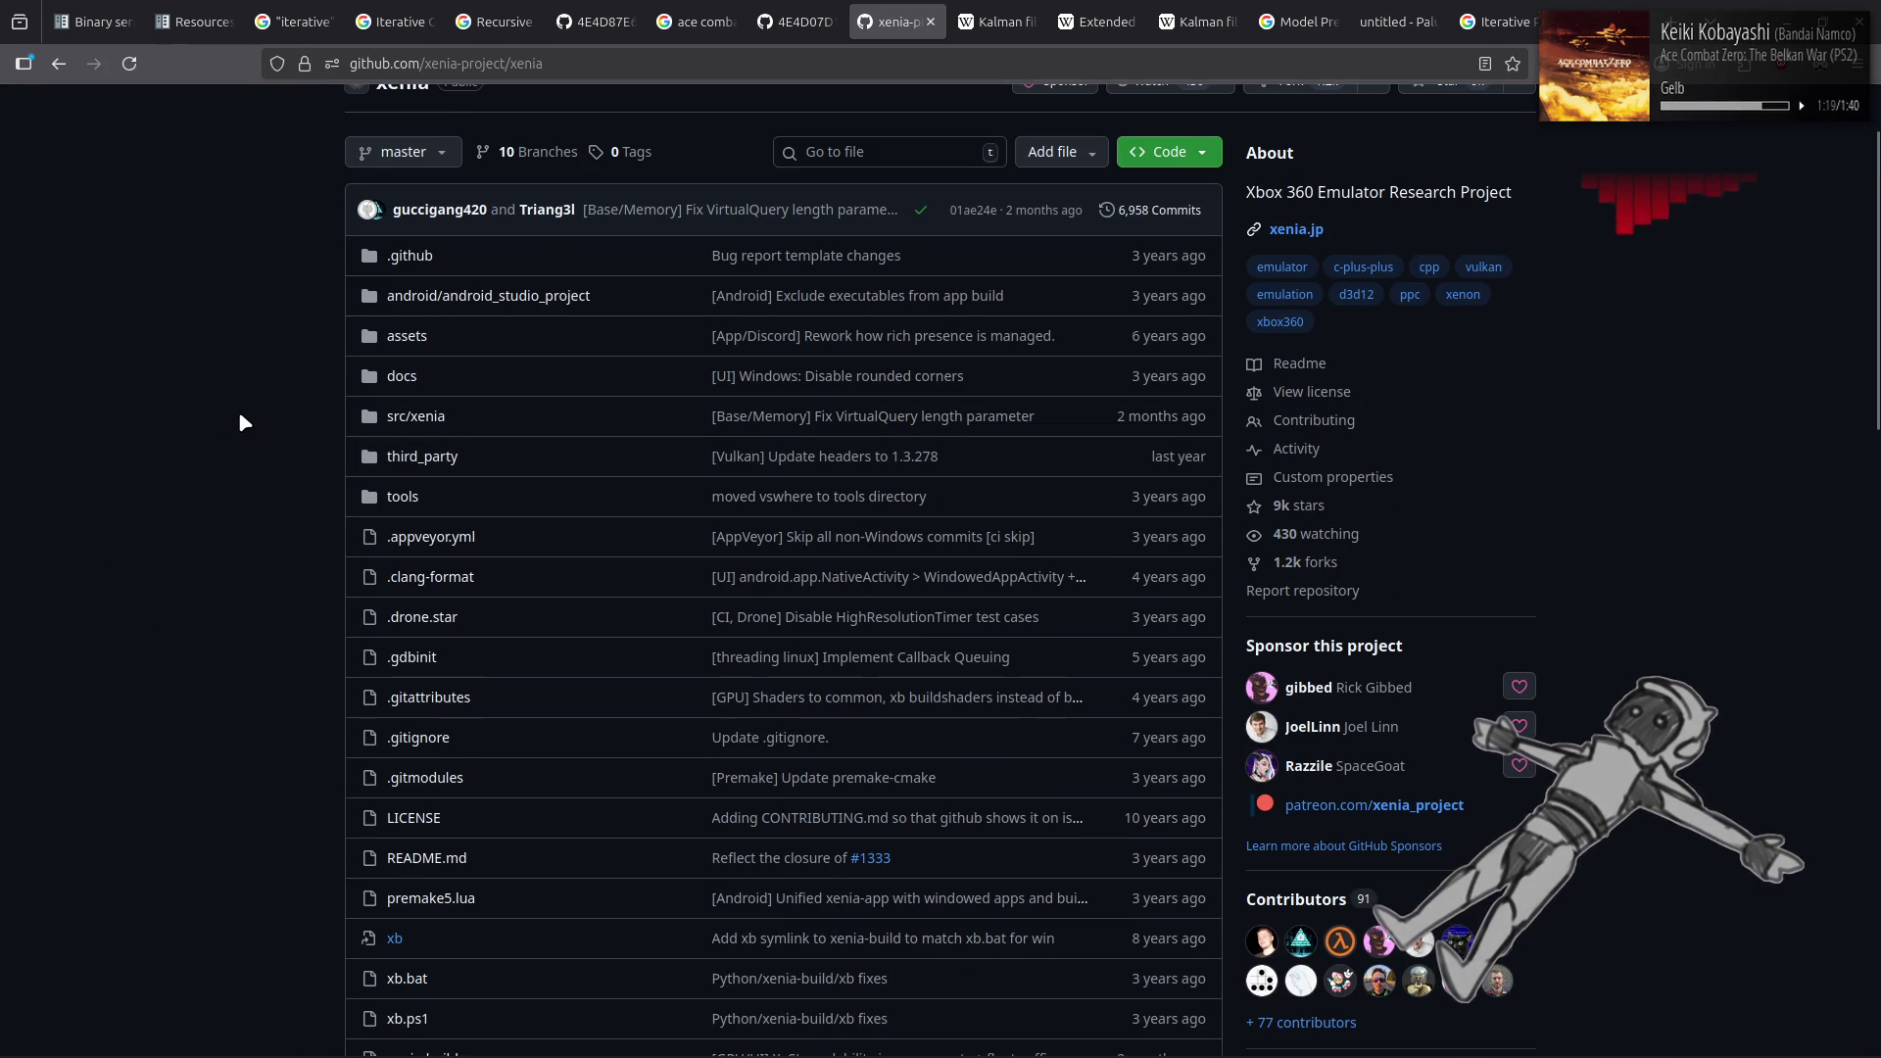
scroll(240, 416, down, 4)
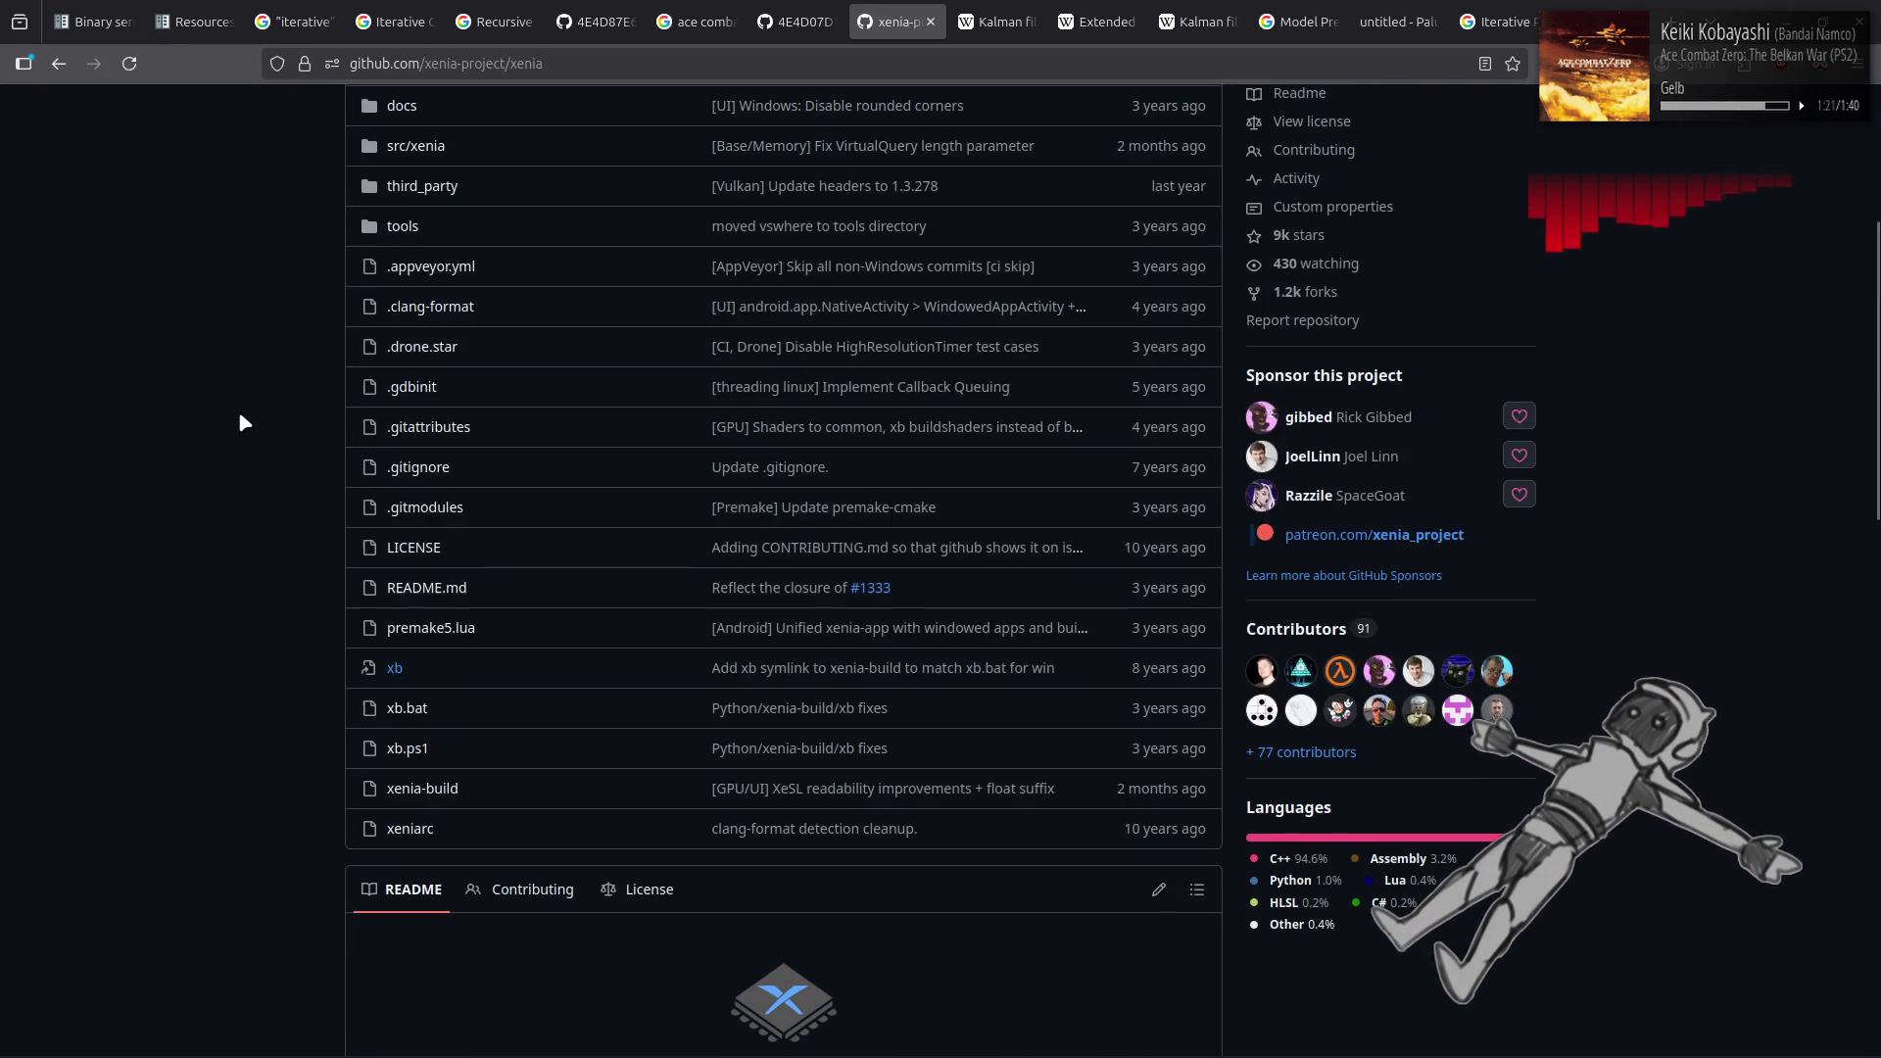
scroll(240, 417, up, 6)
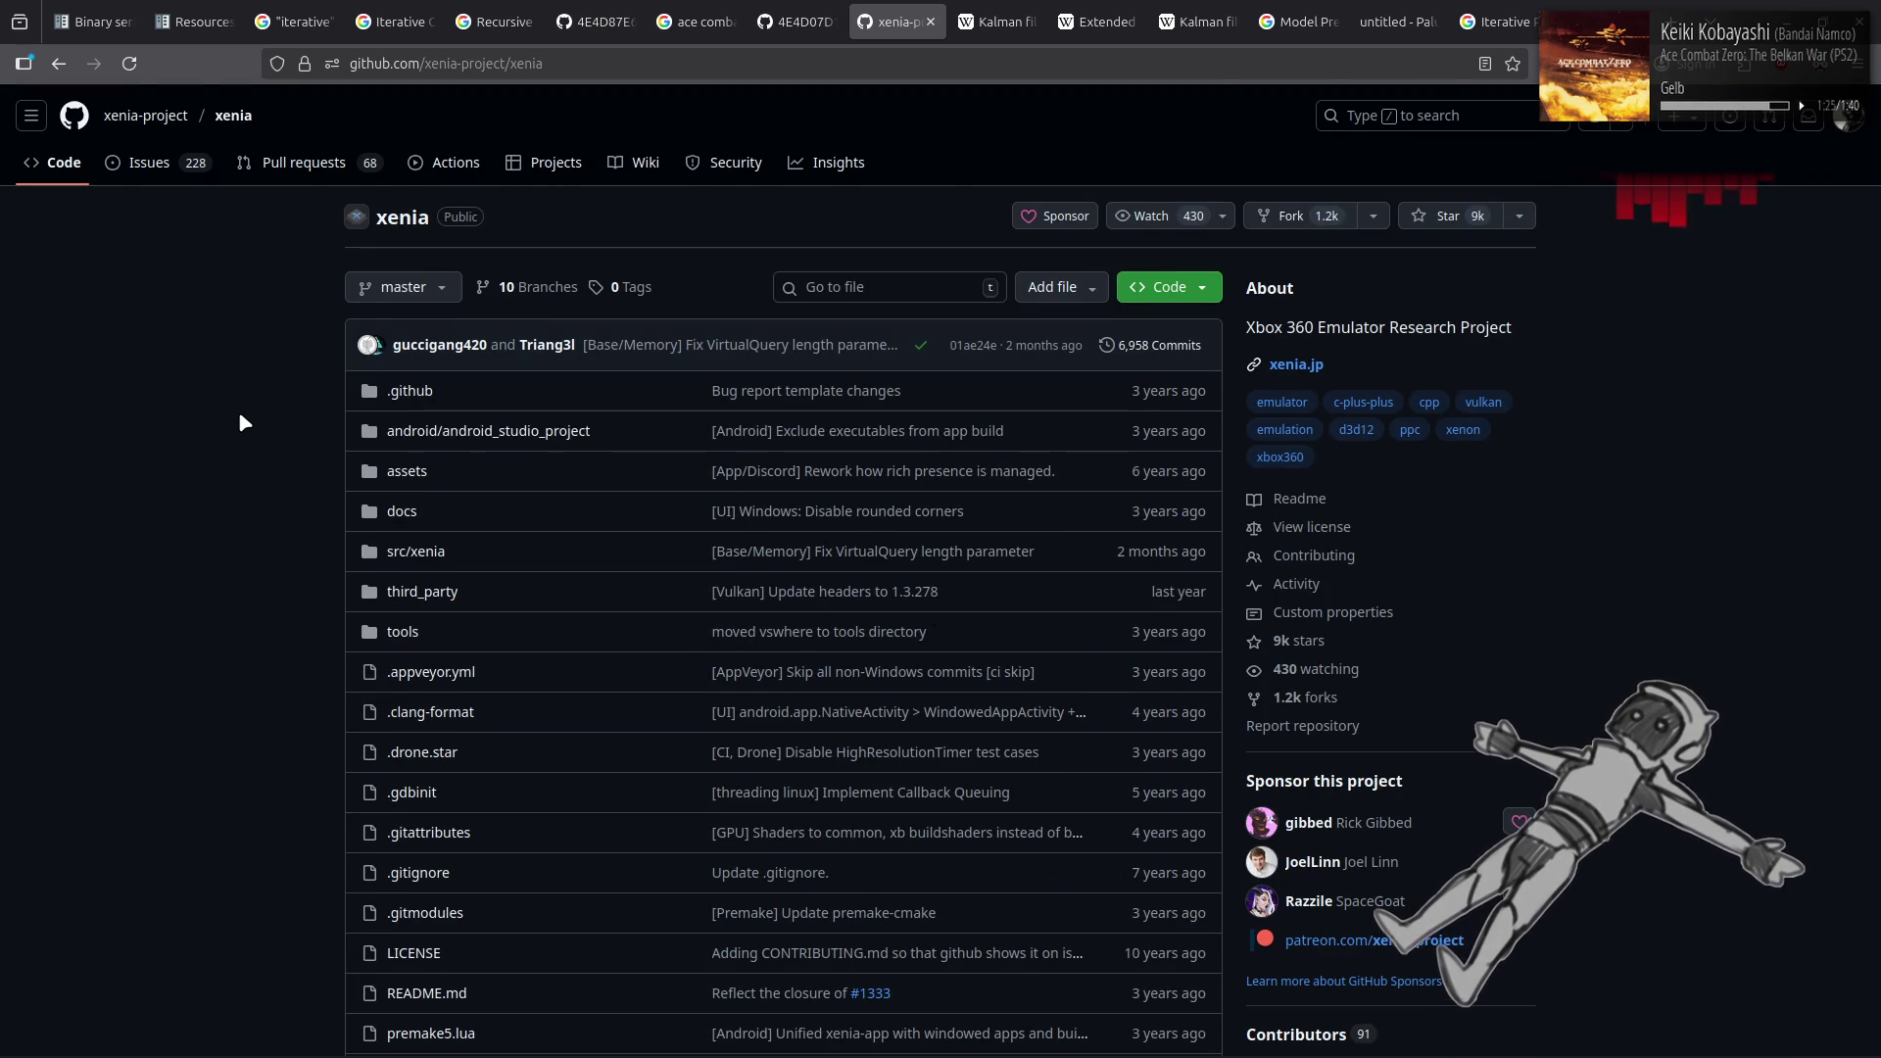
scroll(240, 417, down, 12)
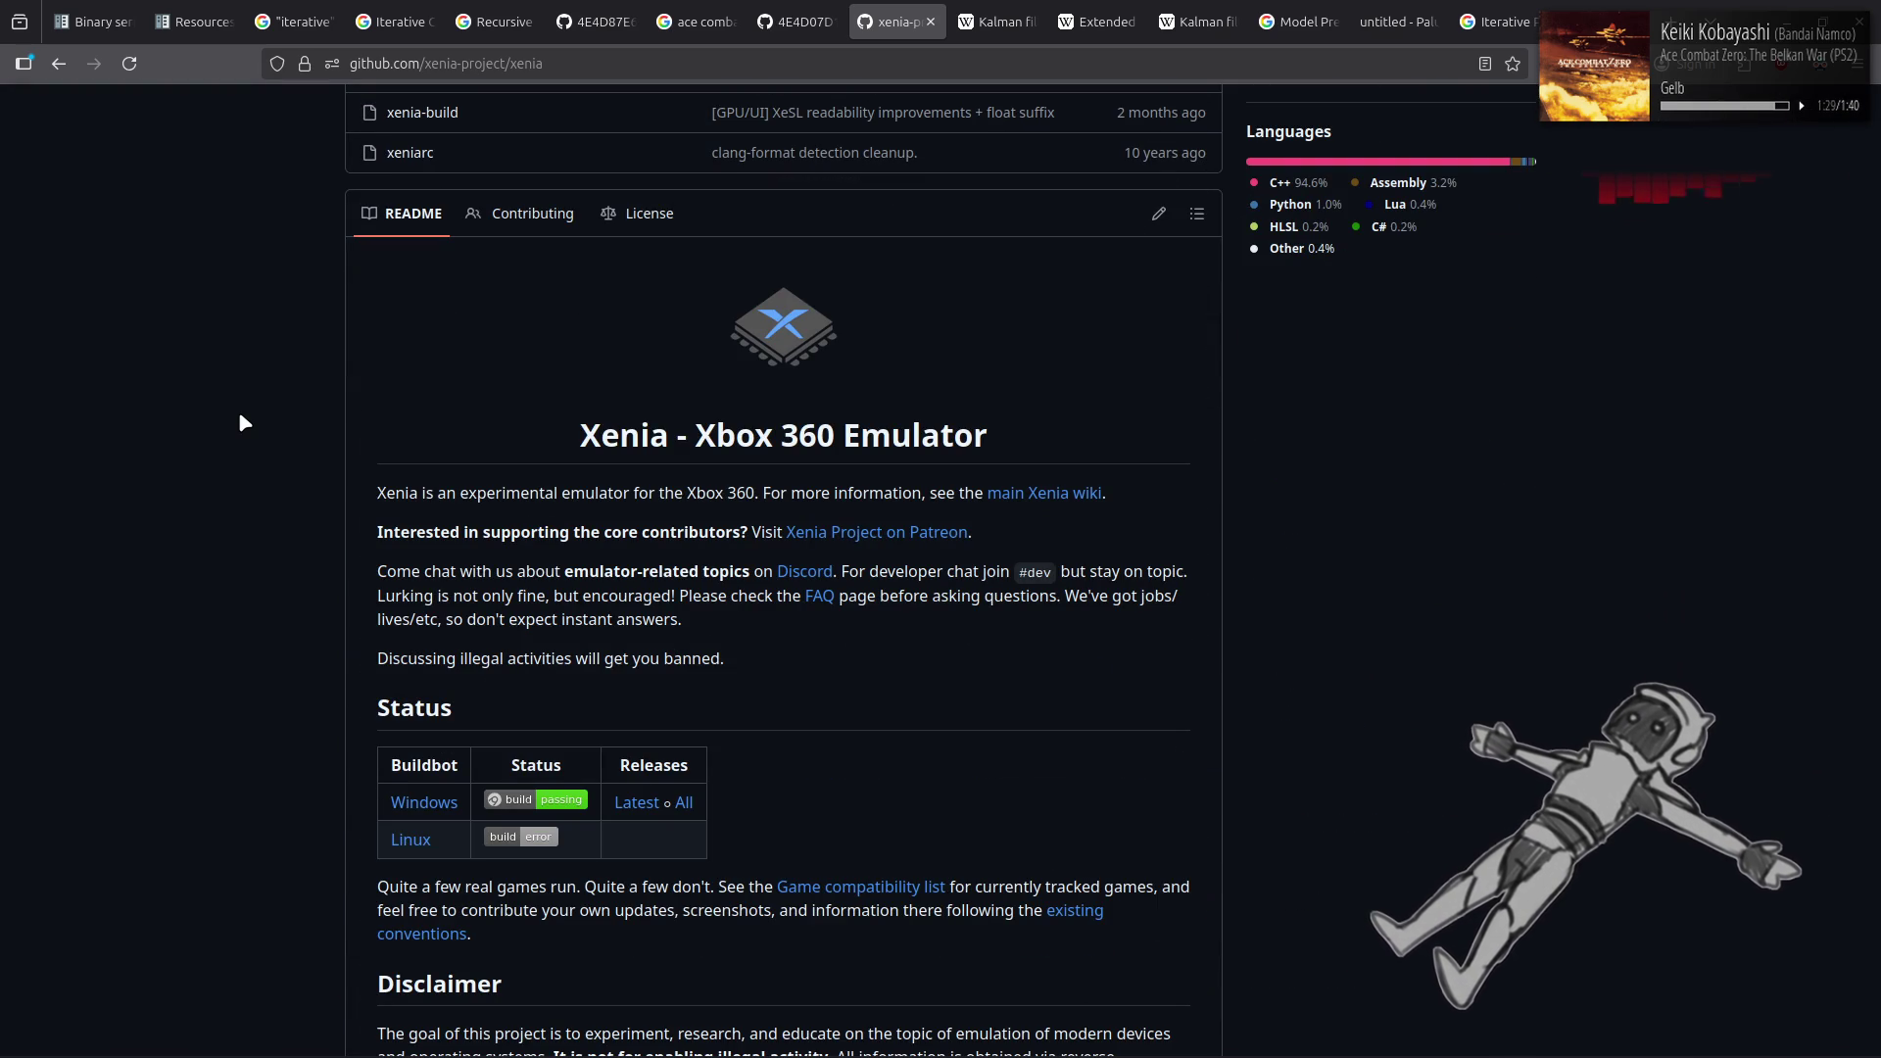
scroll(240, 416, down, 3)
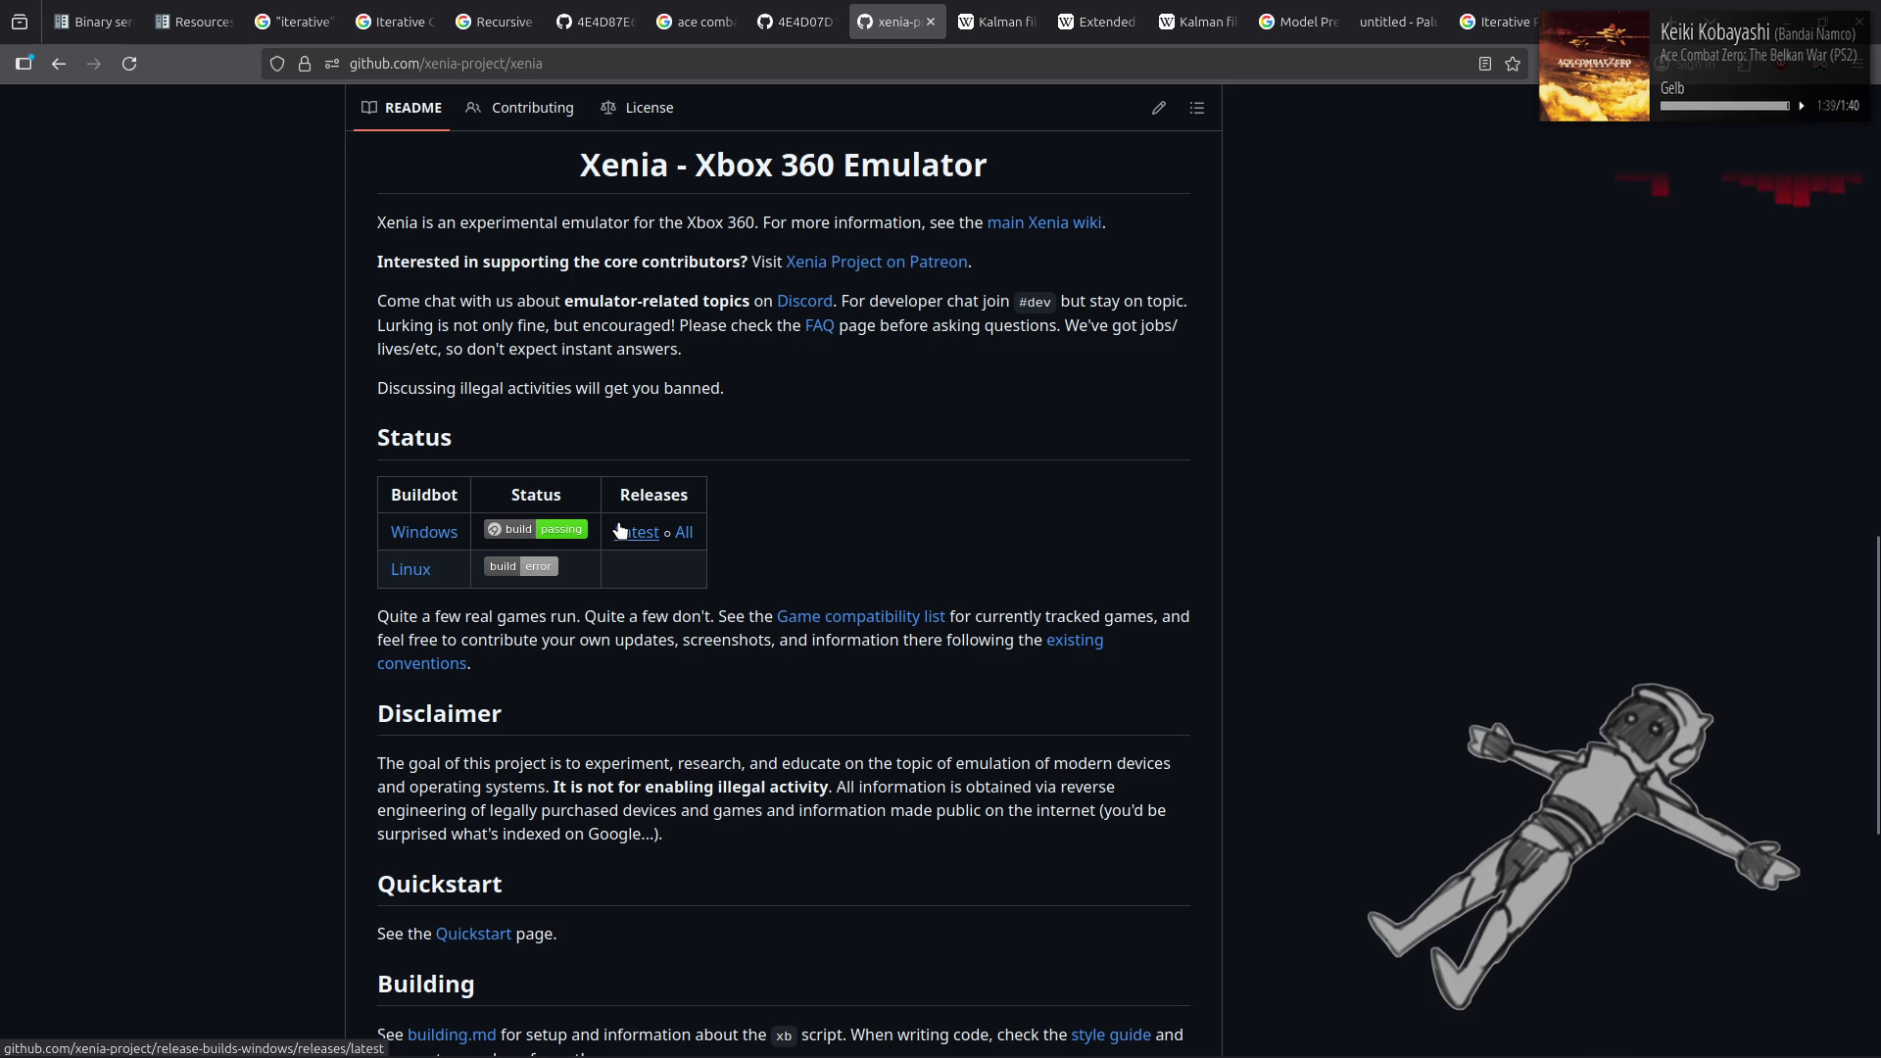
click(787, 11)
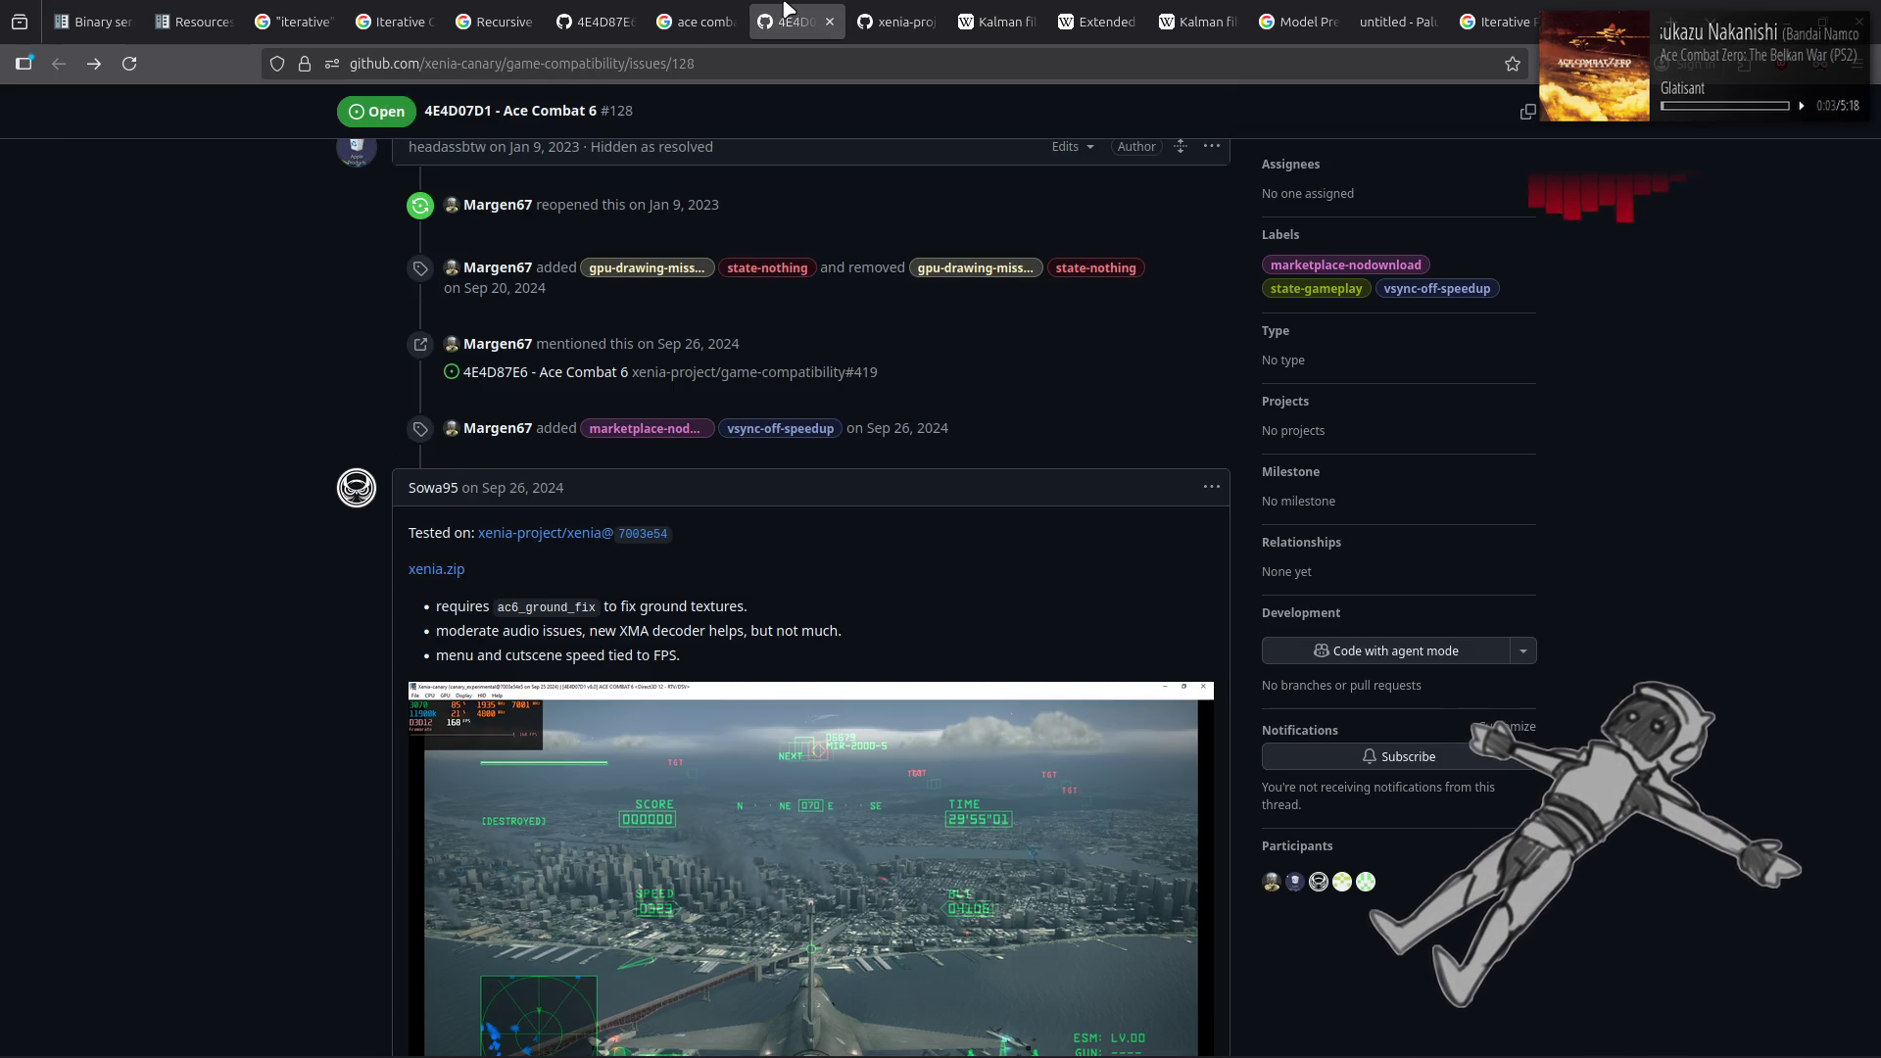
Duplicate the Ace Combat 6 issue #128 tab via its tab context menu
scroll(226, 300, down, 5)
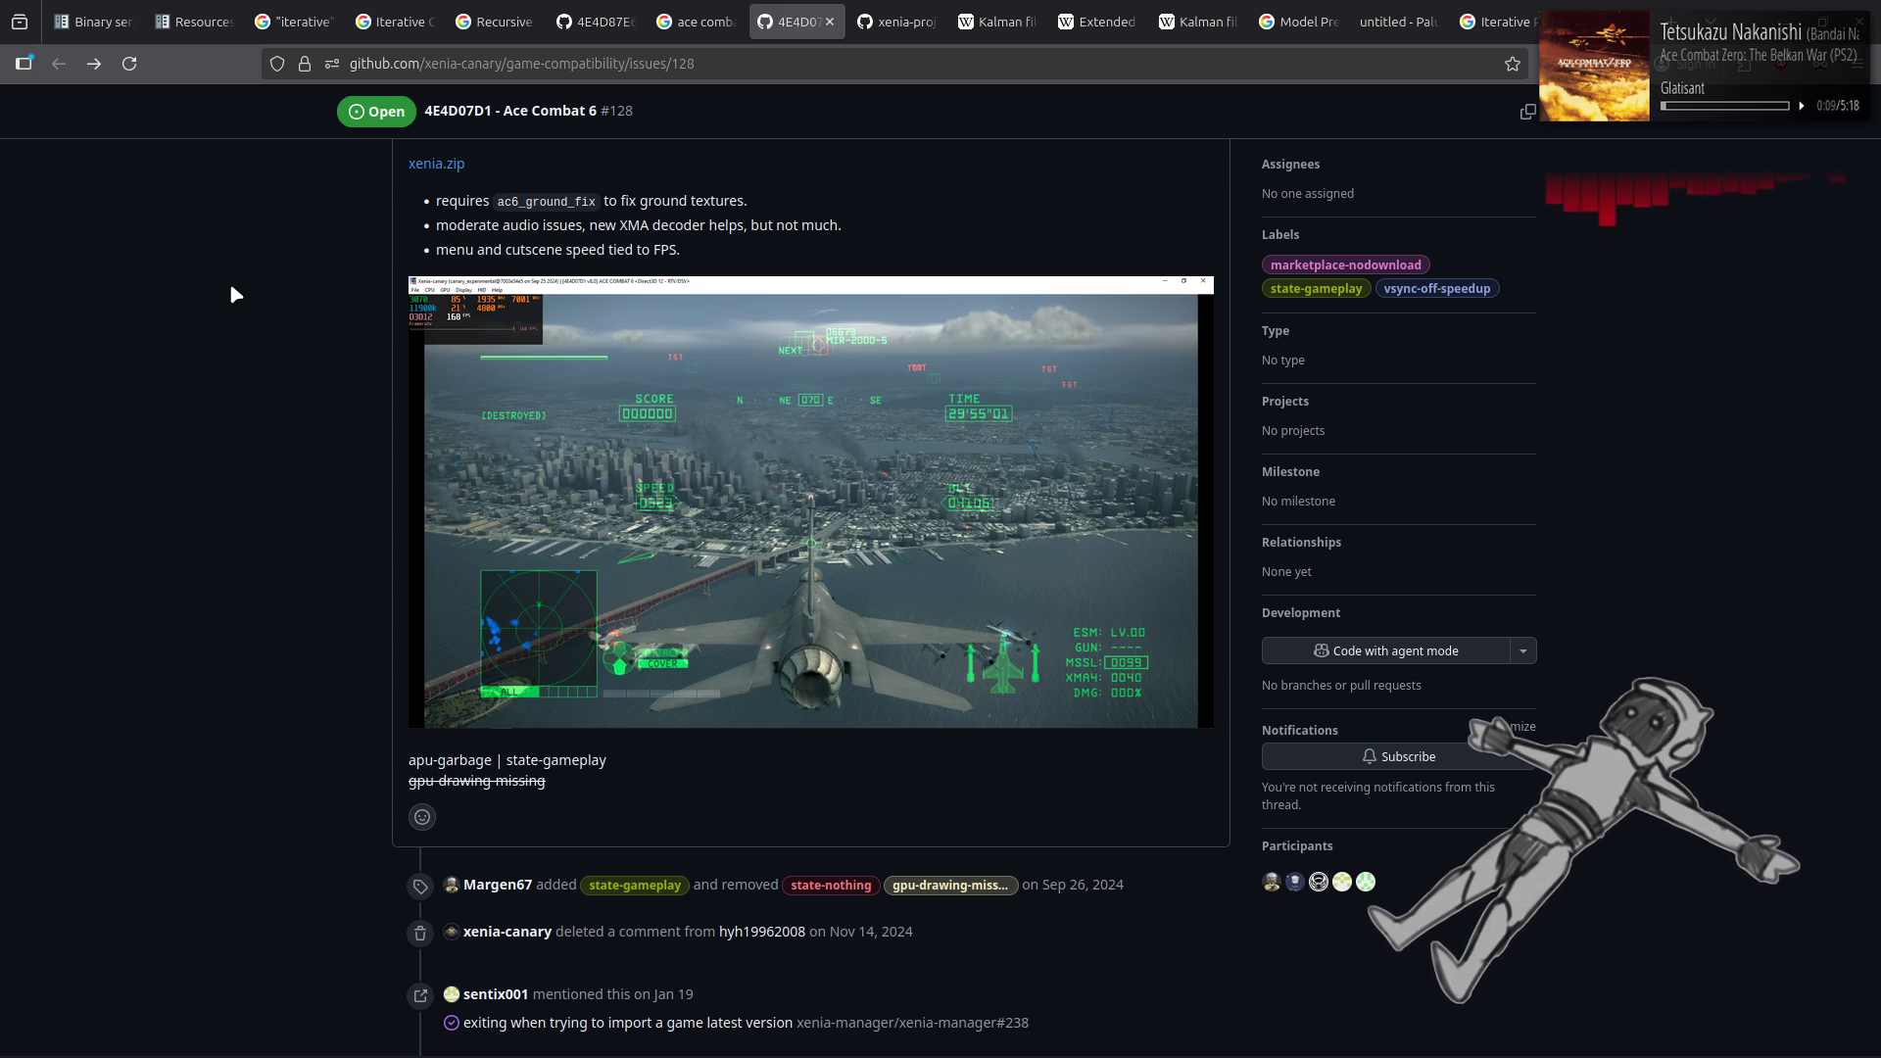
scroll(231, 286, up, 2)
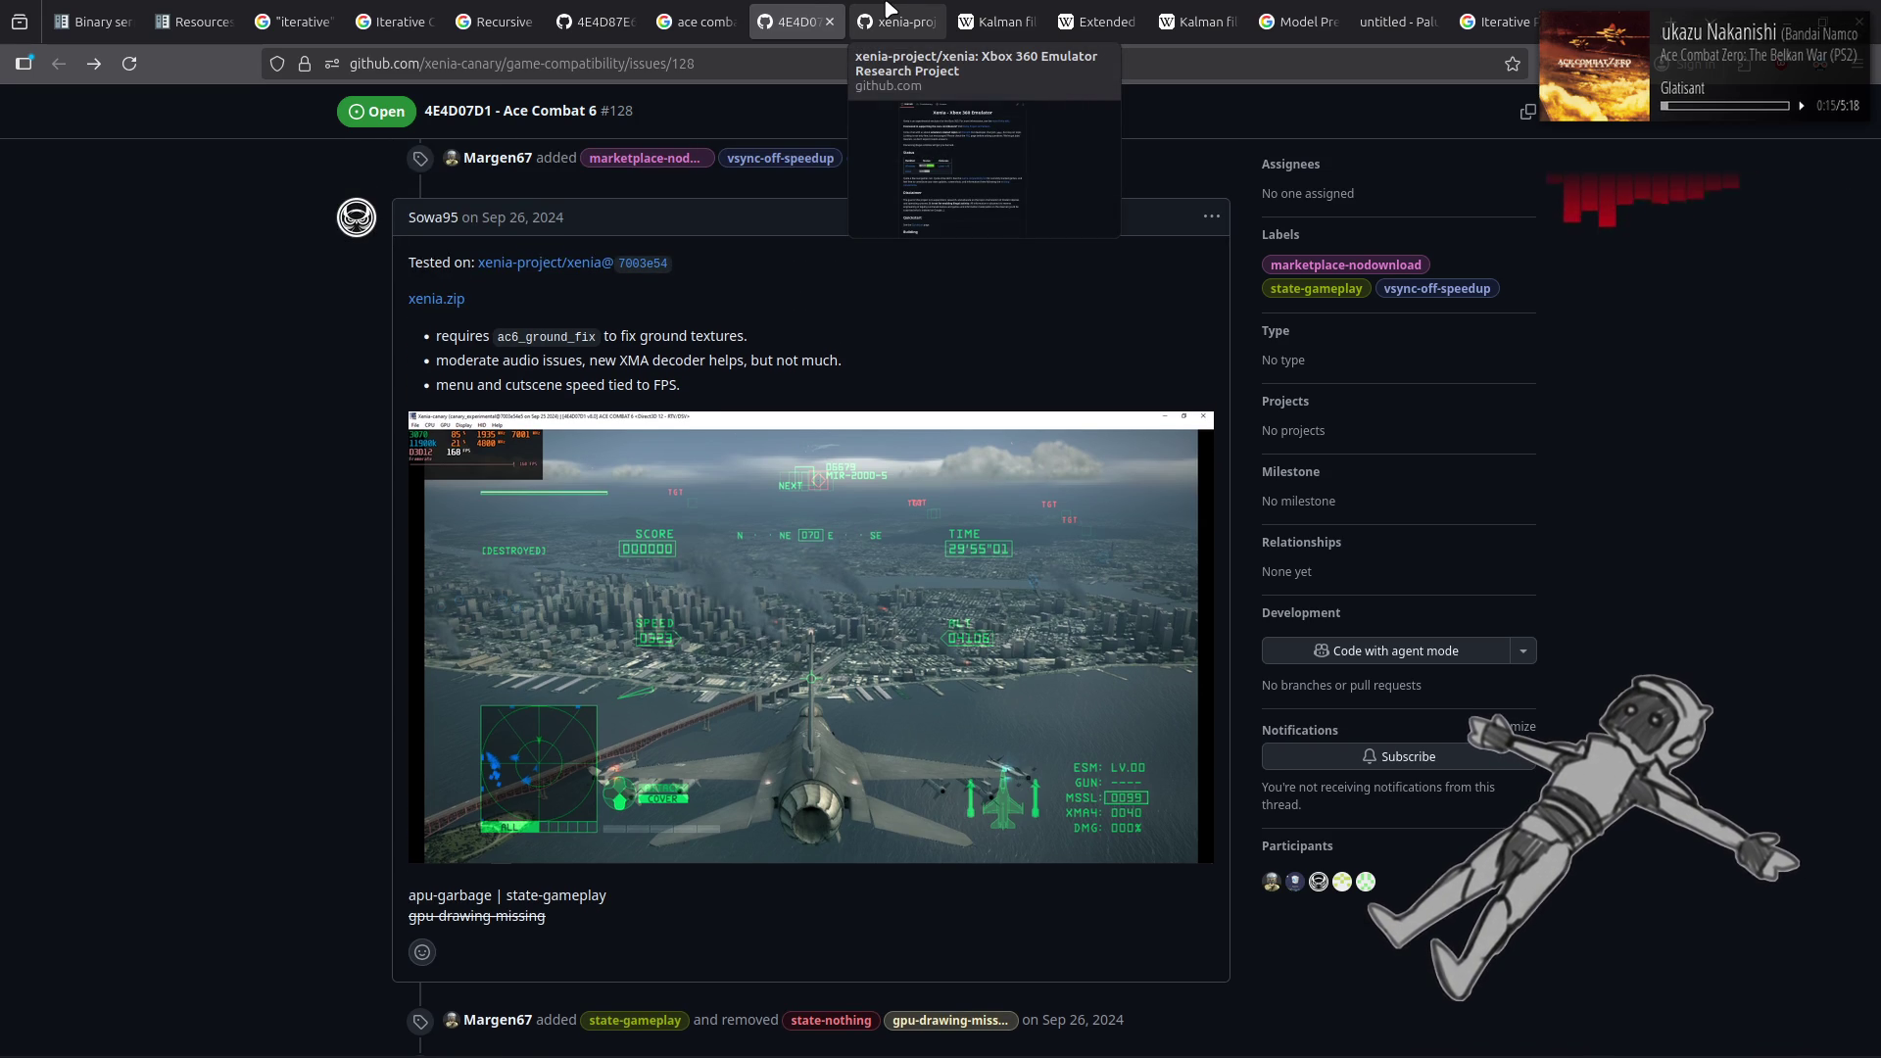
right_click(781, 18)
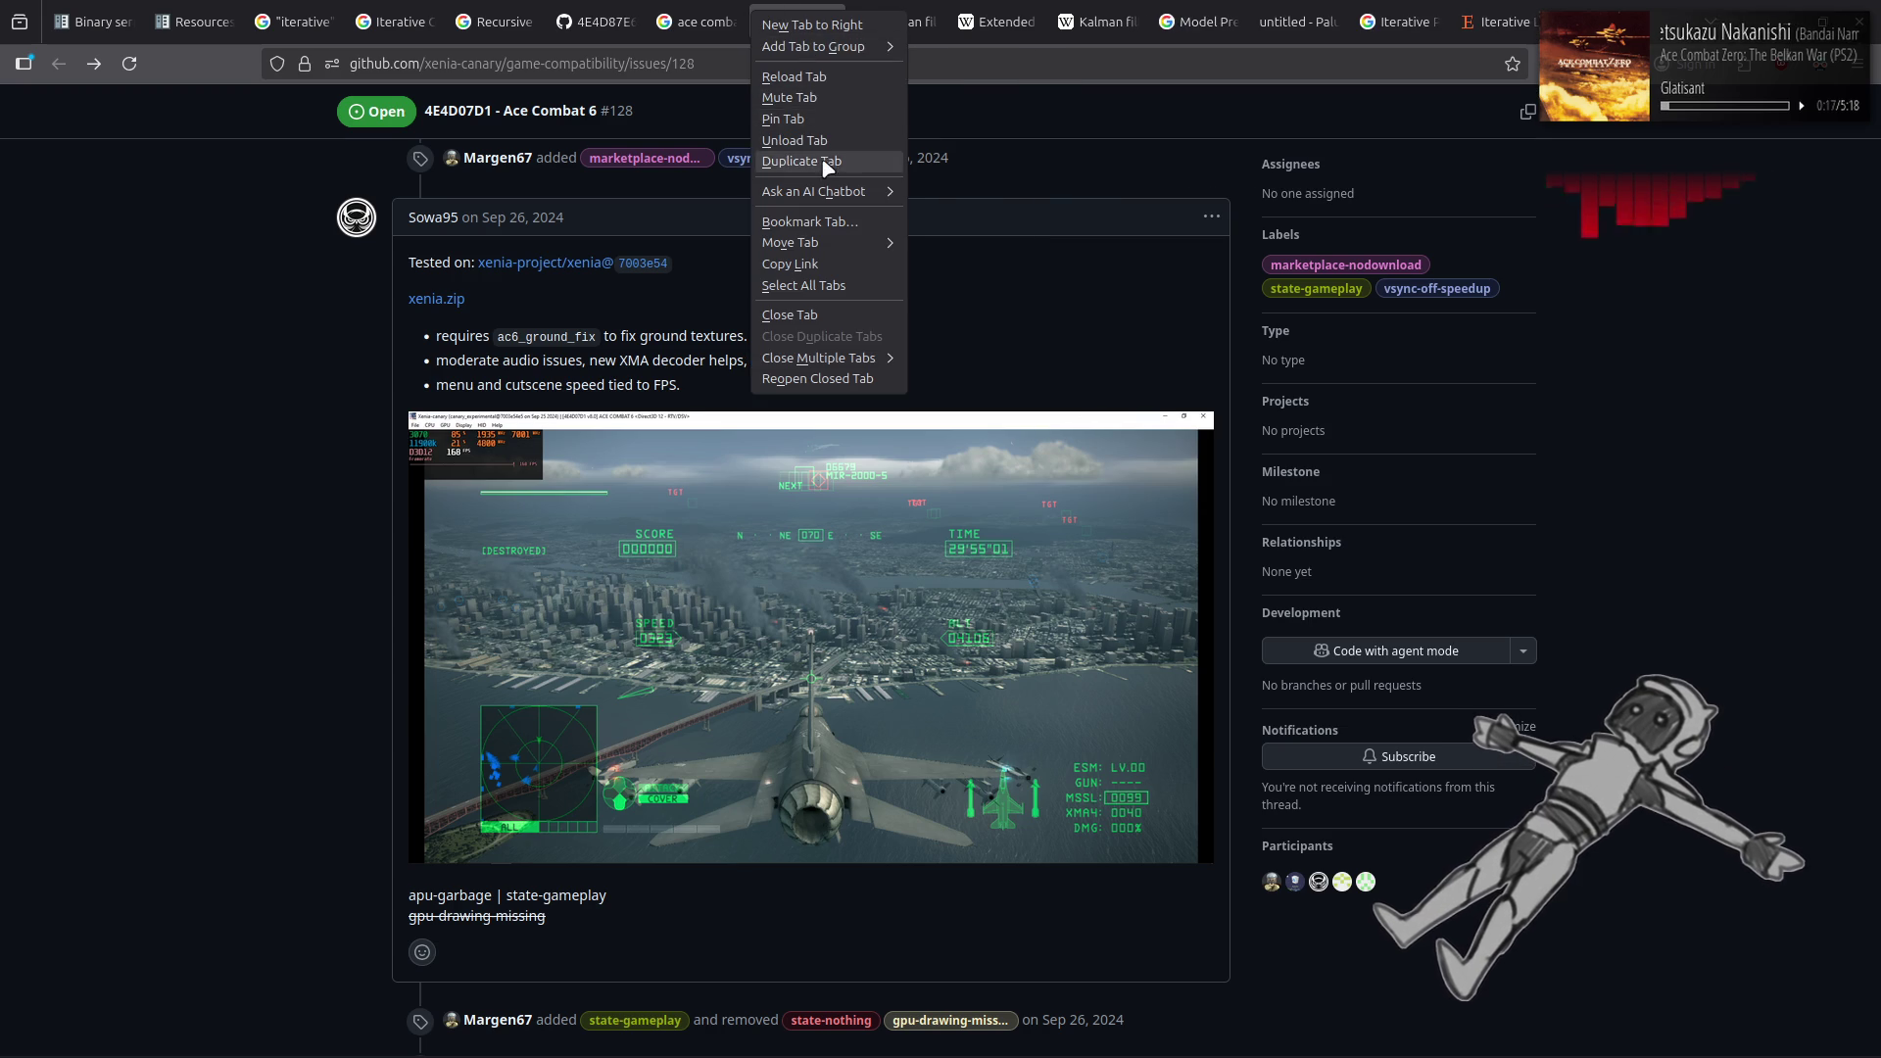
click(828, 147)
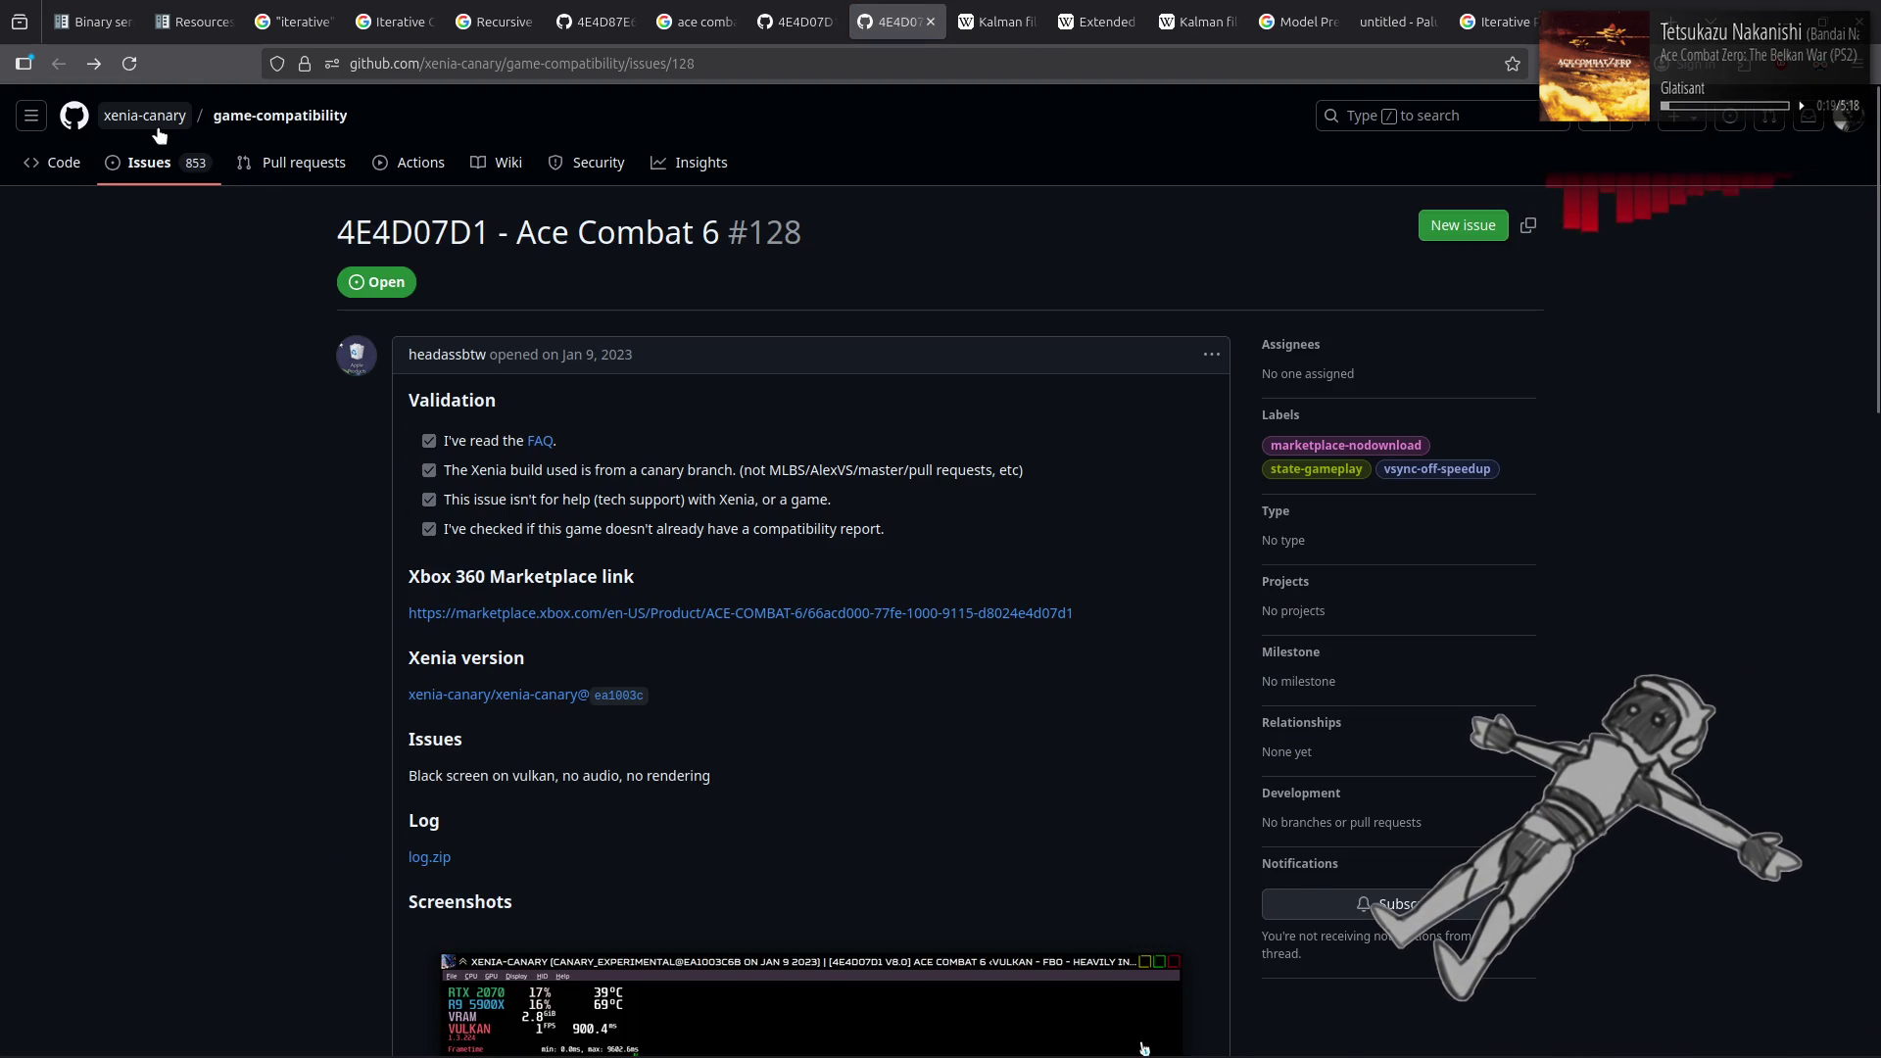
Open the xenia-canary-releases repository's Releases list and scroll to the end of the page
click(157, 126)
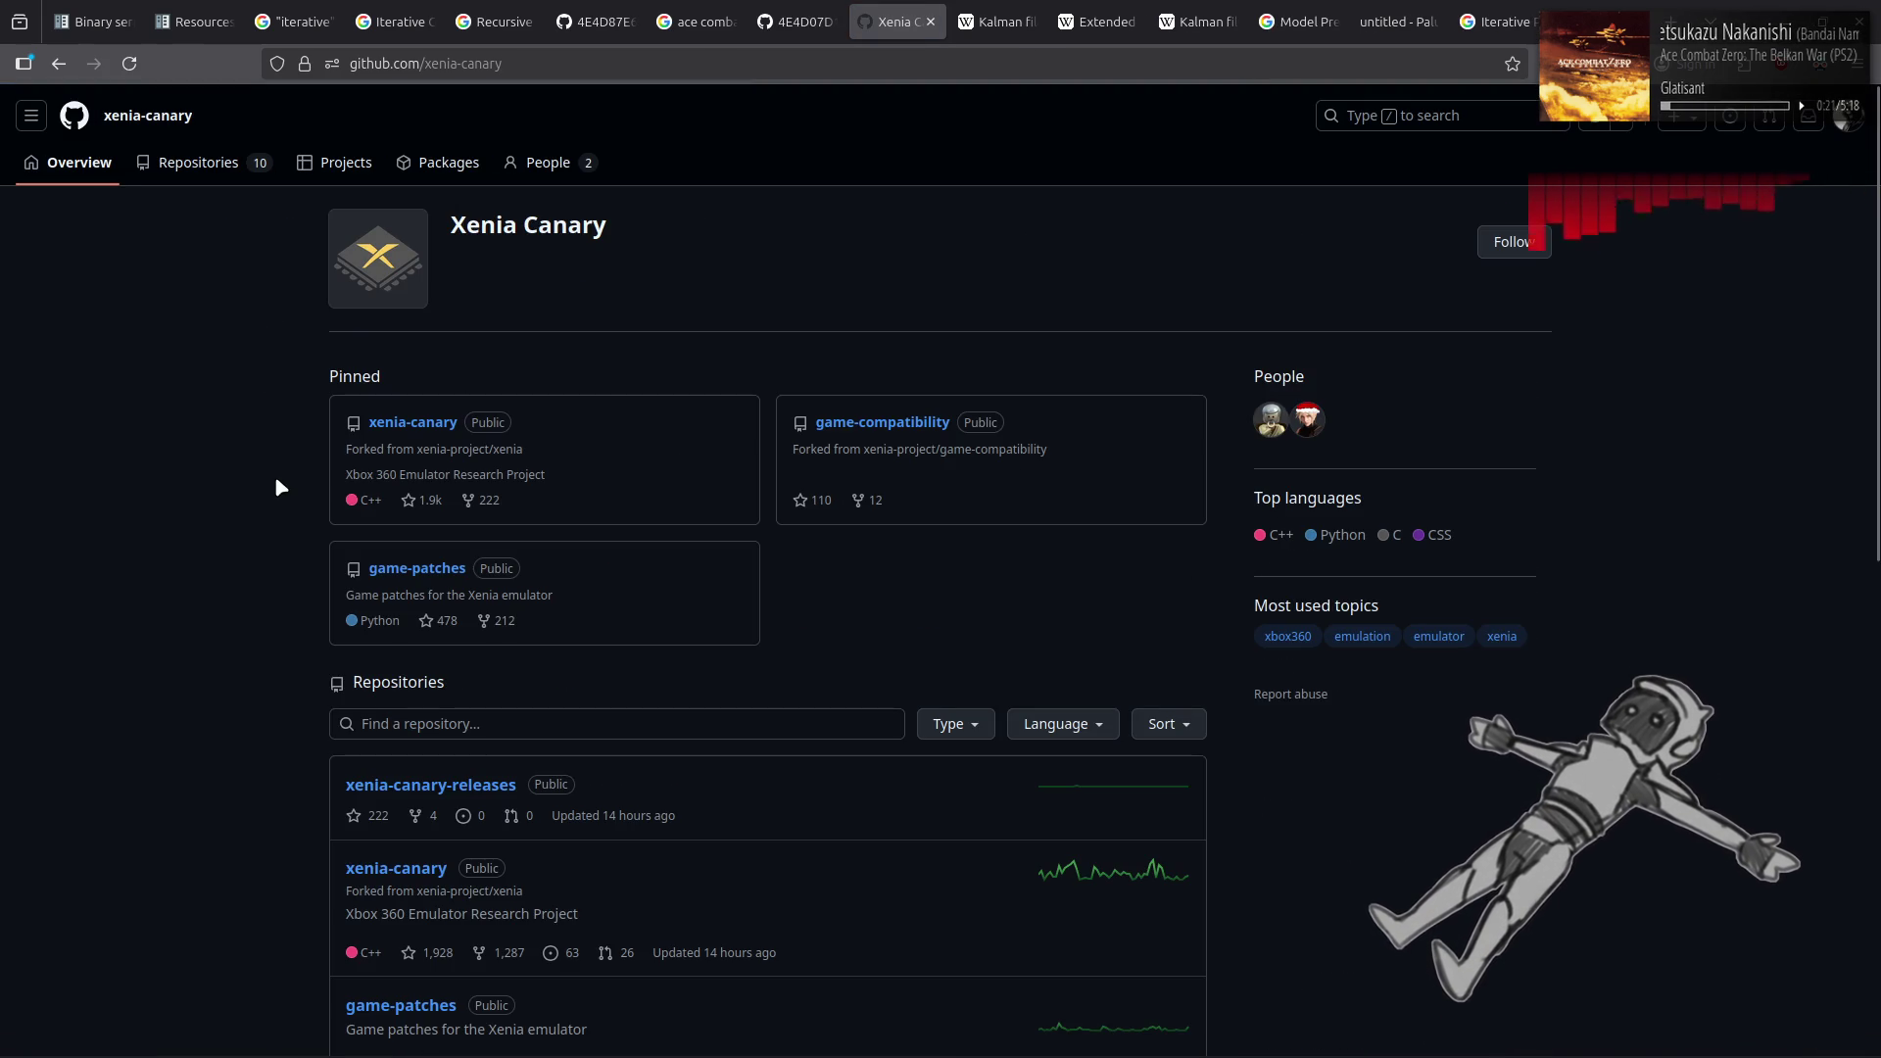
click(491, 794)
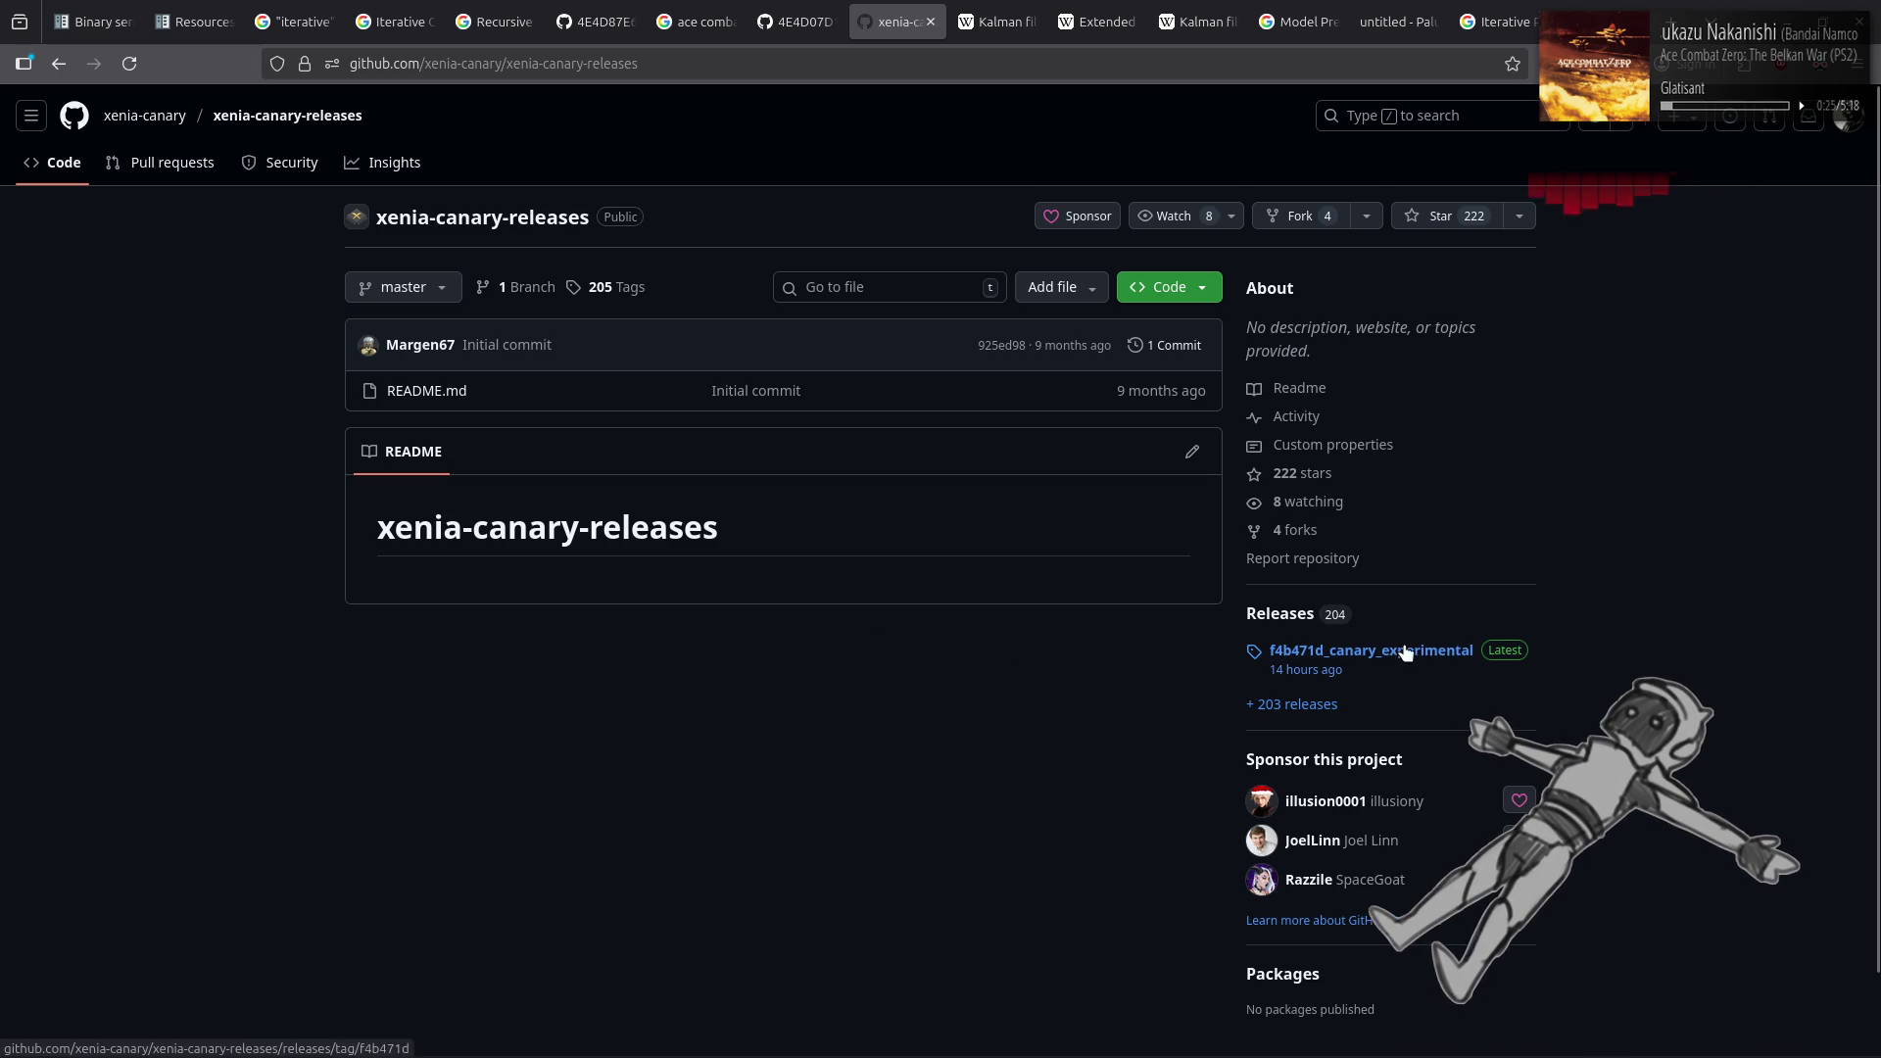
click(1311, 714)
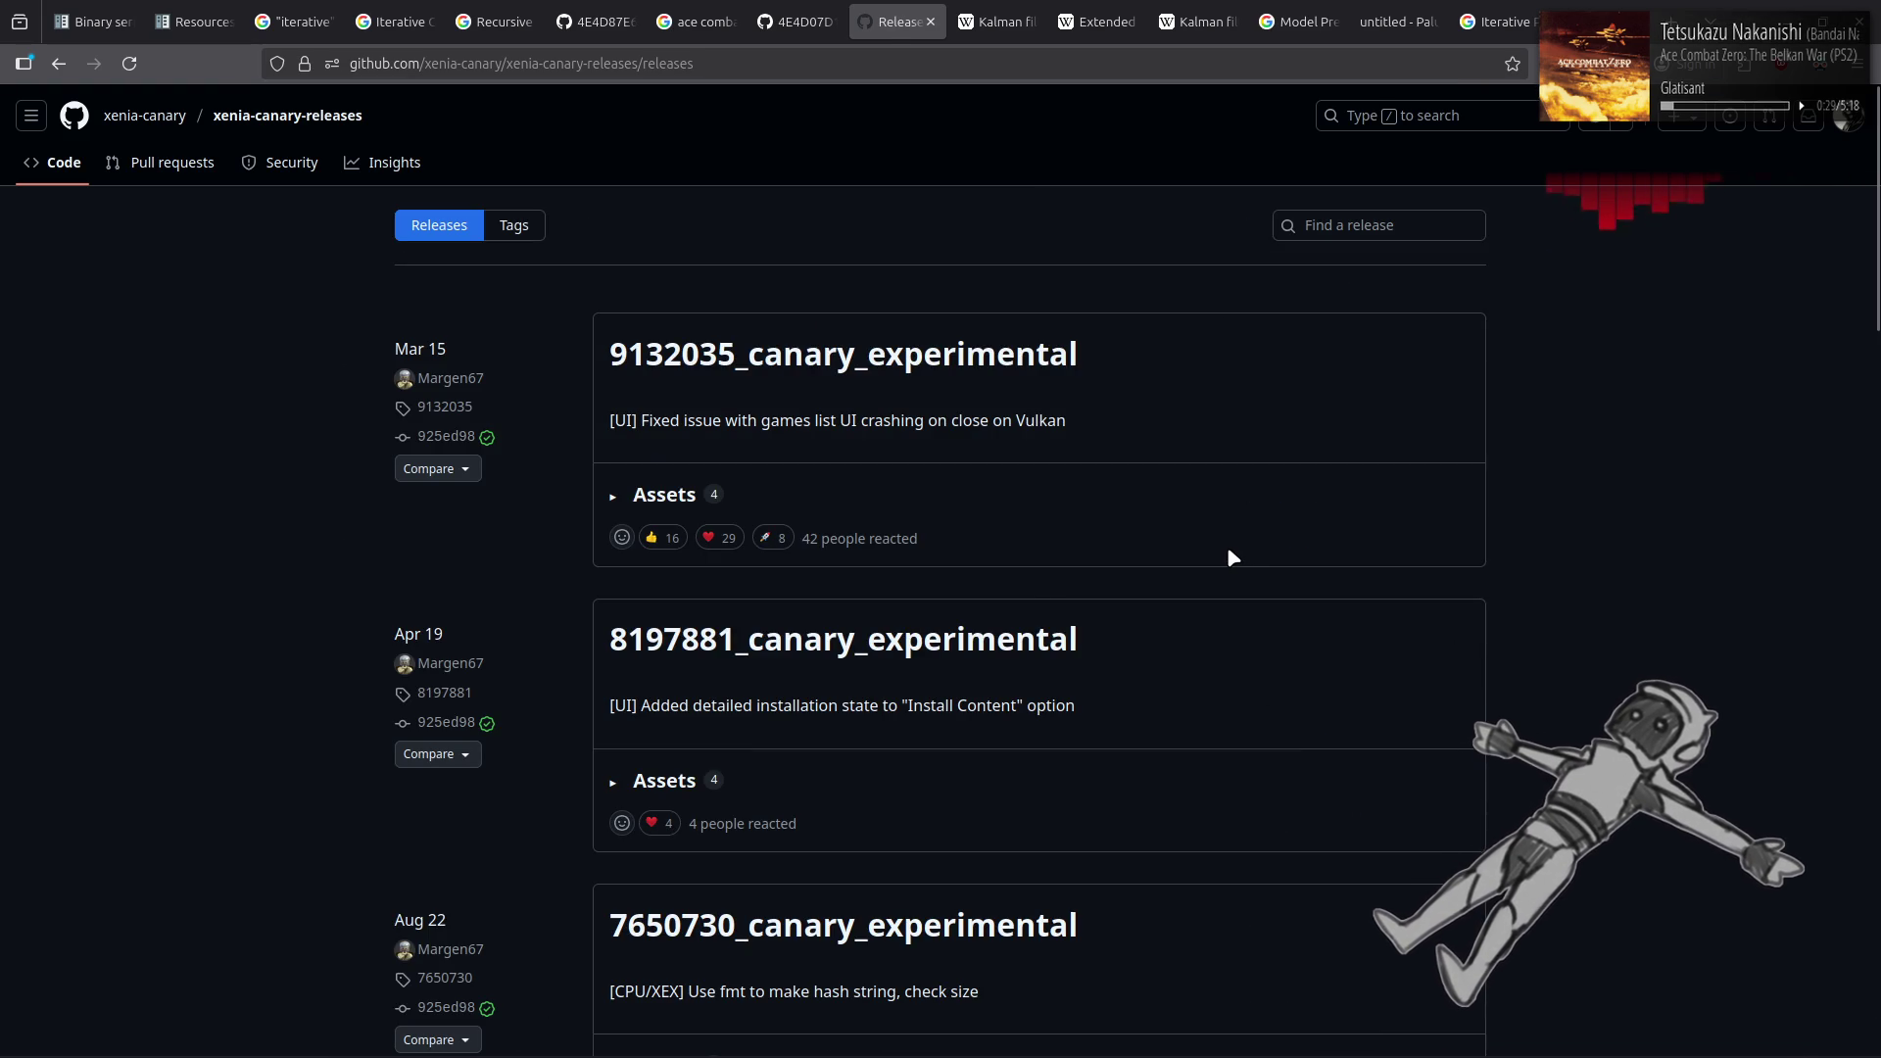
scroll(1232, 557, down, 4)
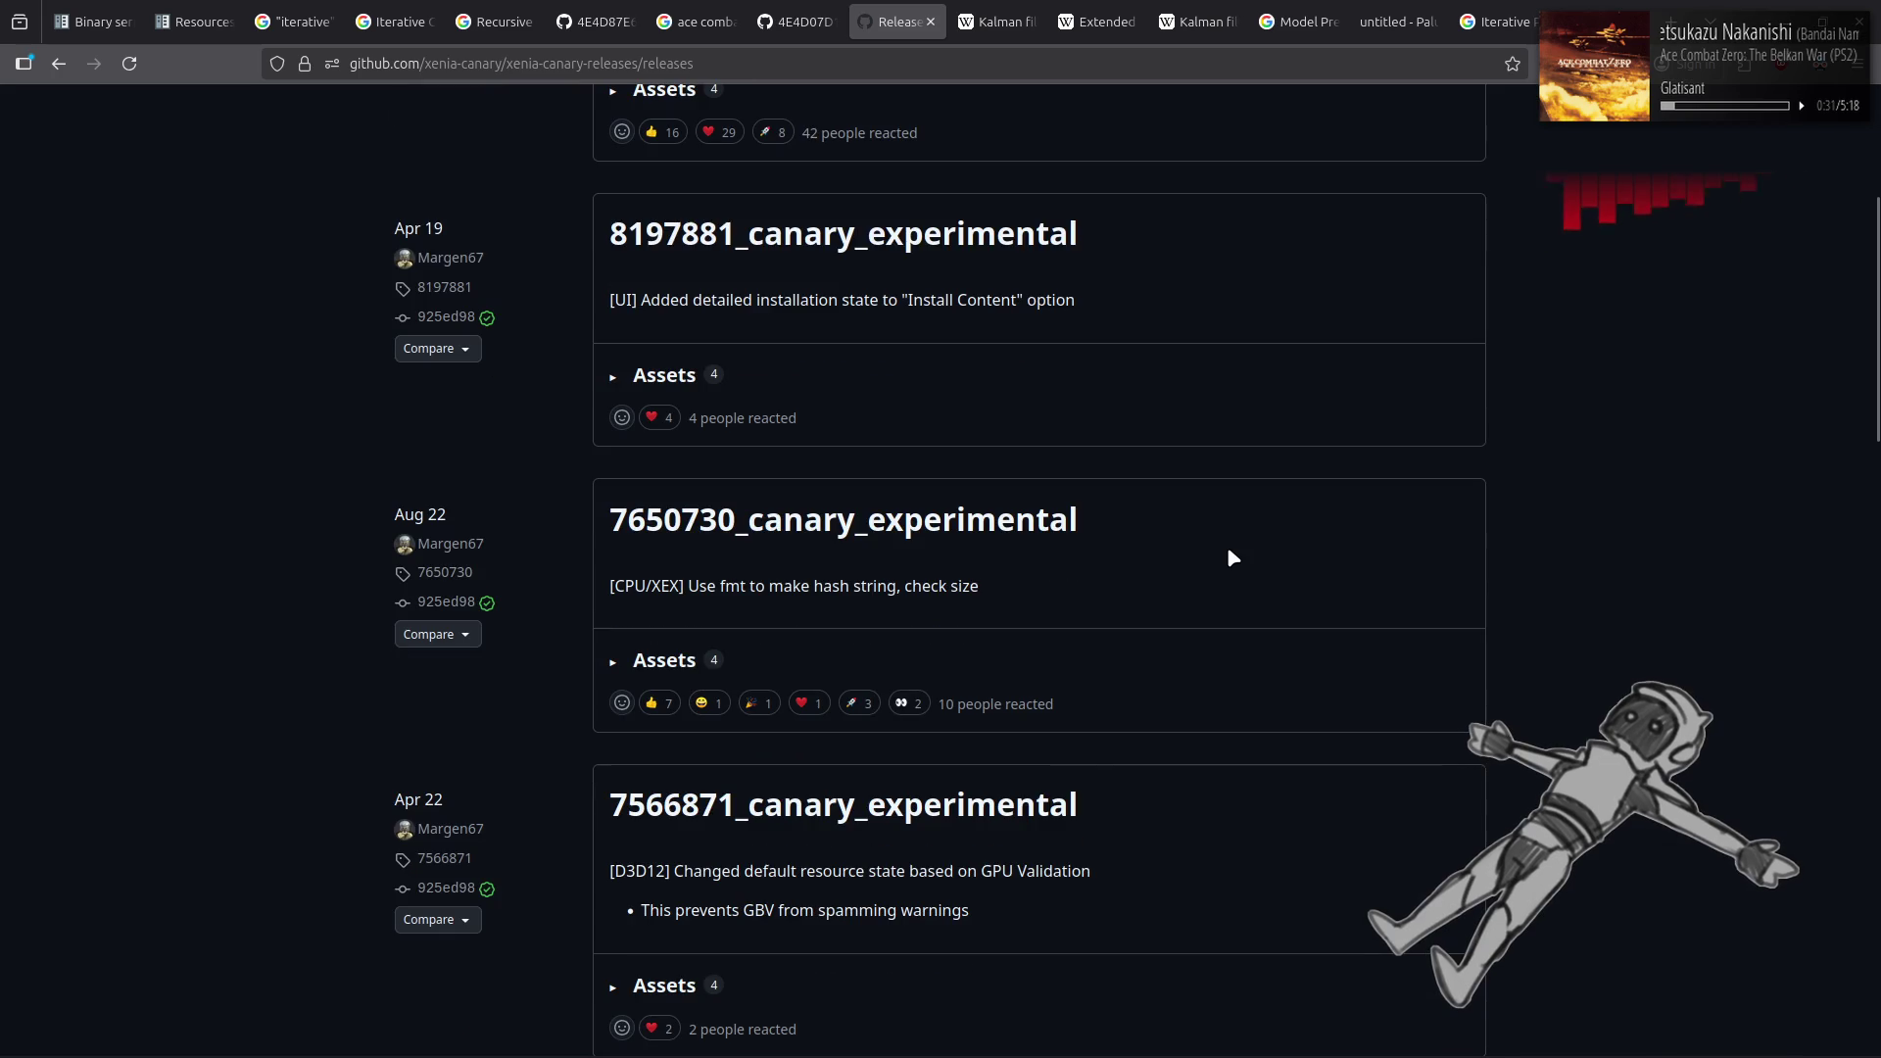
scroll(1231, 557, down, 7)
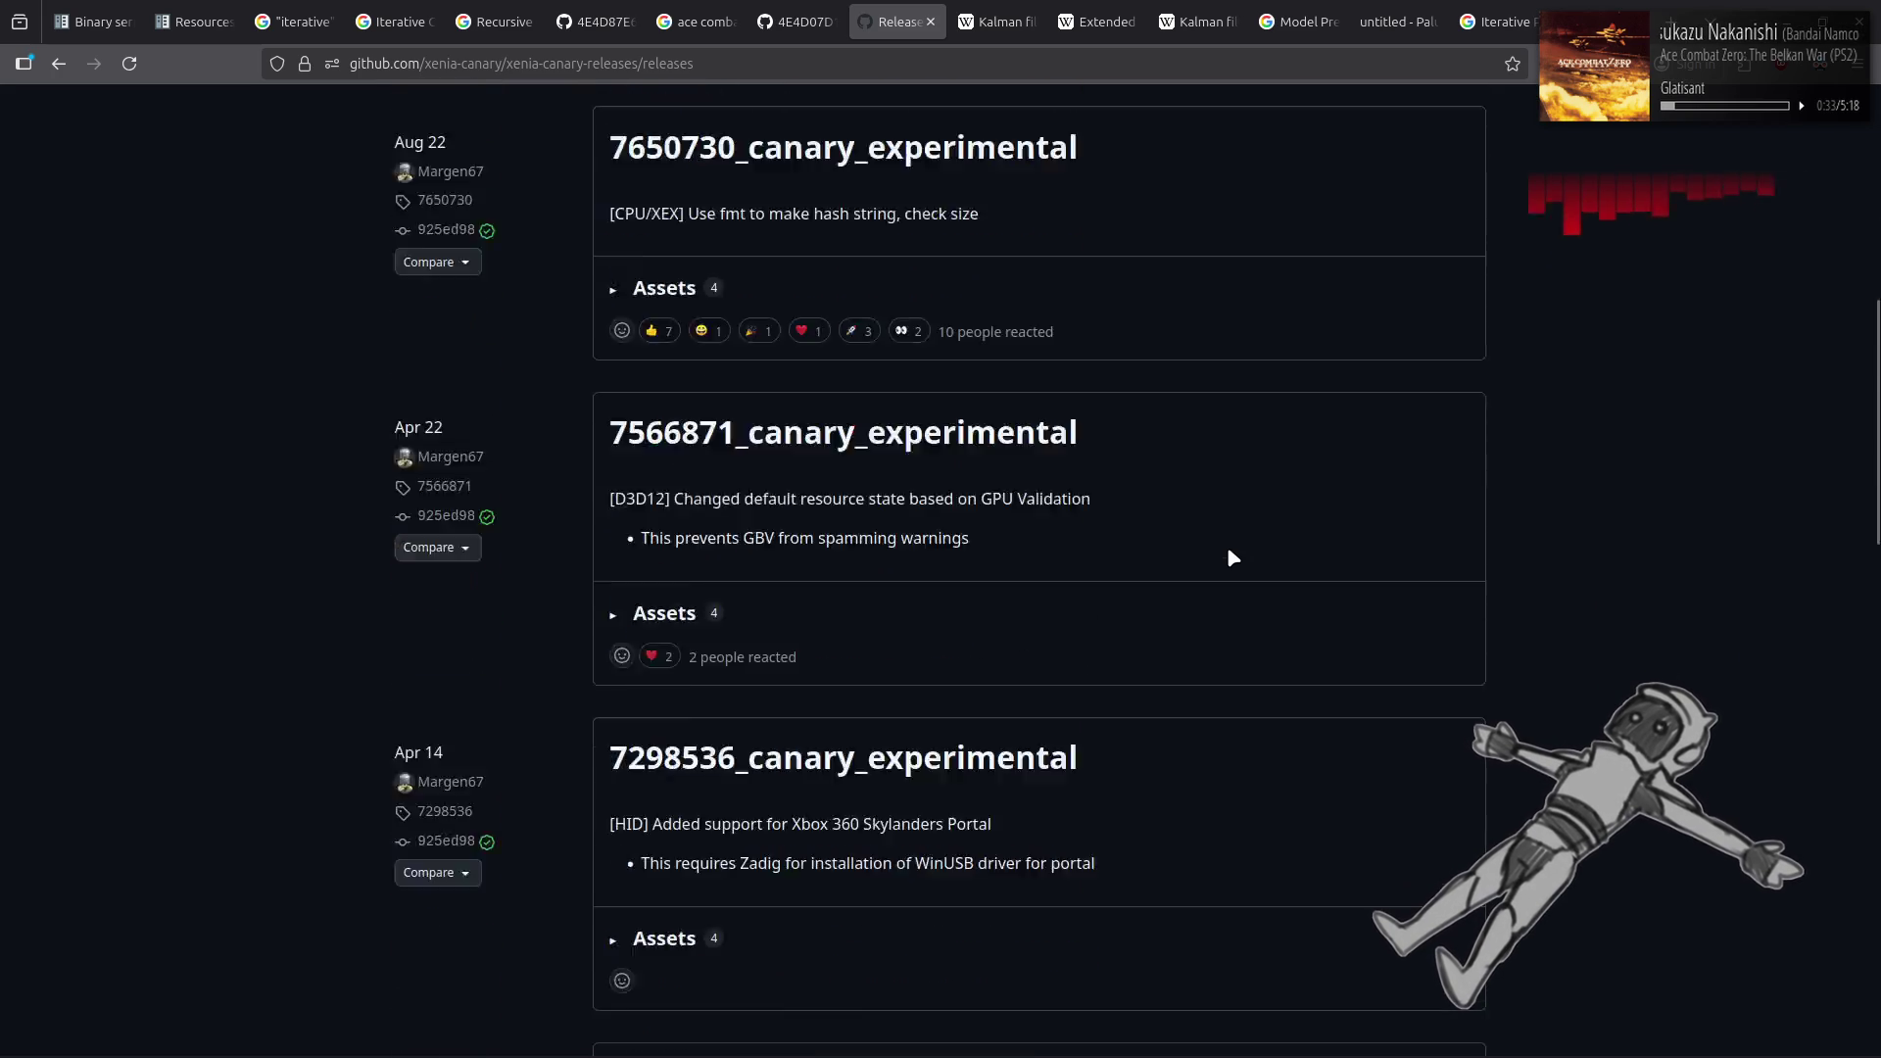
scroll(1232, 557, down, 3)
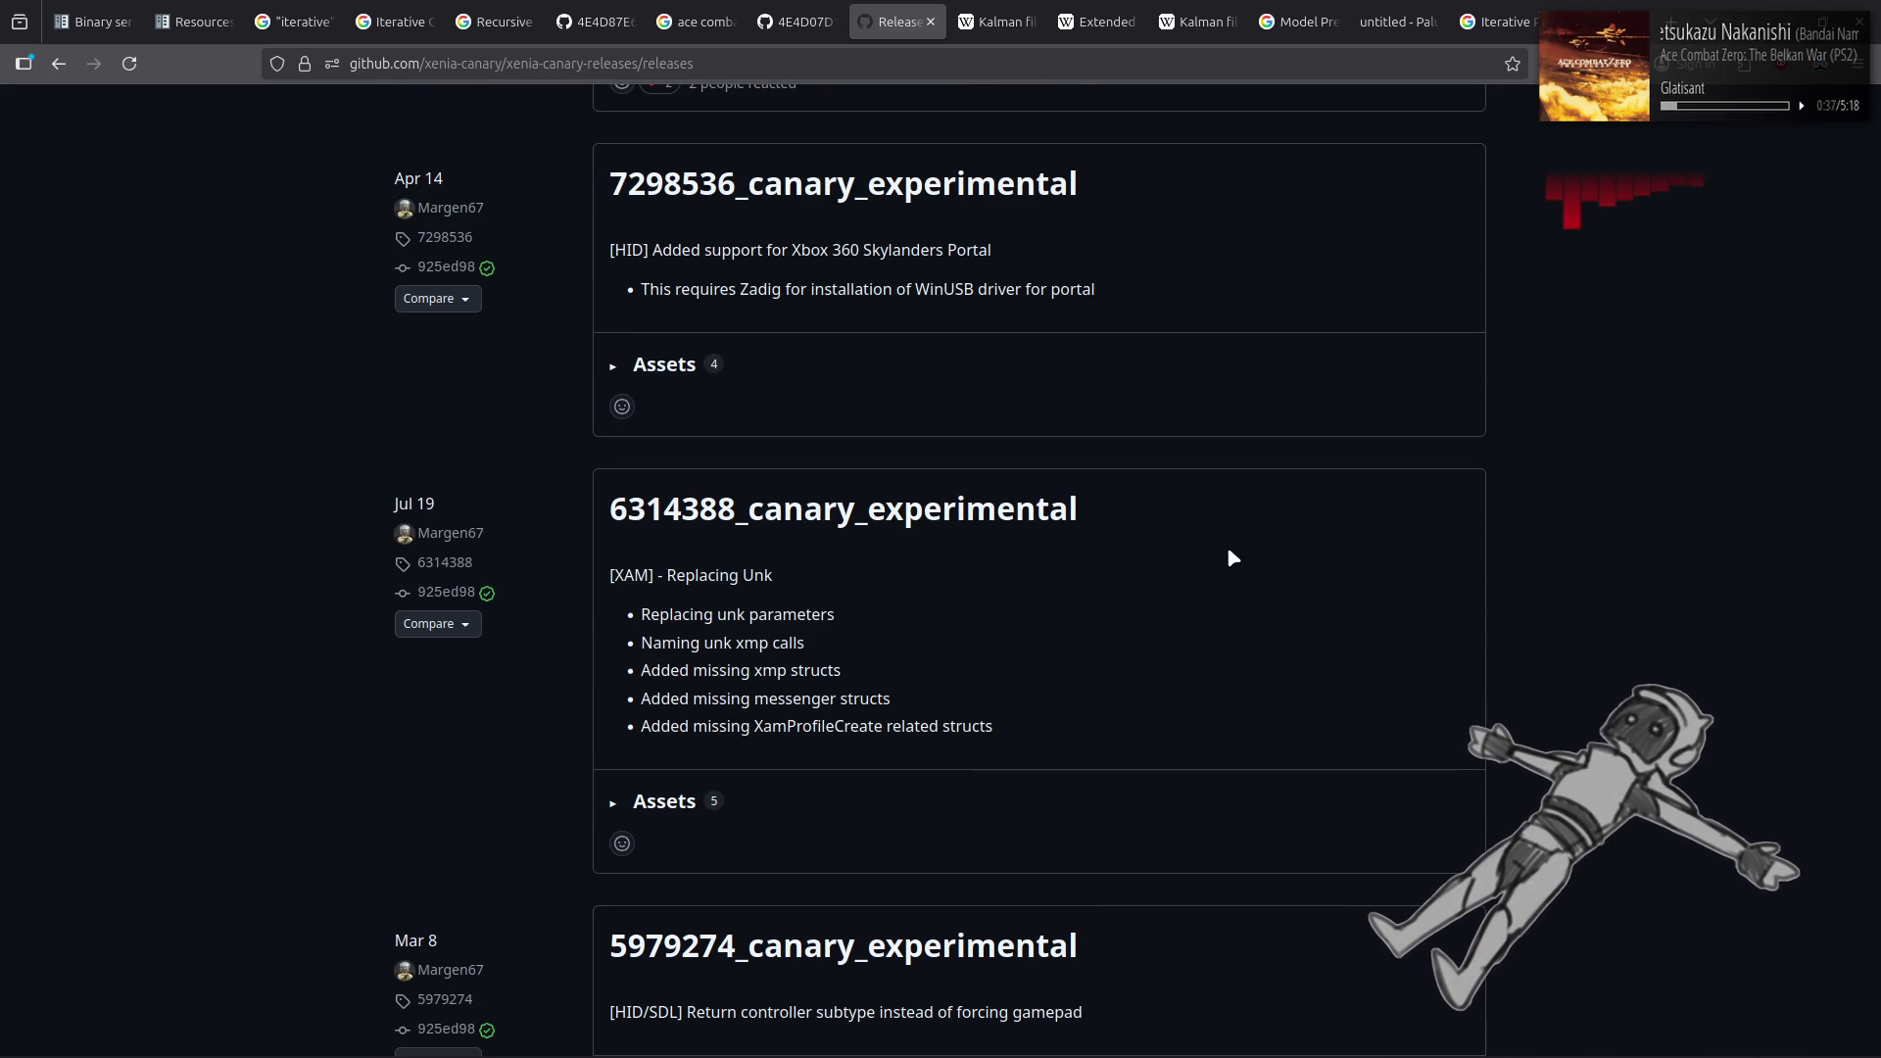
scroll(1233, 558, down, 4)
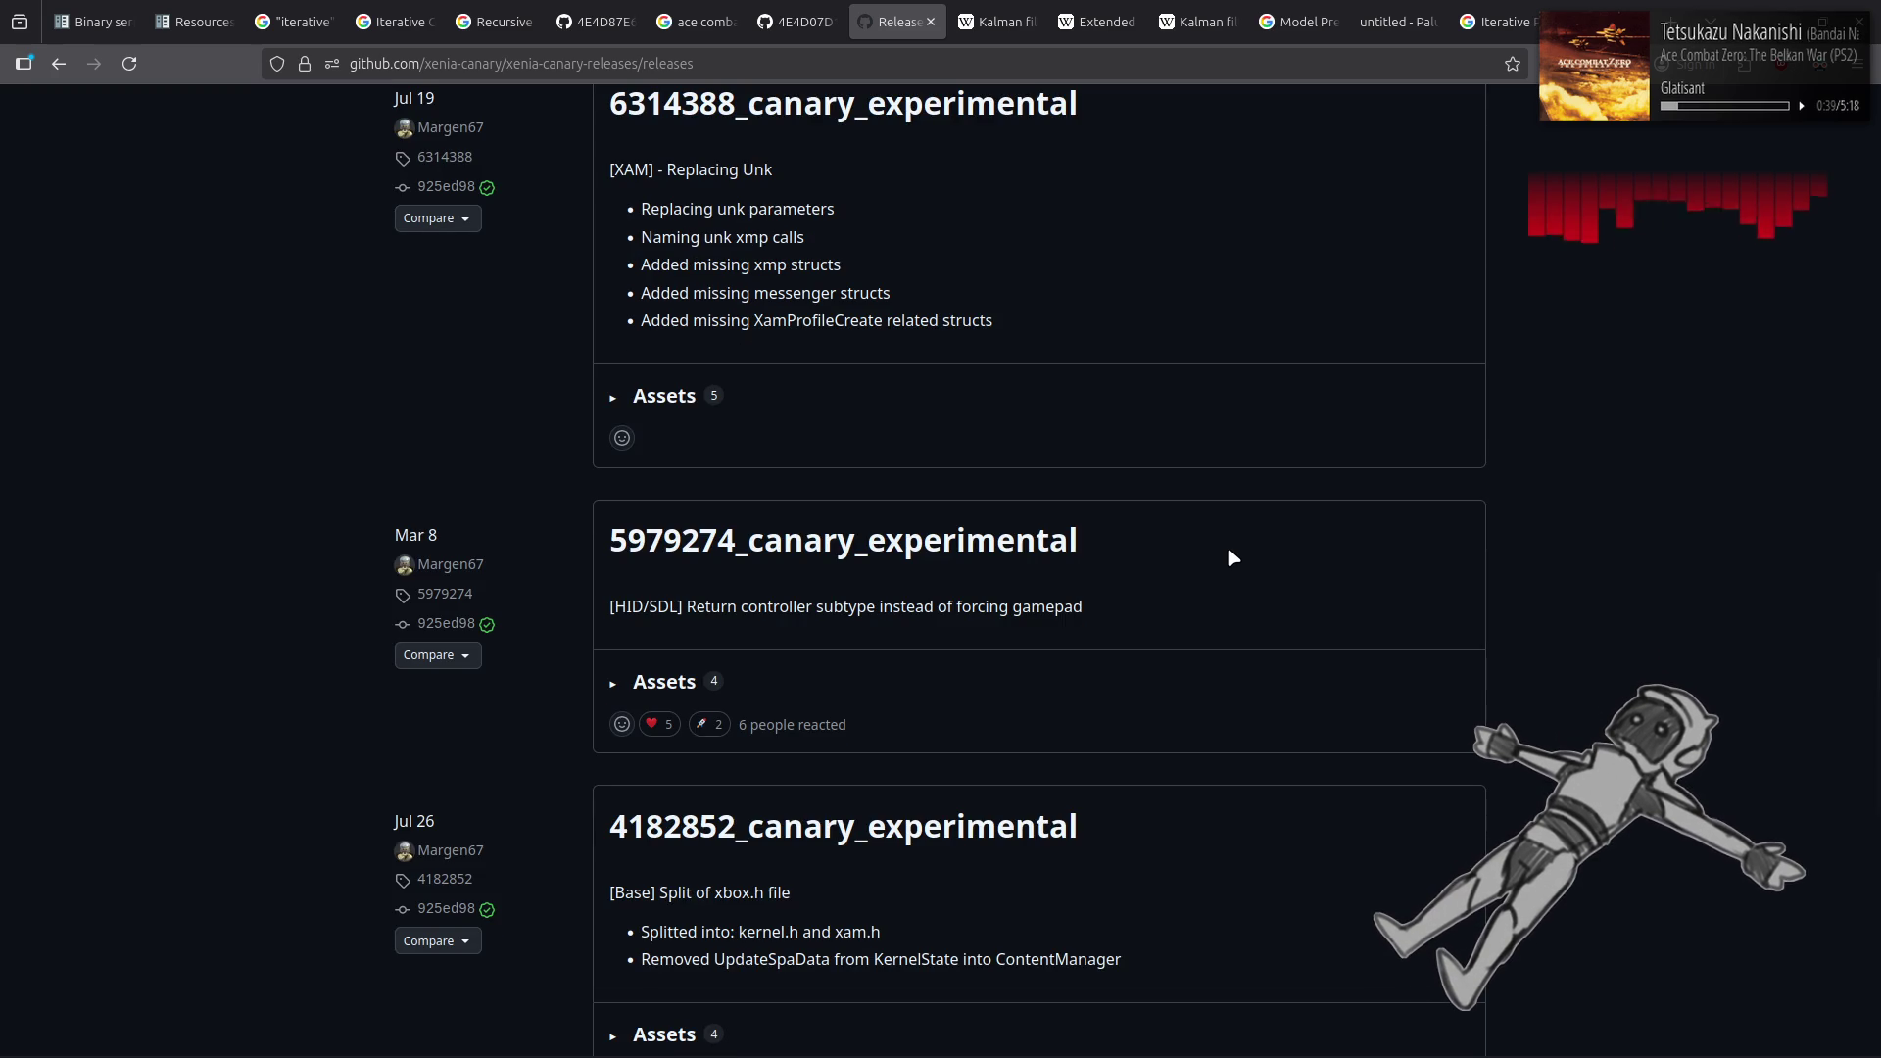
scroll(1232, 558, down, 4)
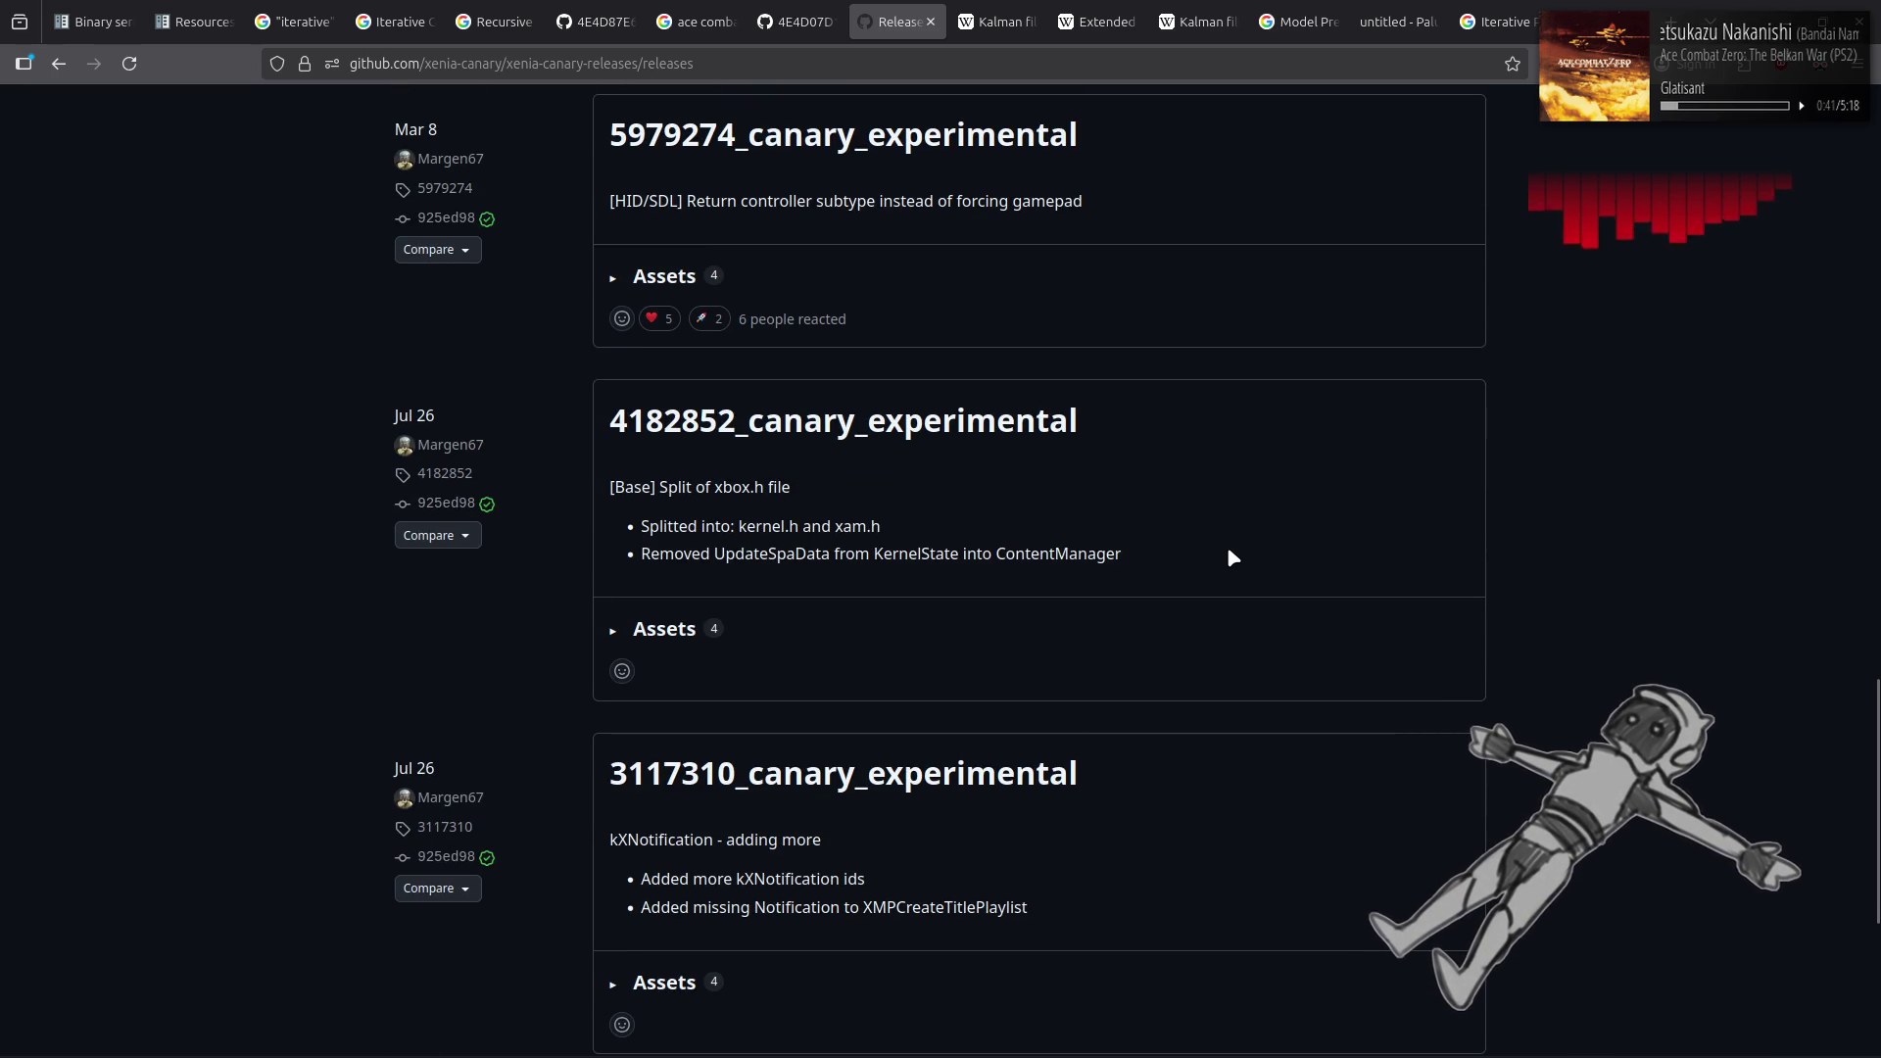
scroll(1230, 556, down, 5)
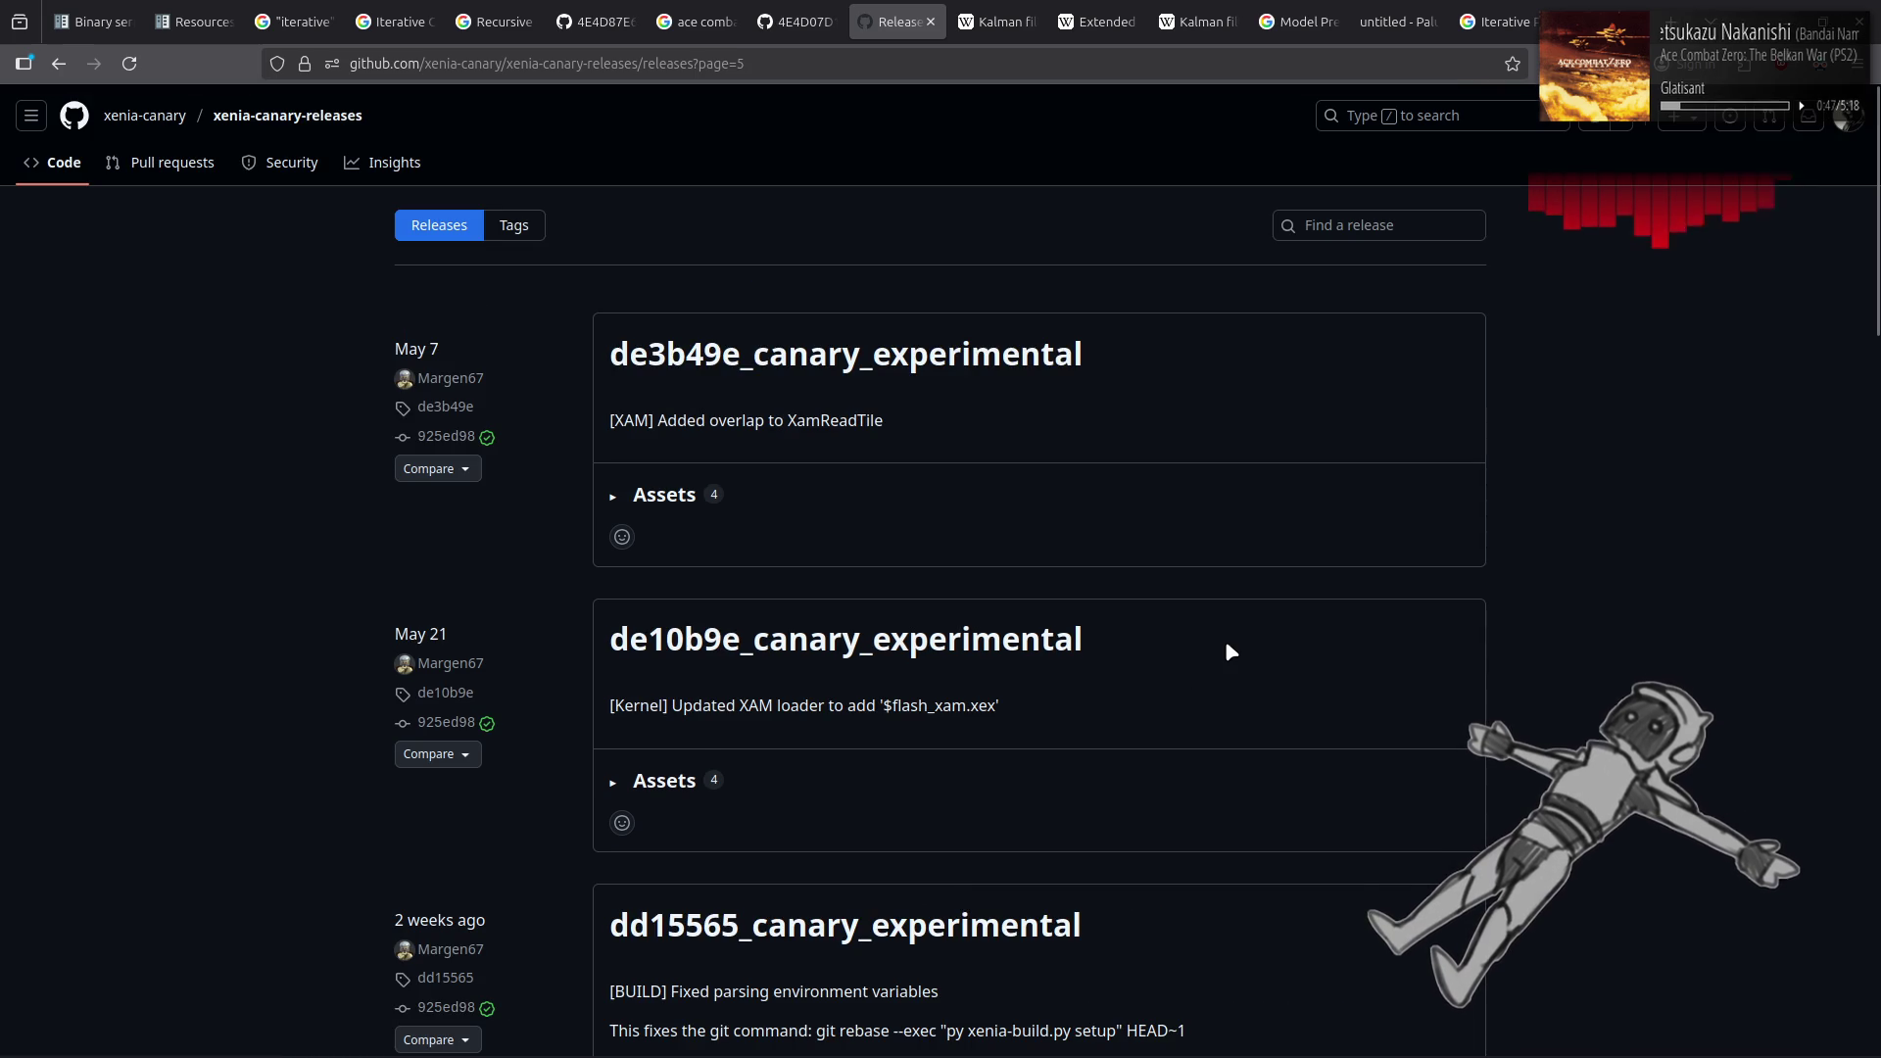
key(End)
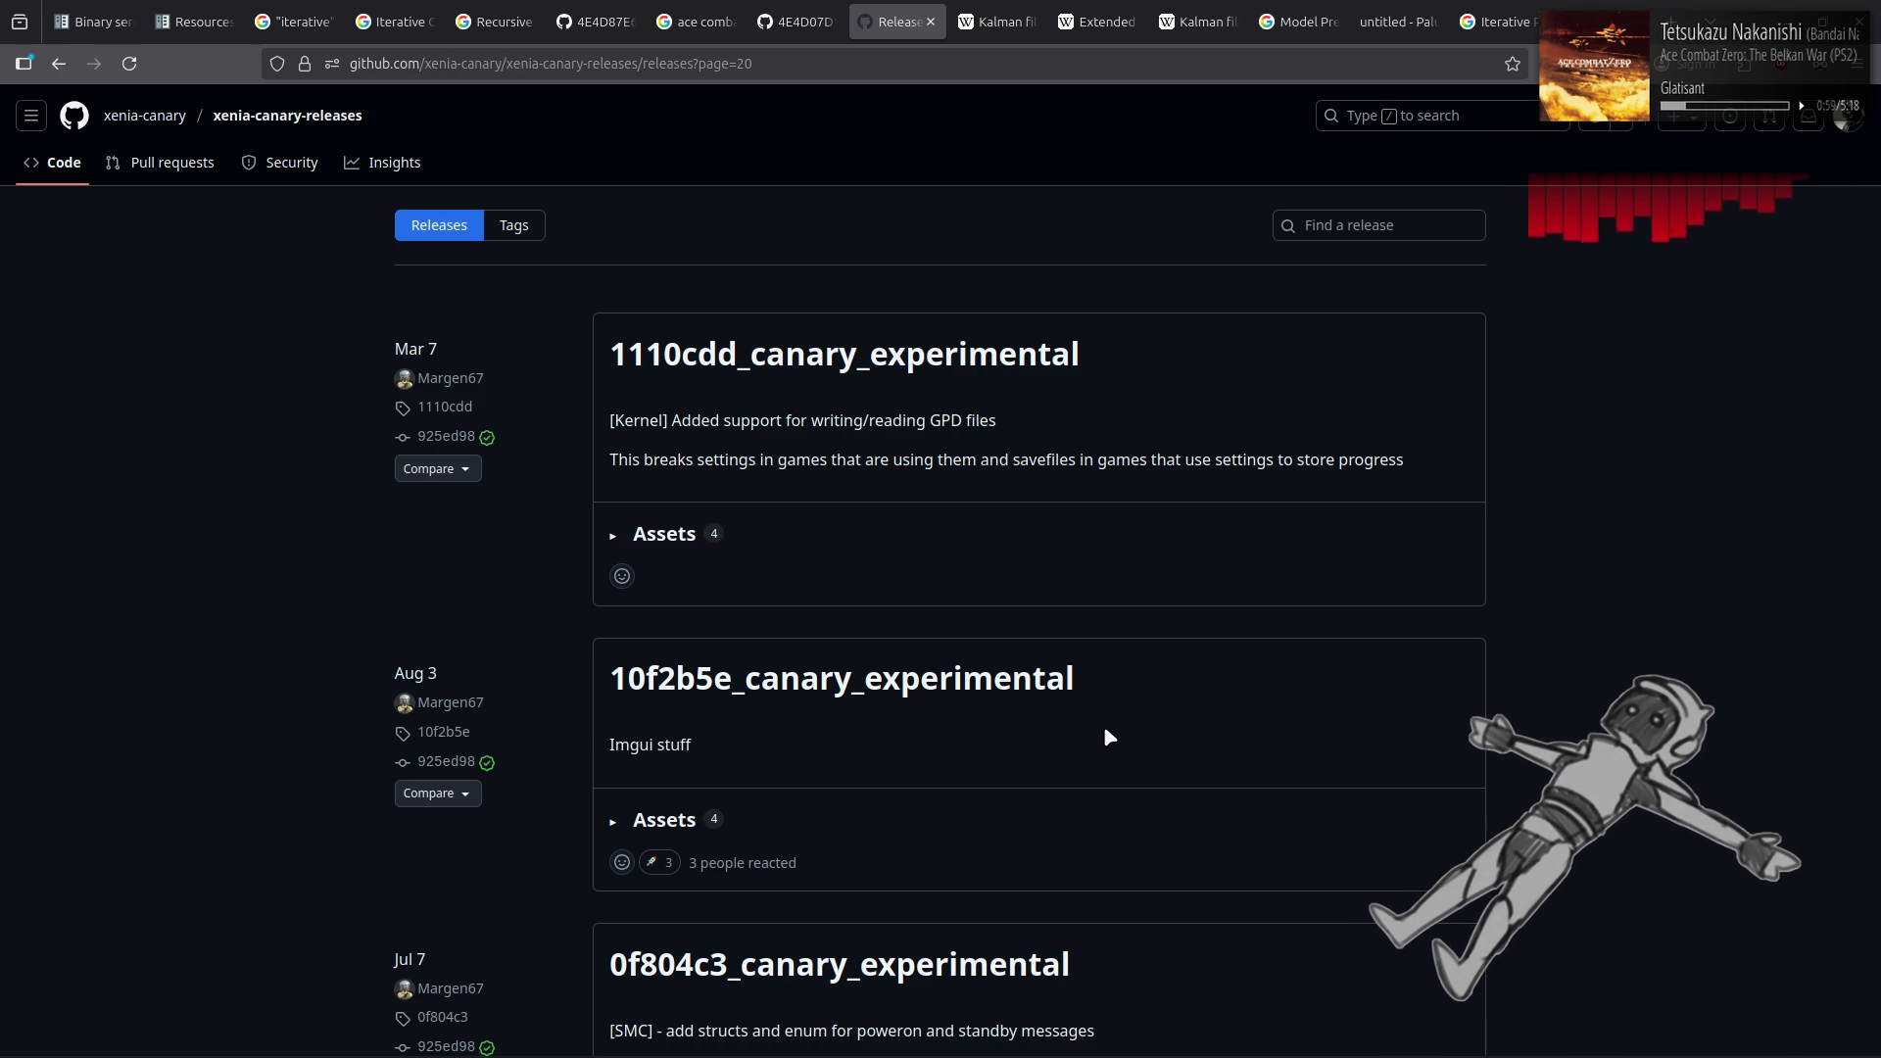
Jump to releases page 21, then open the xenia-canary repository from the organization page
scroll(1105, 732, down, 5)
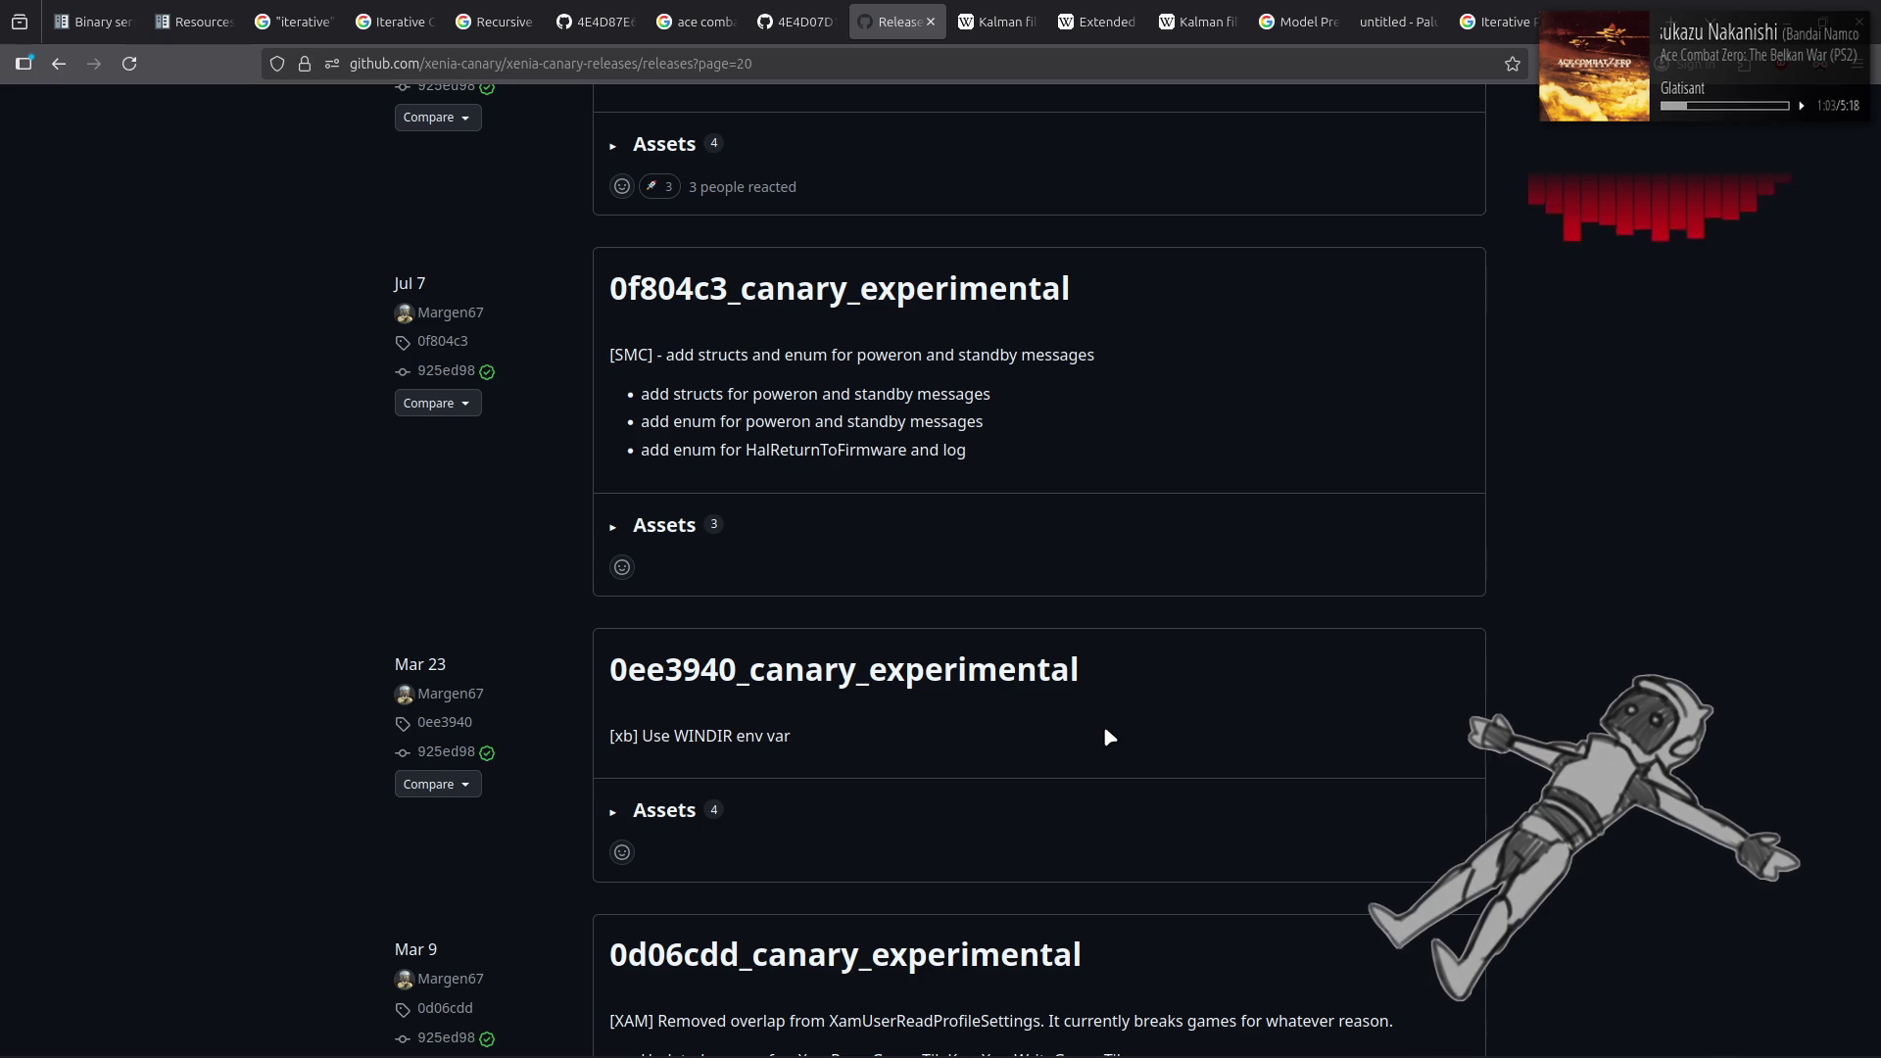
scroll(1105, 733, up, 4)
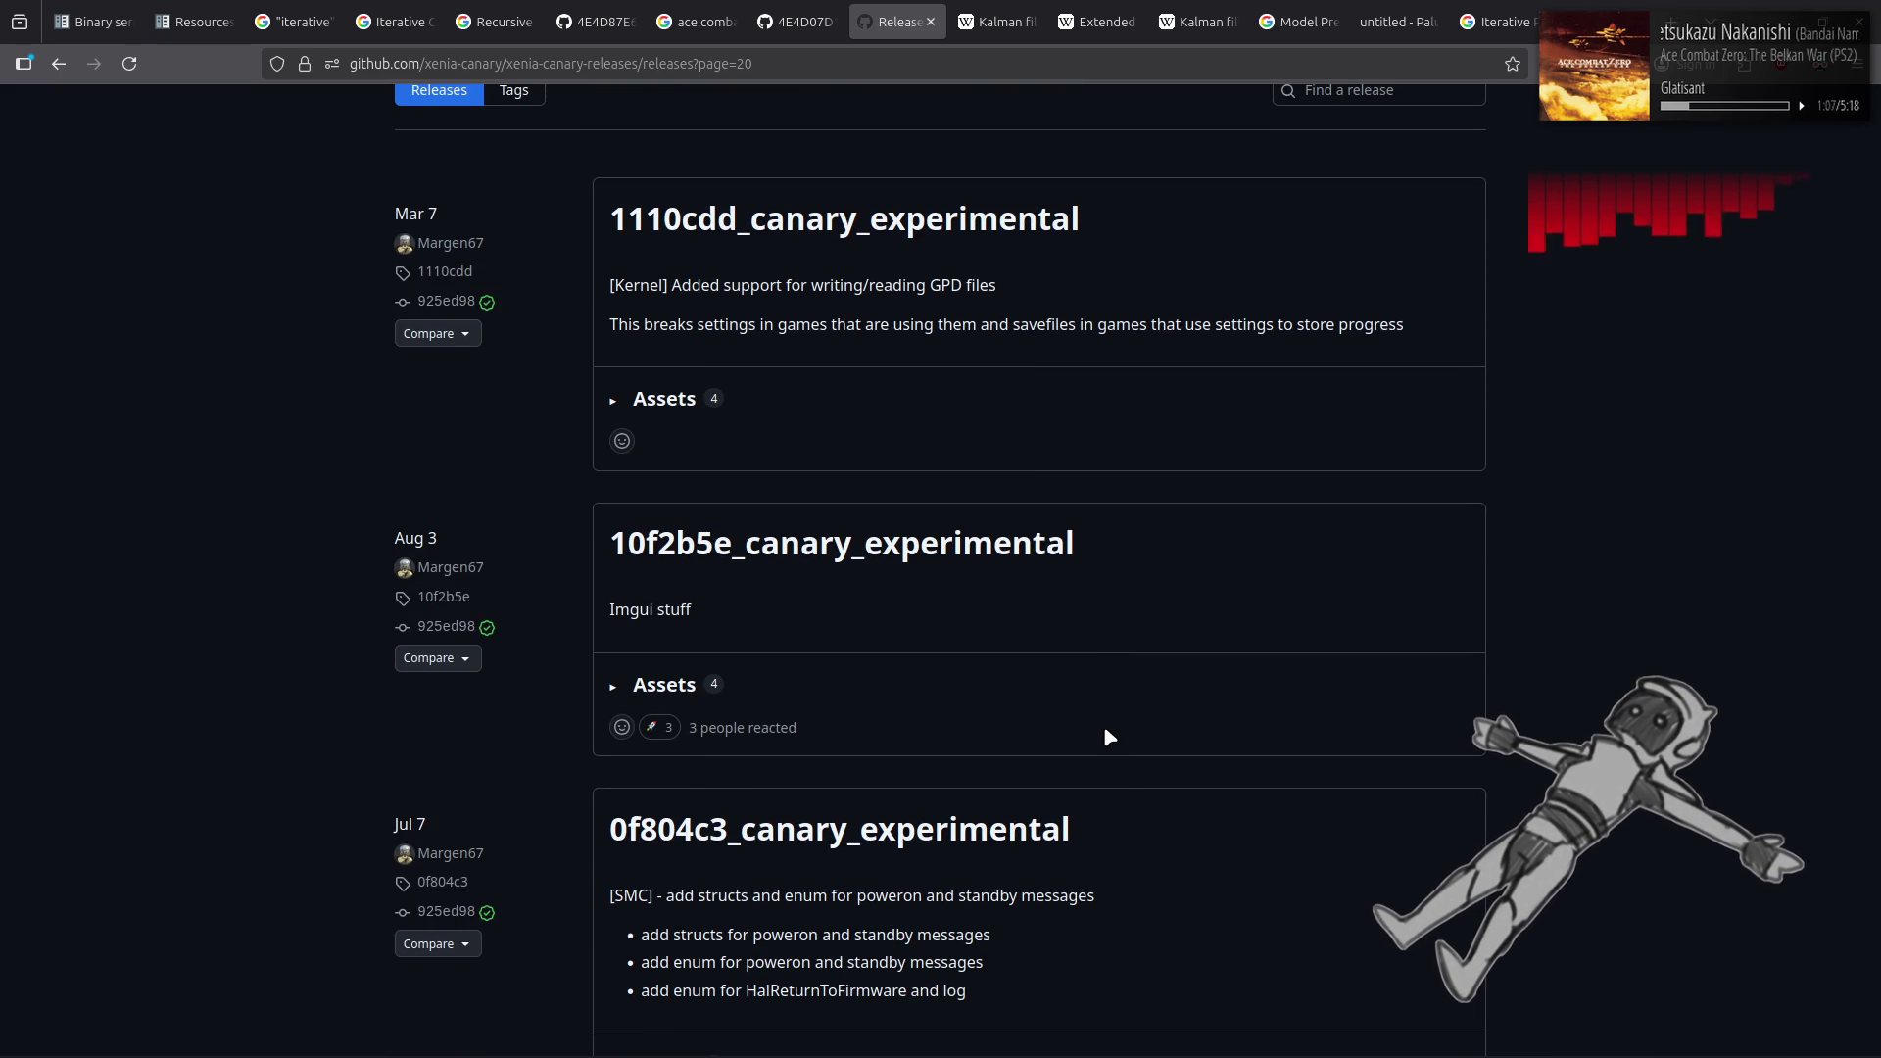
mouse_move(424, 220)
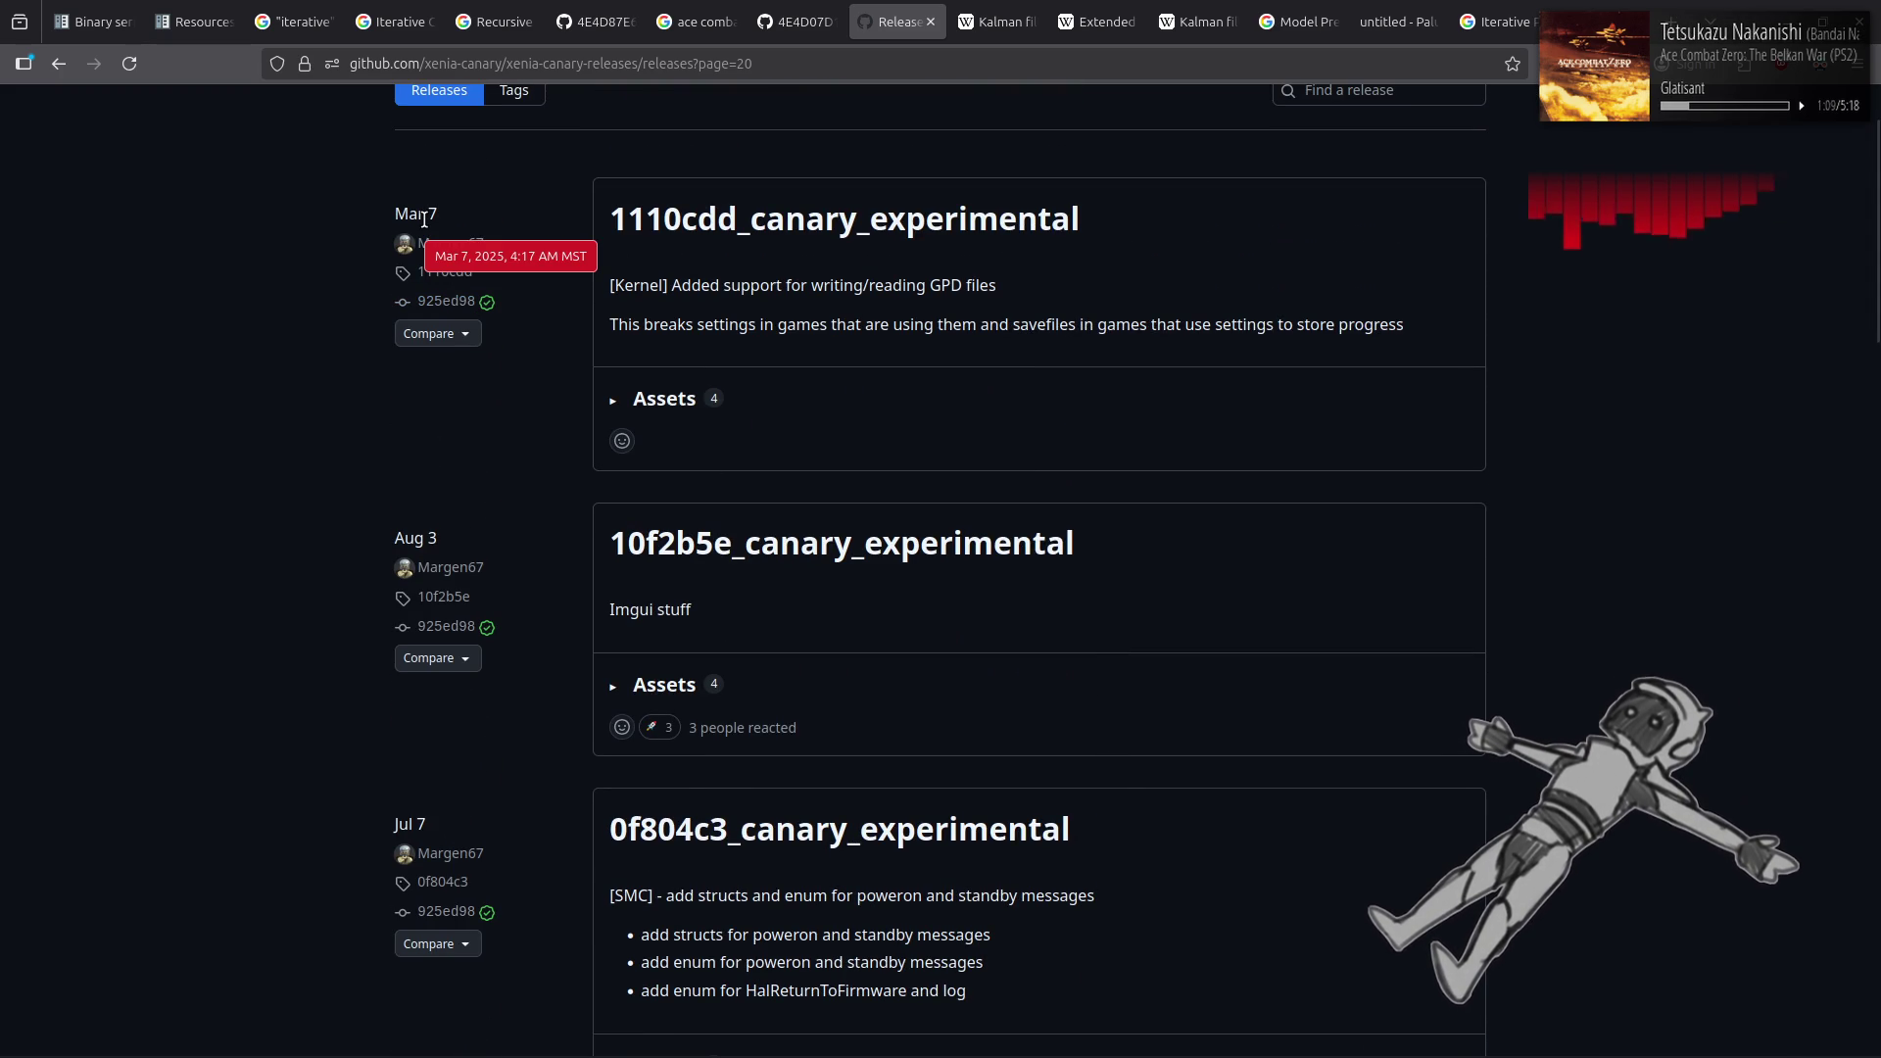
scroll(424, 220, down, 6)
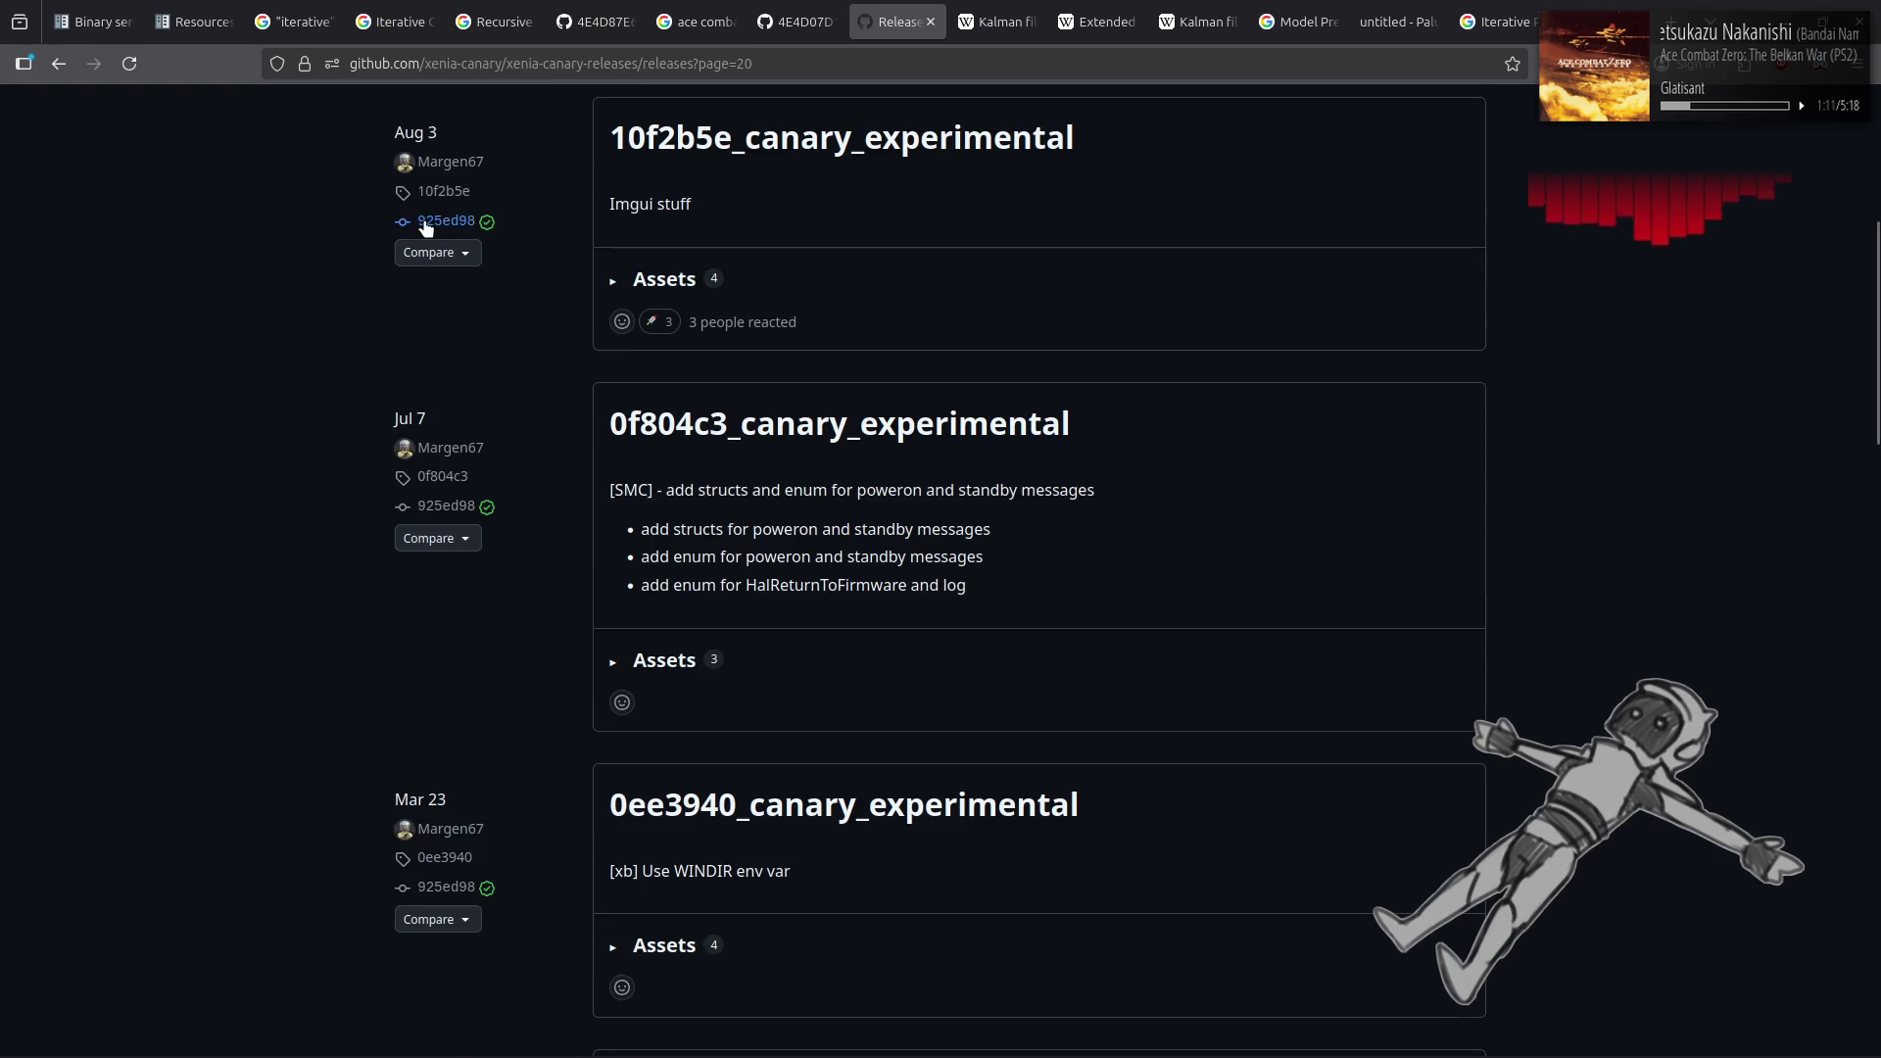
mouse_move(427, 392)
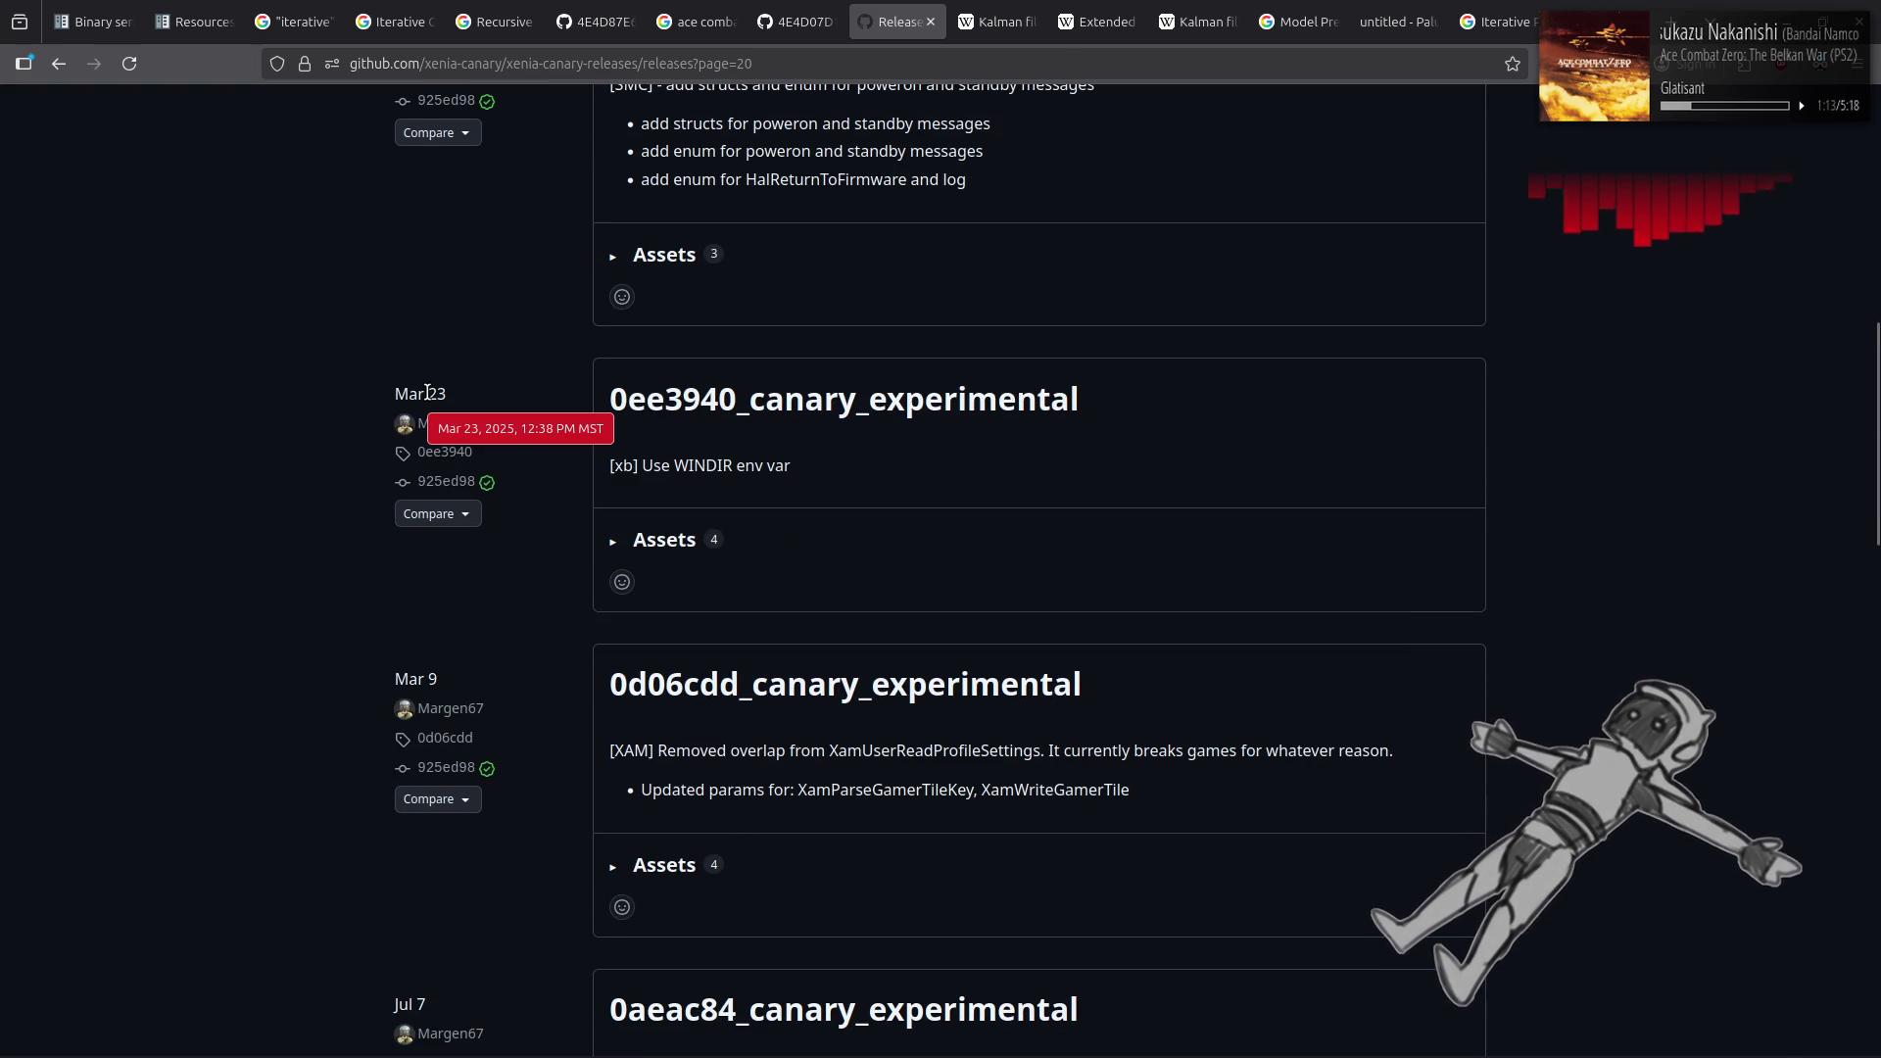
scroll(357, 390, up, 6)
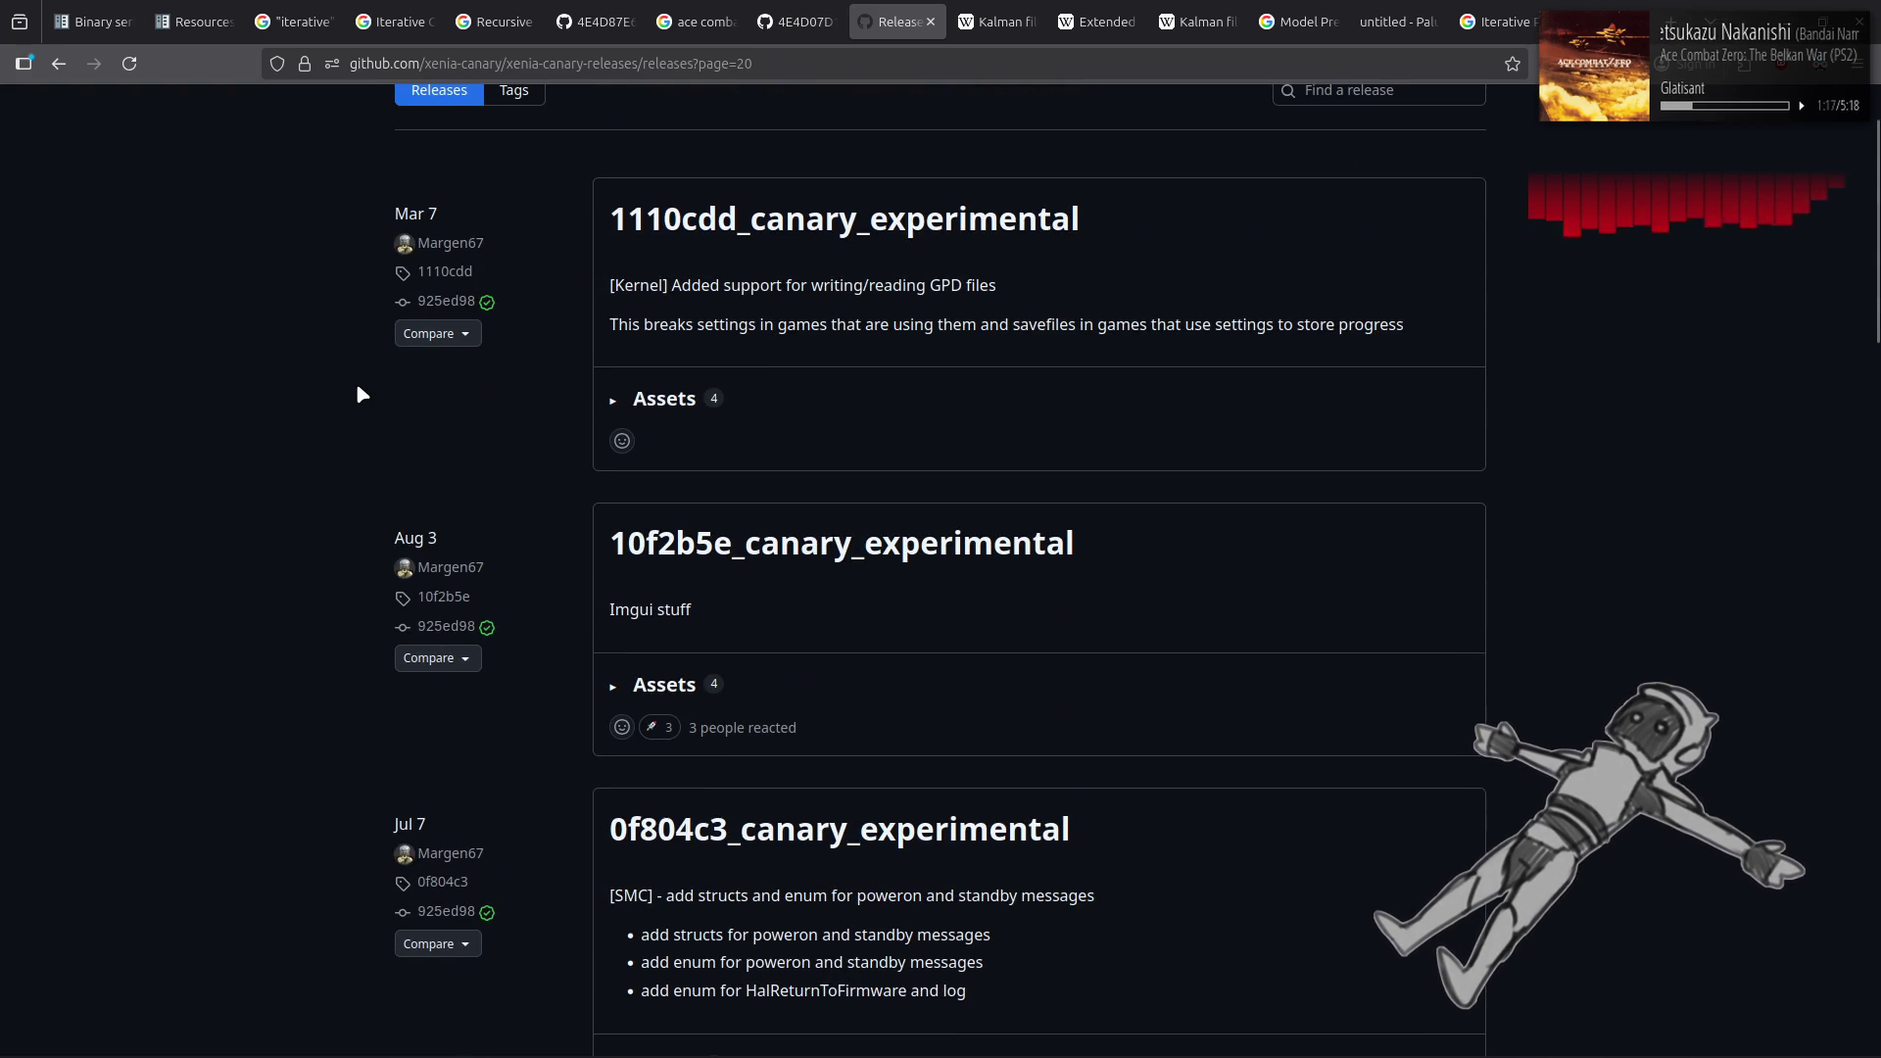
scroll(358, 392, down, 10)
click(1086, 903)
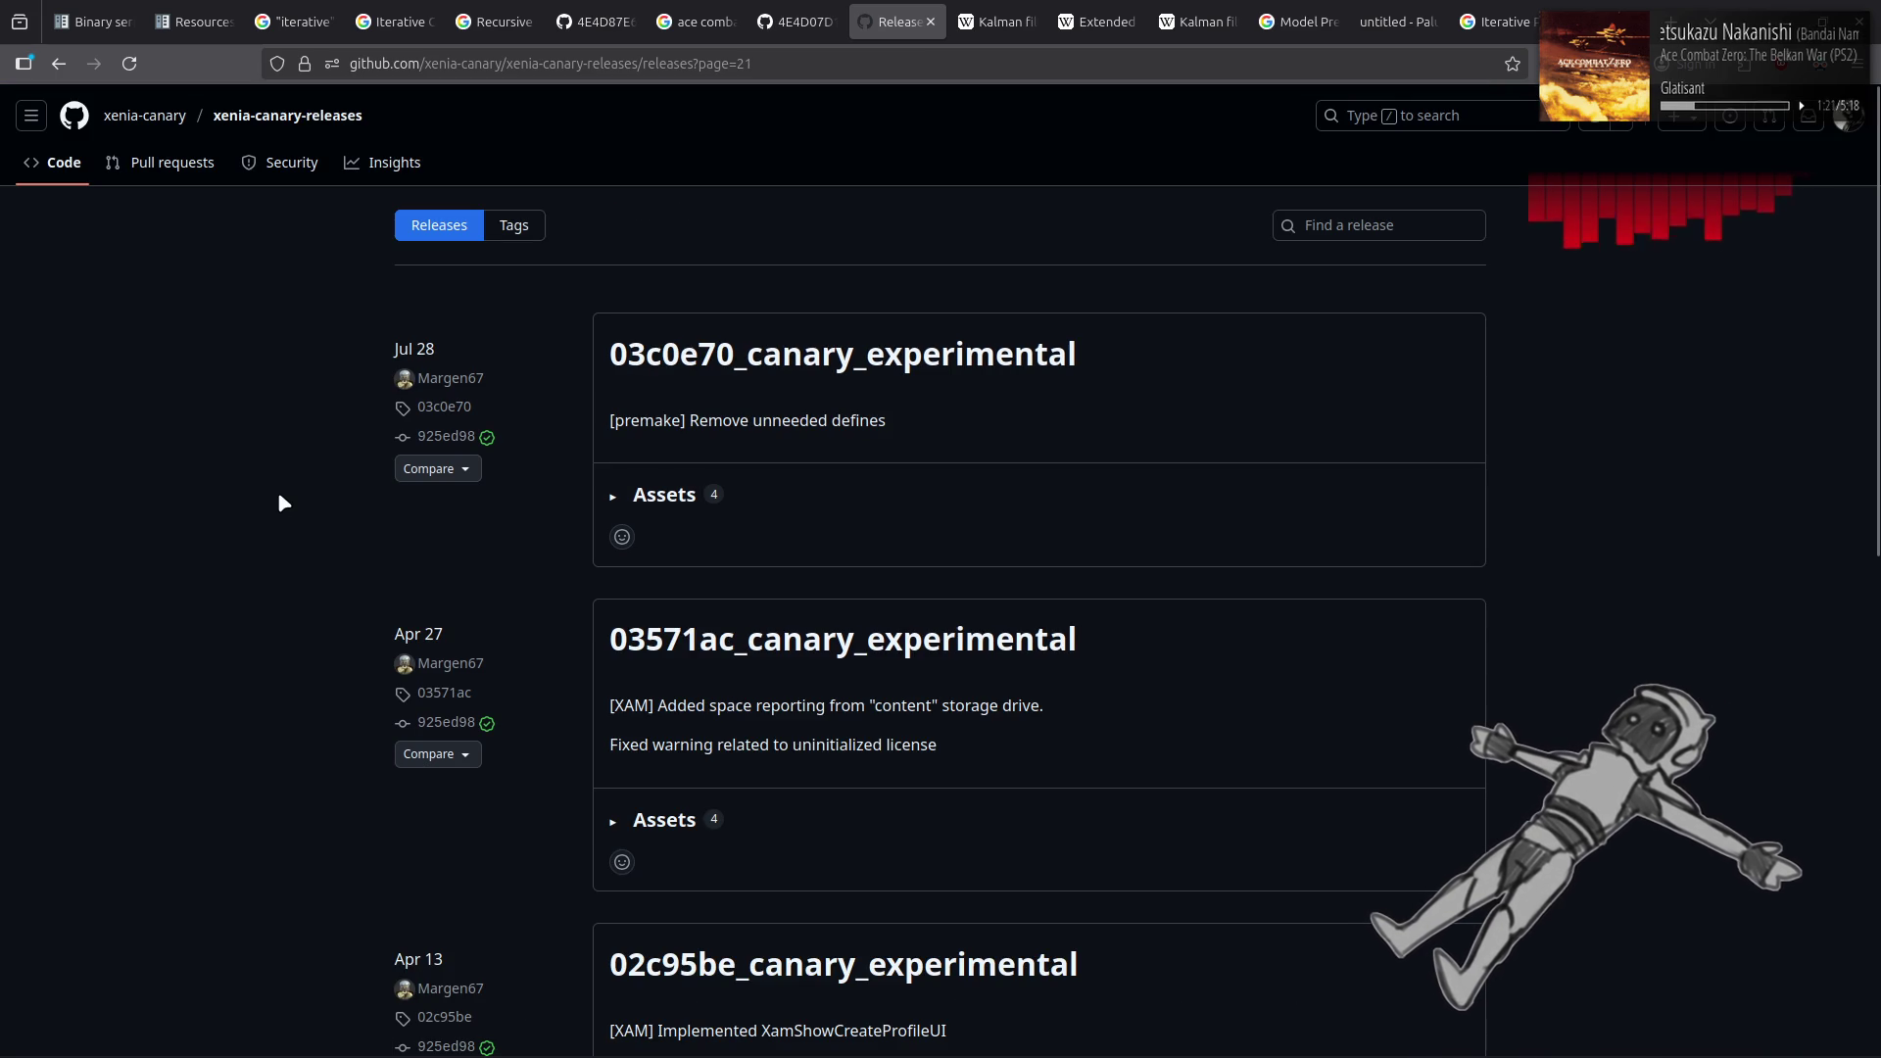
click(181, 120)
click(435, 425)
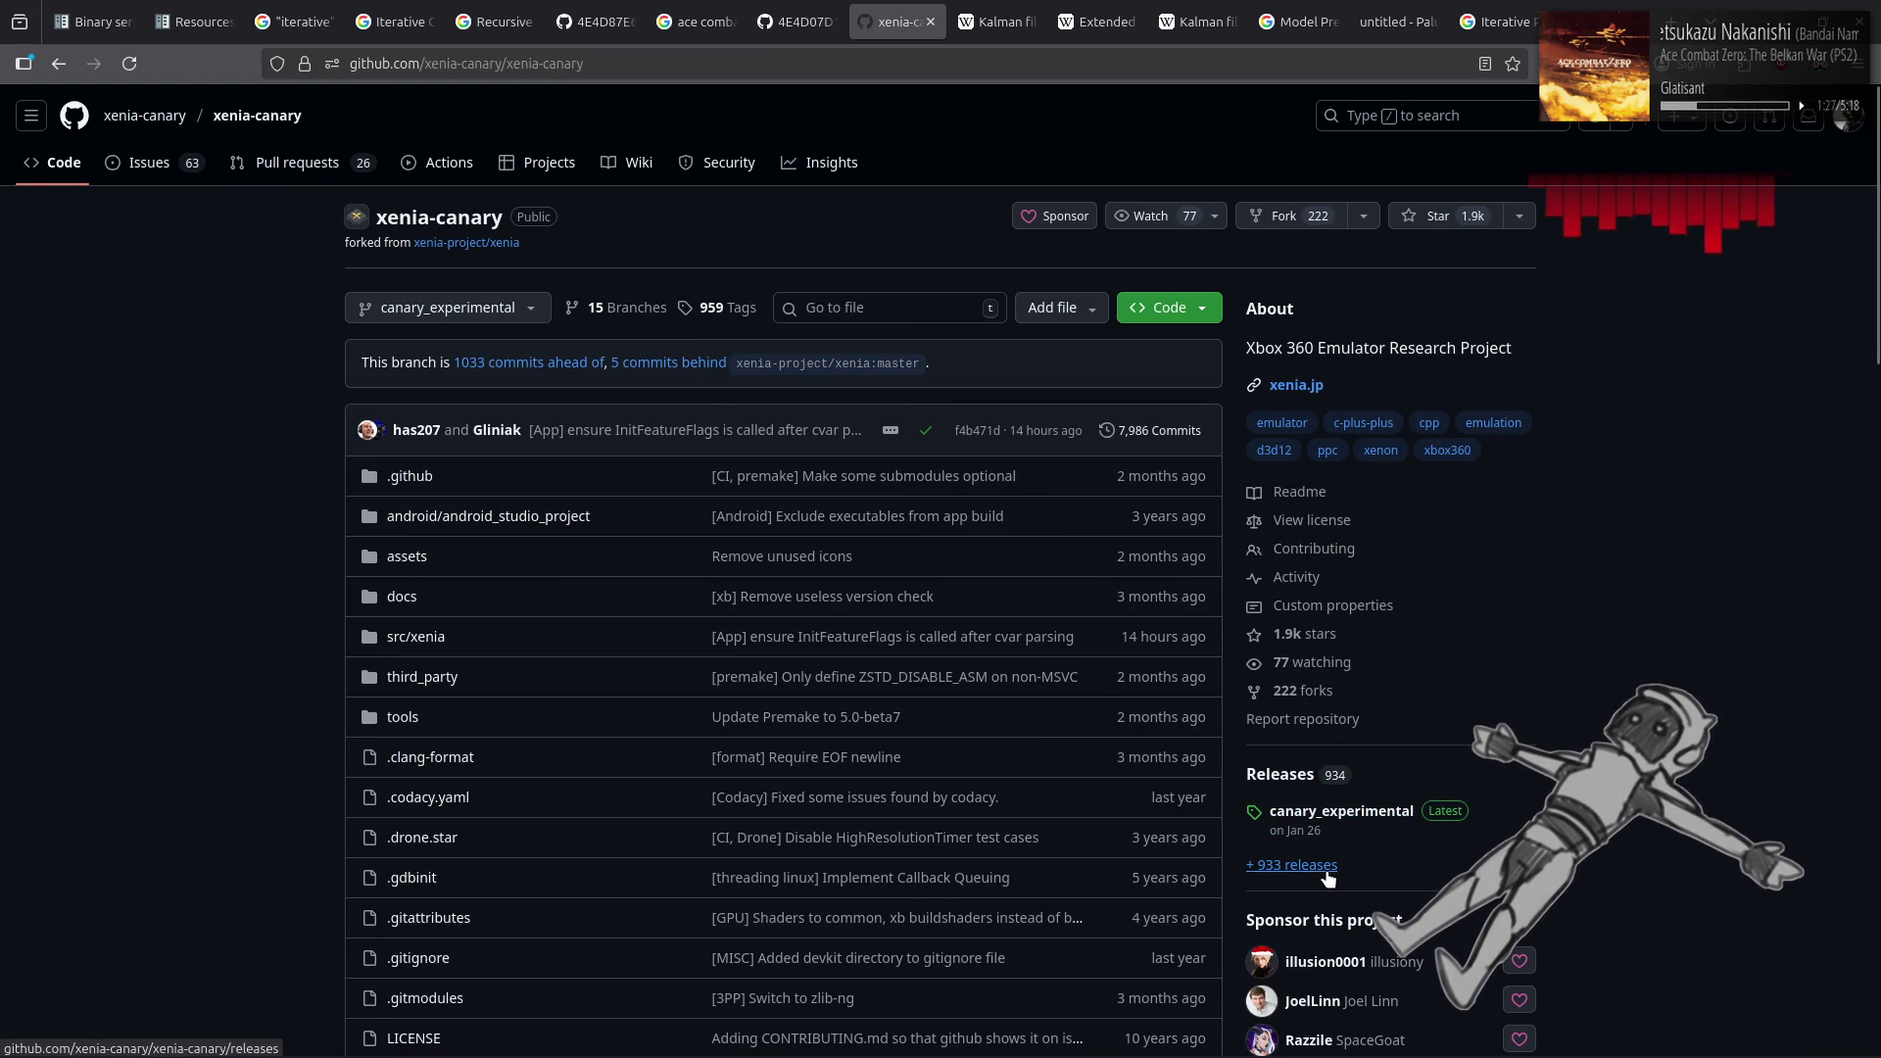
Open xenia-canary's releases and page through pages 5, 7, 9, 11 and 13 to page 15
click(1326, 867)
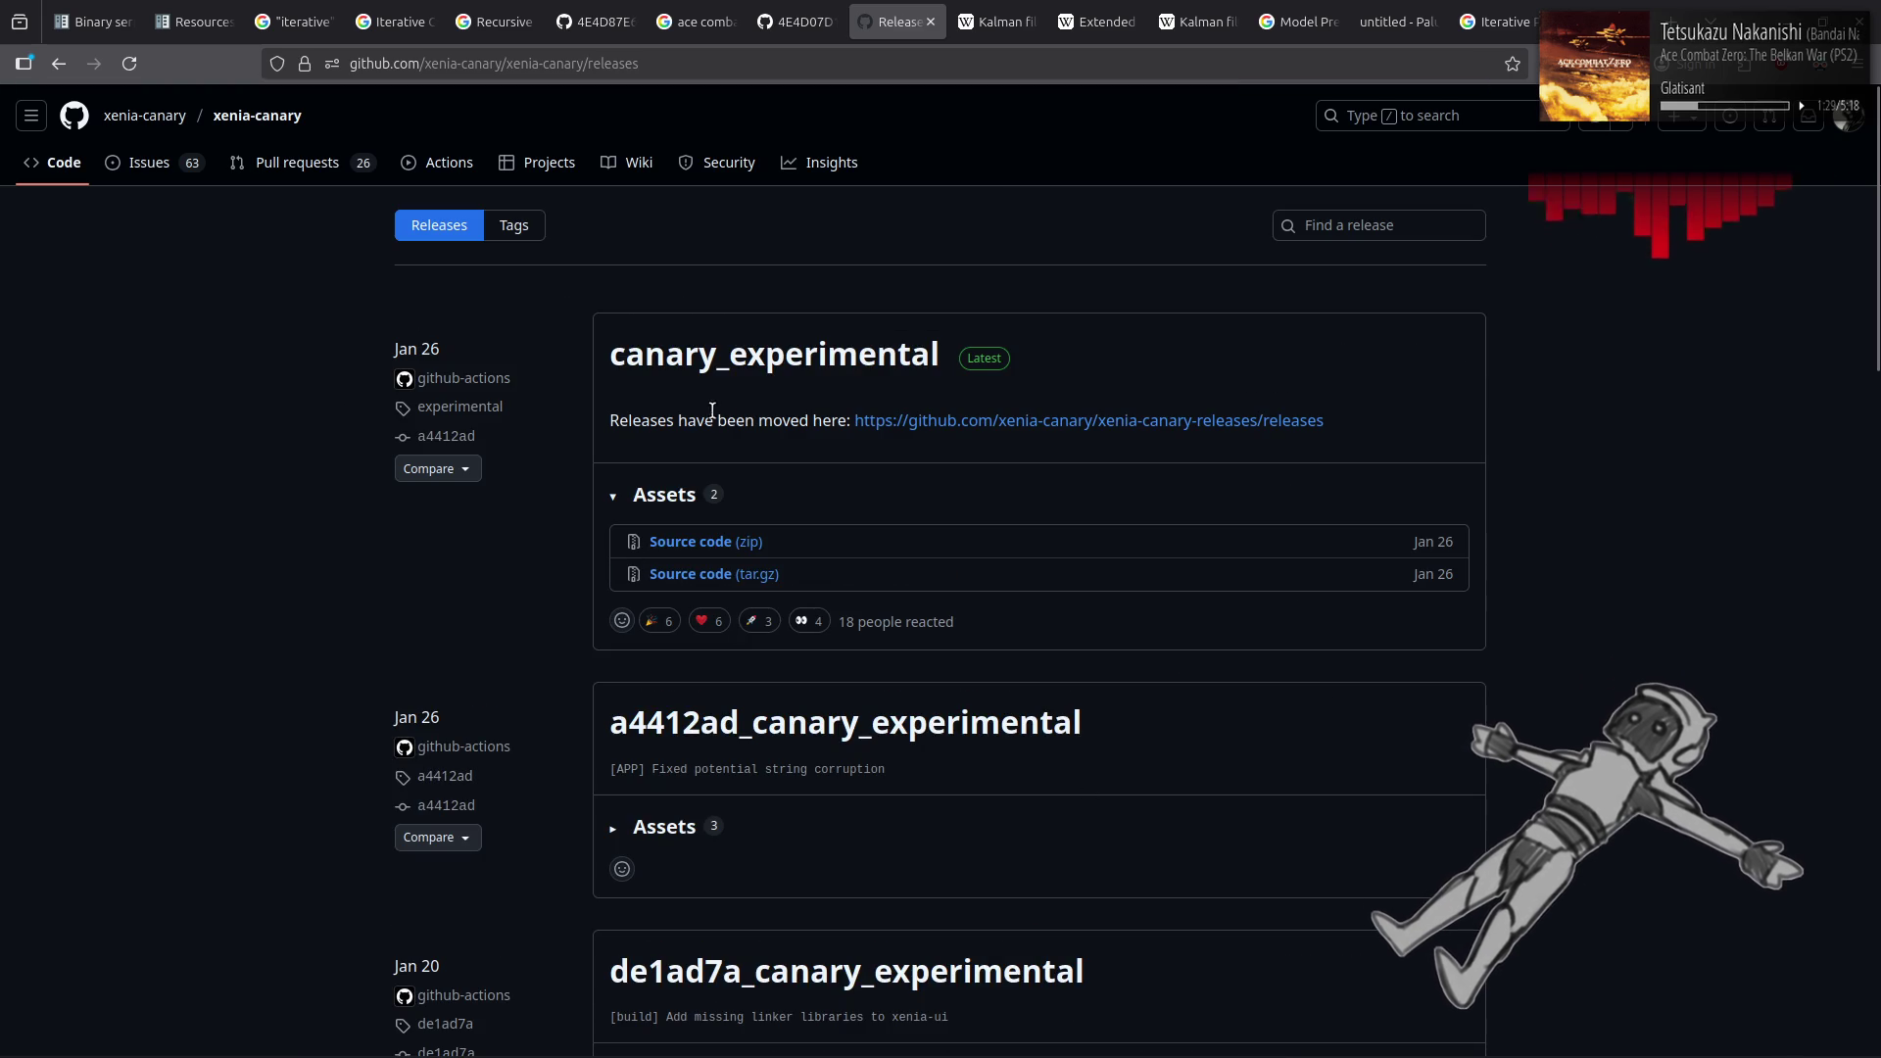
scroll(1176, 658, down, 20)
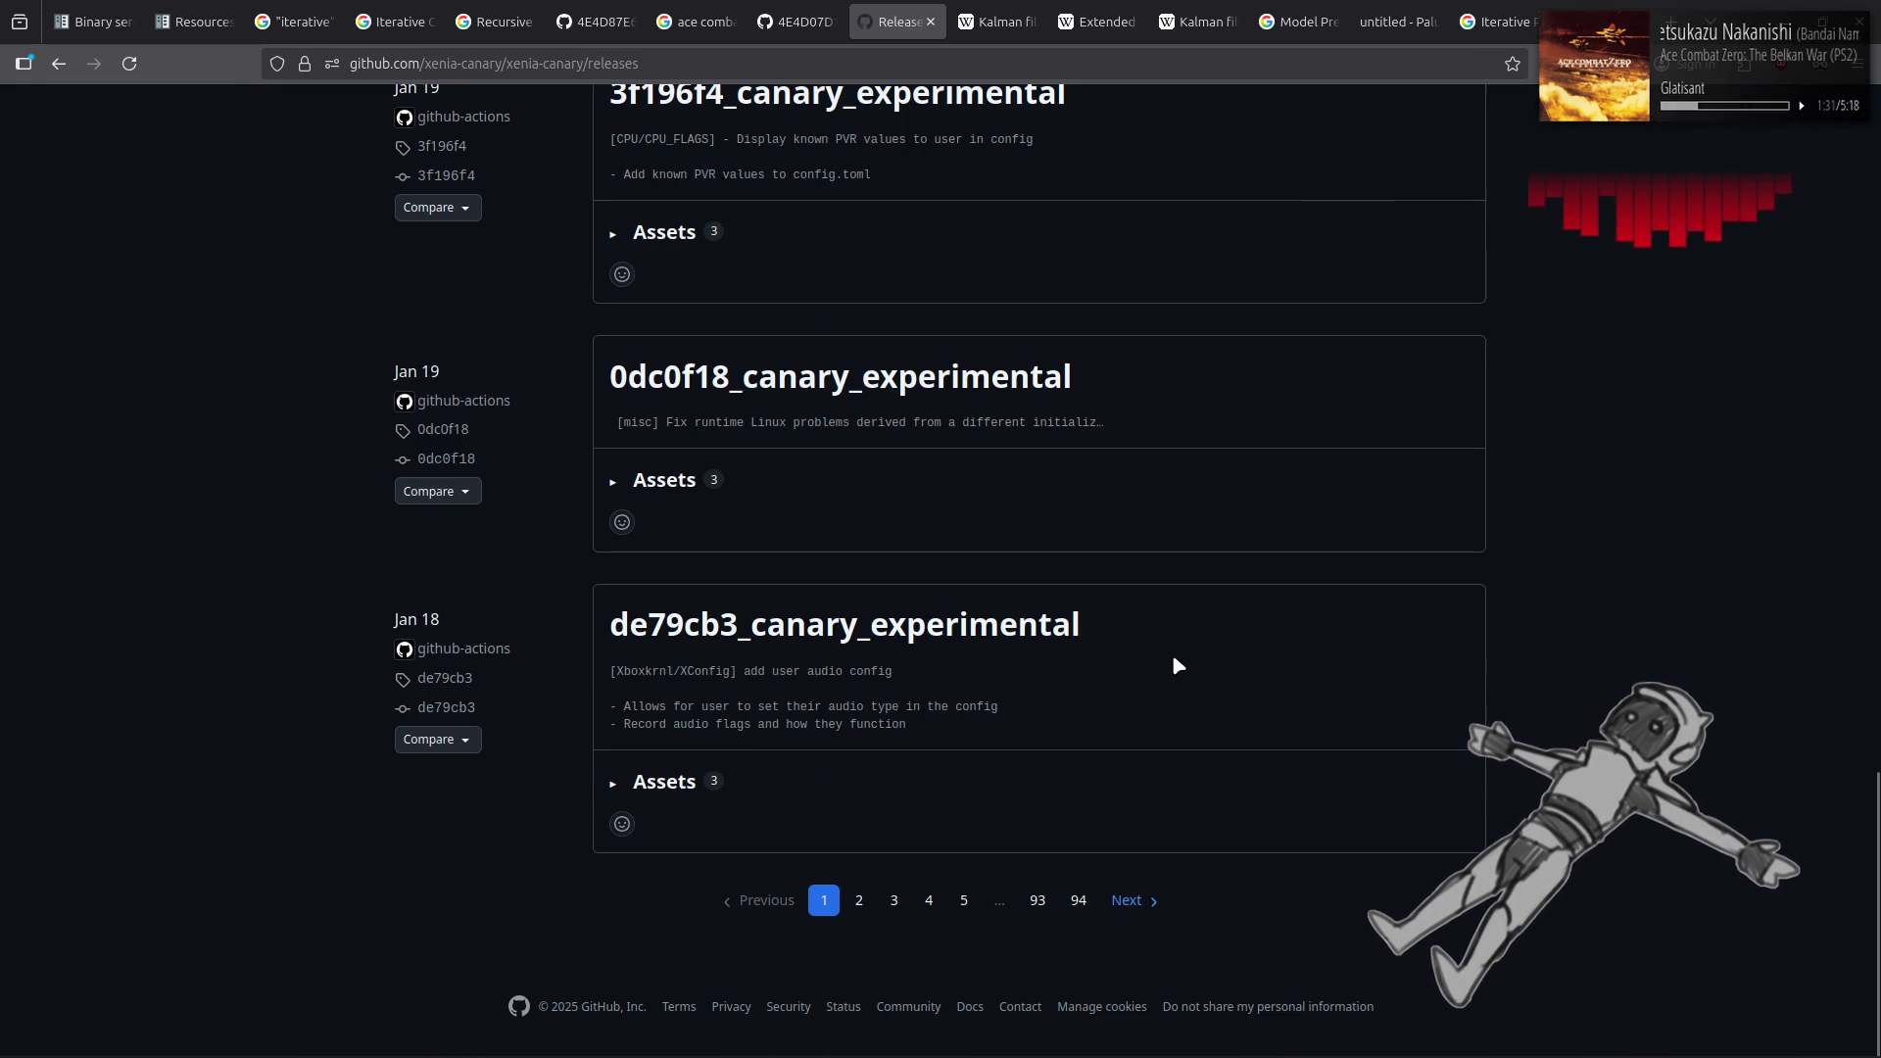
click(965, 897)
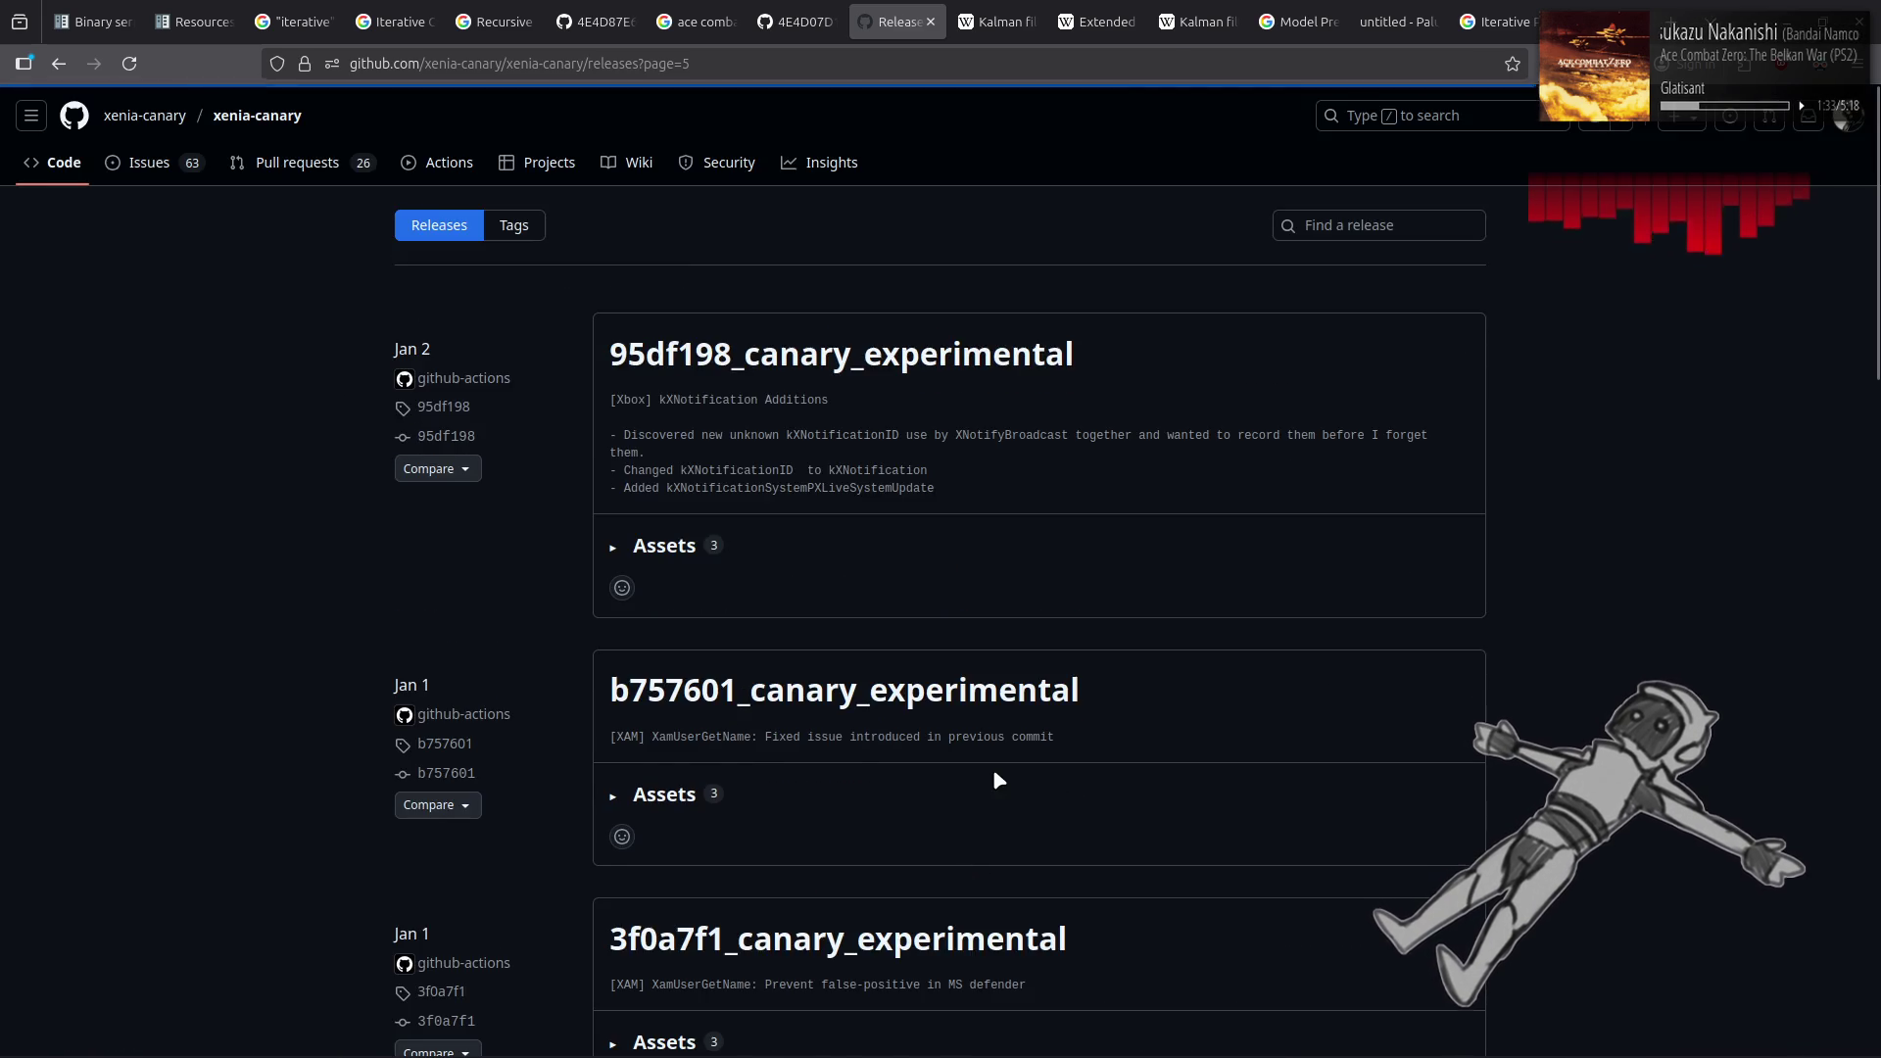
scroll(992, 768, down, 15)
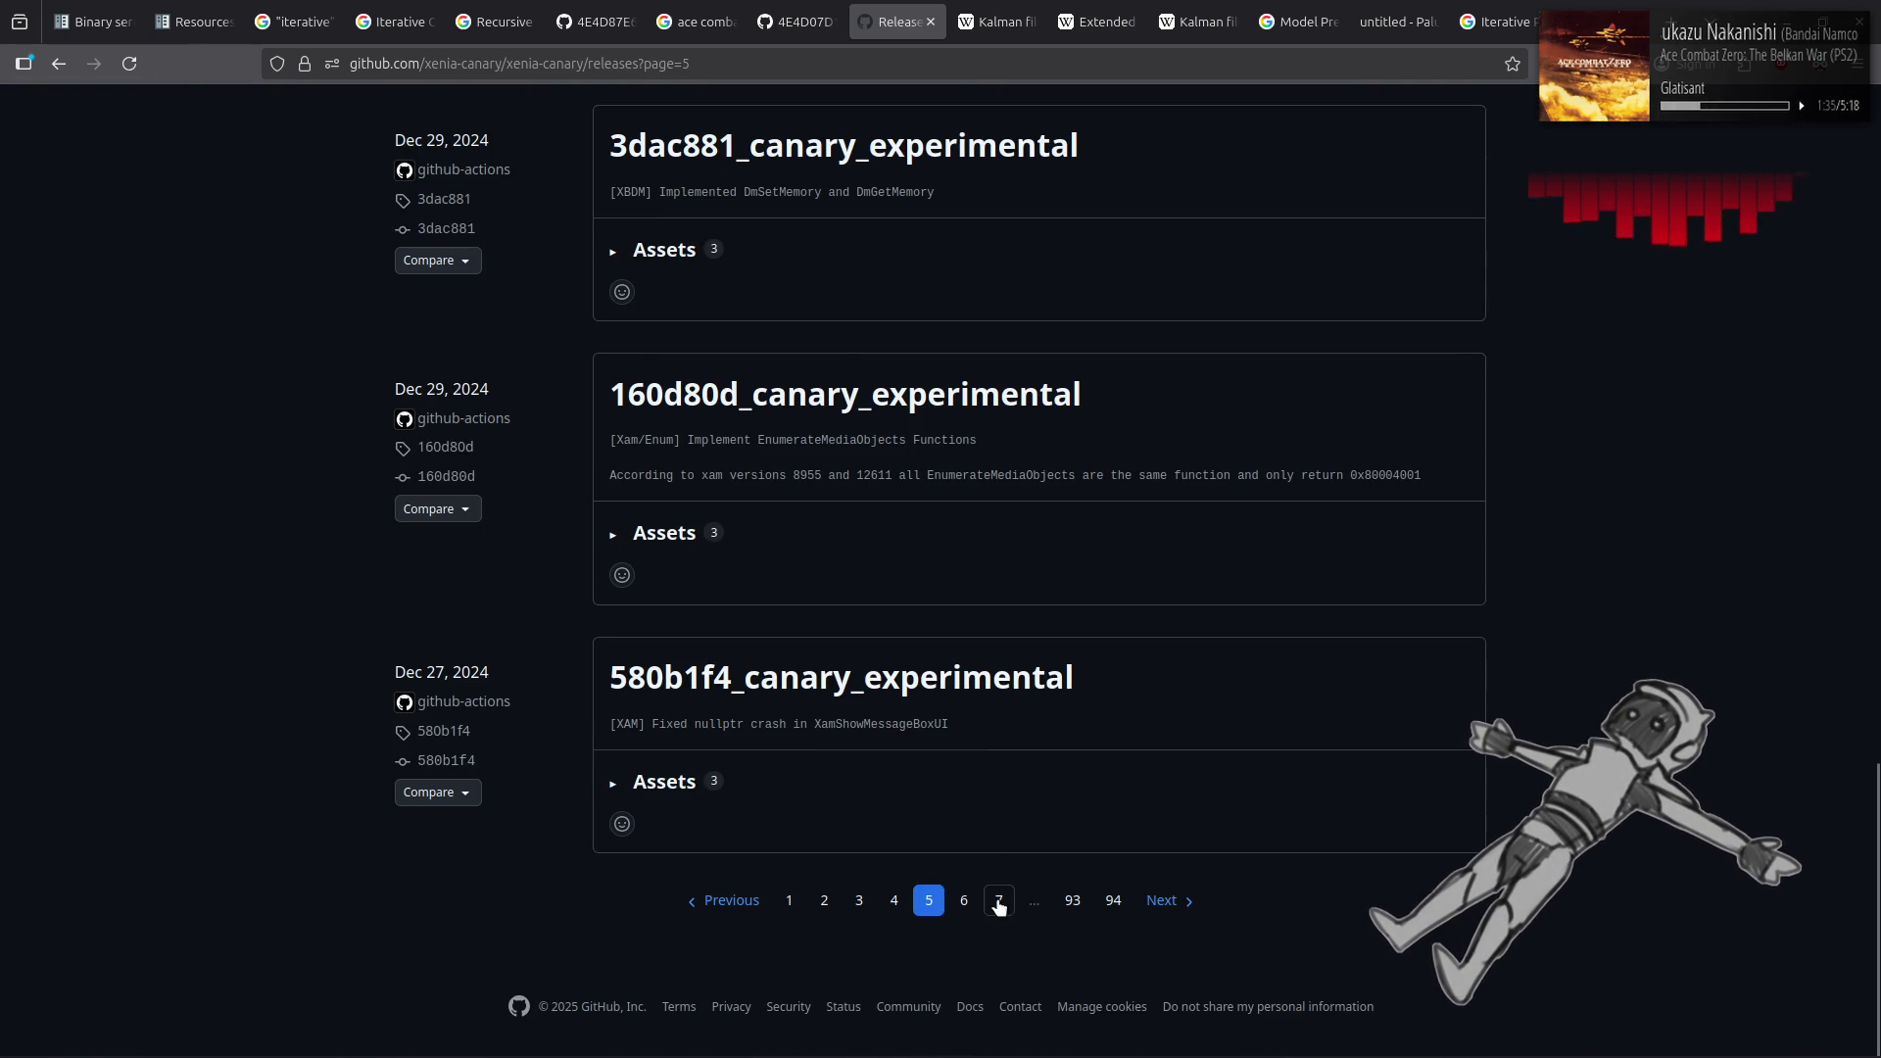
click(999, 900)
scroll(880, 647, down, 15)
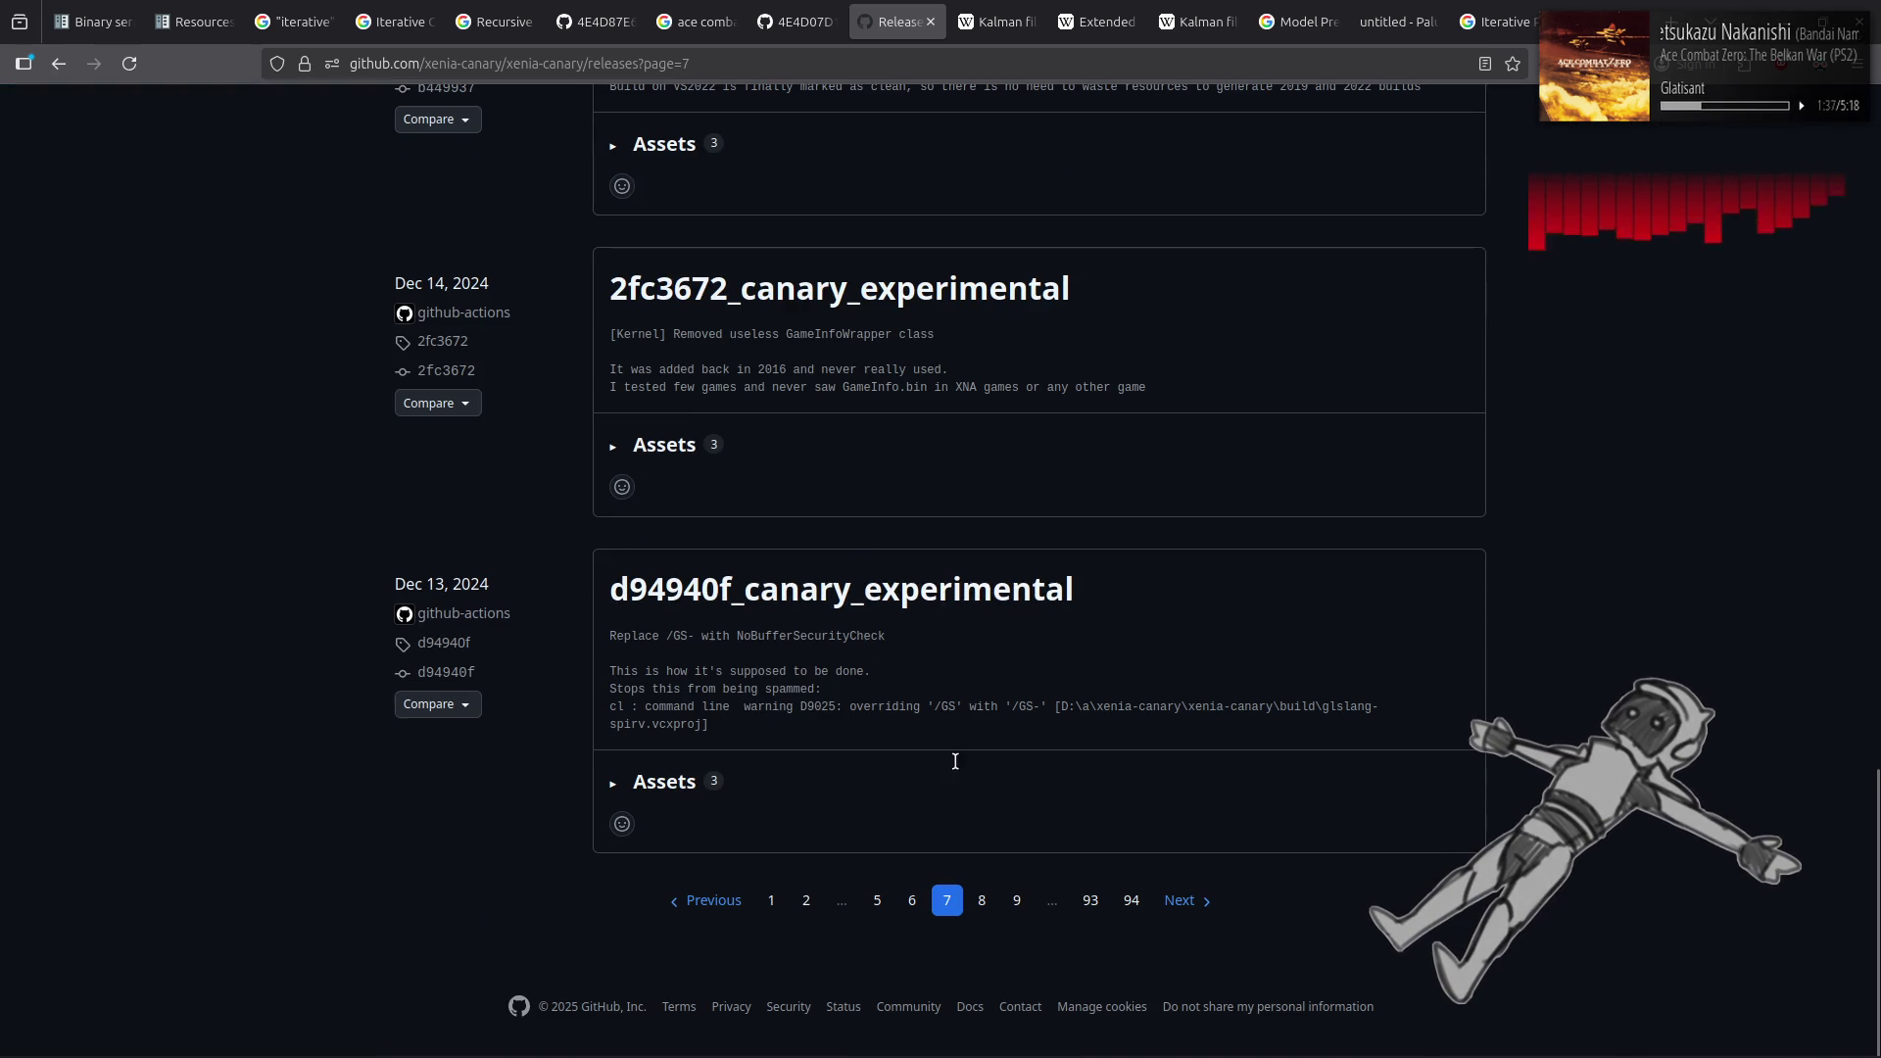
click(1019, 887)
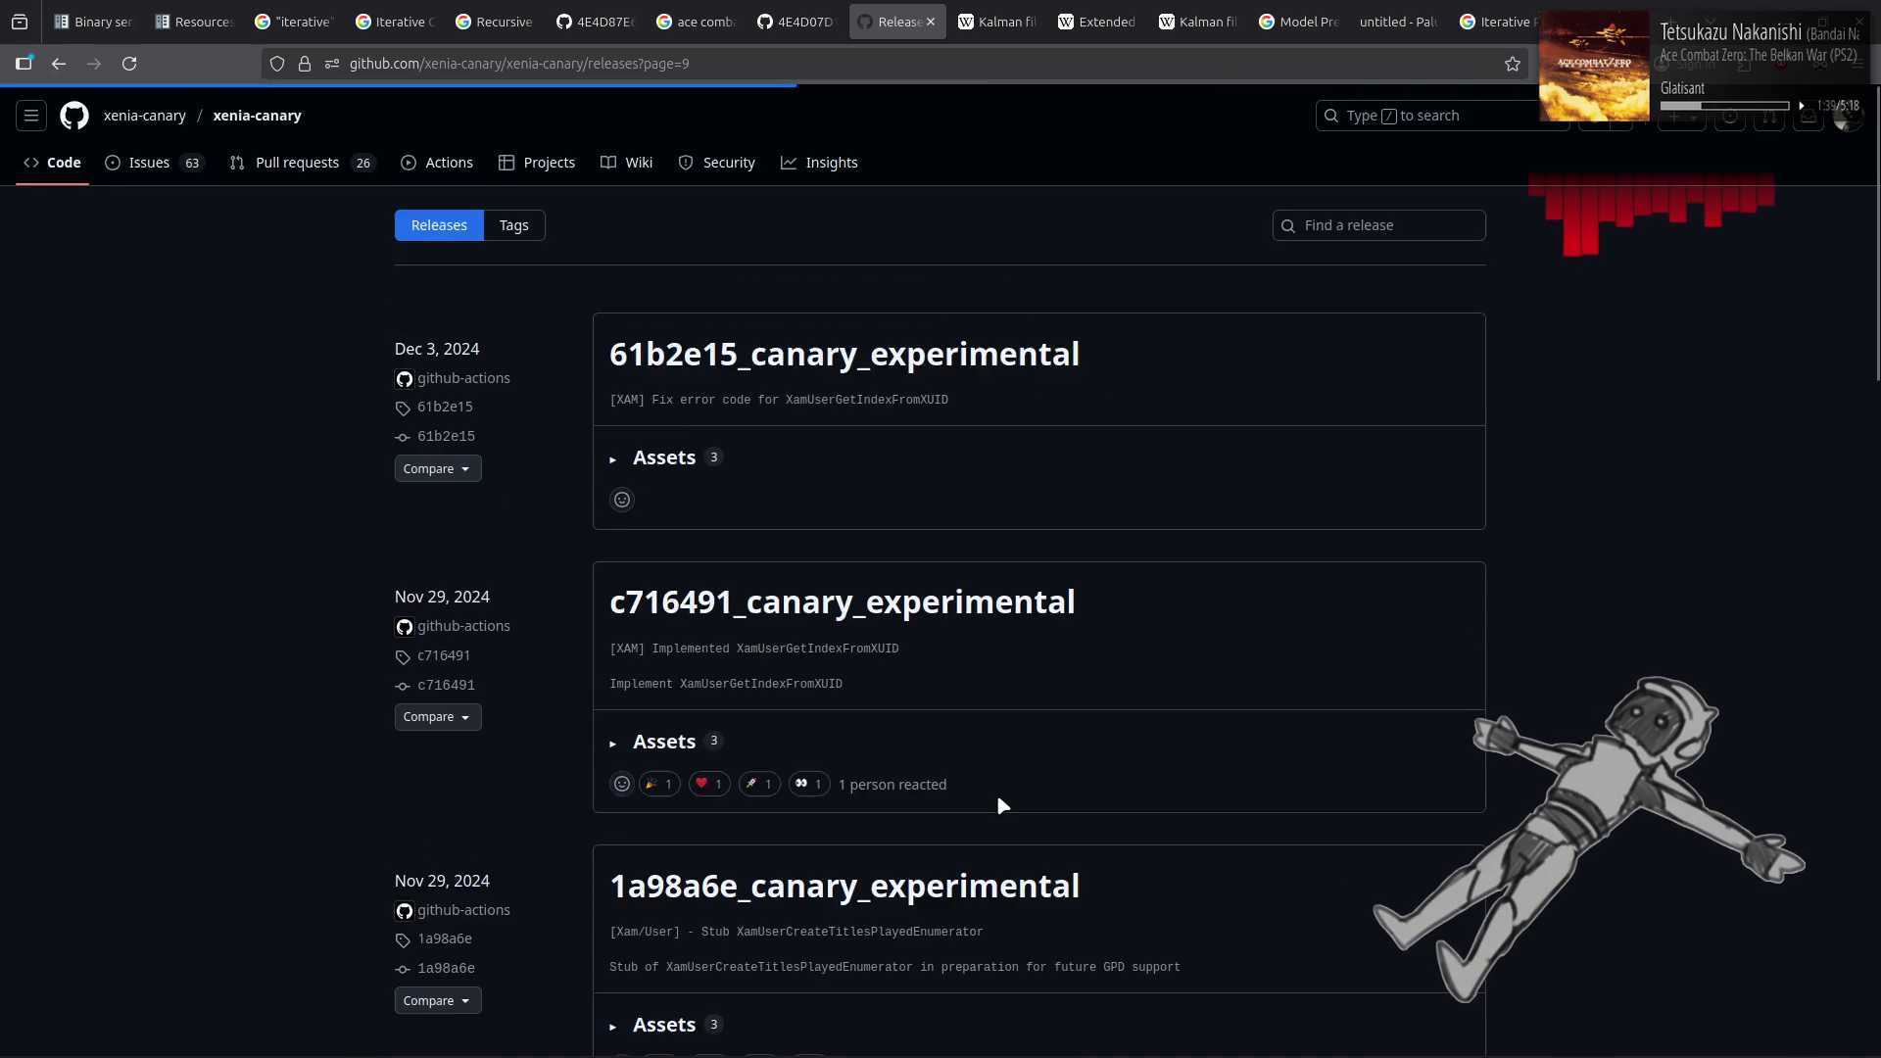
scroll(999, 797, down, 15)
click(1022, 906)
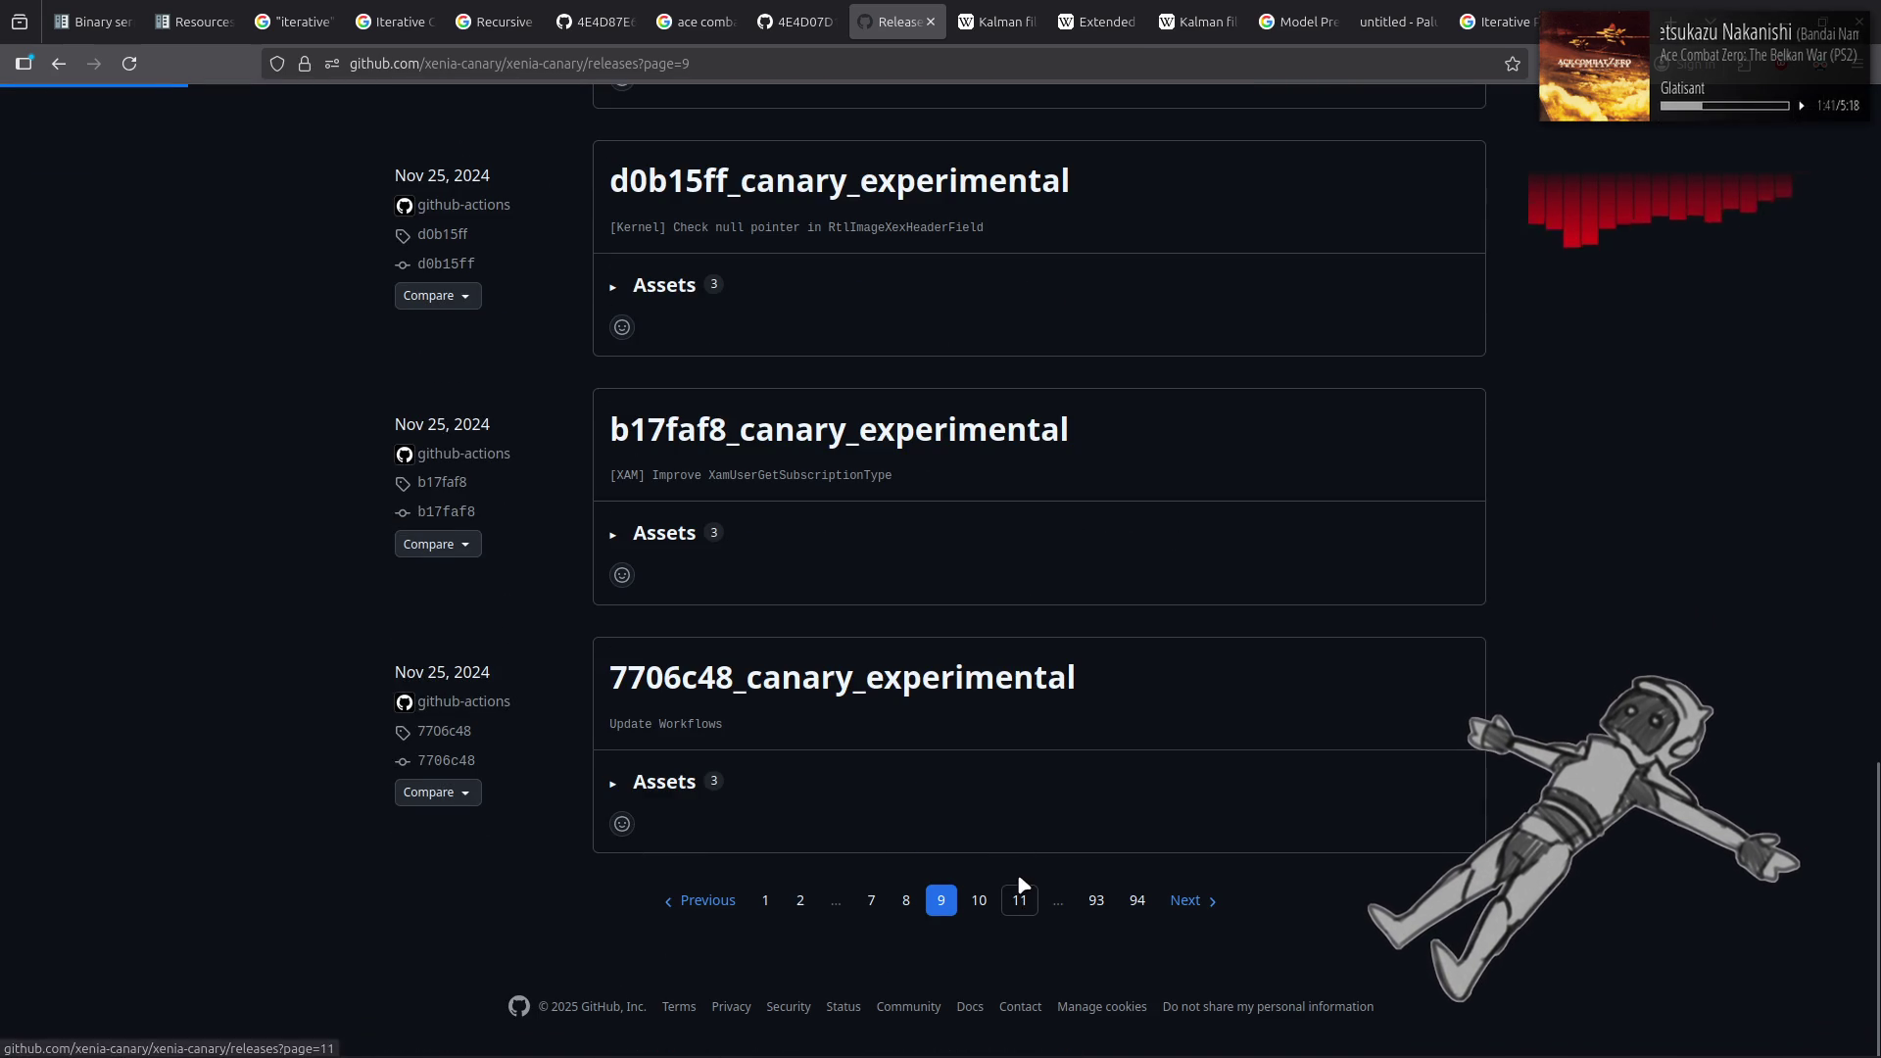
scroll(1019, 881, down, 15)
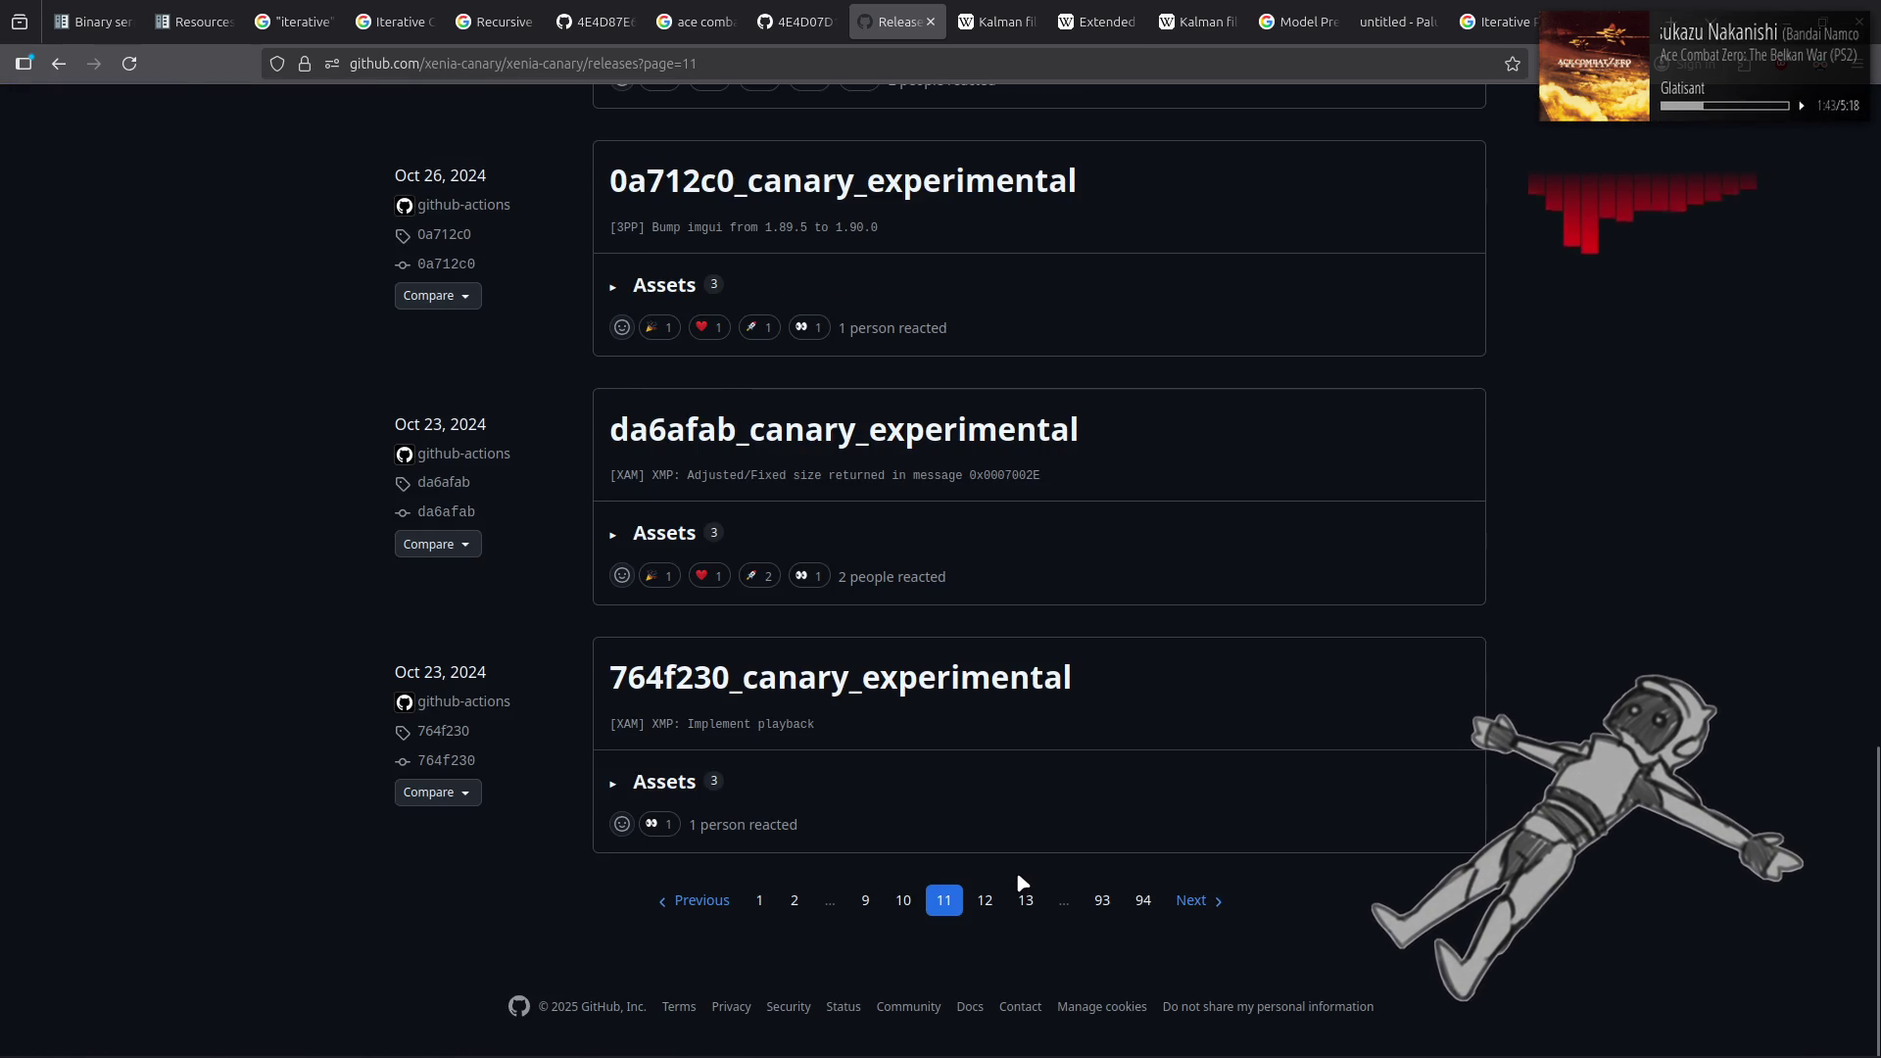
click(1020, 898)
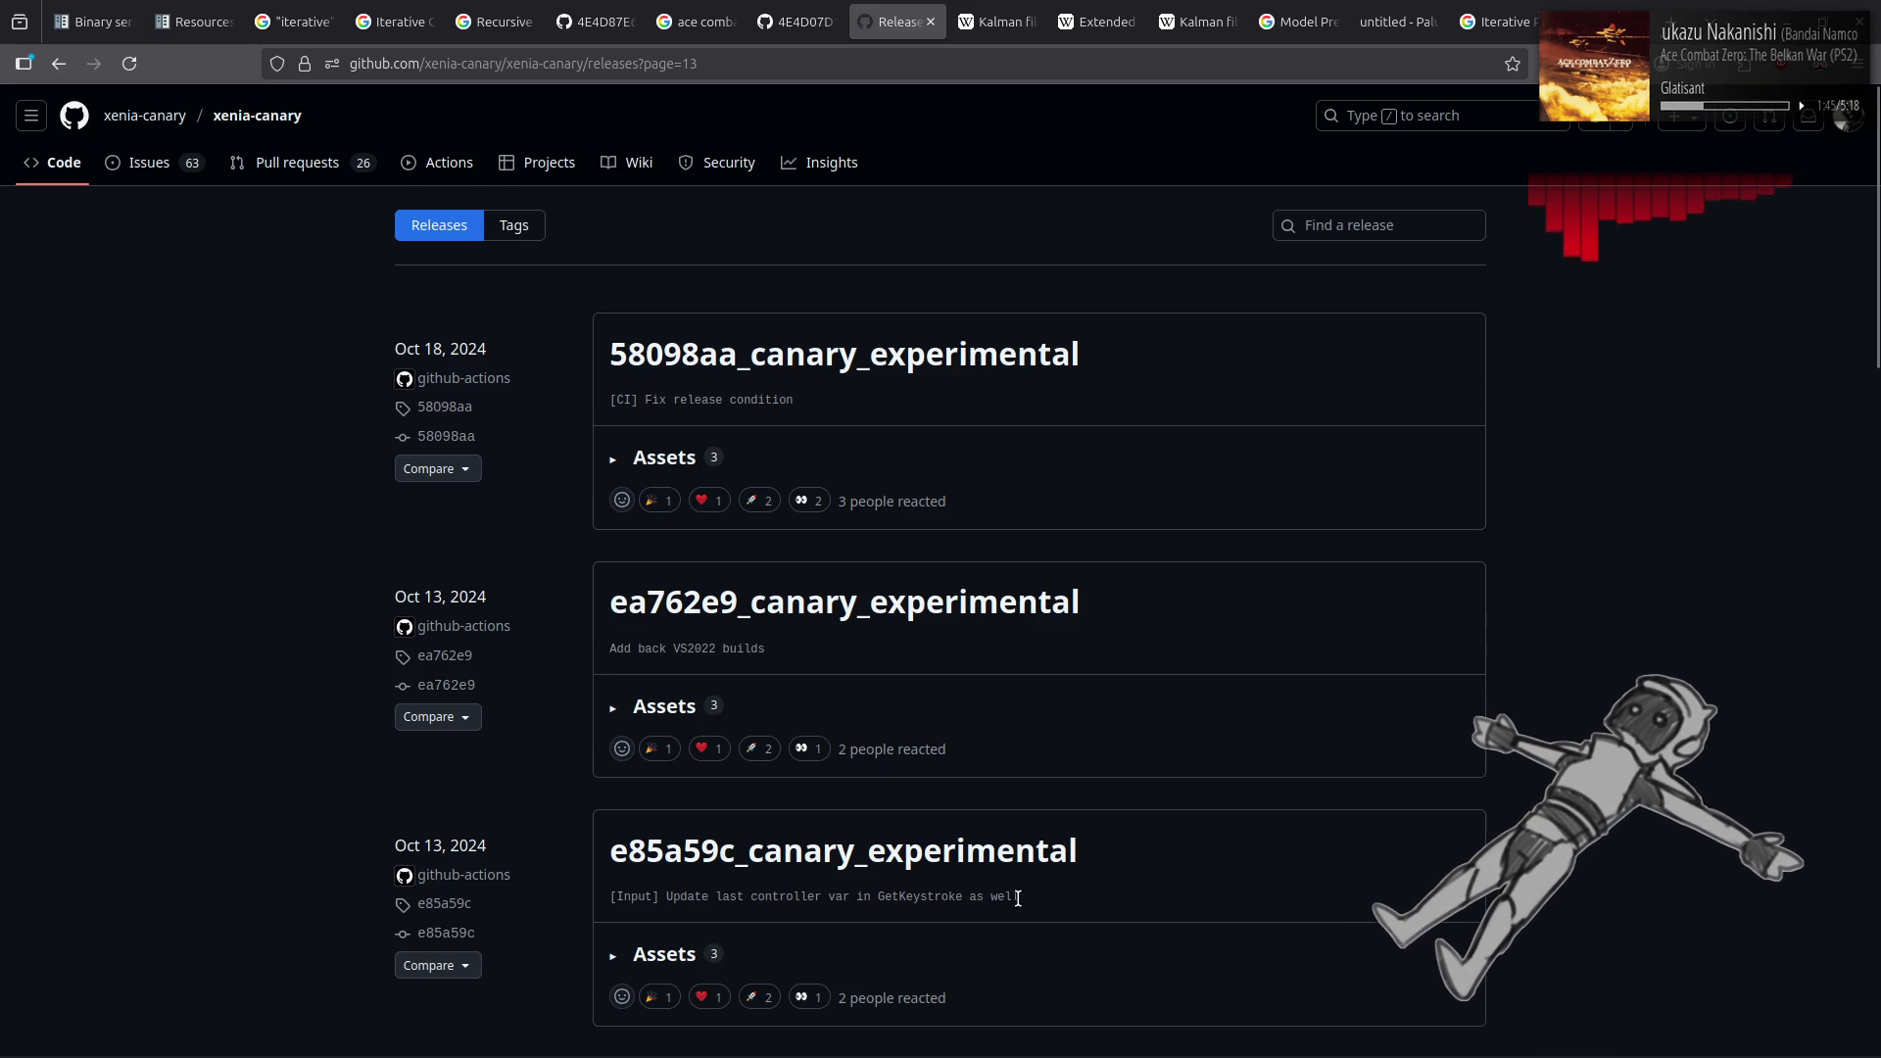
scroll(1018, 899, down, 15)
click(1018, 901)
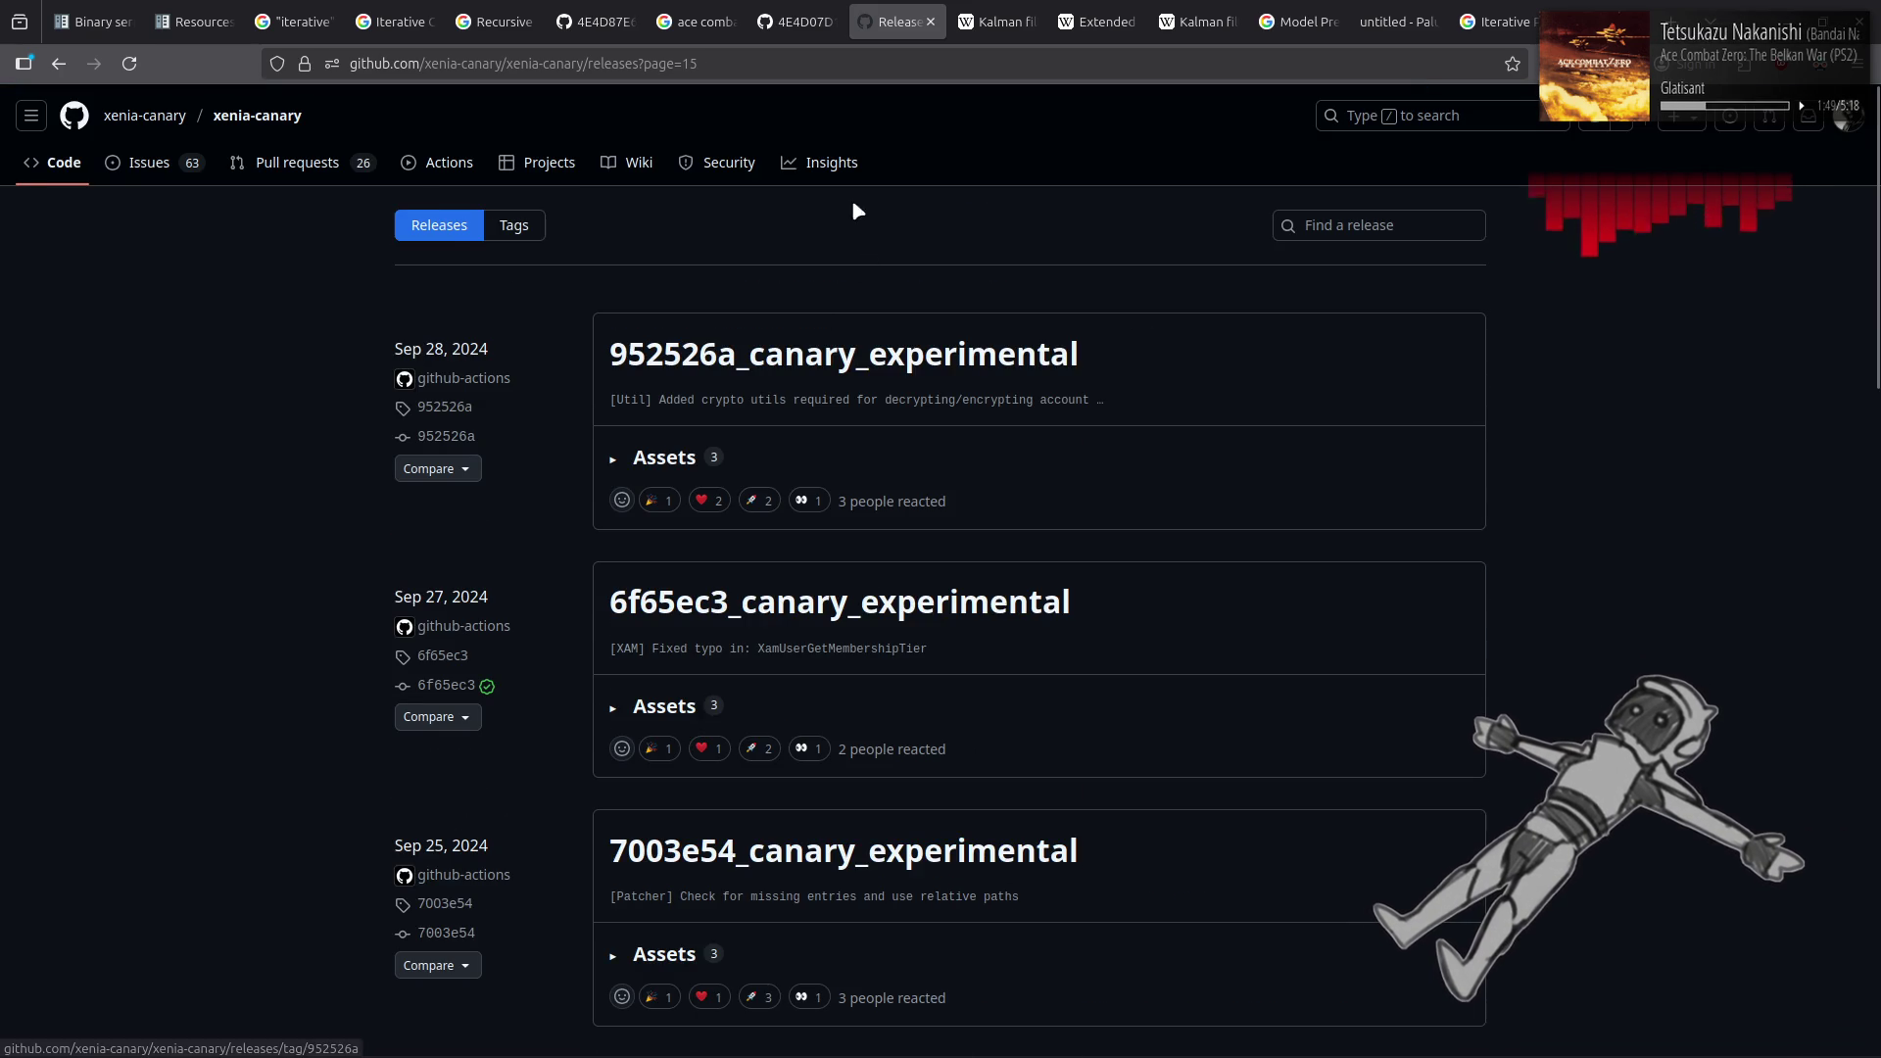
Check the Ace Combat 6 issue, then expand the 7003e54_canary_experimental release's Assets
click(835, 10)
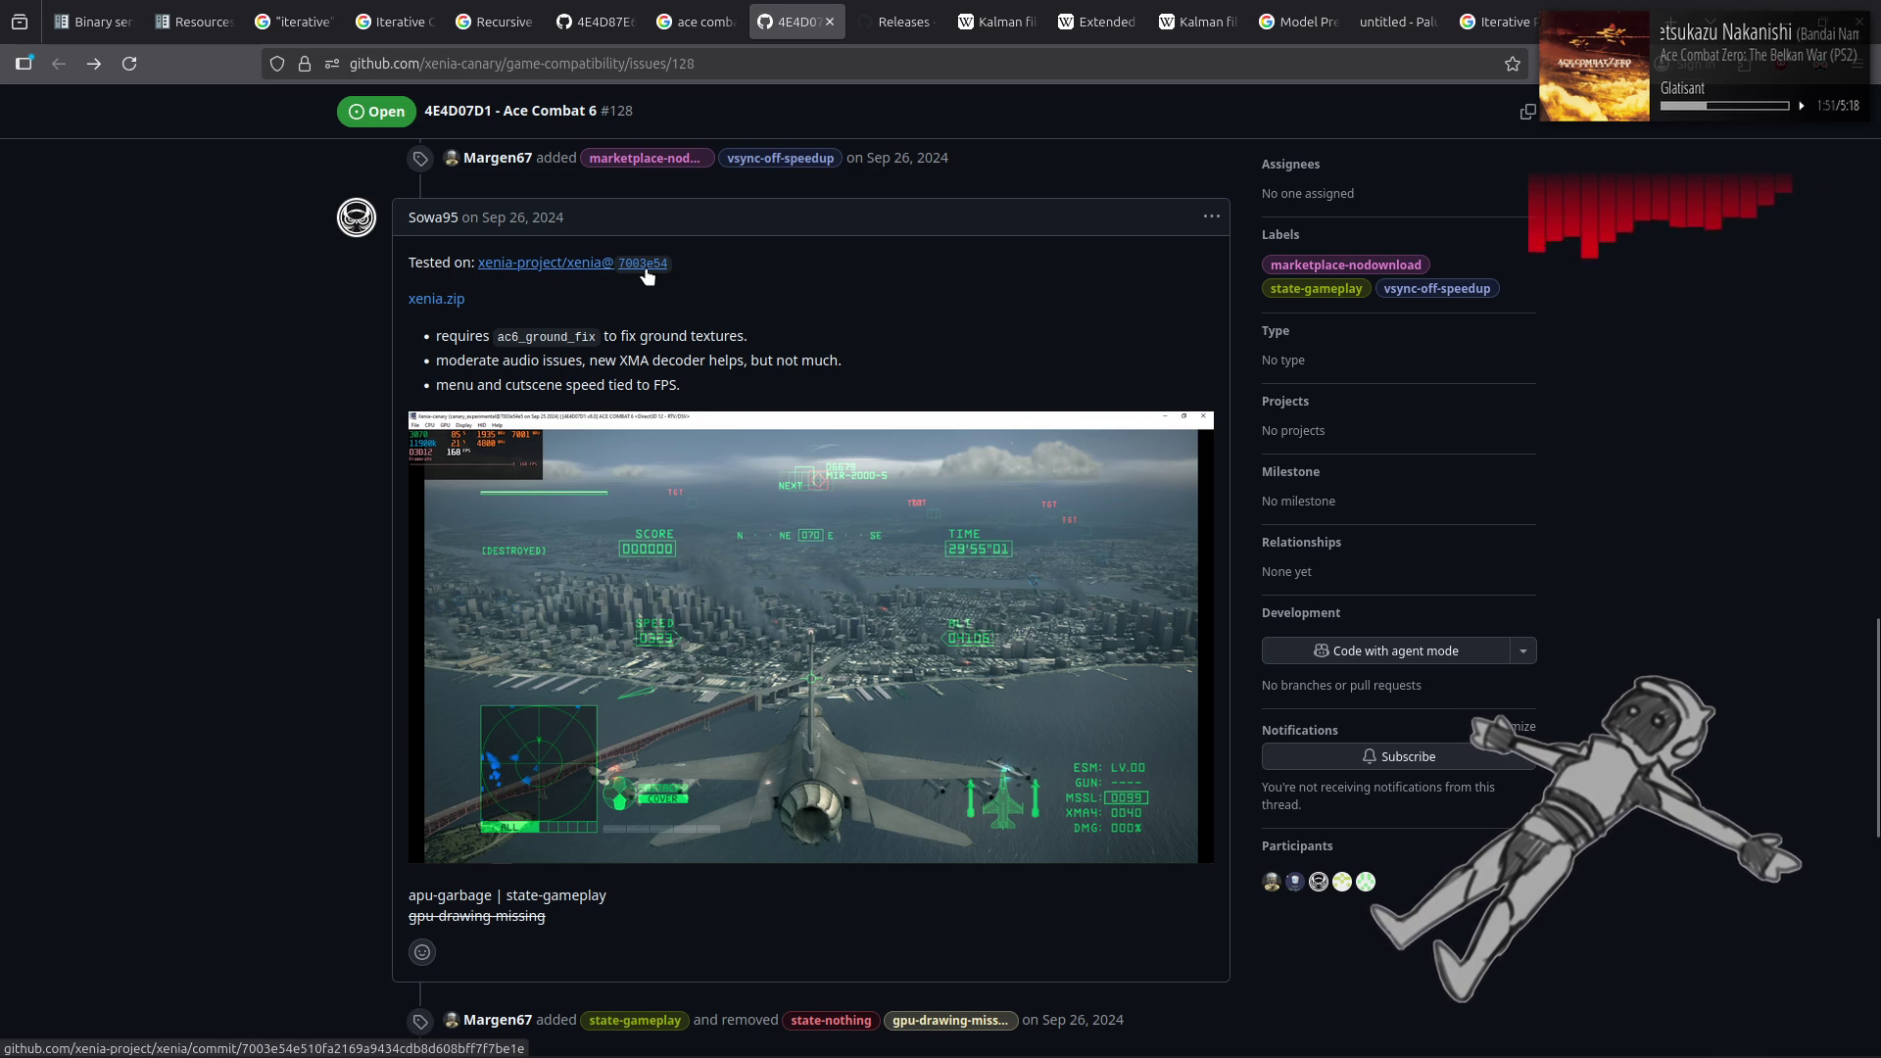
key(ctrl+Tab)
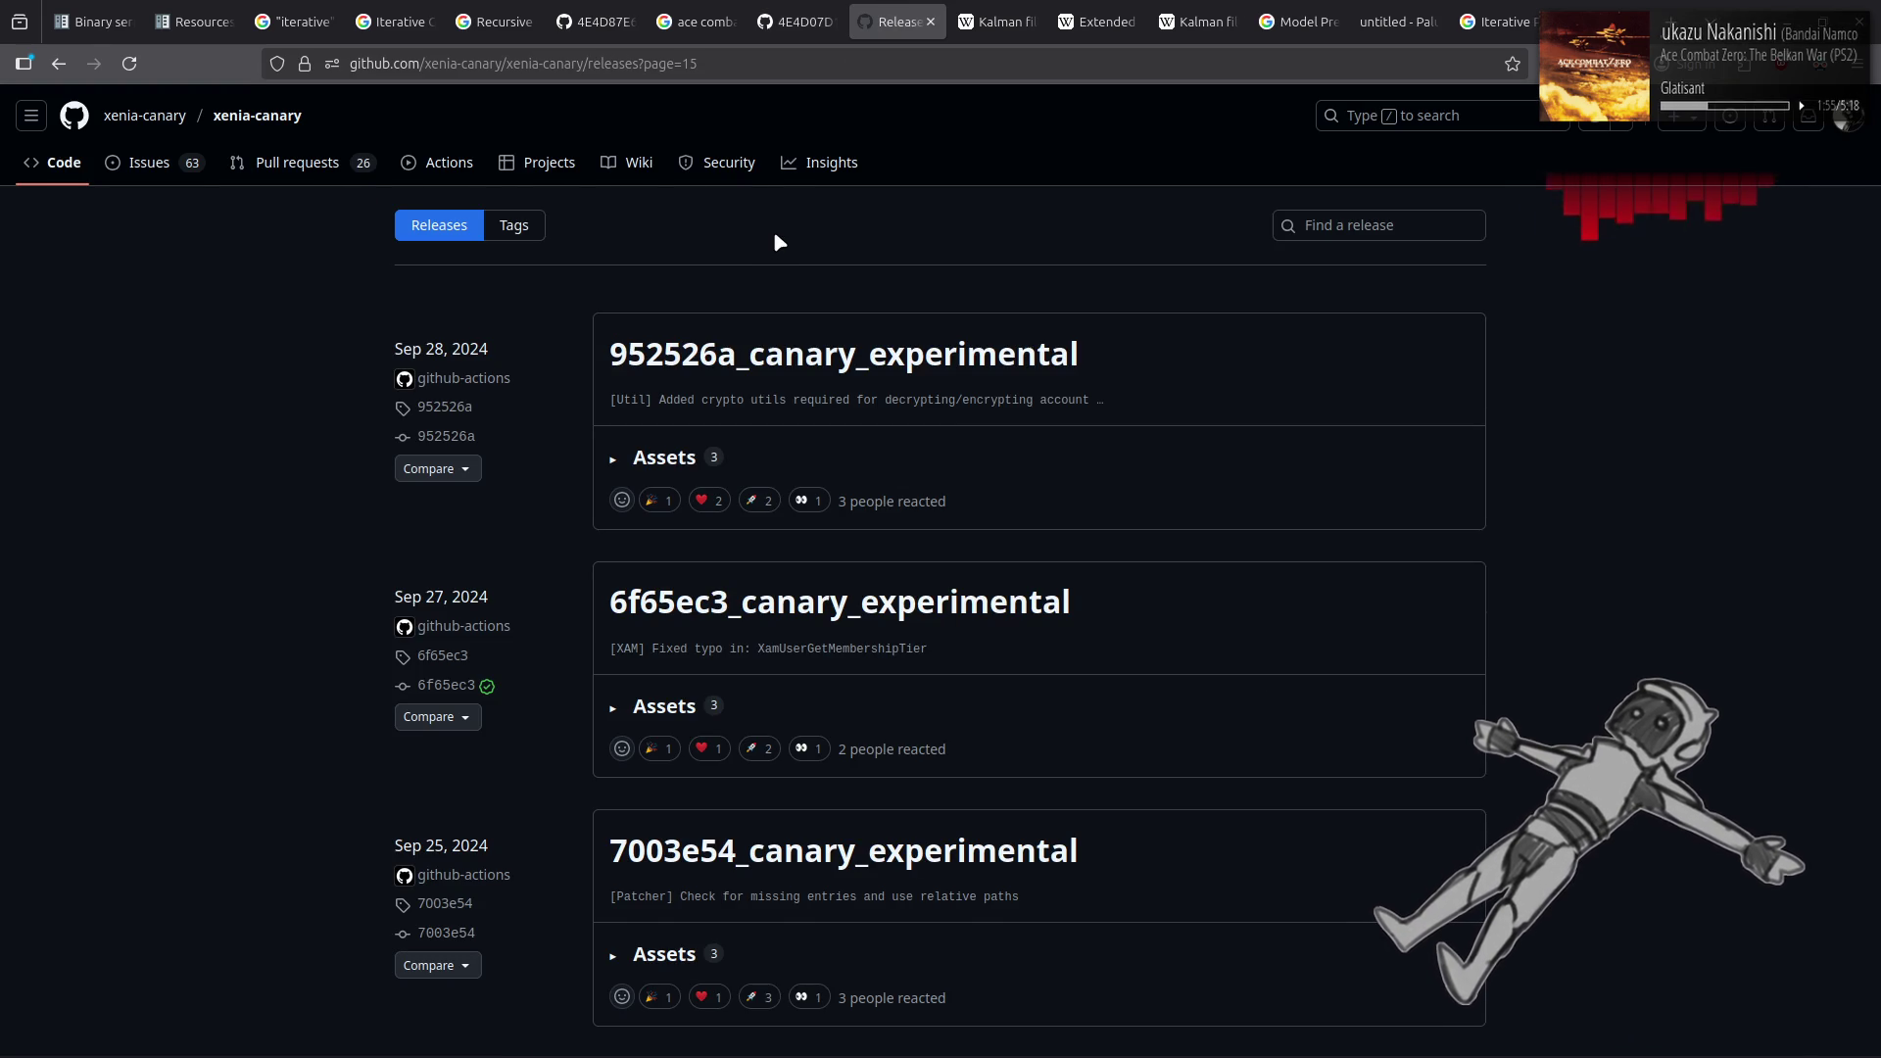
scroll(773, 231, down, 4)
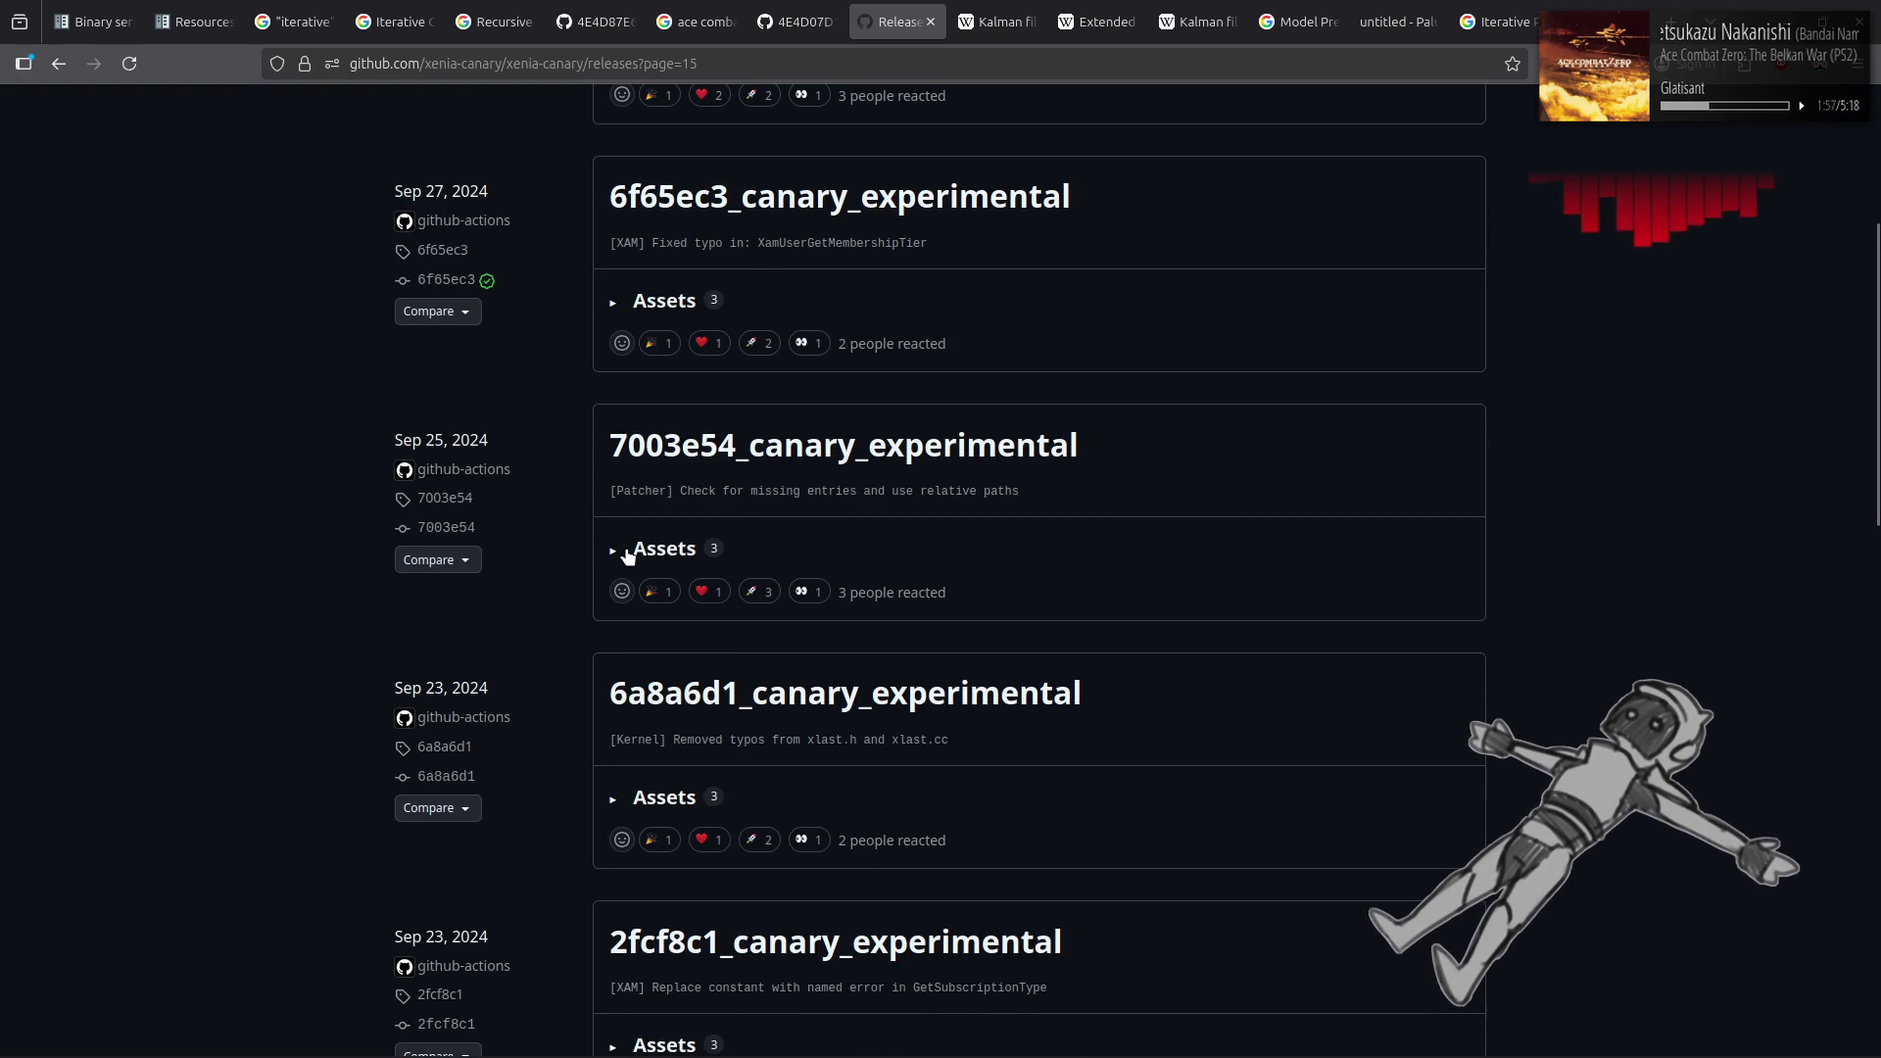
click(628, 557)
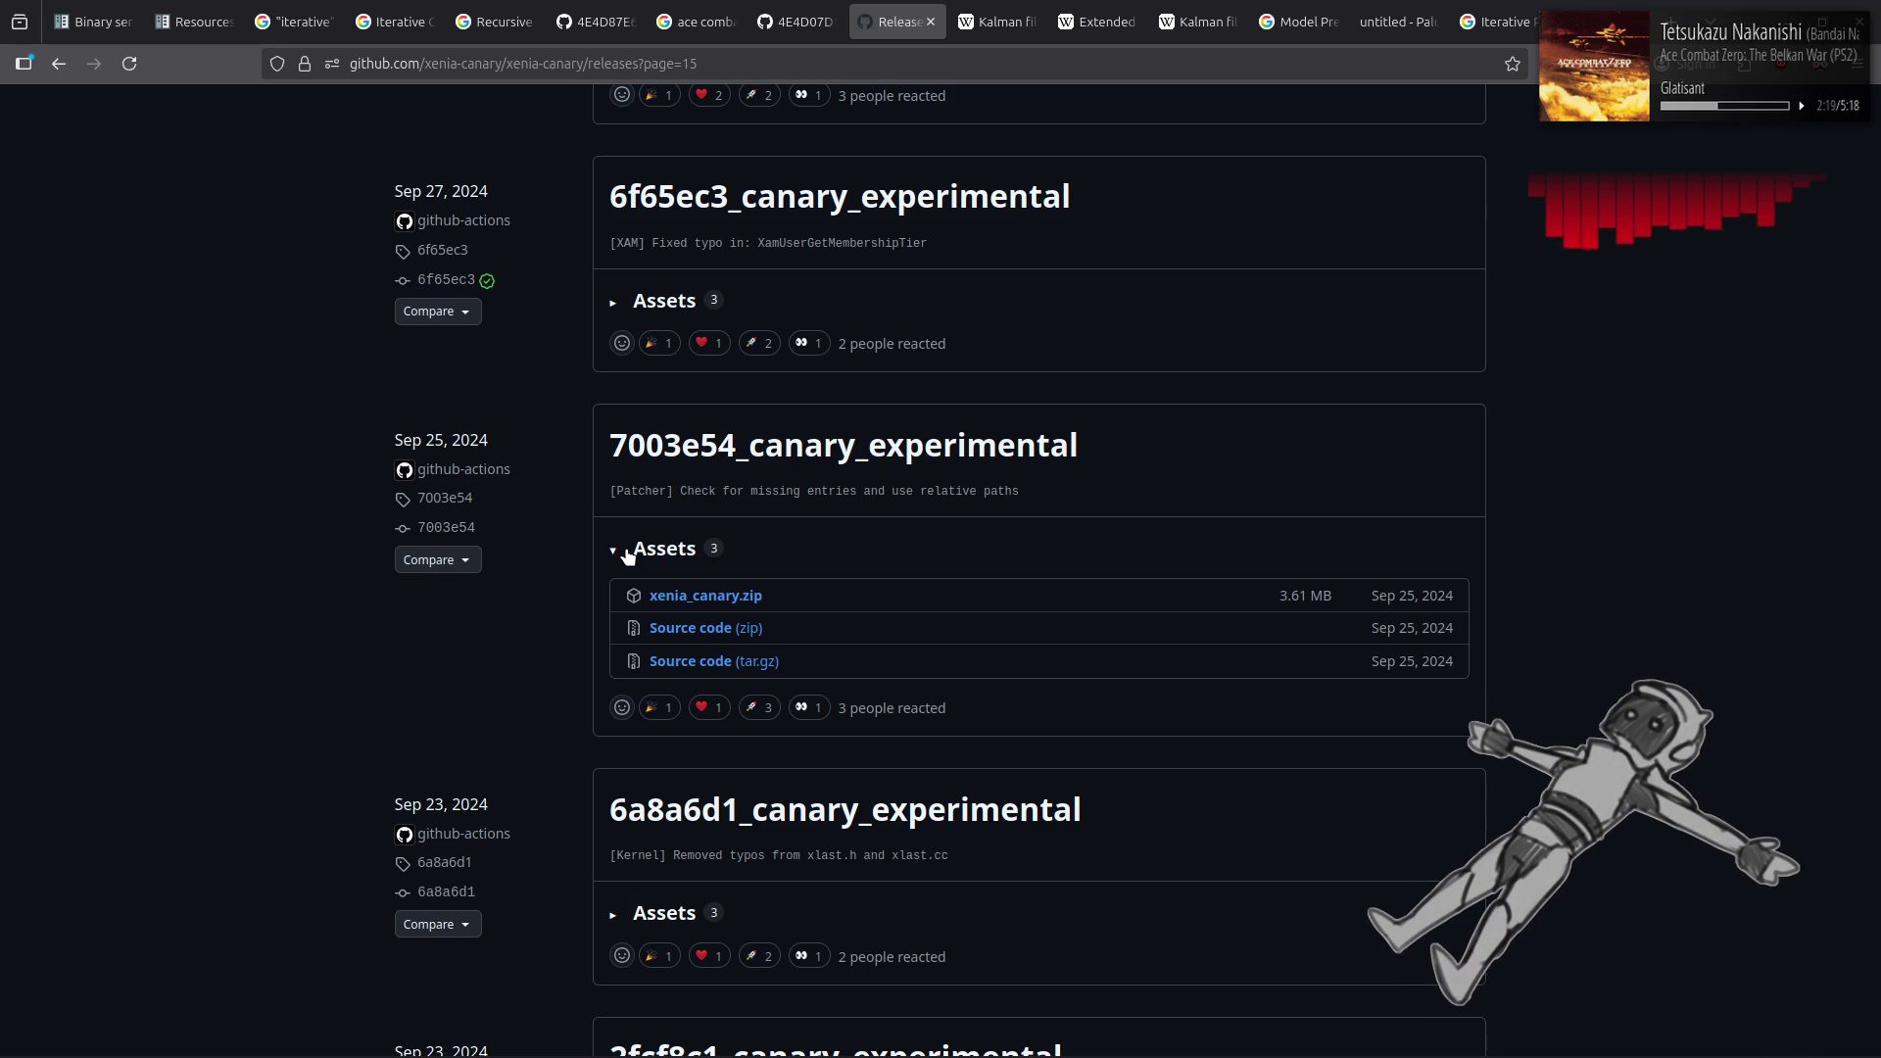
Download and open xenia_canary.zip, and open the Emulation/X360/Xenia folder in Nemo
click(757, 607)
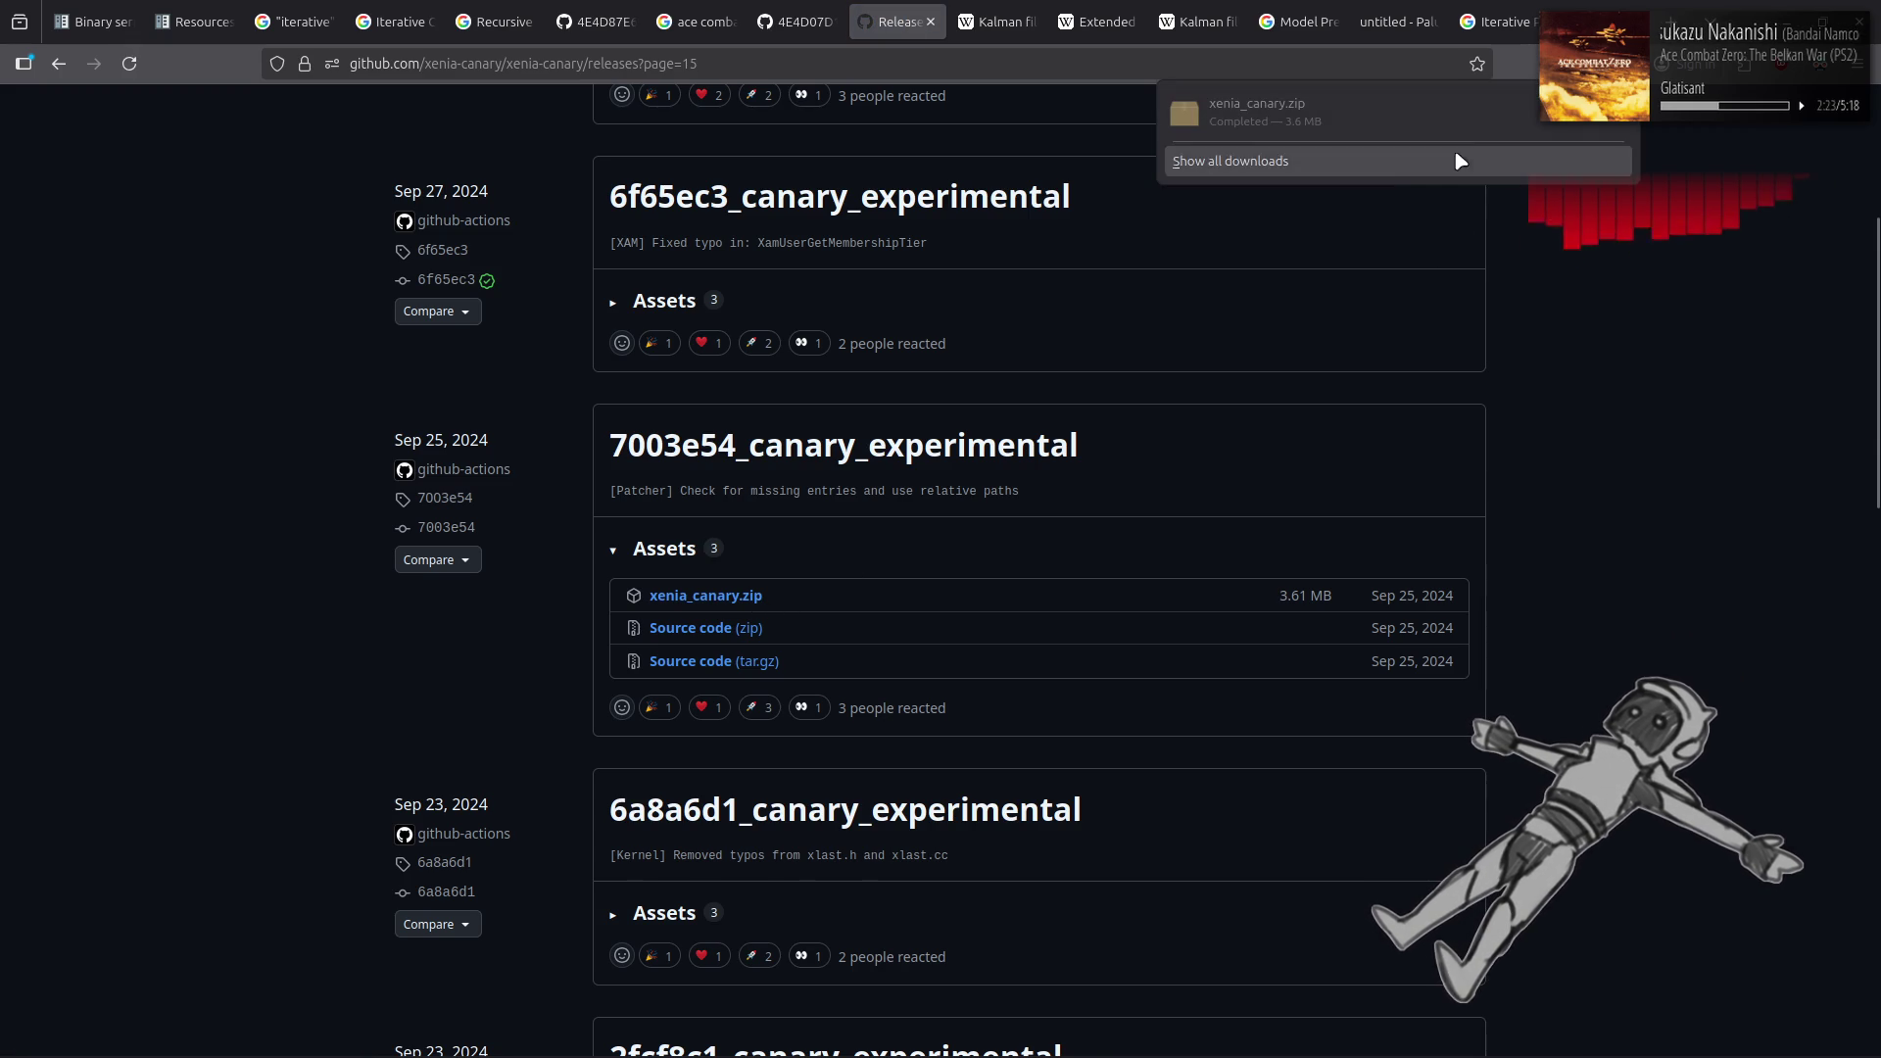
click(1470, 123)
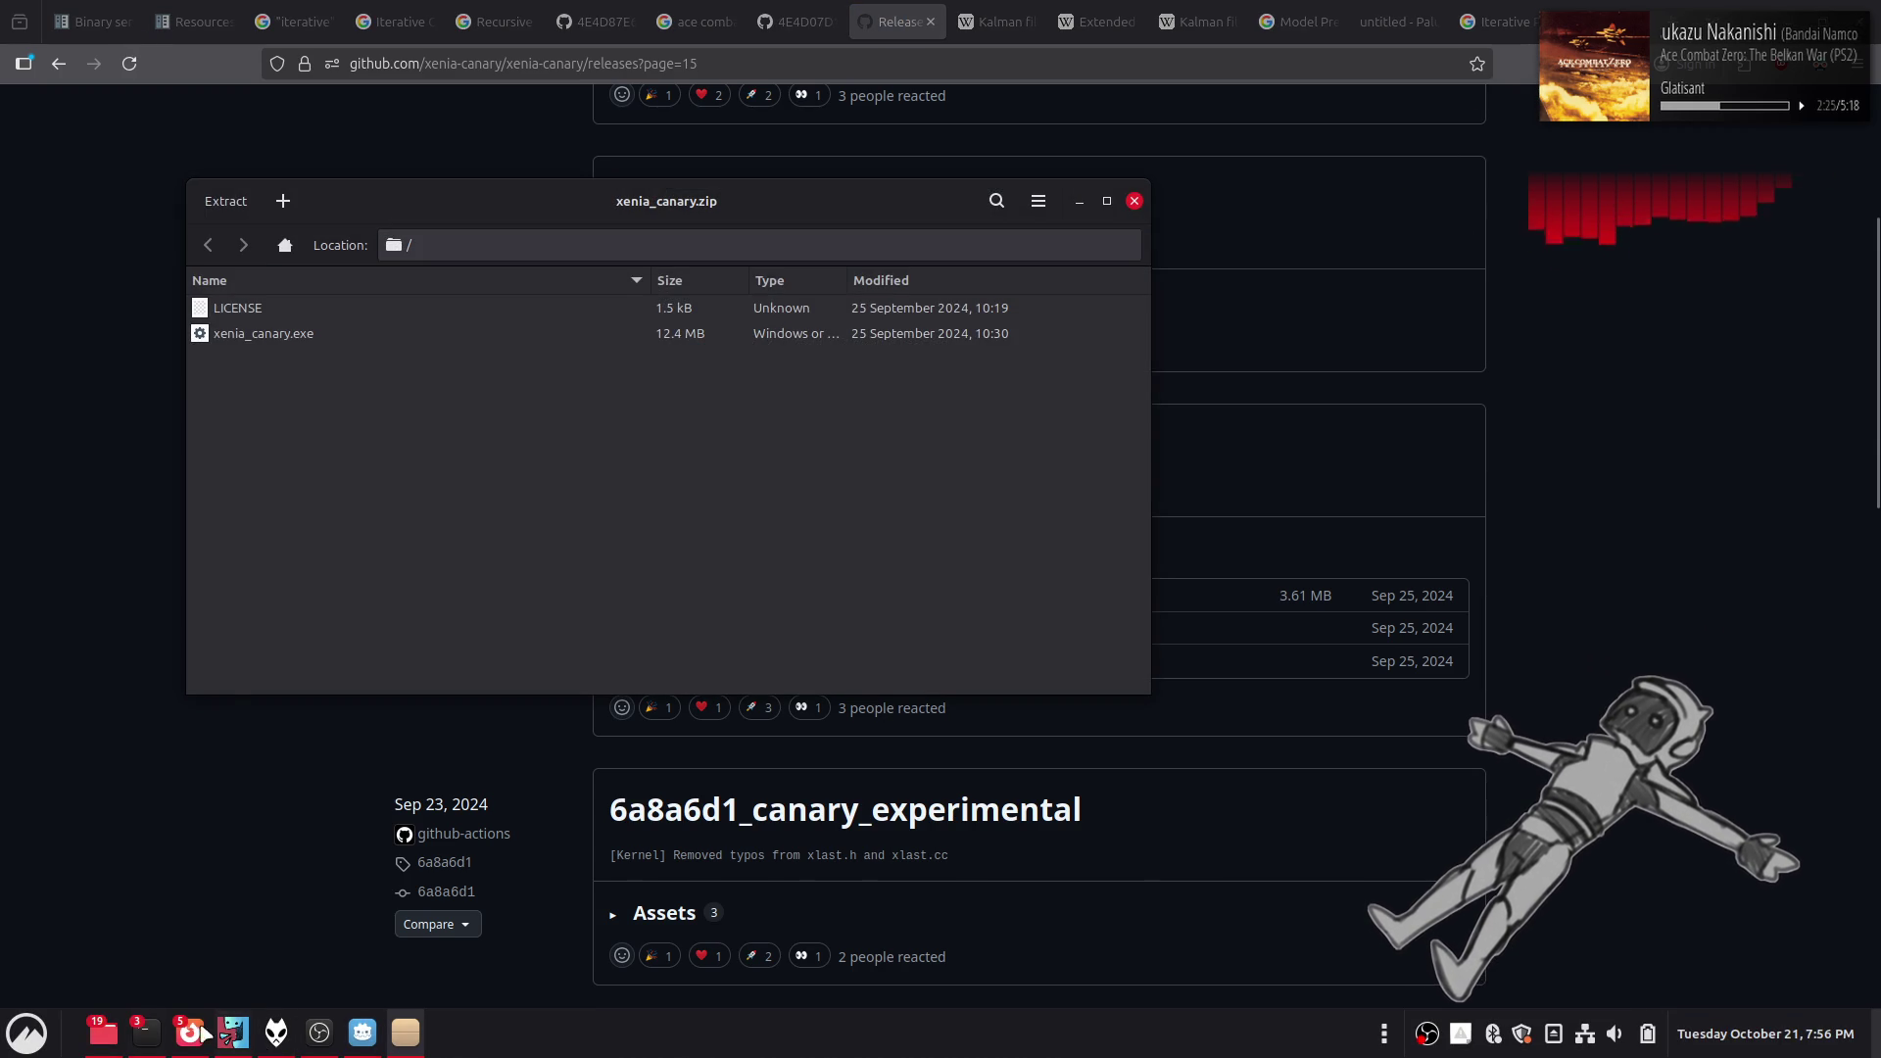
right_click(114, 1028)
click(126, 784)
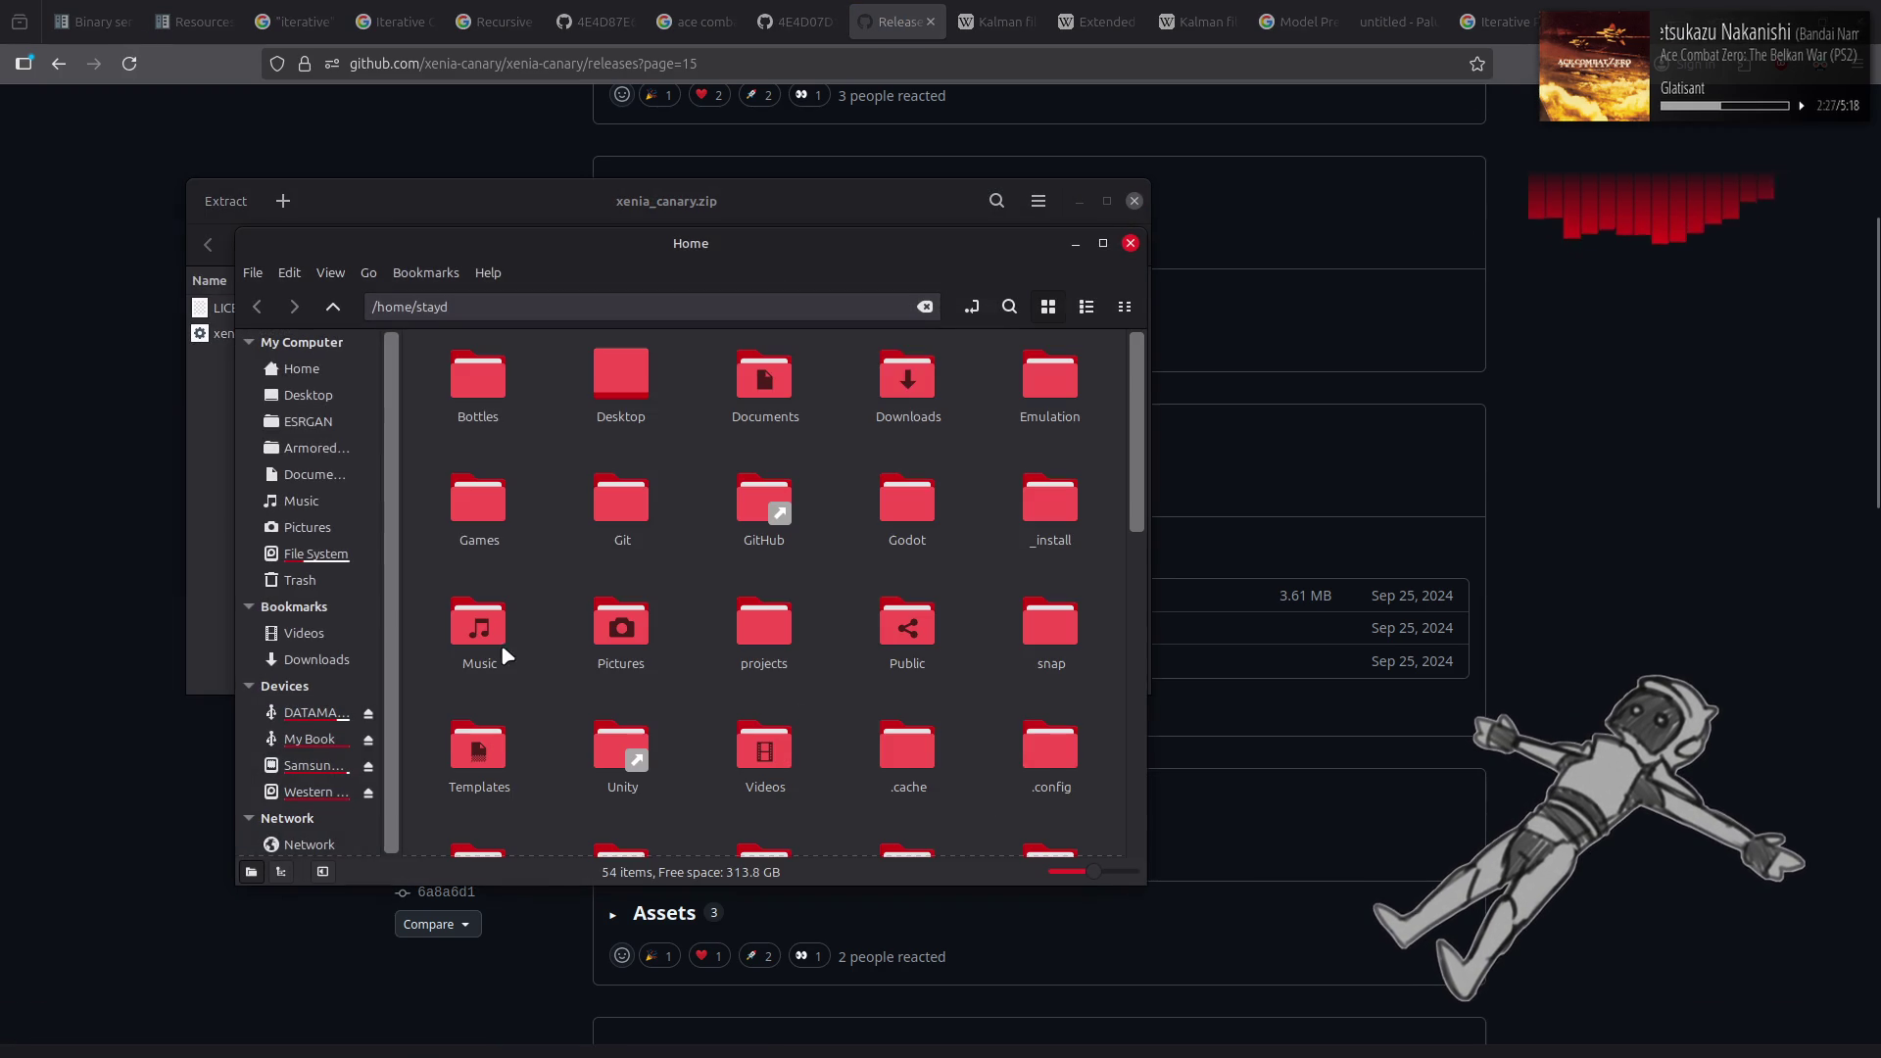
double_click(1019, 420)
double_click(1058, 380)
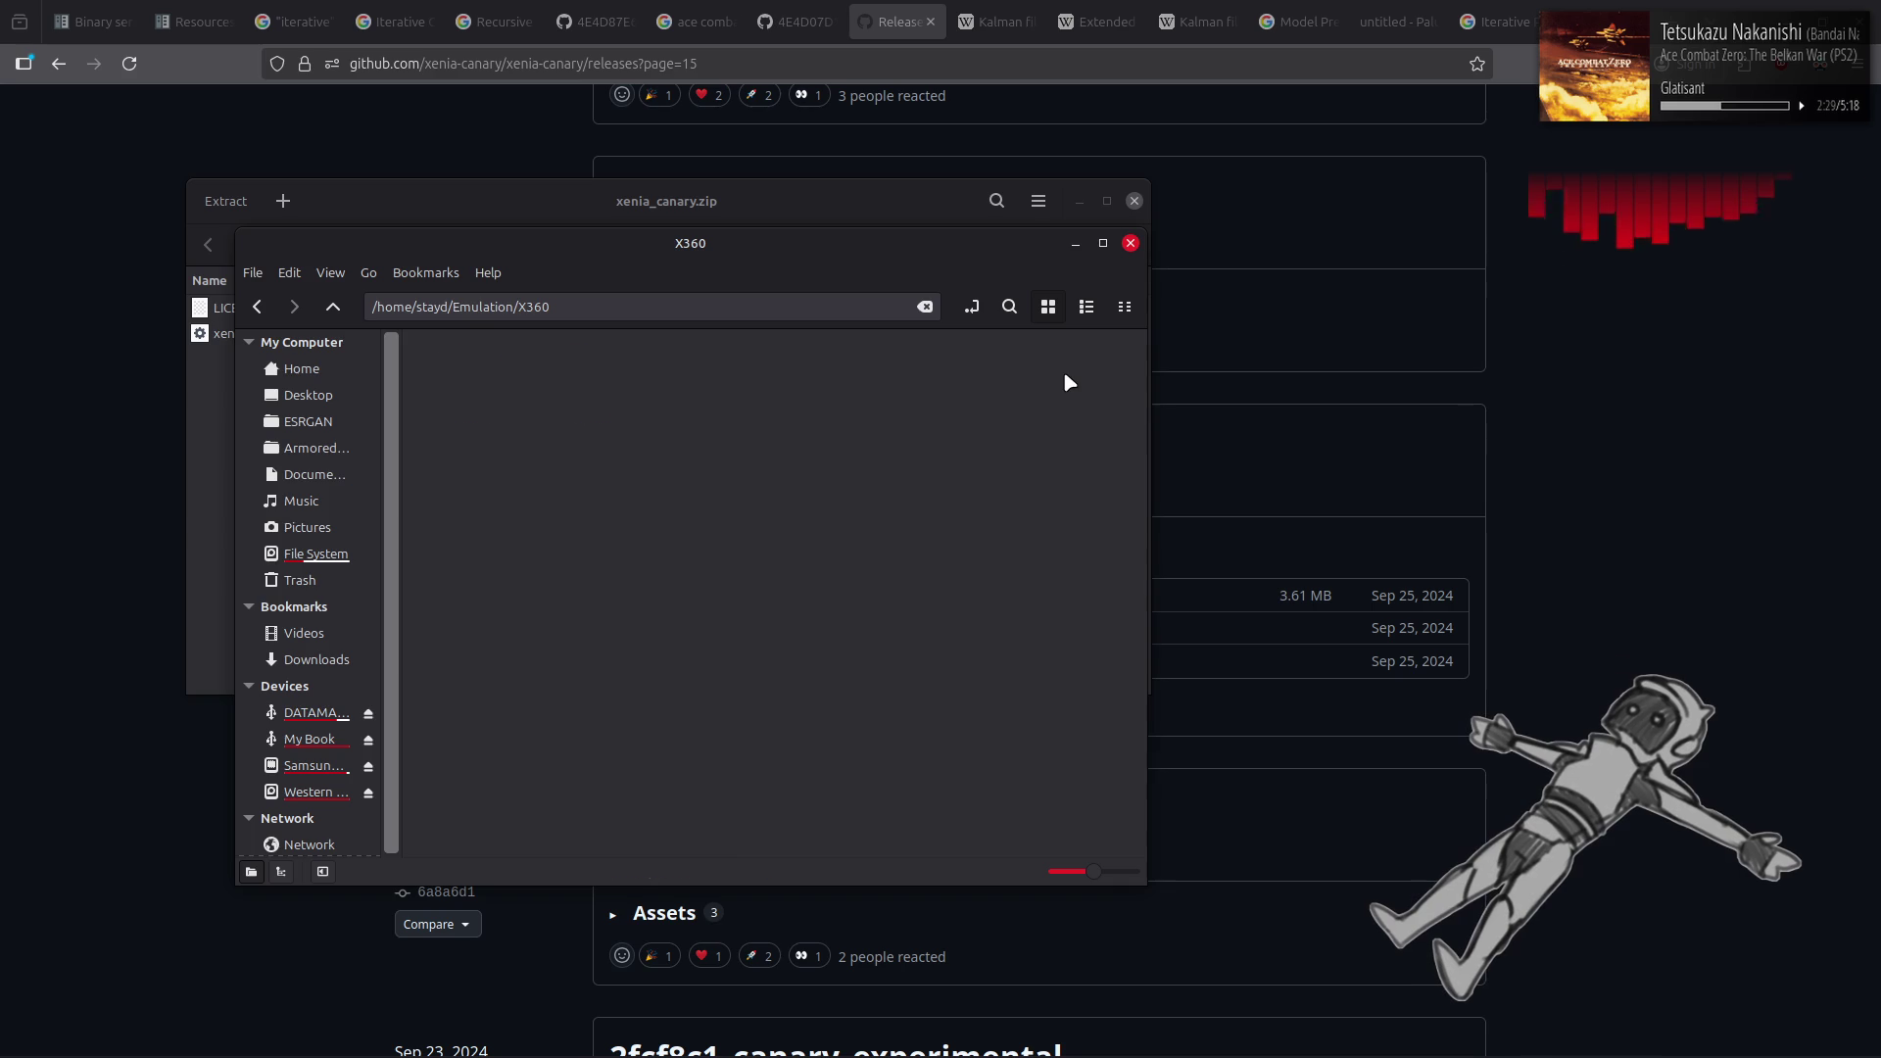
drag(734, 244, 1090, 339)
double_click(947, 475)
Create a new folder named 7003e54 inside Xenia and open it
right_click(1033, 561)
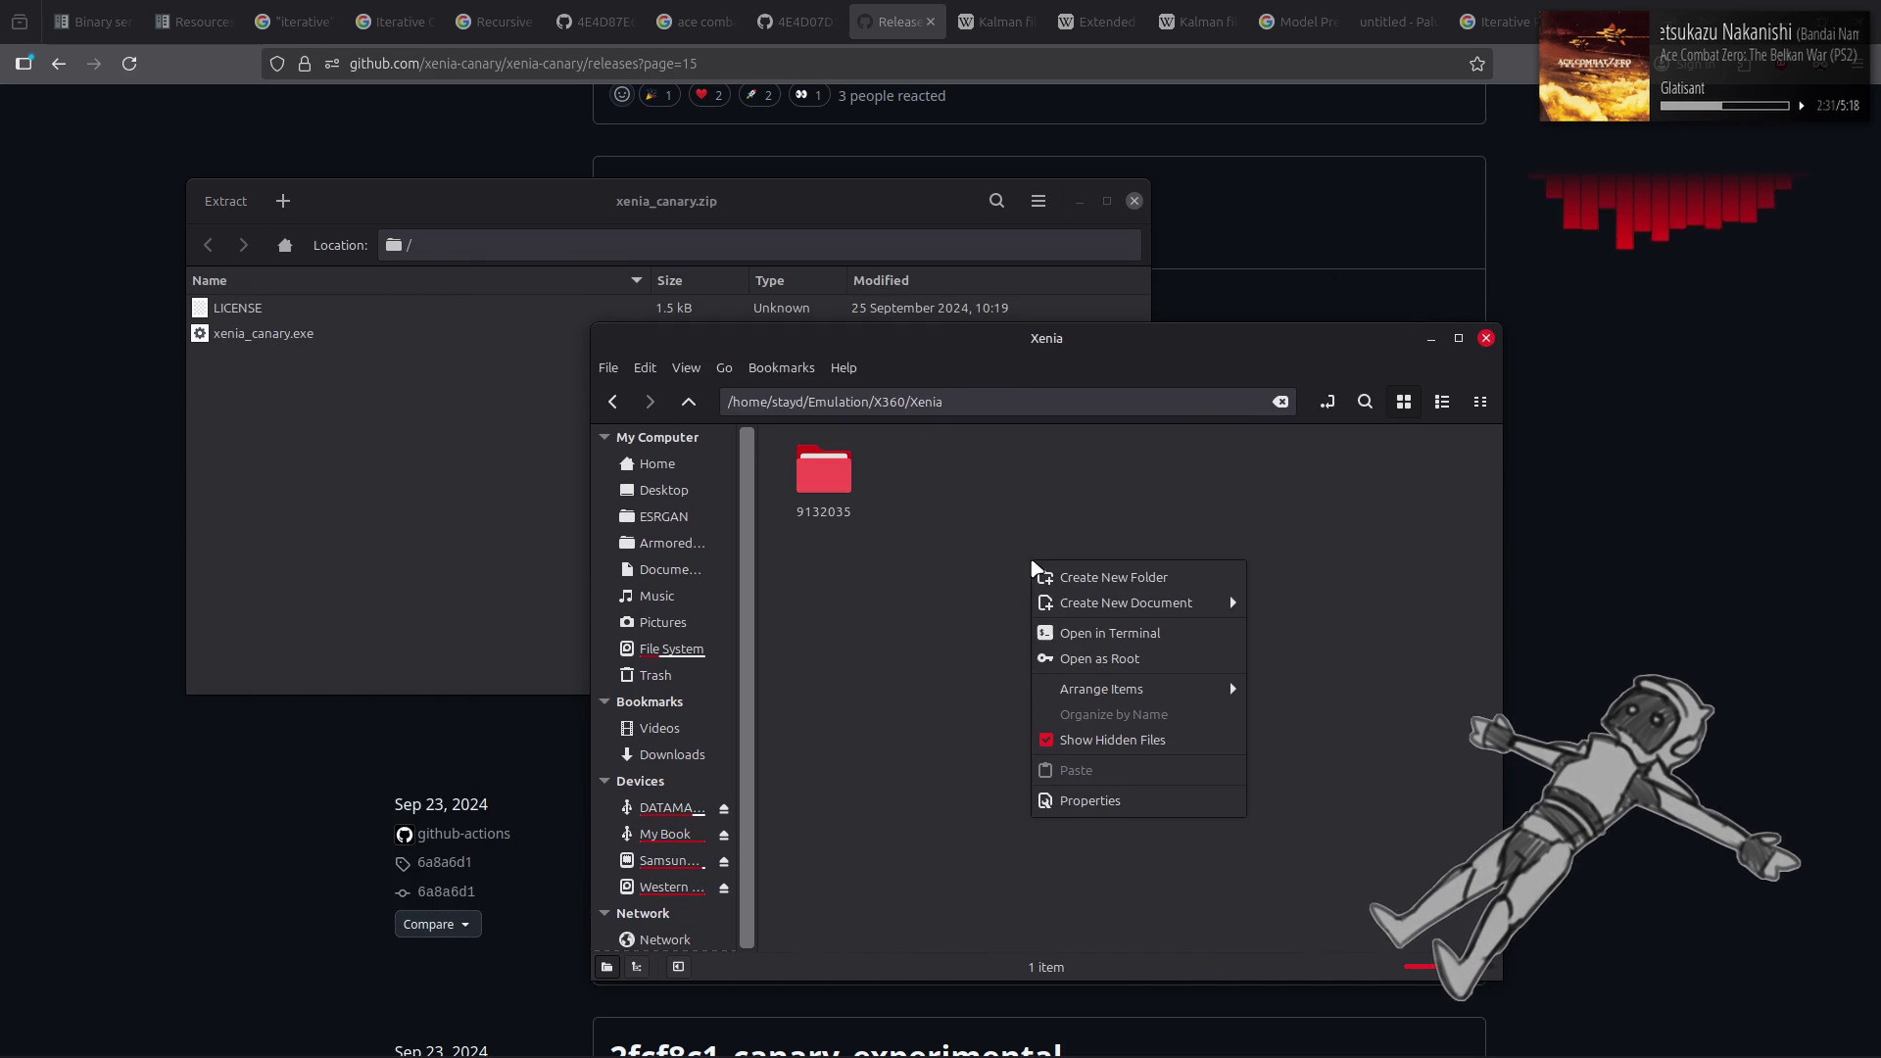
click(1075, 578)
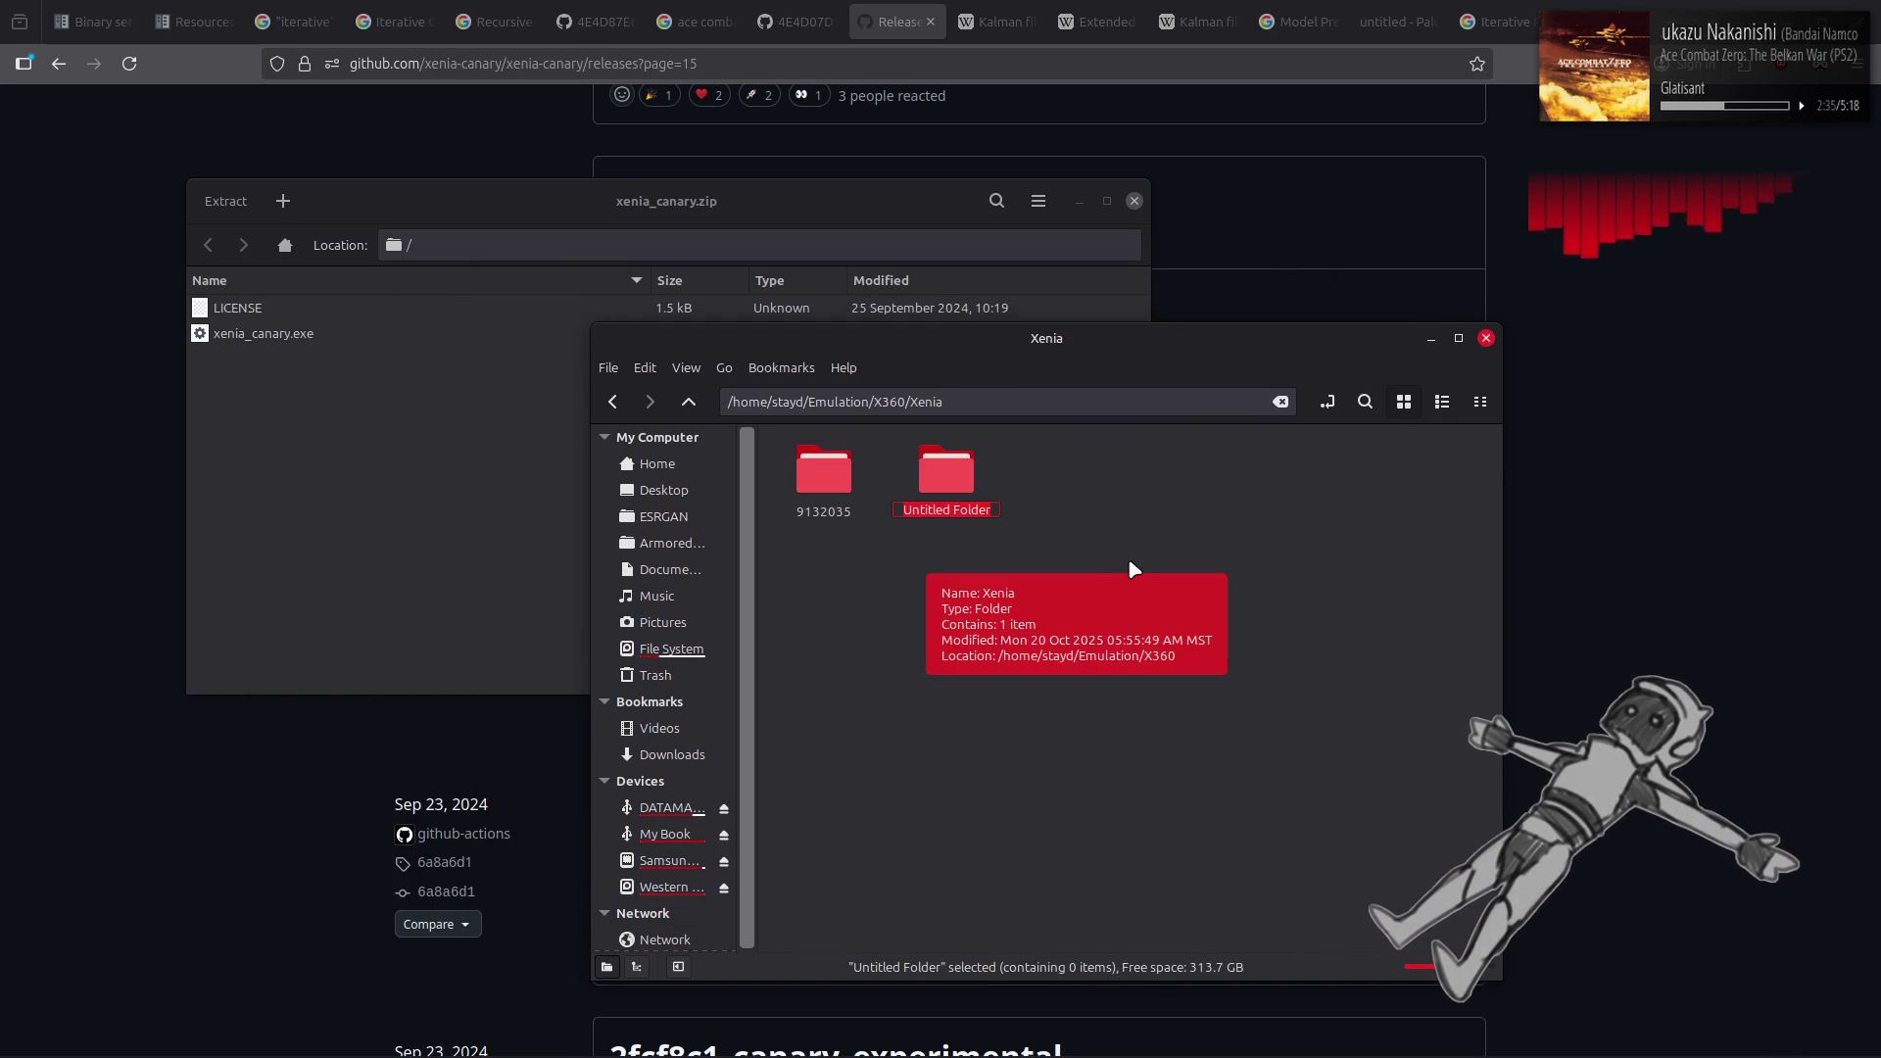
click(151, 595)
key(alt+Tab)
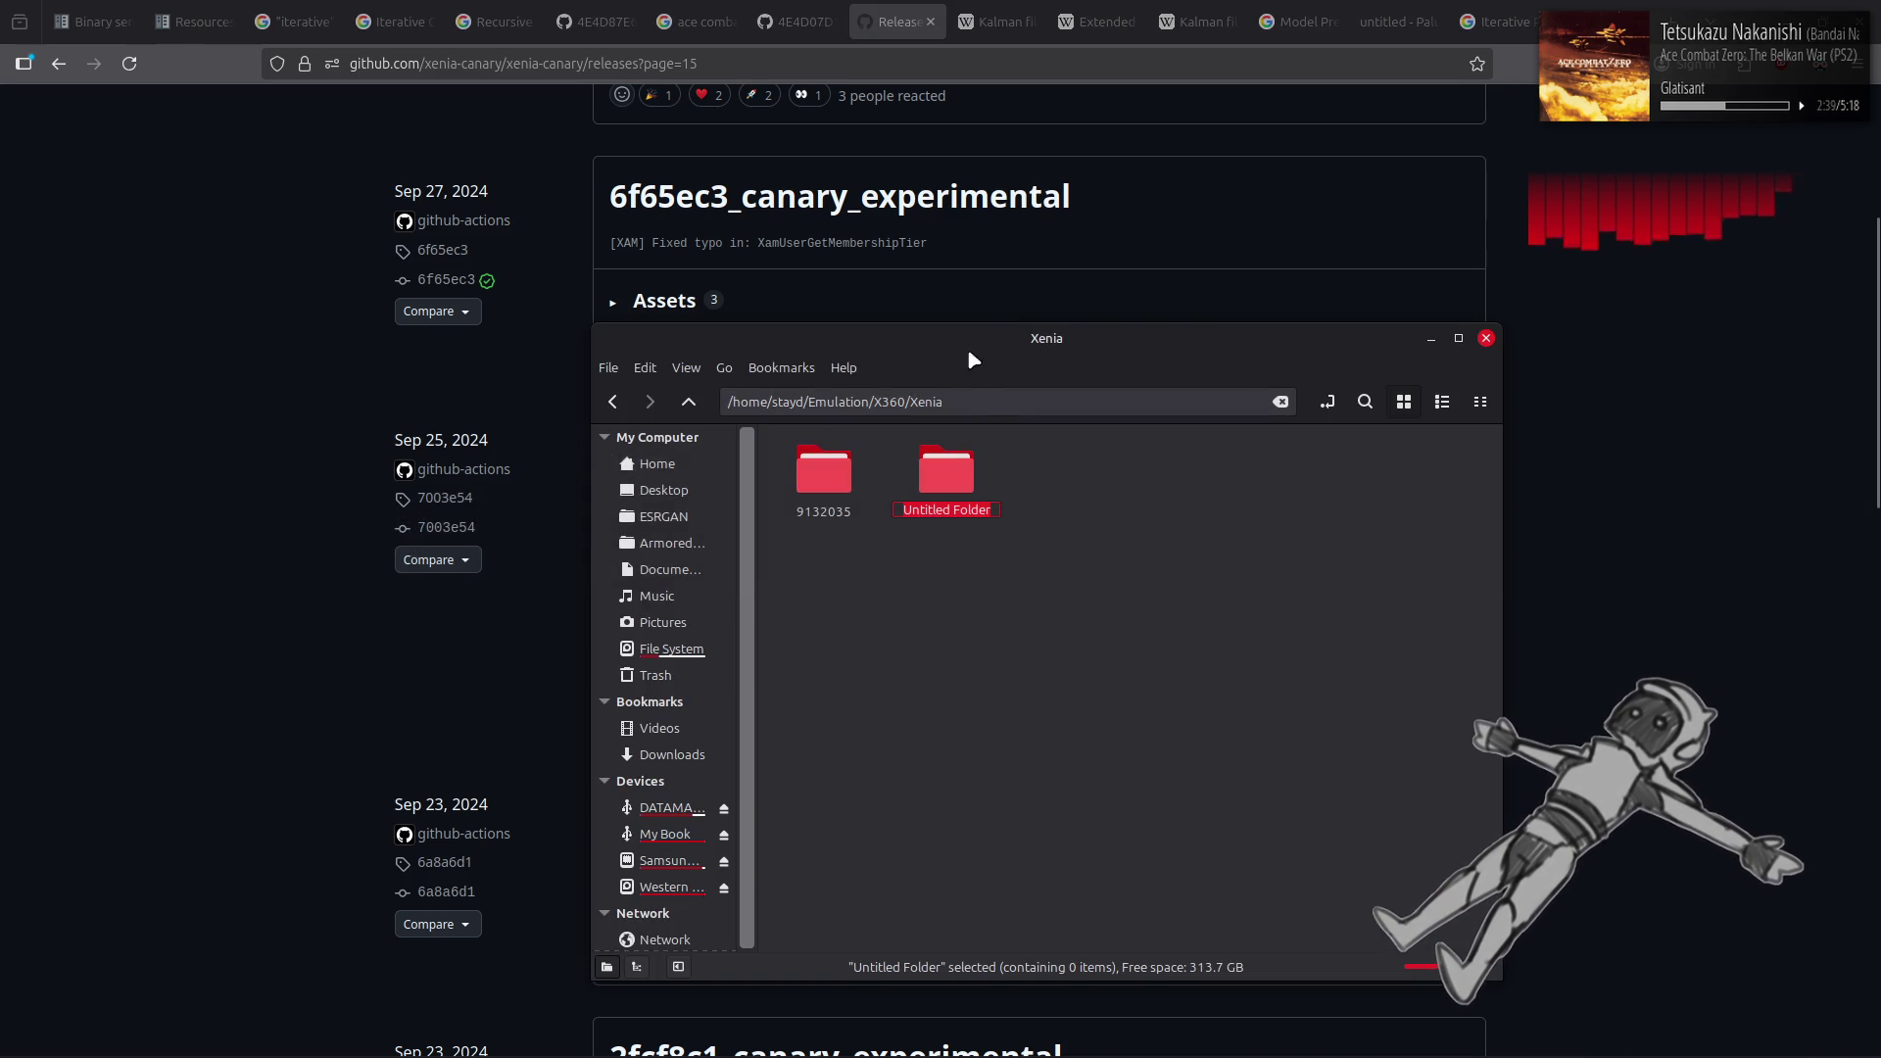
drag(1026, 335, 1184, 389)
text(7003e54)
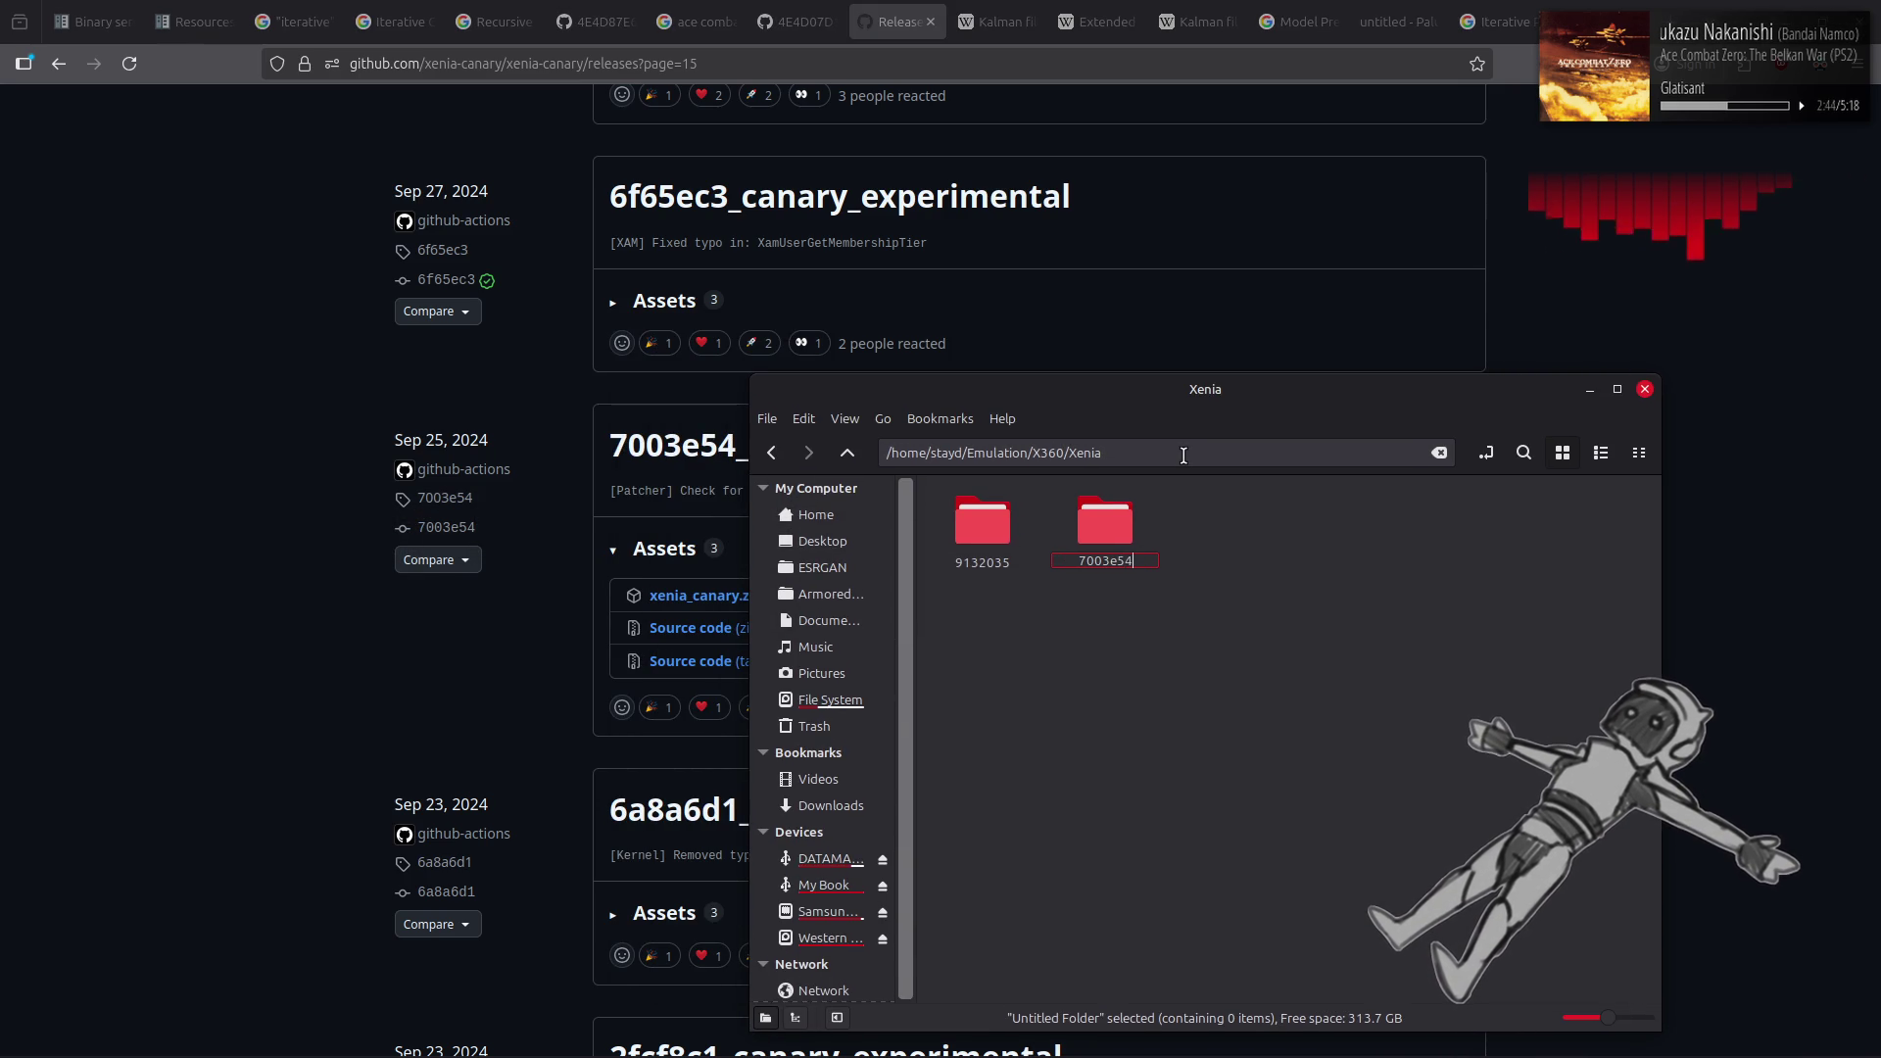
key(Return)
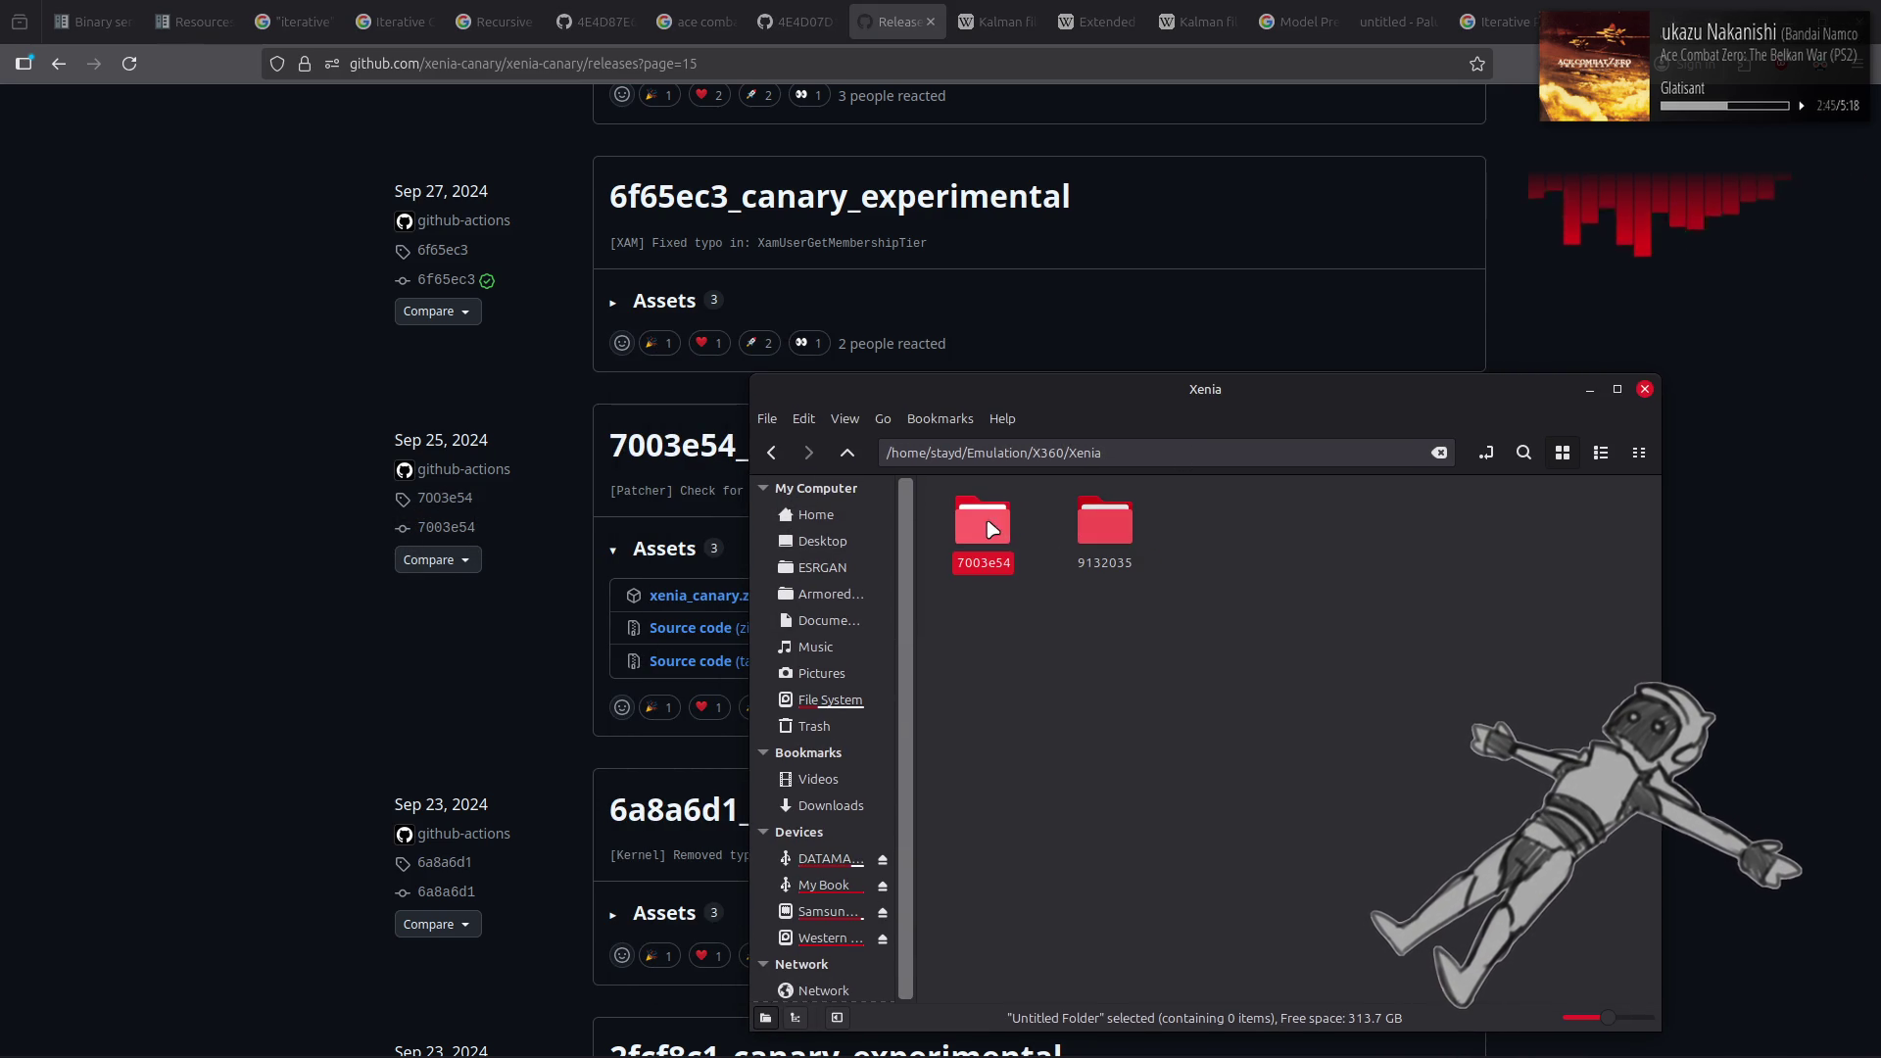
double_click(1003, 502)
Extract xenia_canary.exe and LICENSE from the archive into 7003e54, then close Archive Manager
key(alt+Tab)
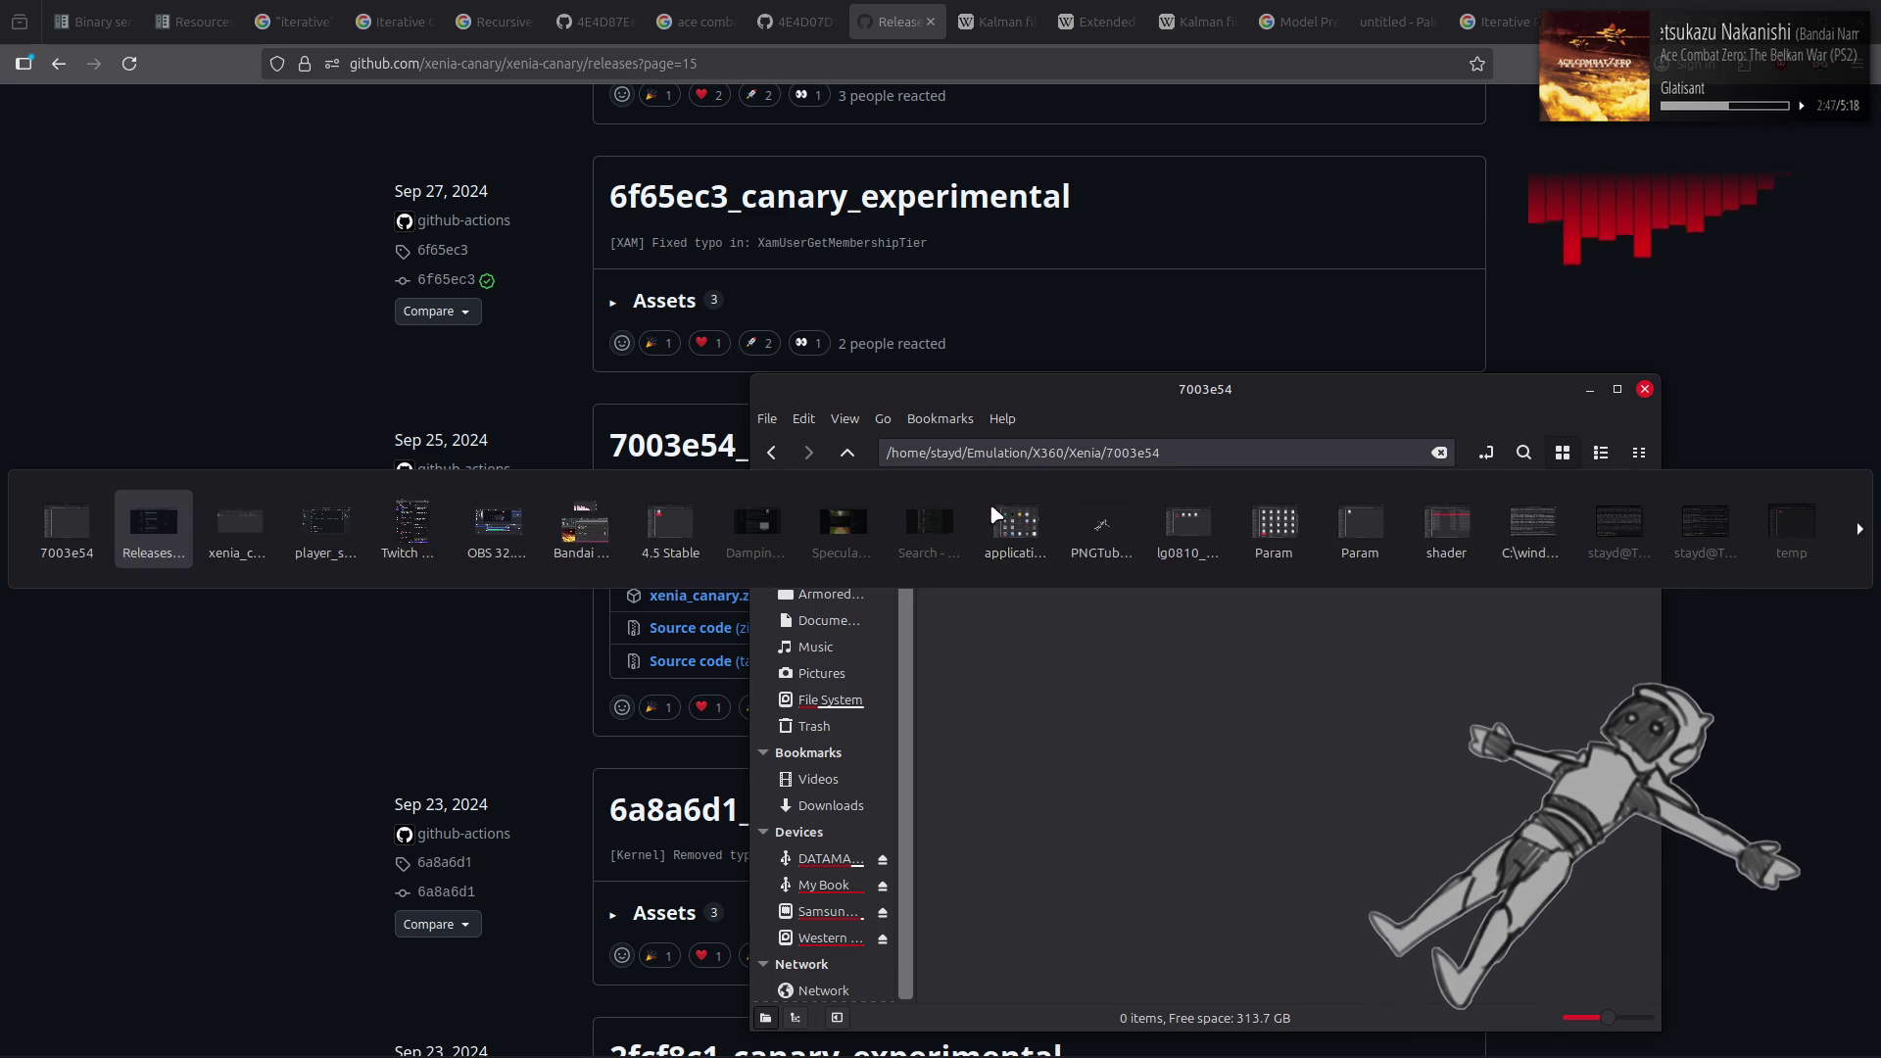
key(alt+Tab)
click(235, 341)
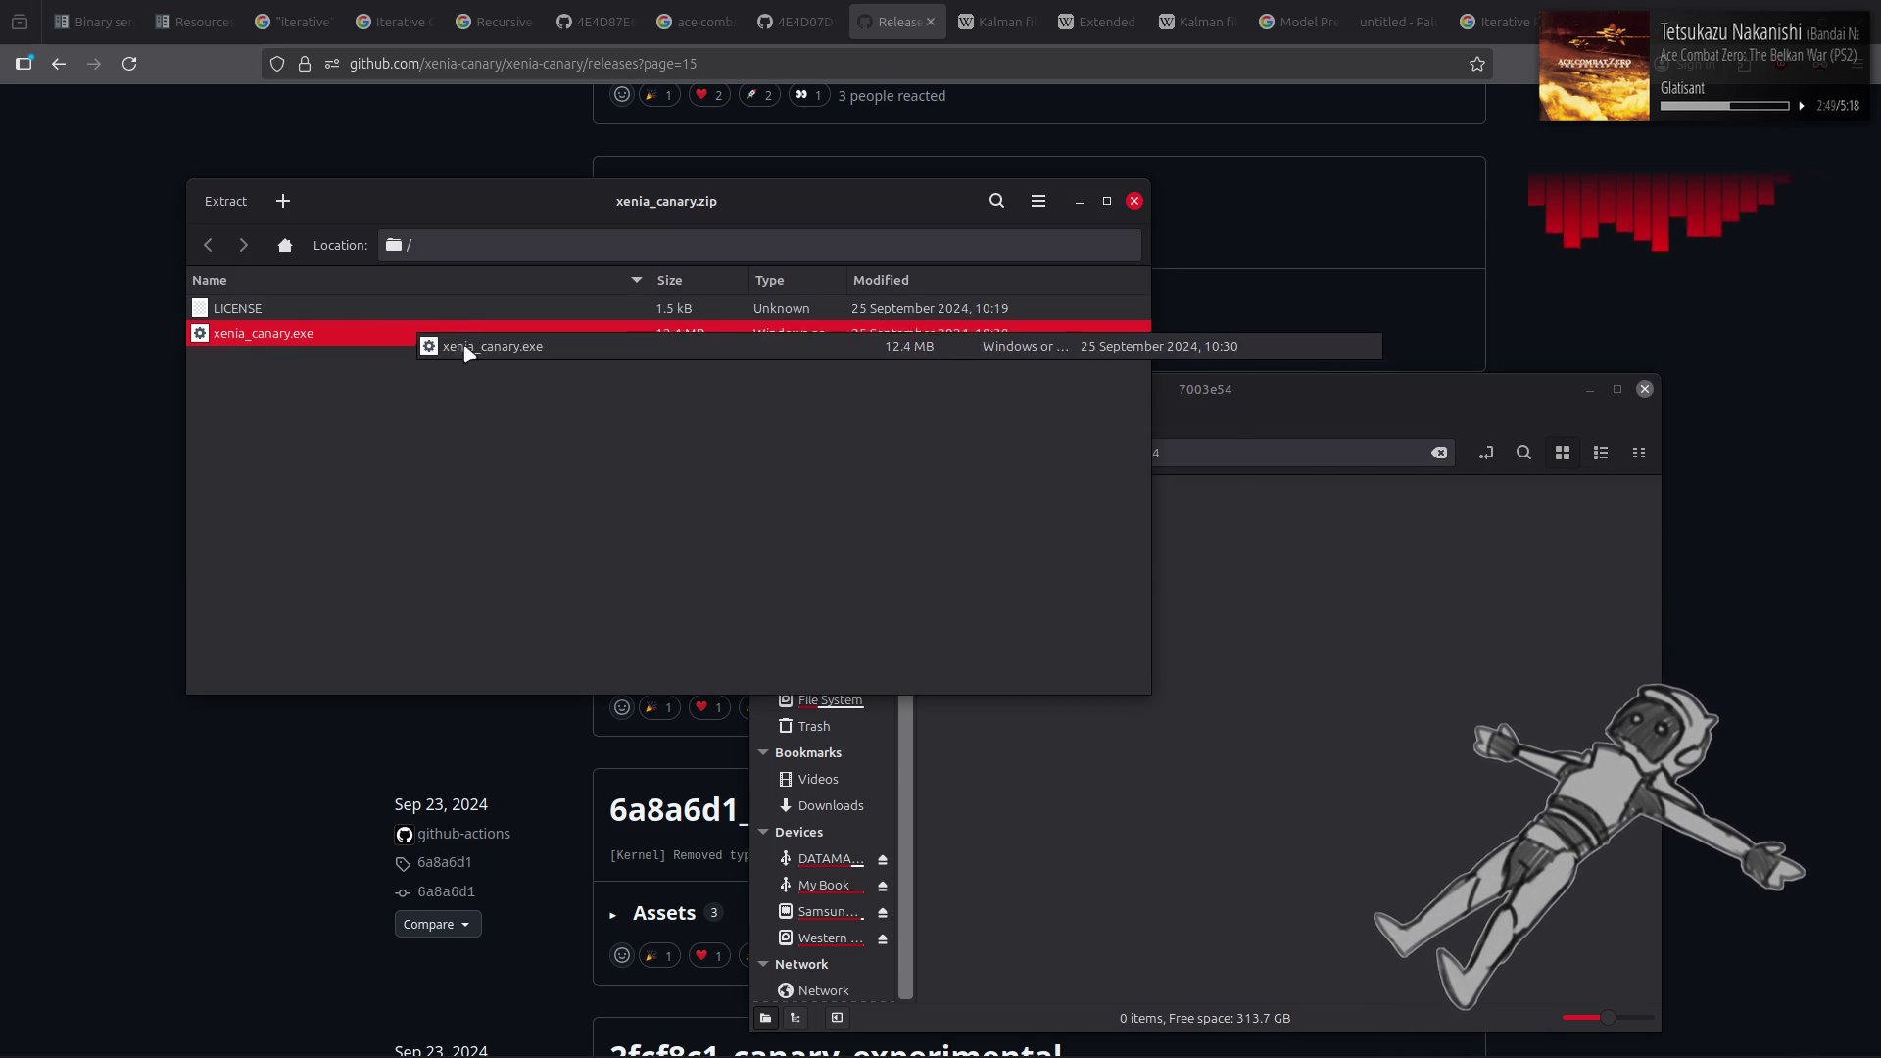
shift+click(347, 308)
mouse_move(347, 308)
mouse_down()
mouse_move(1094, 615)
mouse_move(1369, 681)
mouse_up()
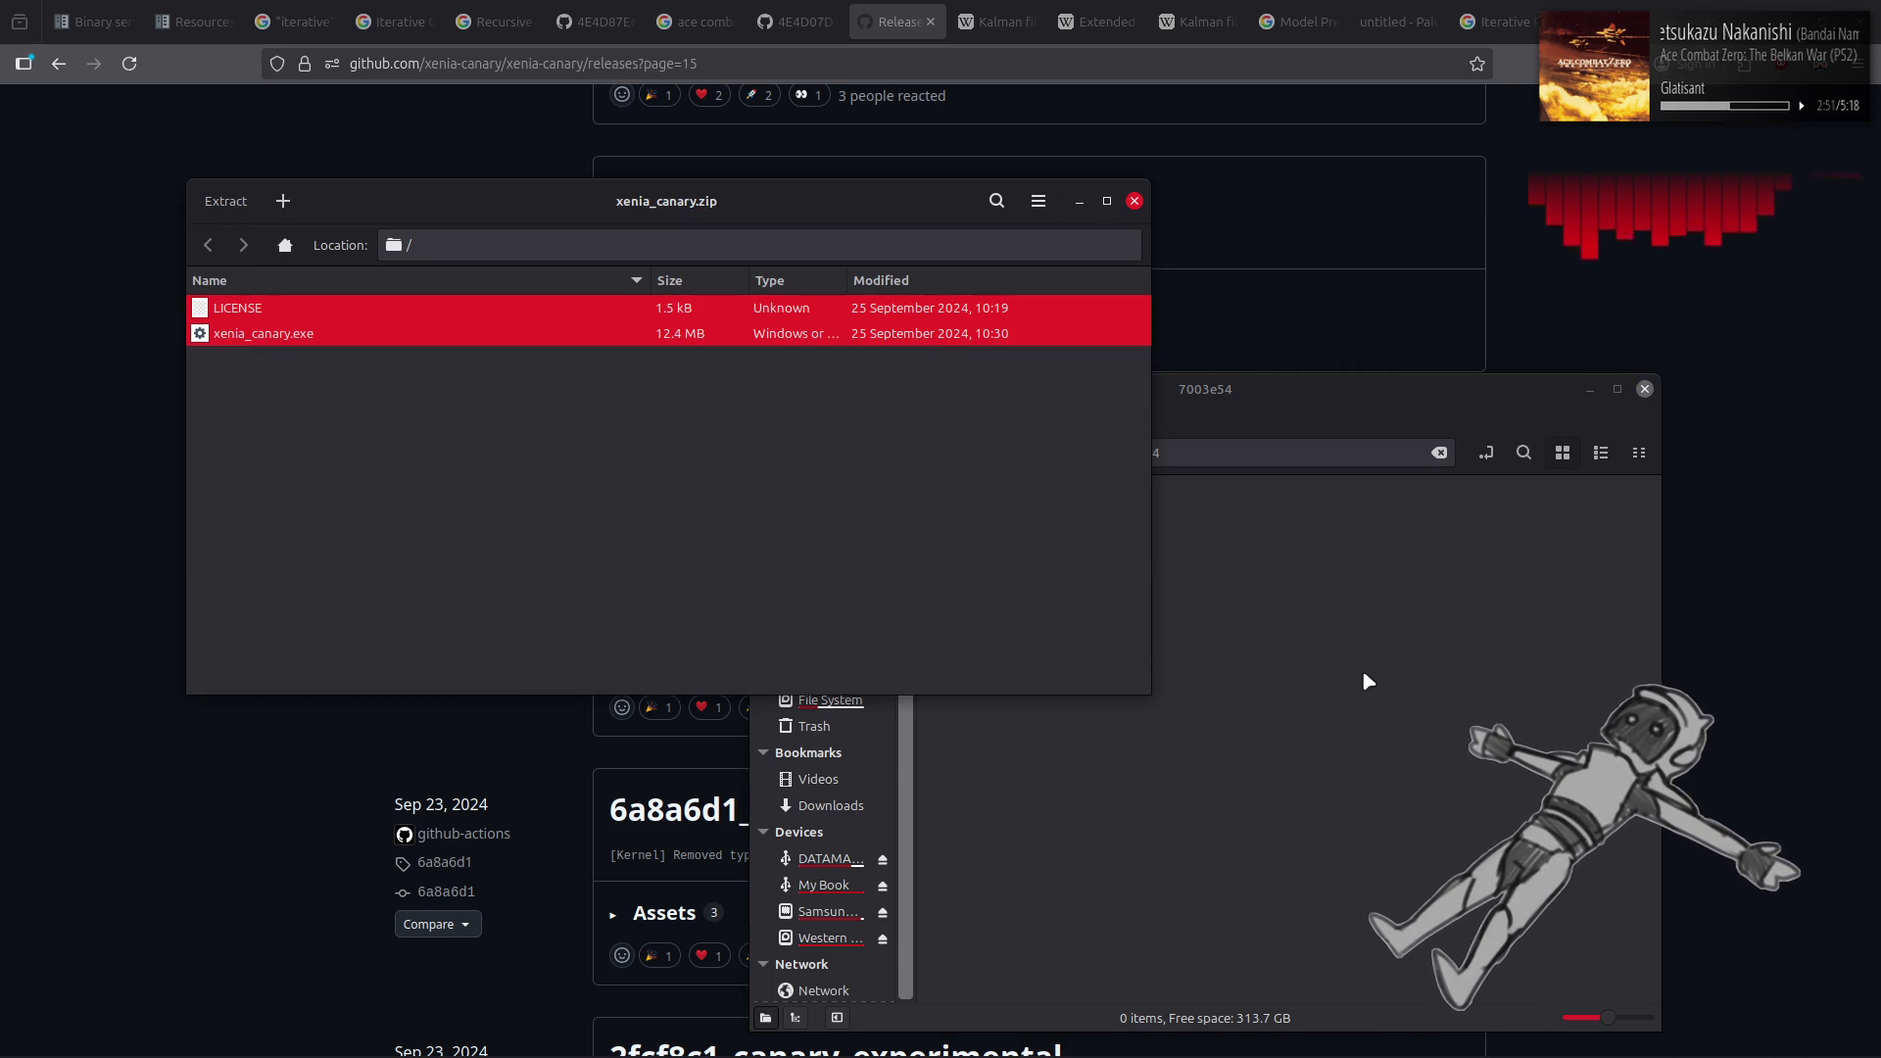
click(1135, 200)
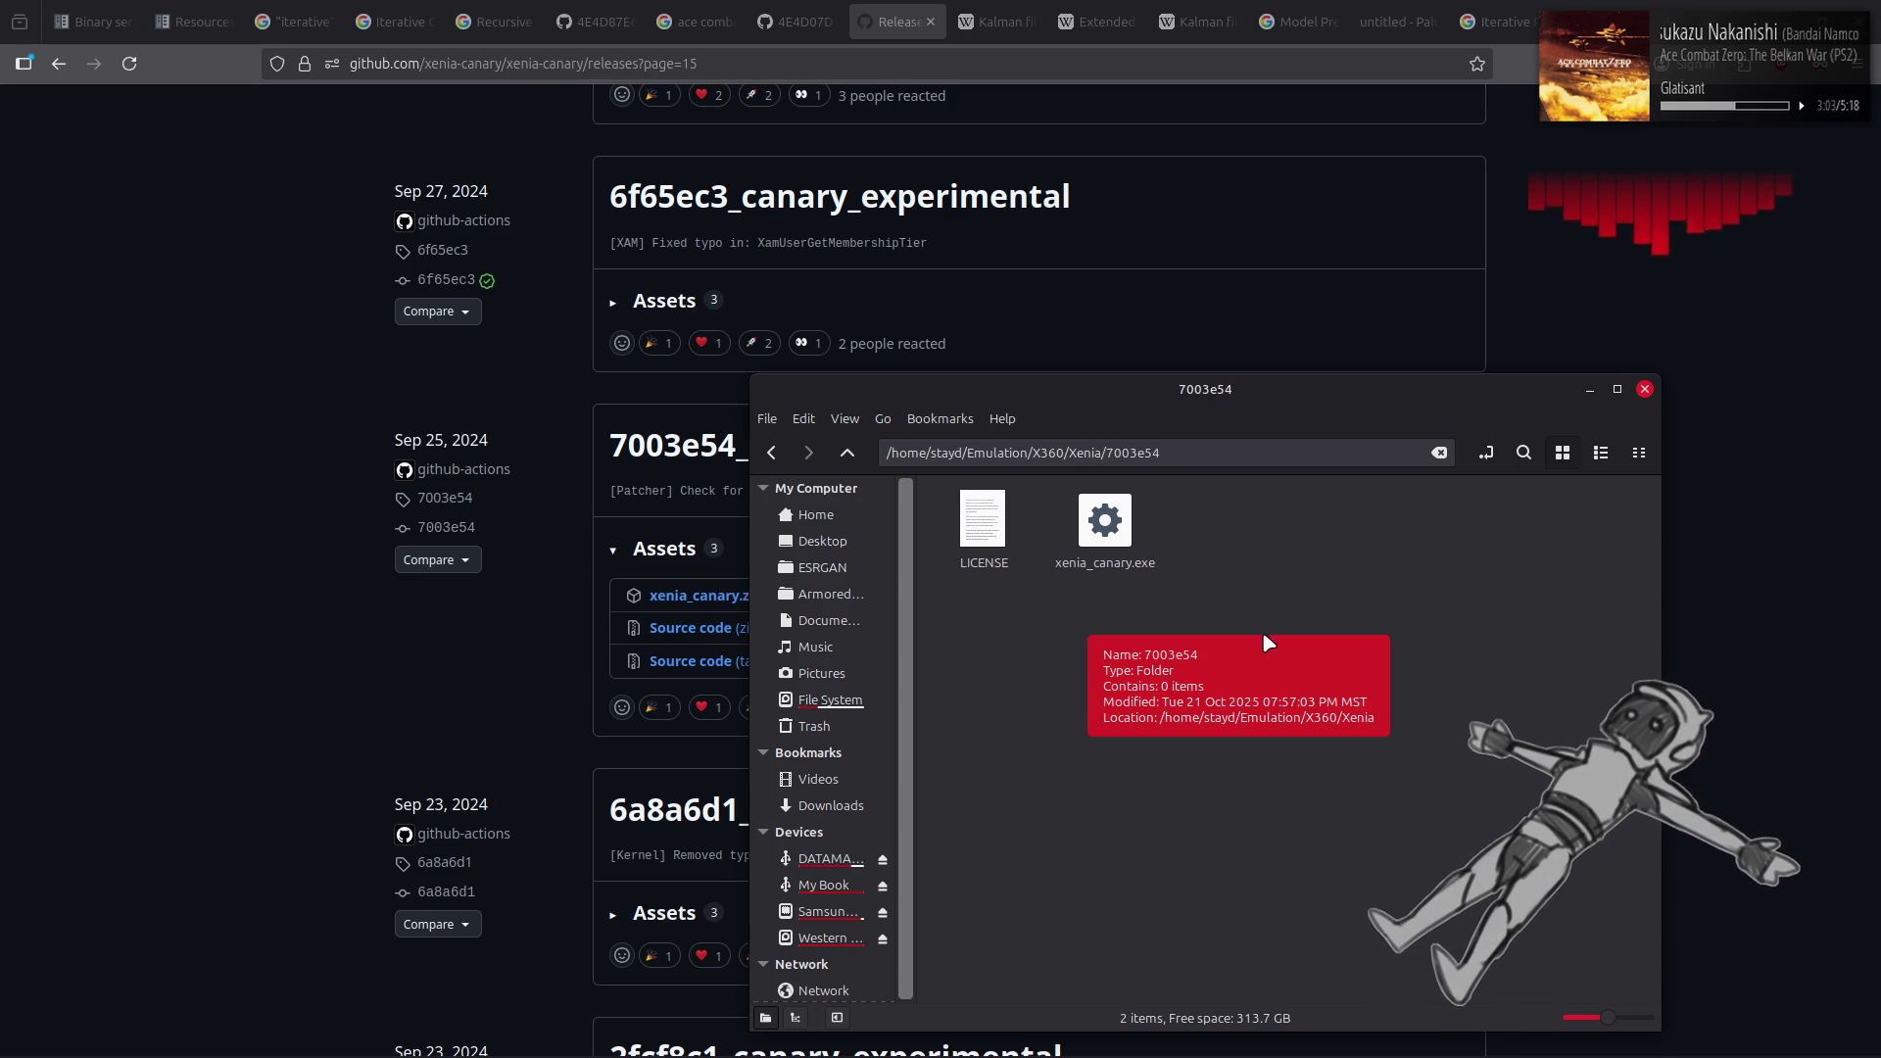
mouse_move(1470, 1049)
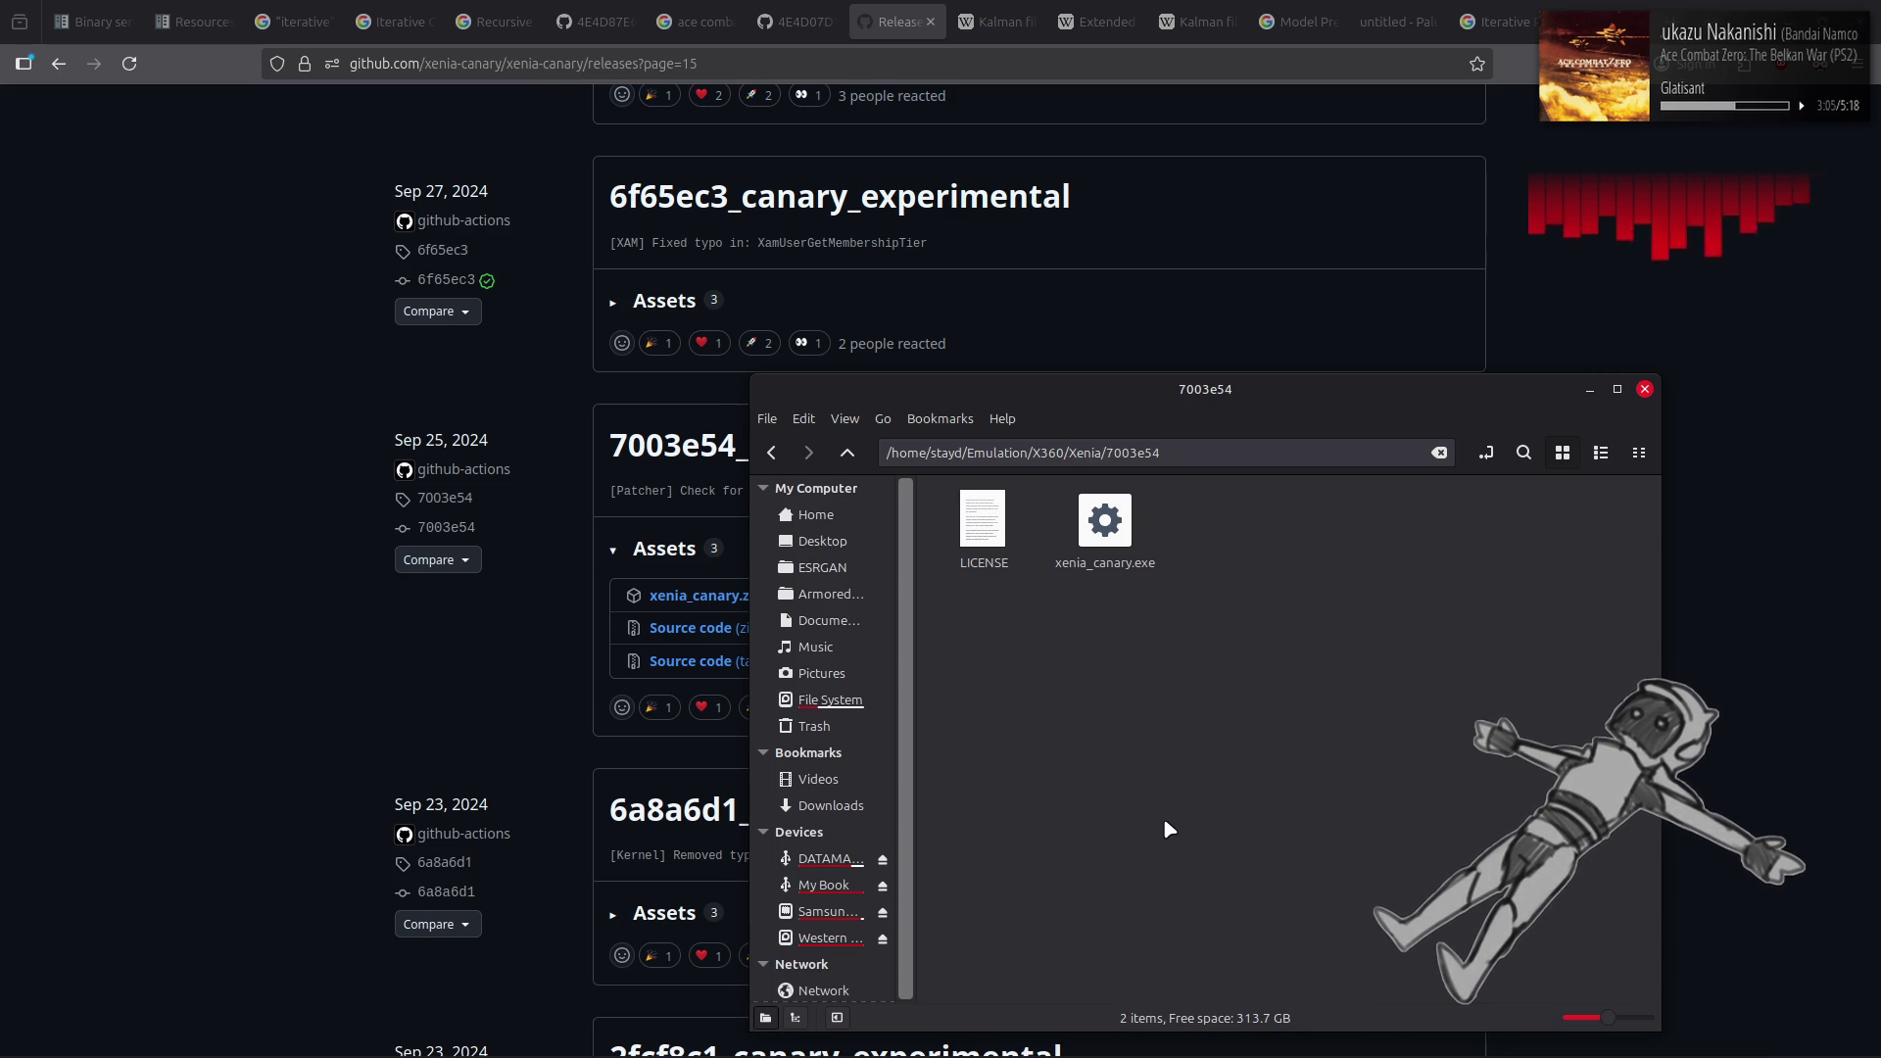
Launch Steam by searching 'st' in the launcher, then open the Games menu from the Library
key(super)
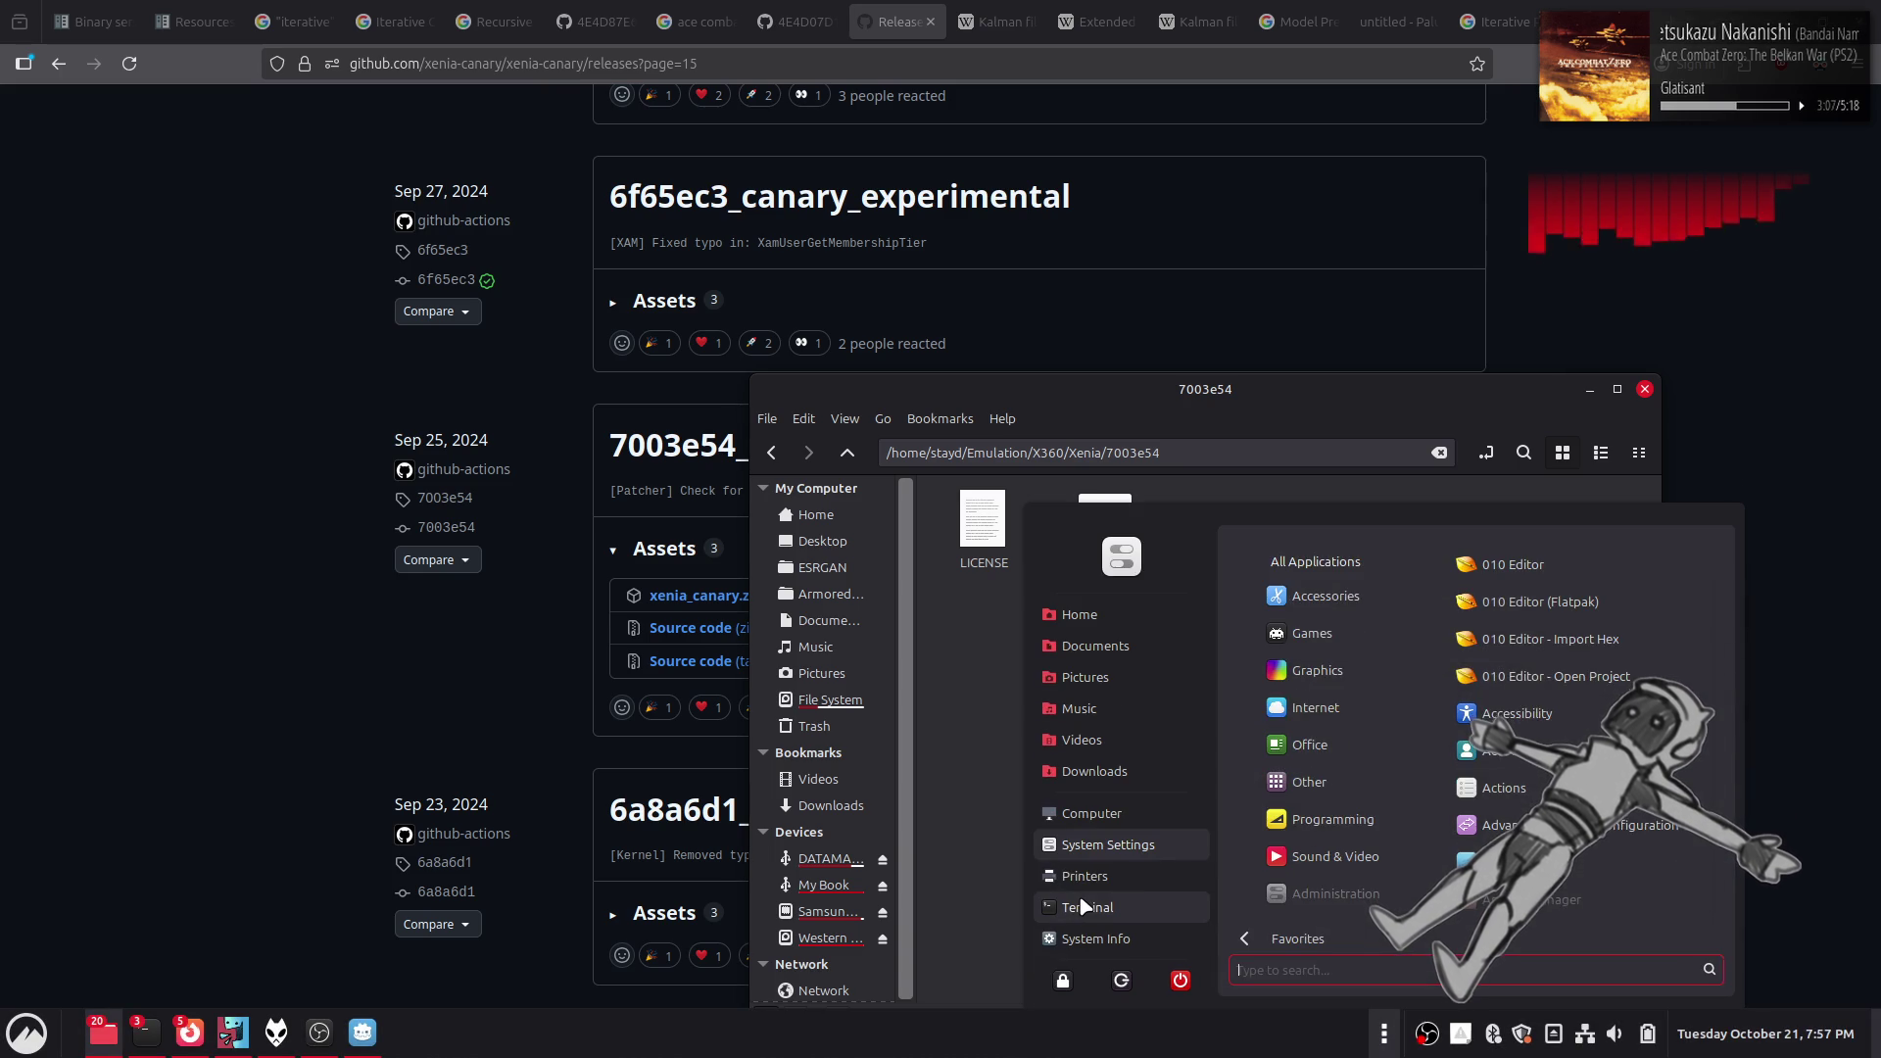
text(st)
click(1520, 599)
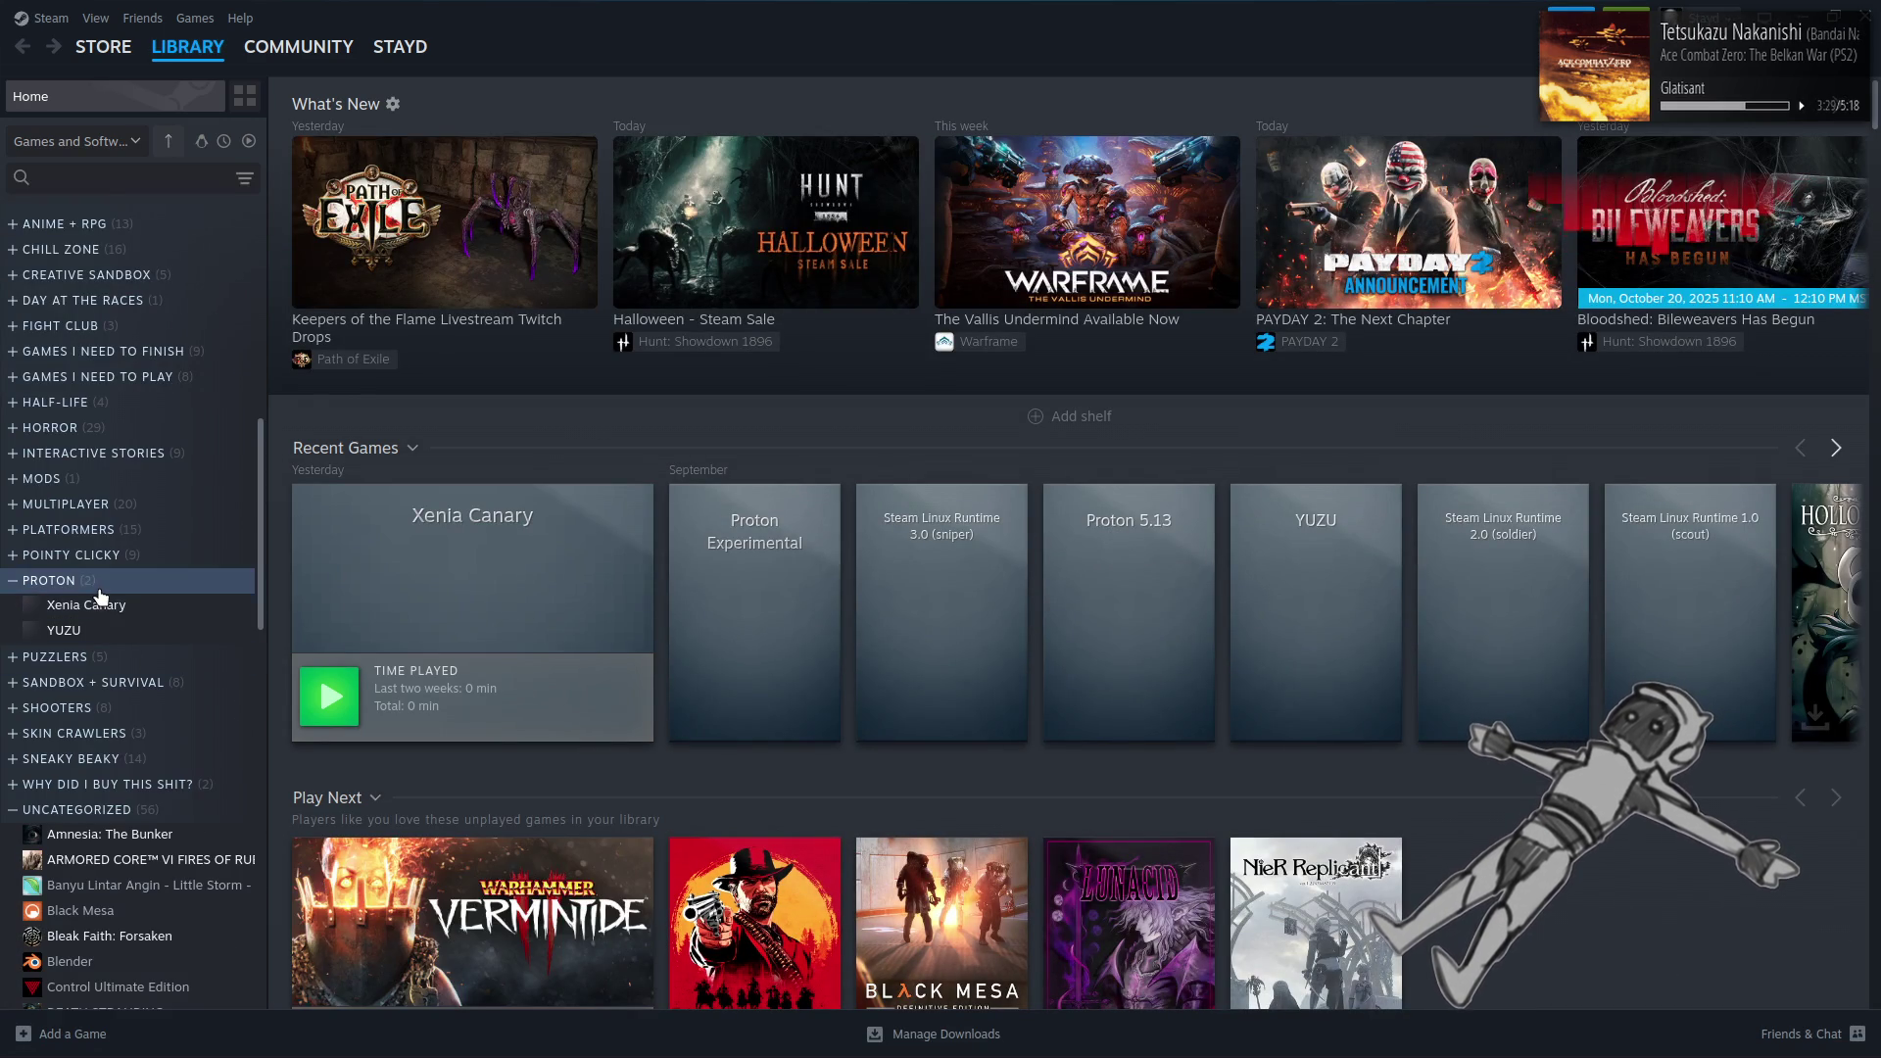
right_click(100, 594)
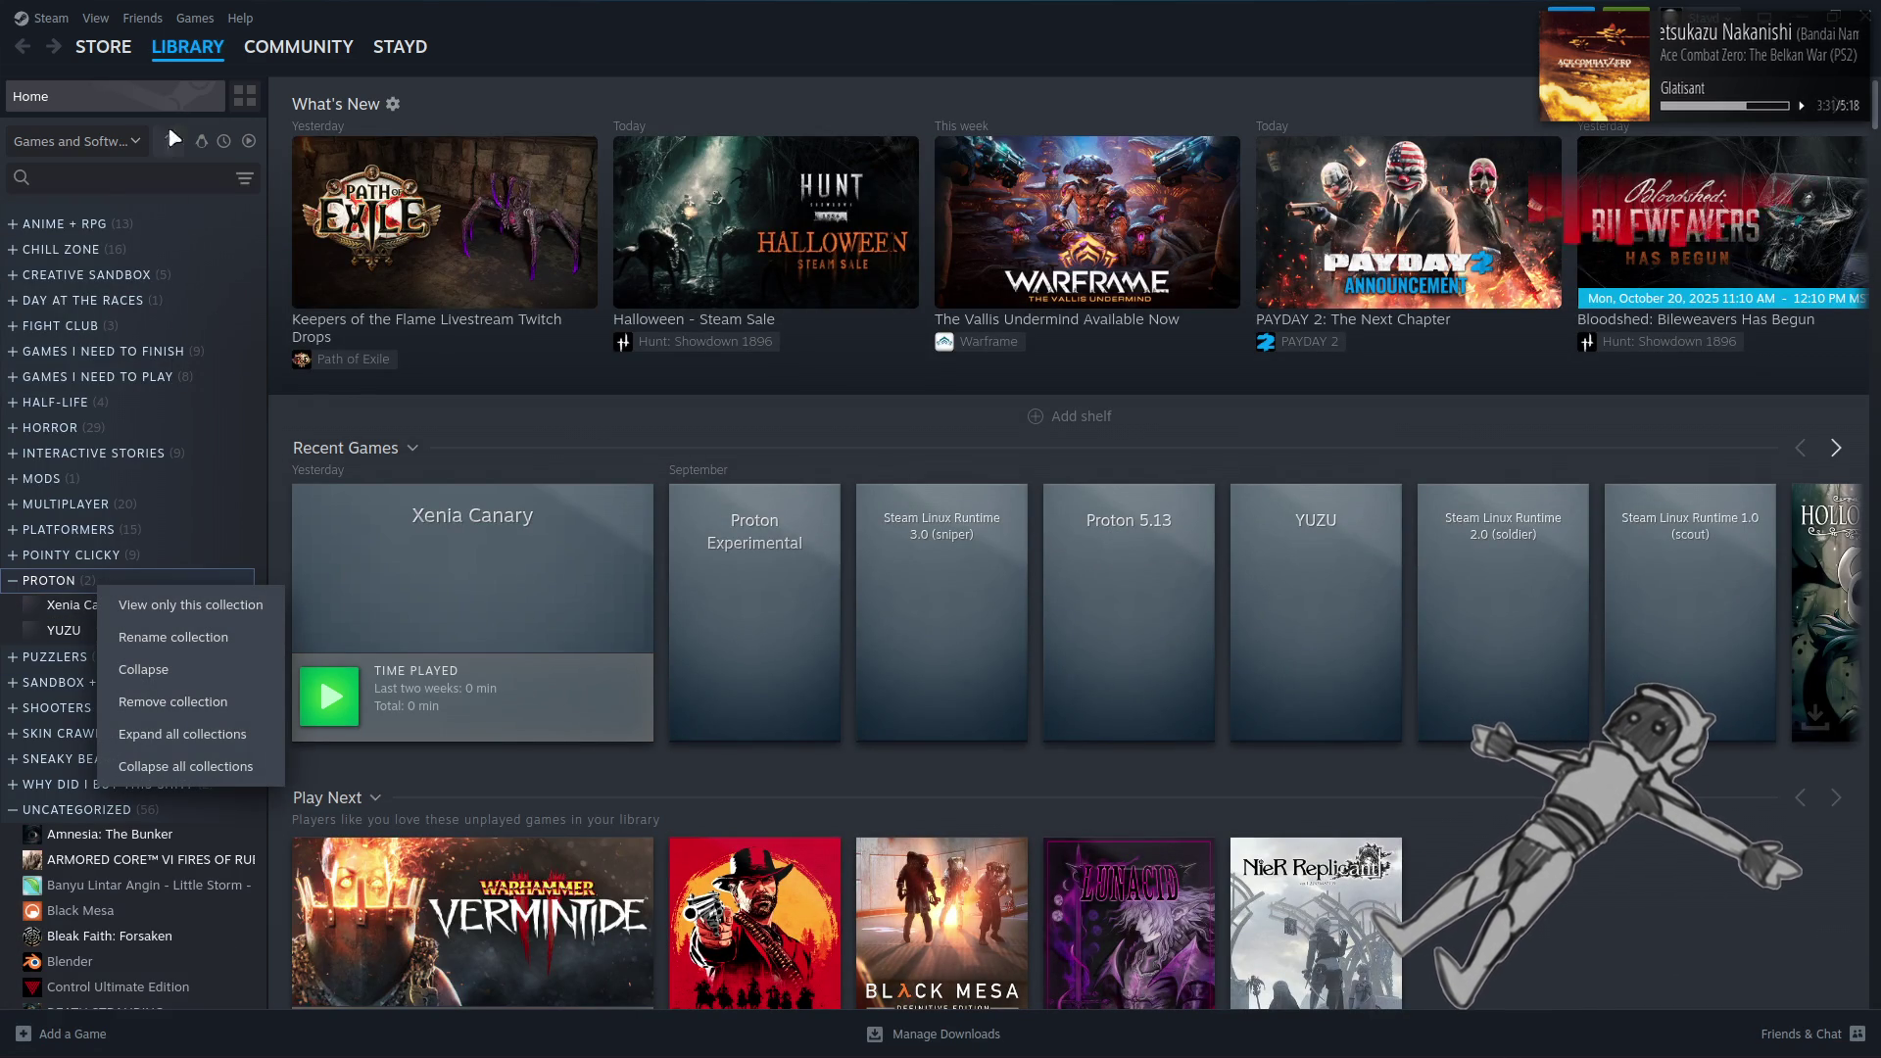
click(199, 24)
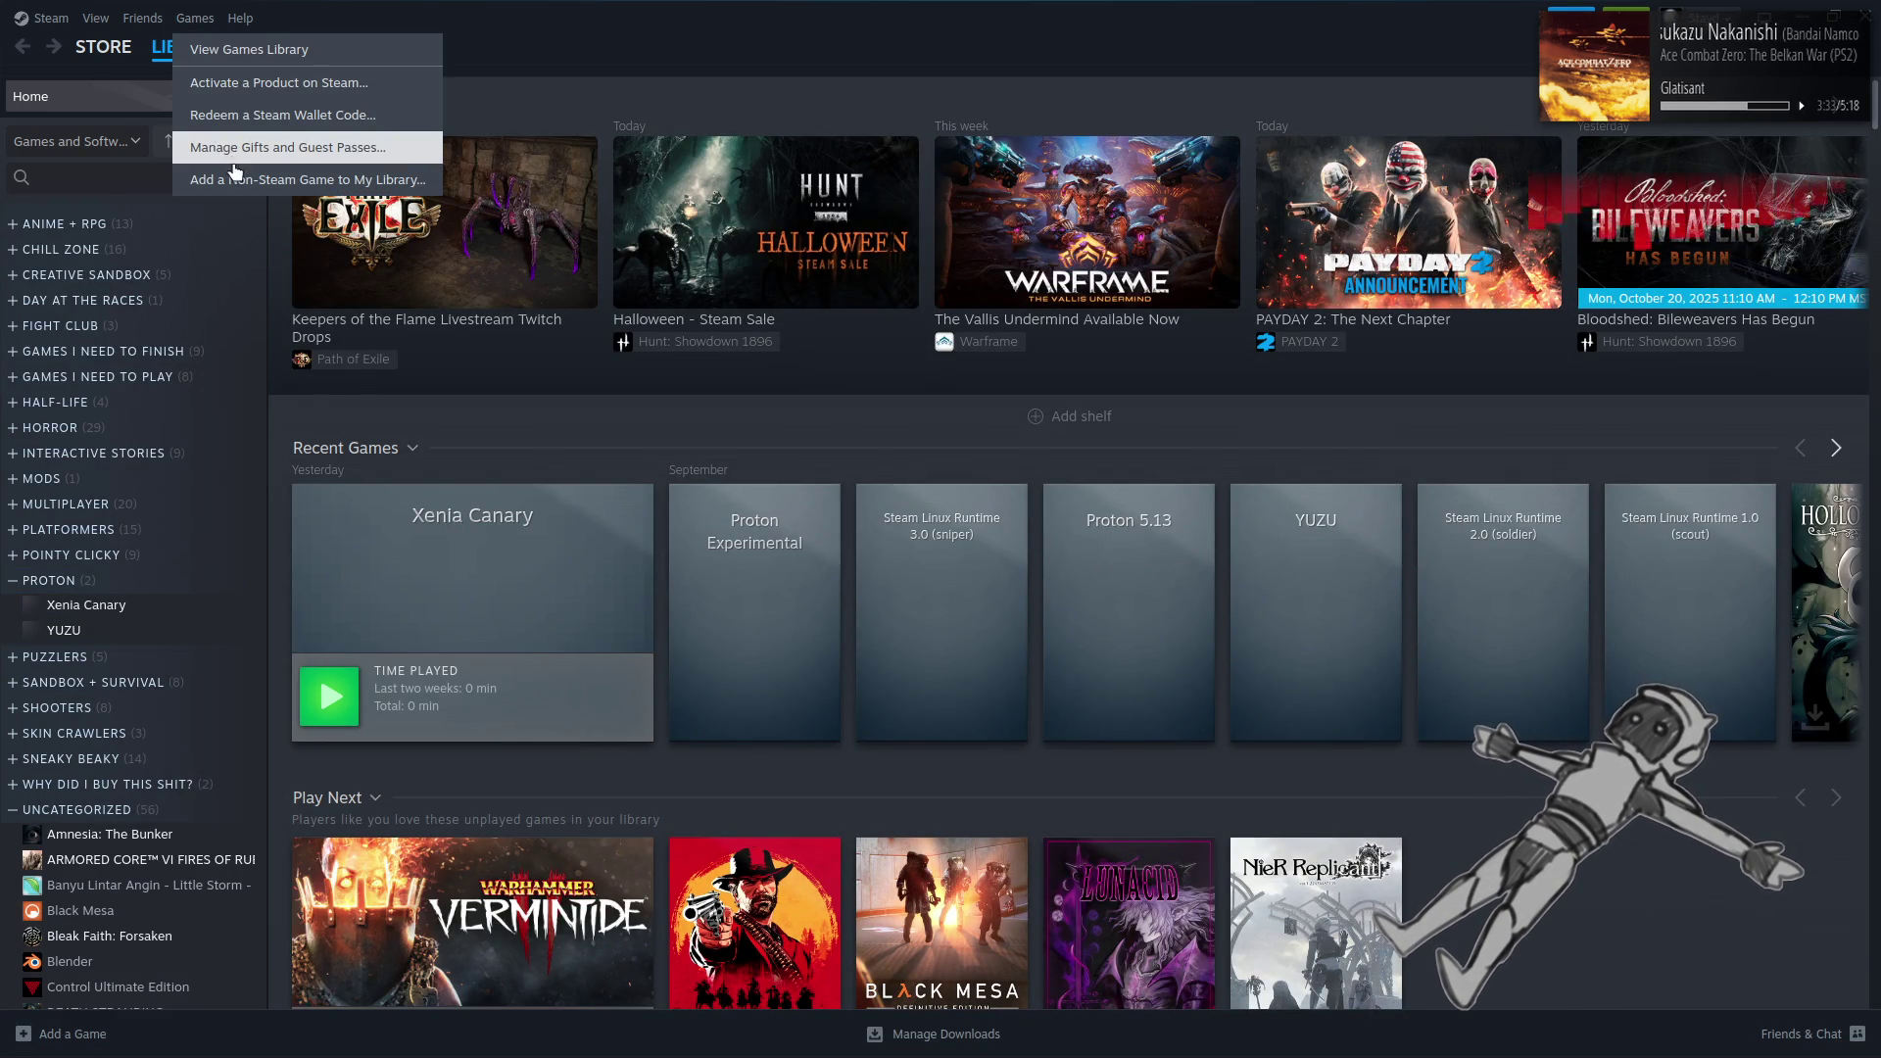
Browse to Emulation/X360/Xenia/7003e54 and pick xenia_canary.exe as the non-Steam program
click(240, 179)
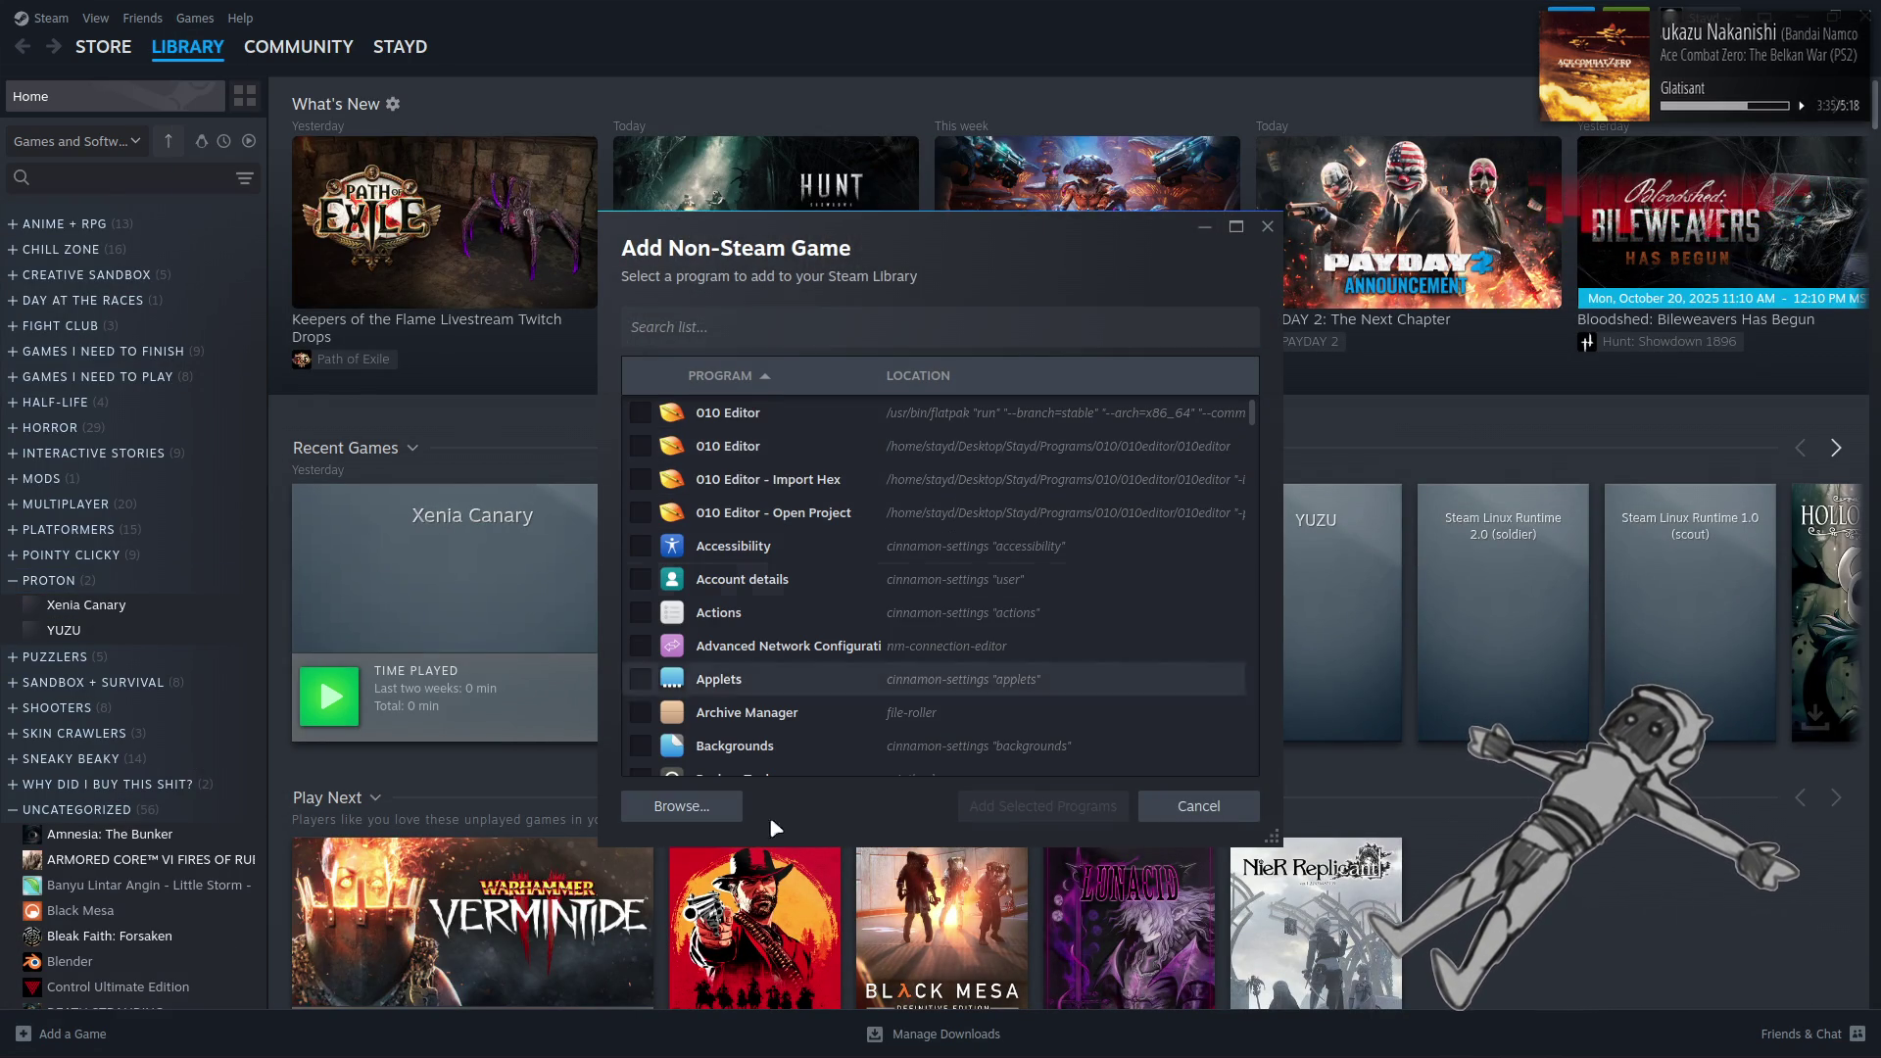
click(718, 813)
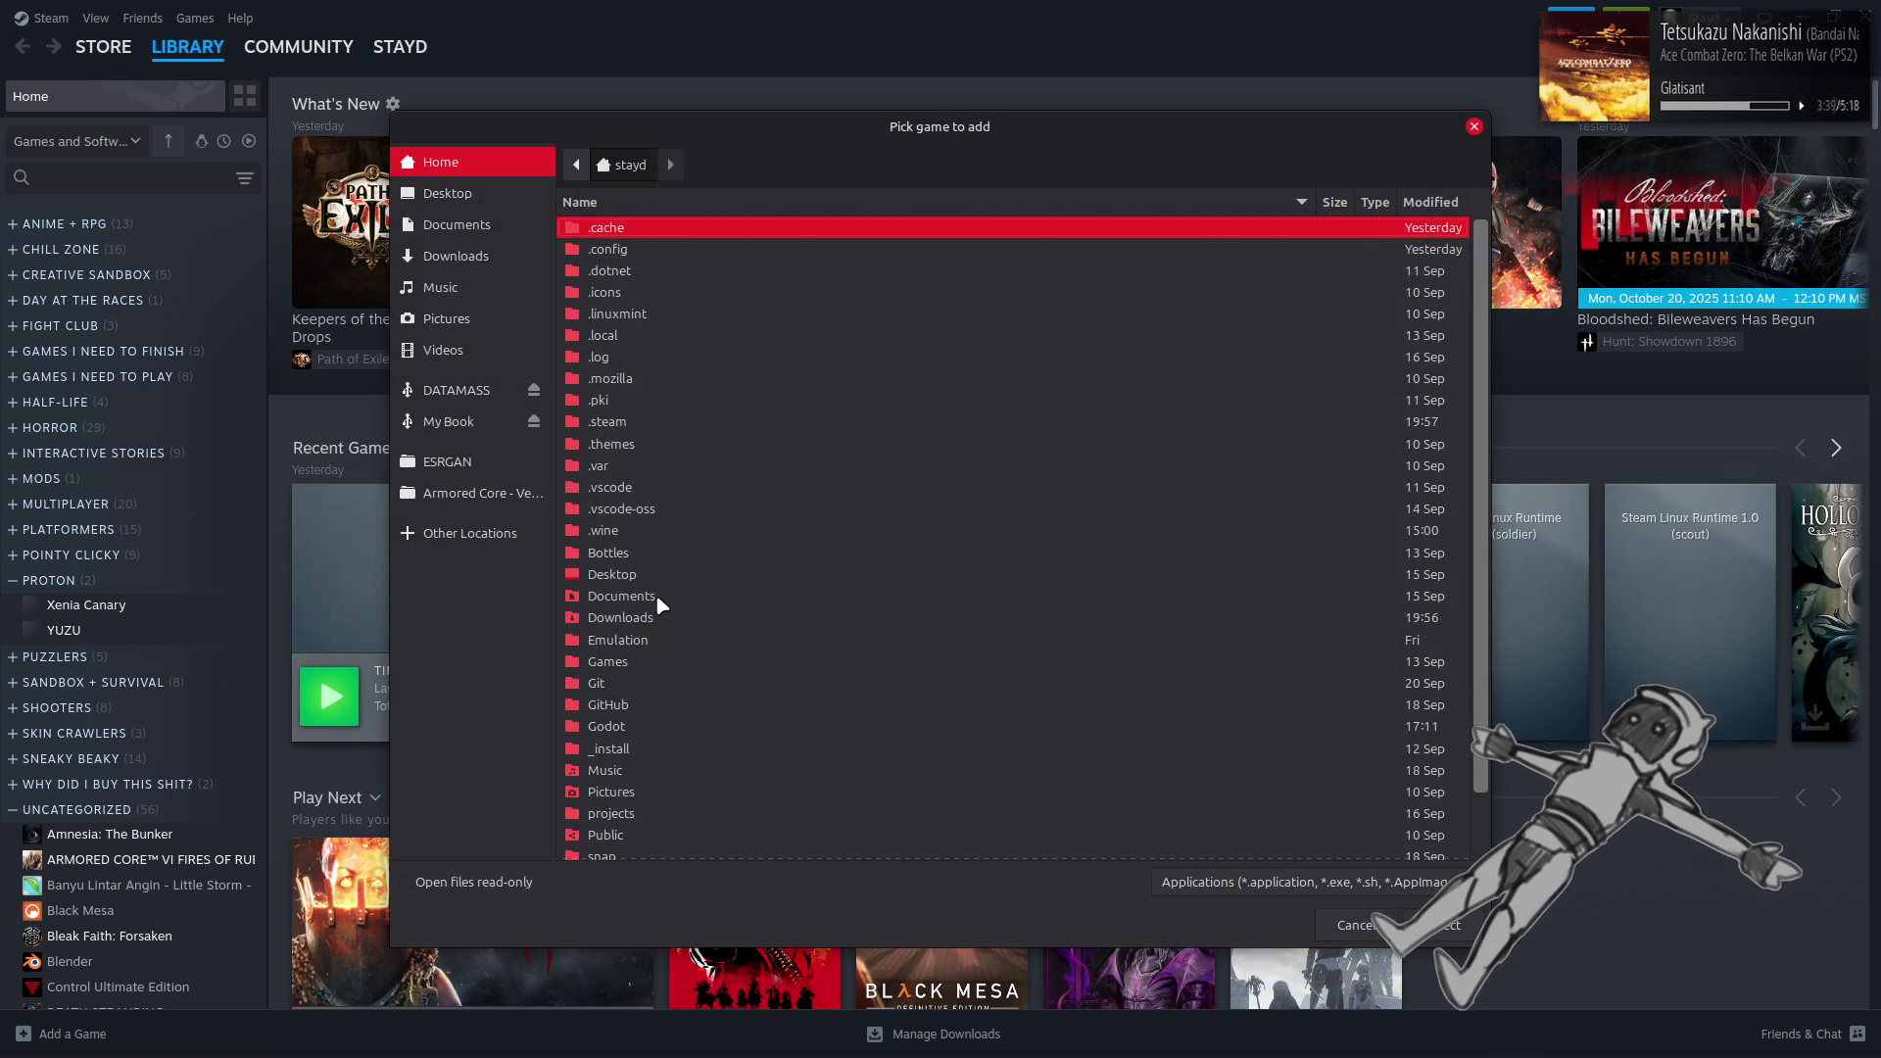
double_click(633, 637)
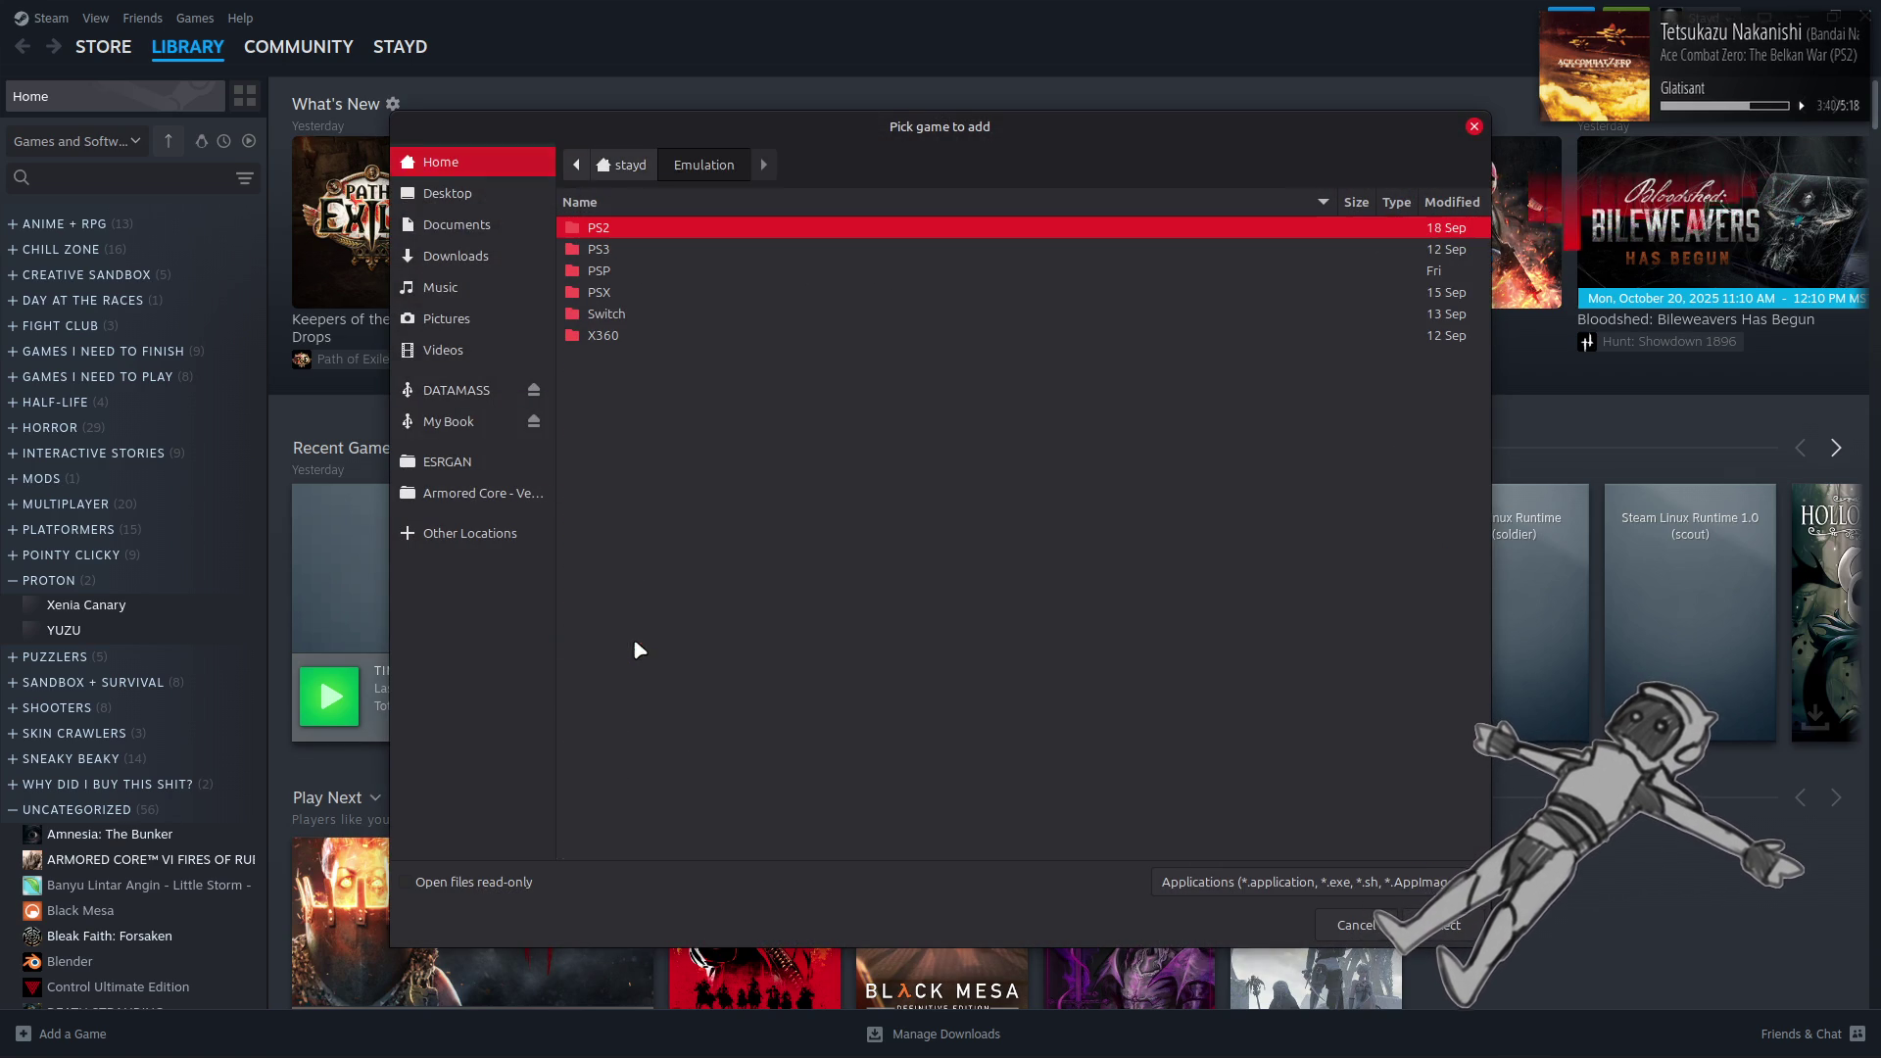
double_click(623, 336)
double_click(651, 250)
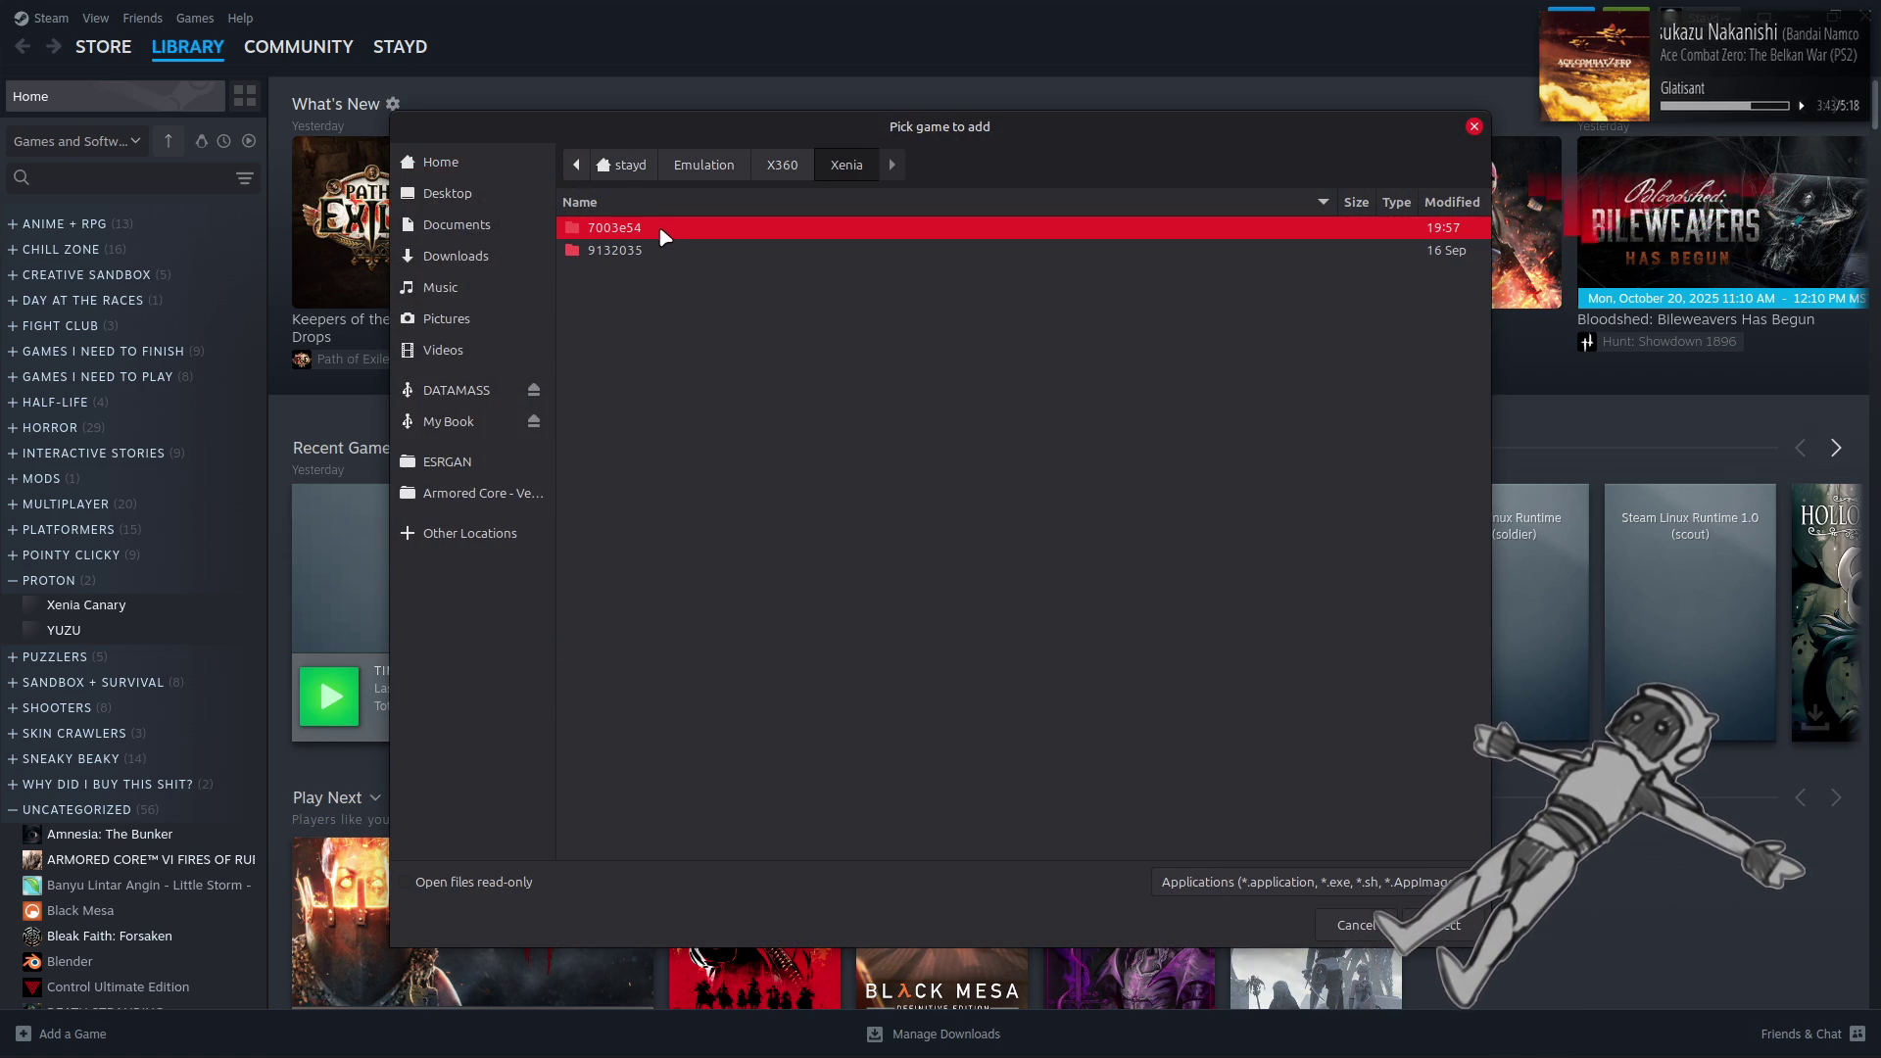
double_click(652, 232)
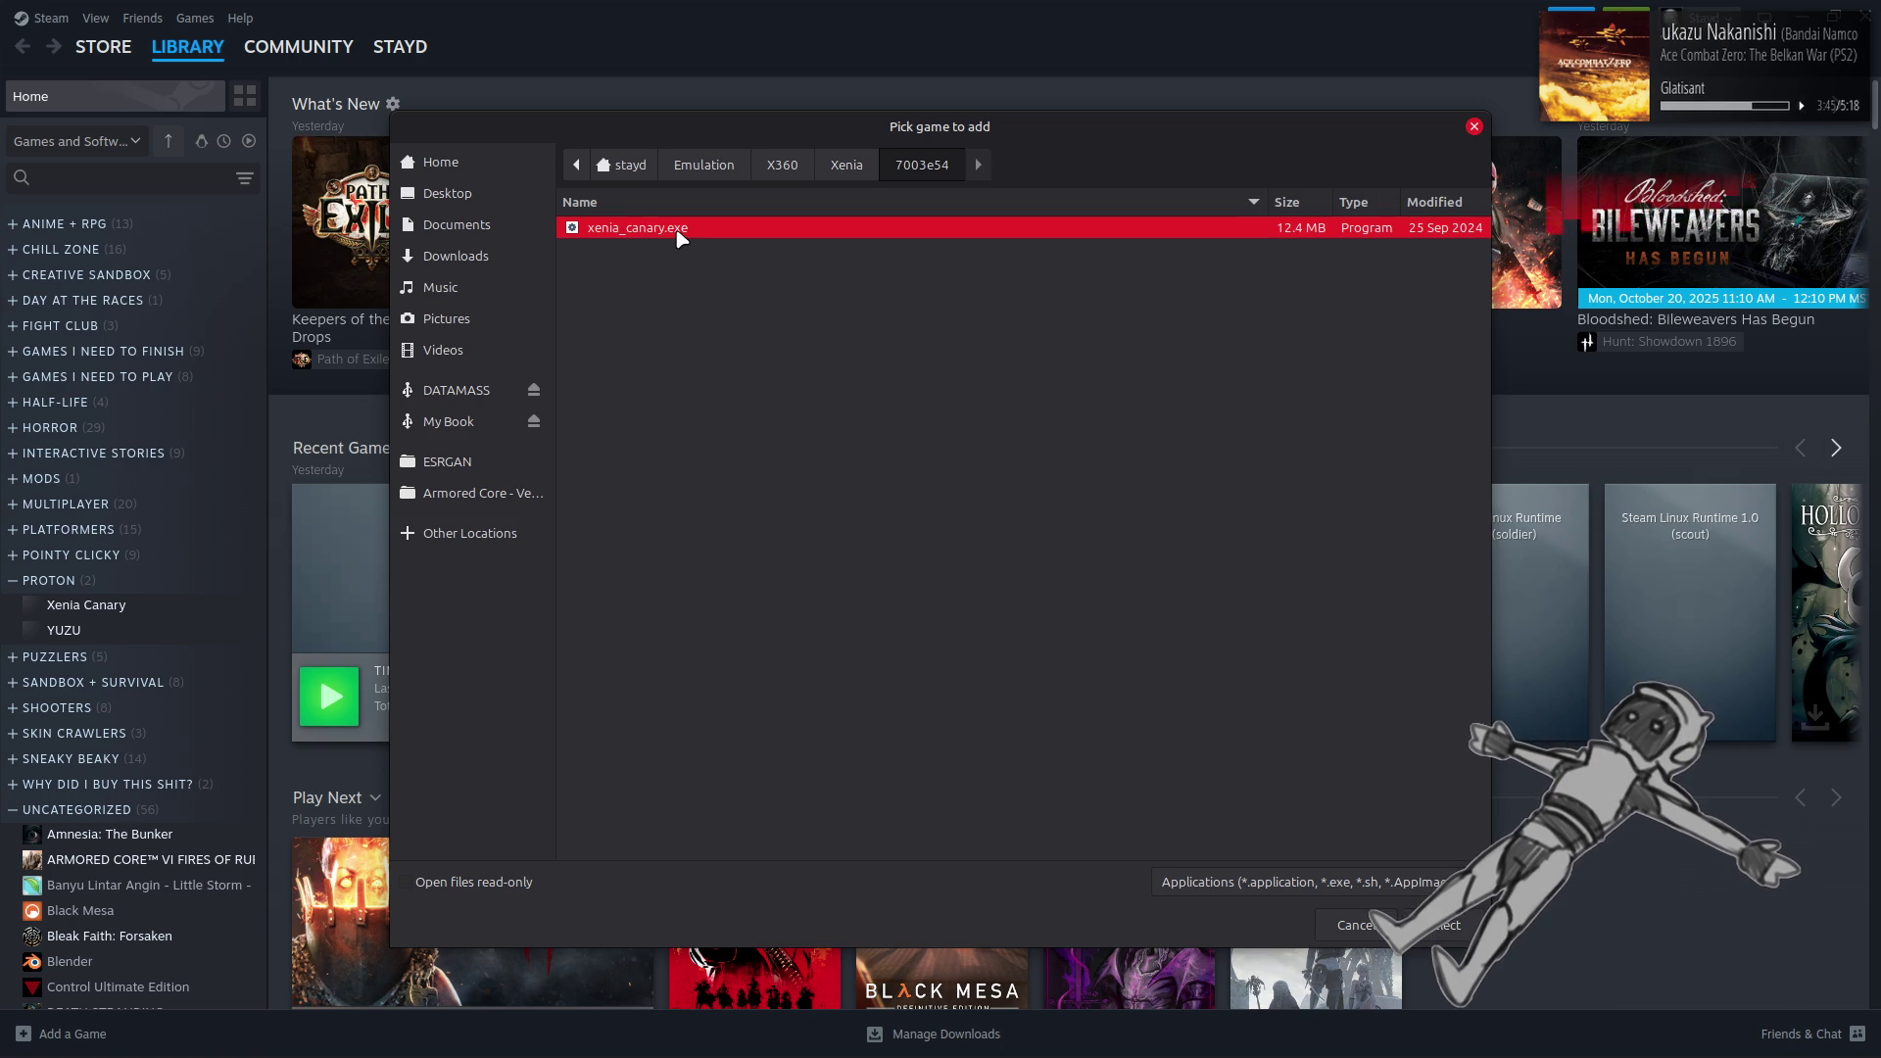
double_click(680, 238)
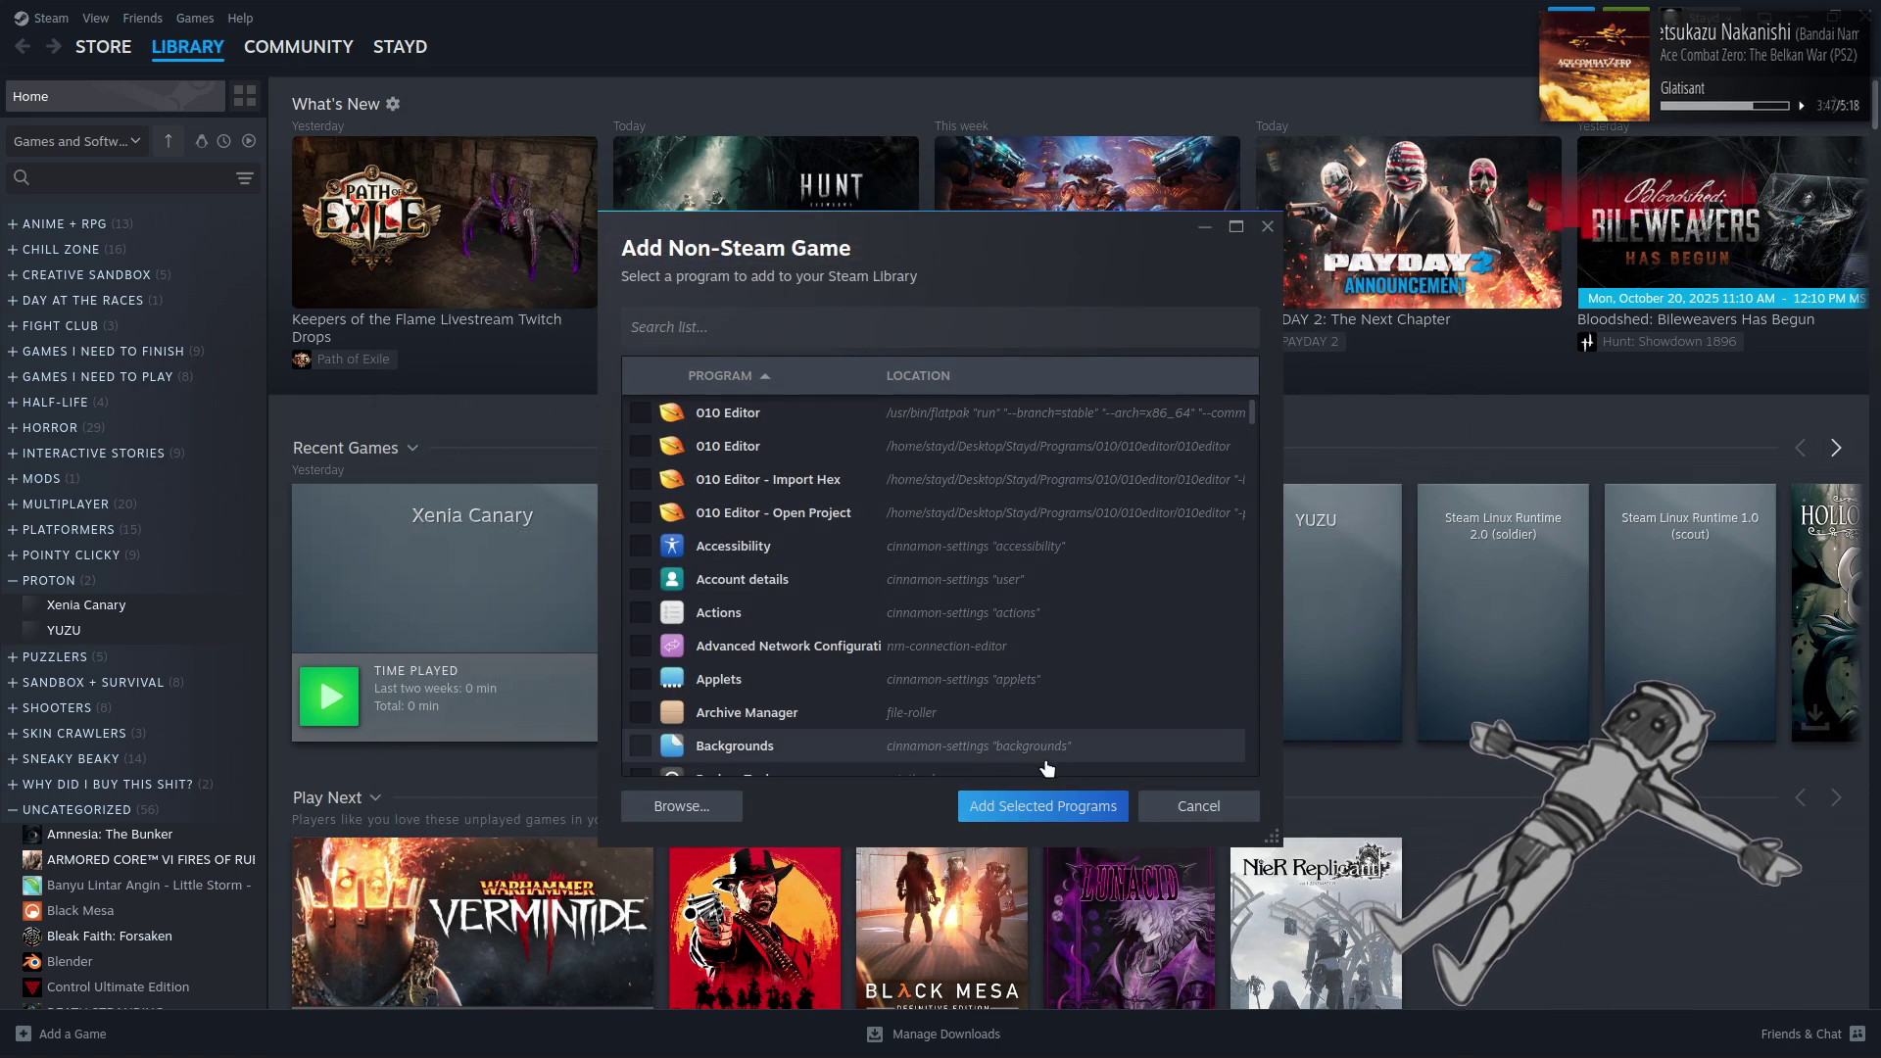
Add xenia_canary.exe to the library and rename it 'Xenia Canary - 7003e54'
click(1038, 819)
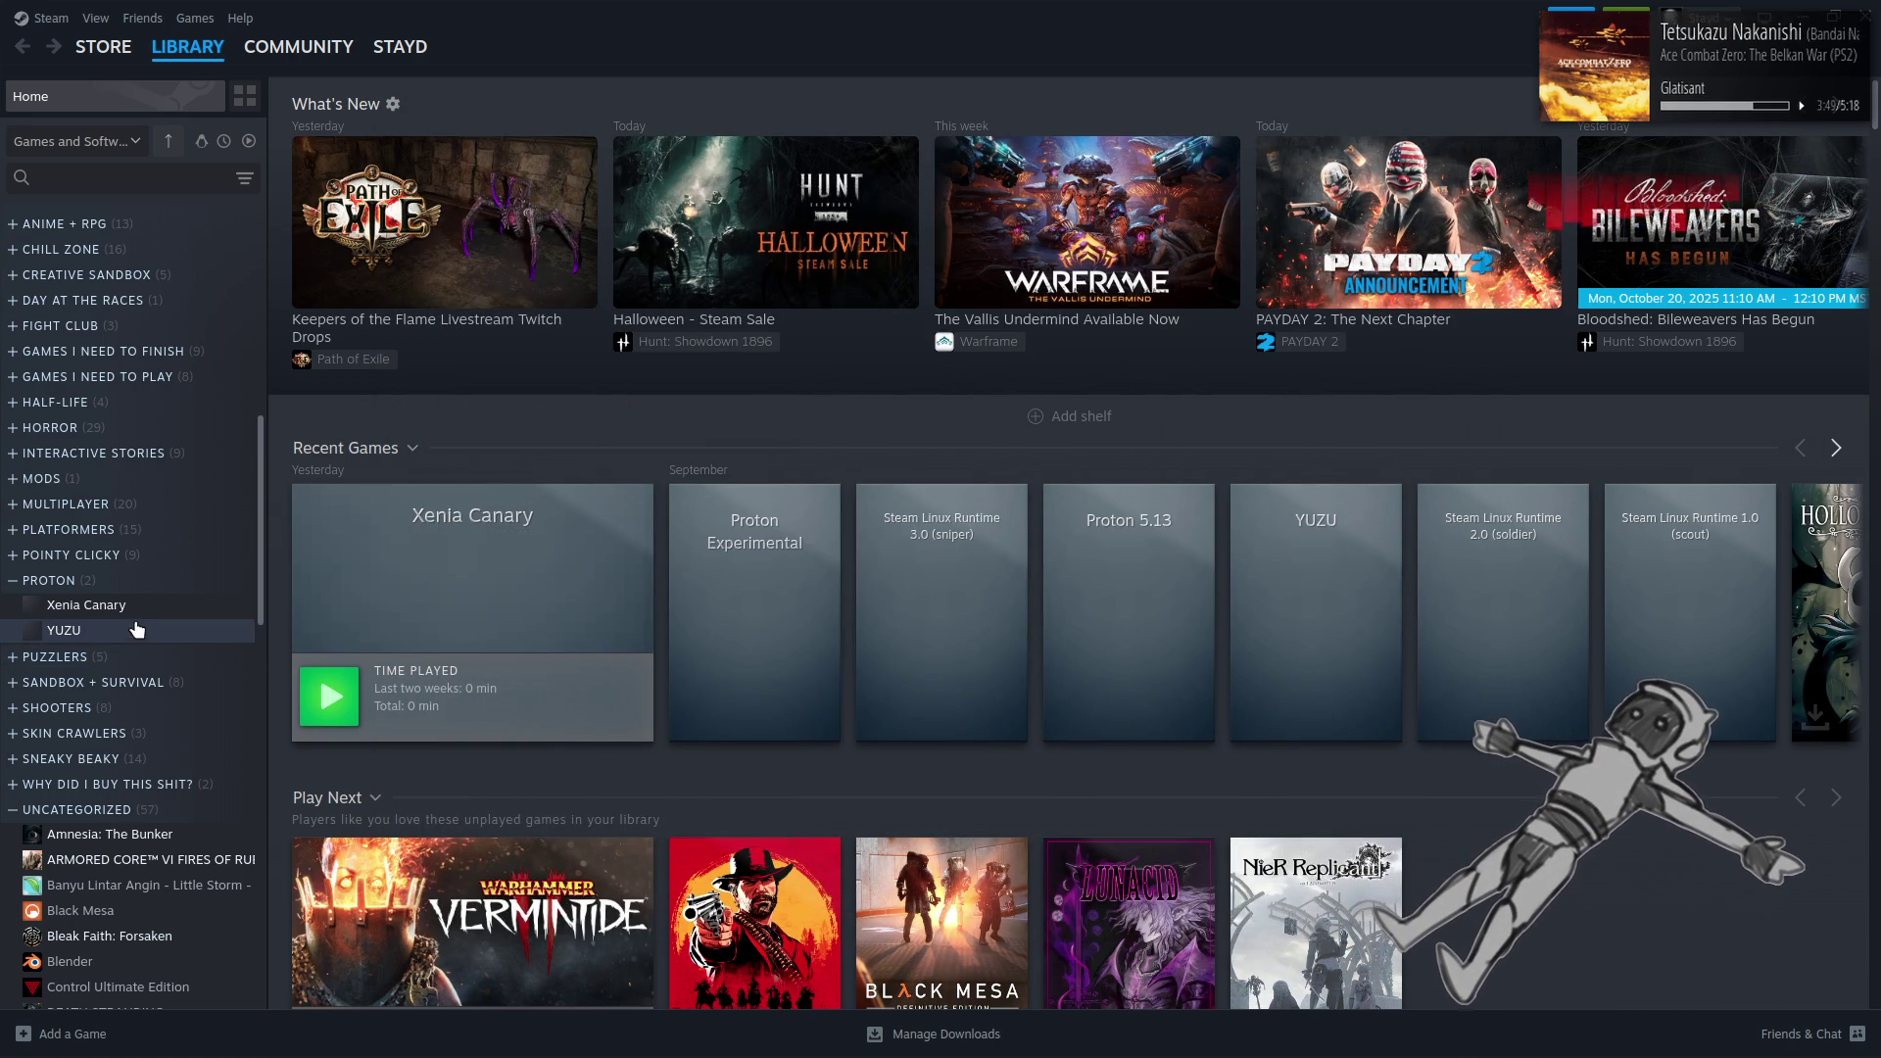
scroll(157, 603, down, 13)
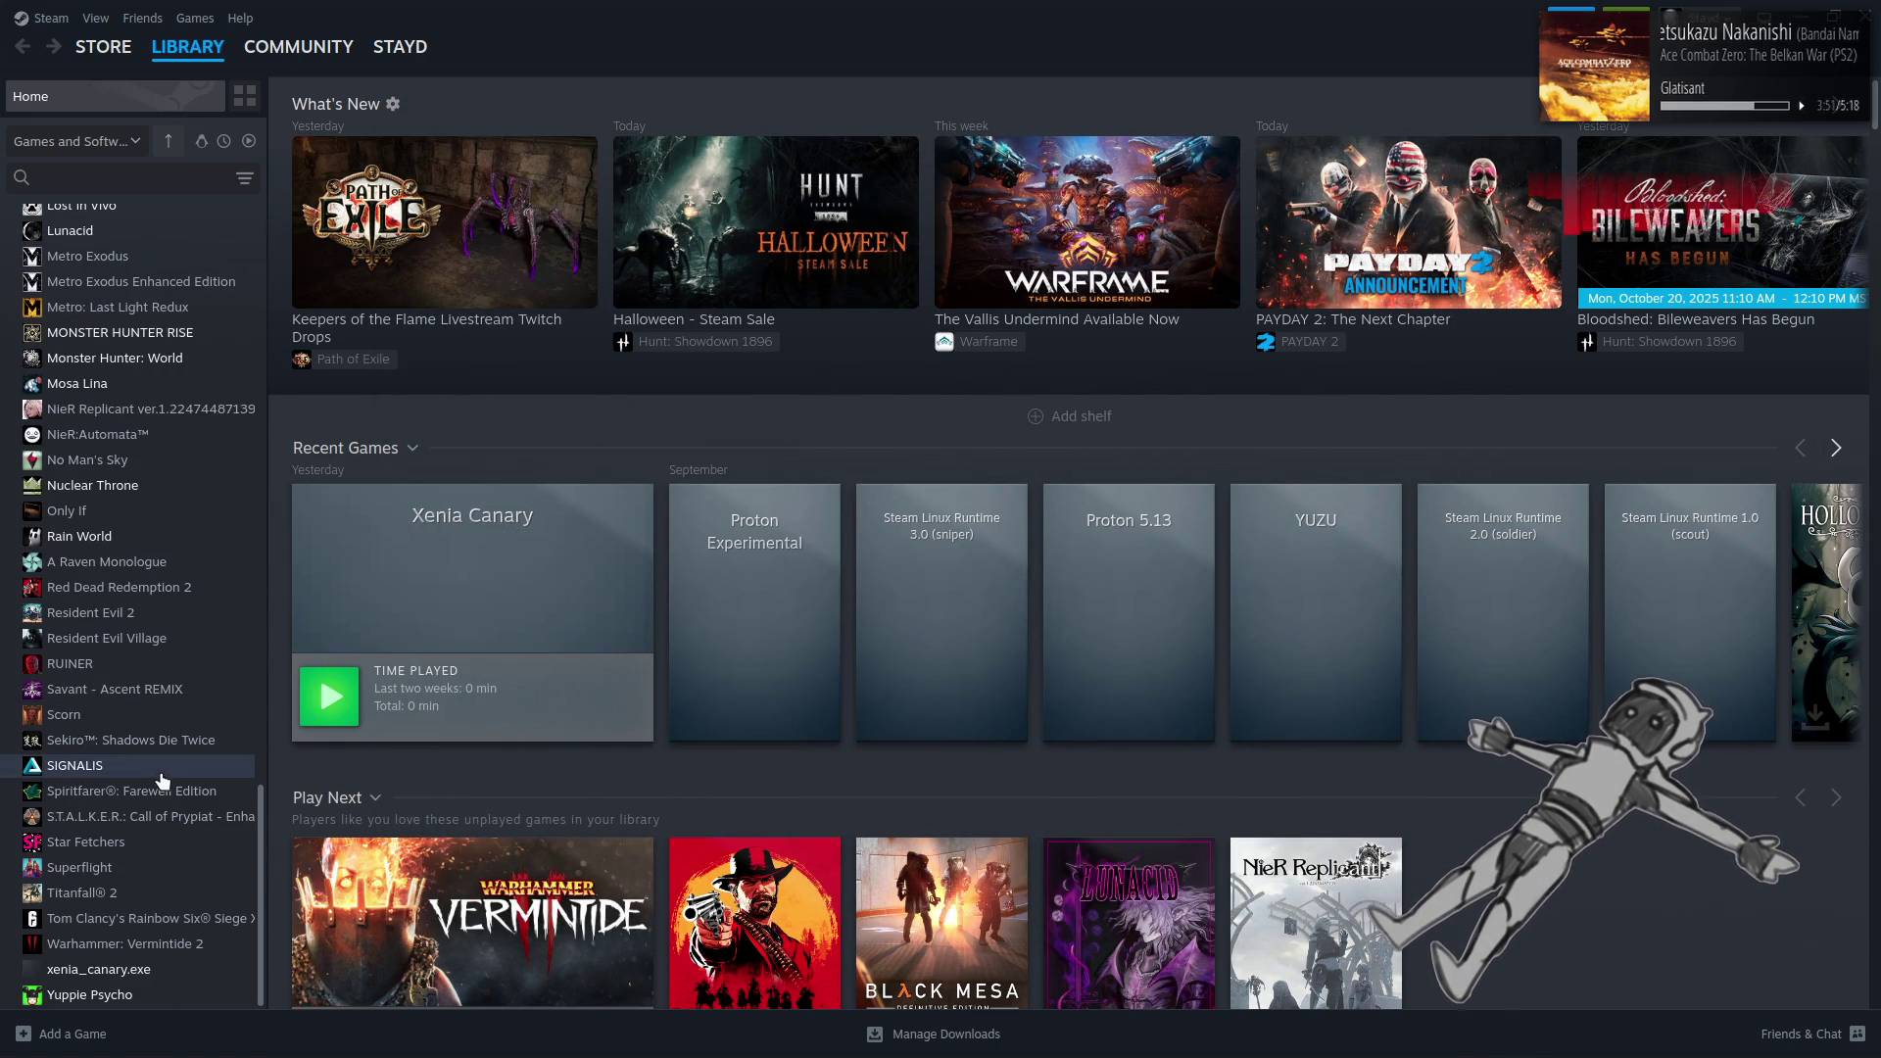
click(139, 970)
right_click(140, 970)
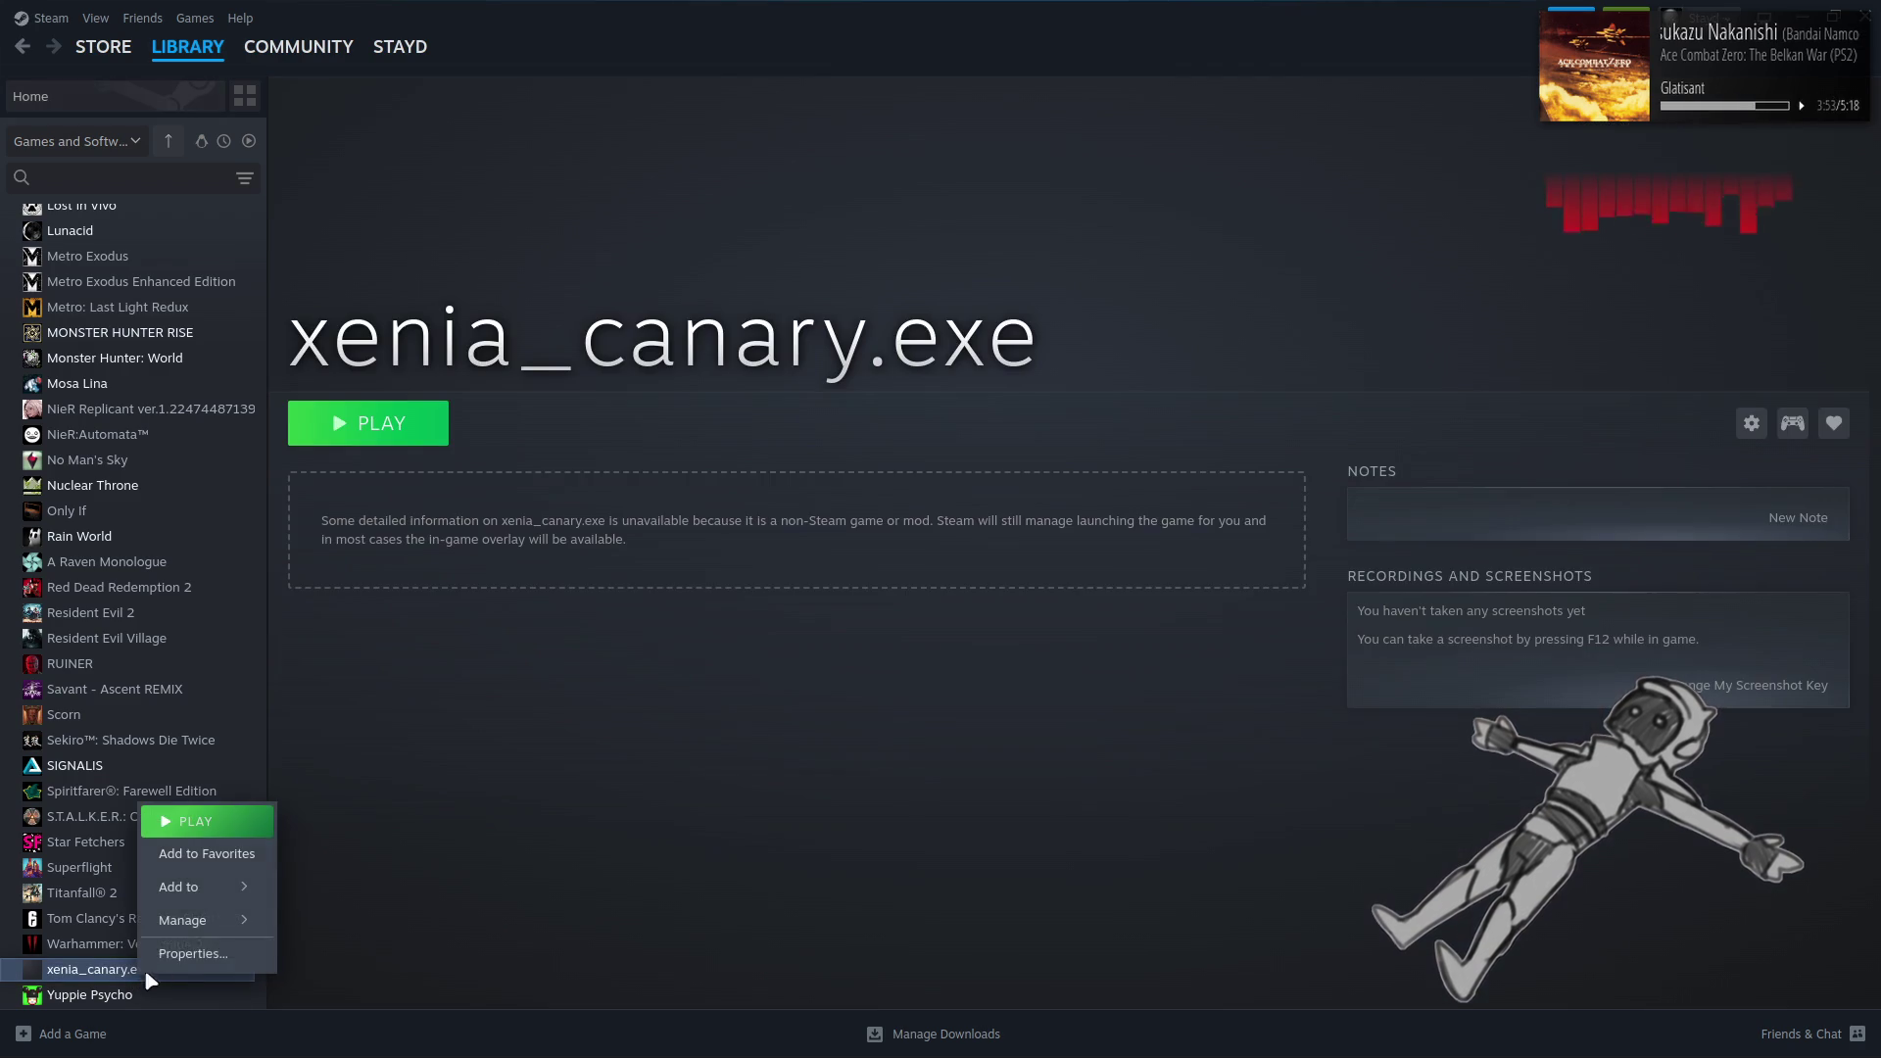
click(199, 964)
drag(957, 353, 784, 350)
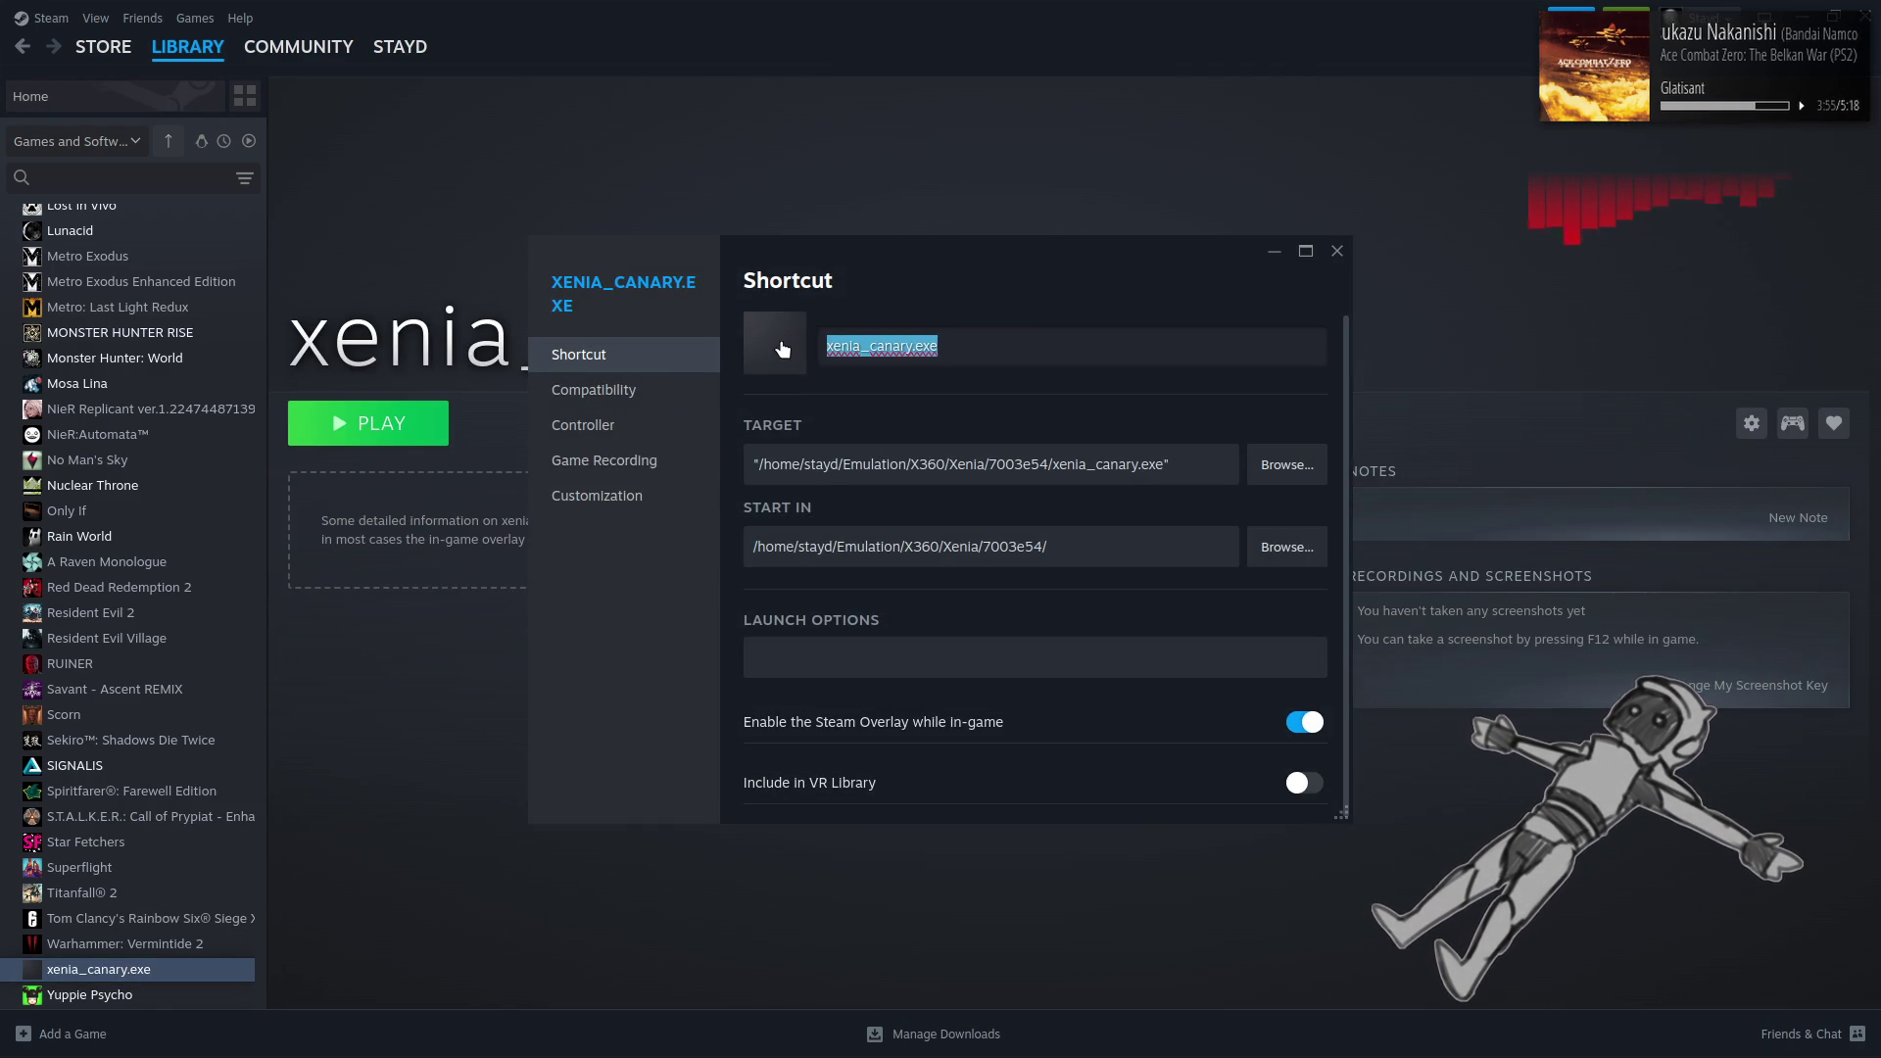
drag(984, 546, 1039, 543)
drag(976, 354, 800, 355)
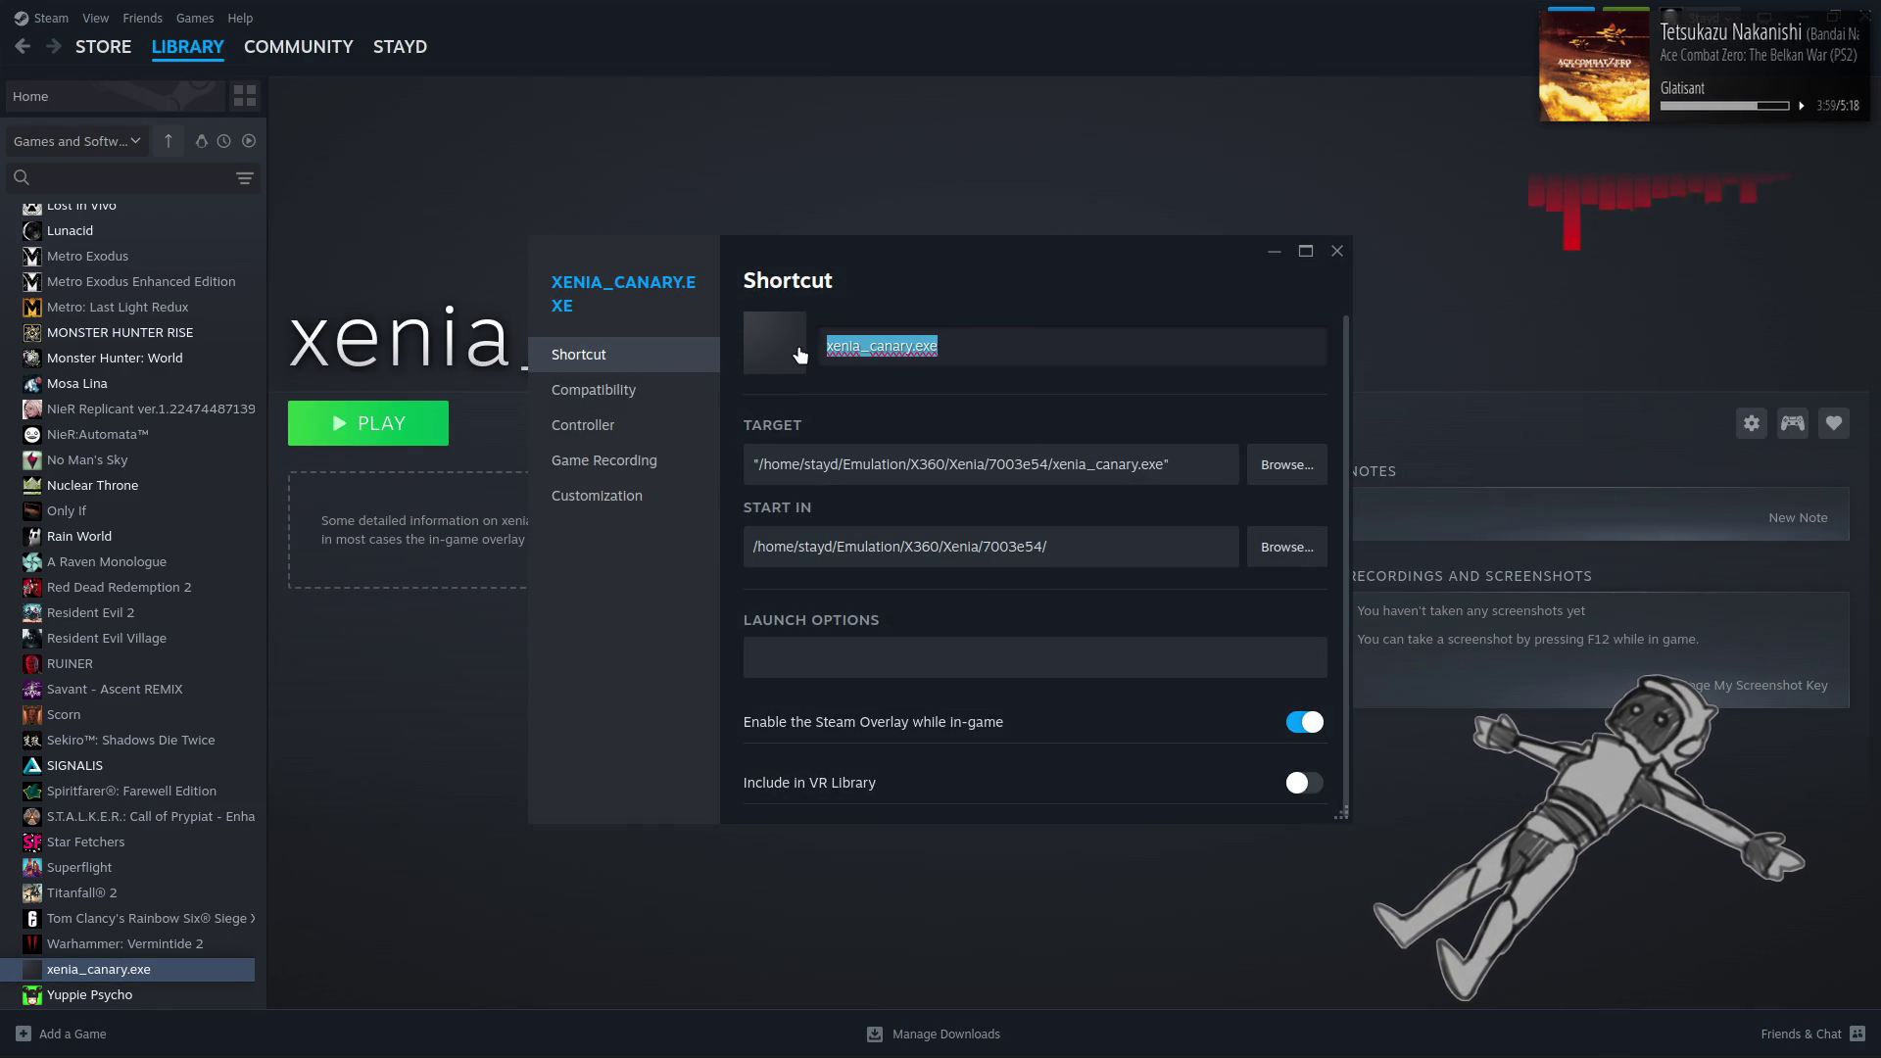
text(Xenia Canar)
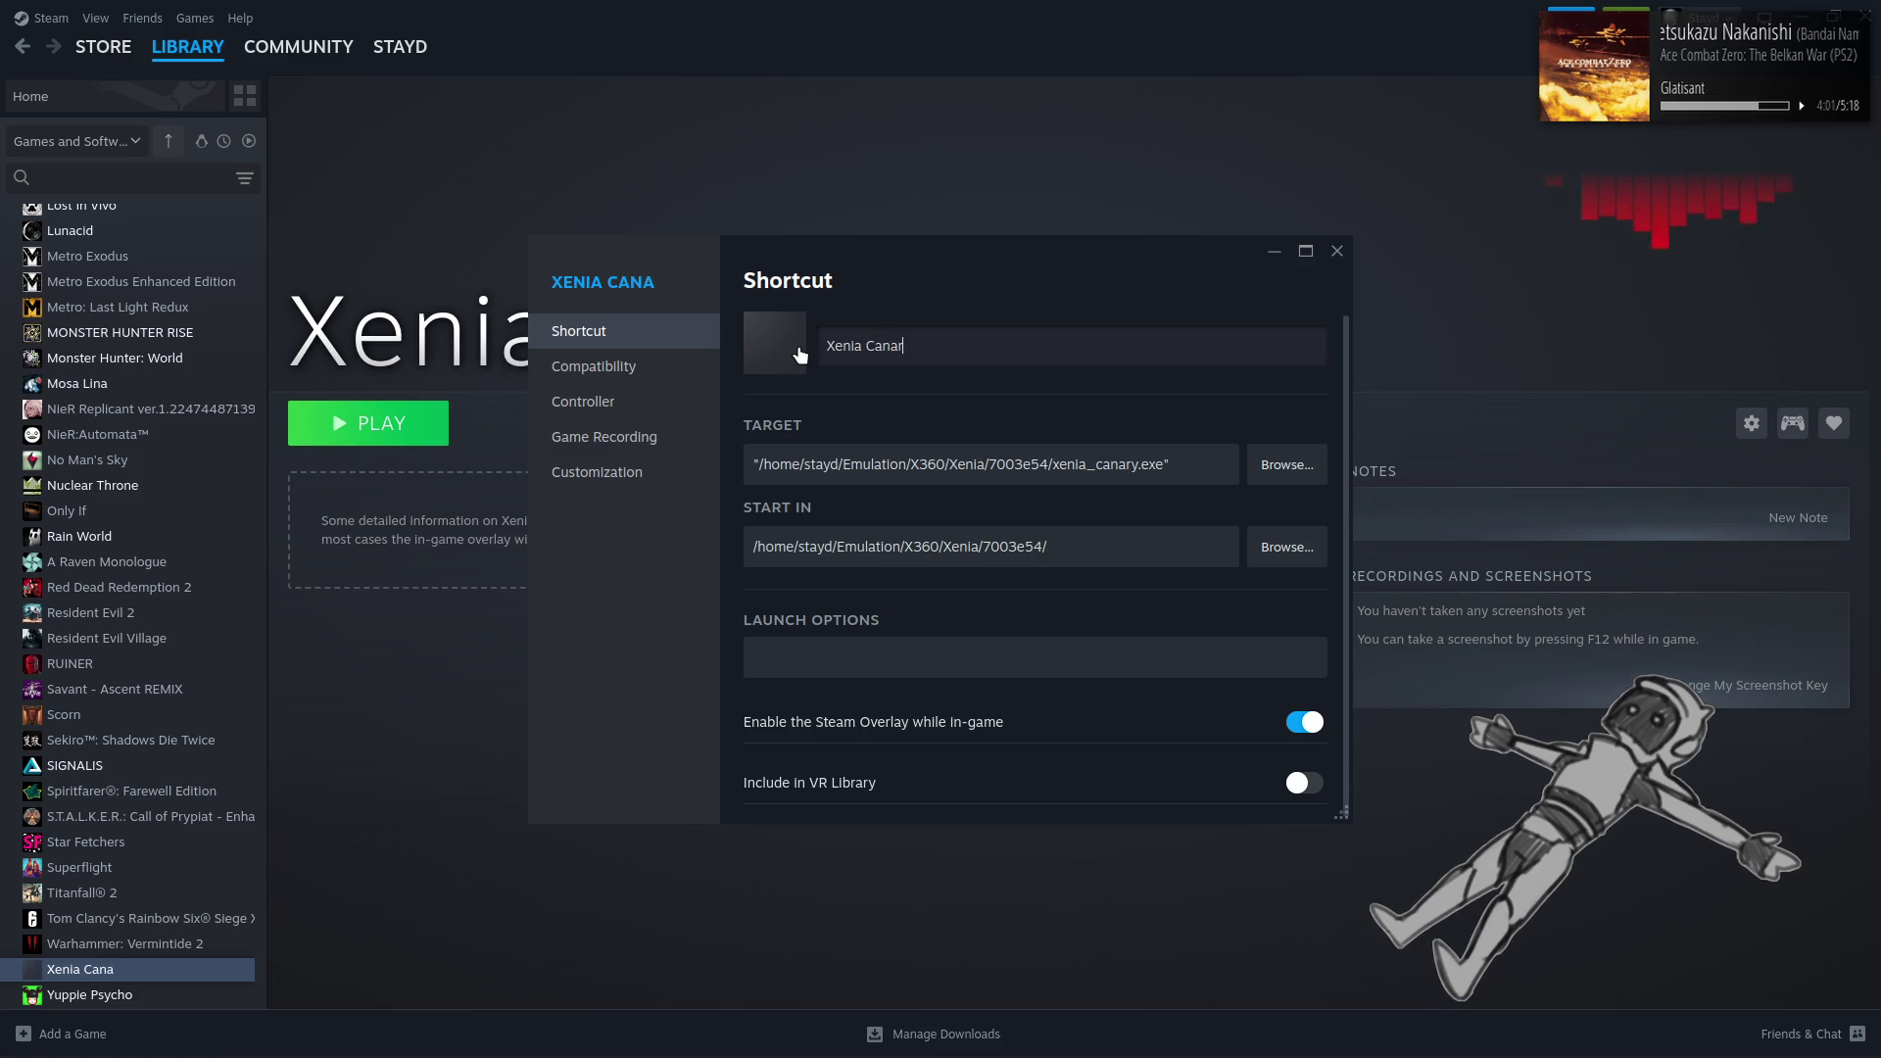
text(y - 7003e54)
text(7003e54)
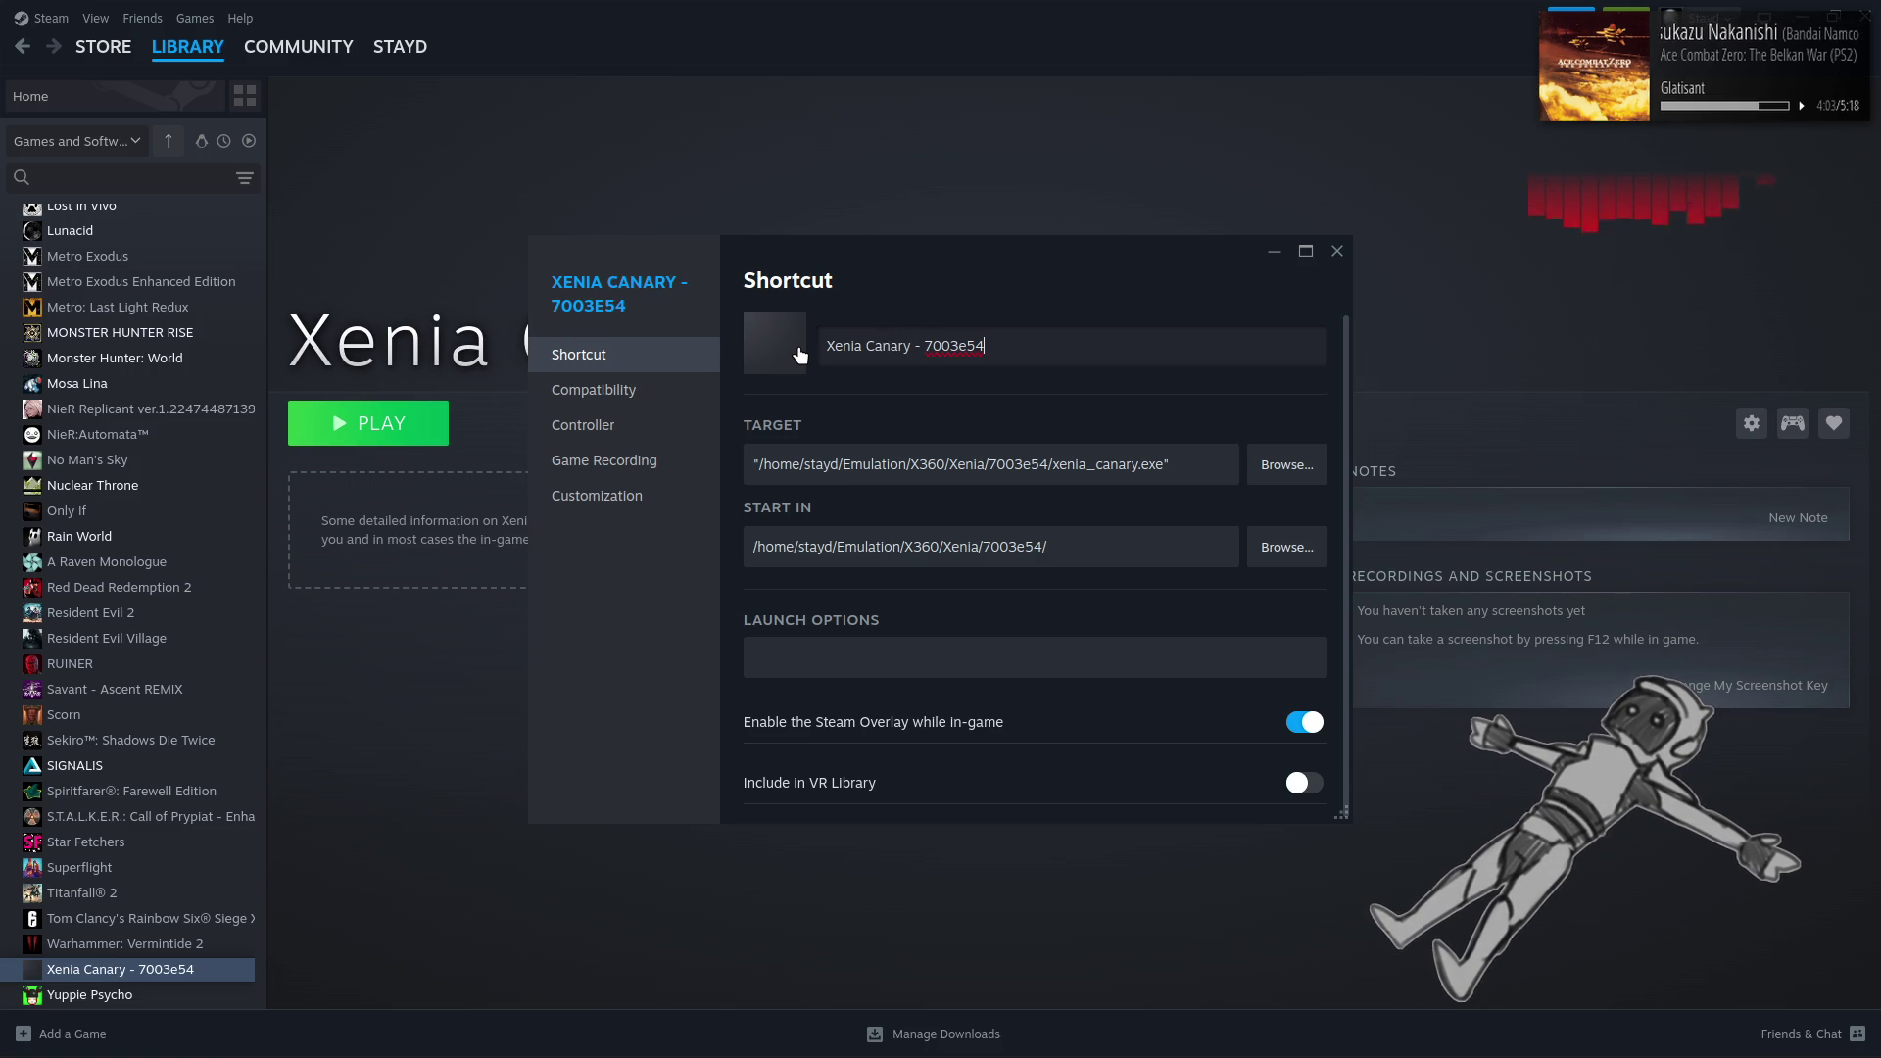
click(1336, 251)
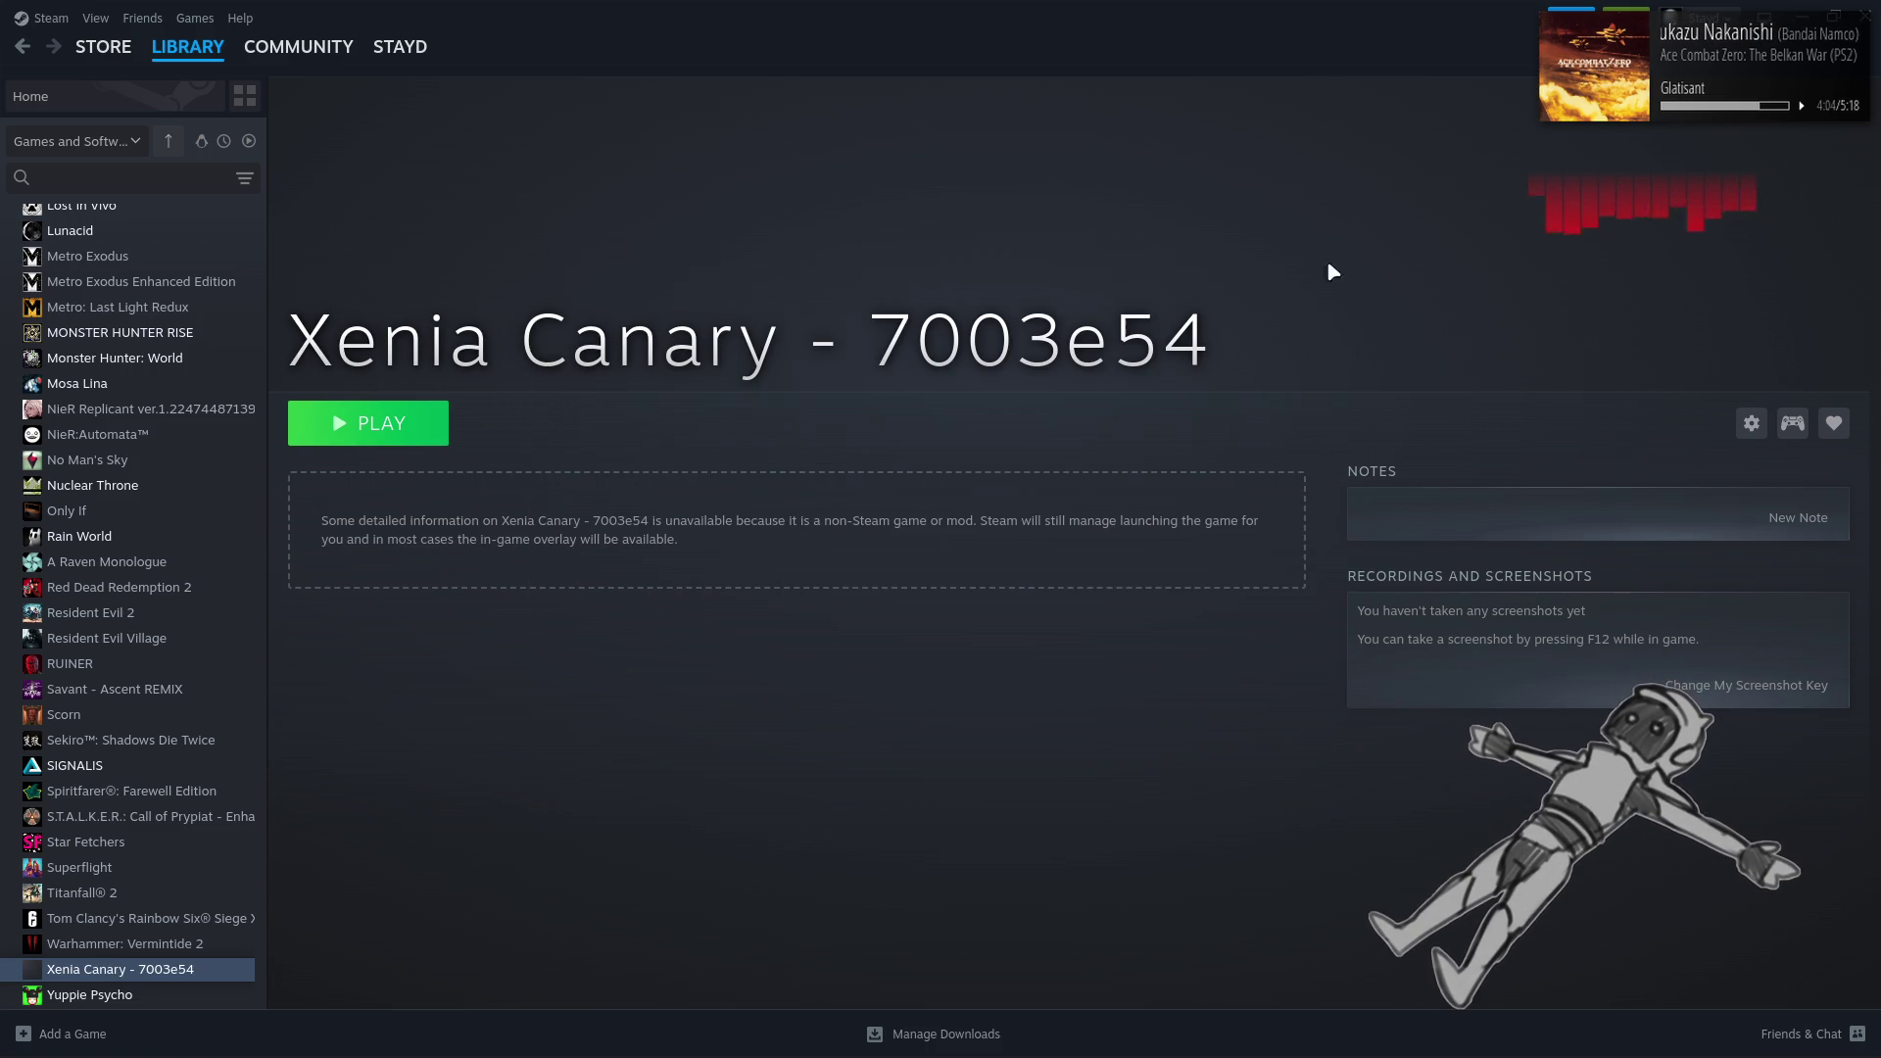
Add Xenia Canary - 7003e54 to the PROTON collection
right_click(154, 969)
mouse_move(247, 899)
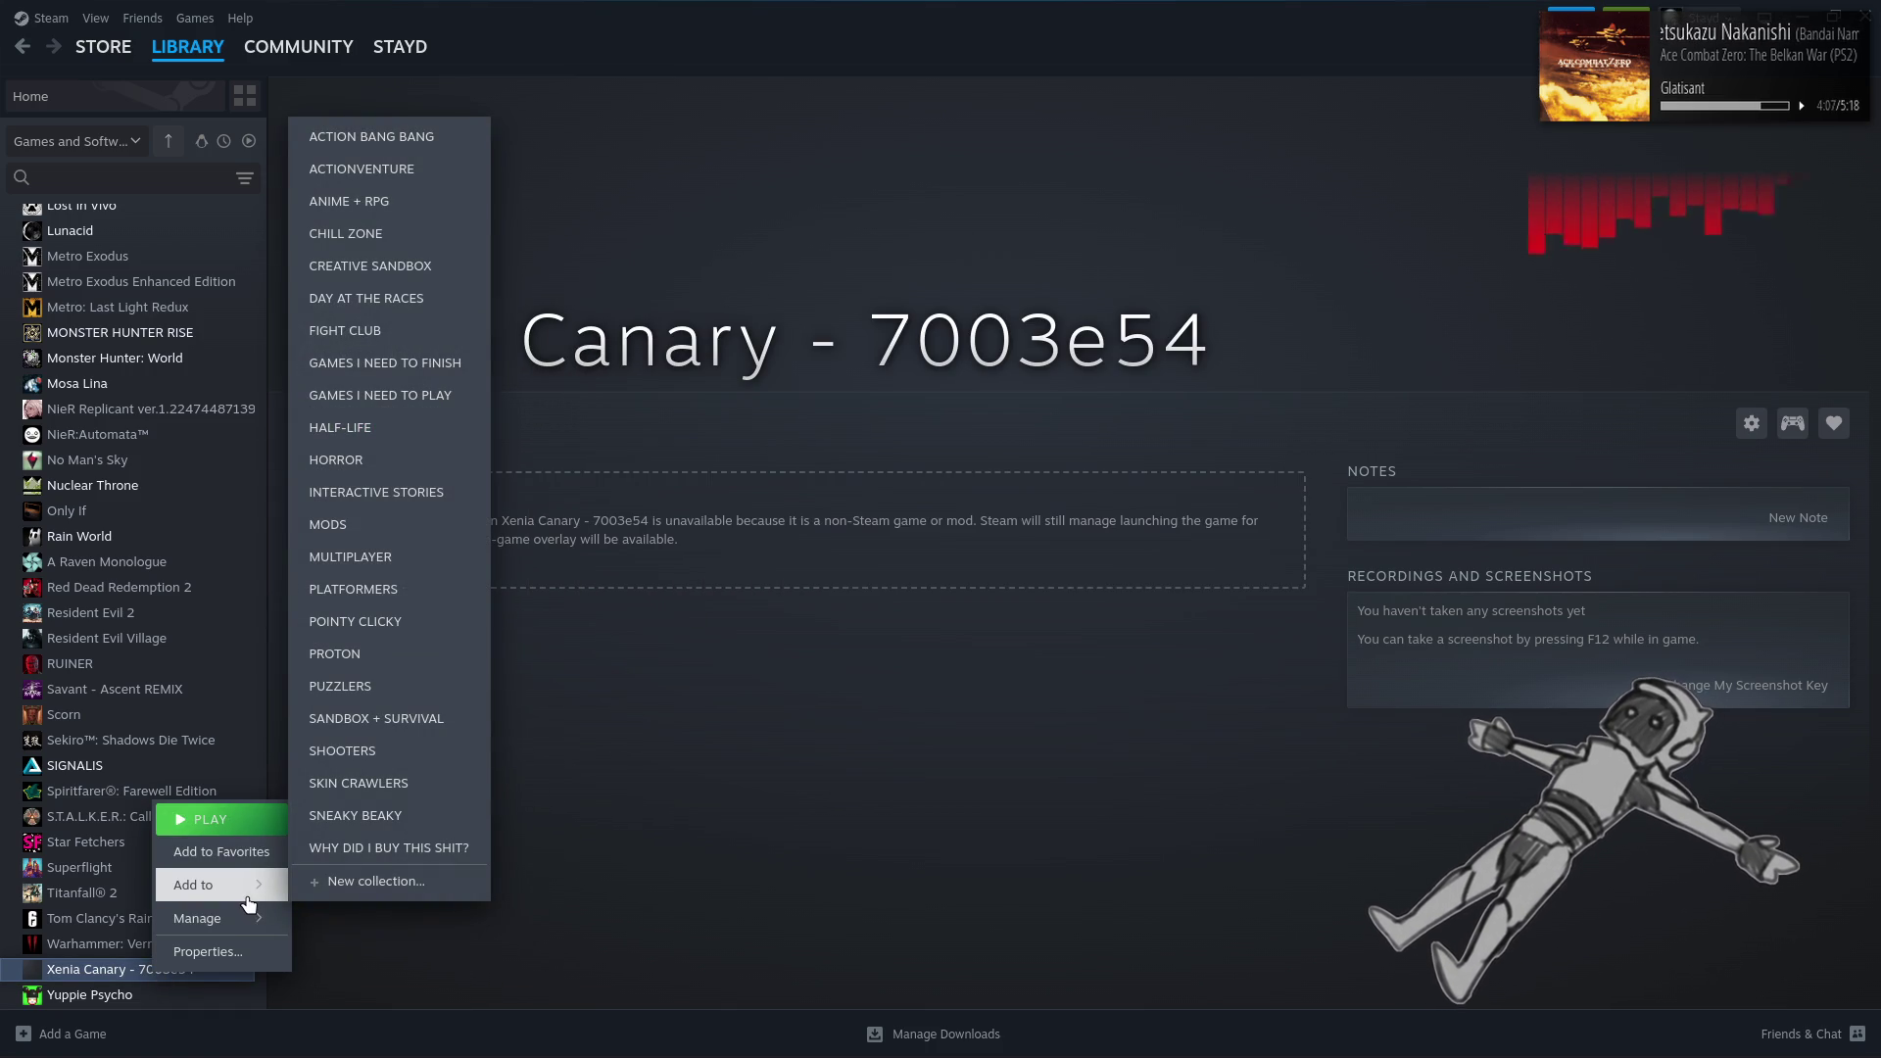
click(357, 658)
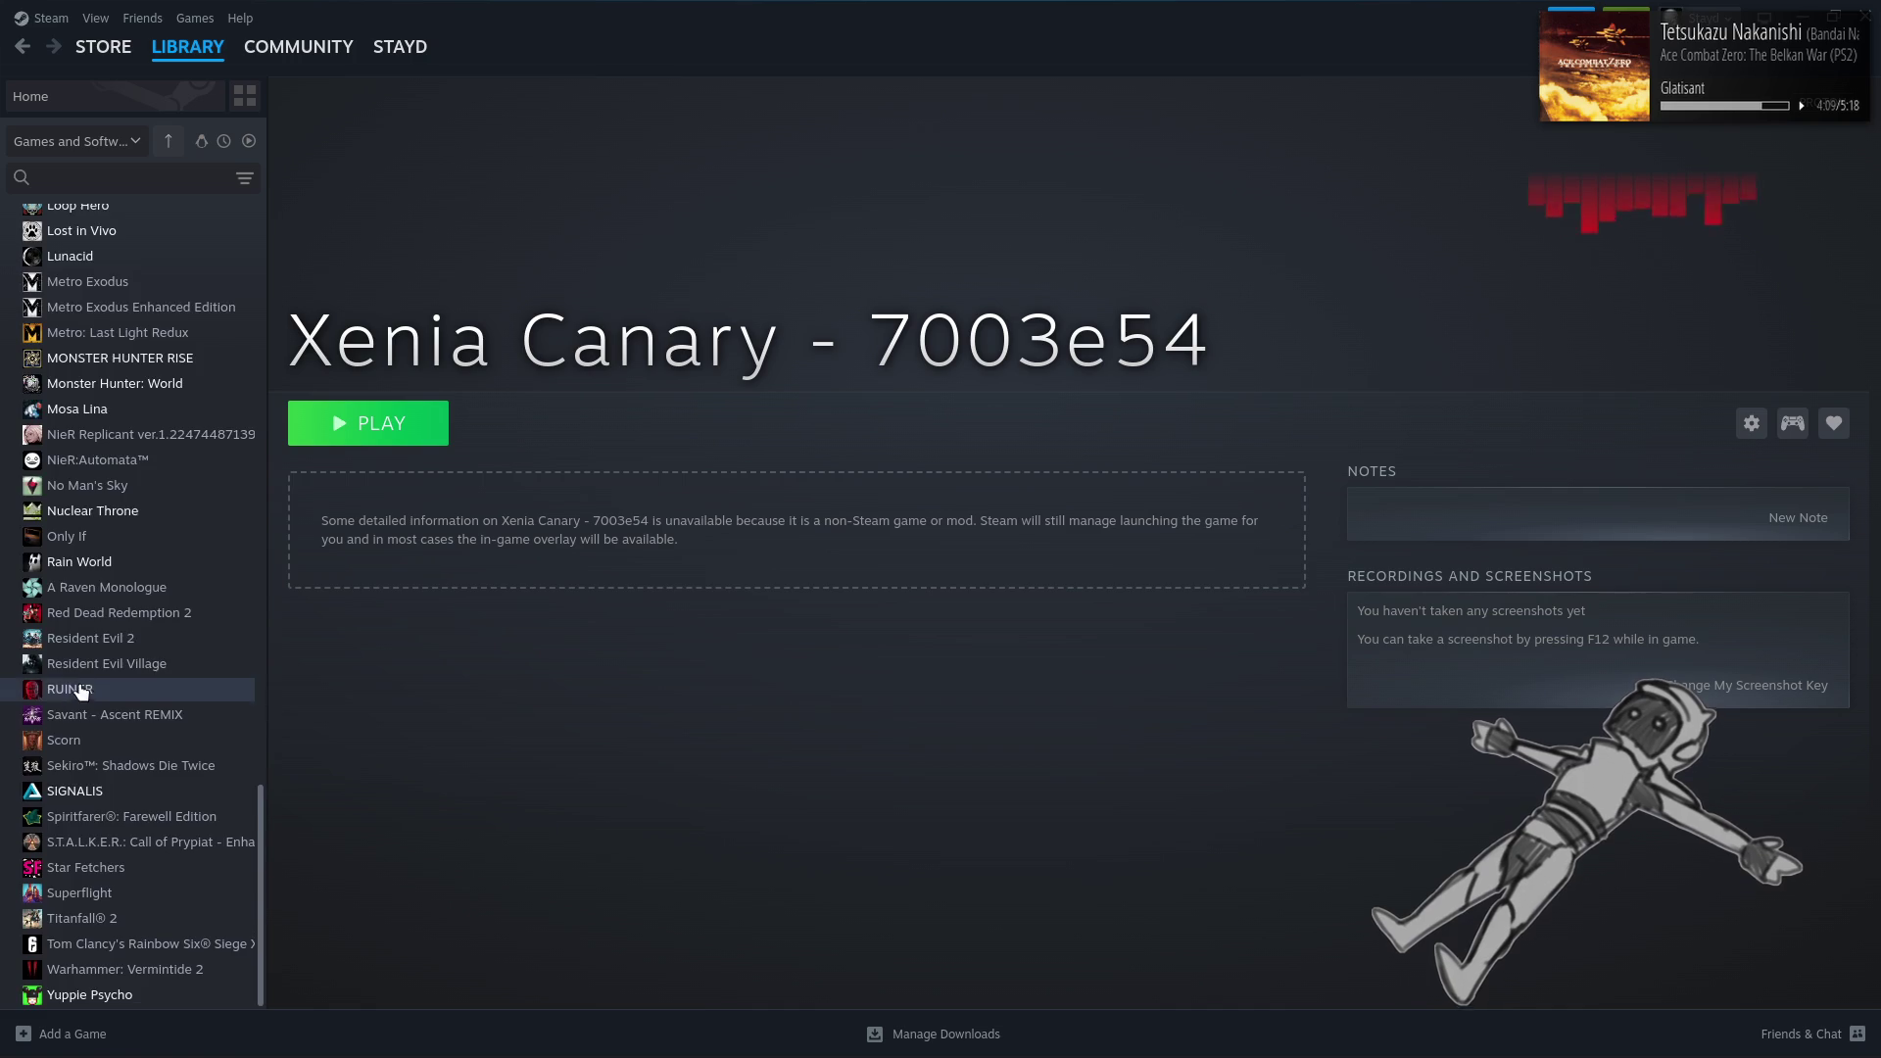
scroll(85, 705, up, 5)
scroll(84, 690, up, 9)
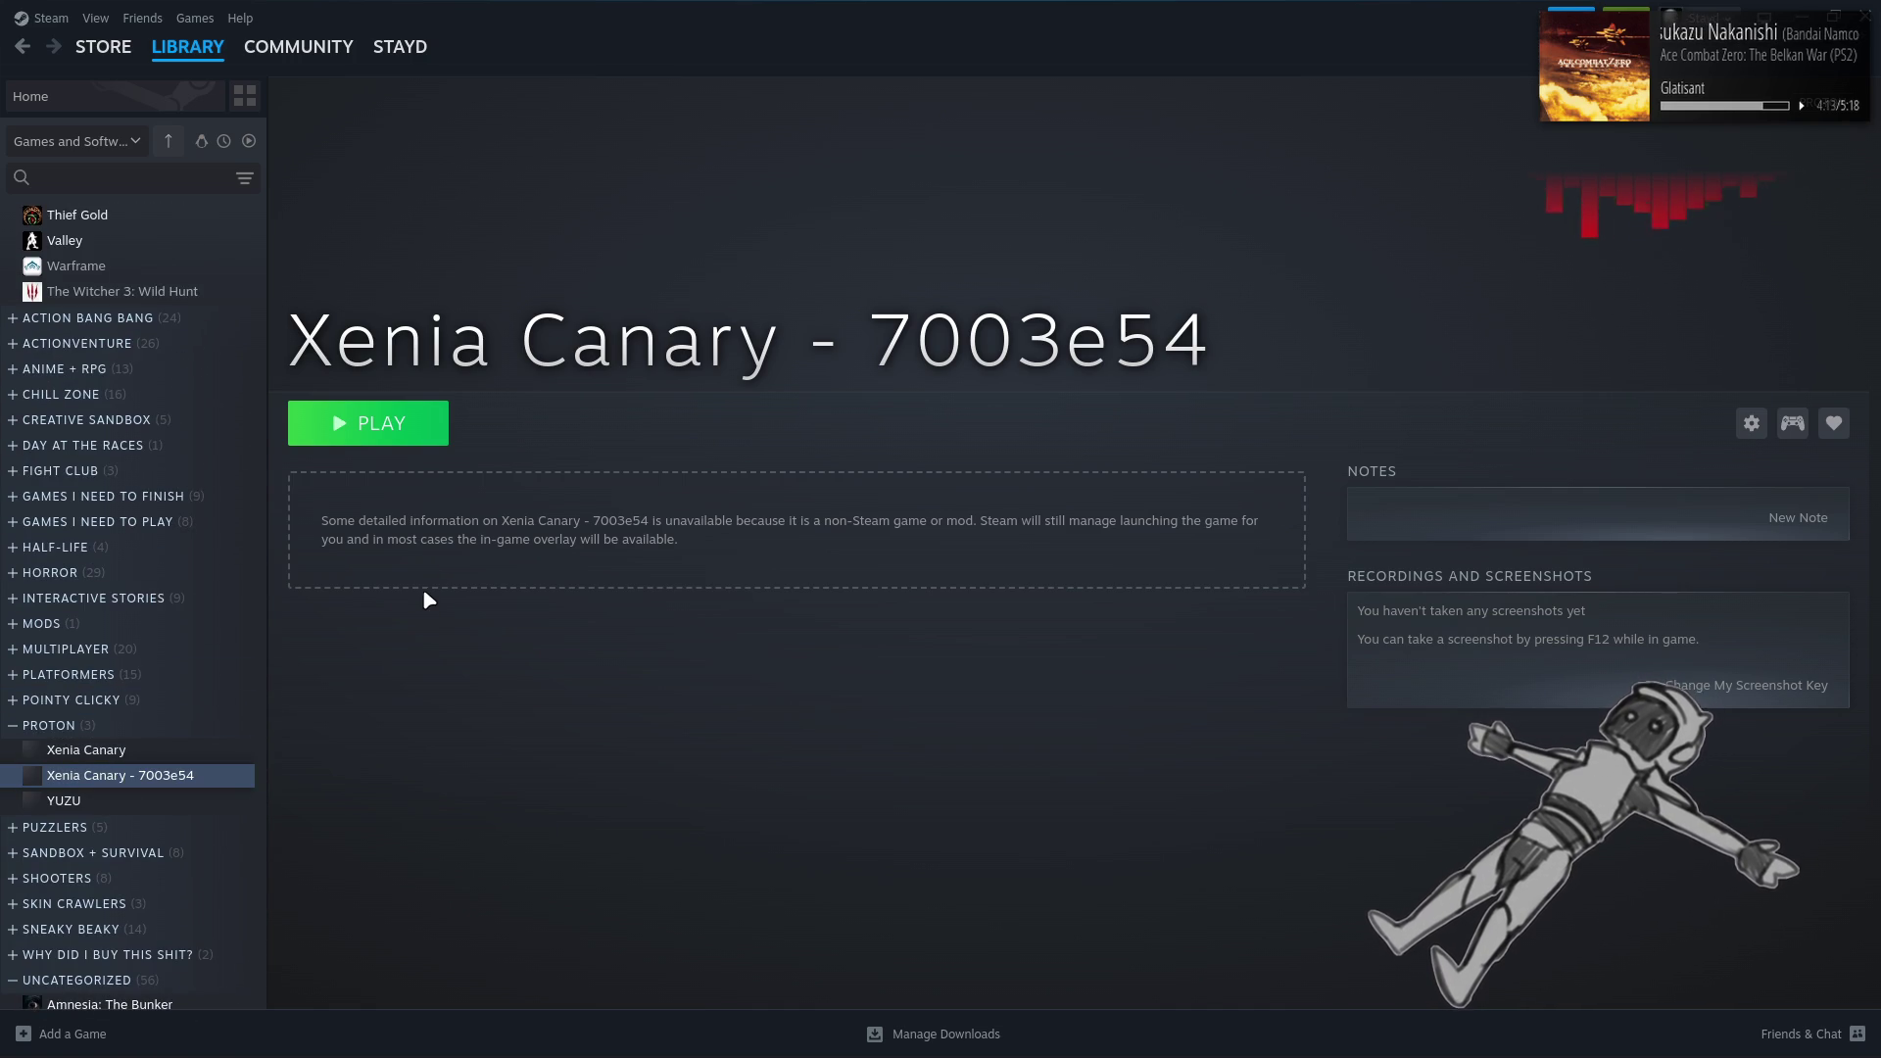
Try launching it, then enable forcing a Steam Play compatibility tool in its Properties
click(389, 438)
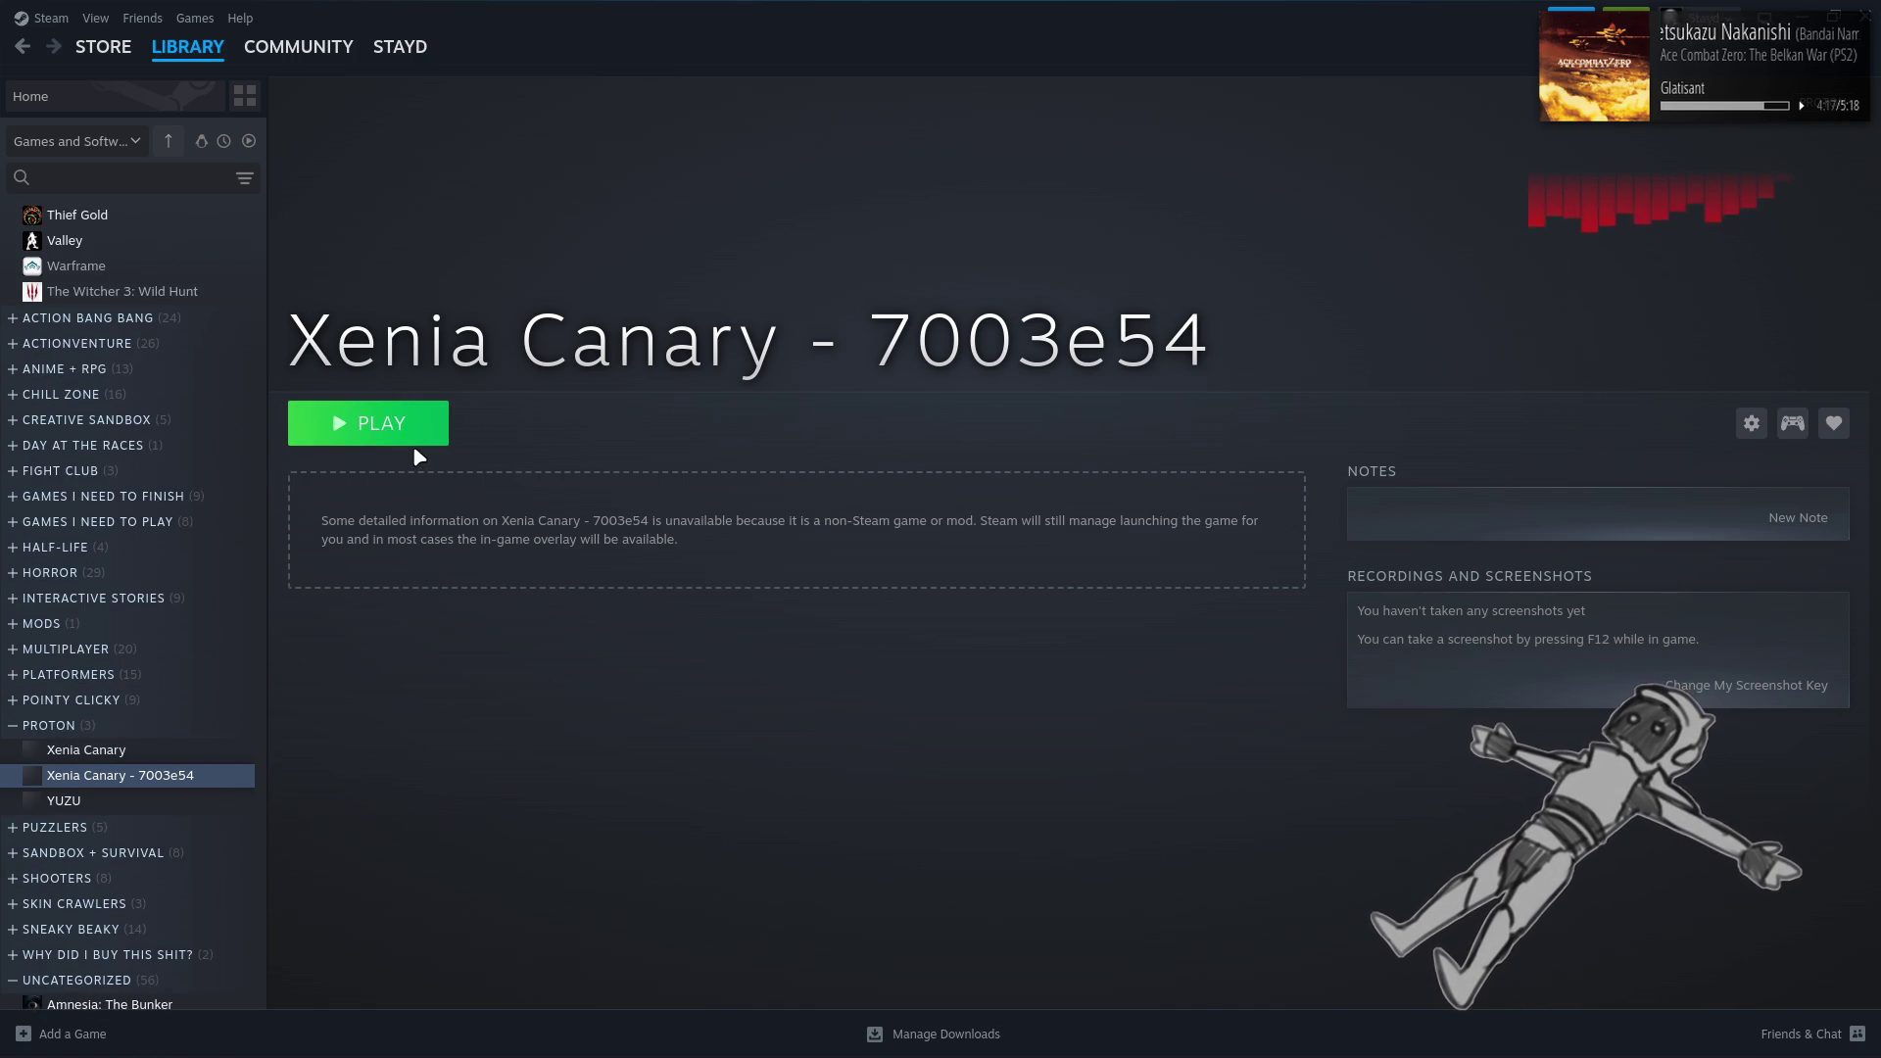
right_click(196, 775)
click(261, 951)
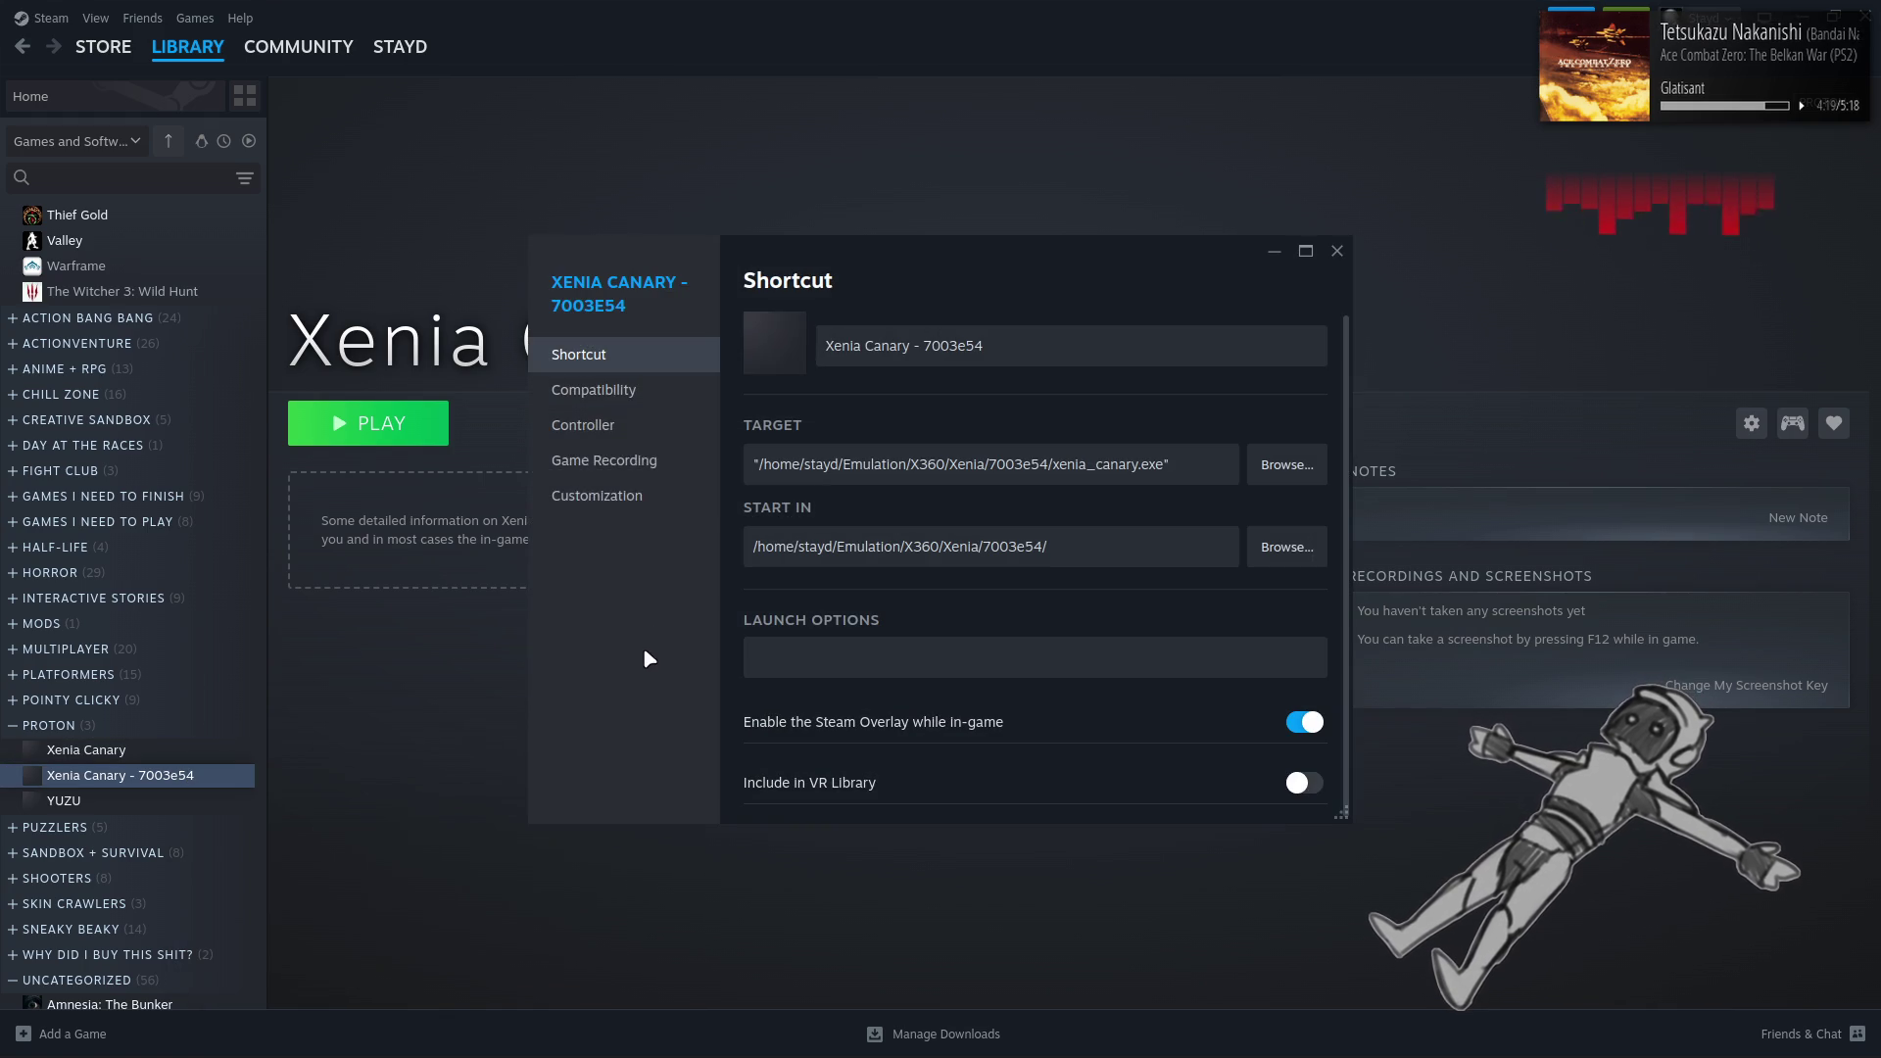
click(621, 391)
click(889, 339)
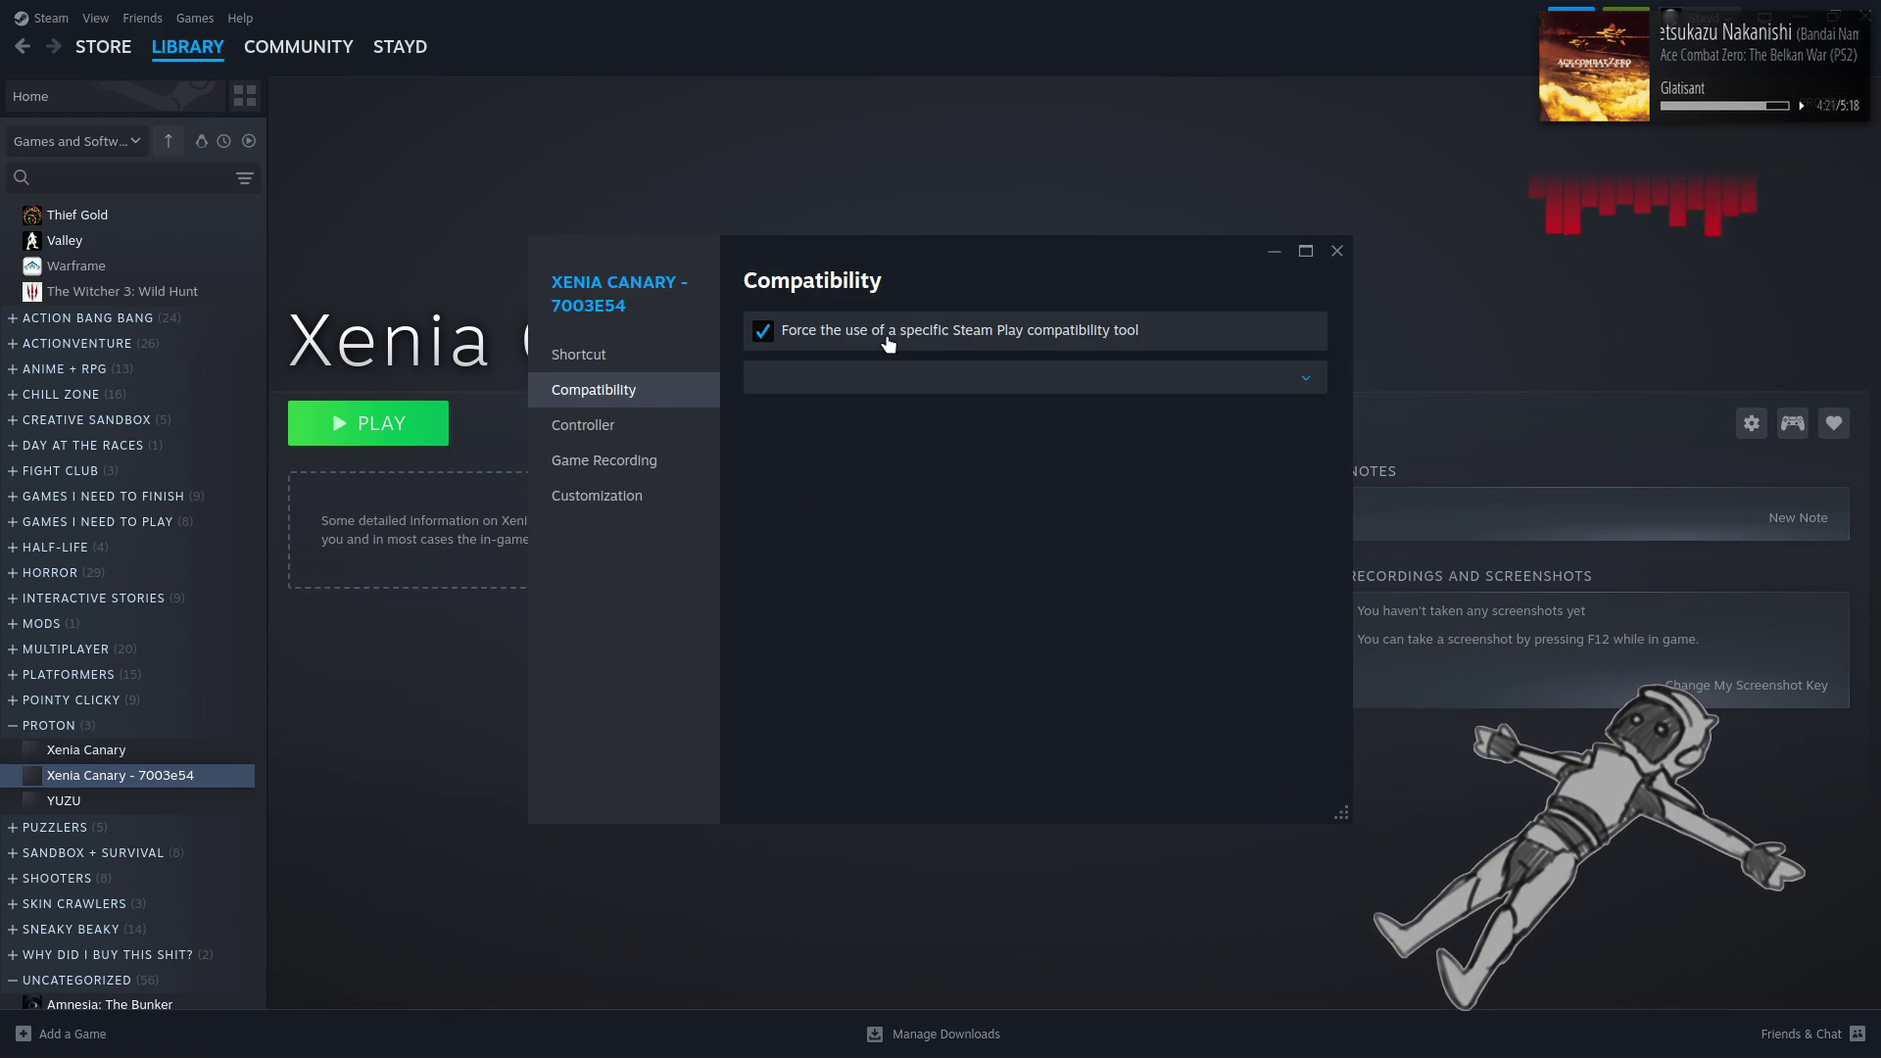
Set GE-Proton10-16 as the compatibility tool and launch Xenia Canary - 7003e54
click(1078, 380)
scroll(983, 480, down, 5)
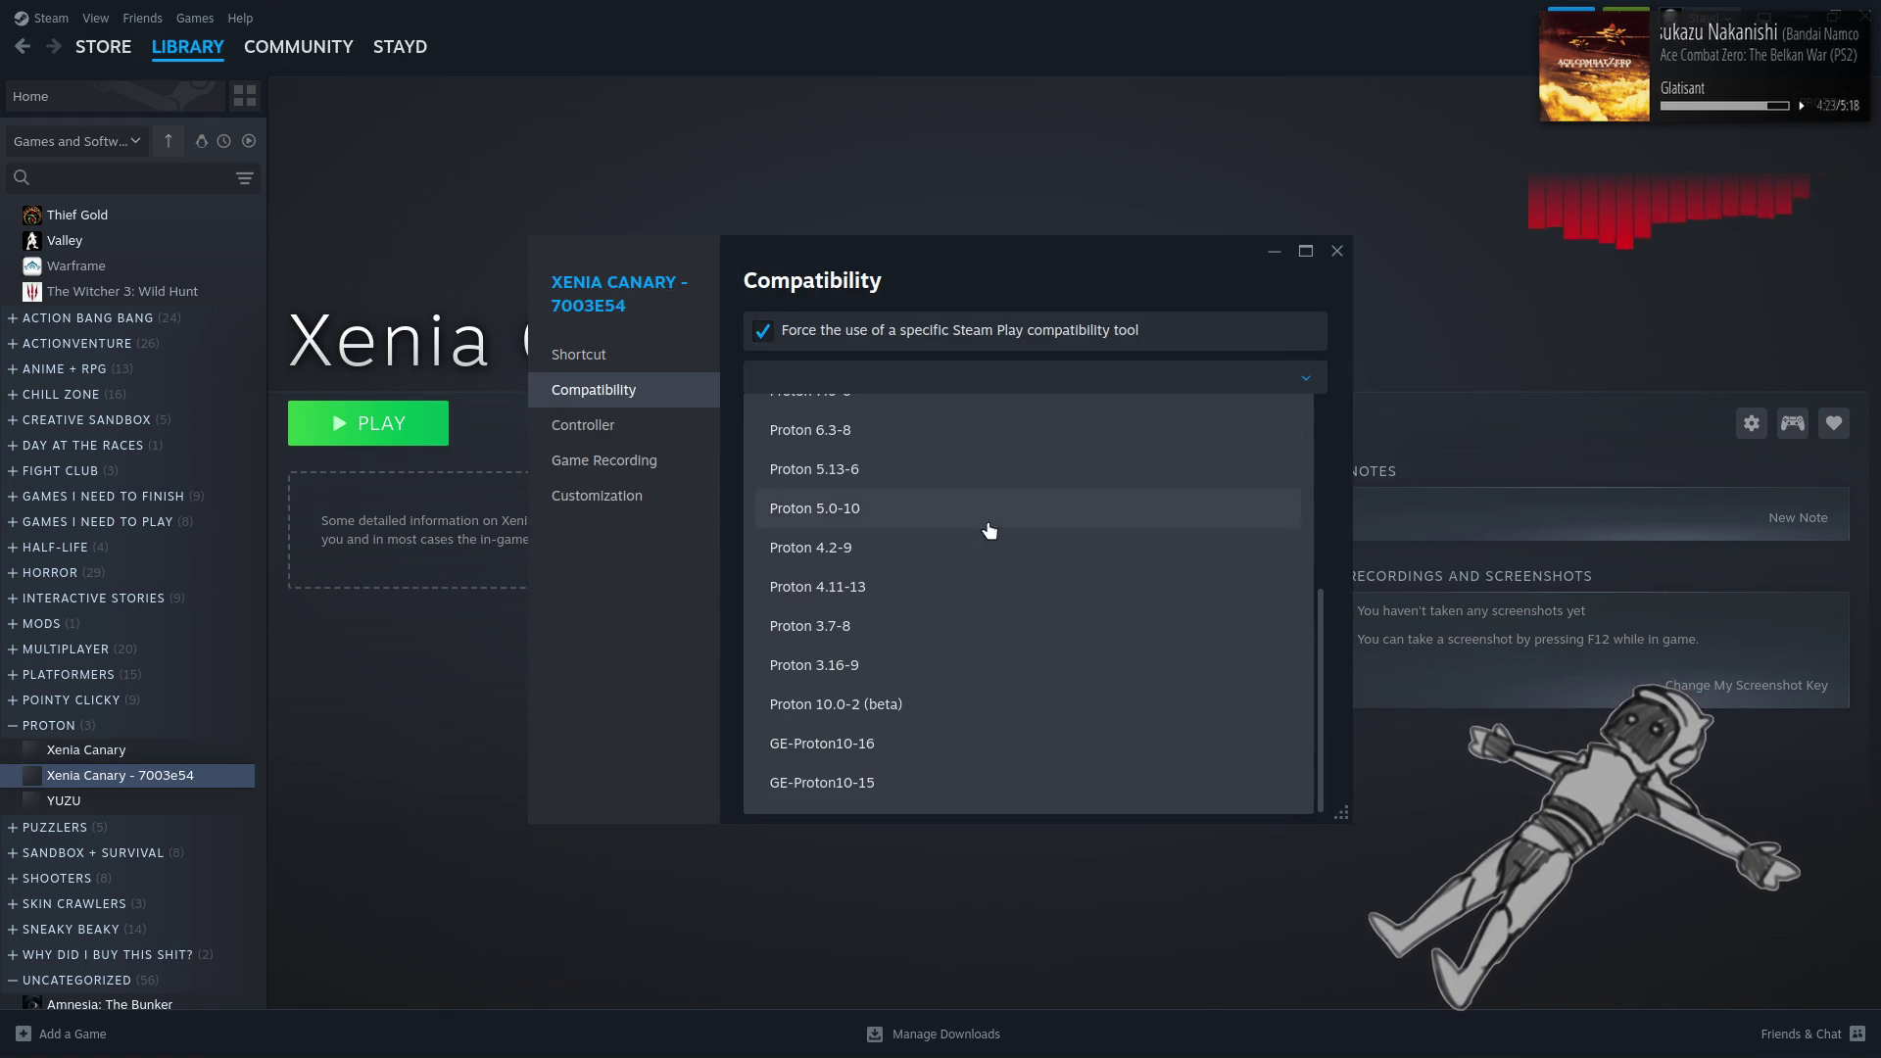
click(935, 756)
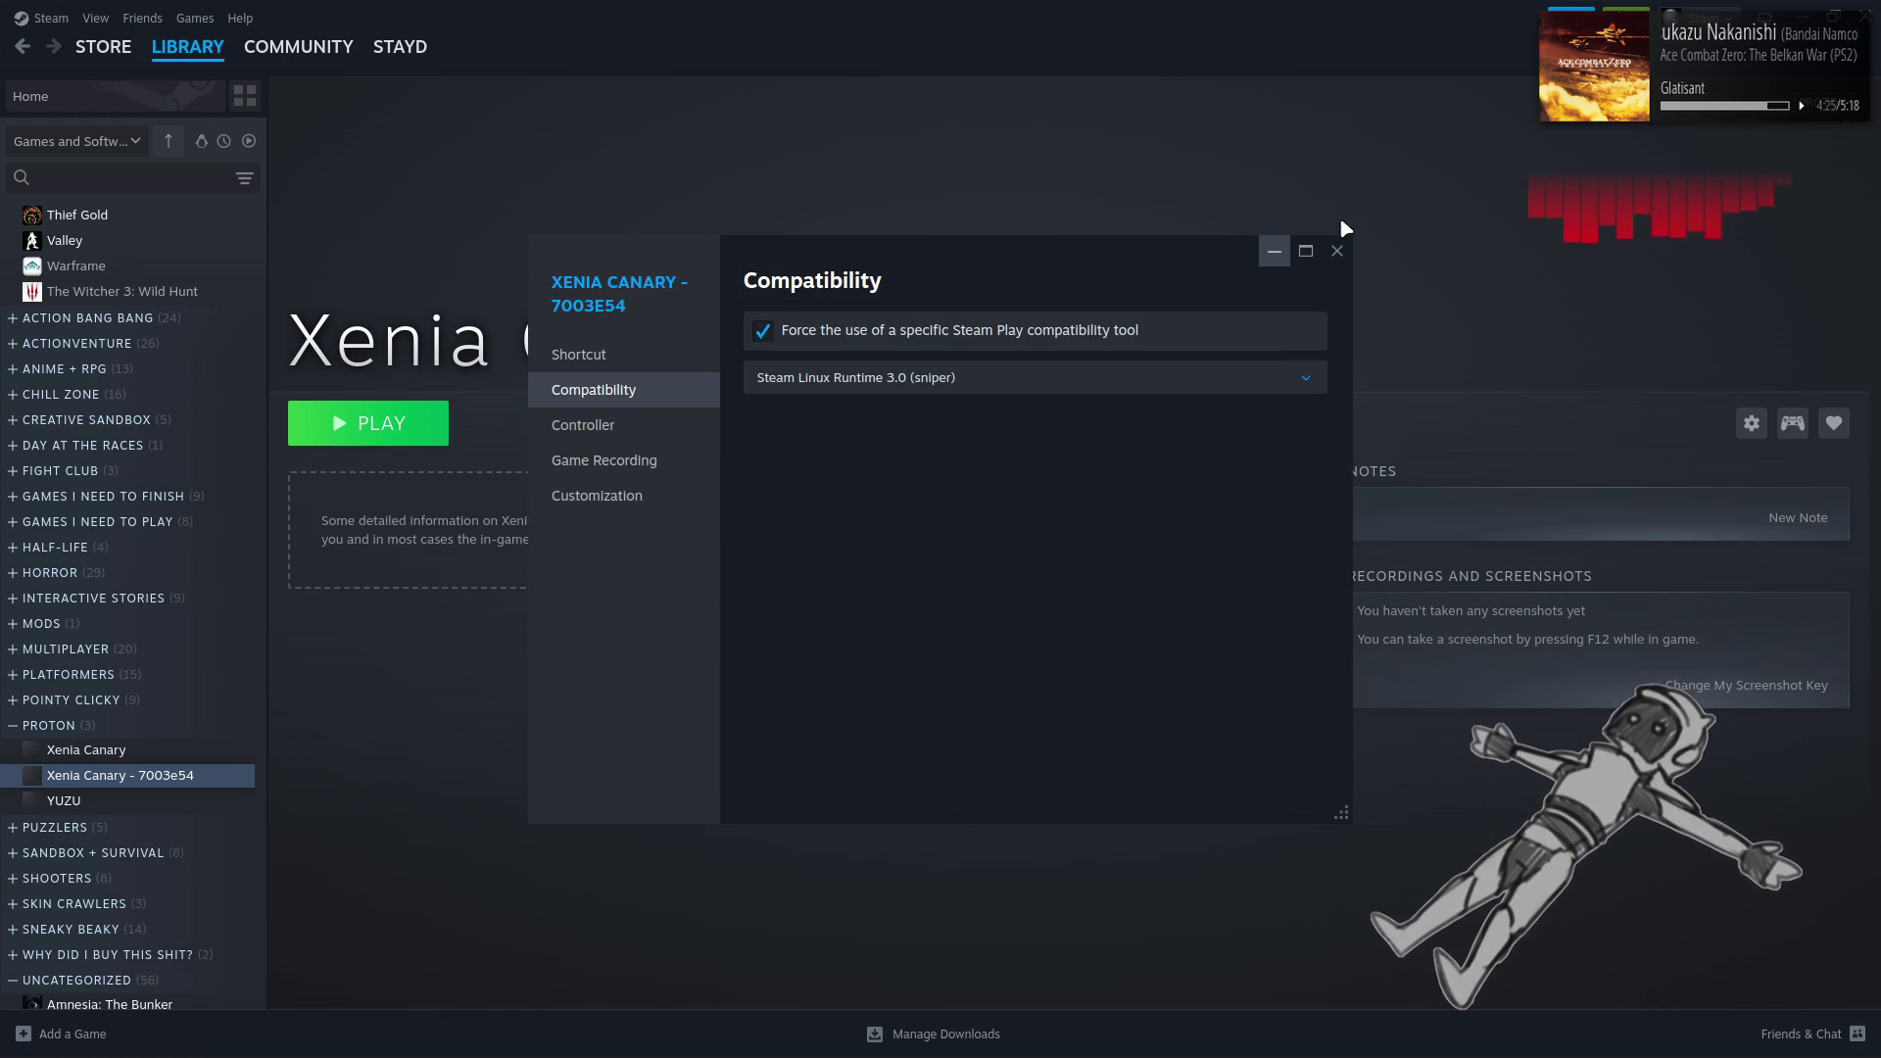
click(1243, 380)
scroll(993, 612, down, 5)
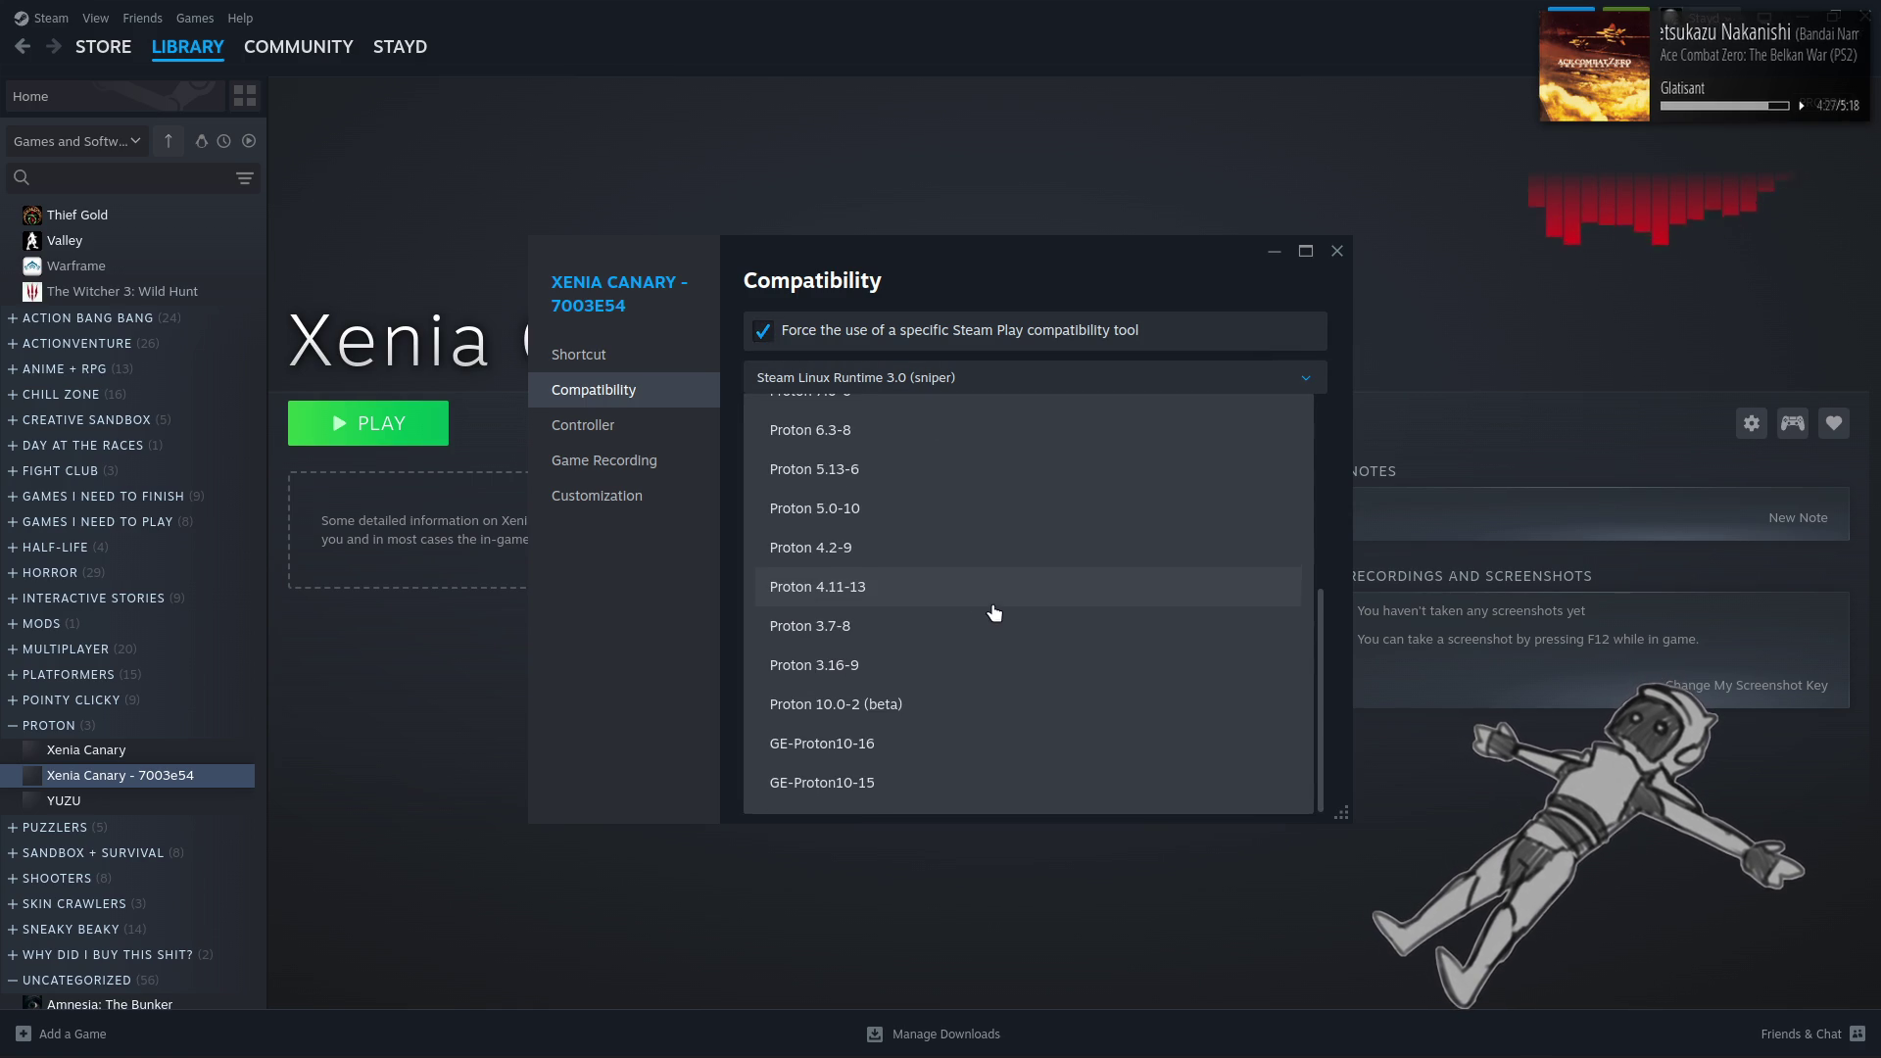
click(929, 746)
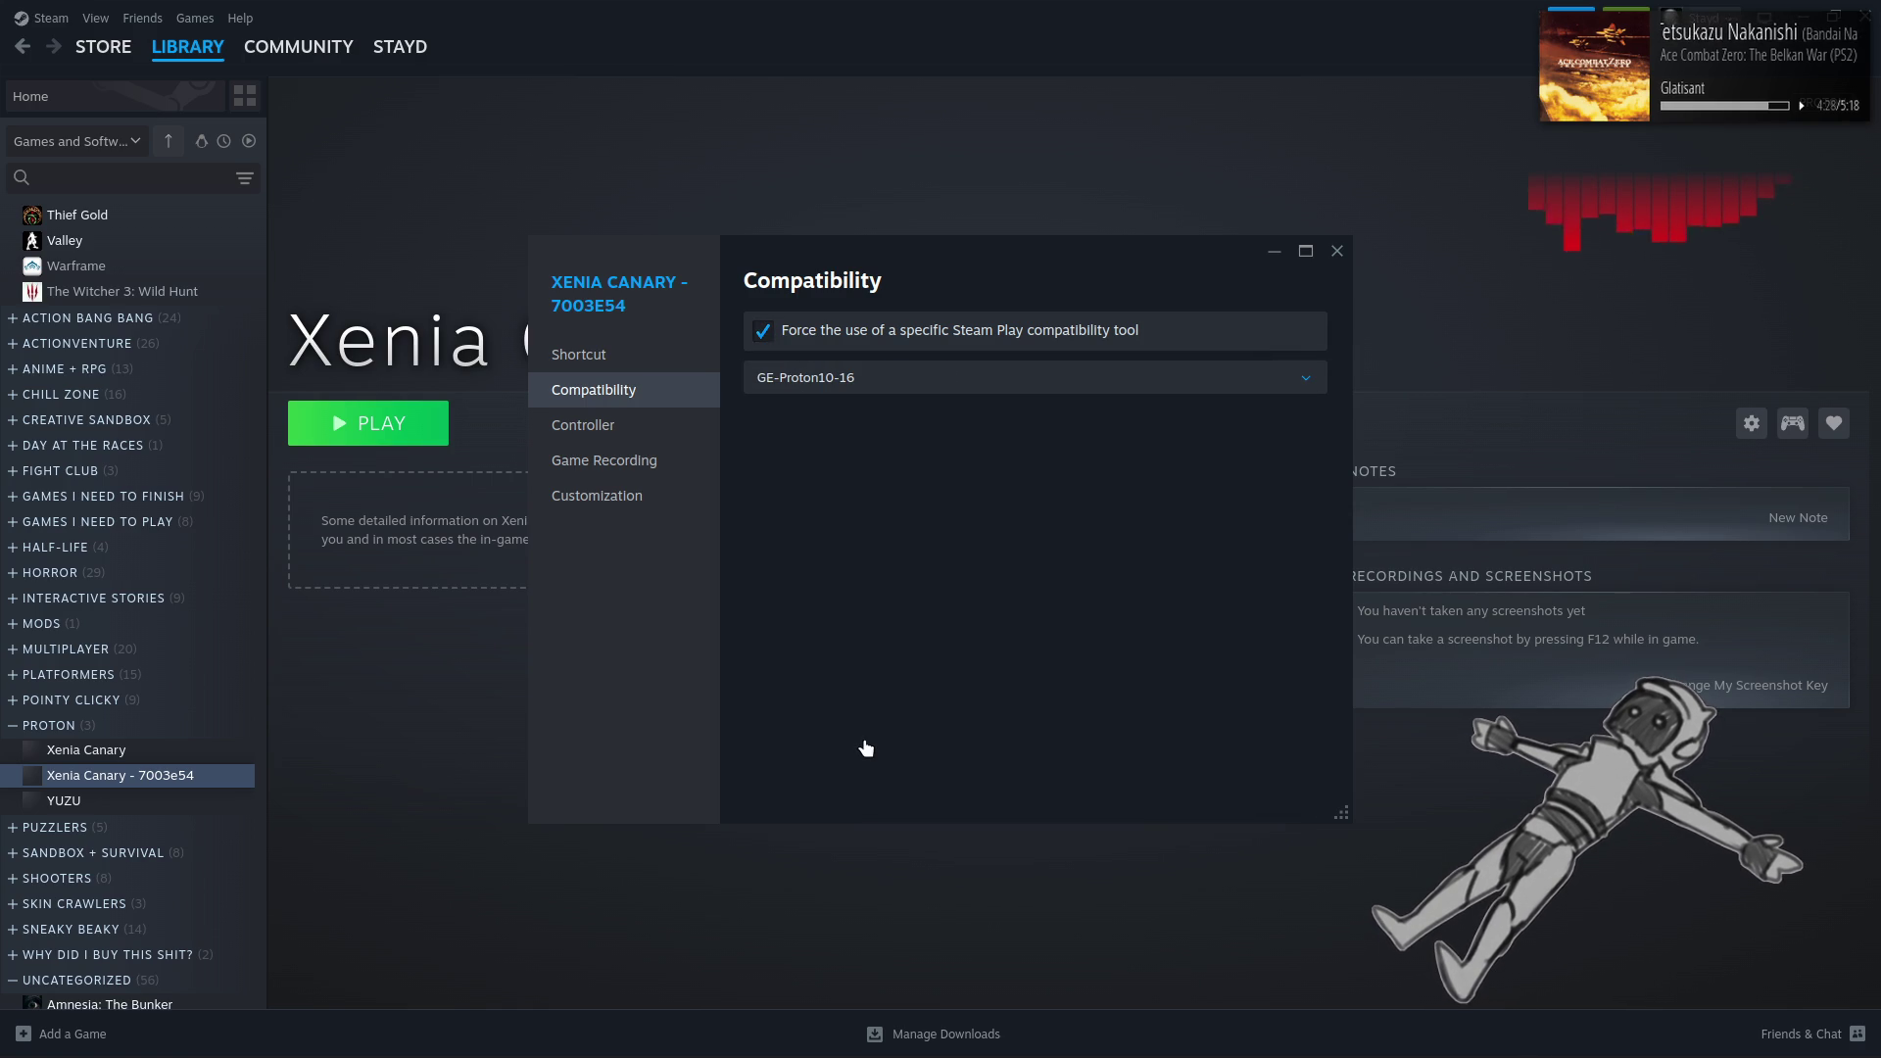
click(1337, 251)
click(430, 421)
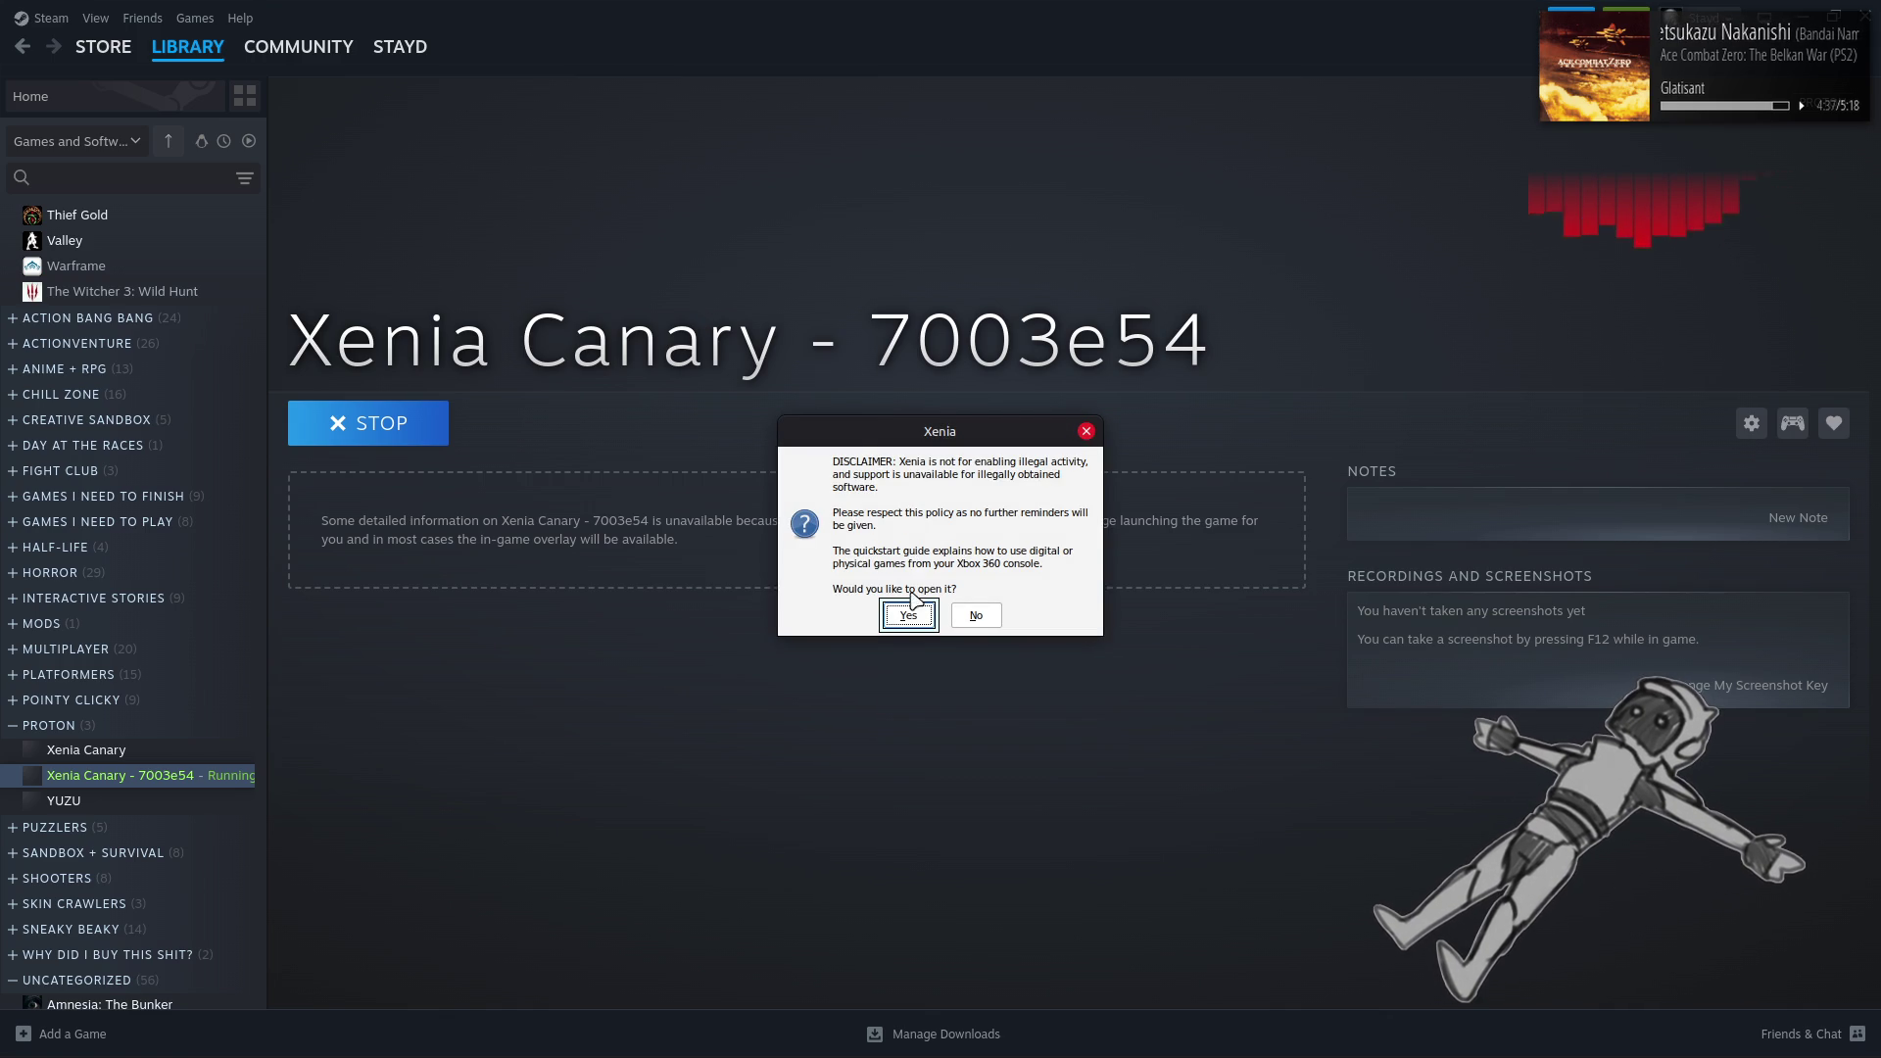
Dismiss Xenia's disclaimer and open the game chooser from the File menu
click(908, 616)
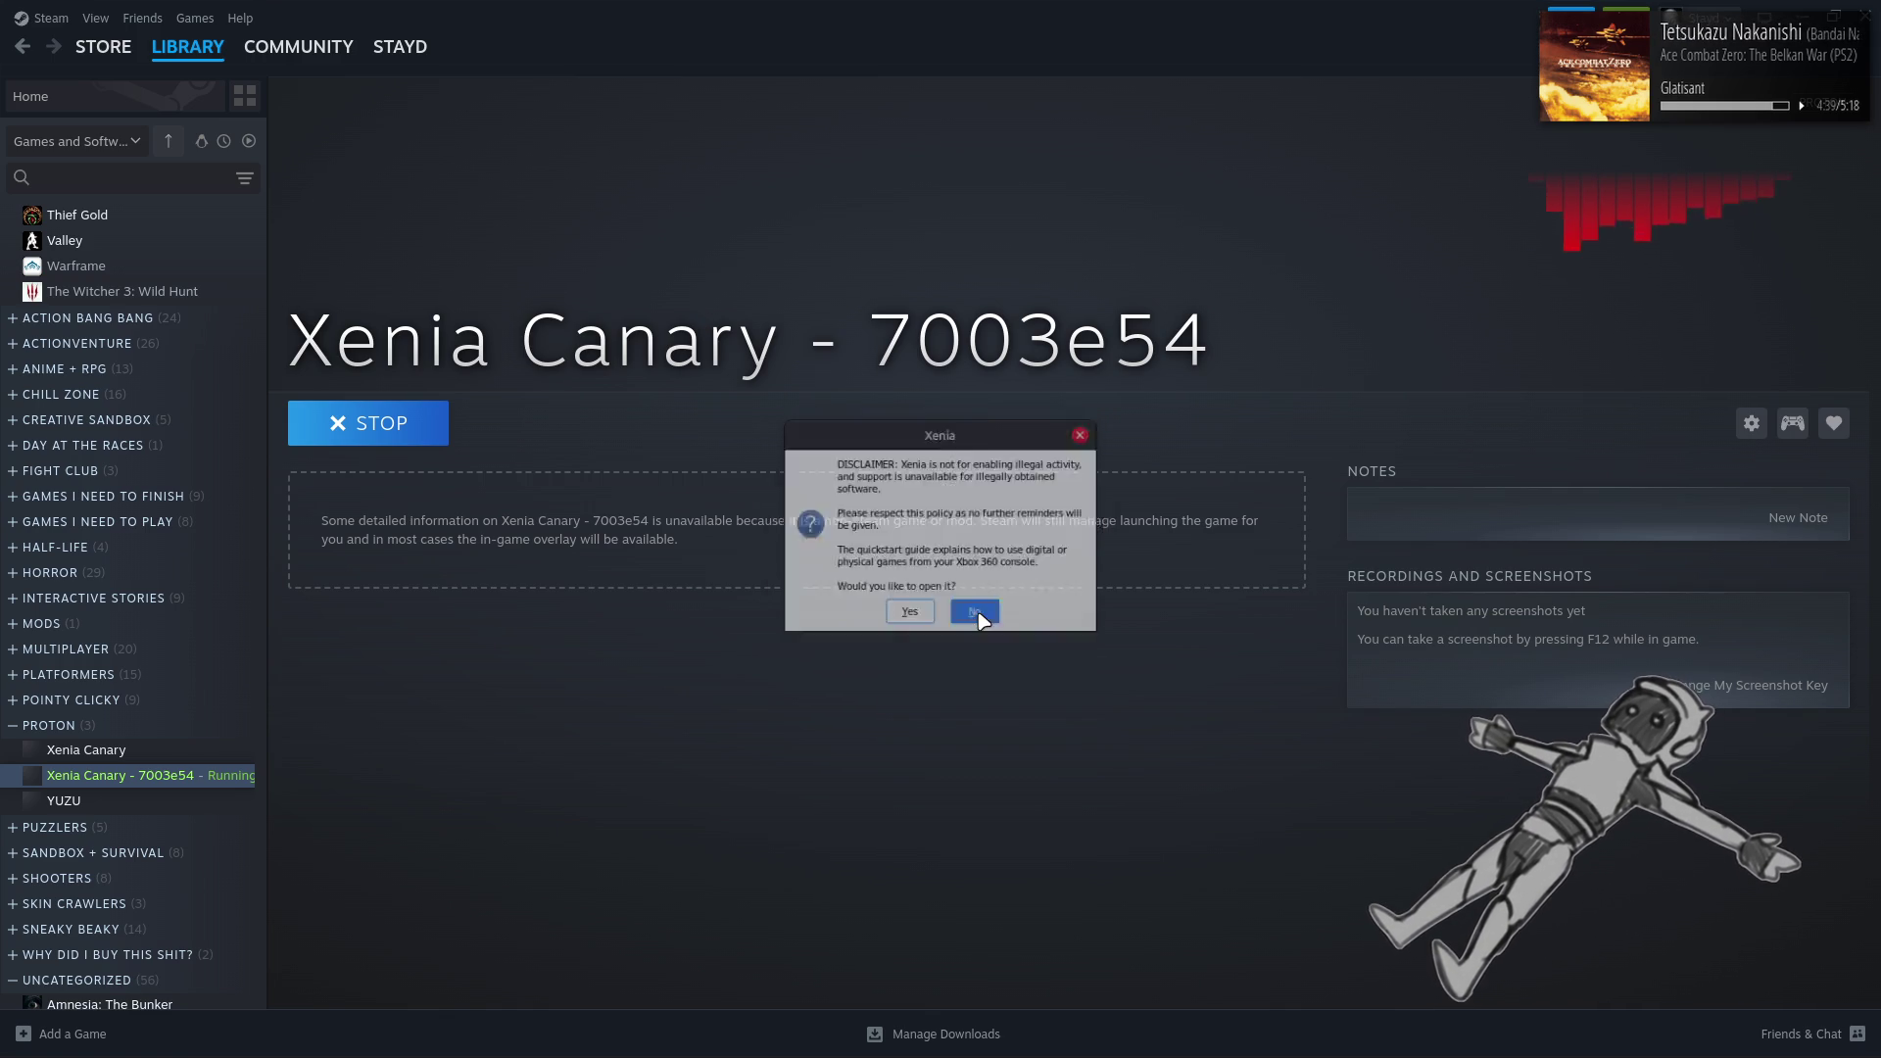
click(19, 42)
click(36, 63)
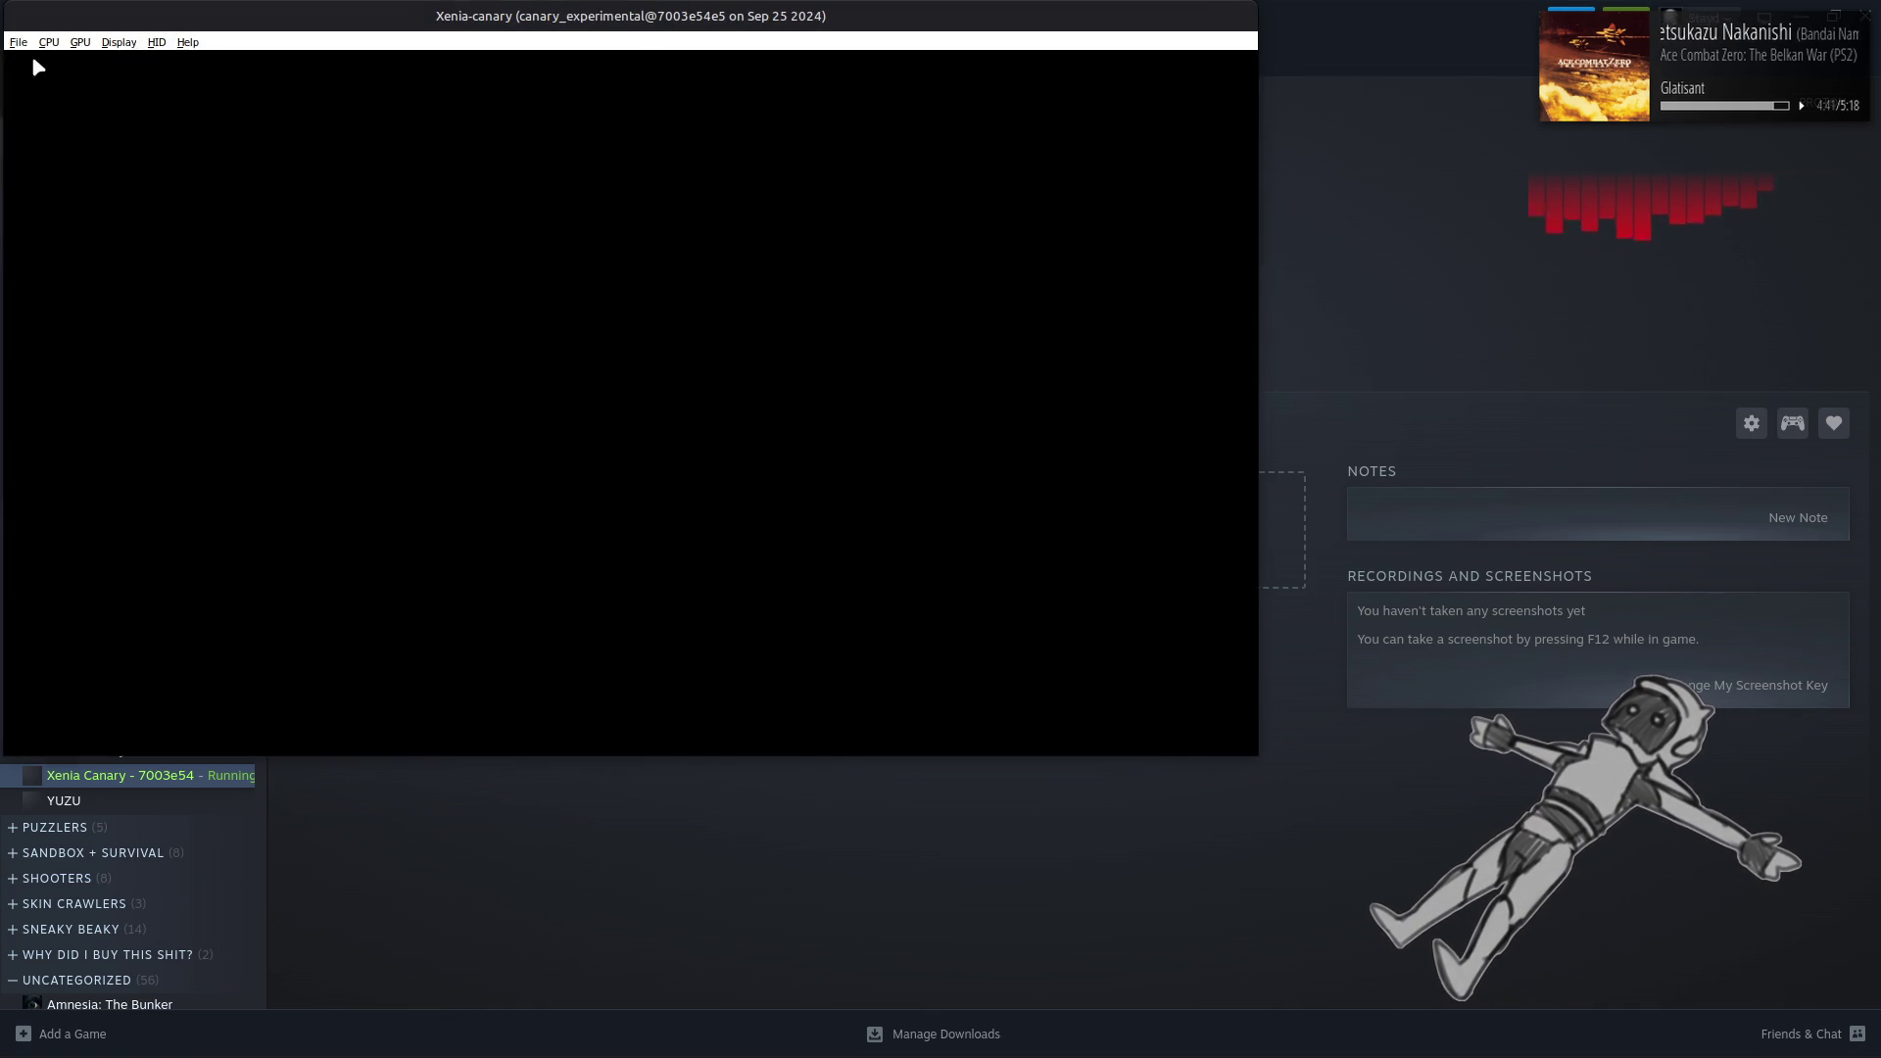
drag(272, 45, 485, 189)
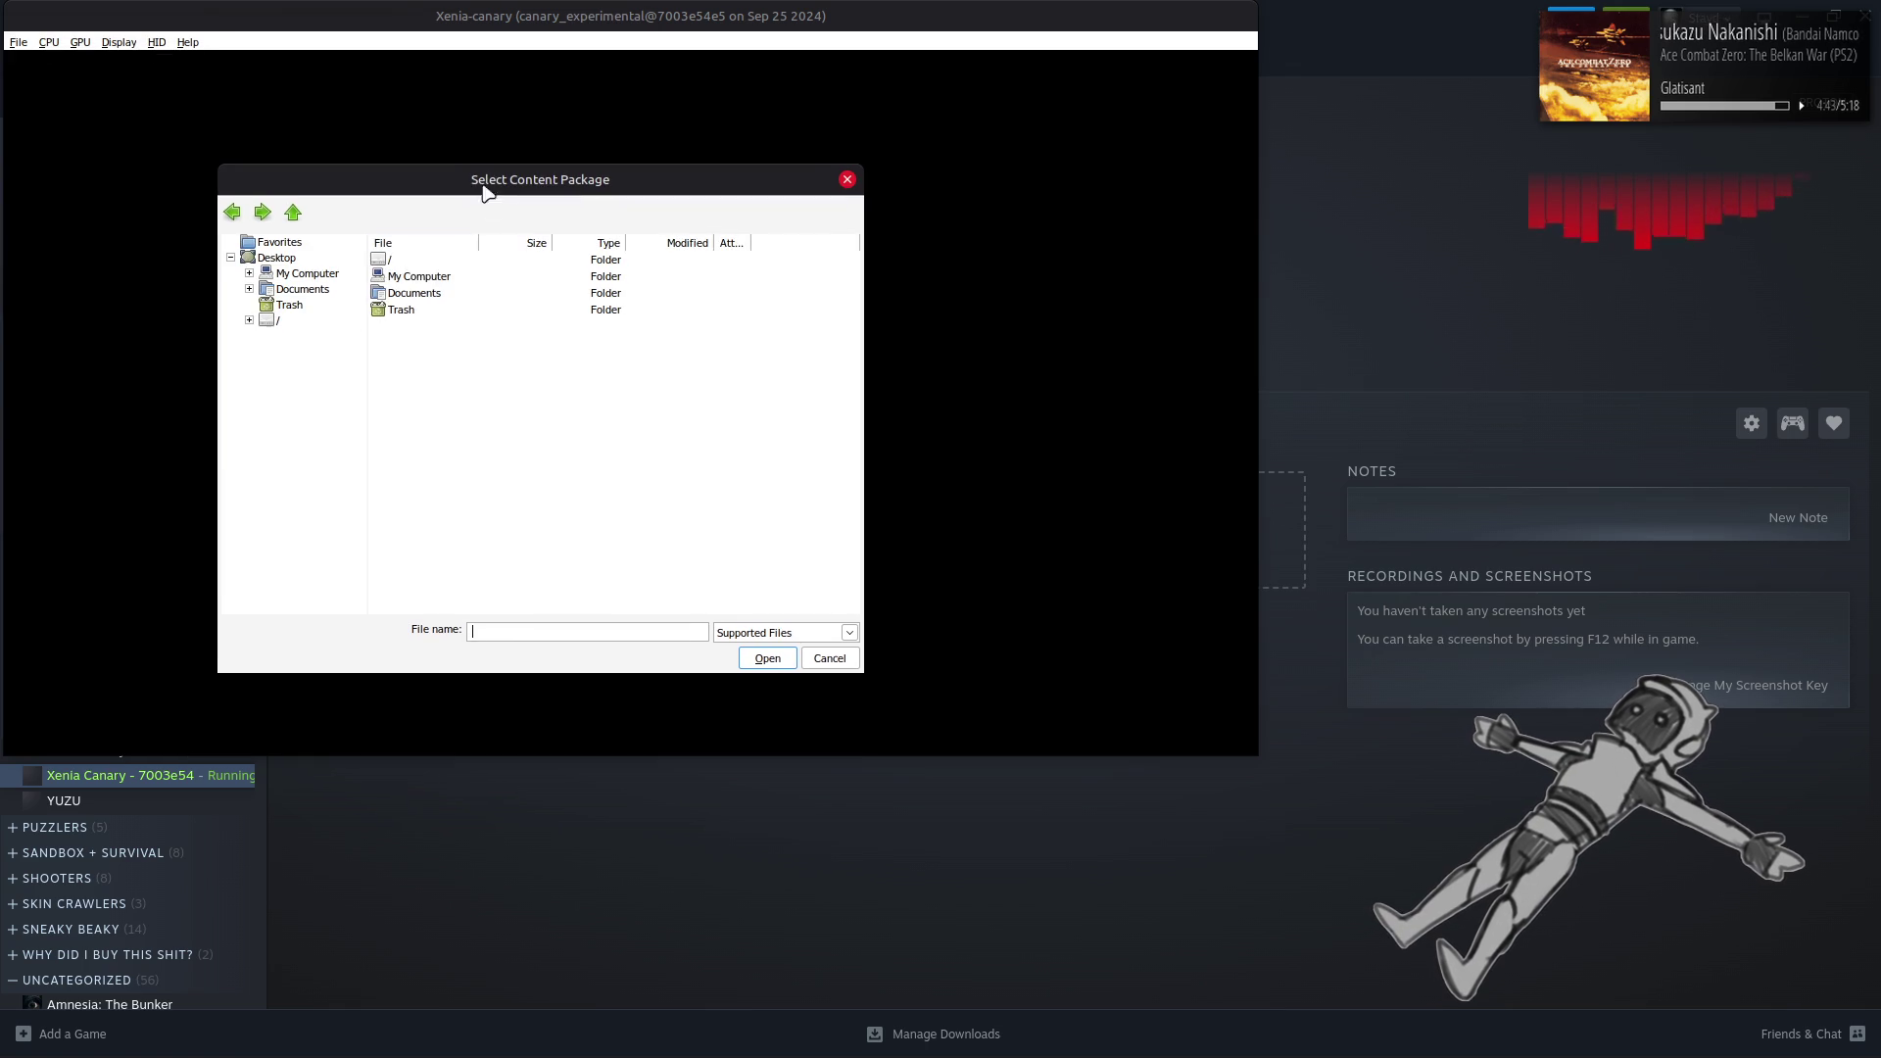
Load the Ace Combat 6 image from Emulation/X360, then switch to the GitHub releases page
click(251, 323)
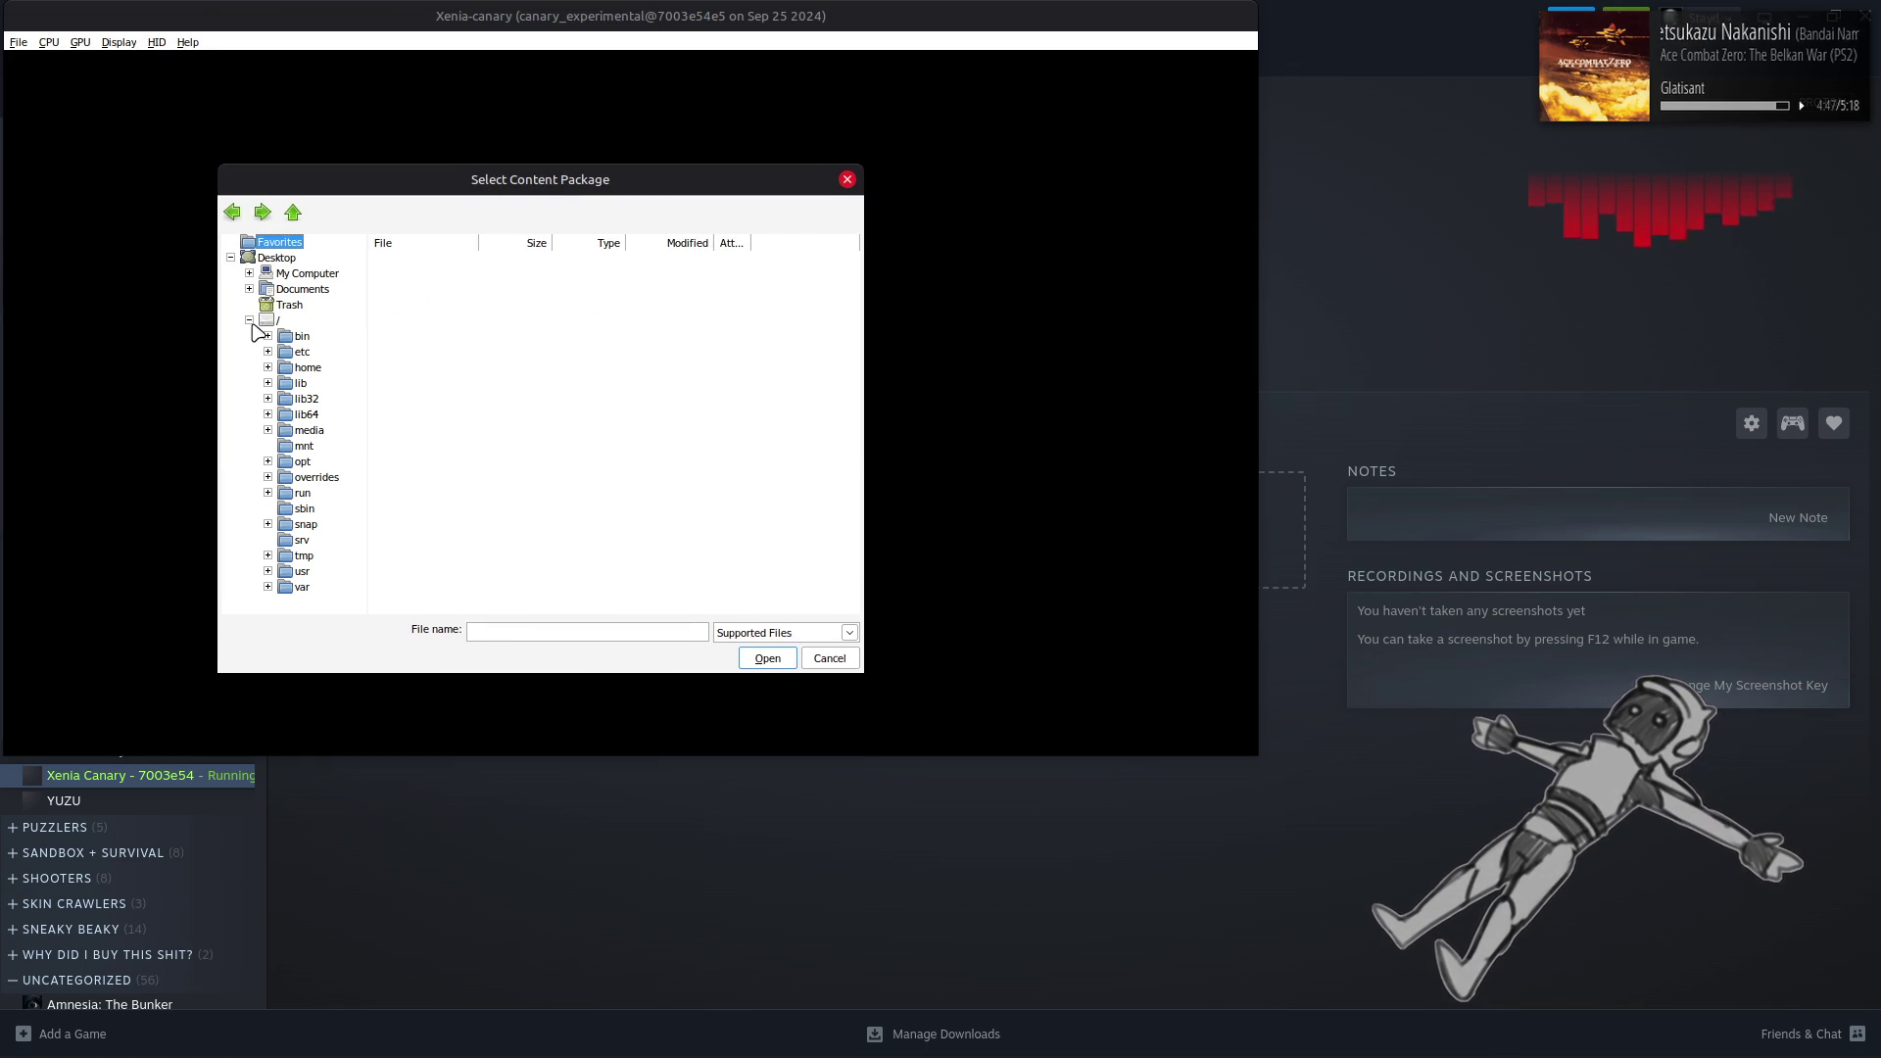
click(267, 368)
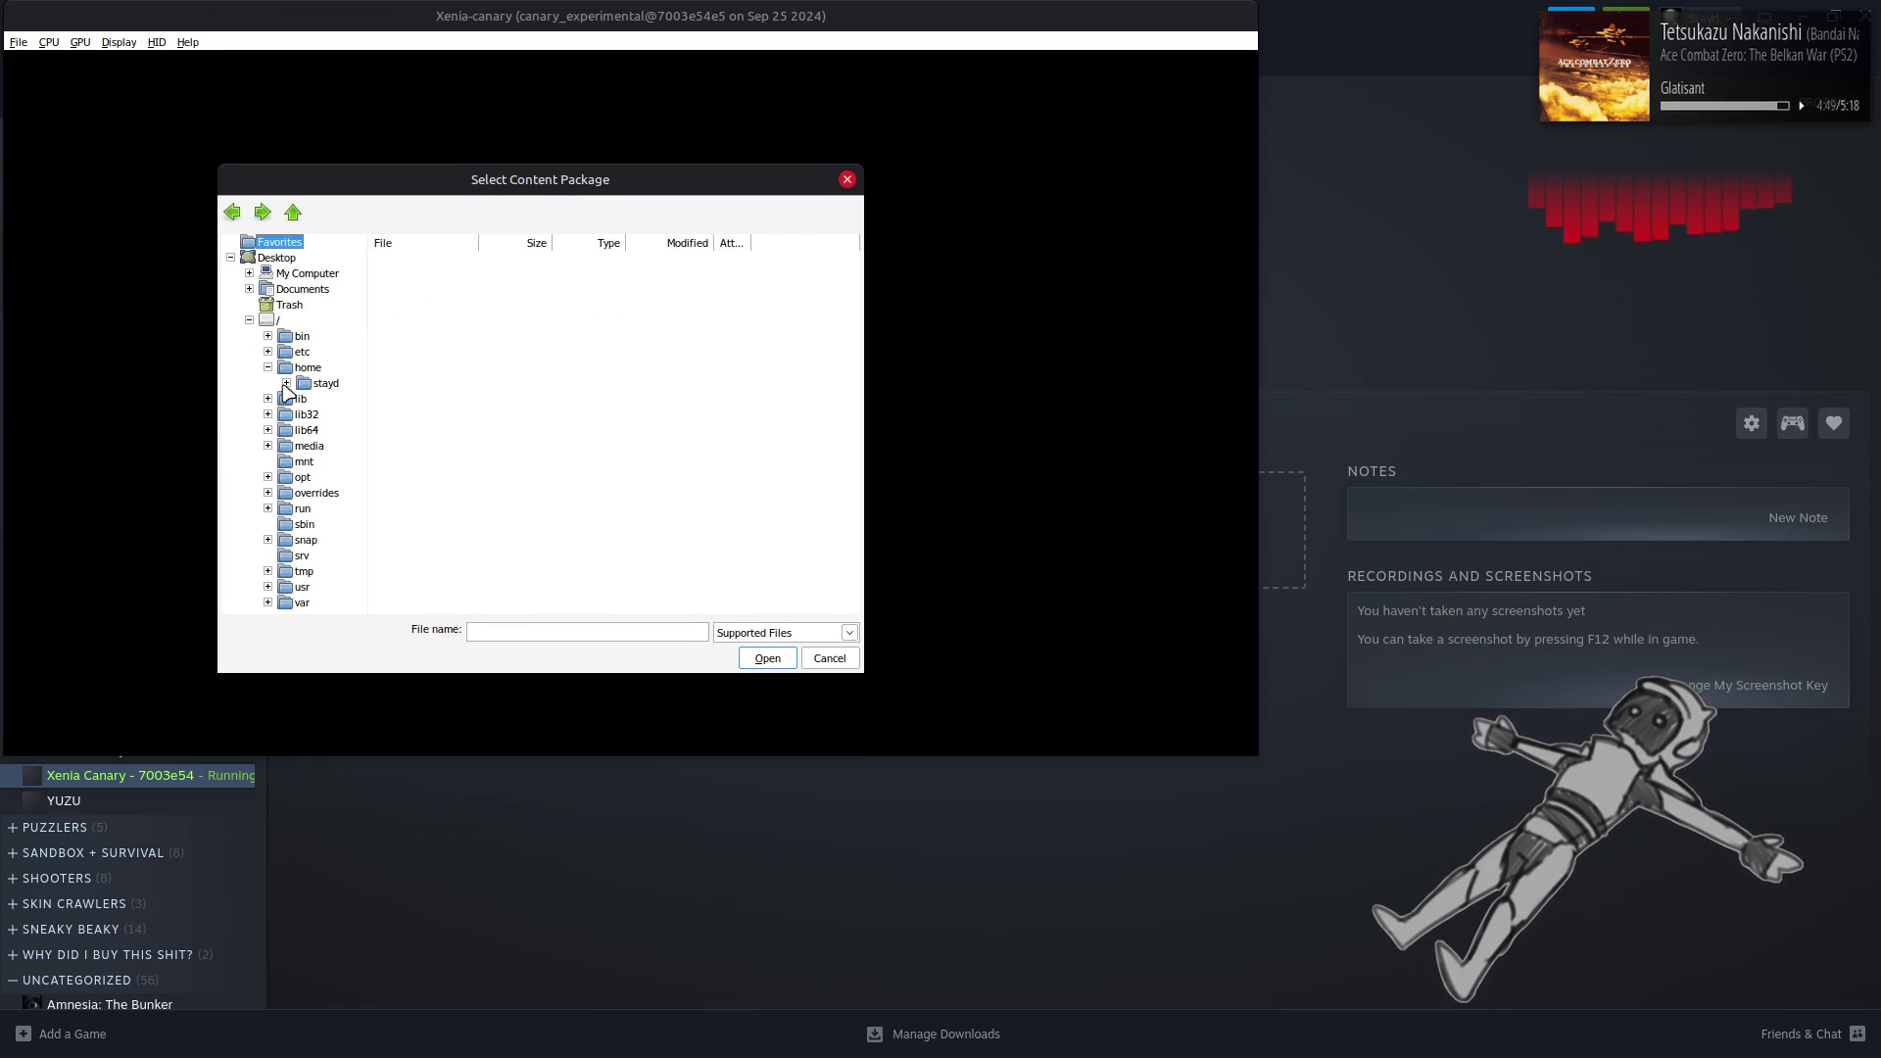
click(286, 383)
click(305, 398)
click(339, 399)
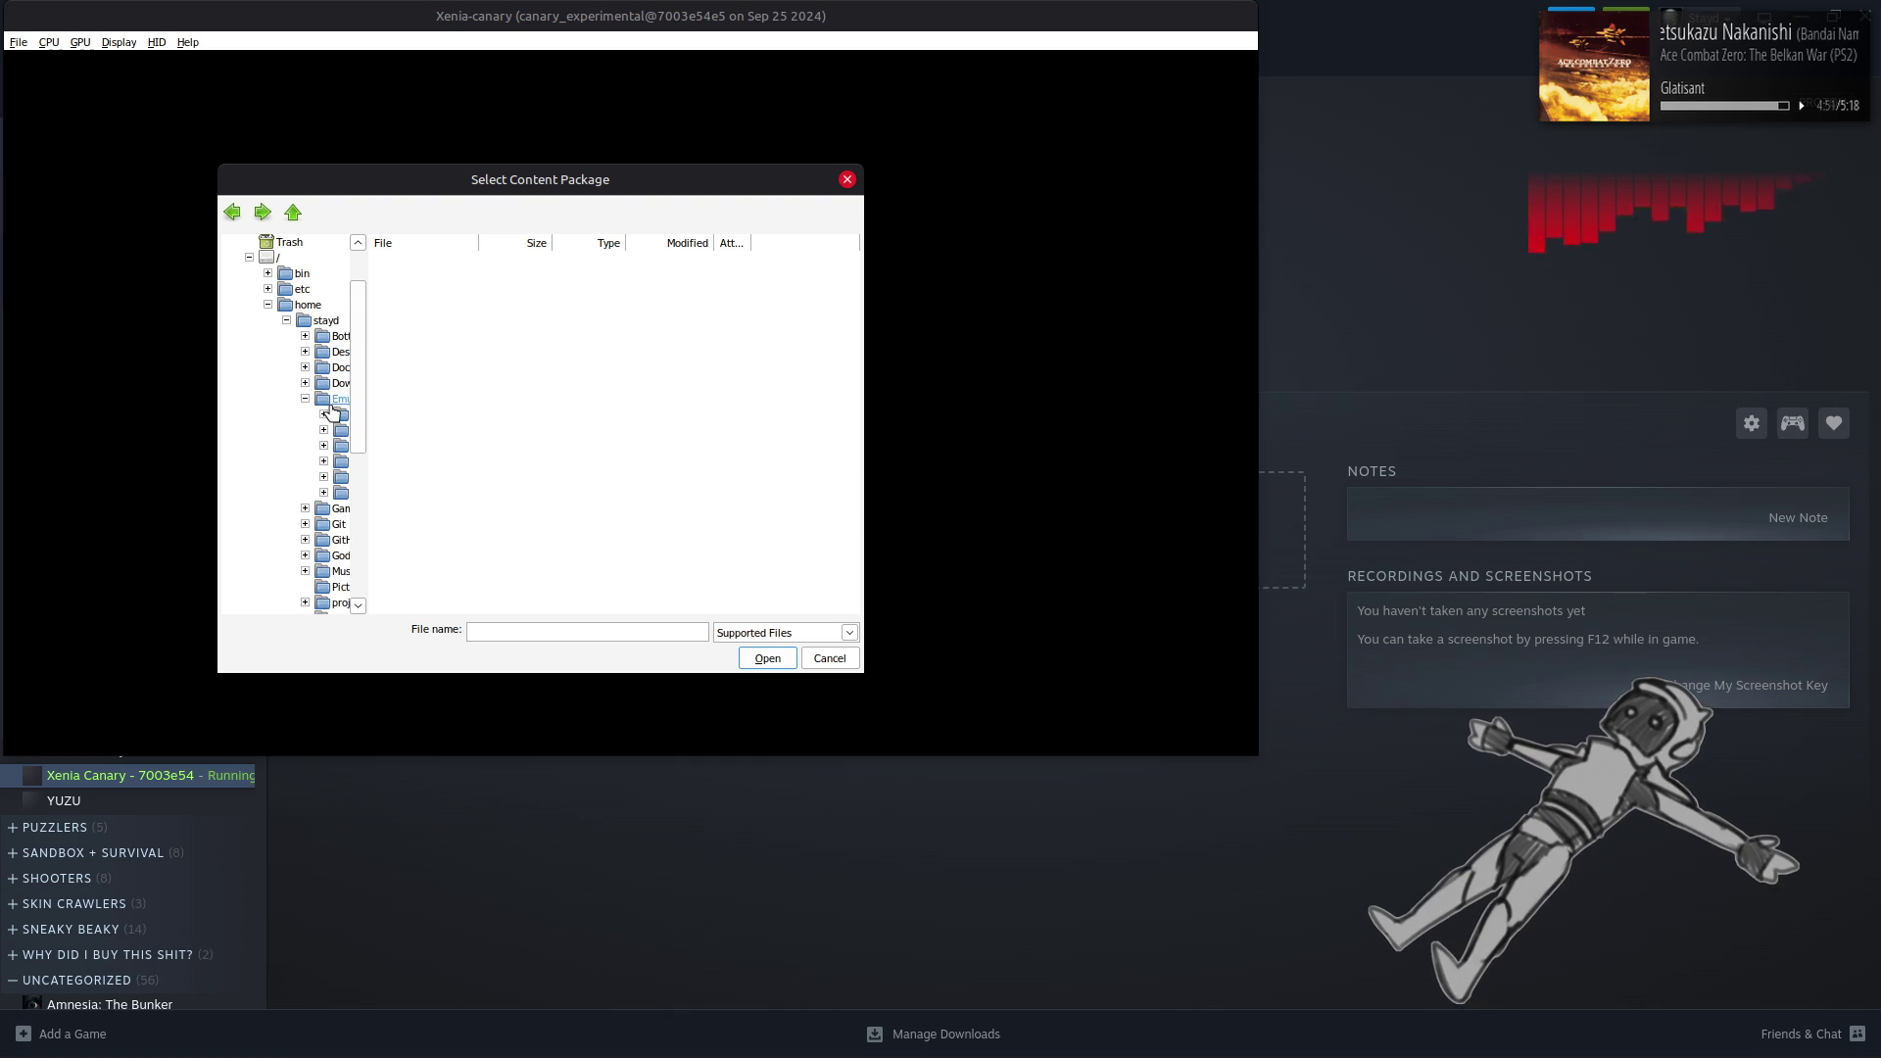
double_click(411, 343)
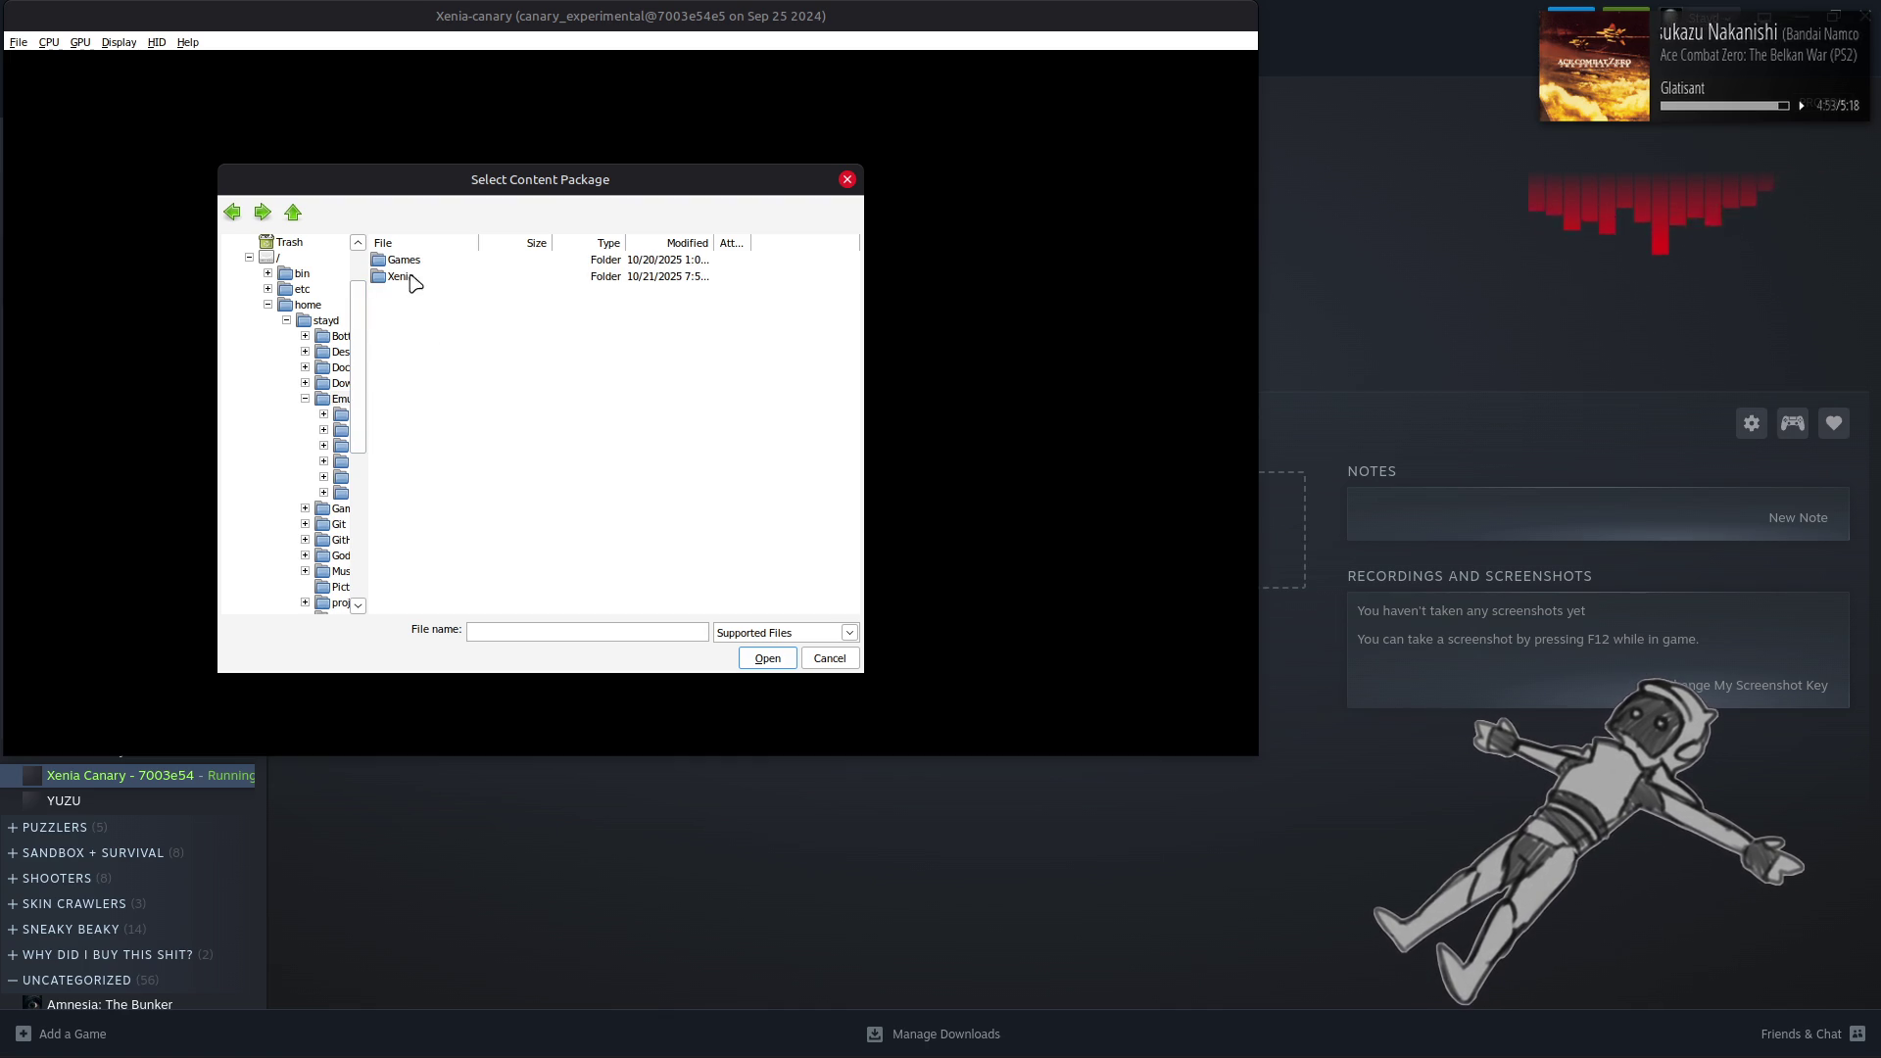
double_click(412, 277)
double_click(450, 260)
double_click(455, 262)
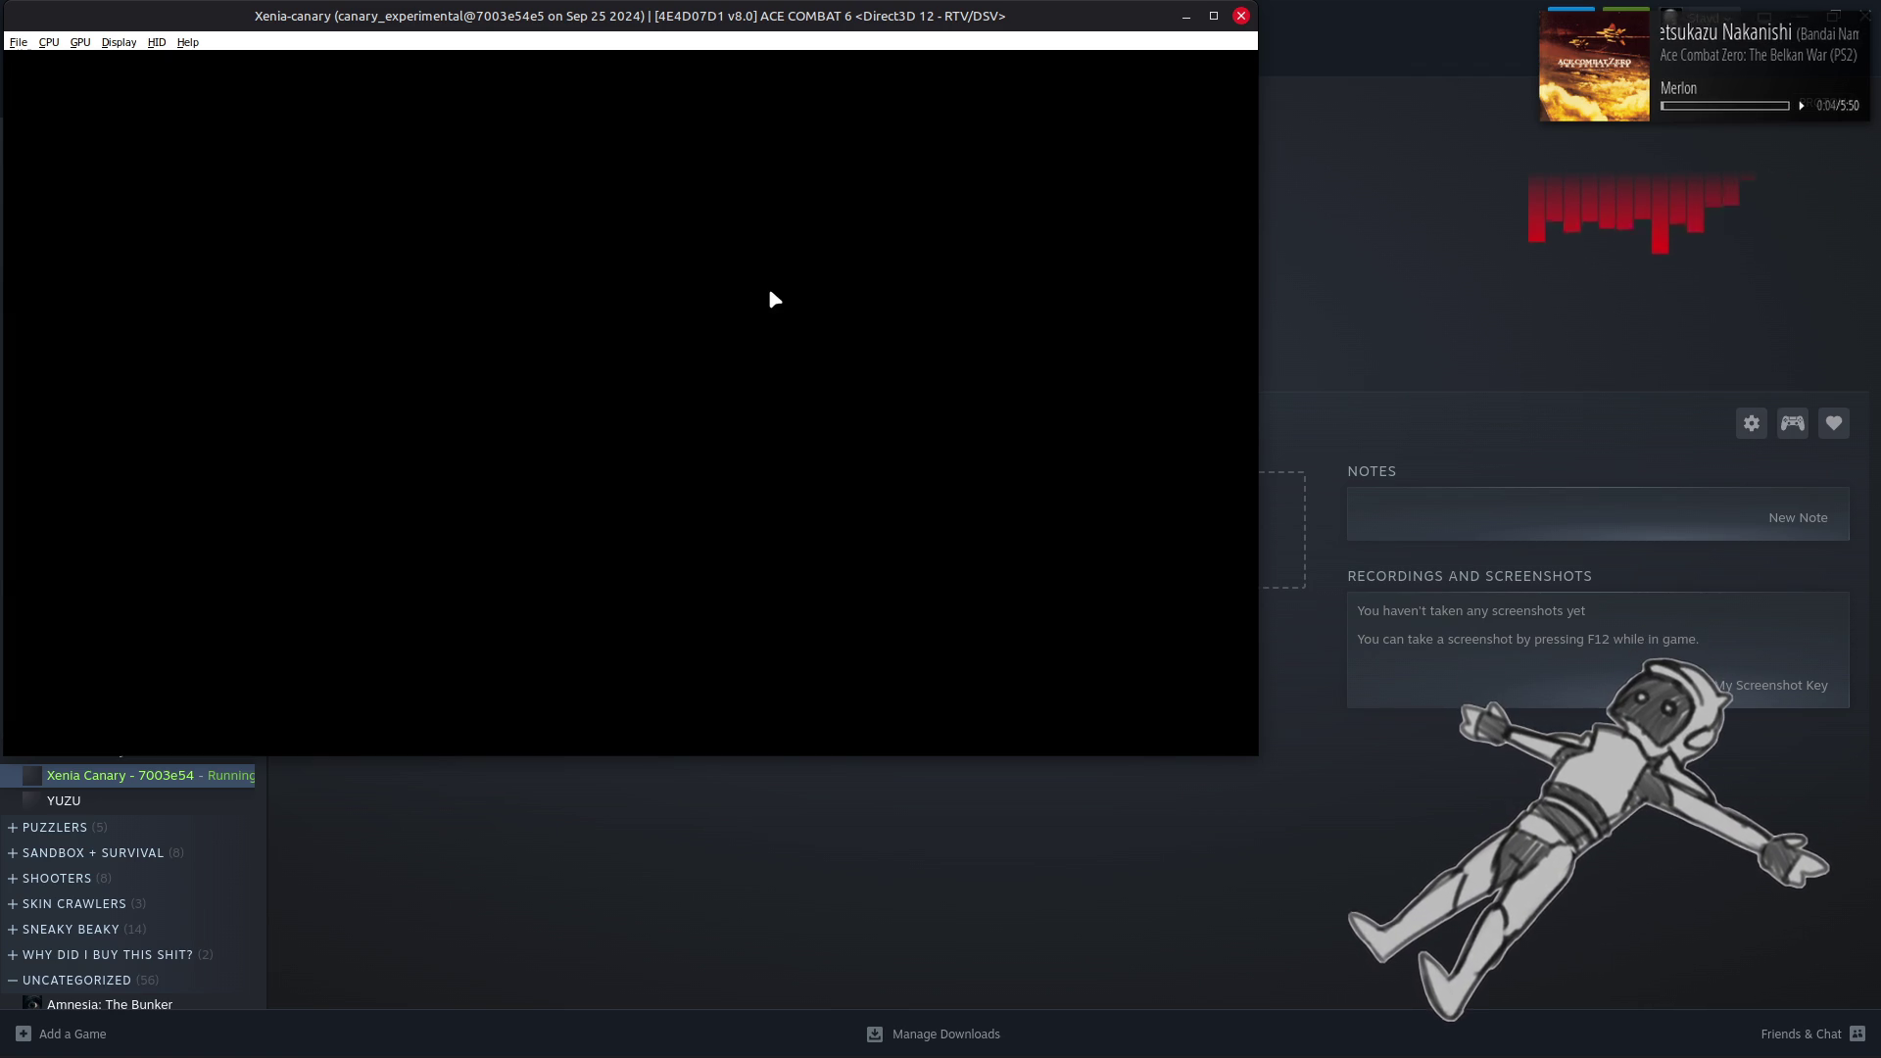
key(alt+Tab)
key(alt+Tab)
key(alt+Tab)
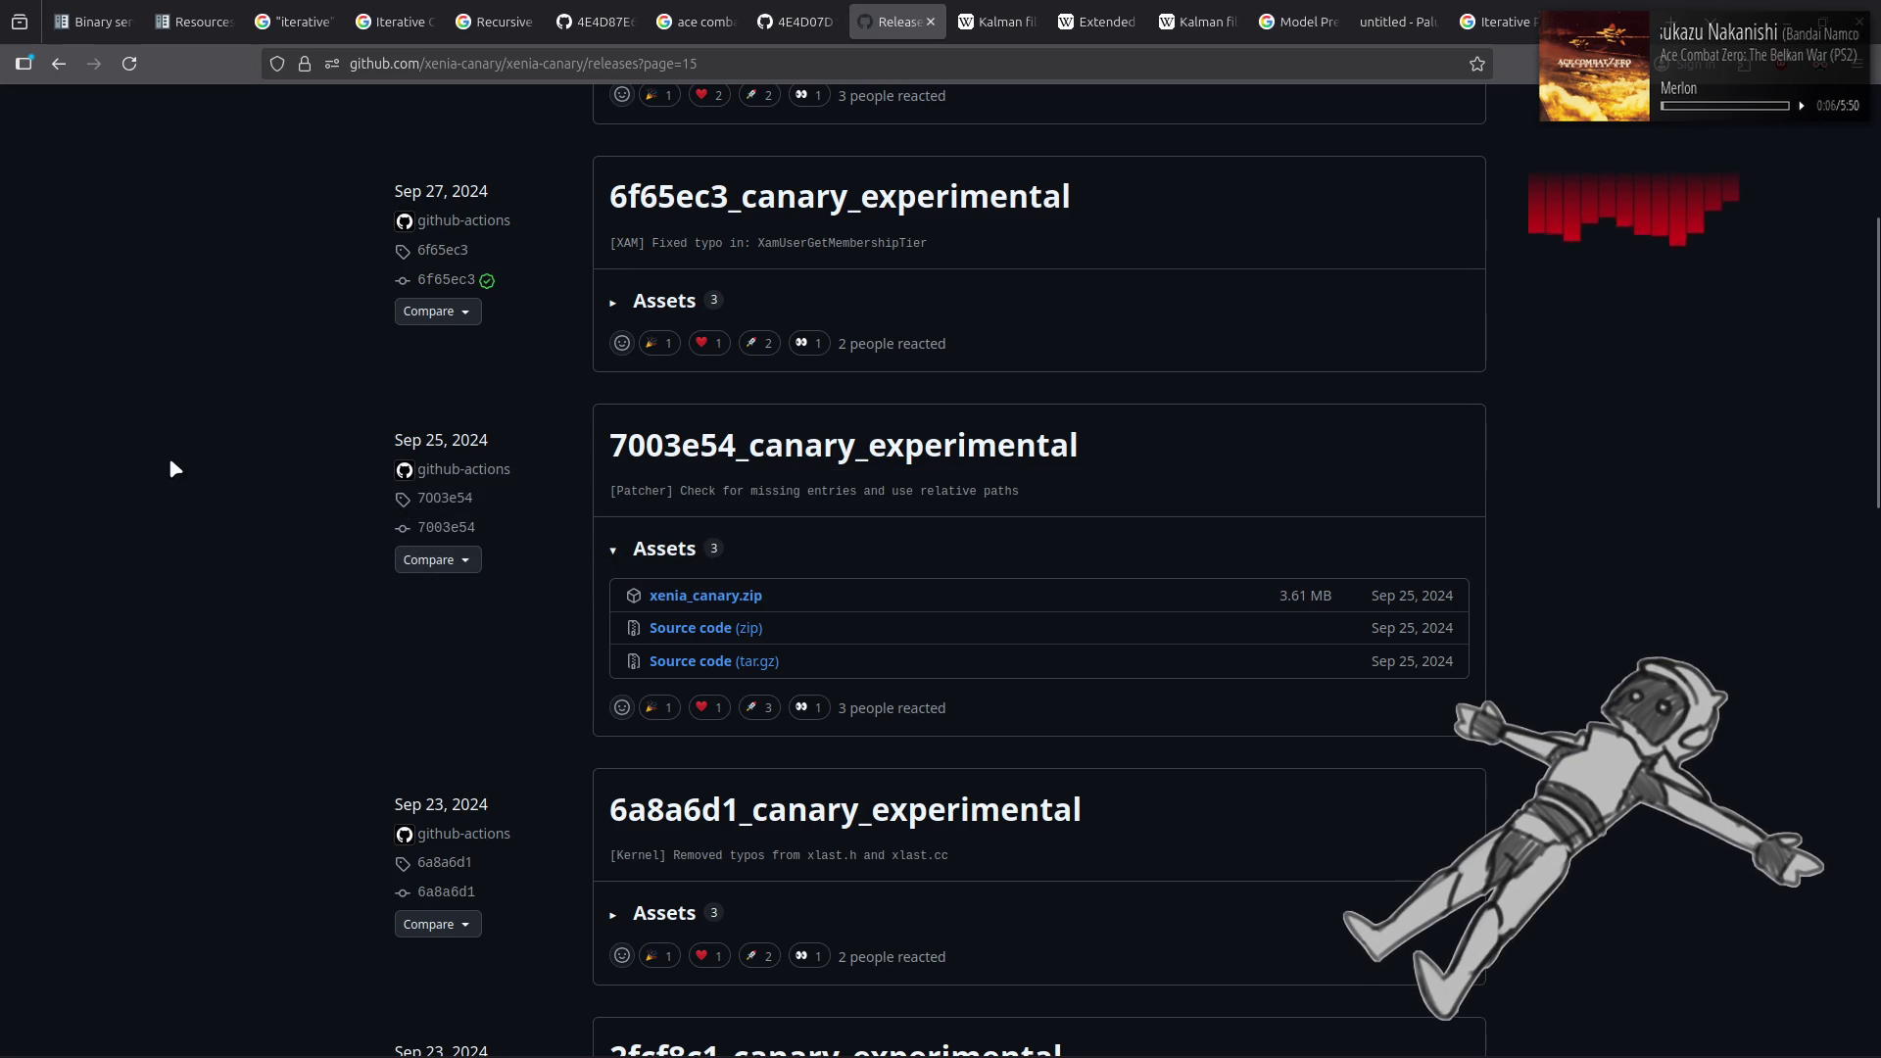
Look at the Ace Combat 6 compatibility issue #128, then return to the Xenia Canary window
key(ctrl+shift+Tab)
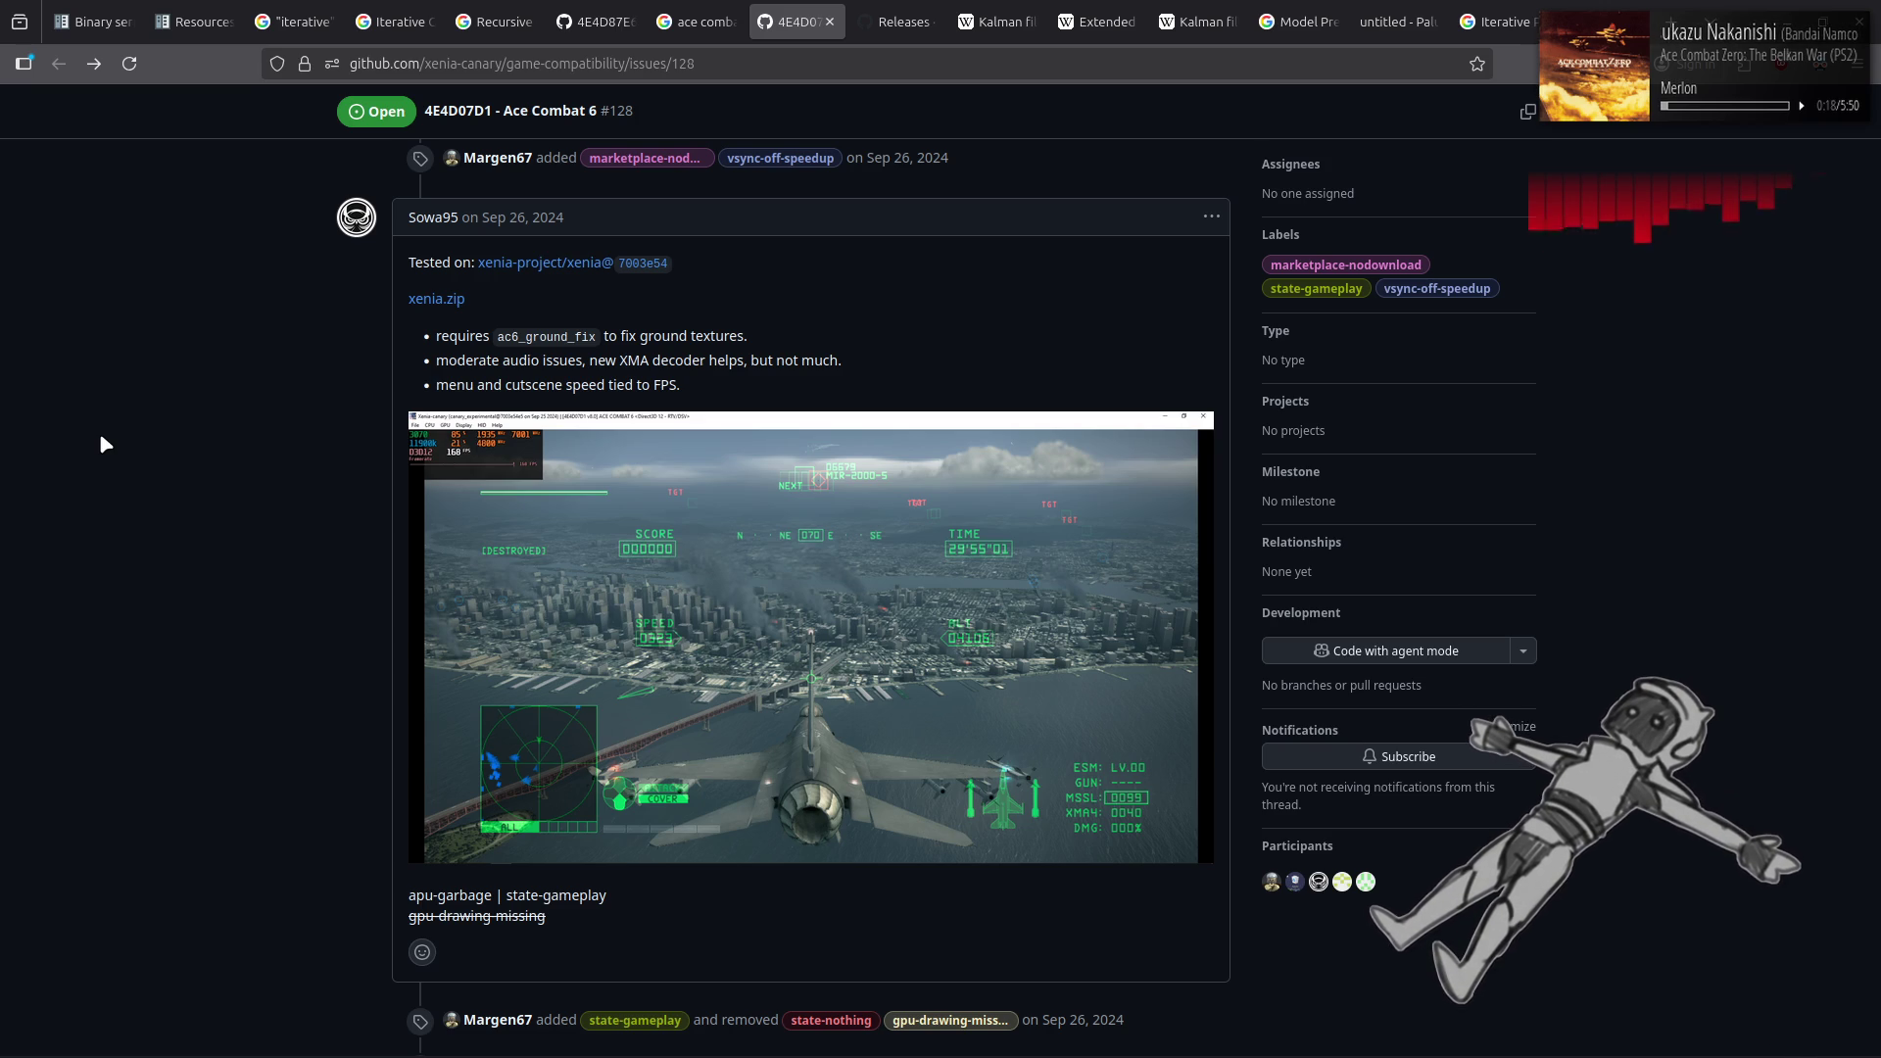
key(alt+Tab)
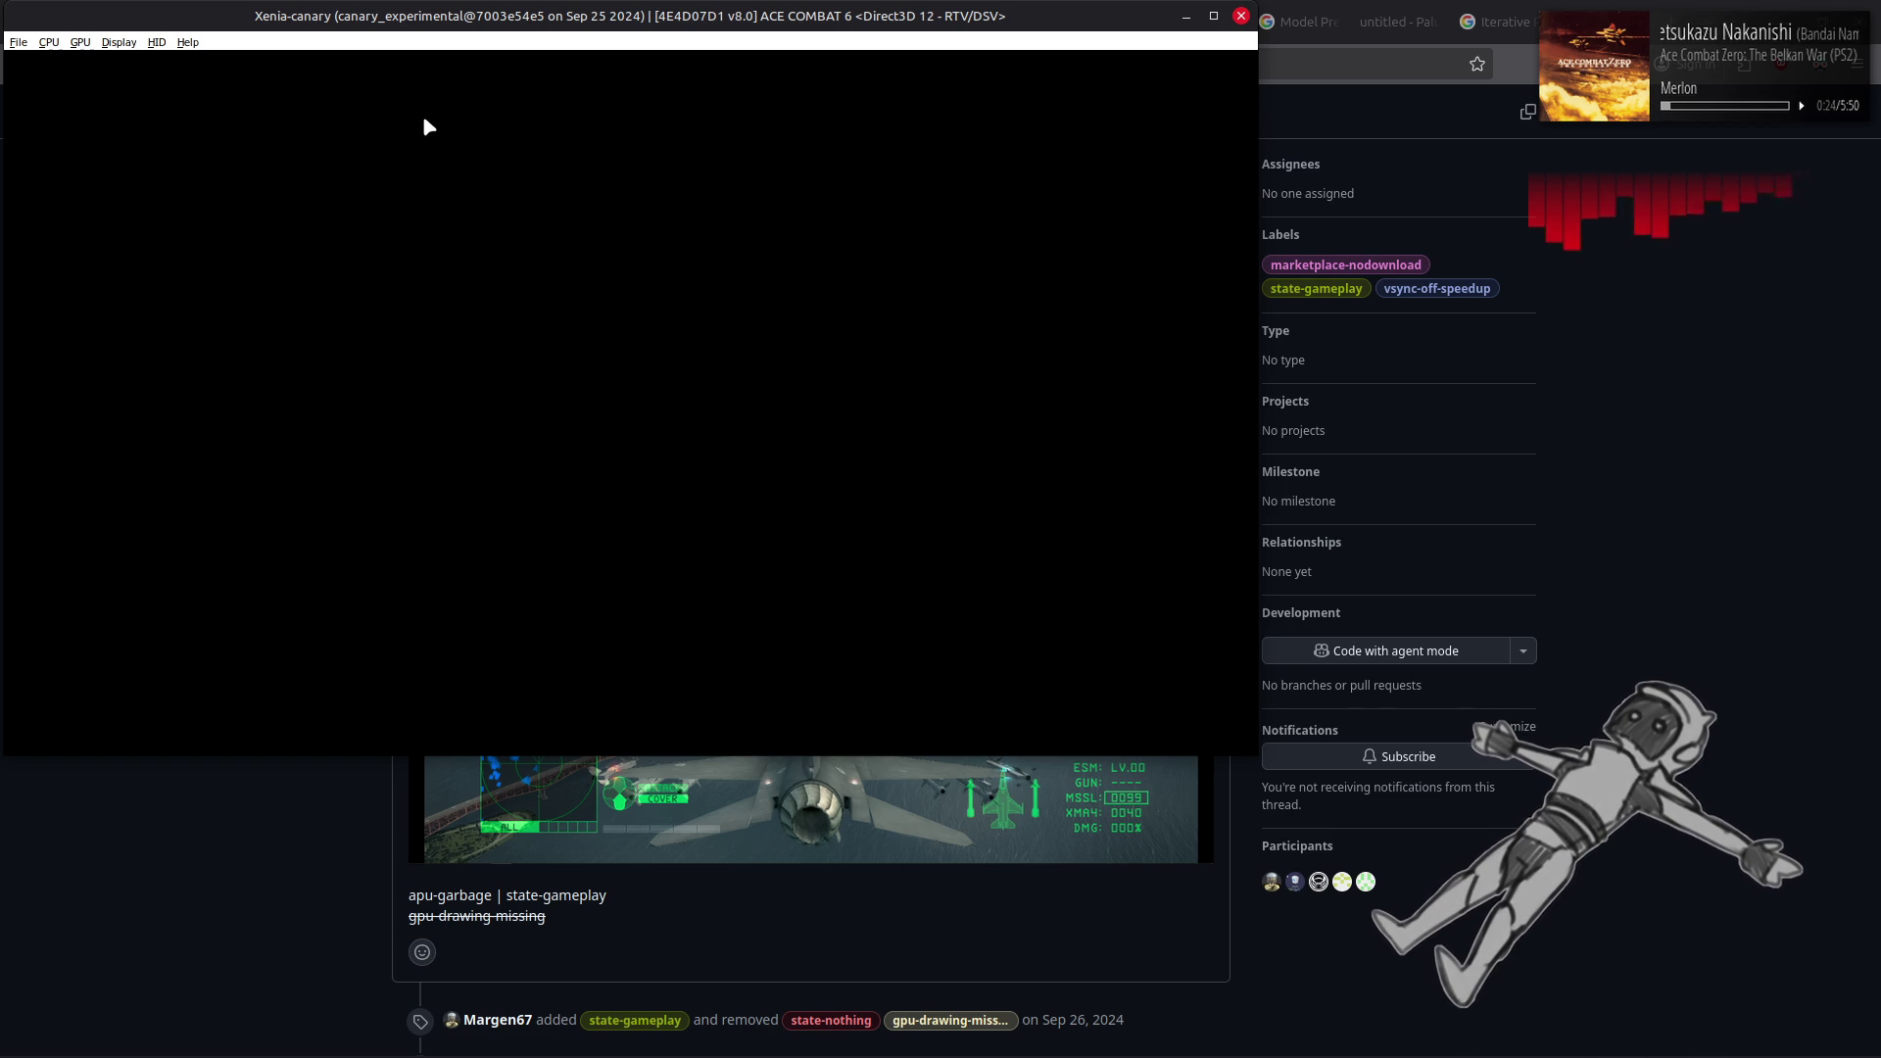
Browse Xenia's CPU and File menus, then exit the emulator via File > Exit
click(48, 42)
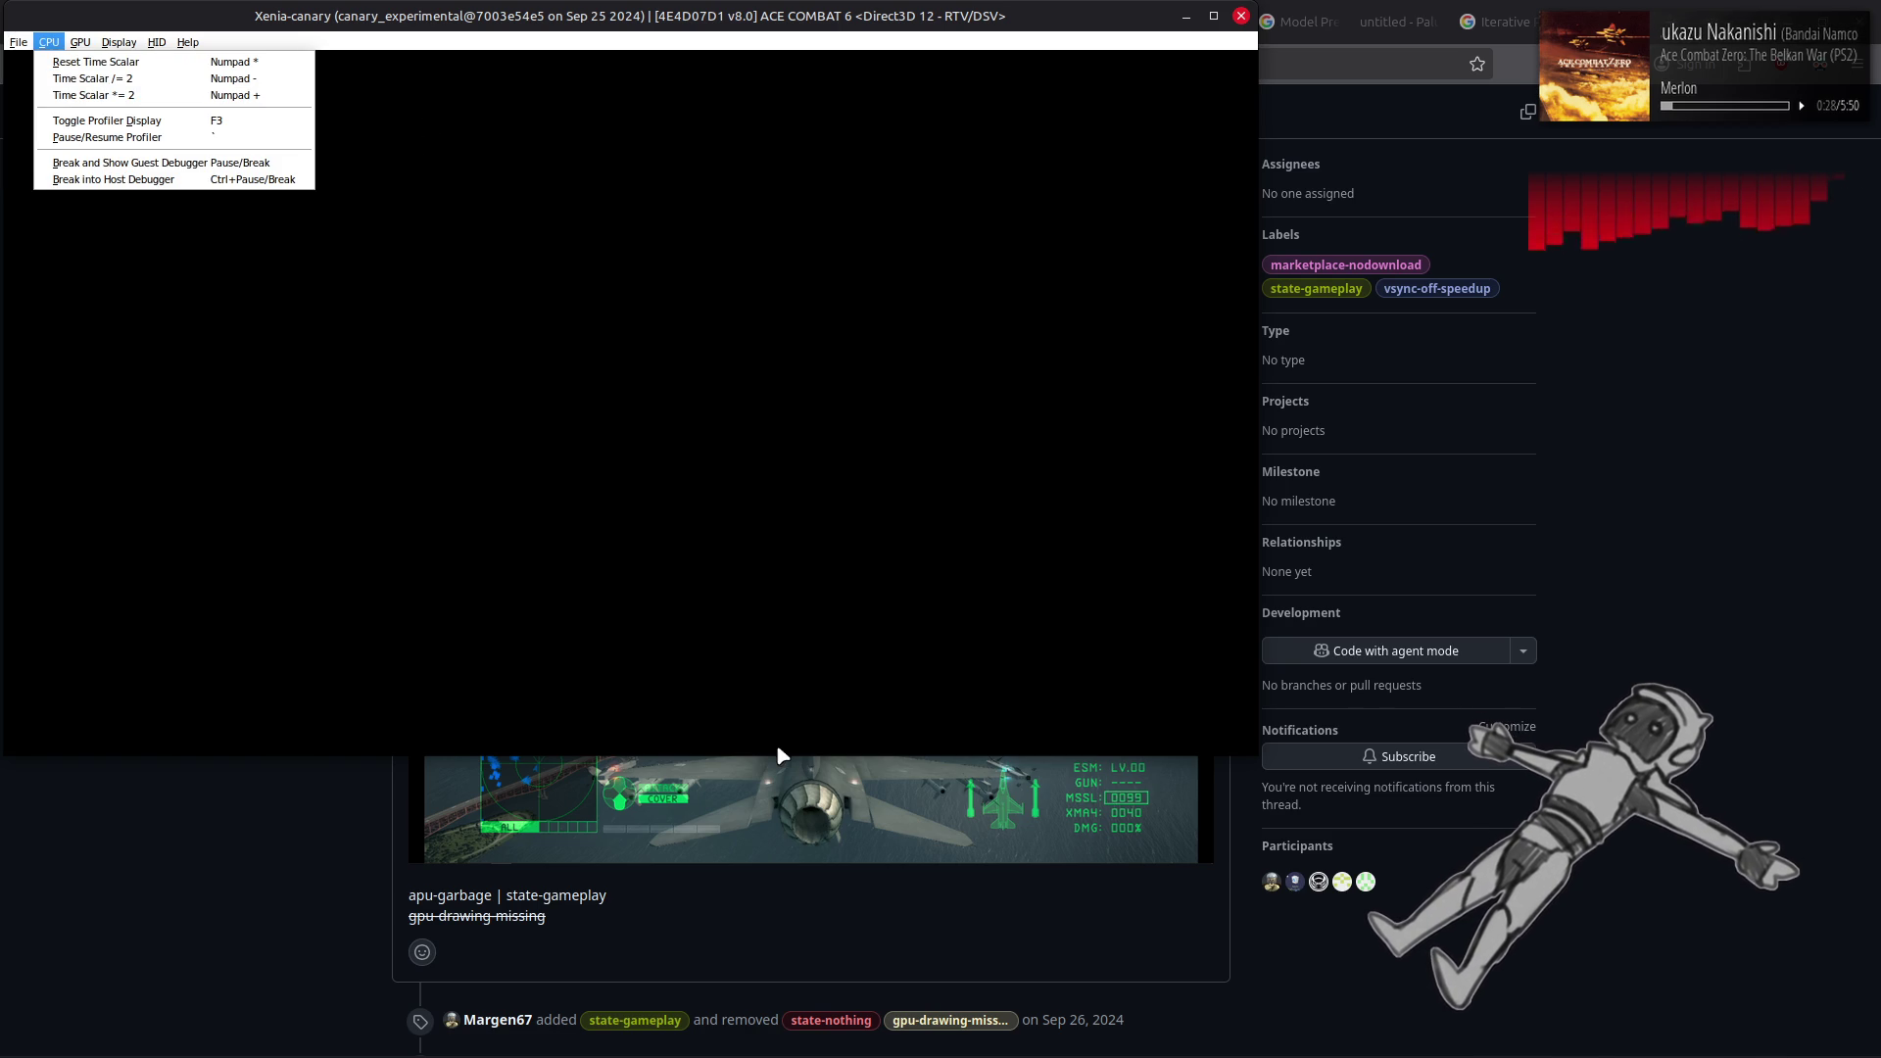
click(777, 559)
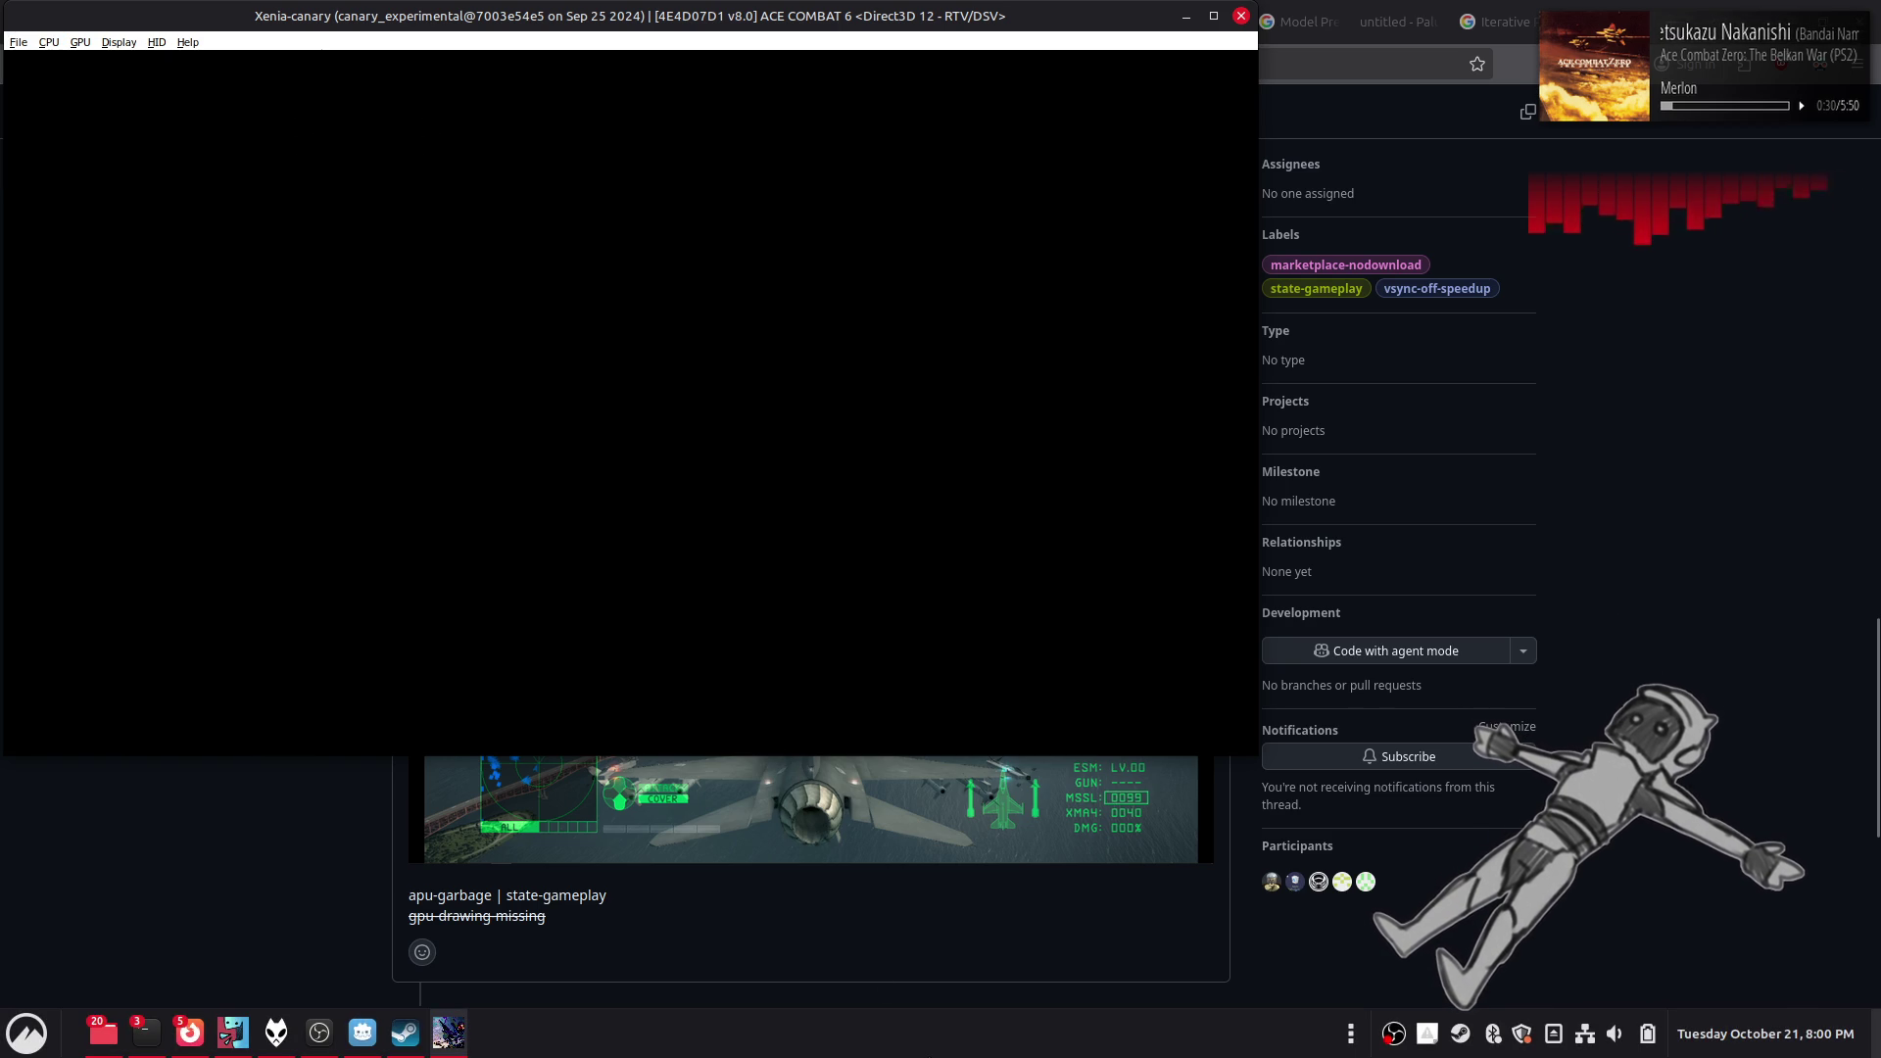
click(19, 44)
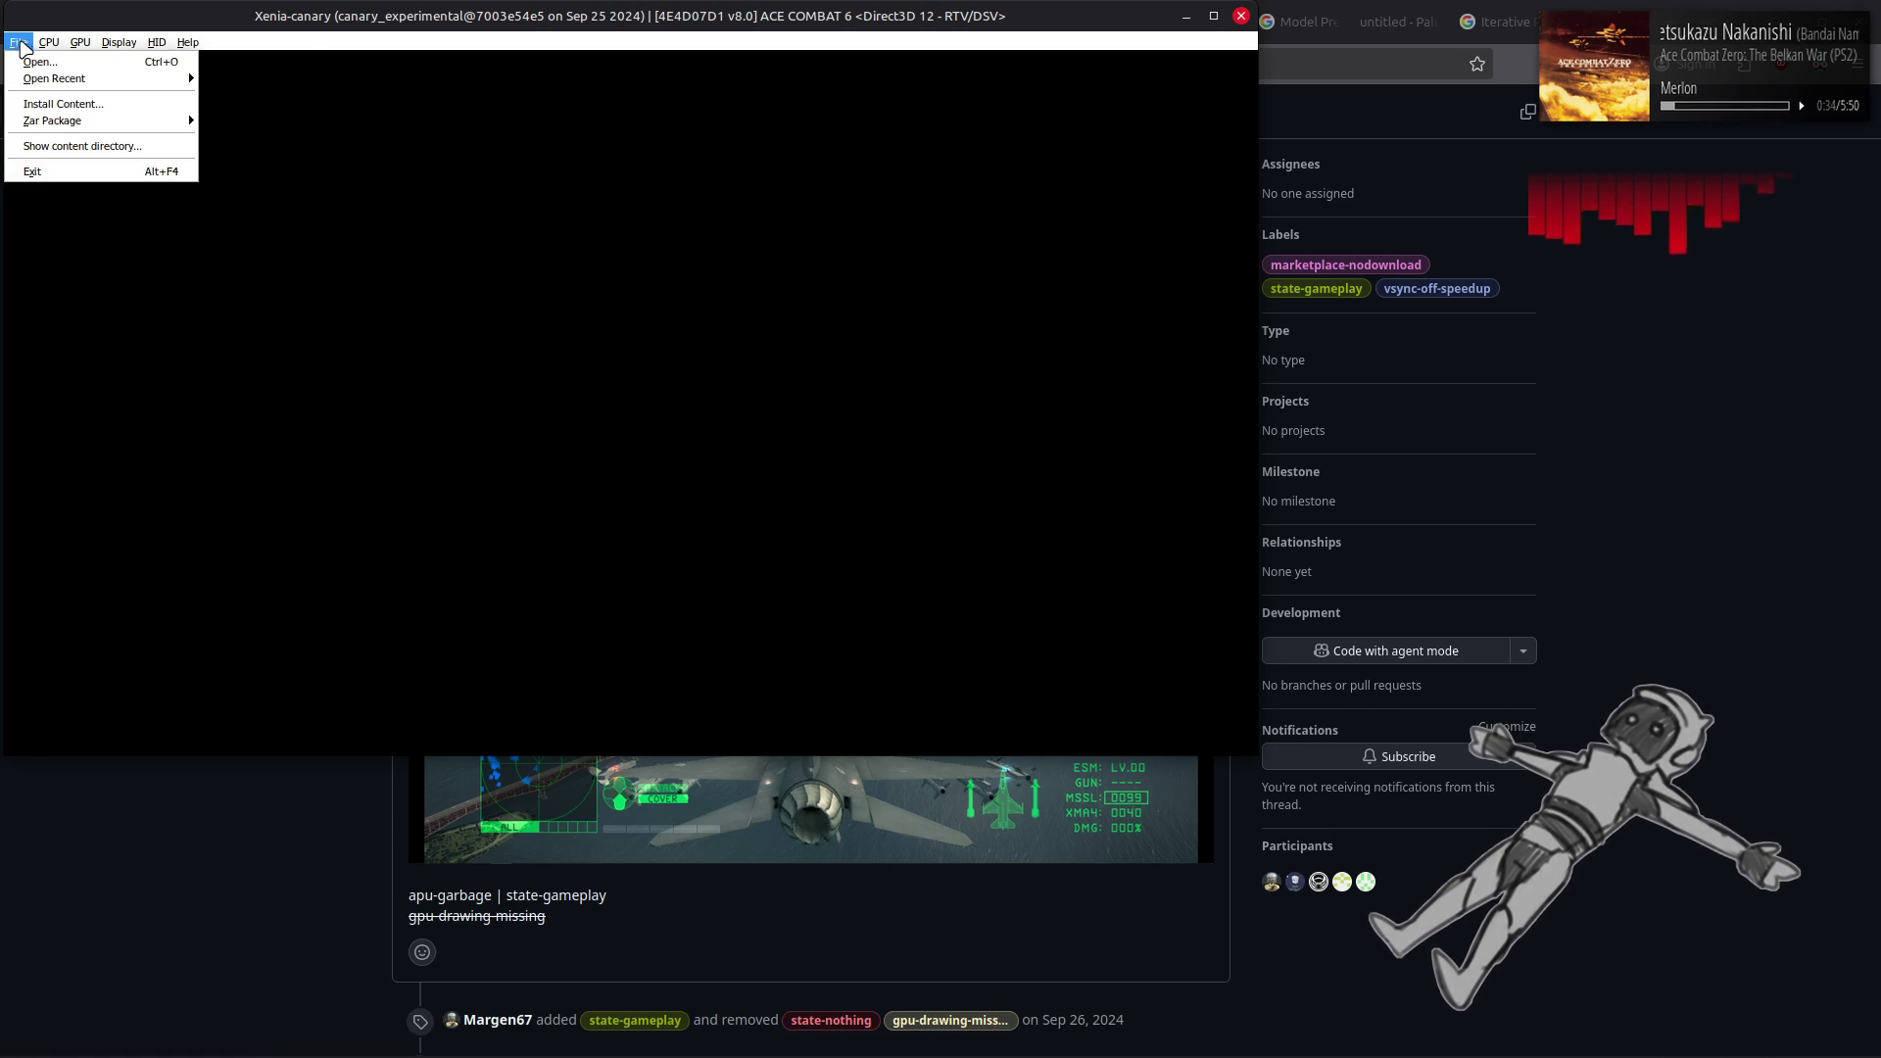
mouse_move(111, 43)
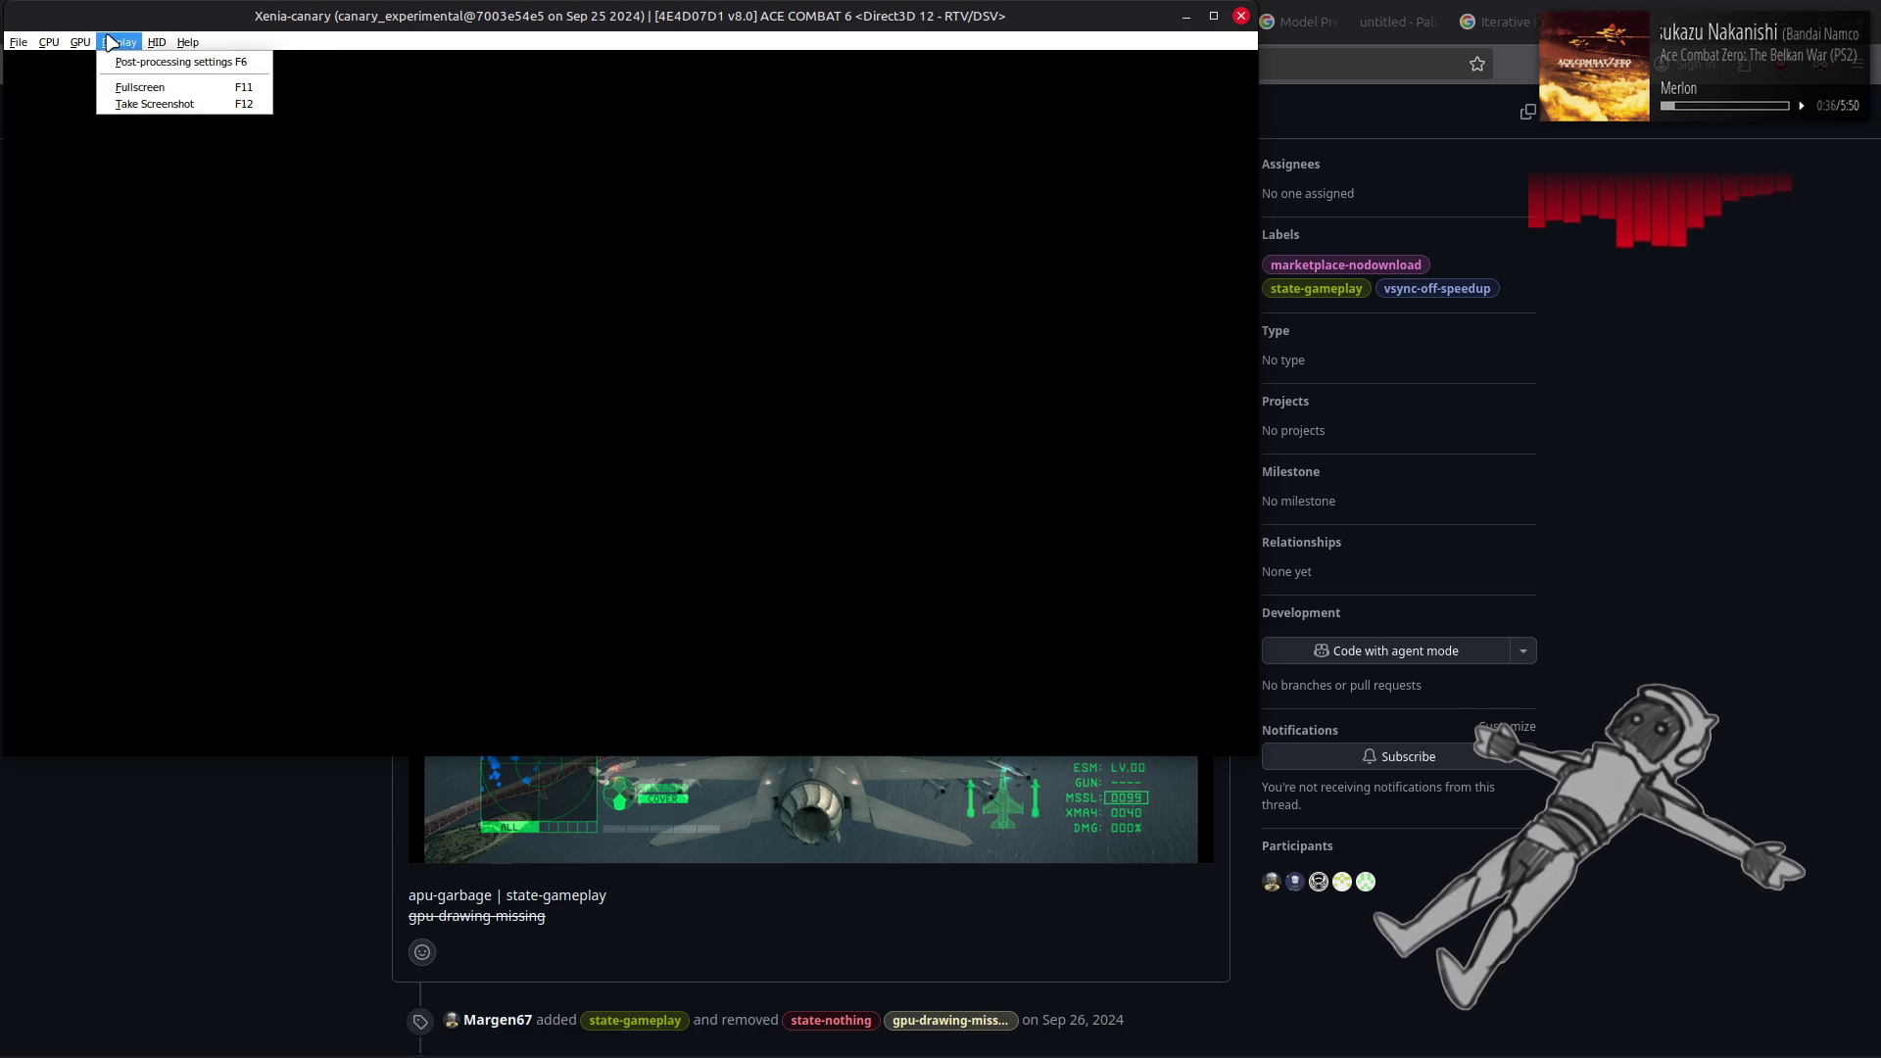
mouse_move(19, 42)
click(71, 172)
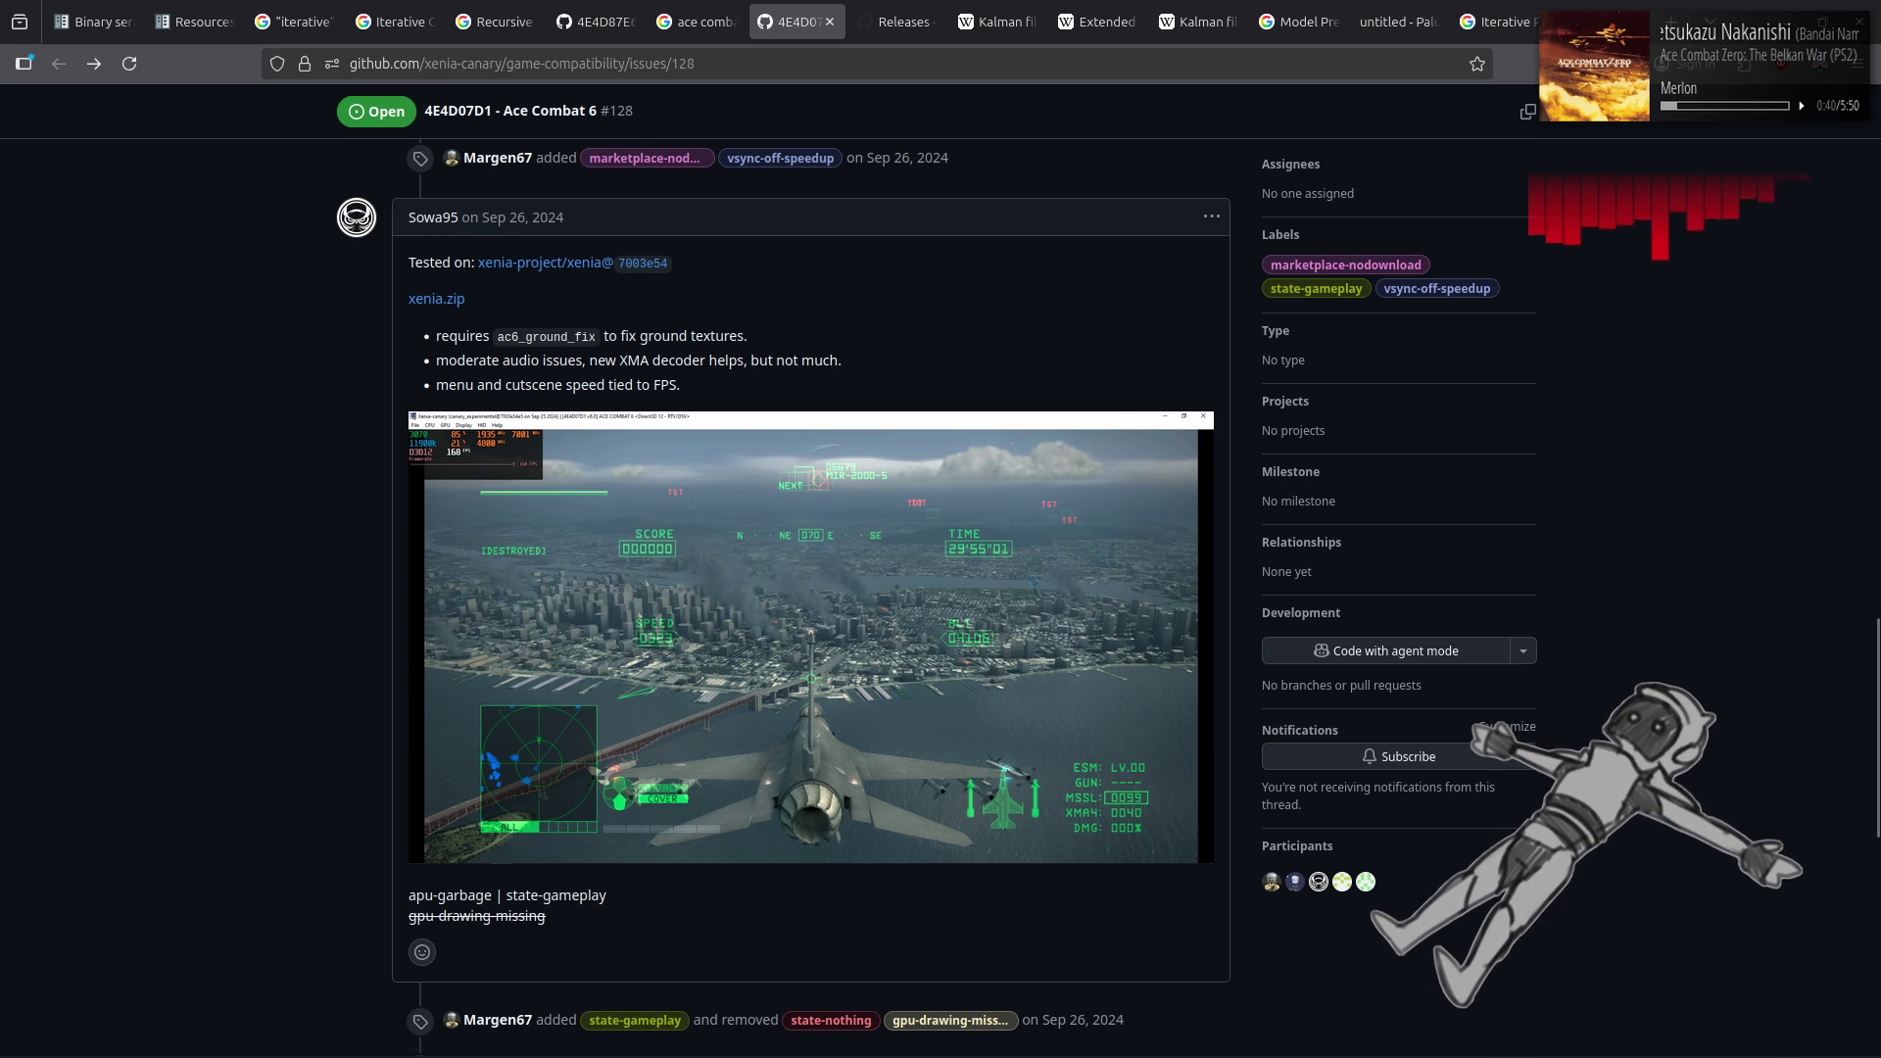
Switch the Xenia Canary - 7003e54 shortcut's compatibility tool to Proton Experimental
right_click(1464, 1040)
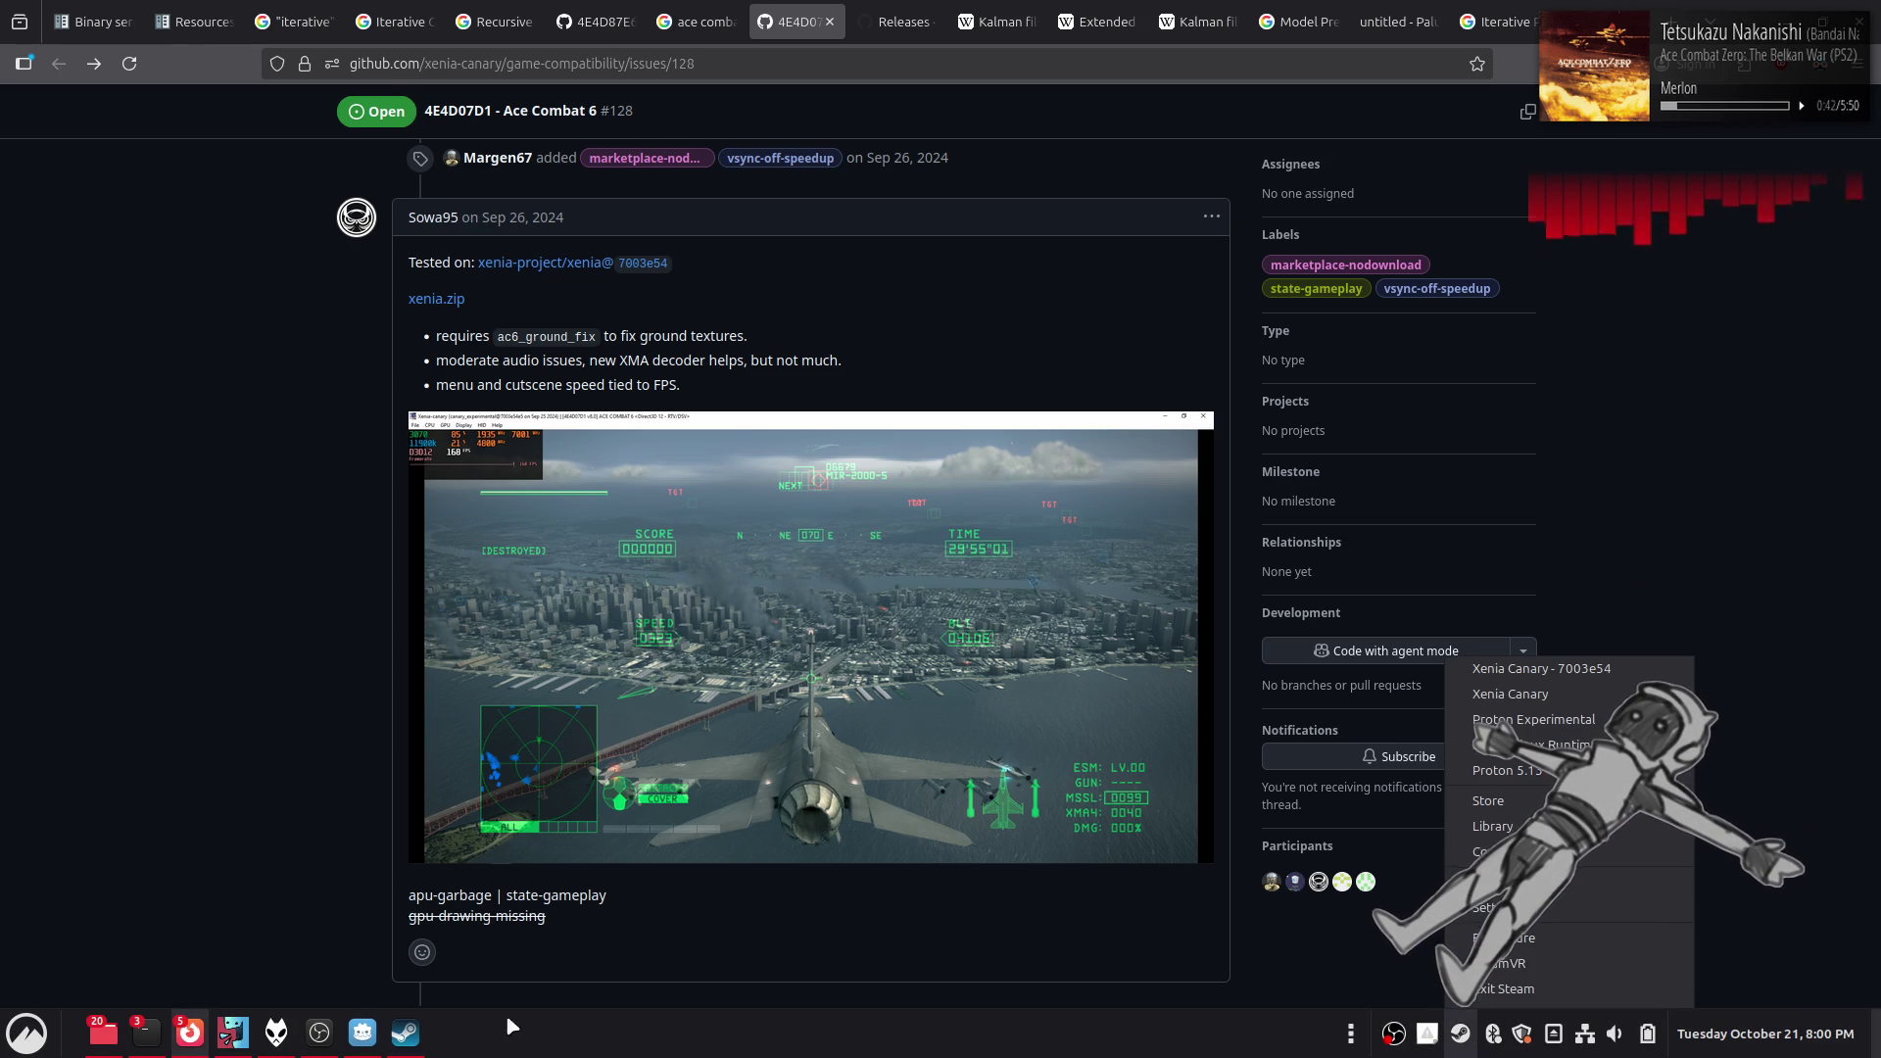
click(1539, 723)
right_click(186, 773)
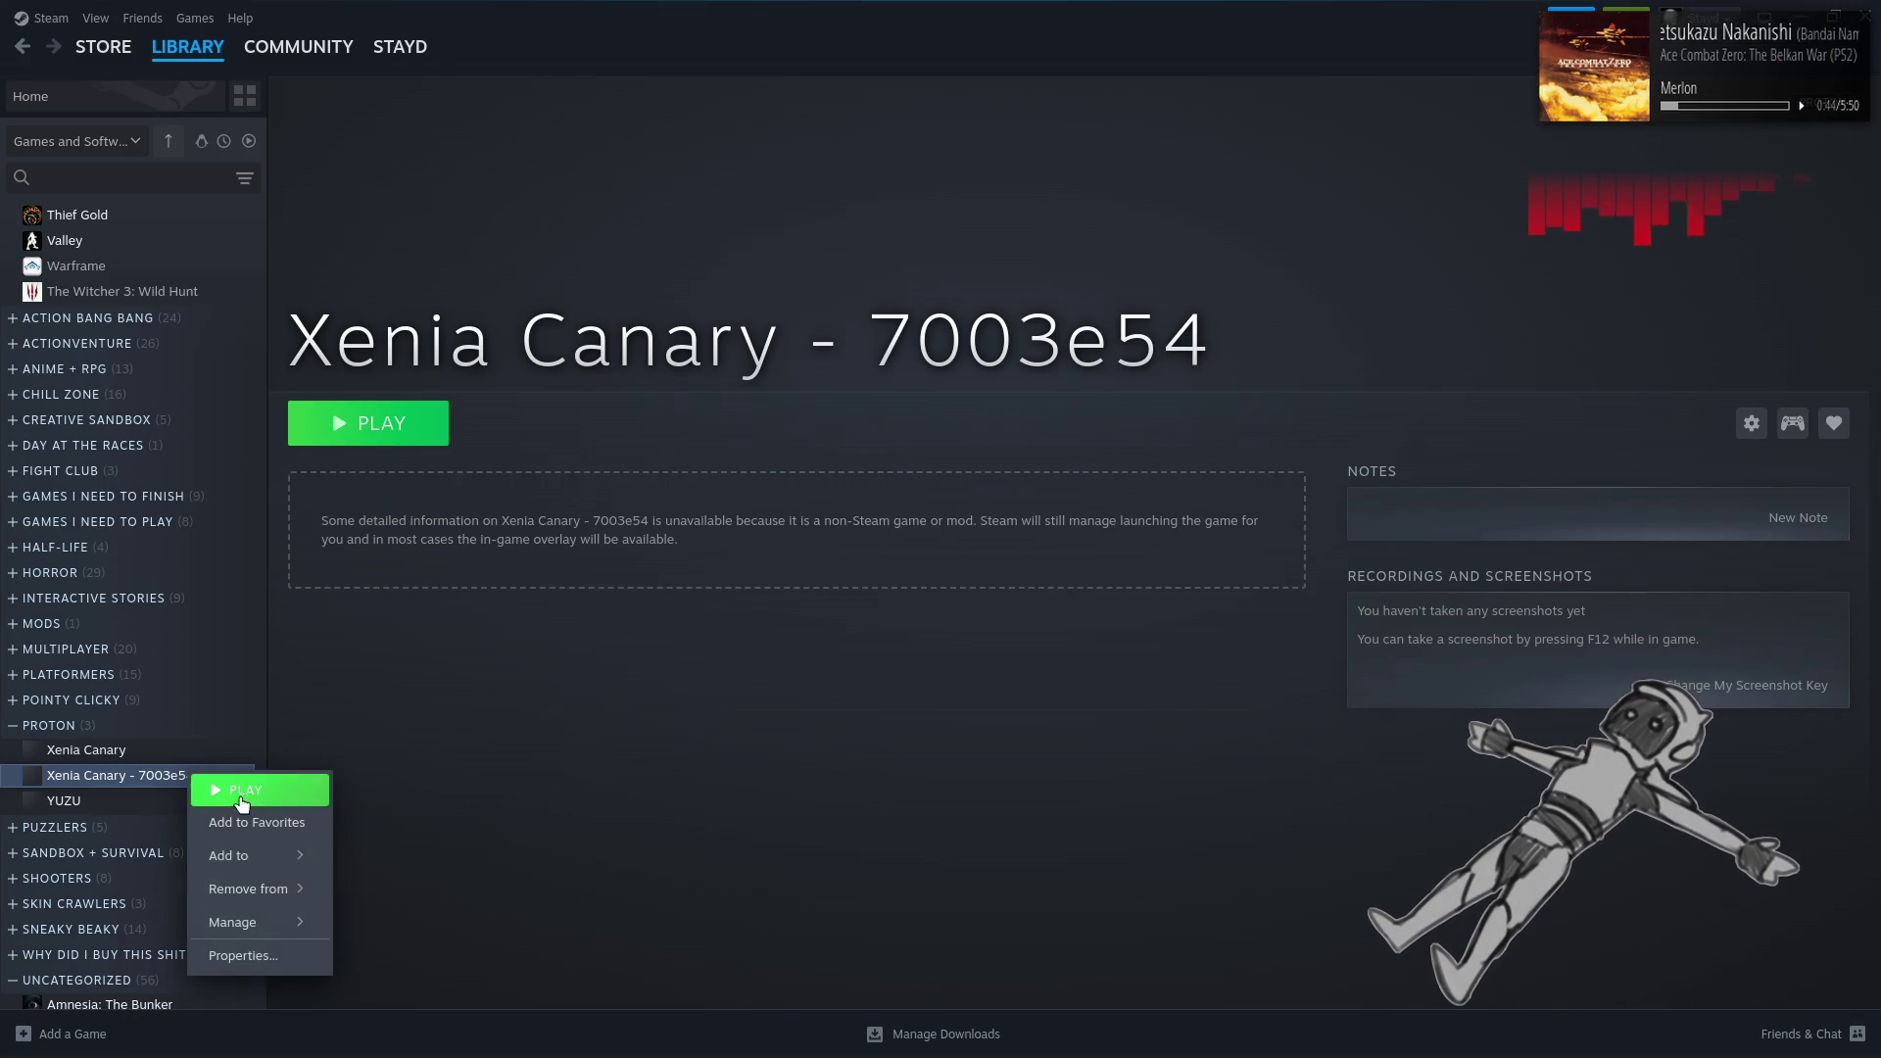
click(214, 953)
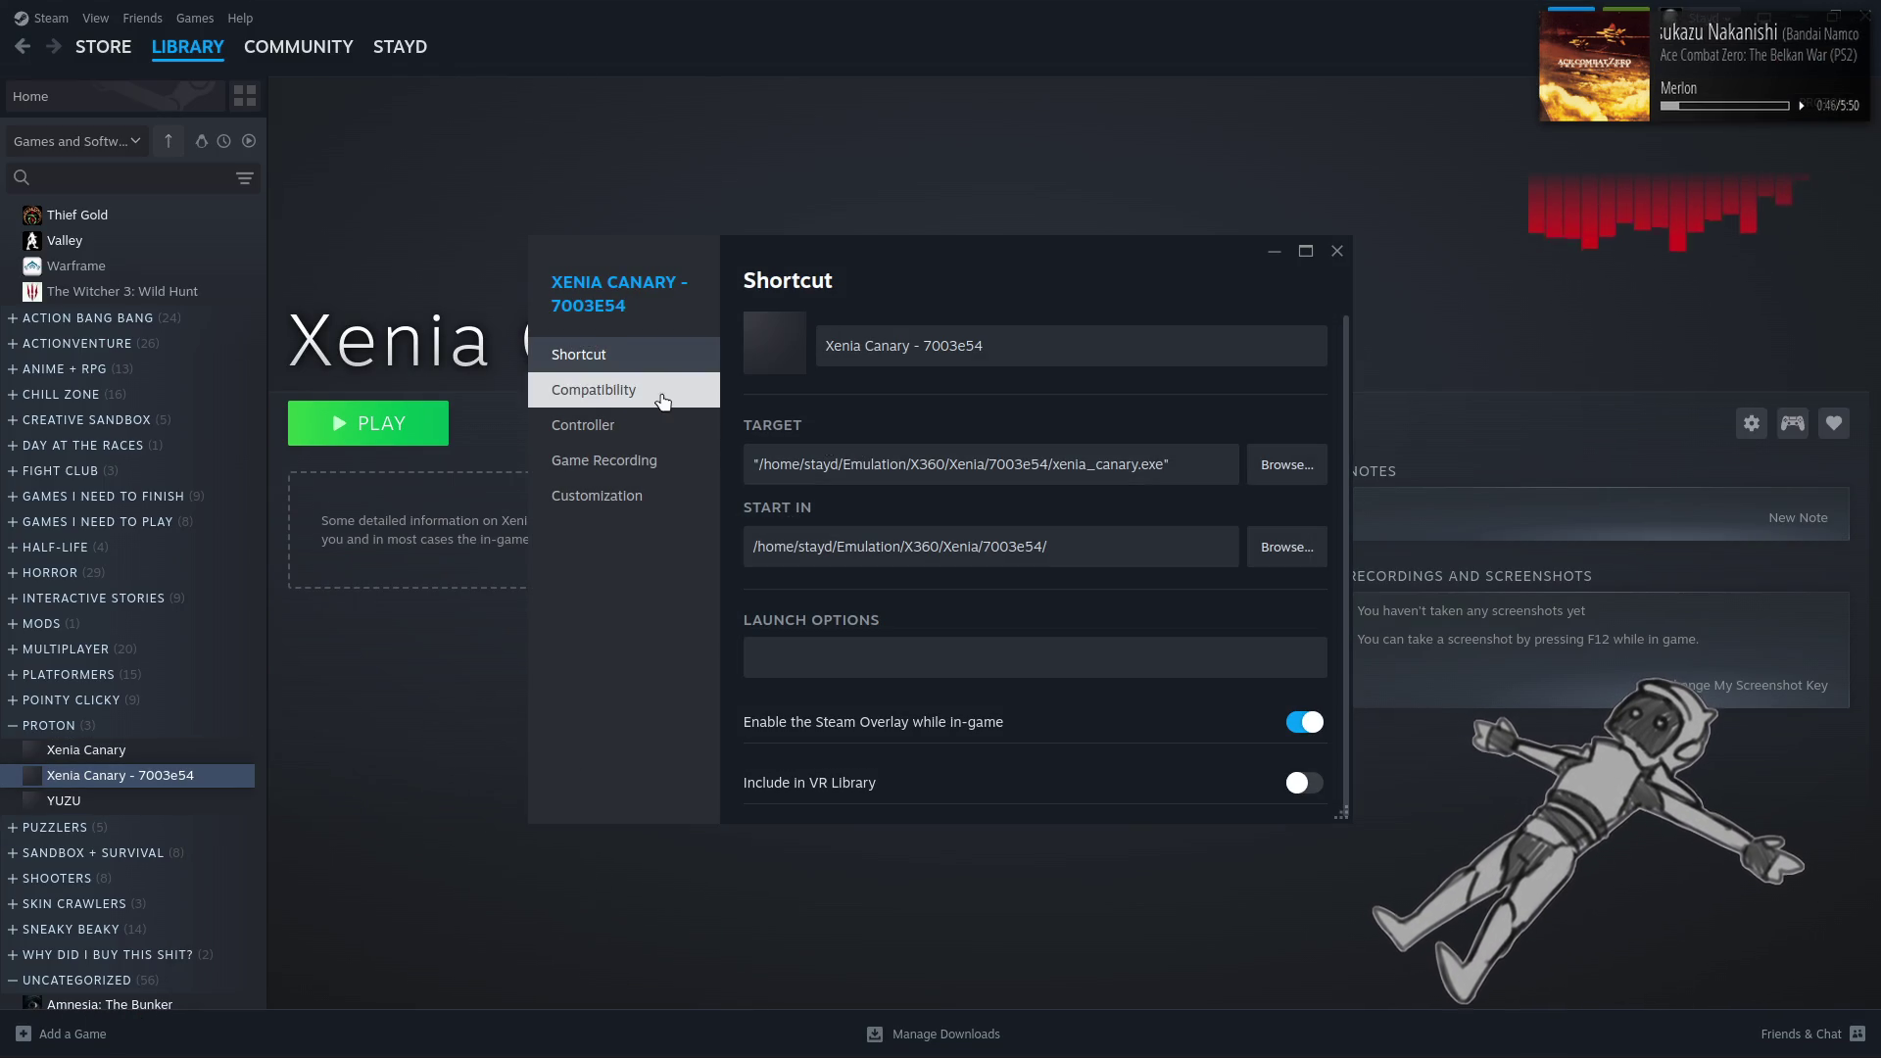
click(587, 389)
click(944, 377)
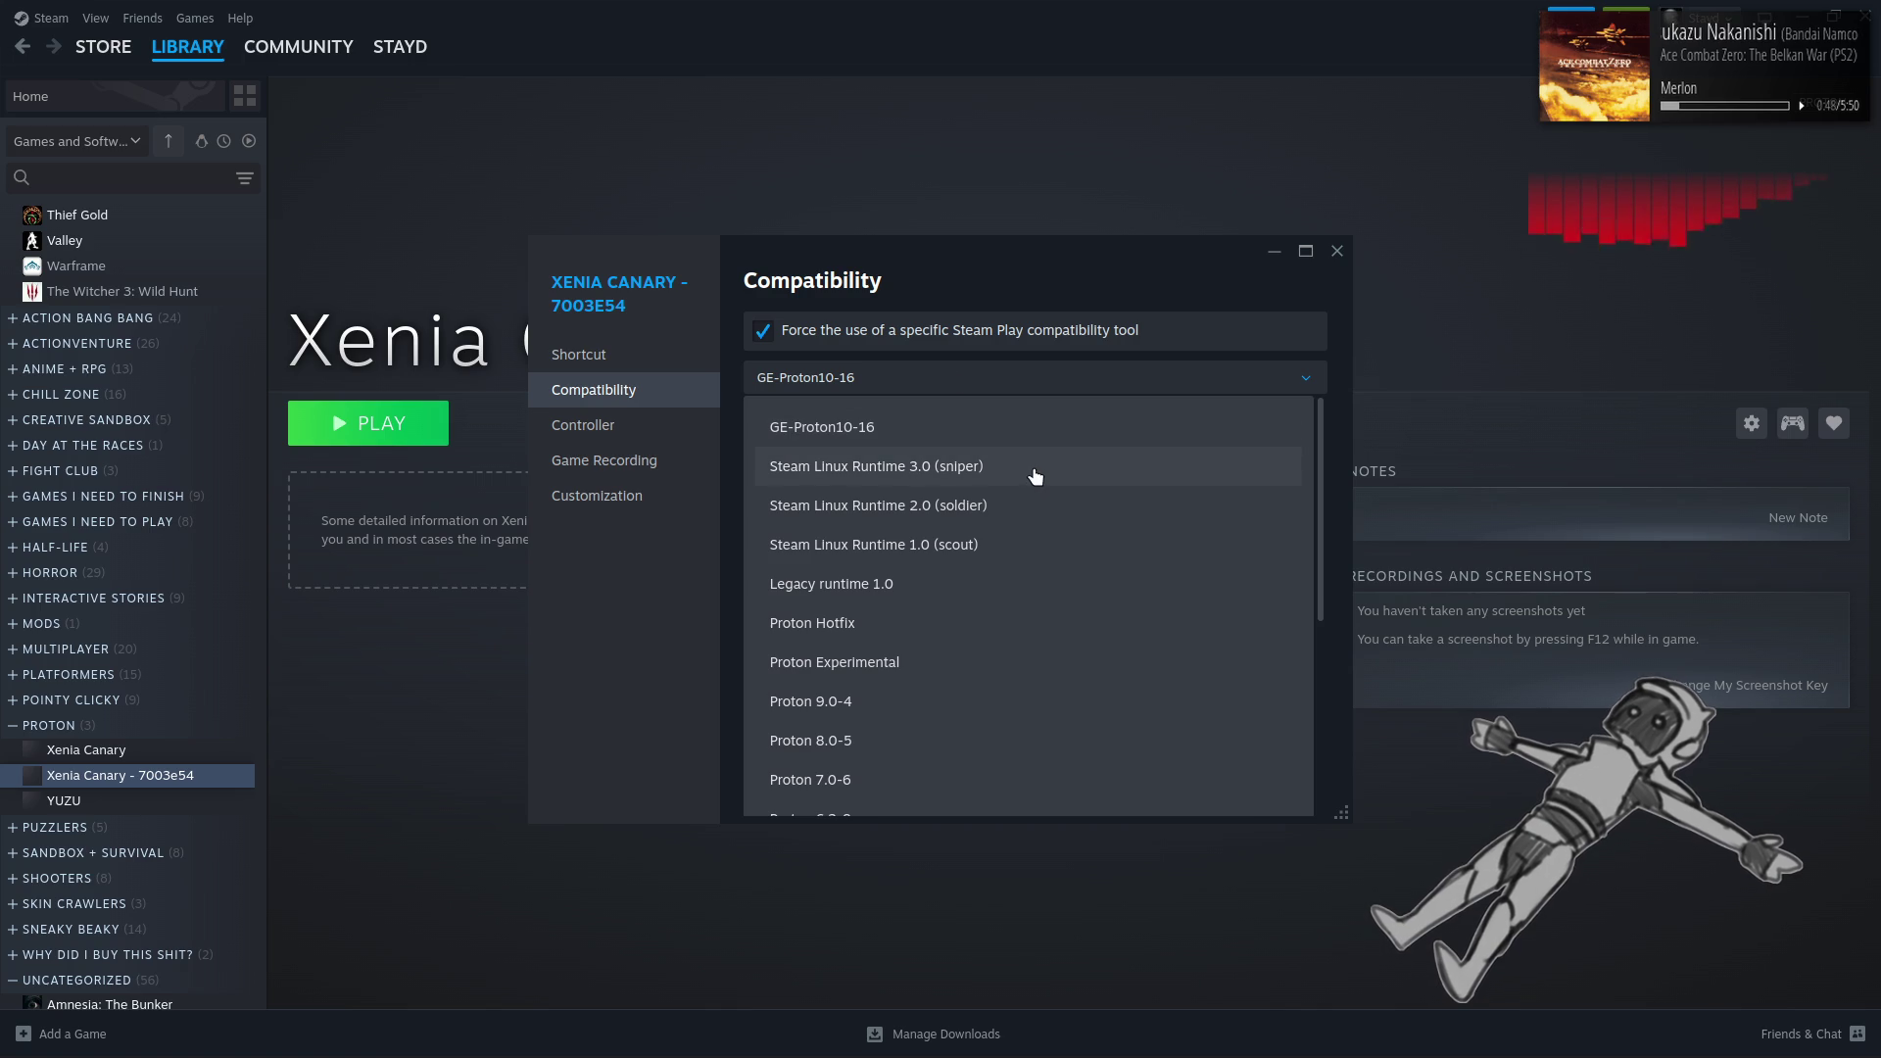
click(944, 666)
click(1337, 250)
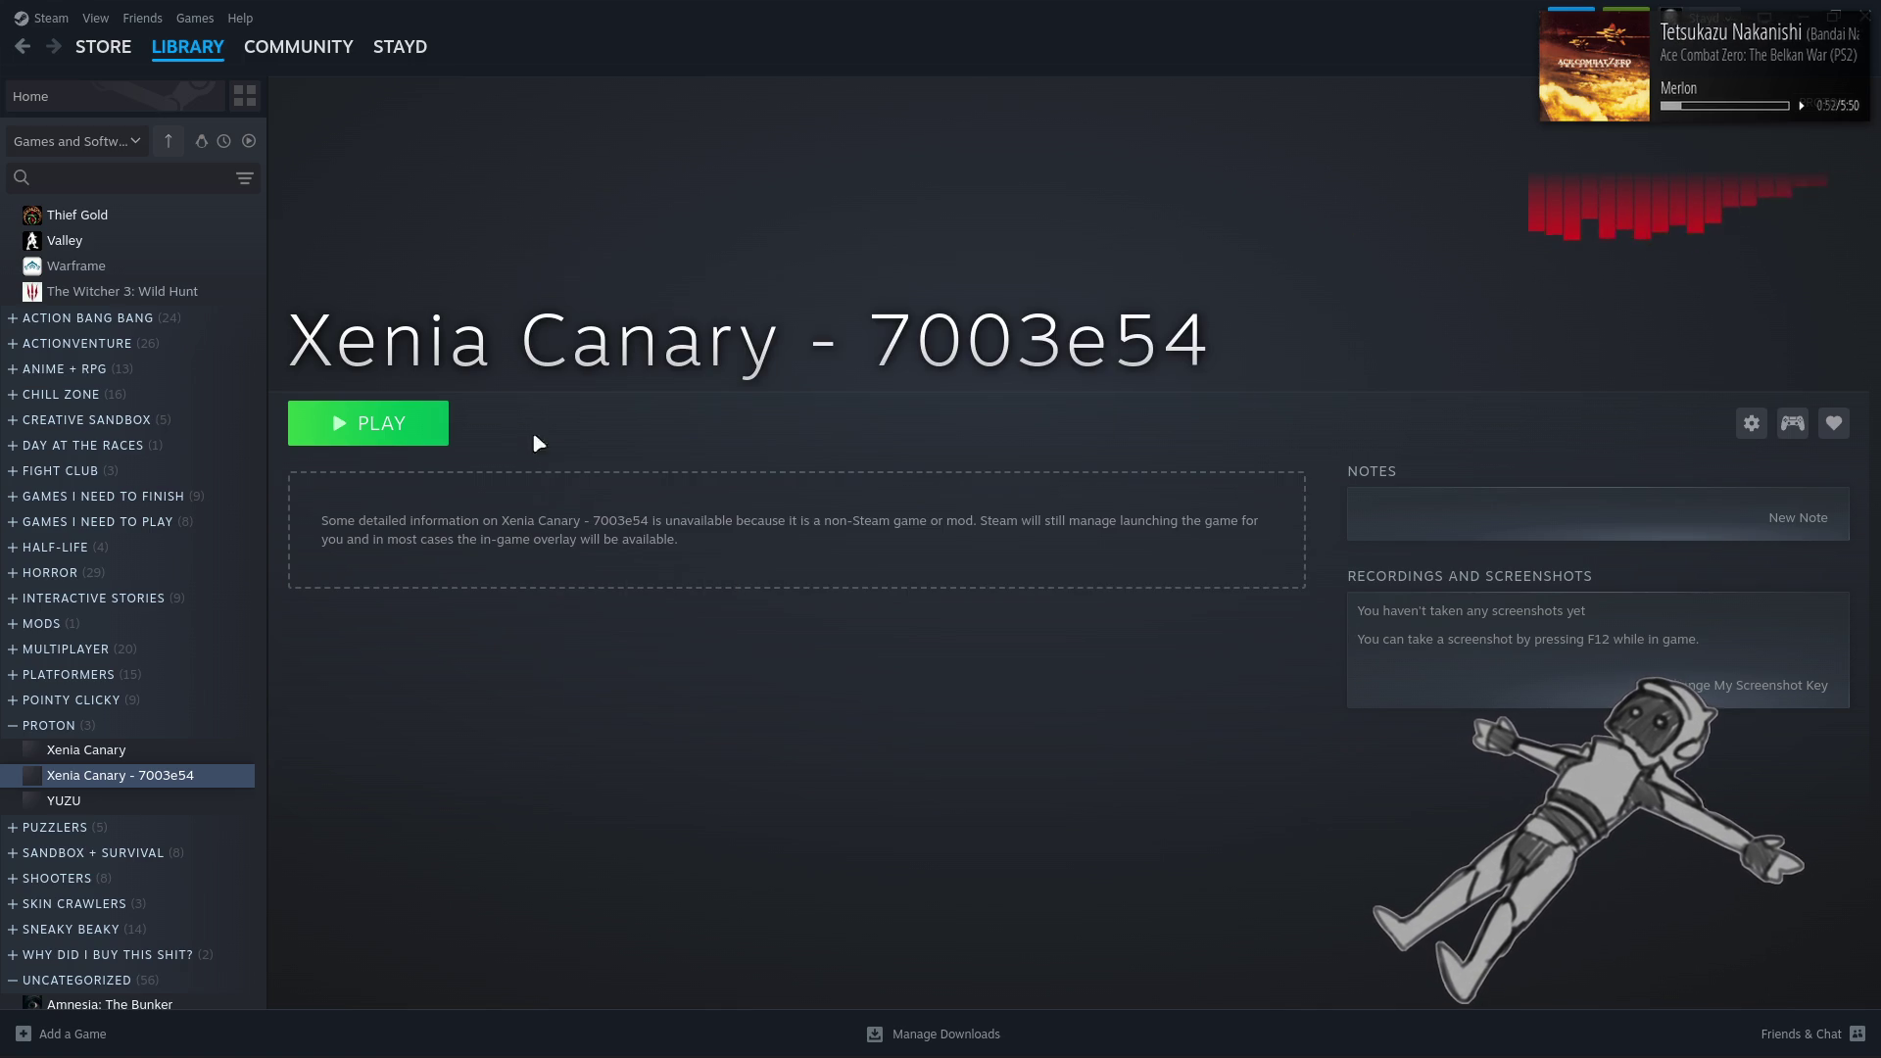
Launch it, check the Proton Experimental download, and return to Library Home
click(421, 423)
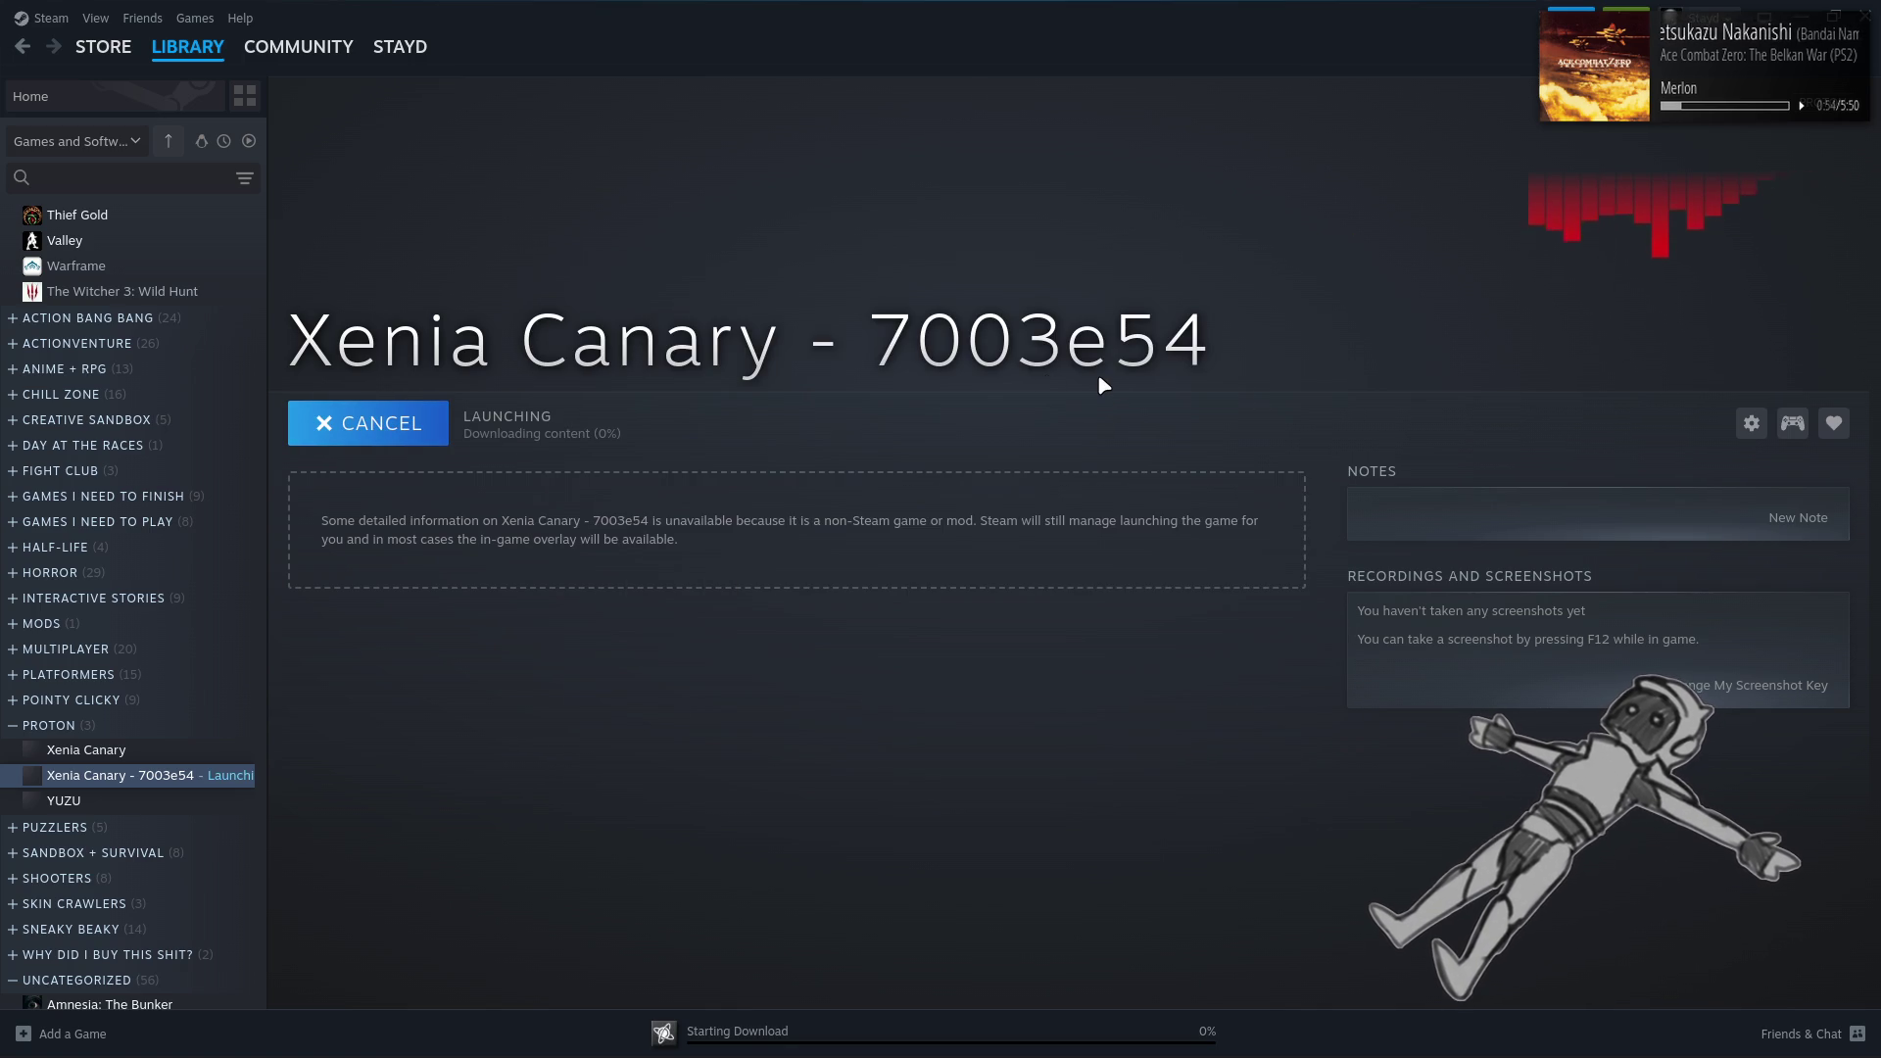
click(746, 1041)
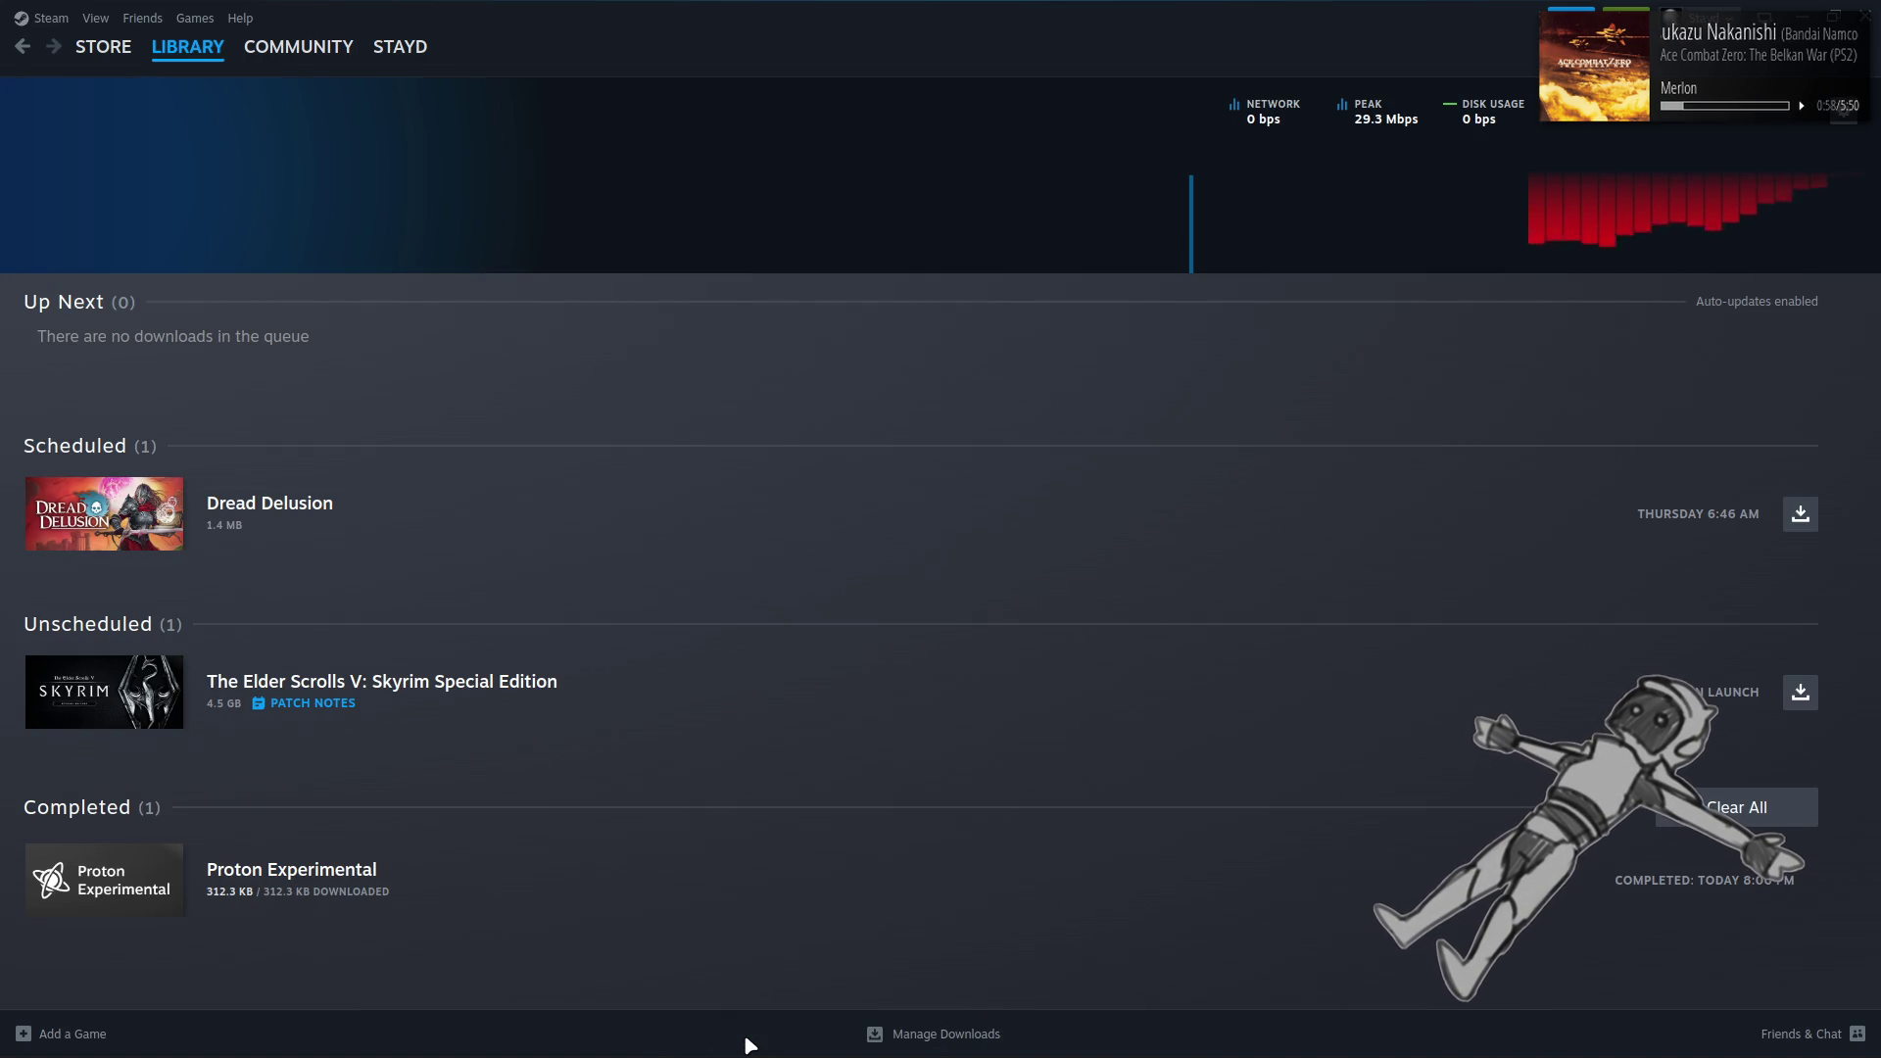
click(196, 57)
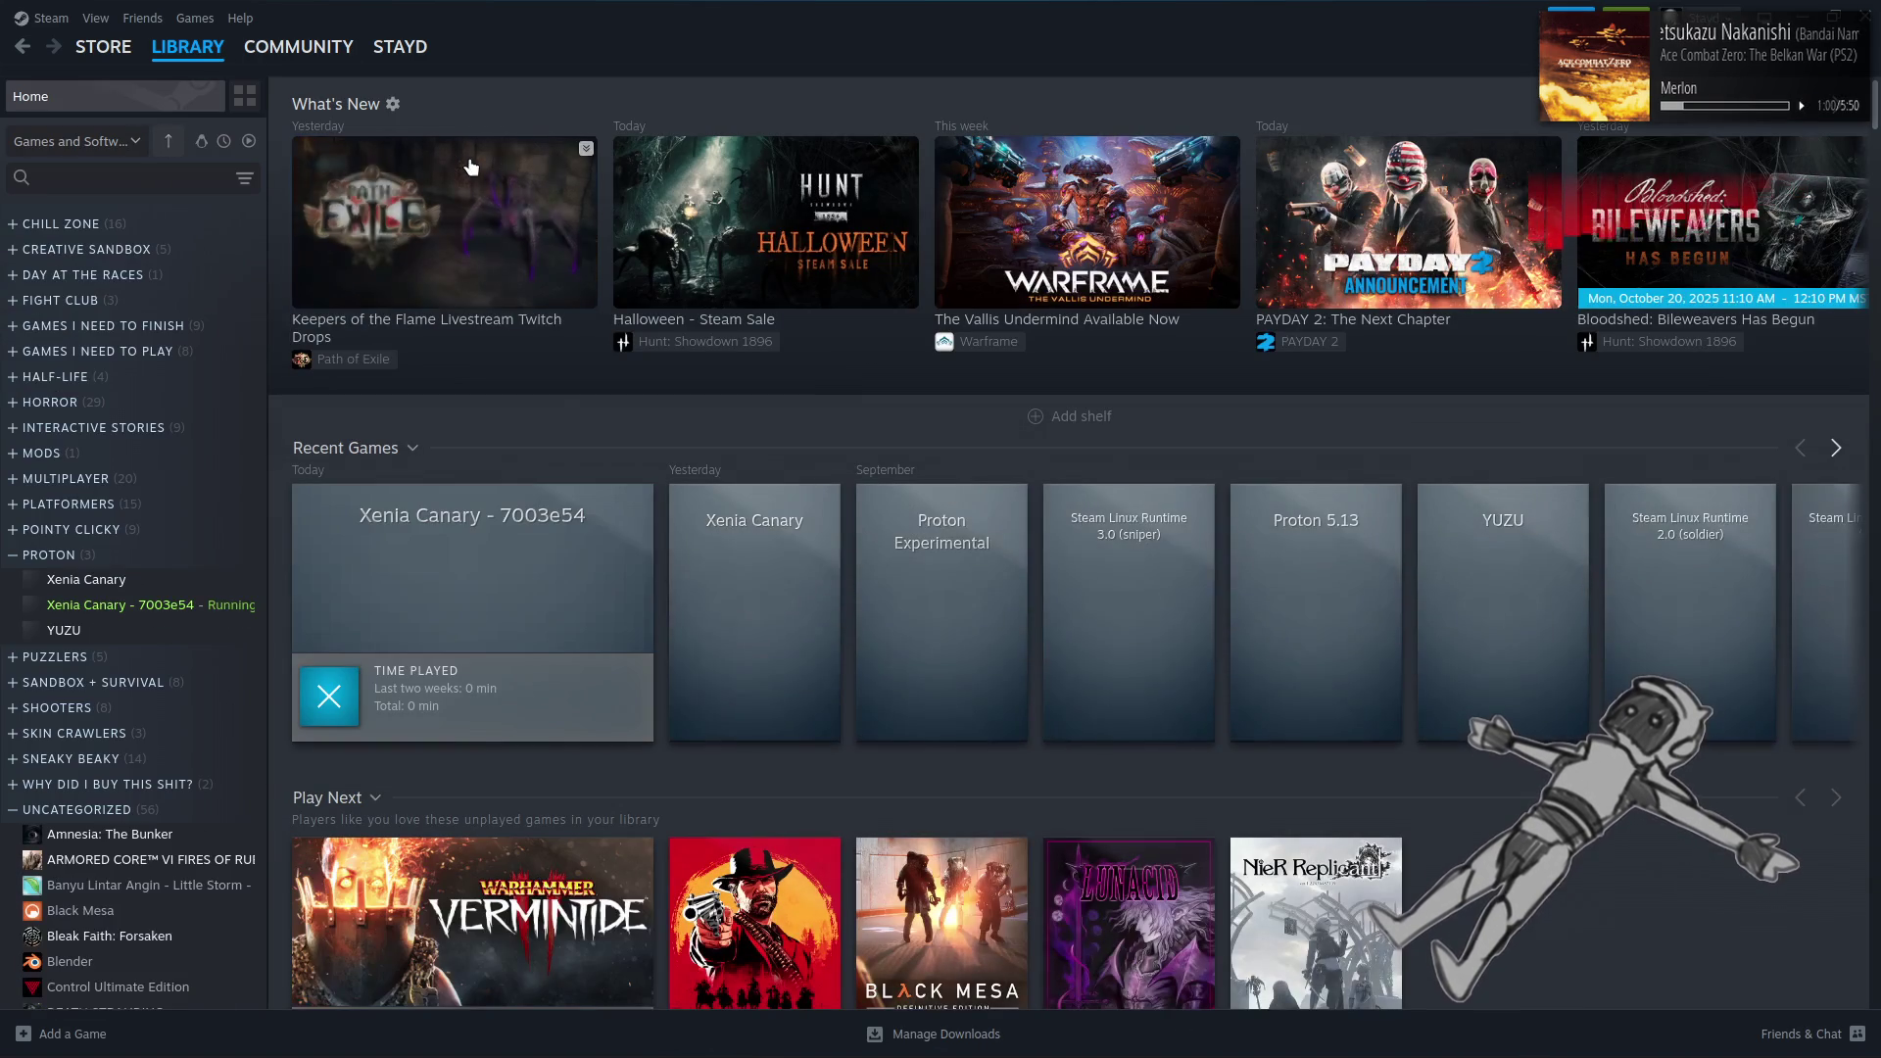
Load ACE COMBAT 6 from Xenia's Open Recent list, then later exit the emulator
mouse_move(652, 1049)
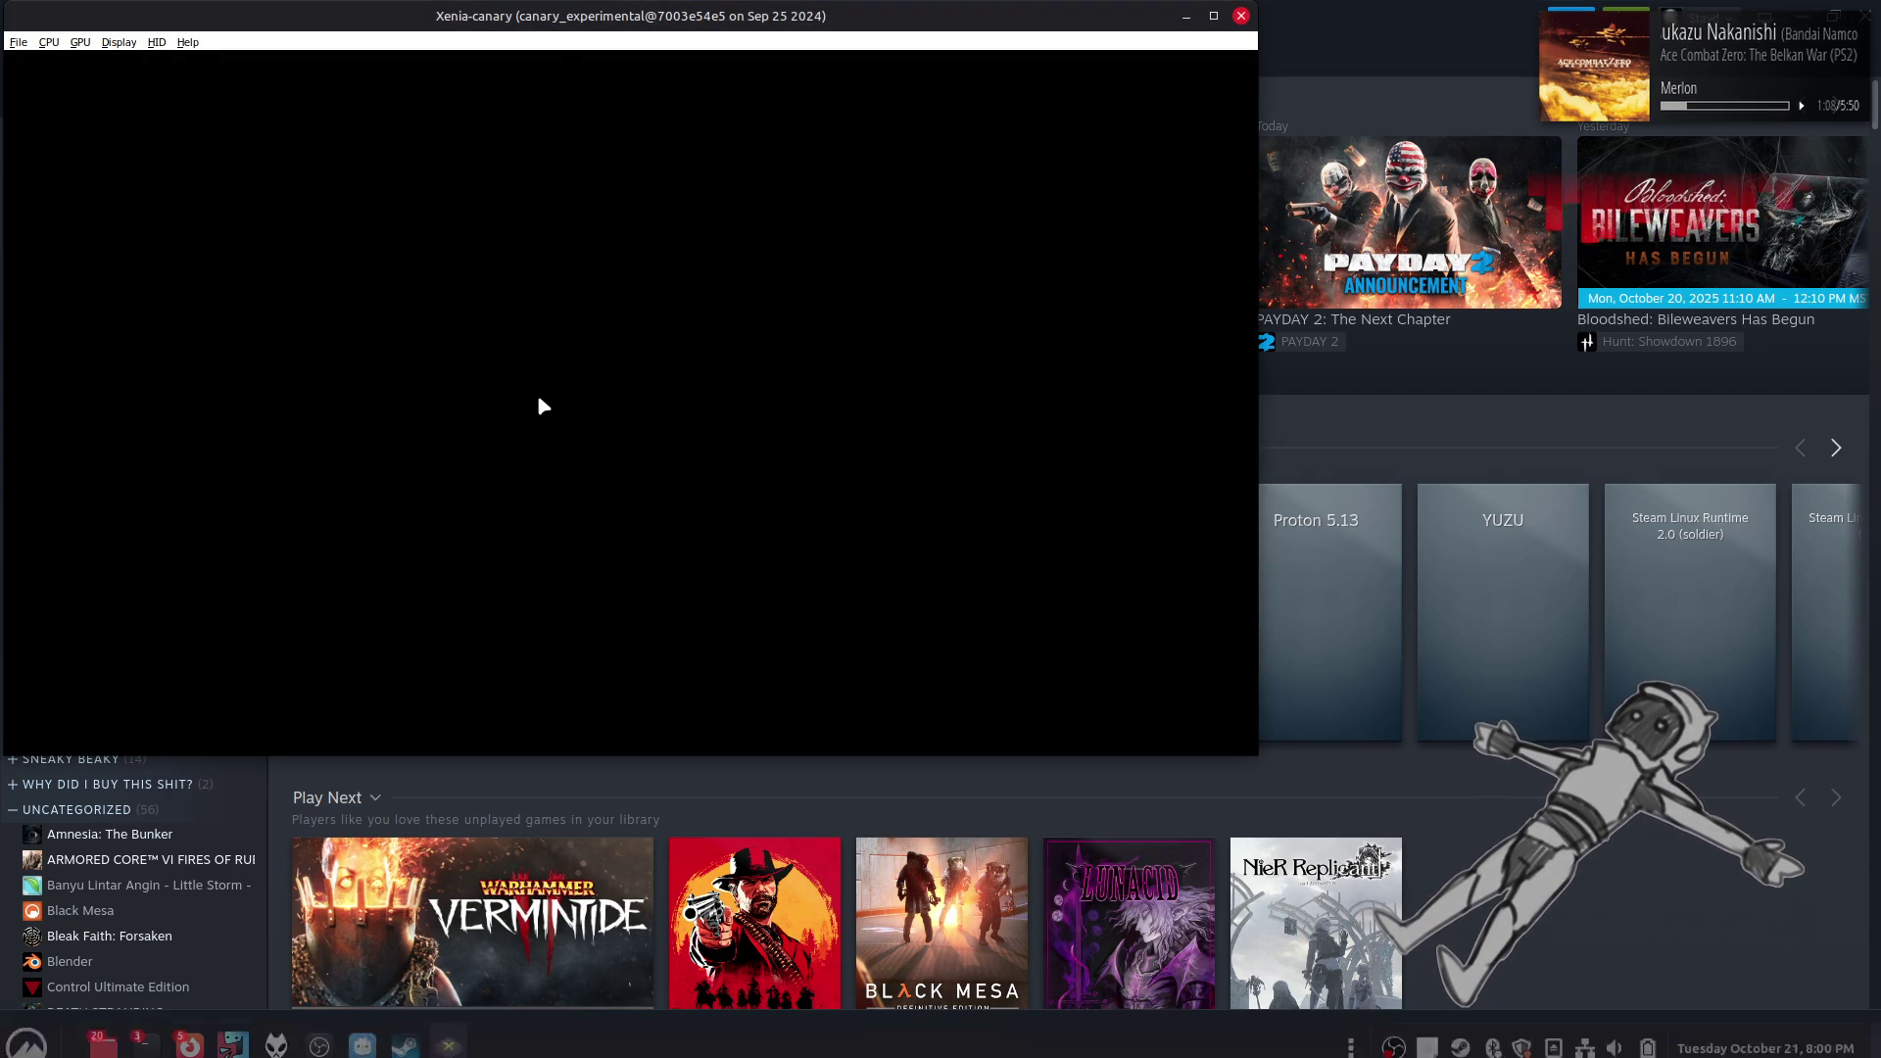
click(19, 42)
mouse_move(186, 79)
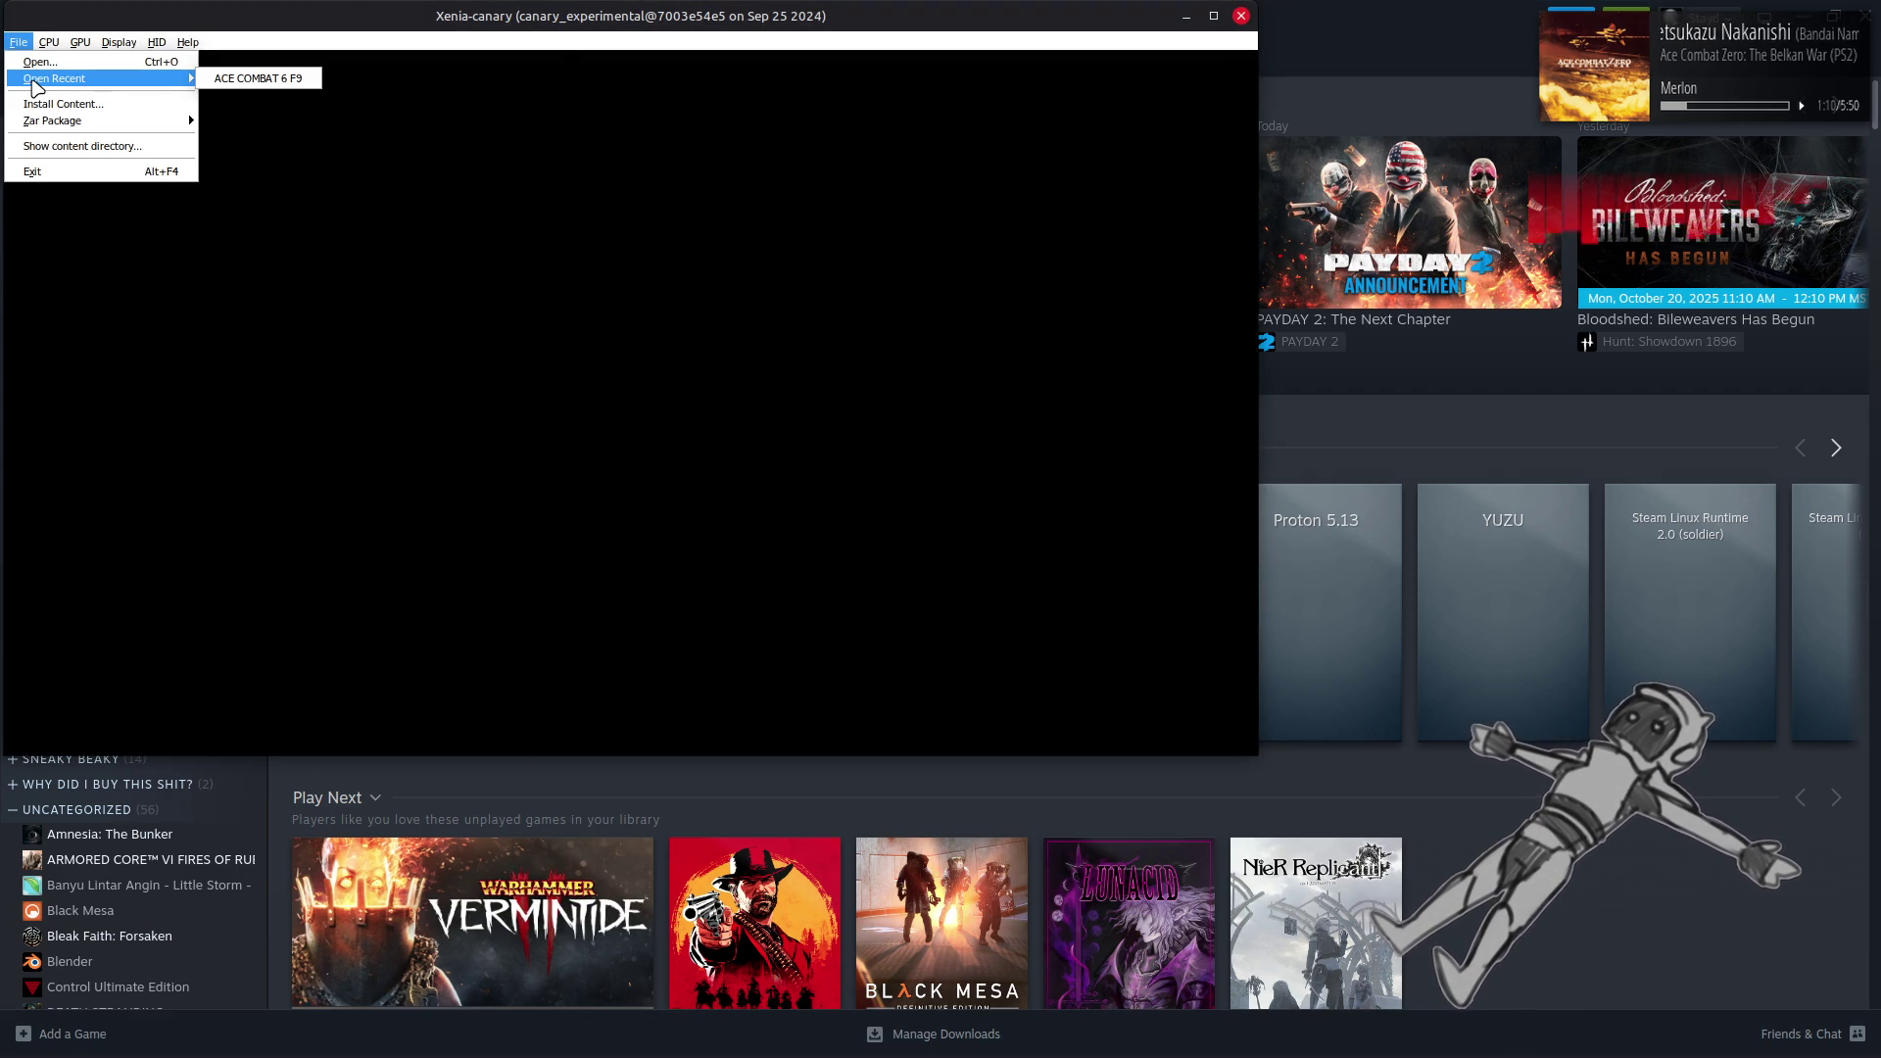
click(253, 80)
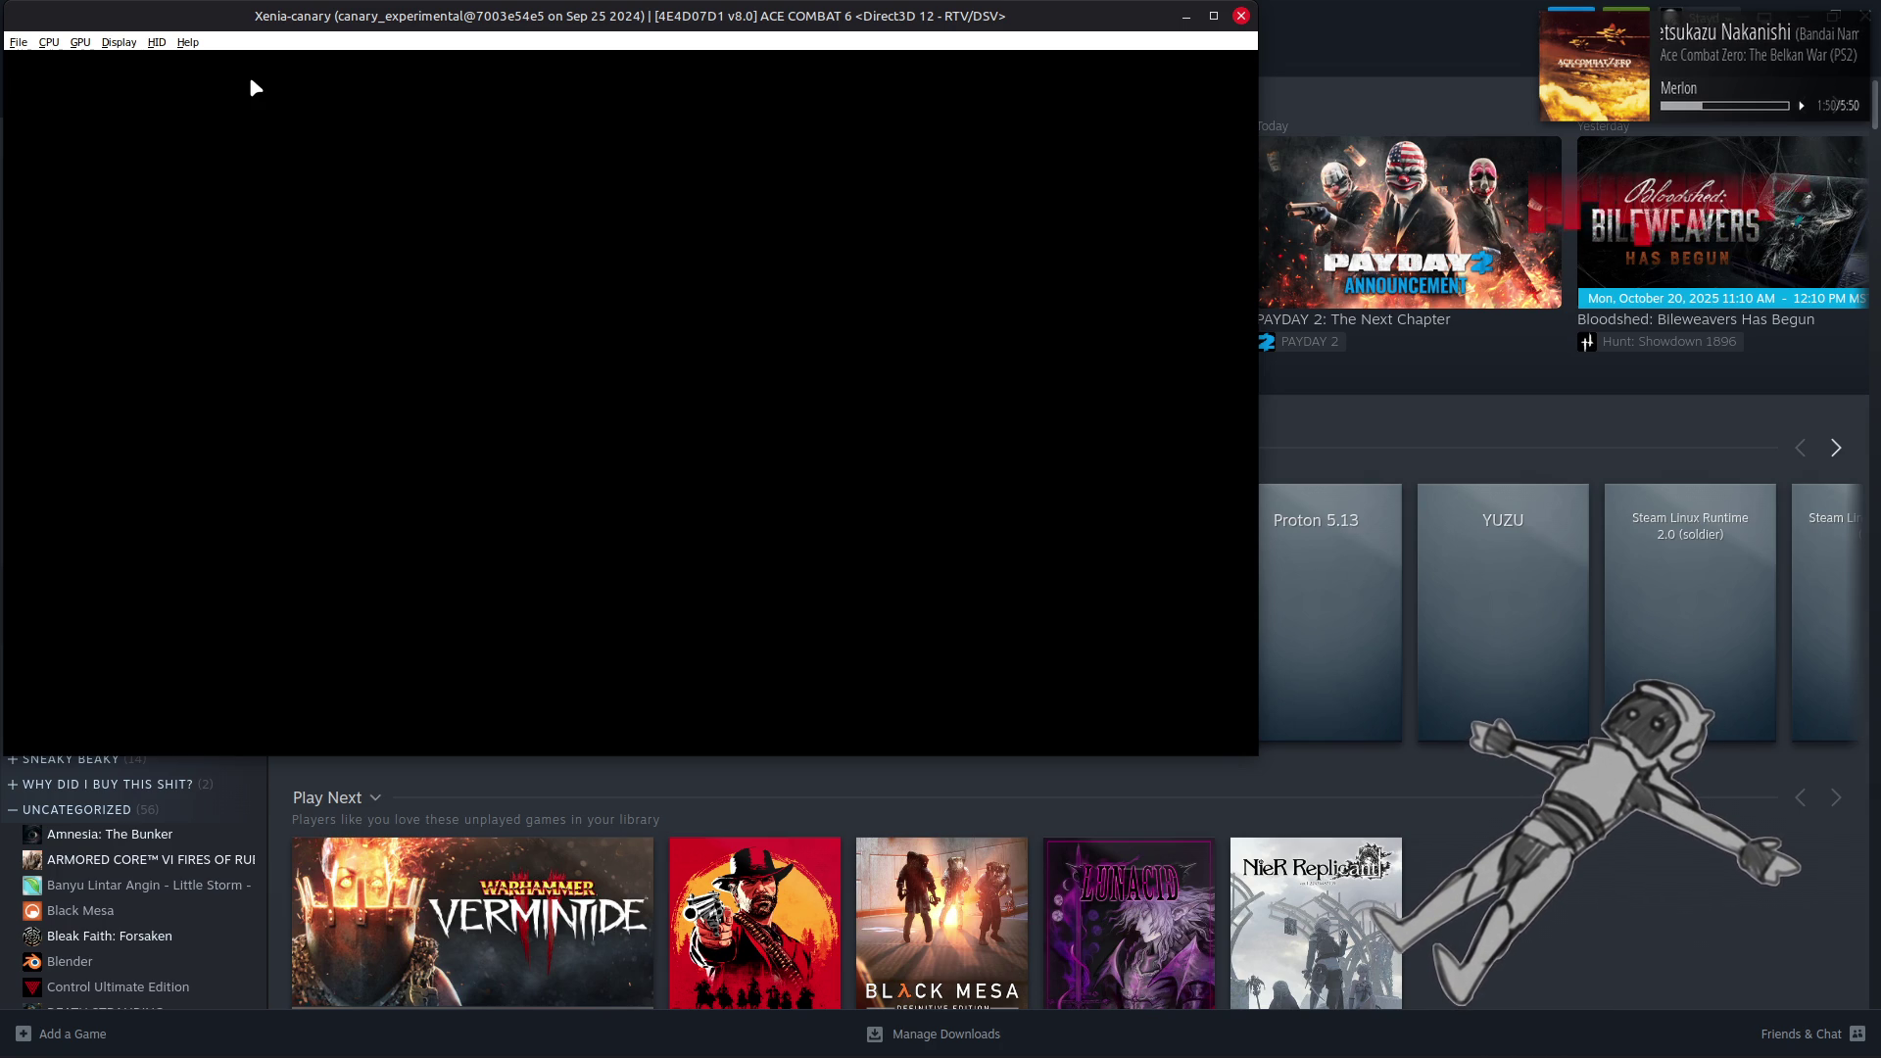
click(17, 42)
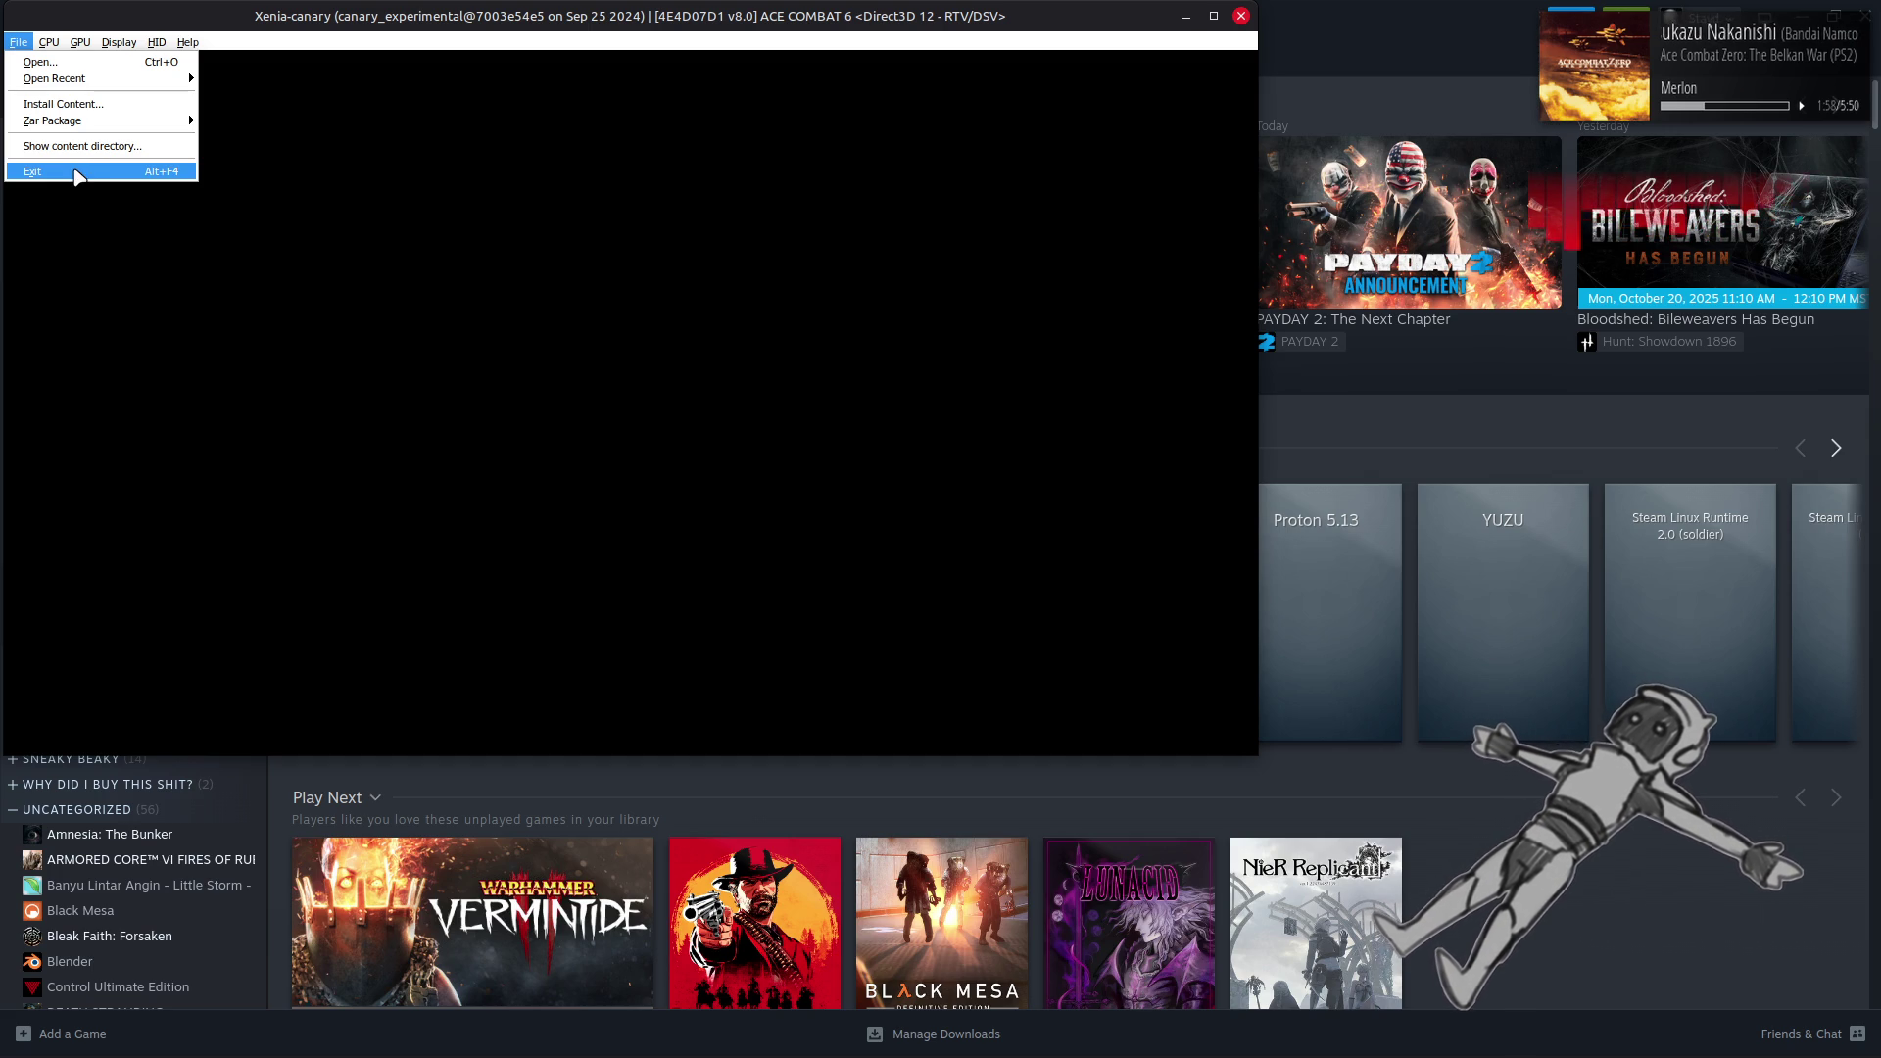
click(77, 174)
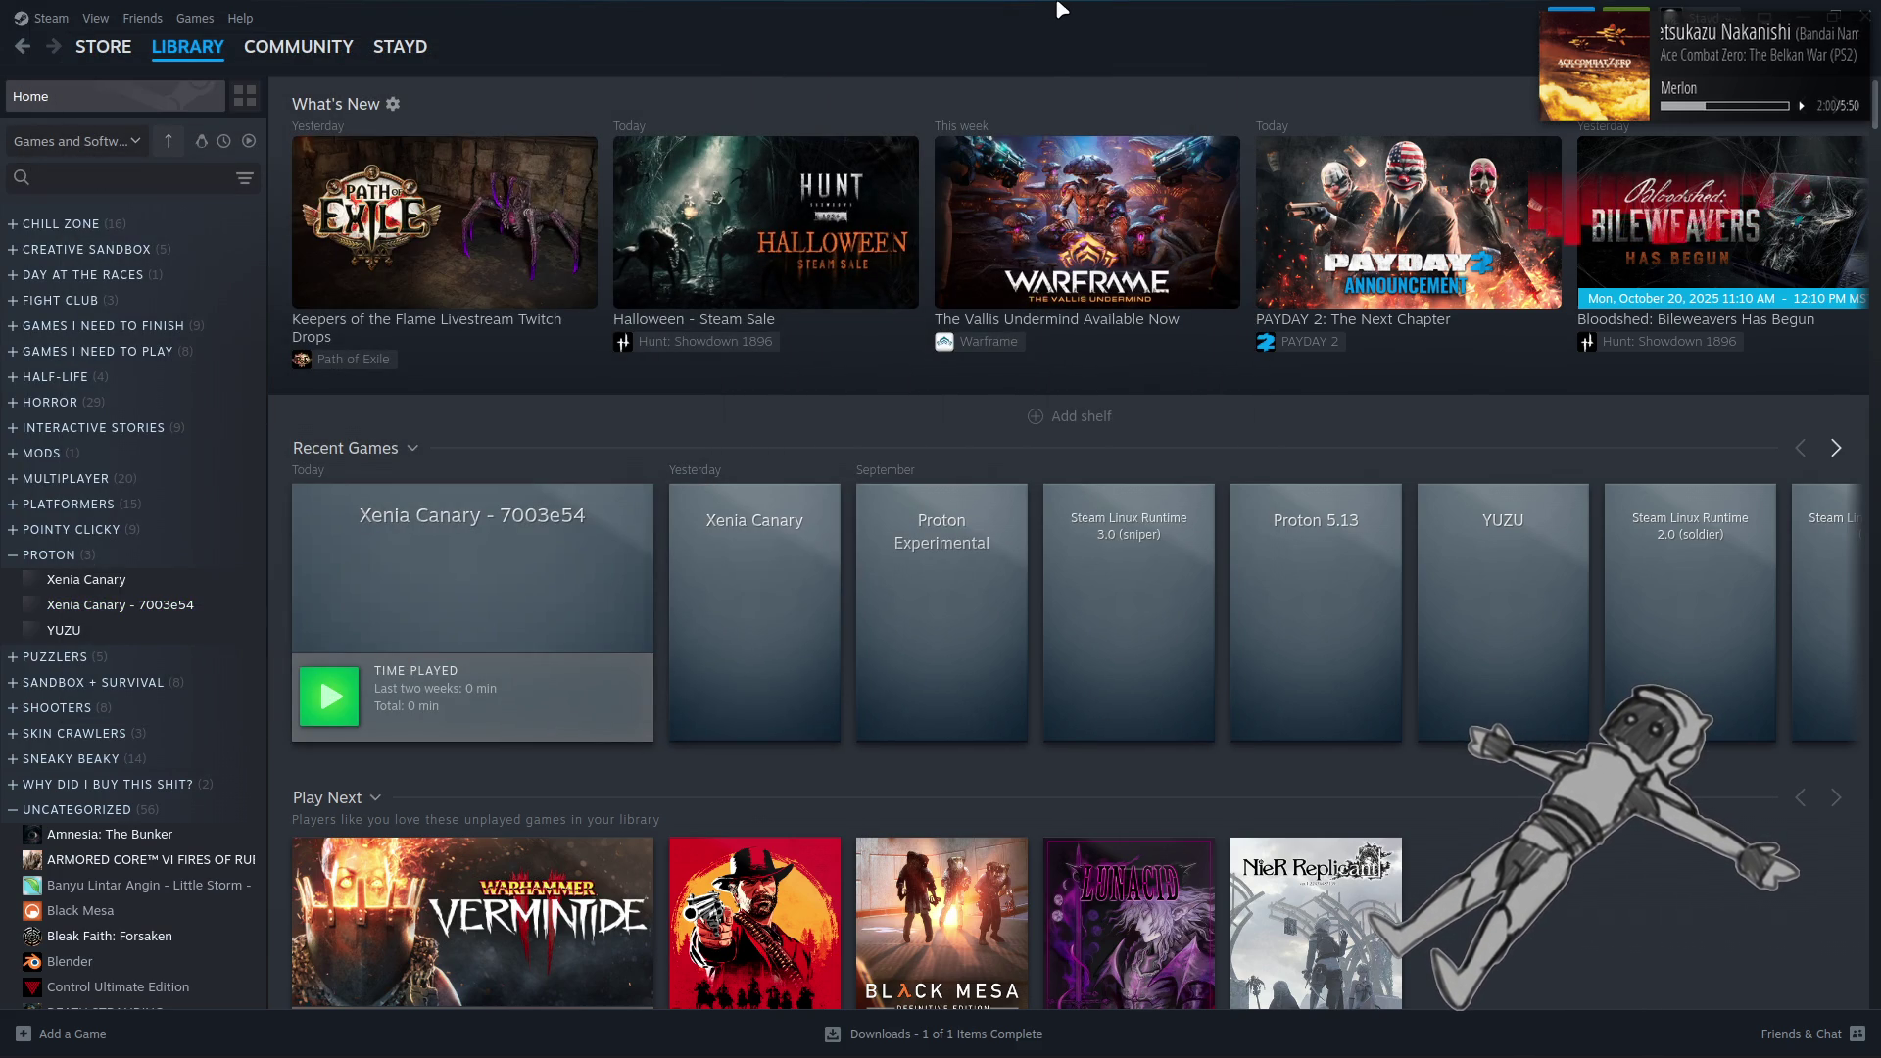
Review the Ace Combat 6 GitHub issue and close the xenia-canary releases tab
key(alt+Tab)
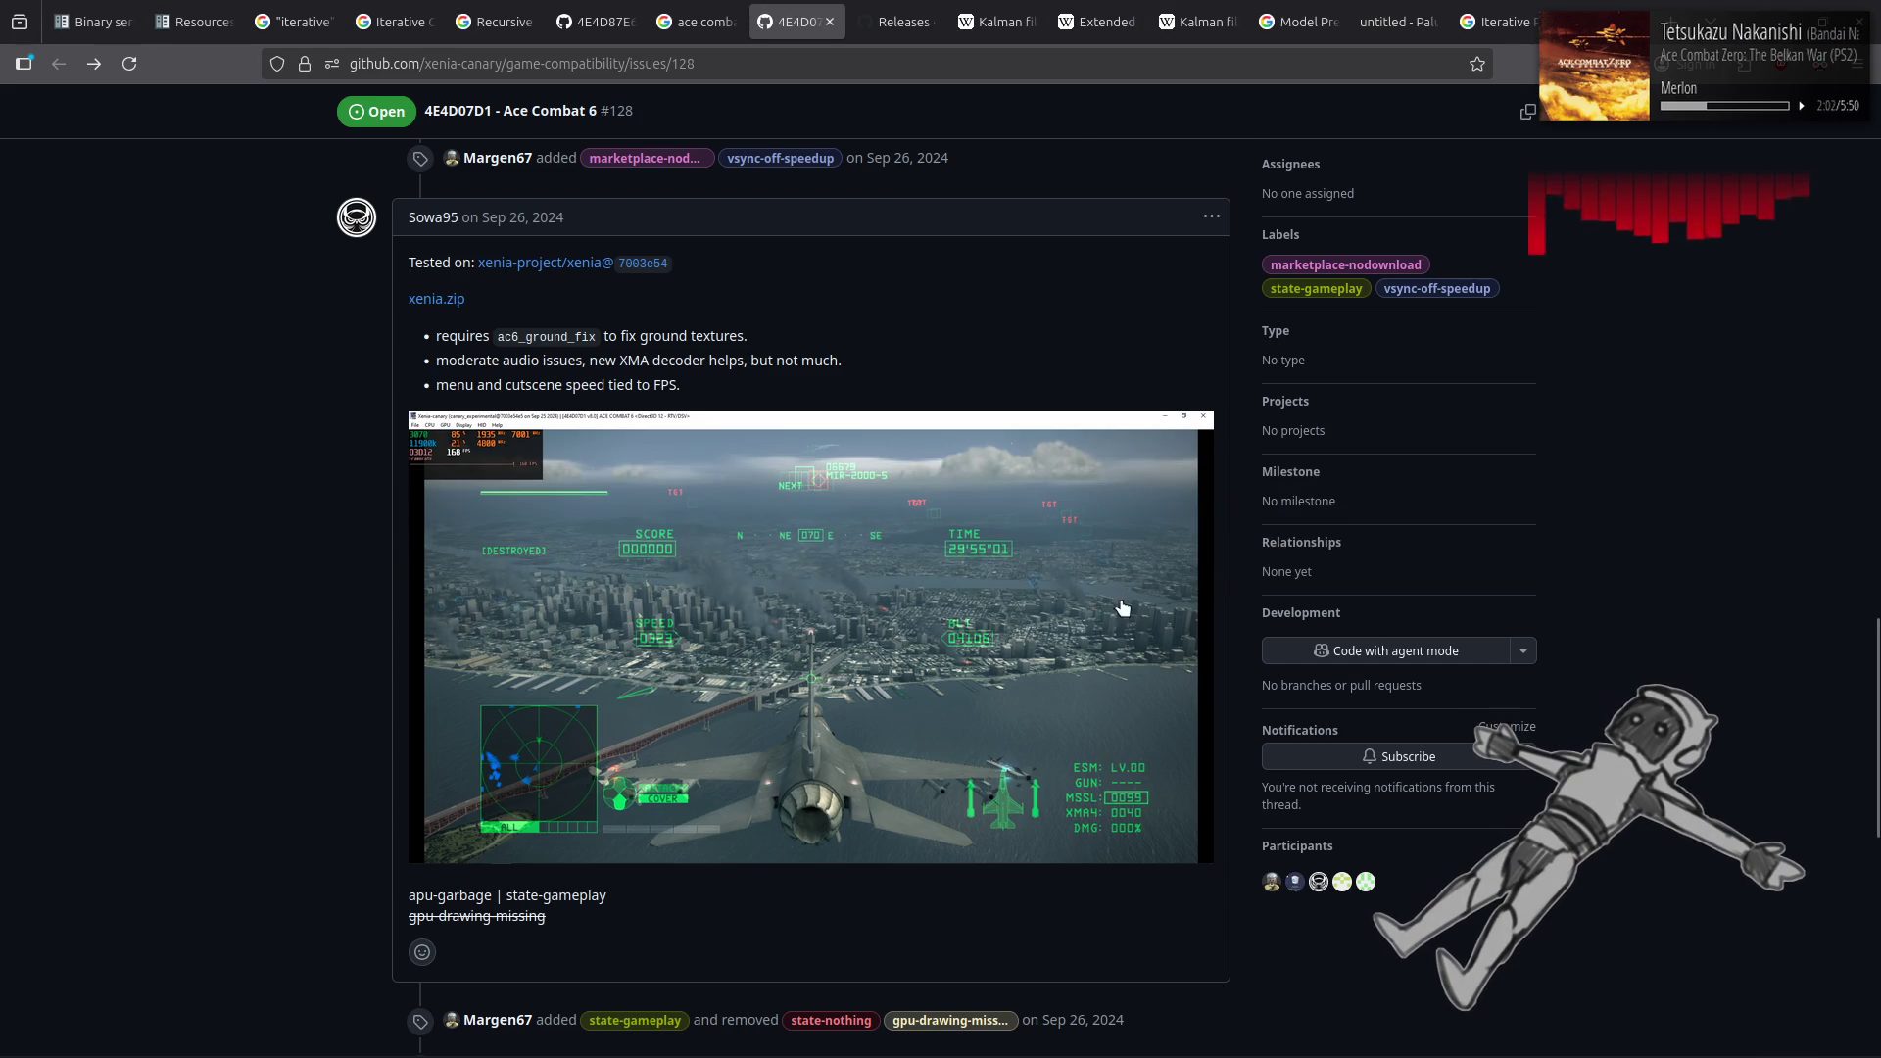
scroll(308, 525, down, 5)
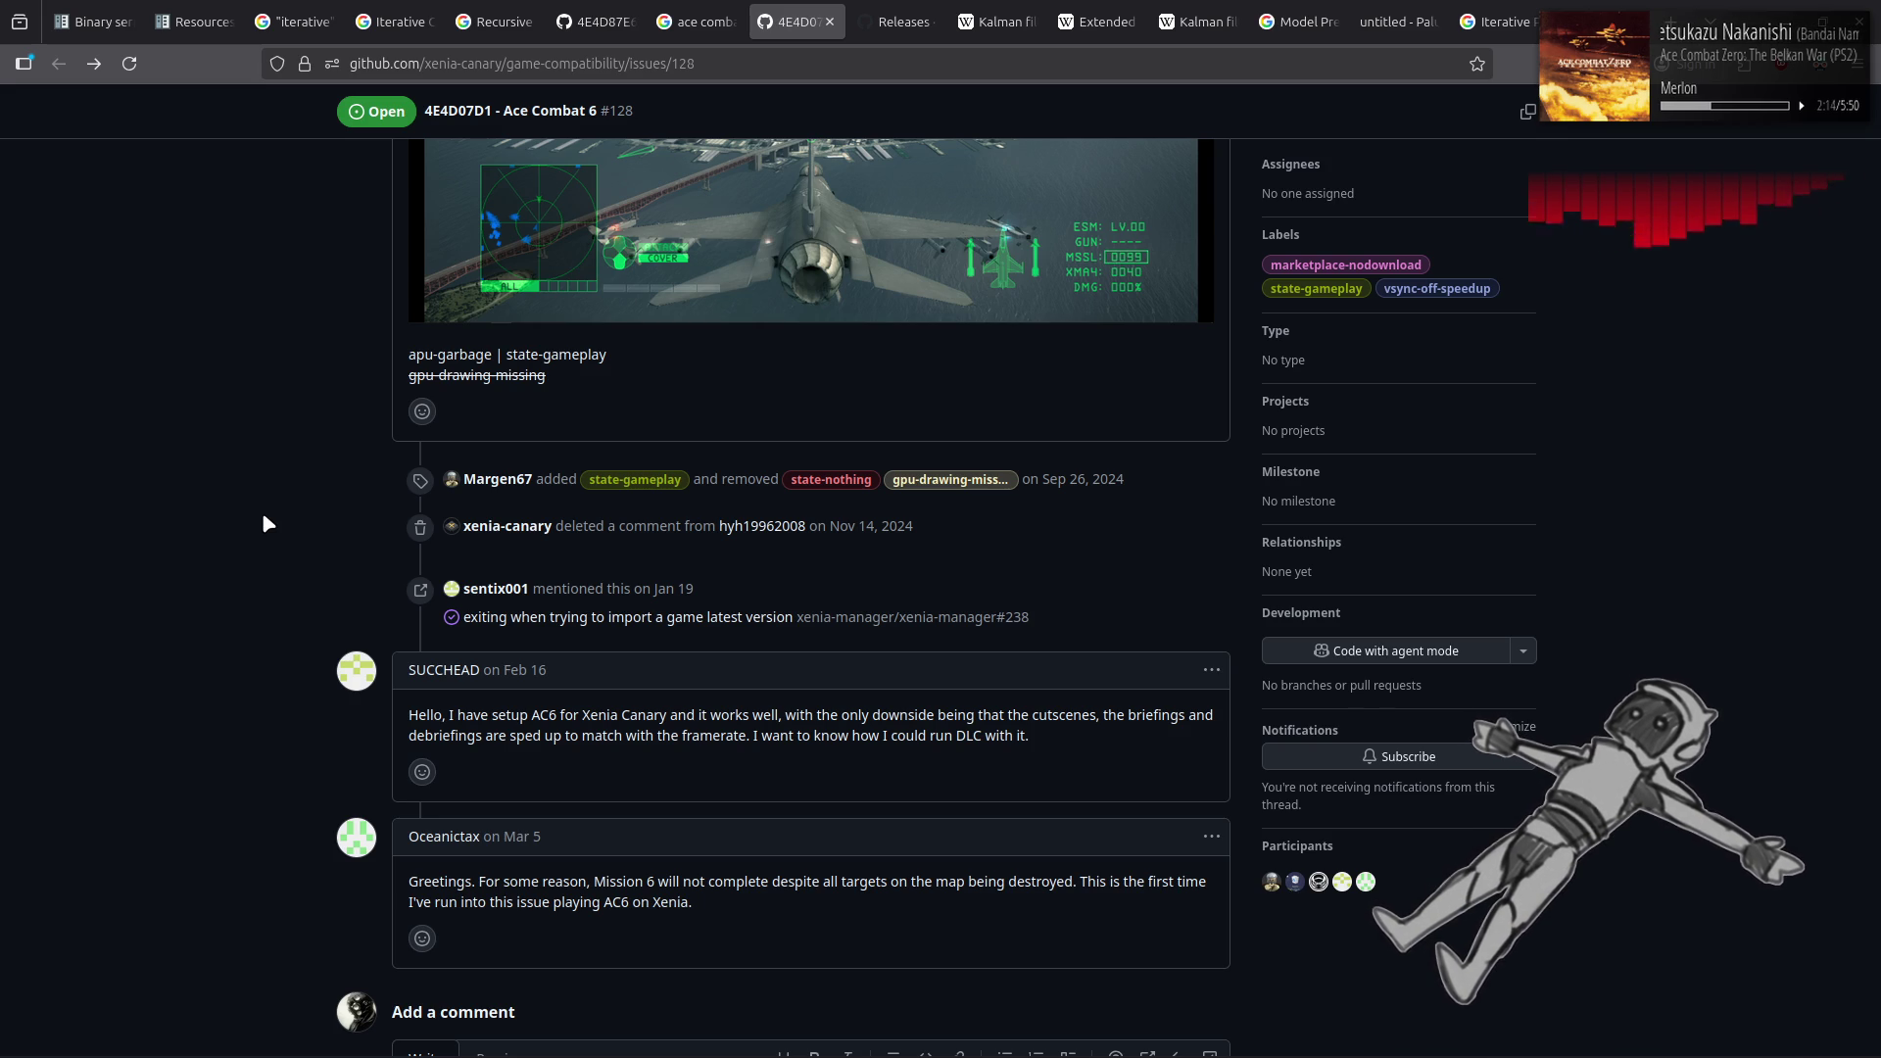
scroll(263, 520, up, 5)
scroll(265, 524, down, 4)
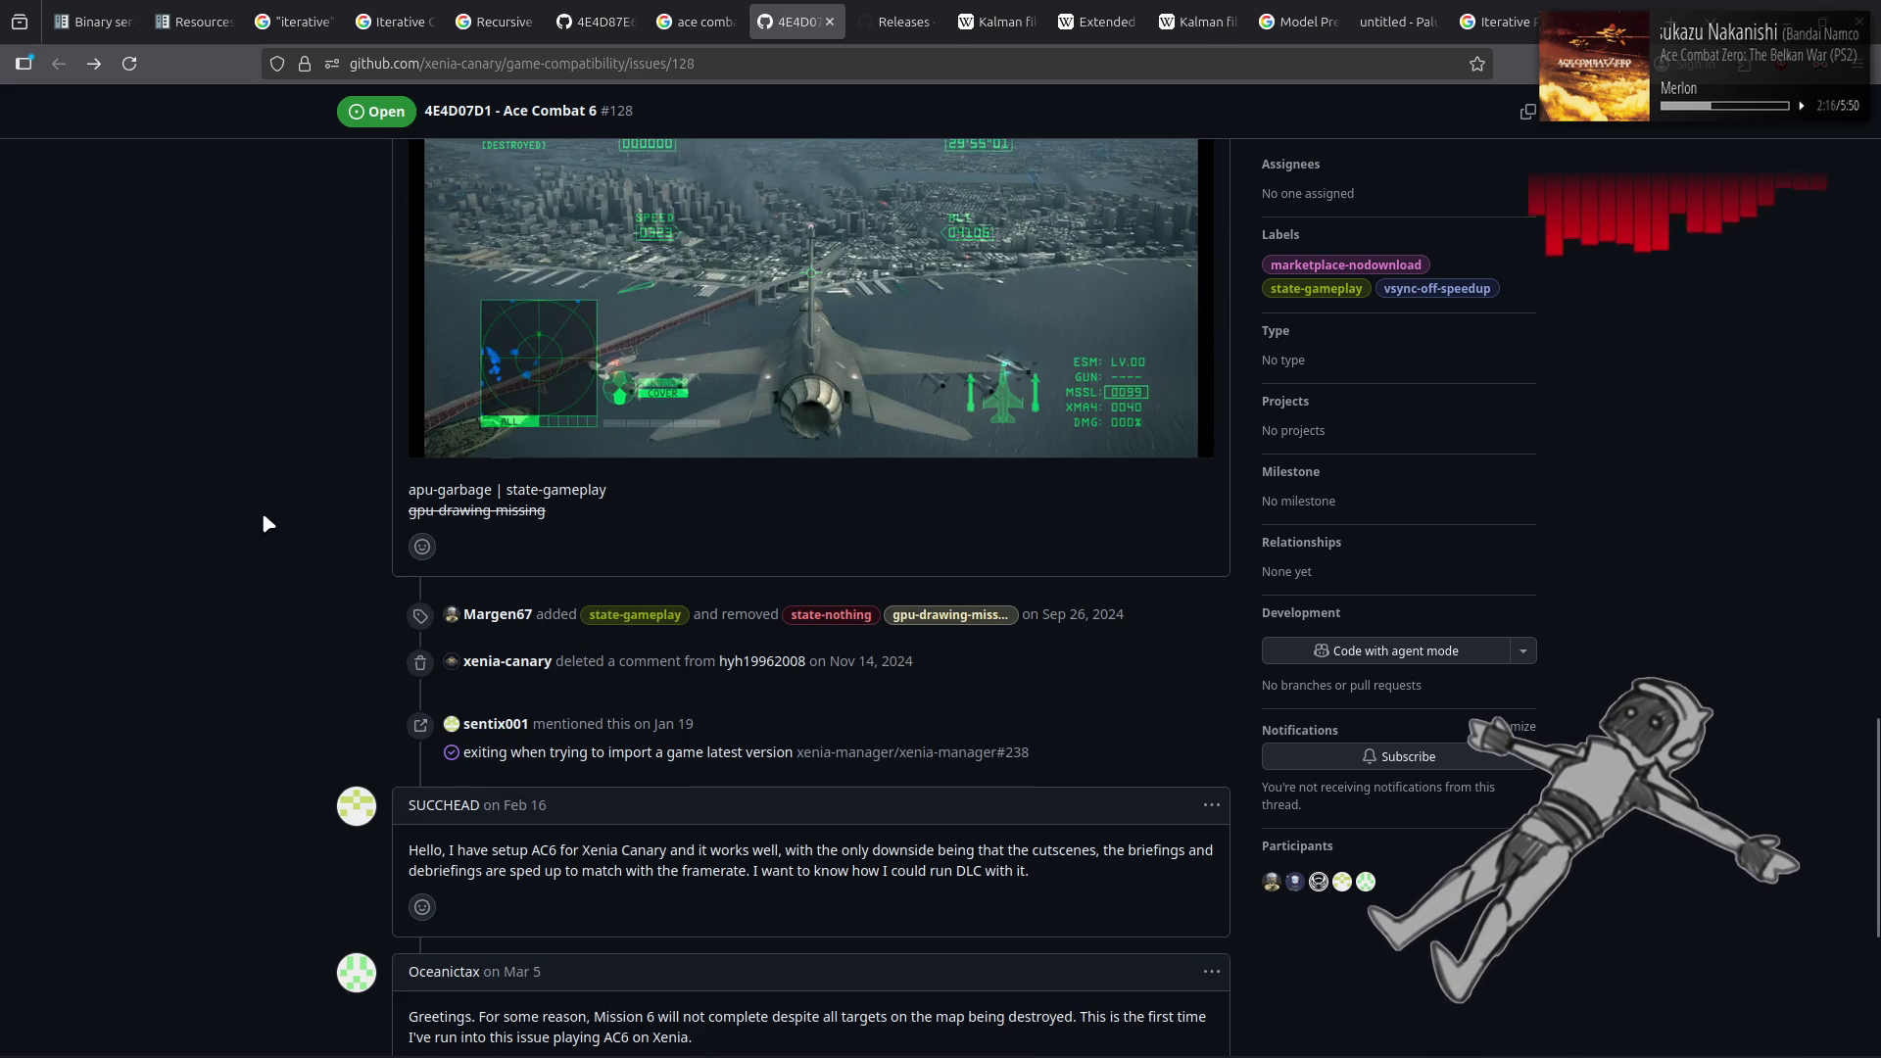
scroll(265, 524, up, 4)
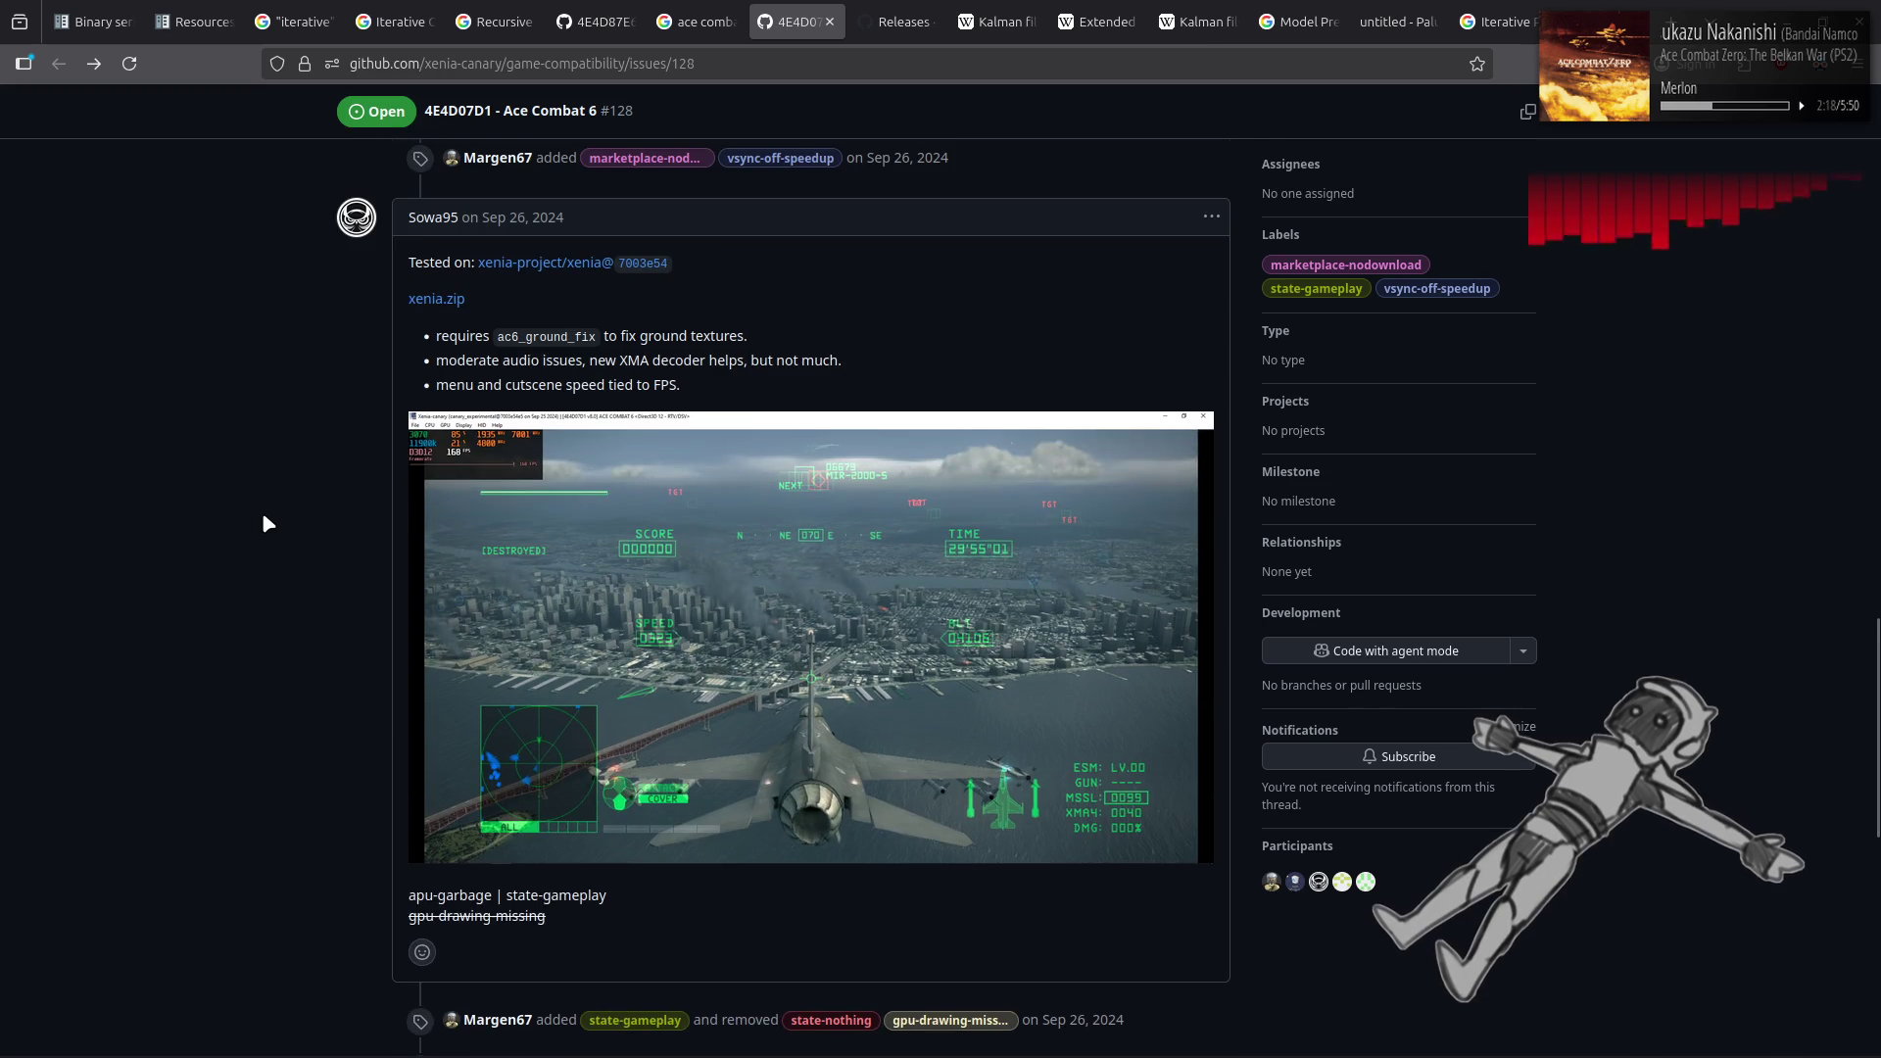
click(874, 12)
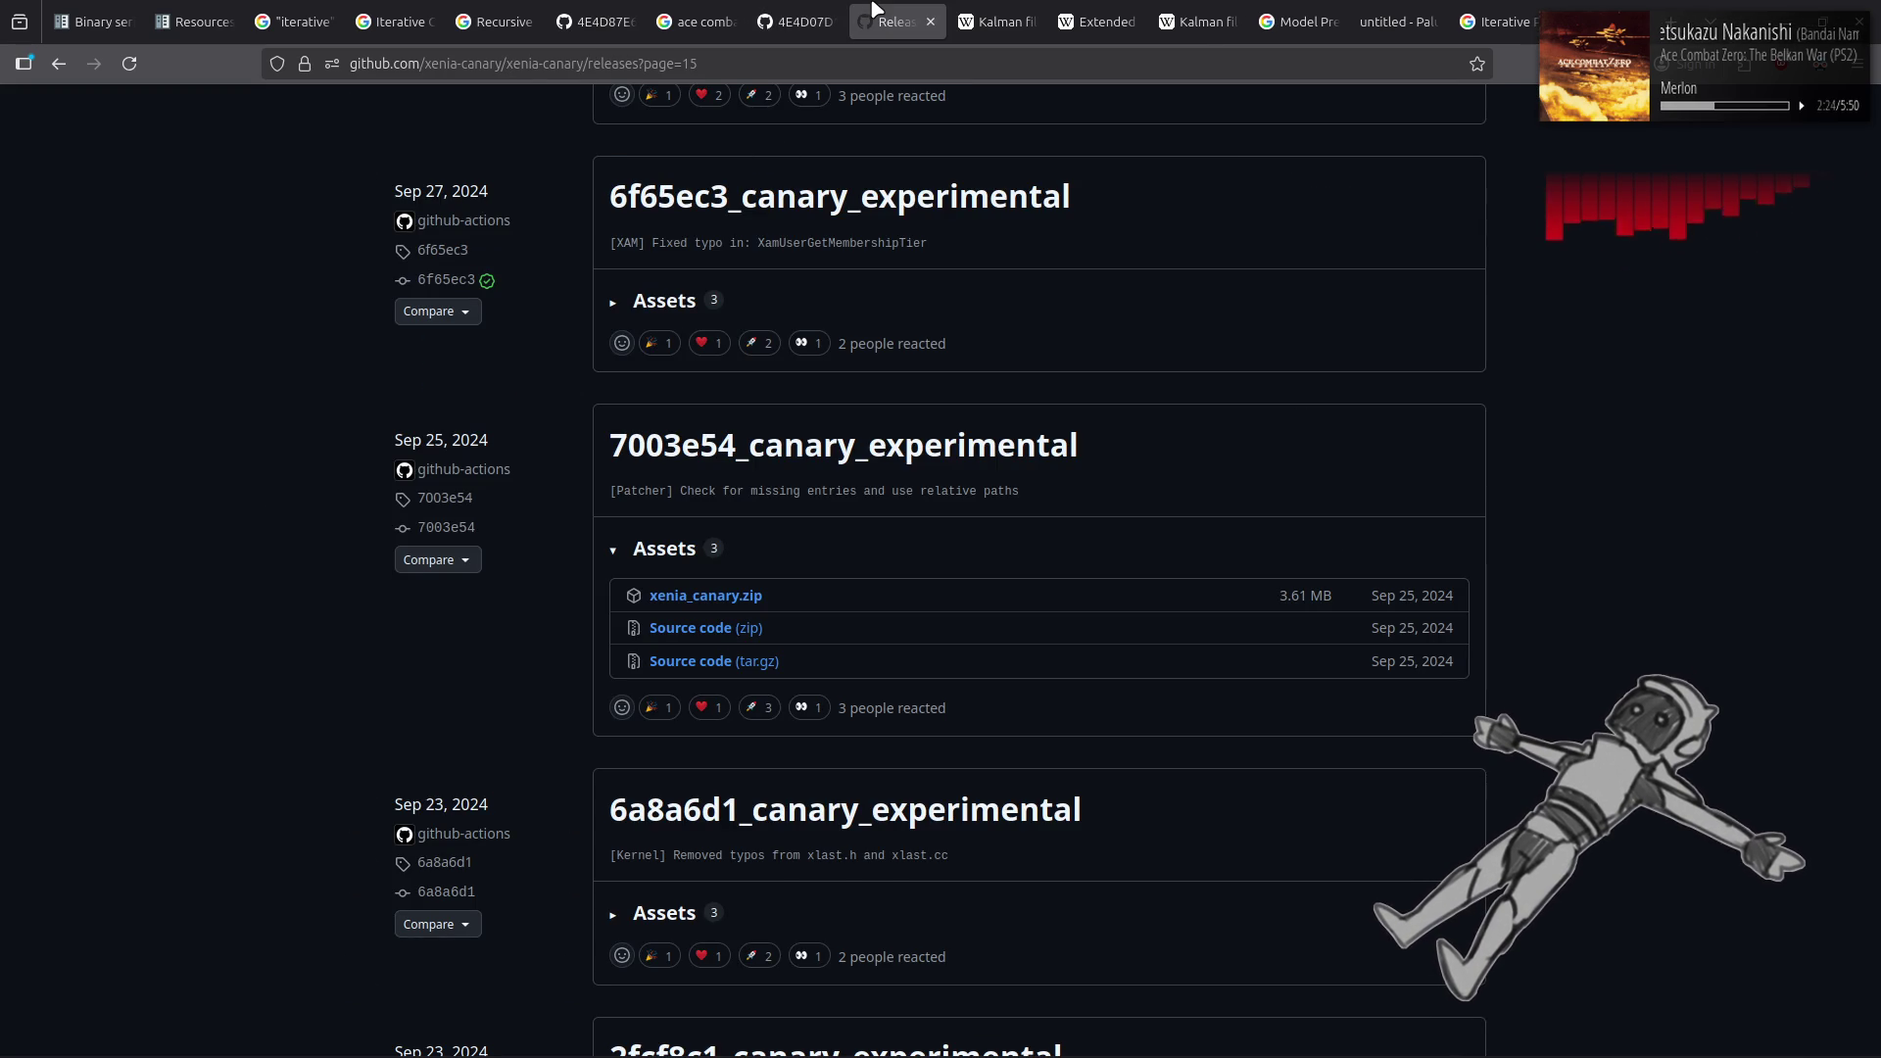
middle_click(874, 10)
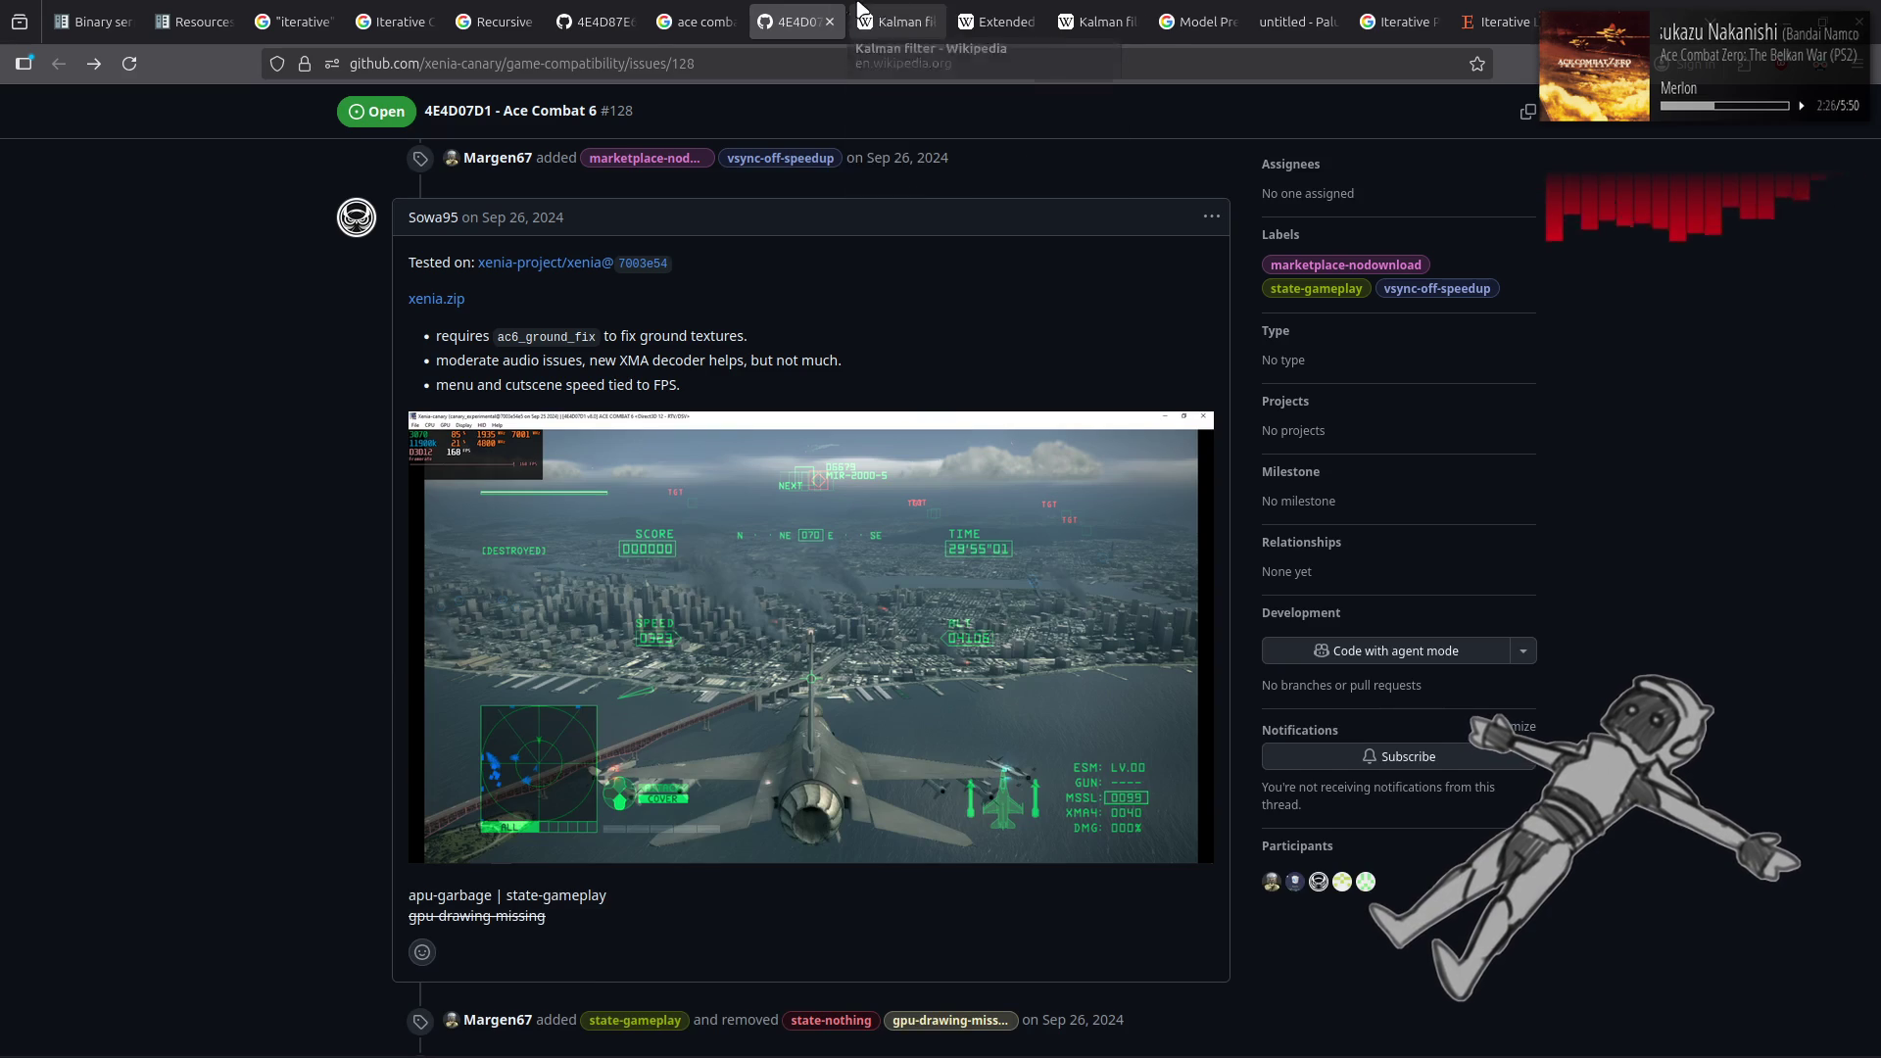
Check issue #419, open commit 7003e54, then go to the main xenia repository README
click(617, 12)
click(801, 15)
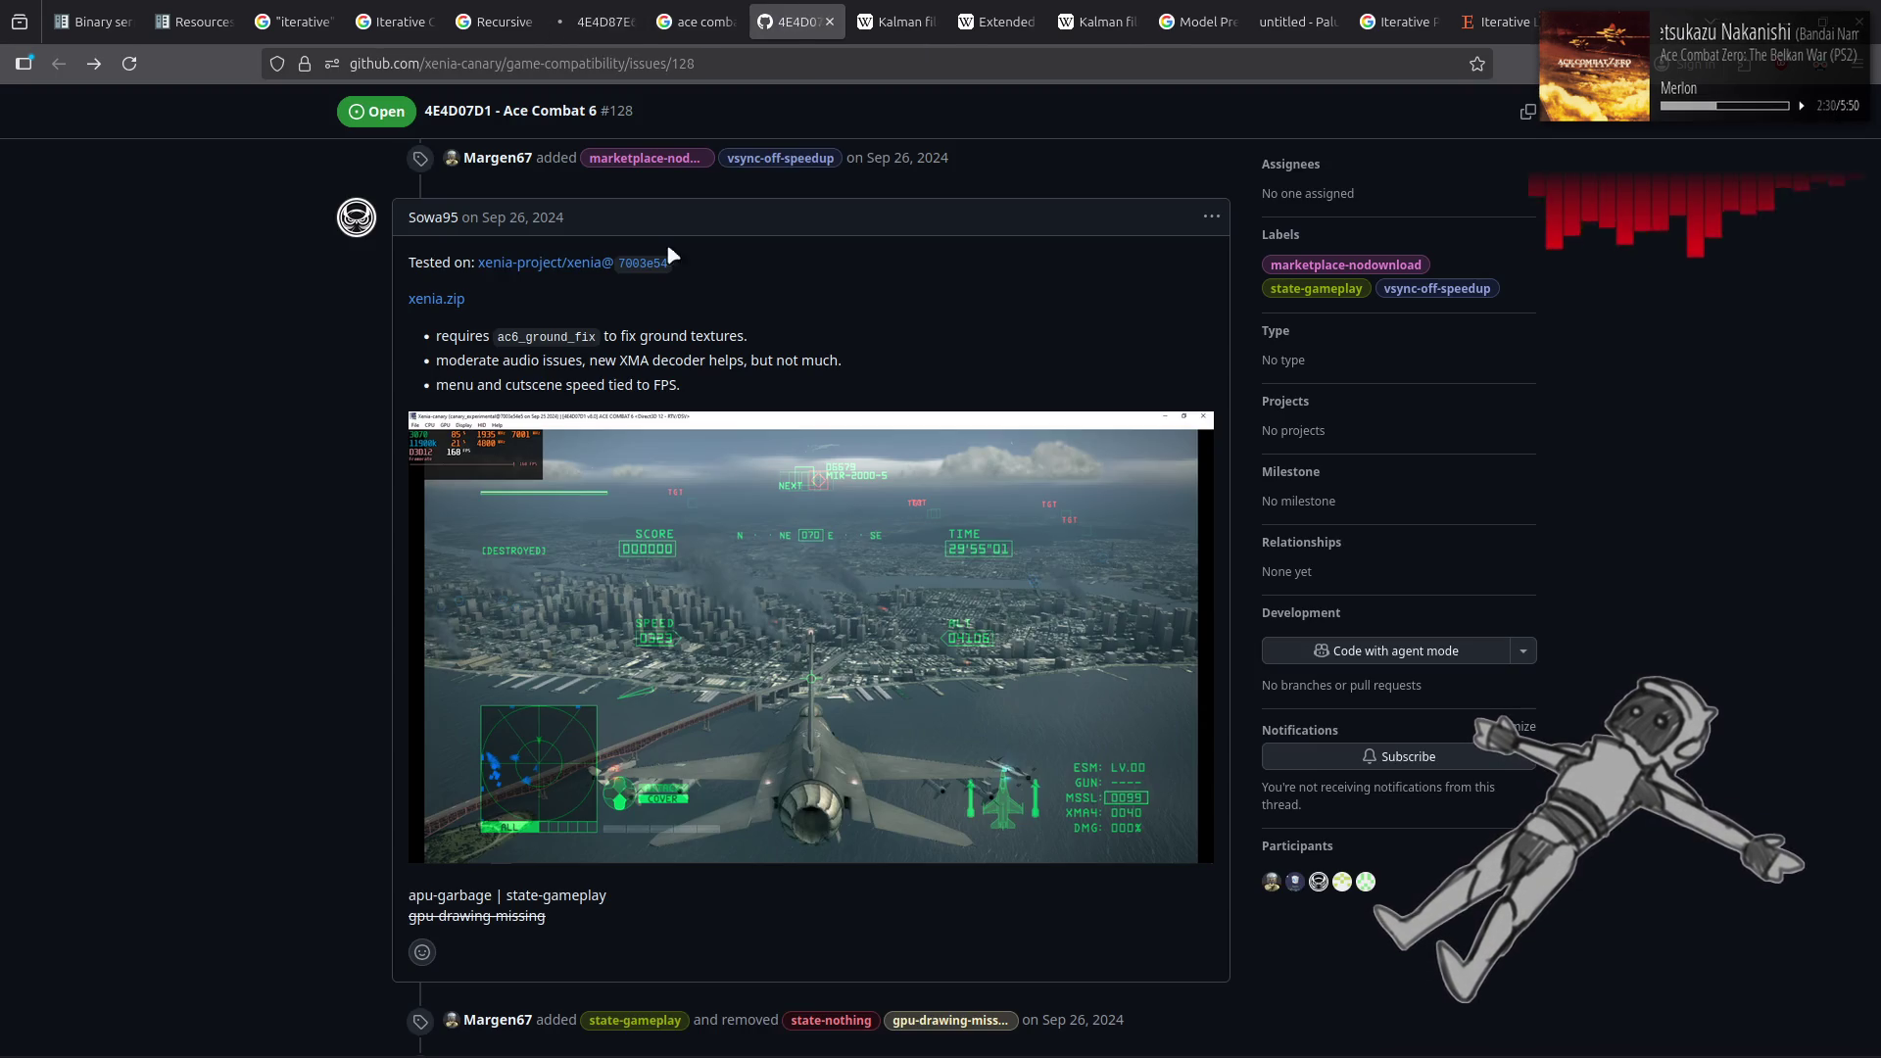
middle_click(646, 263)
click(928, 22)
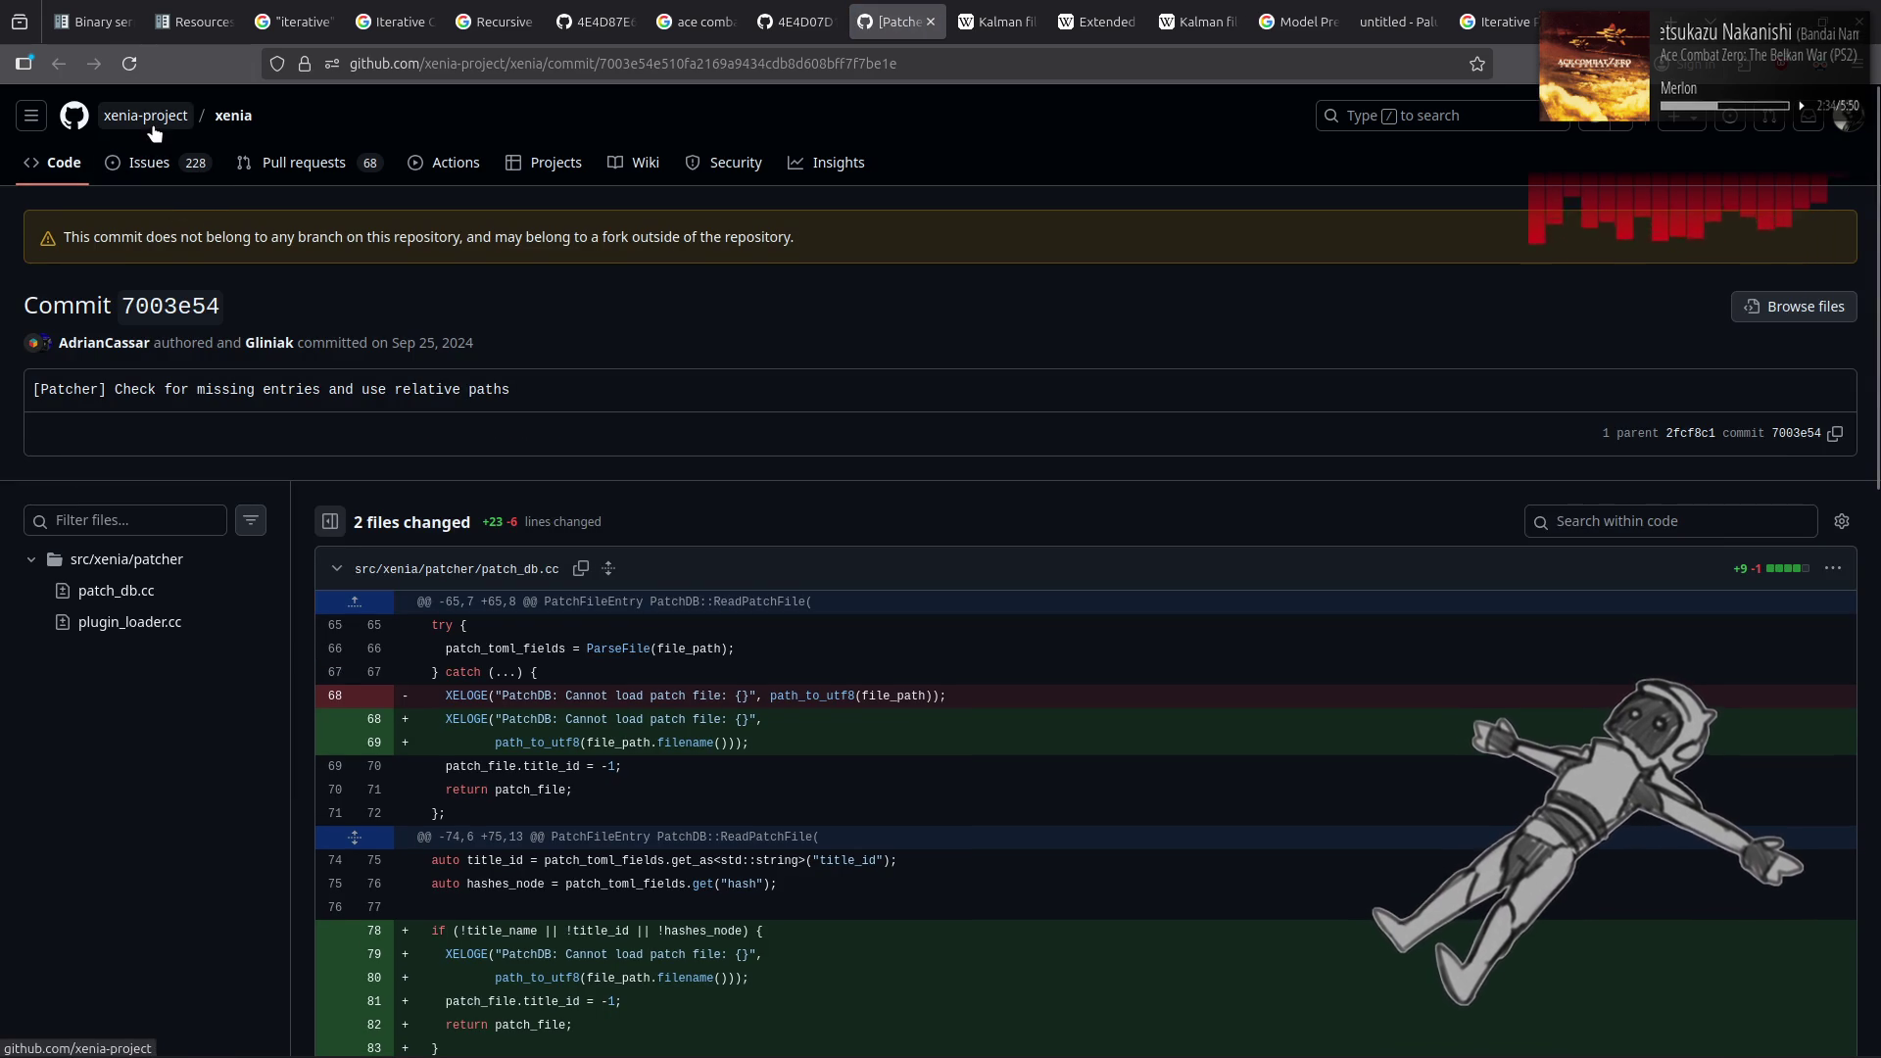
click(243, 118)
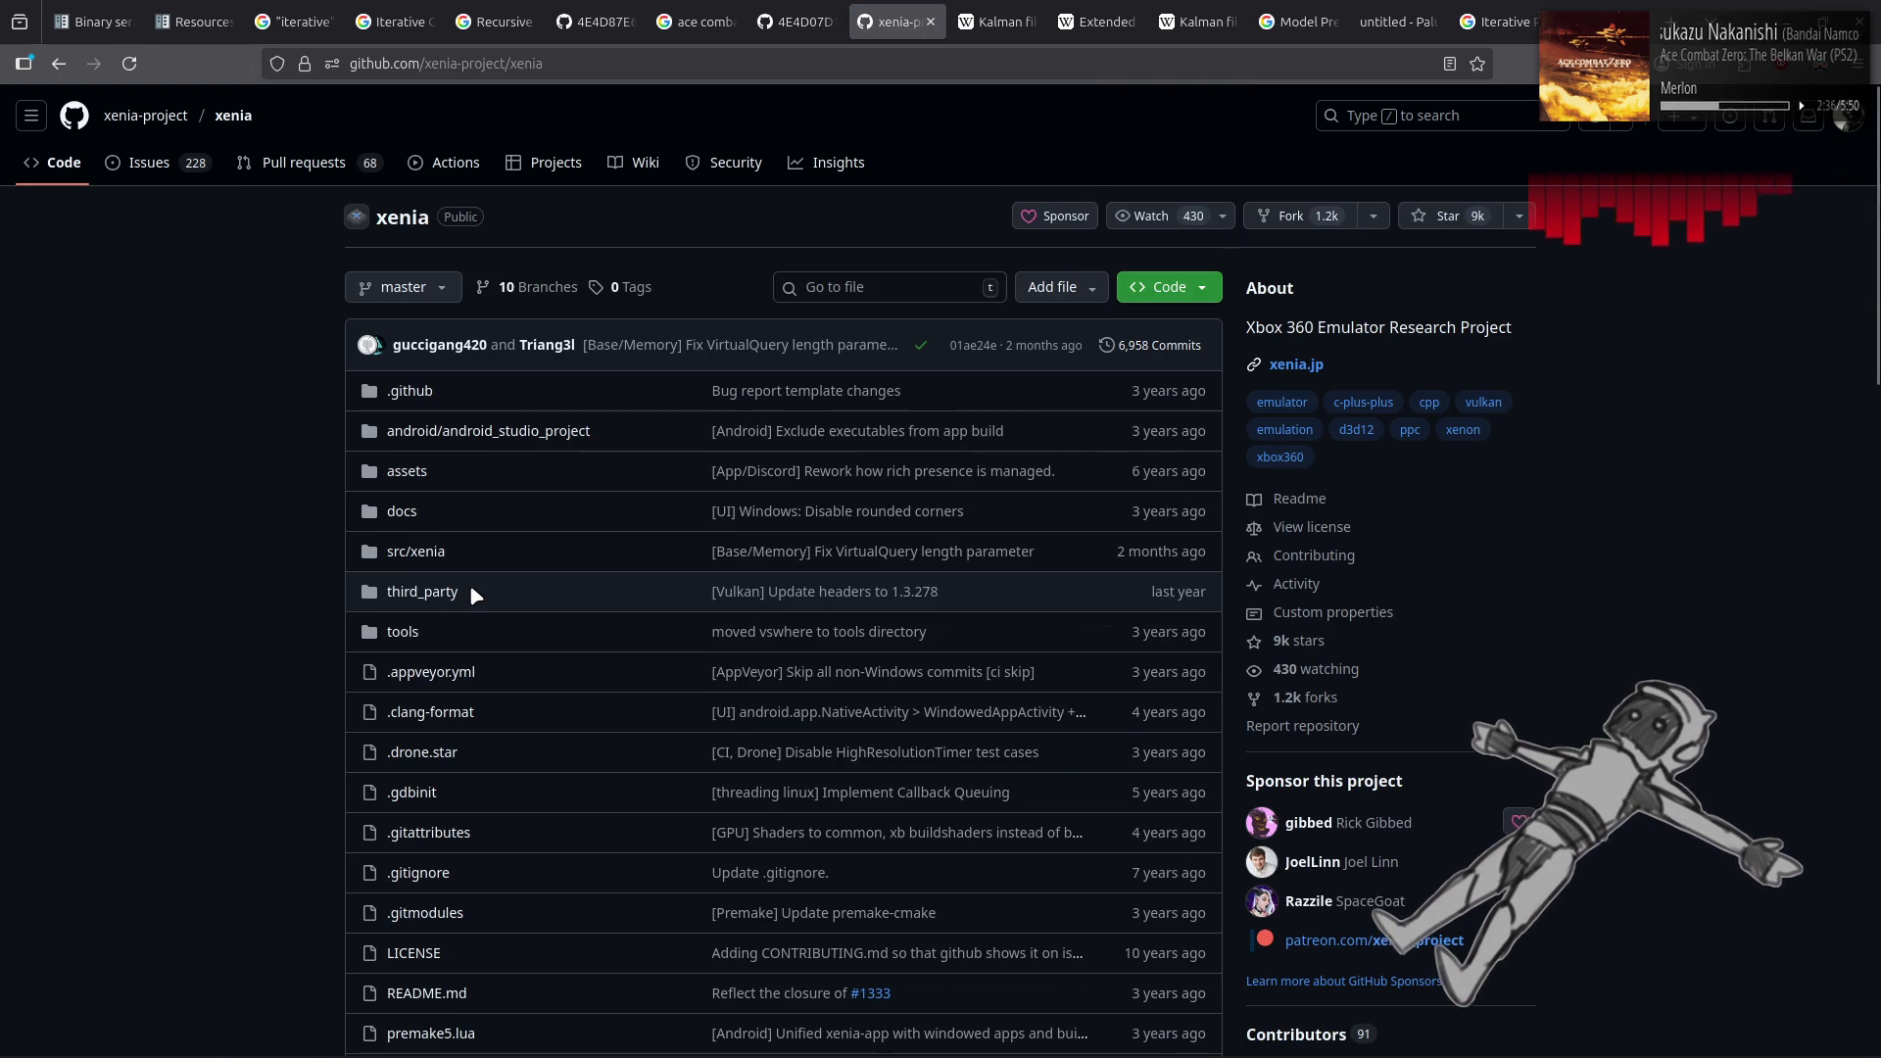
scroll(468, 584, down, 10)
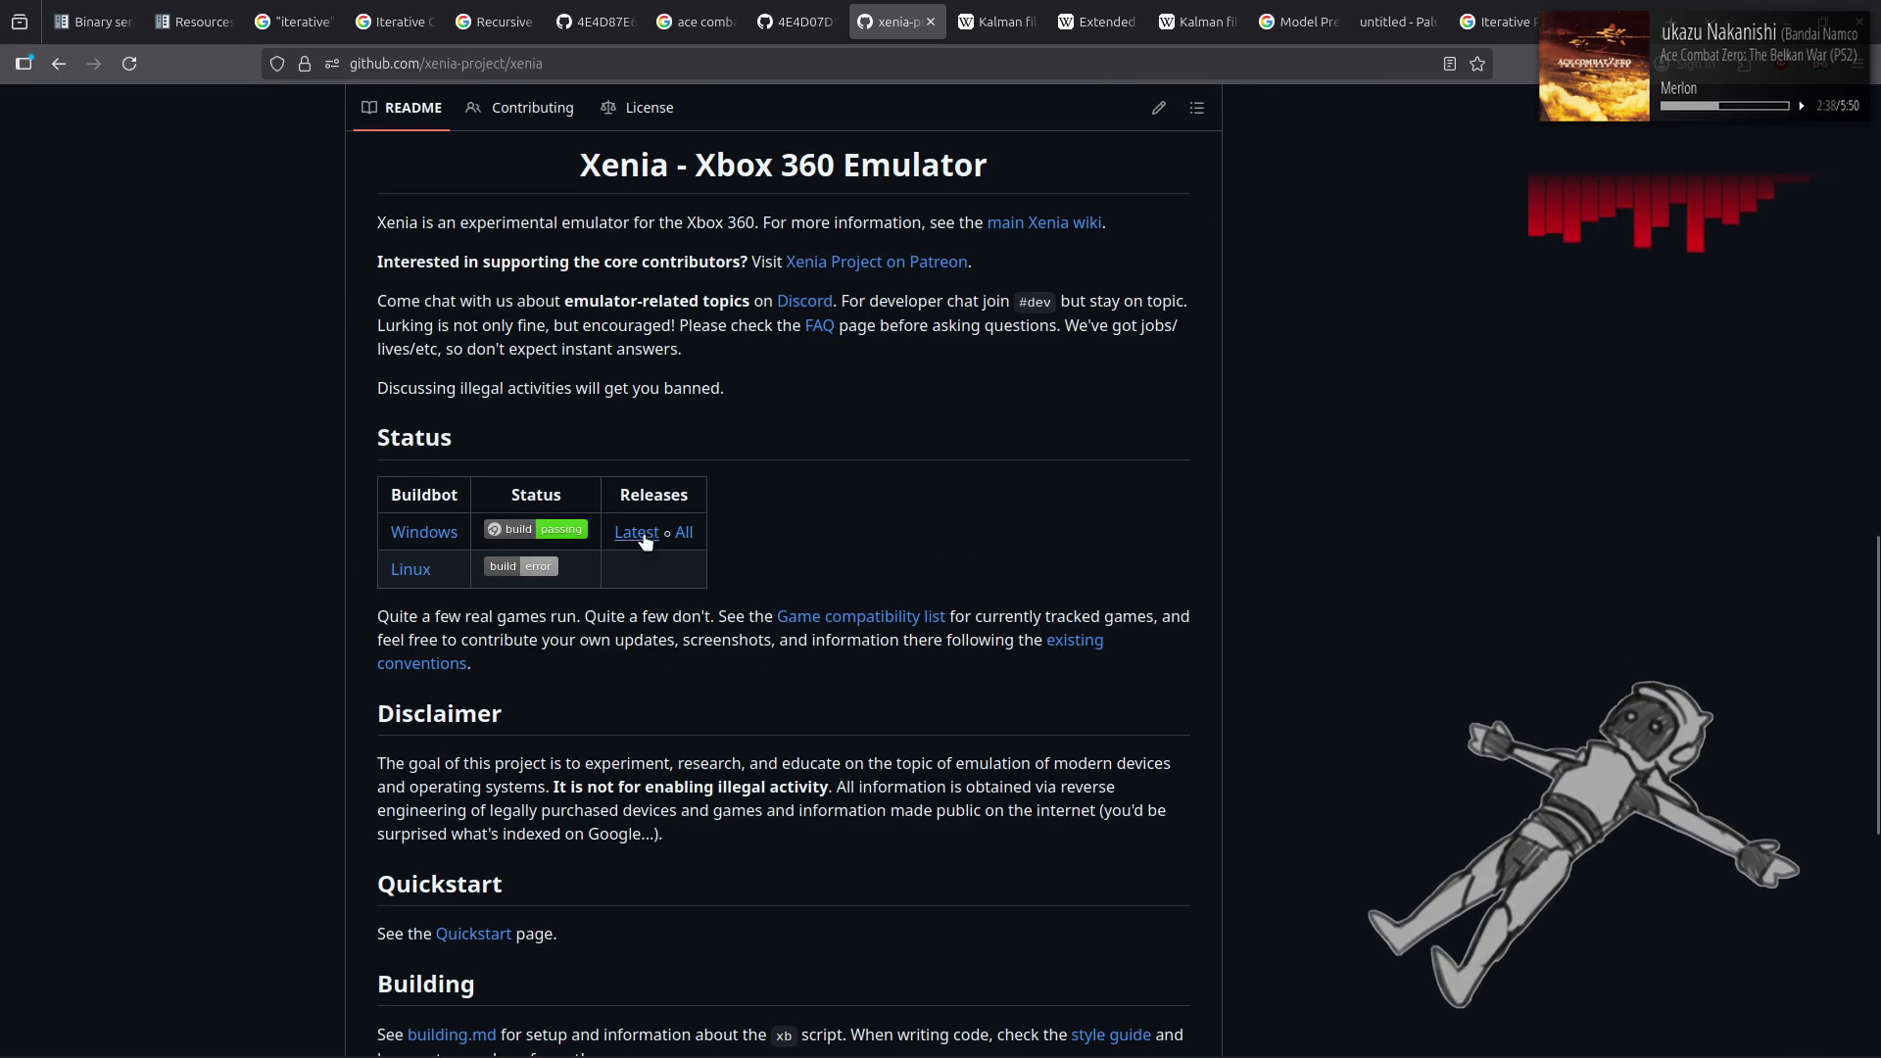
Browse the release-builds-windows list back up to the latest v1.0.2825-master with xenia_master.zip
click(680, 532)
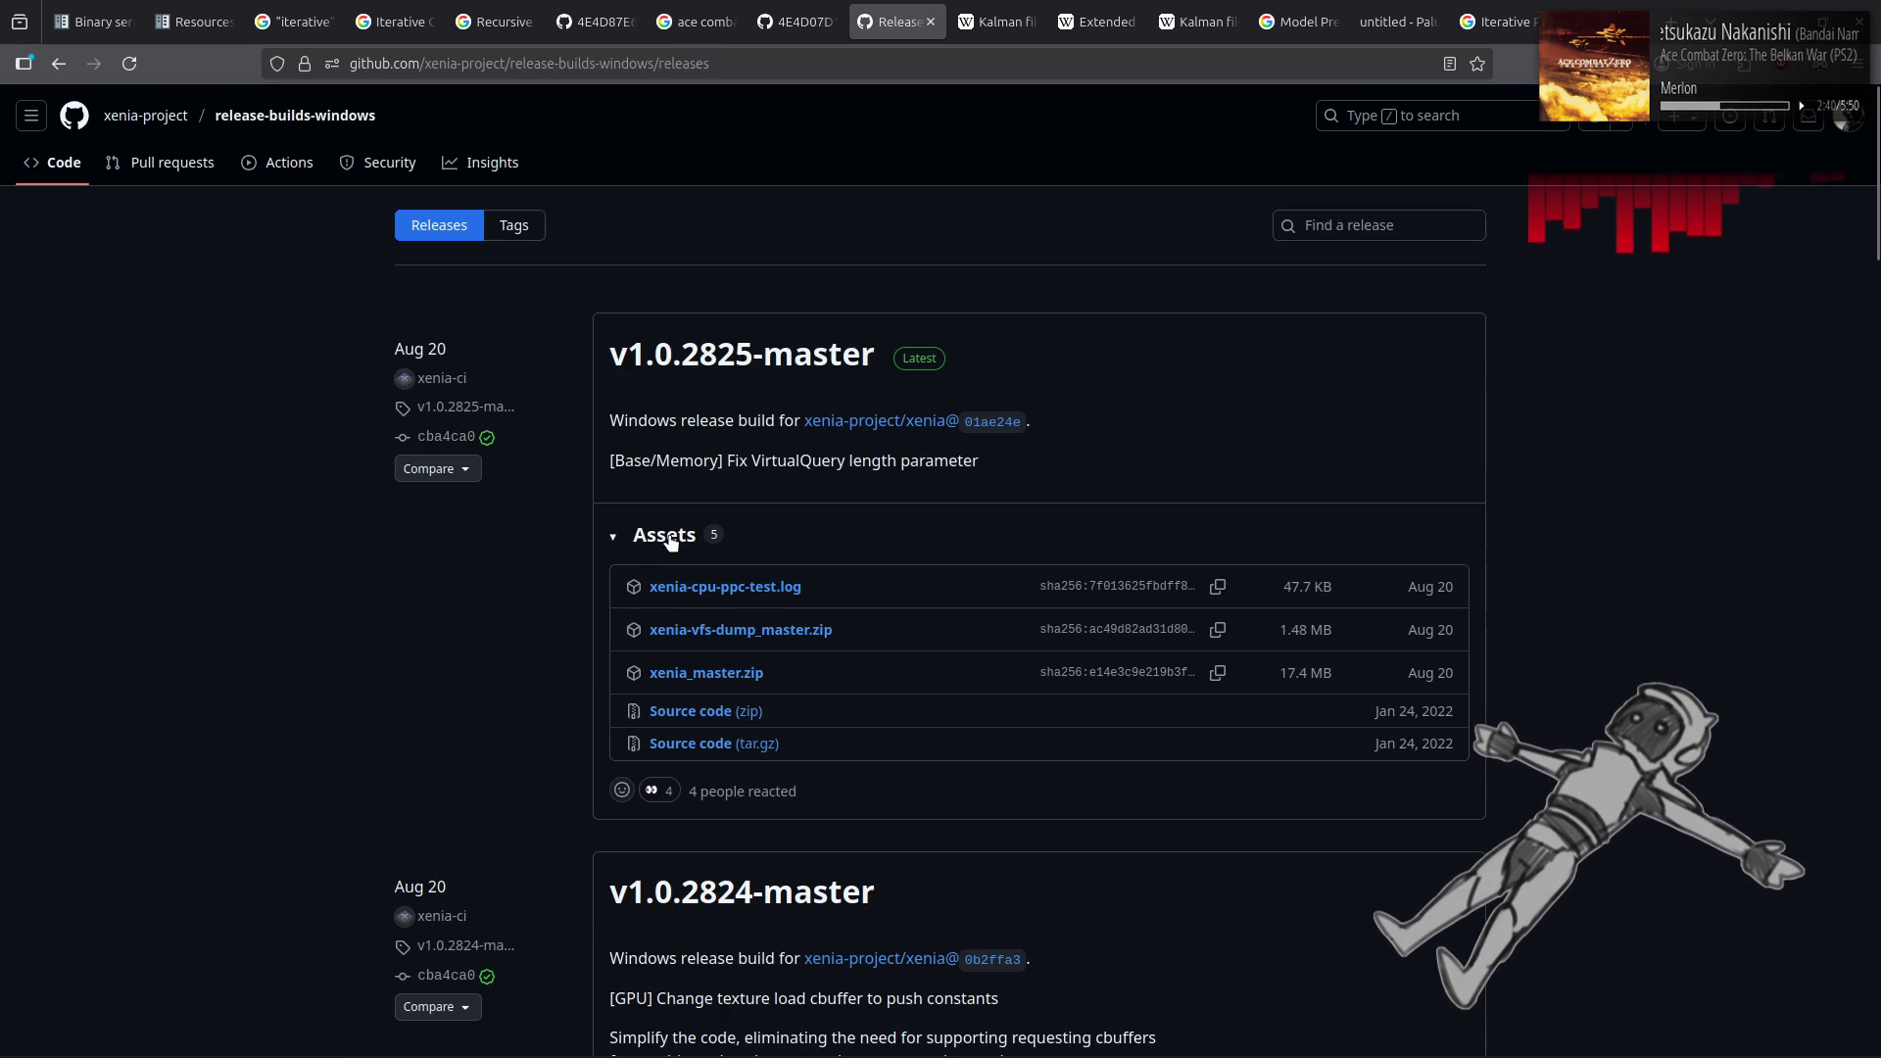
scroll(948, 537, down, 20)
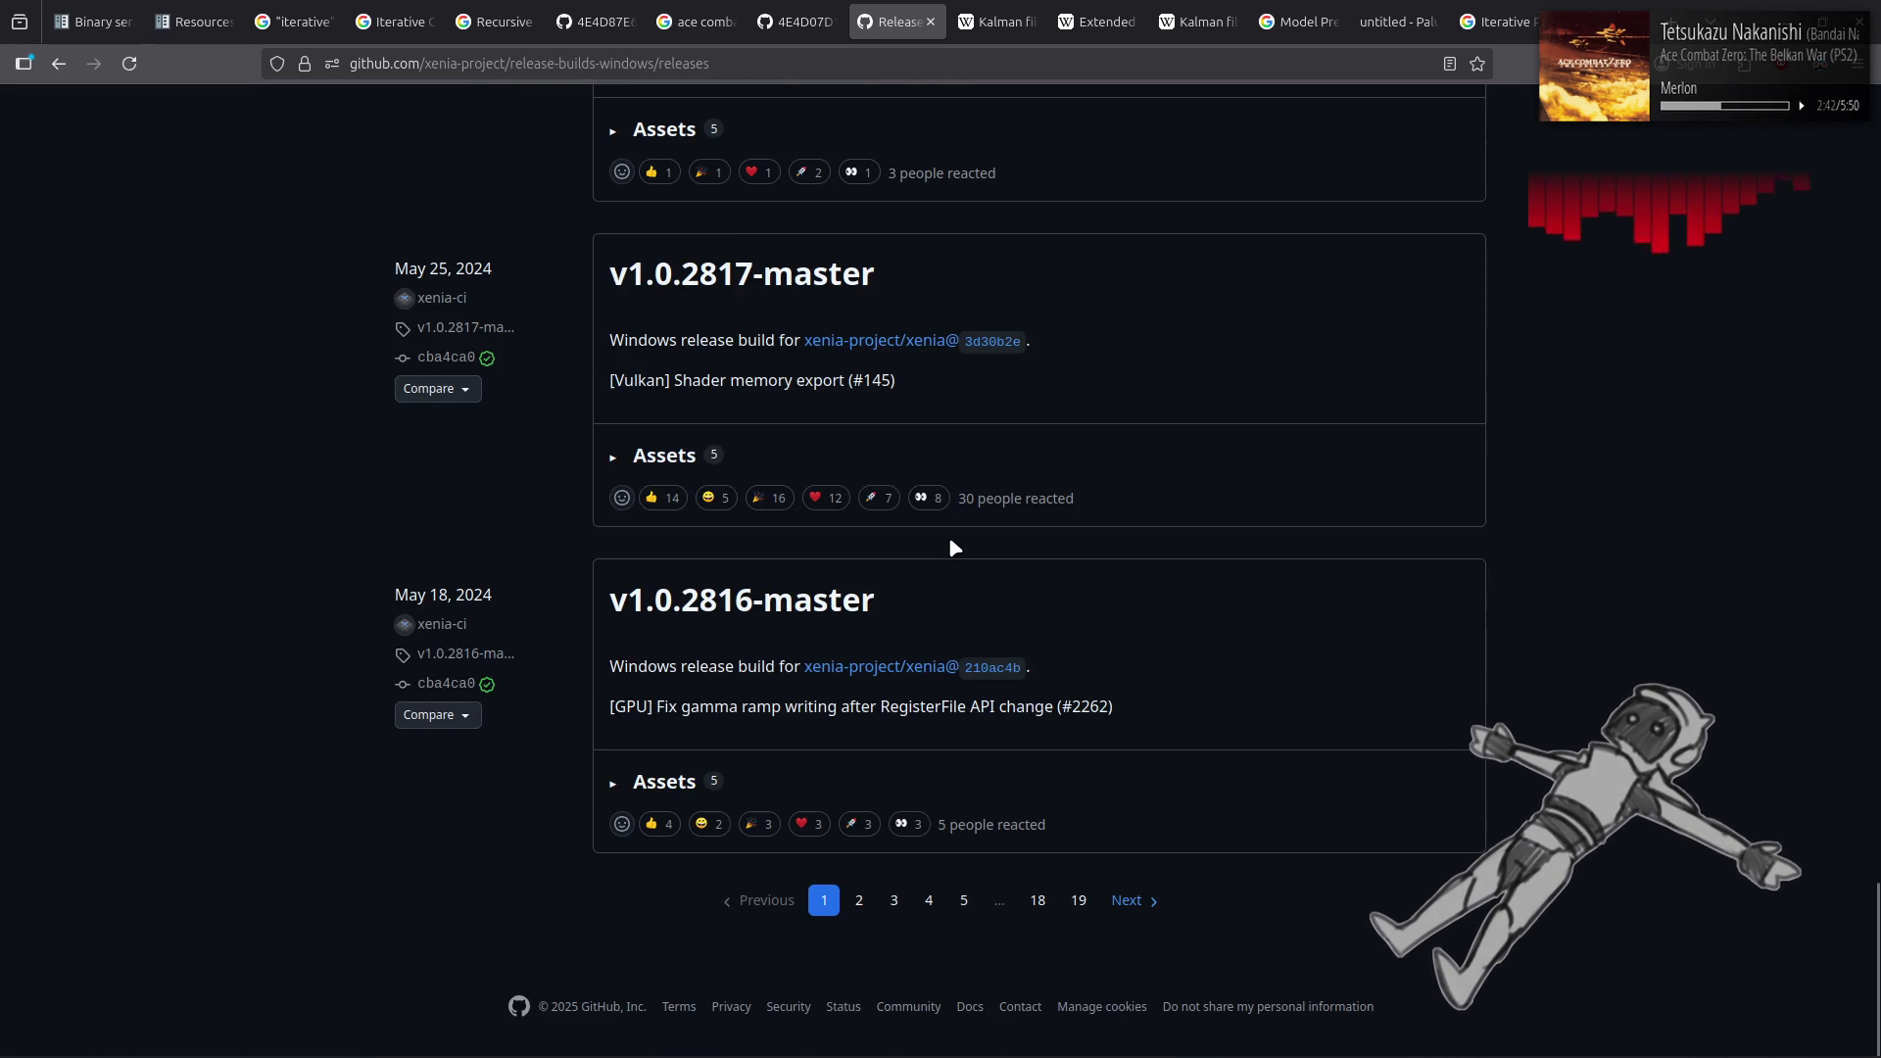
scroll(1031, 844, up, 4)
scroll(1032, 844, down, 3)
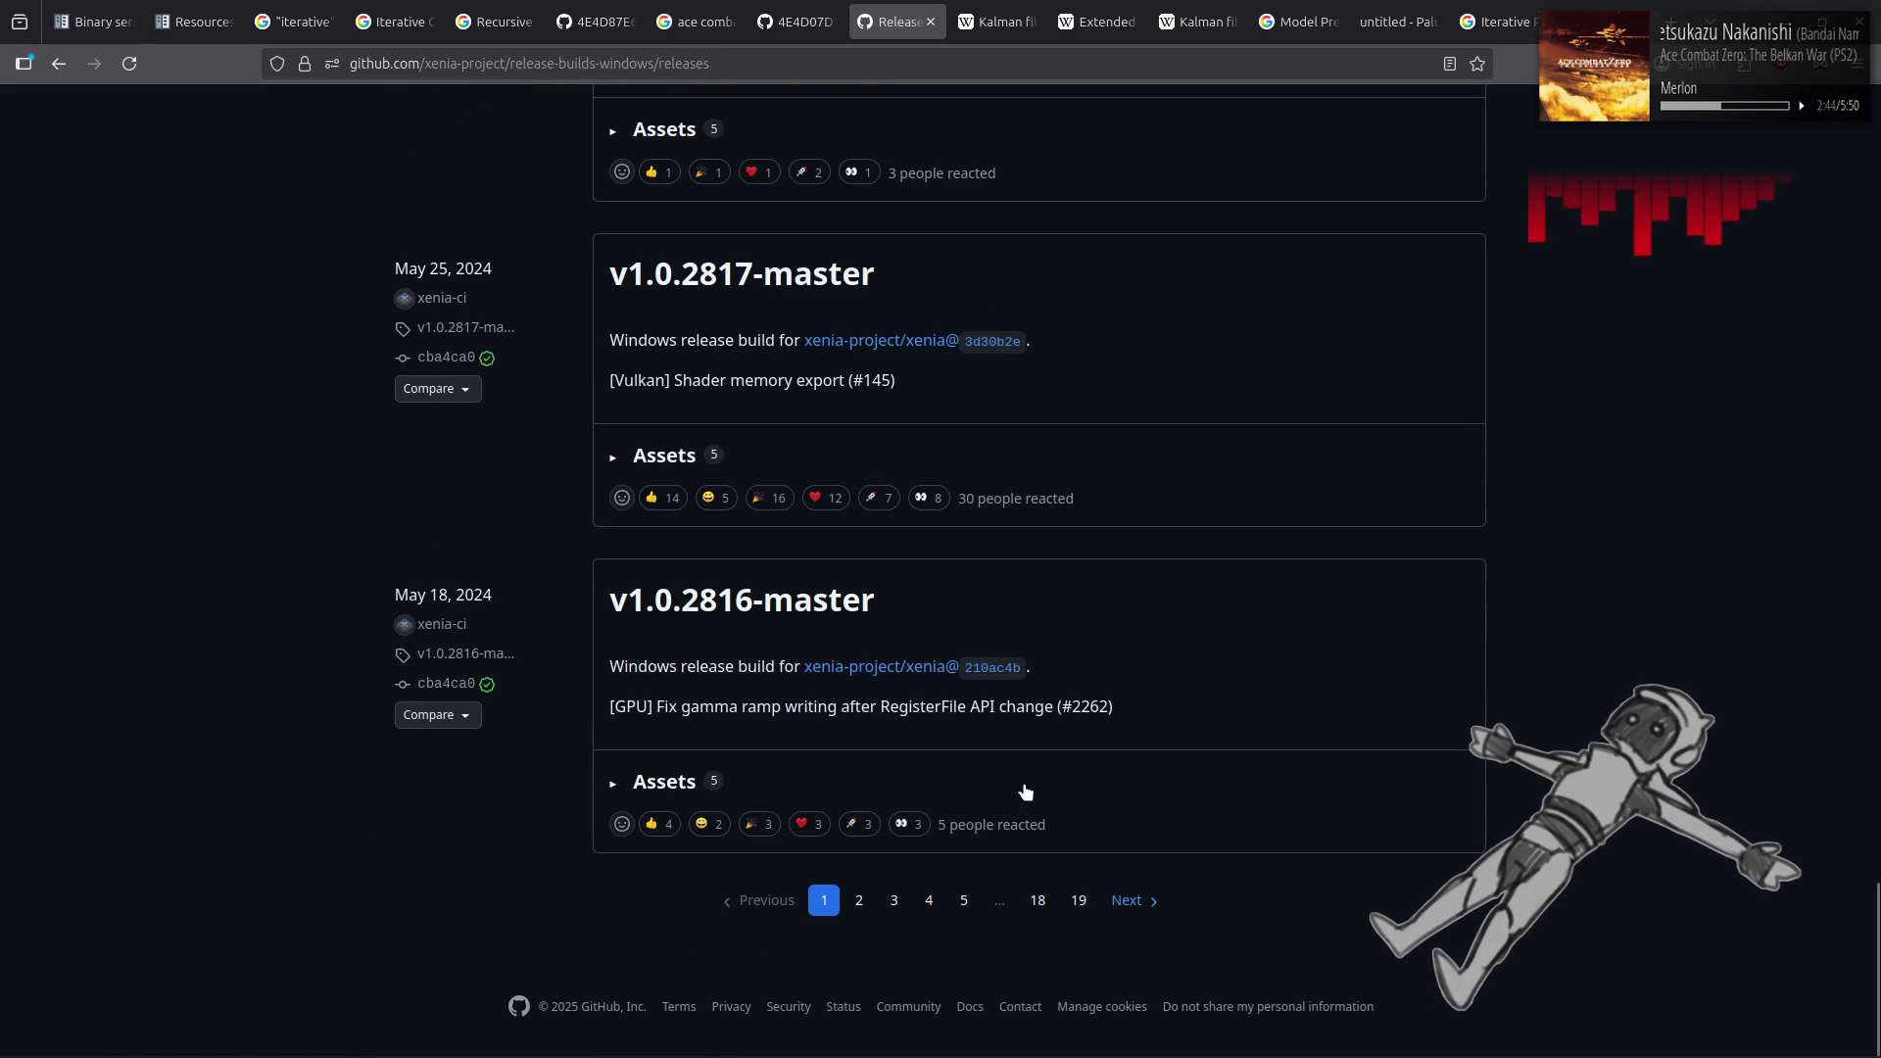
scroll(1025, 791, up, 9)
scroll(1025, 792, up, 5)
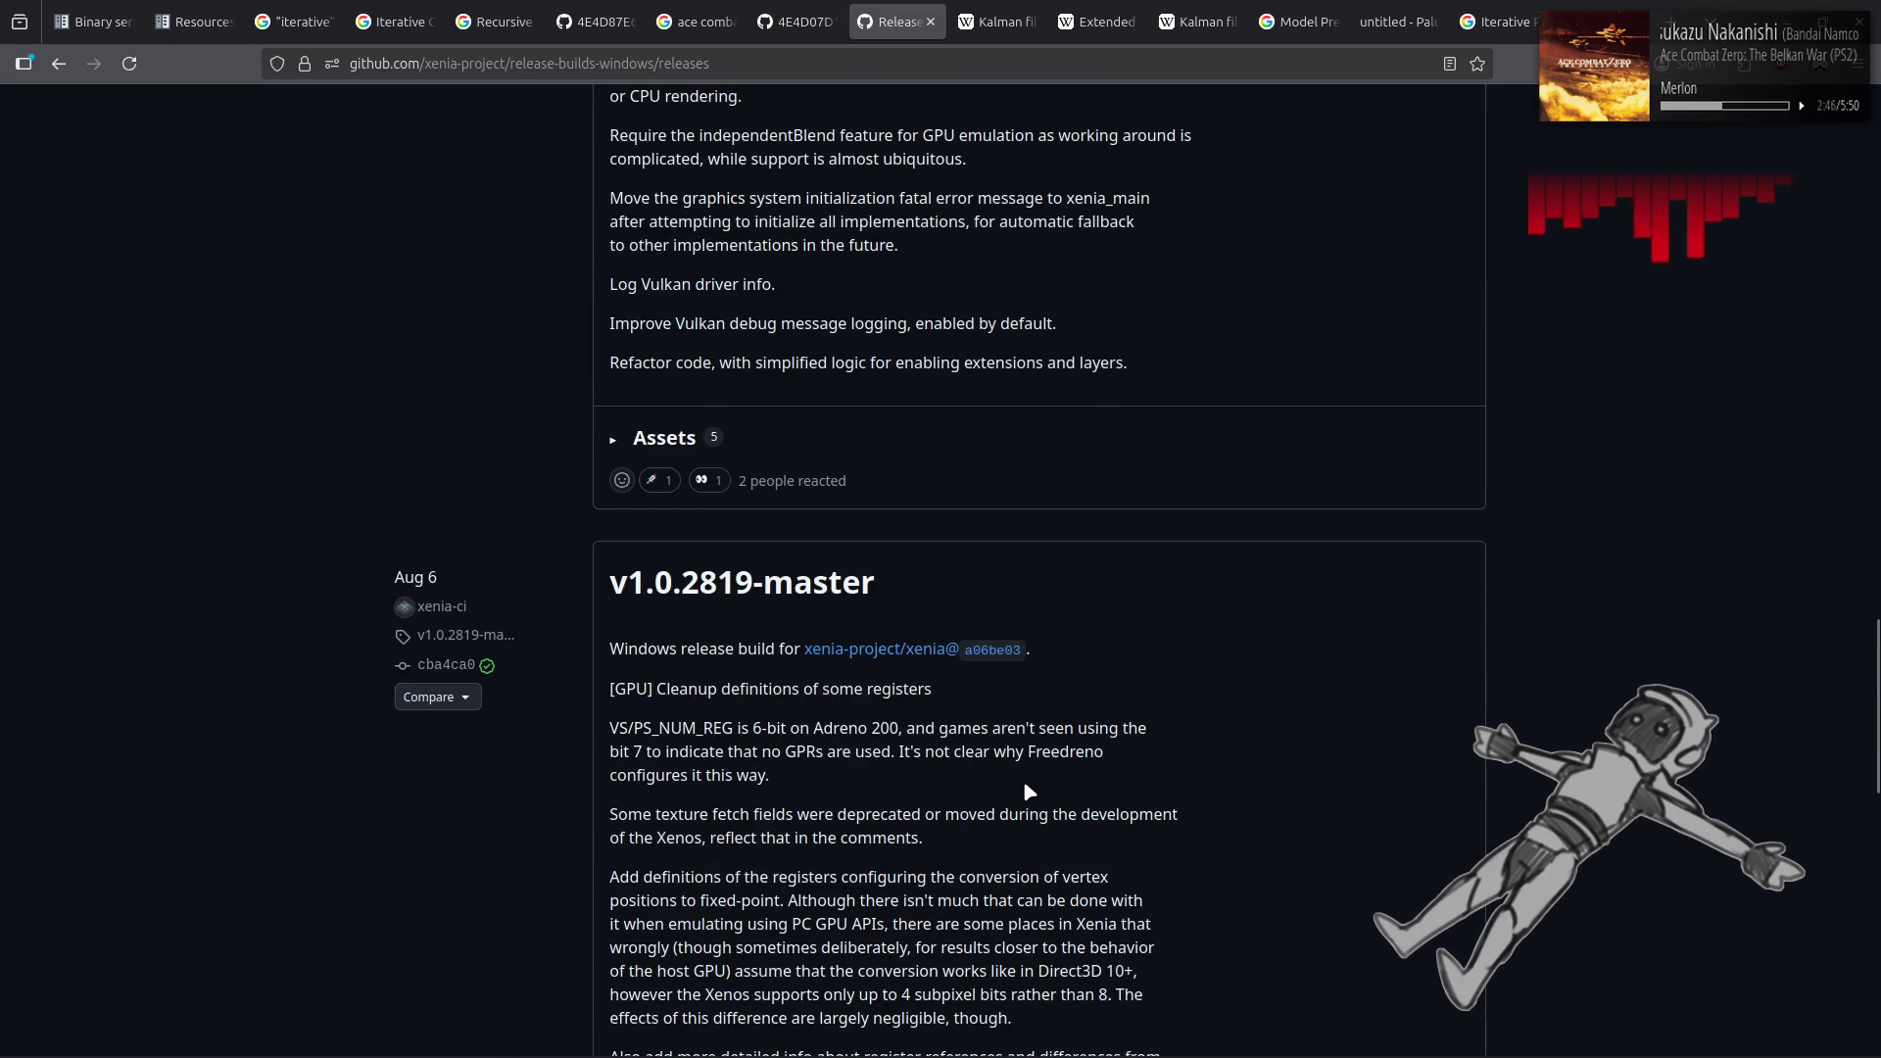
scroll(1025, 791, up, 16)
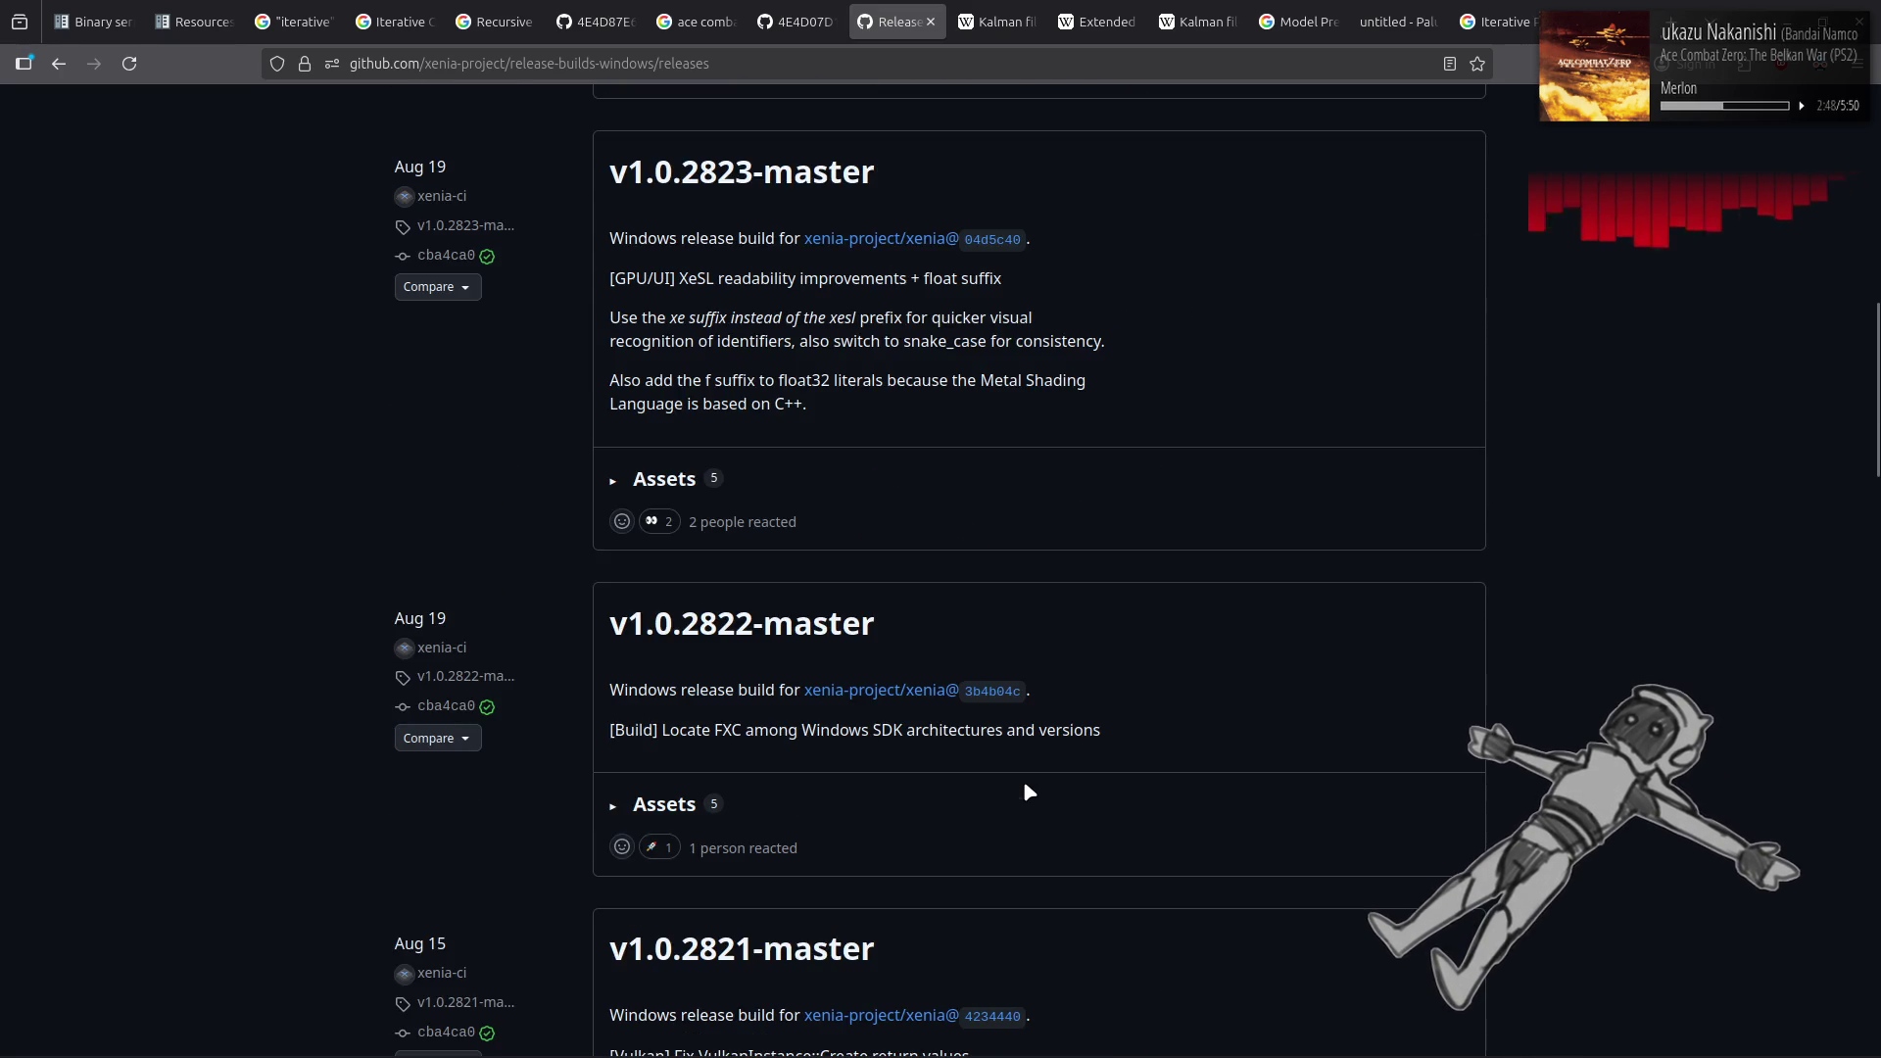
scroll(1027, 790, up, 14)
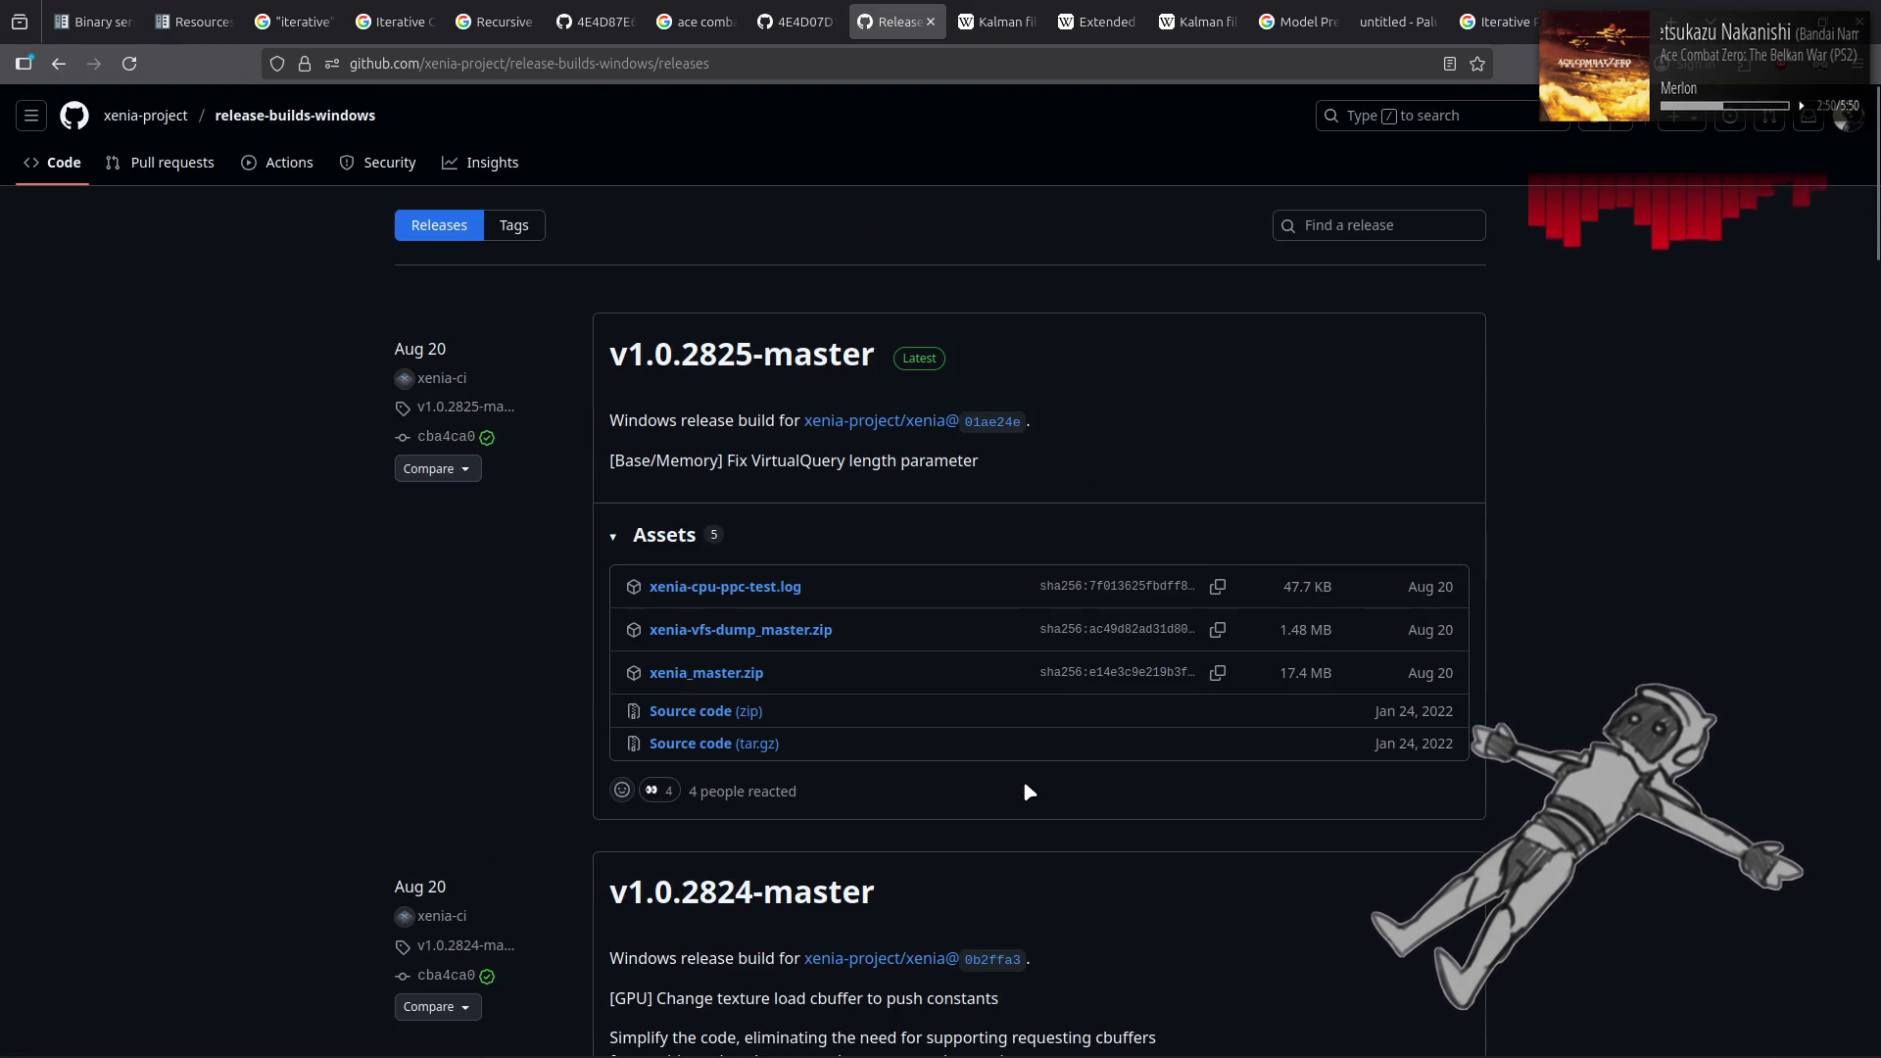
scroll(1027, 790, down, 14)
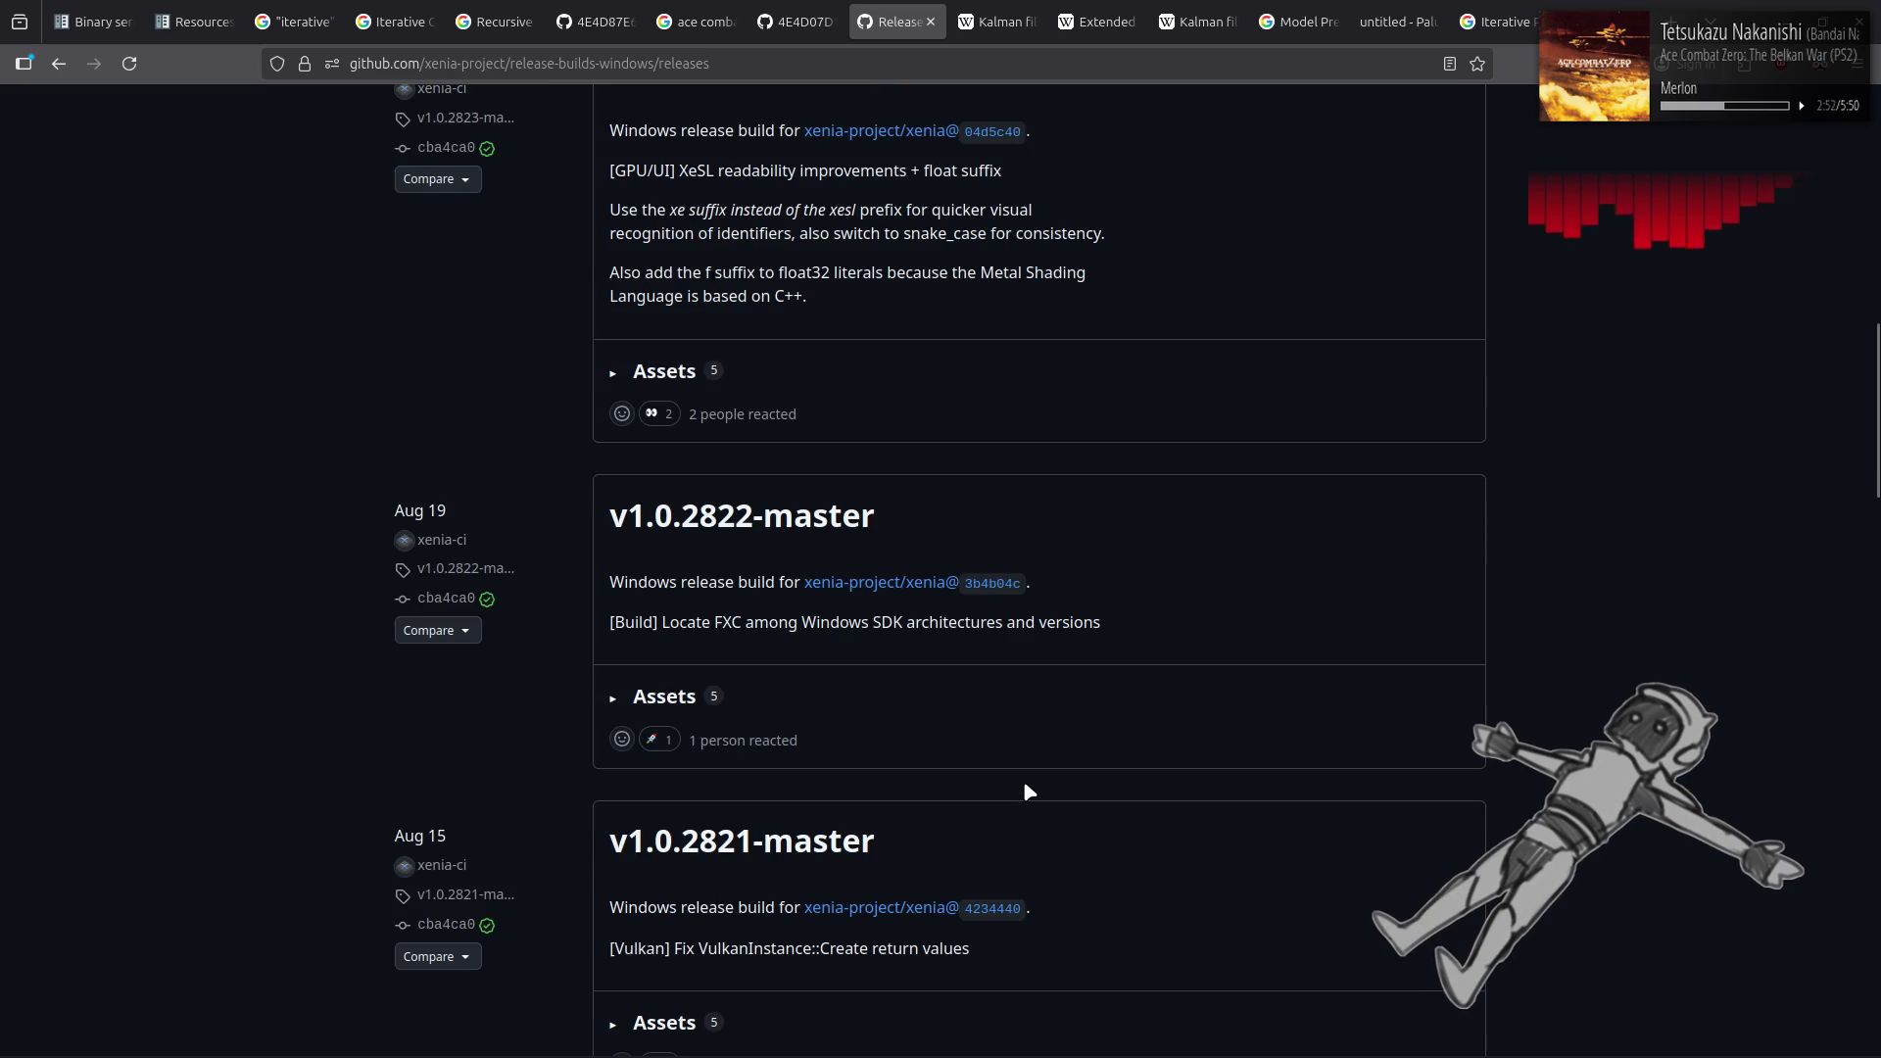
scroll(1026, 790, down, 20)
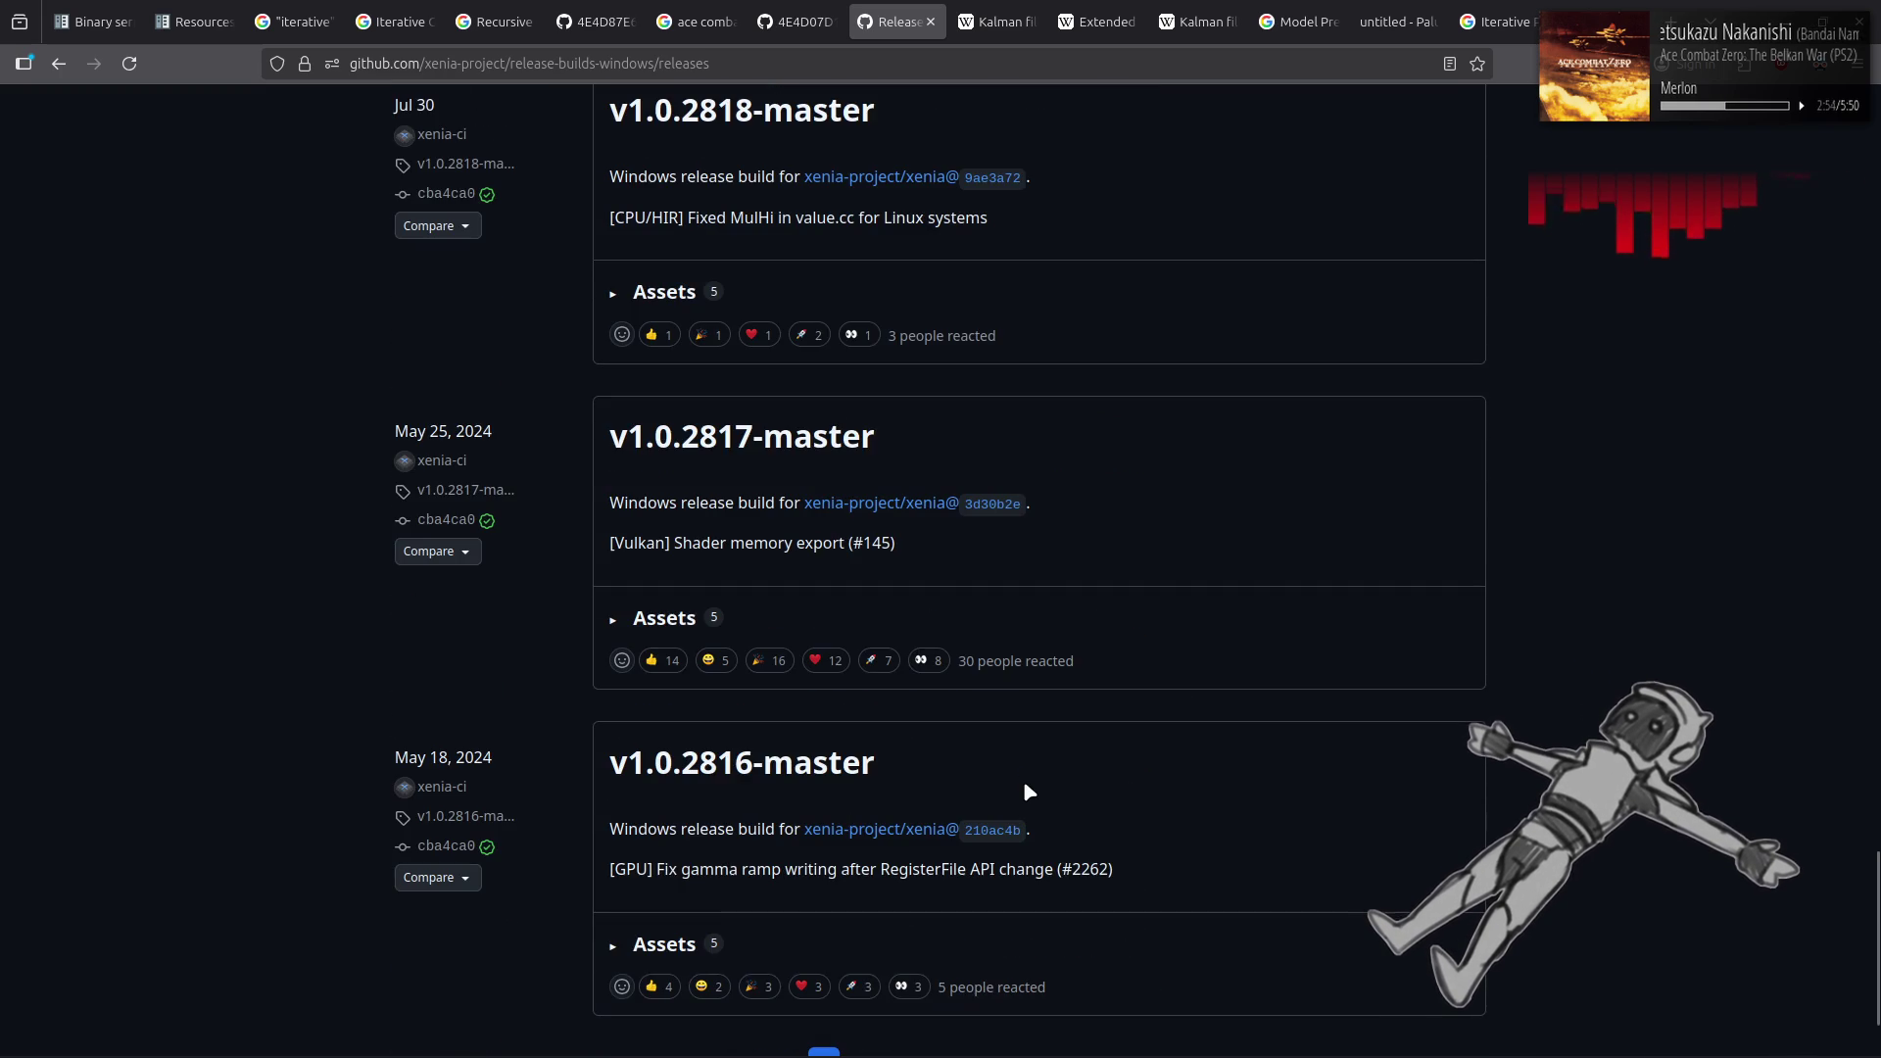
scroll(1024, 786, up, 2)
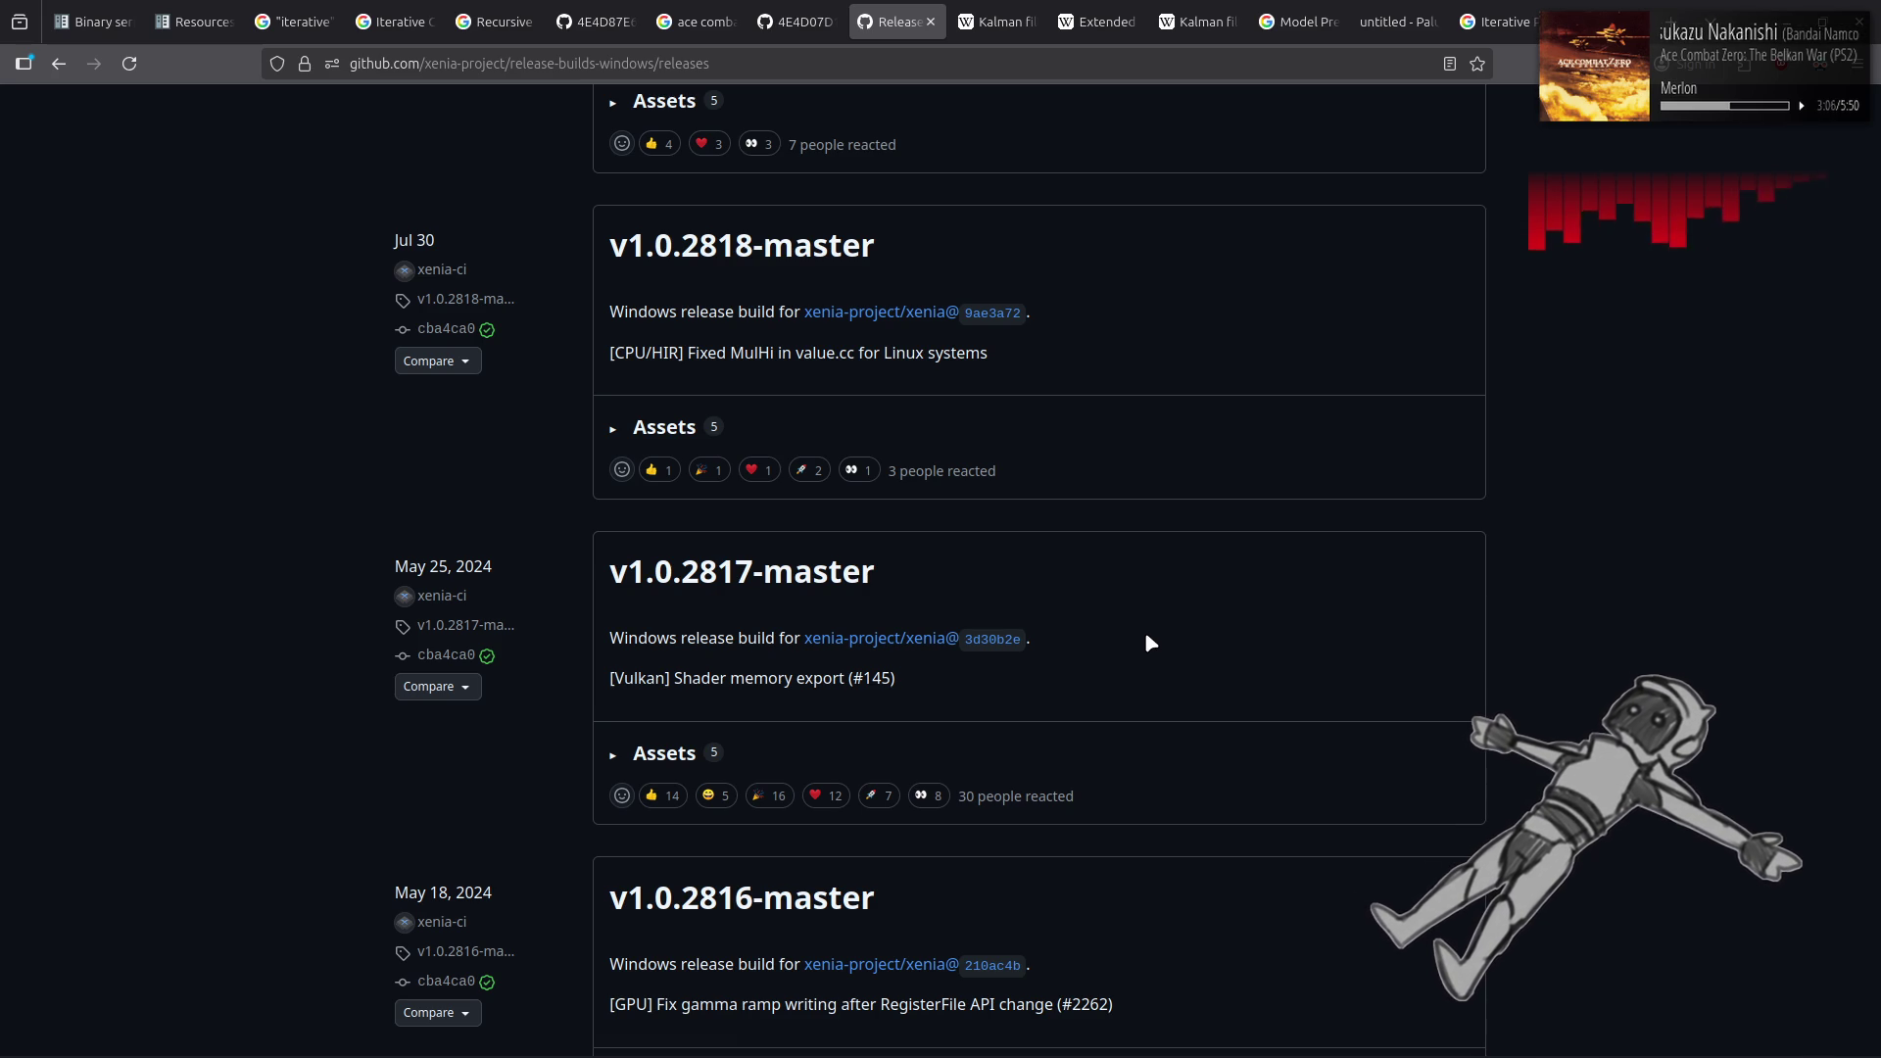
scroll(1149, 642, up, 3)
scroll(1148, 637, up, 6)
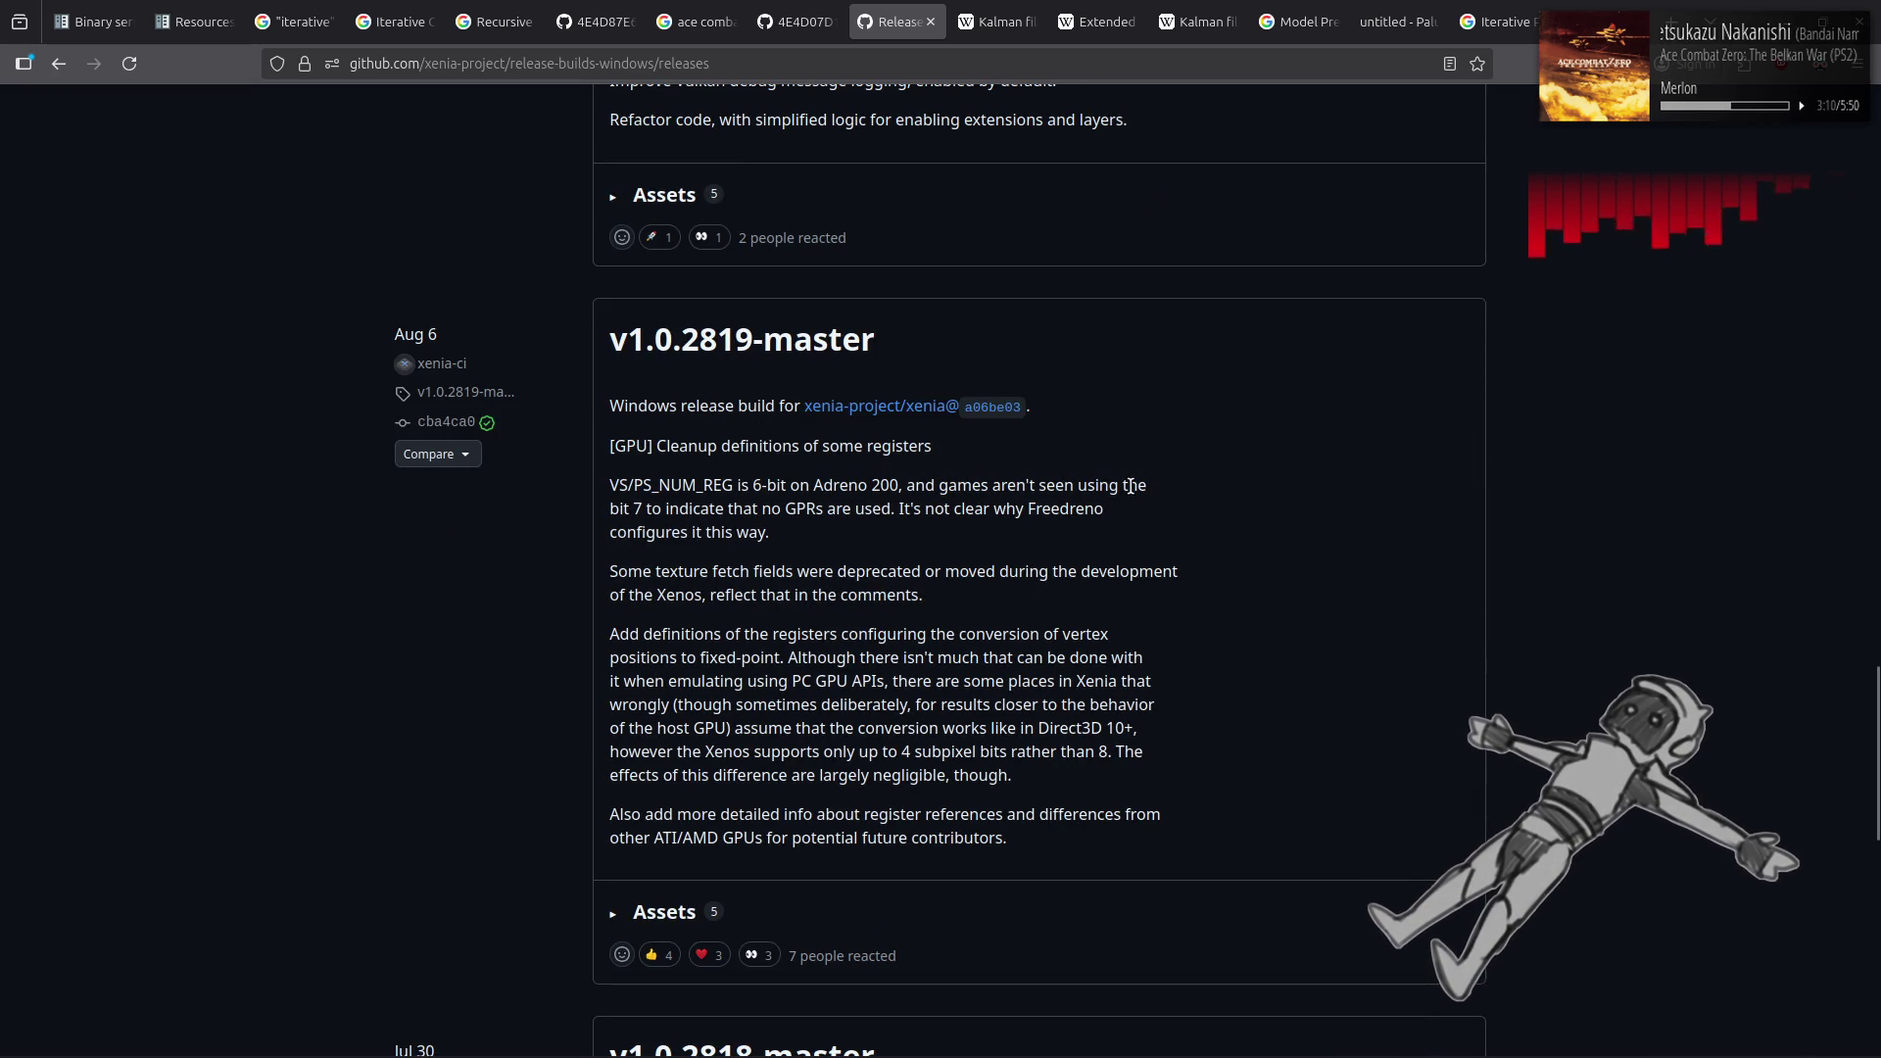
scroll(1136, 484, up, 20)
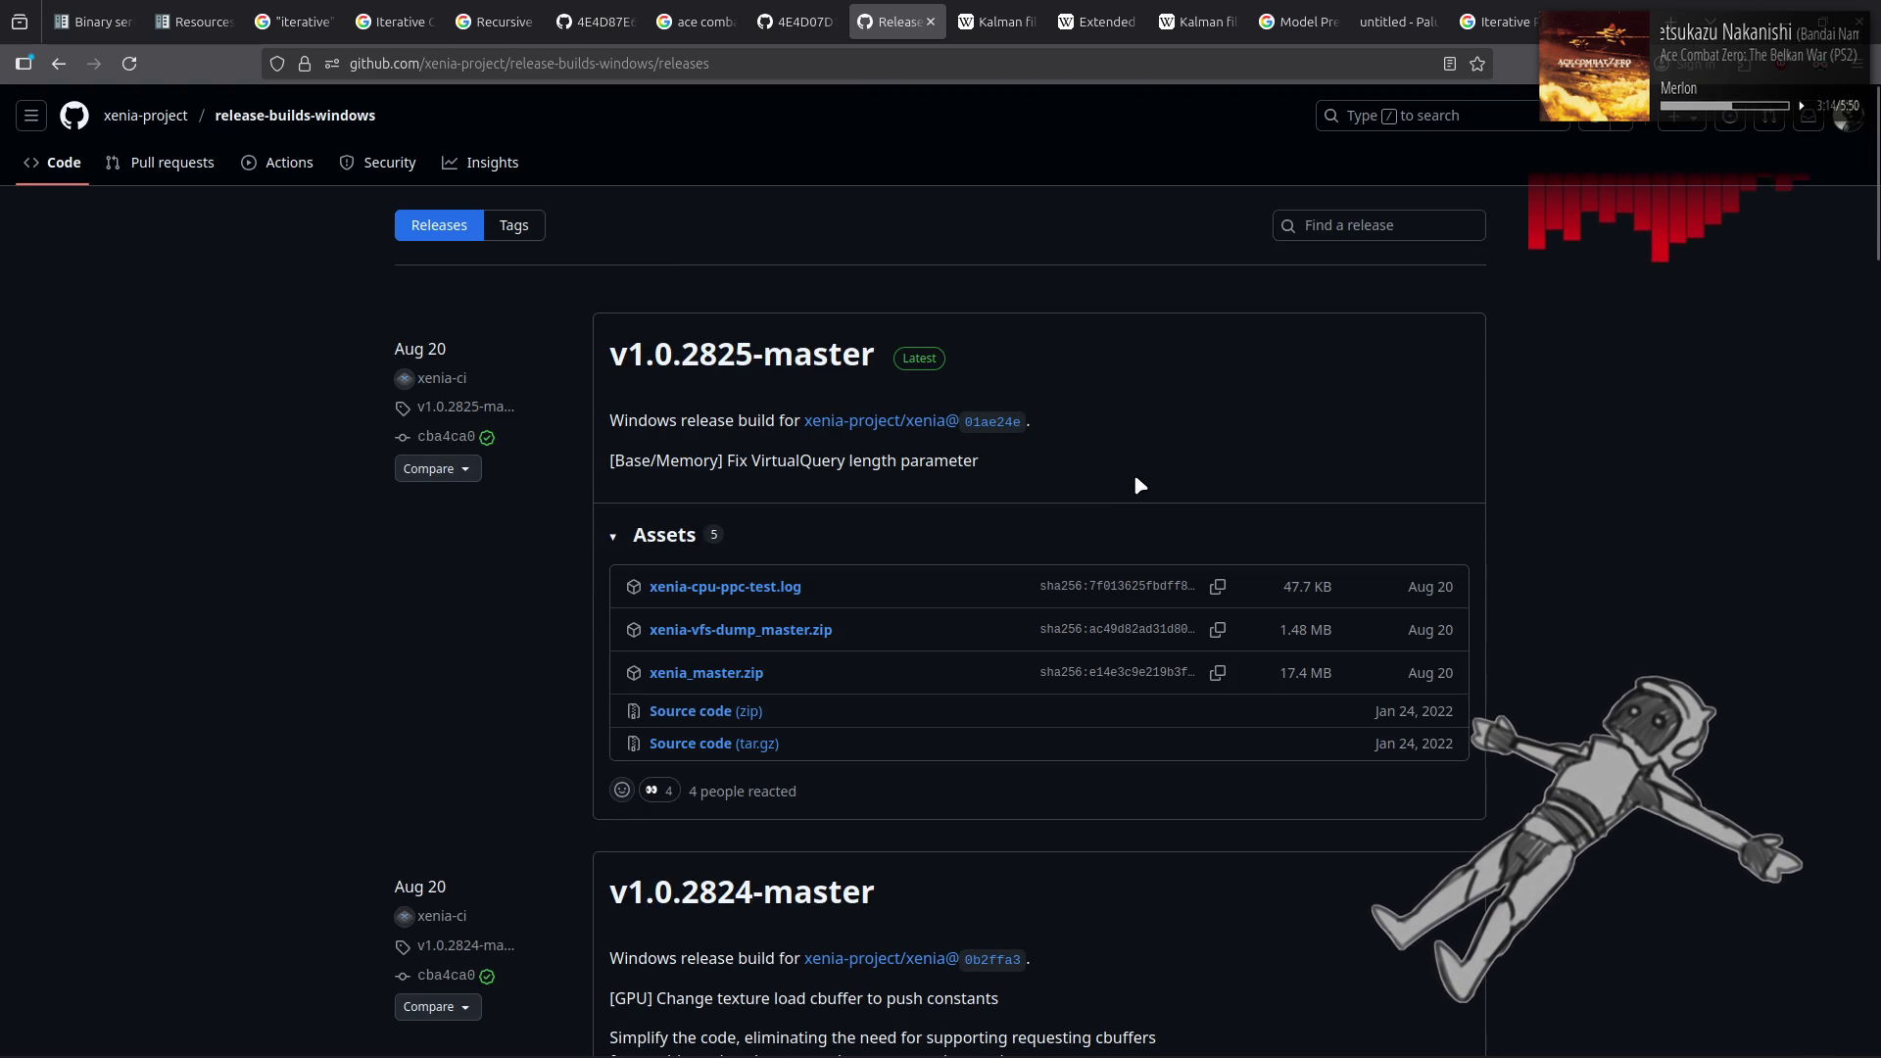
mouse_move(933, 434)
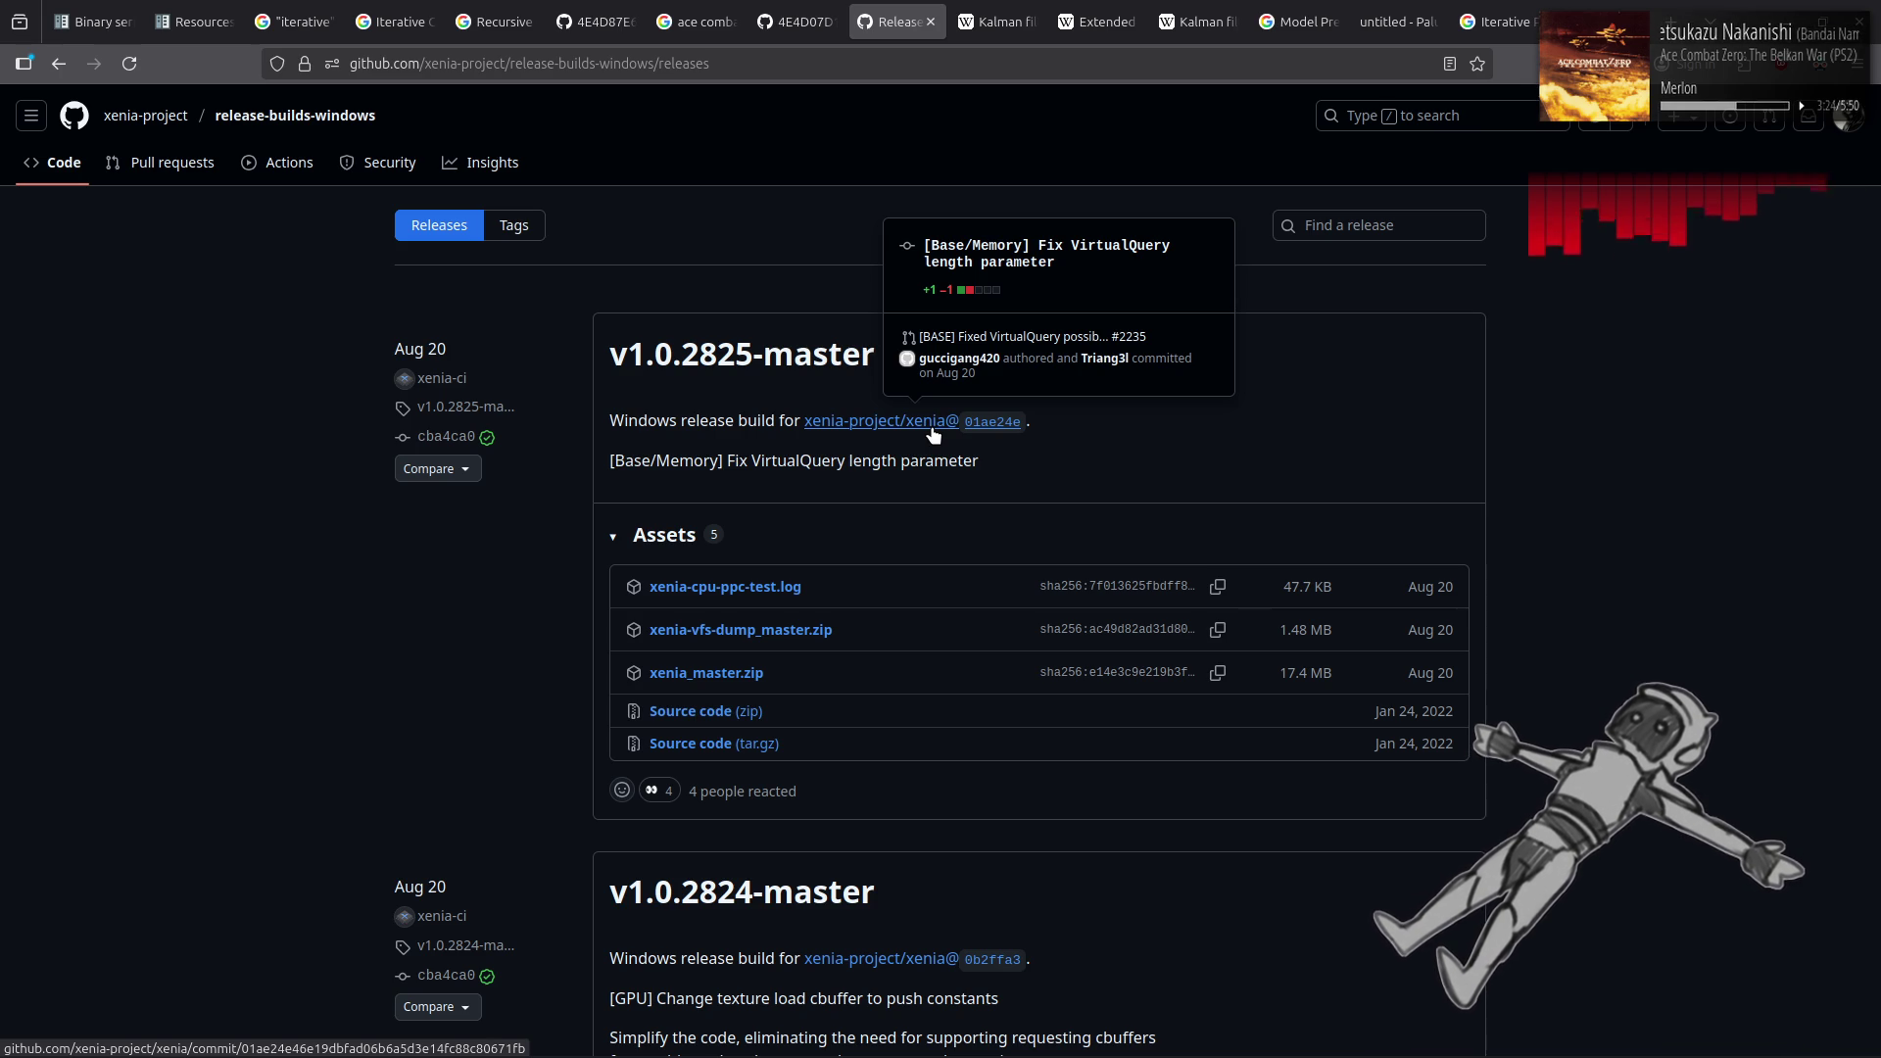
Open the downloaded xenia_master.zip in Archive Manager and bring Nemo forward
click(725, 673)
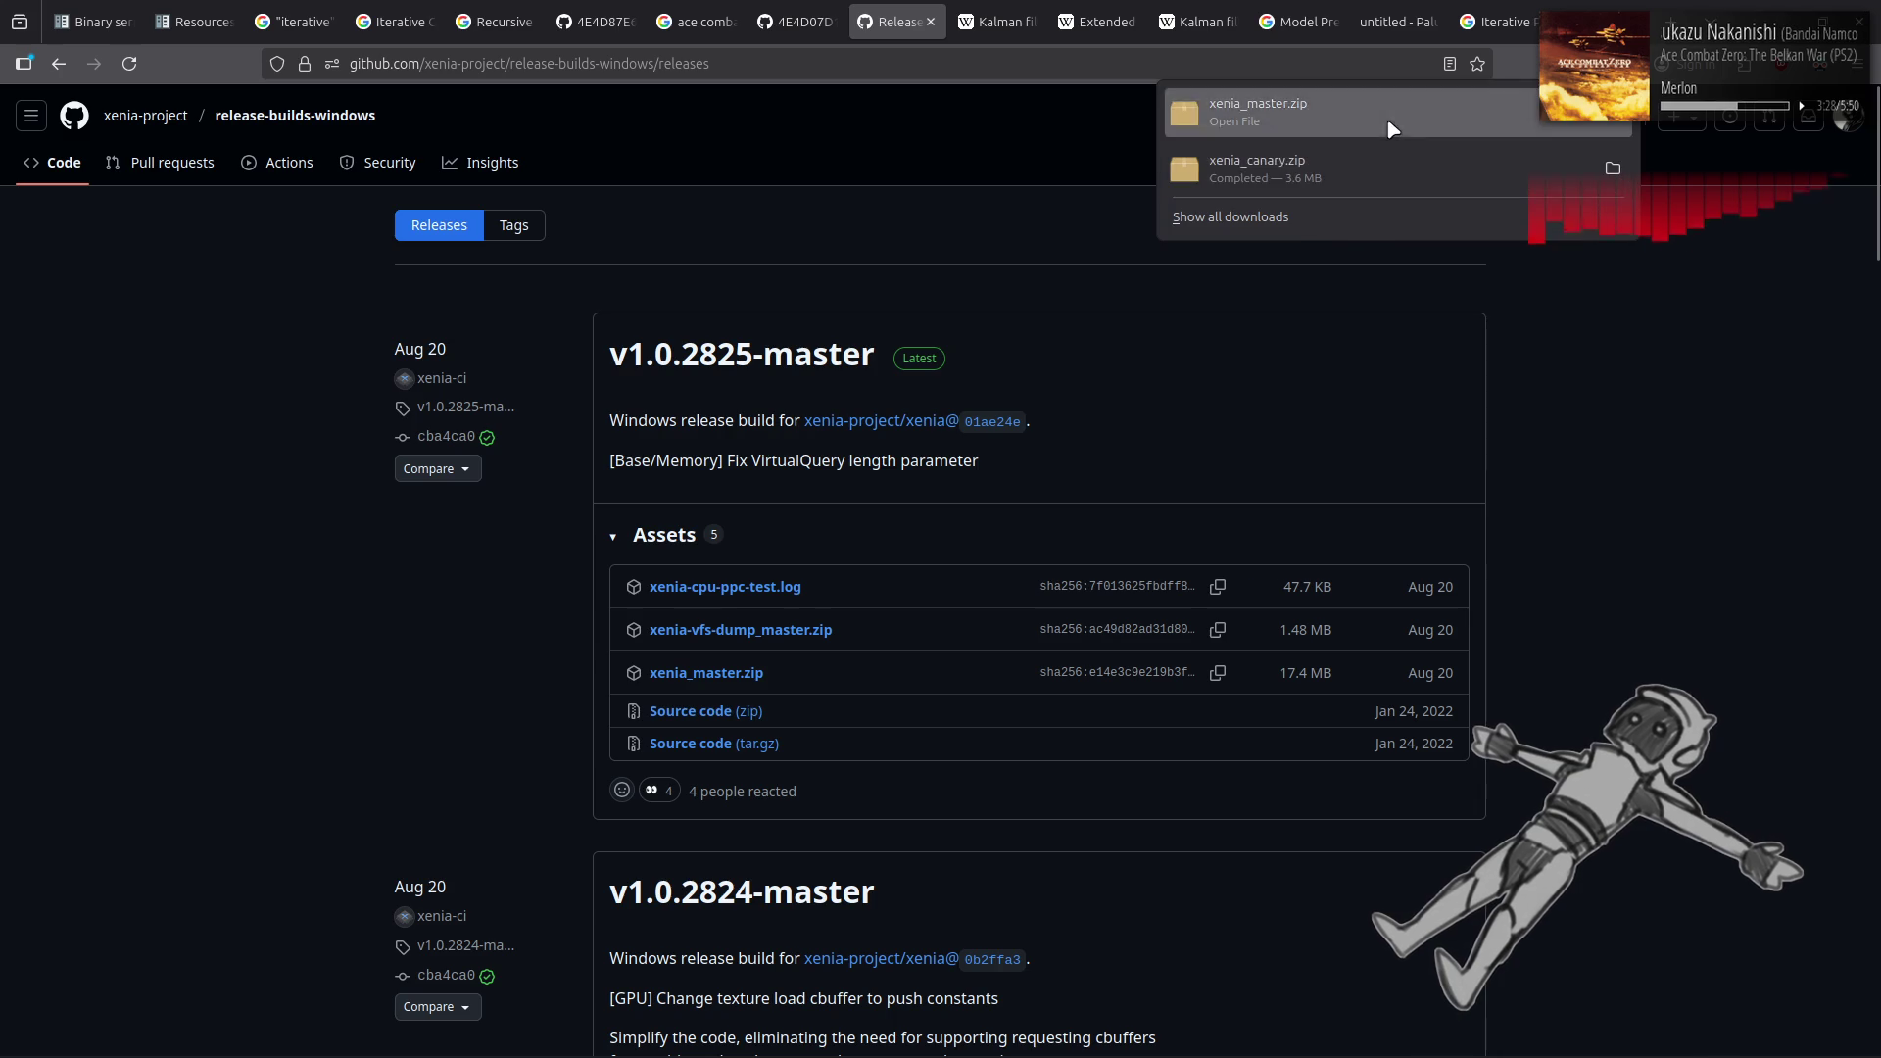
click(1259, 111)
key(alt+Tab)
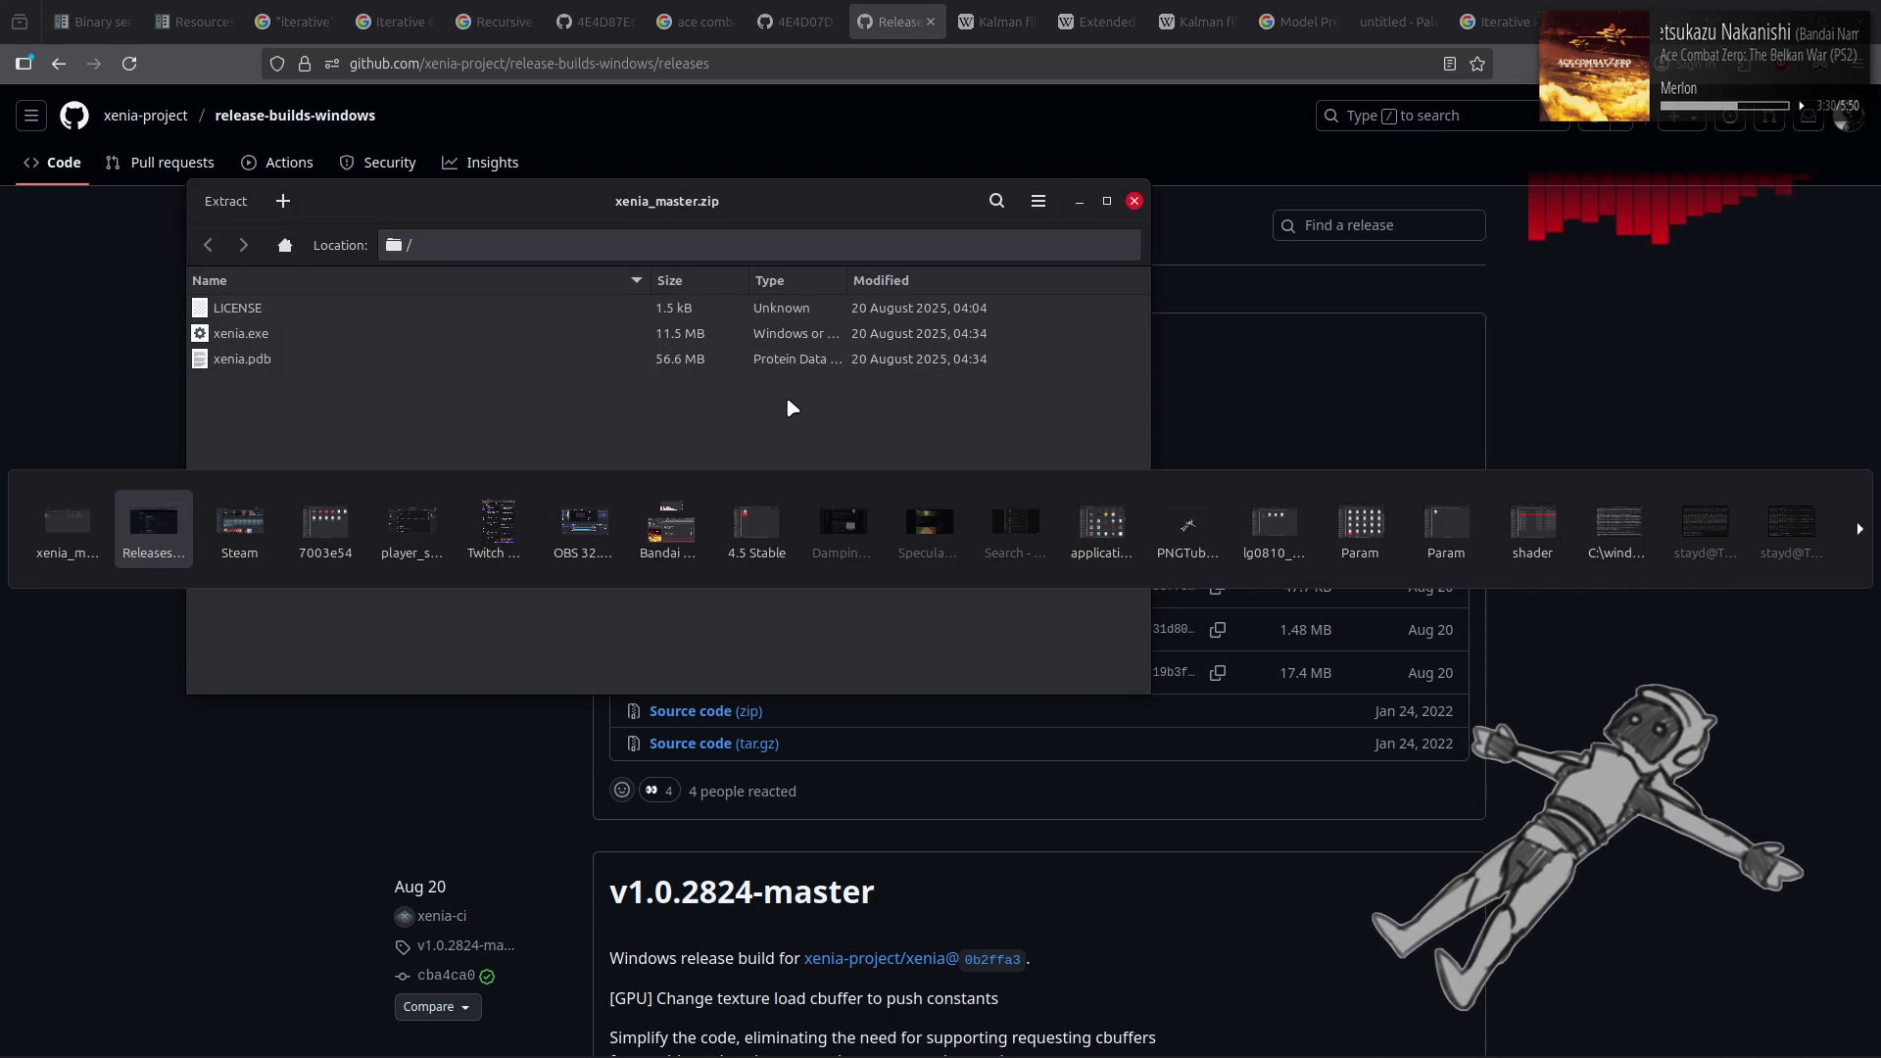
key(Tab)
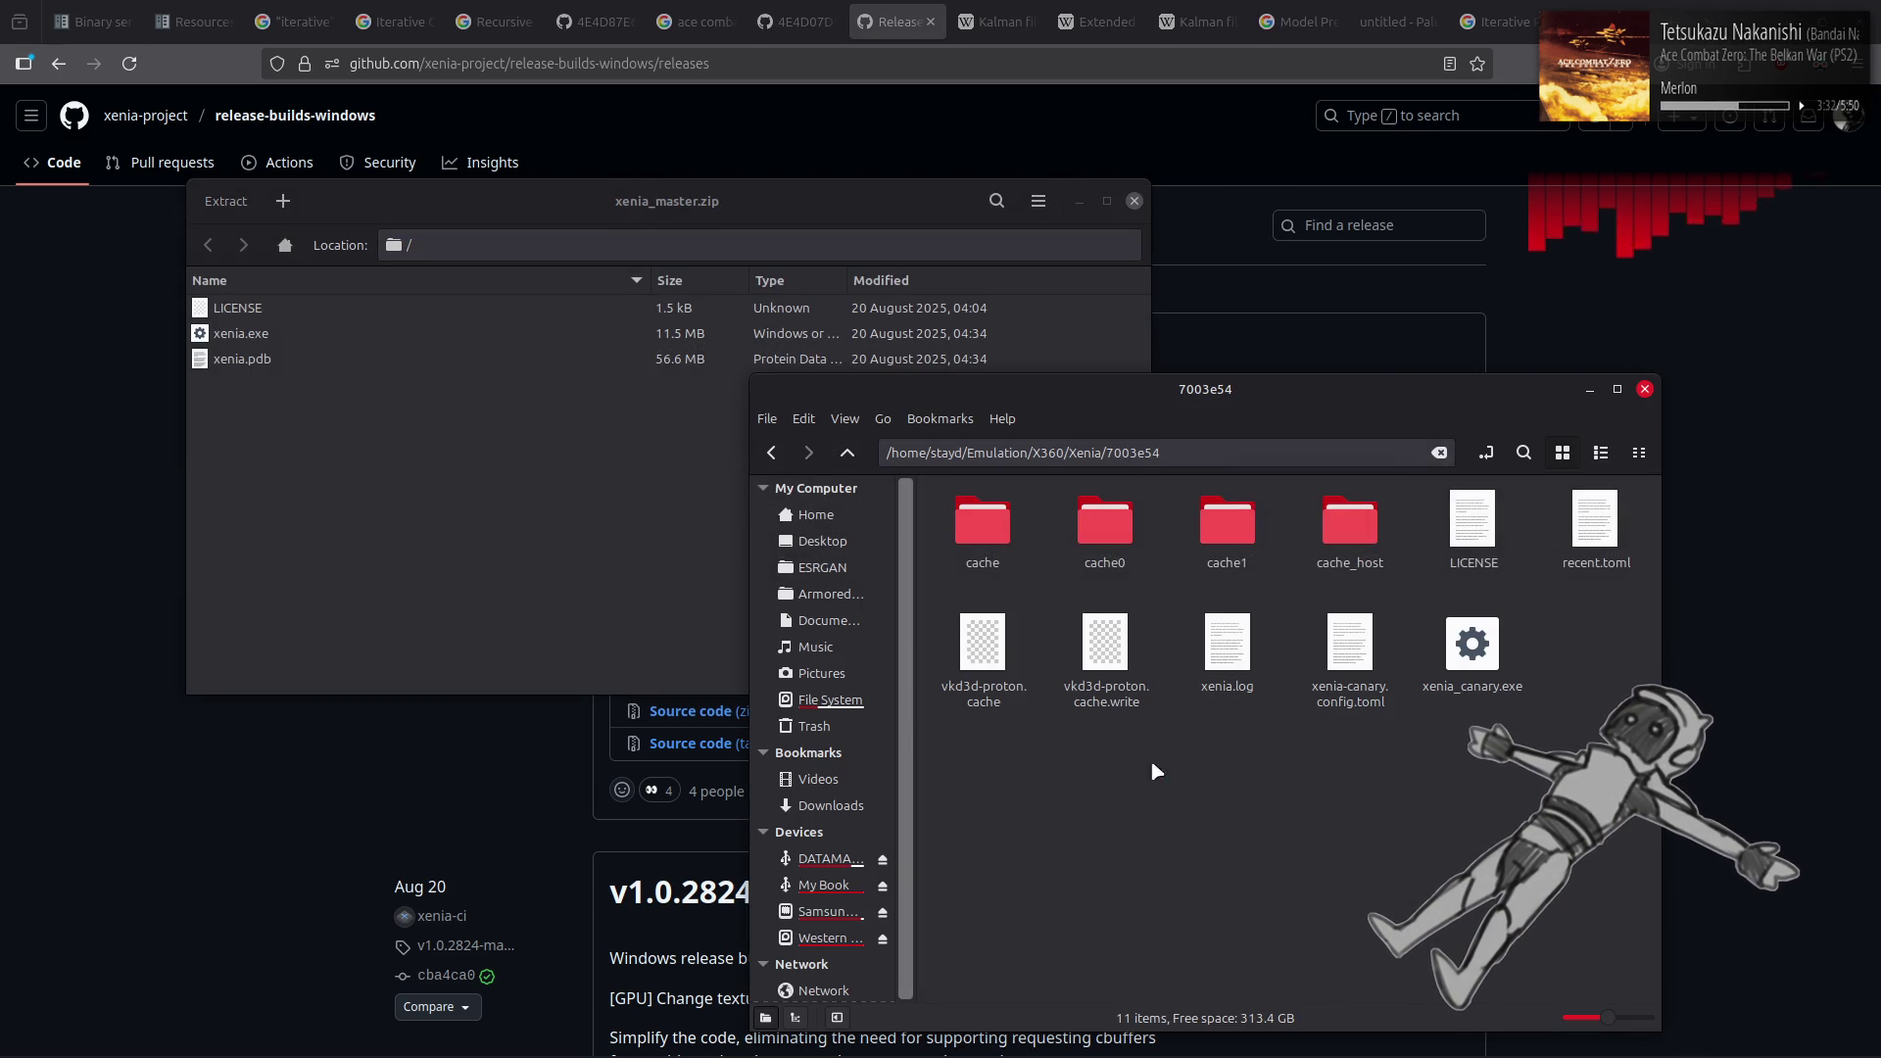
Create a folder named 'Master' in the Xenia folder and open it
key(alt+Up)
right_click(1223, 588)
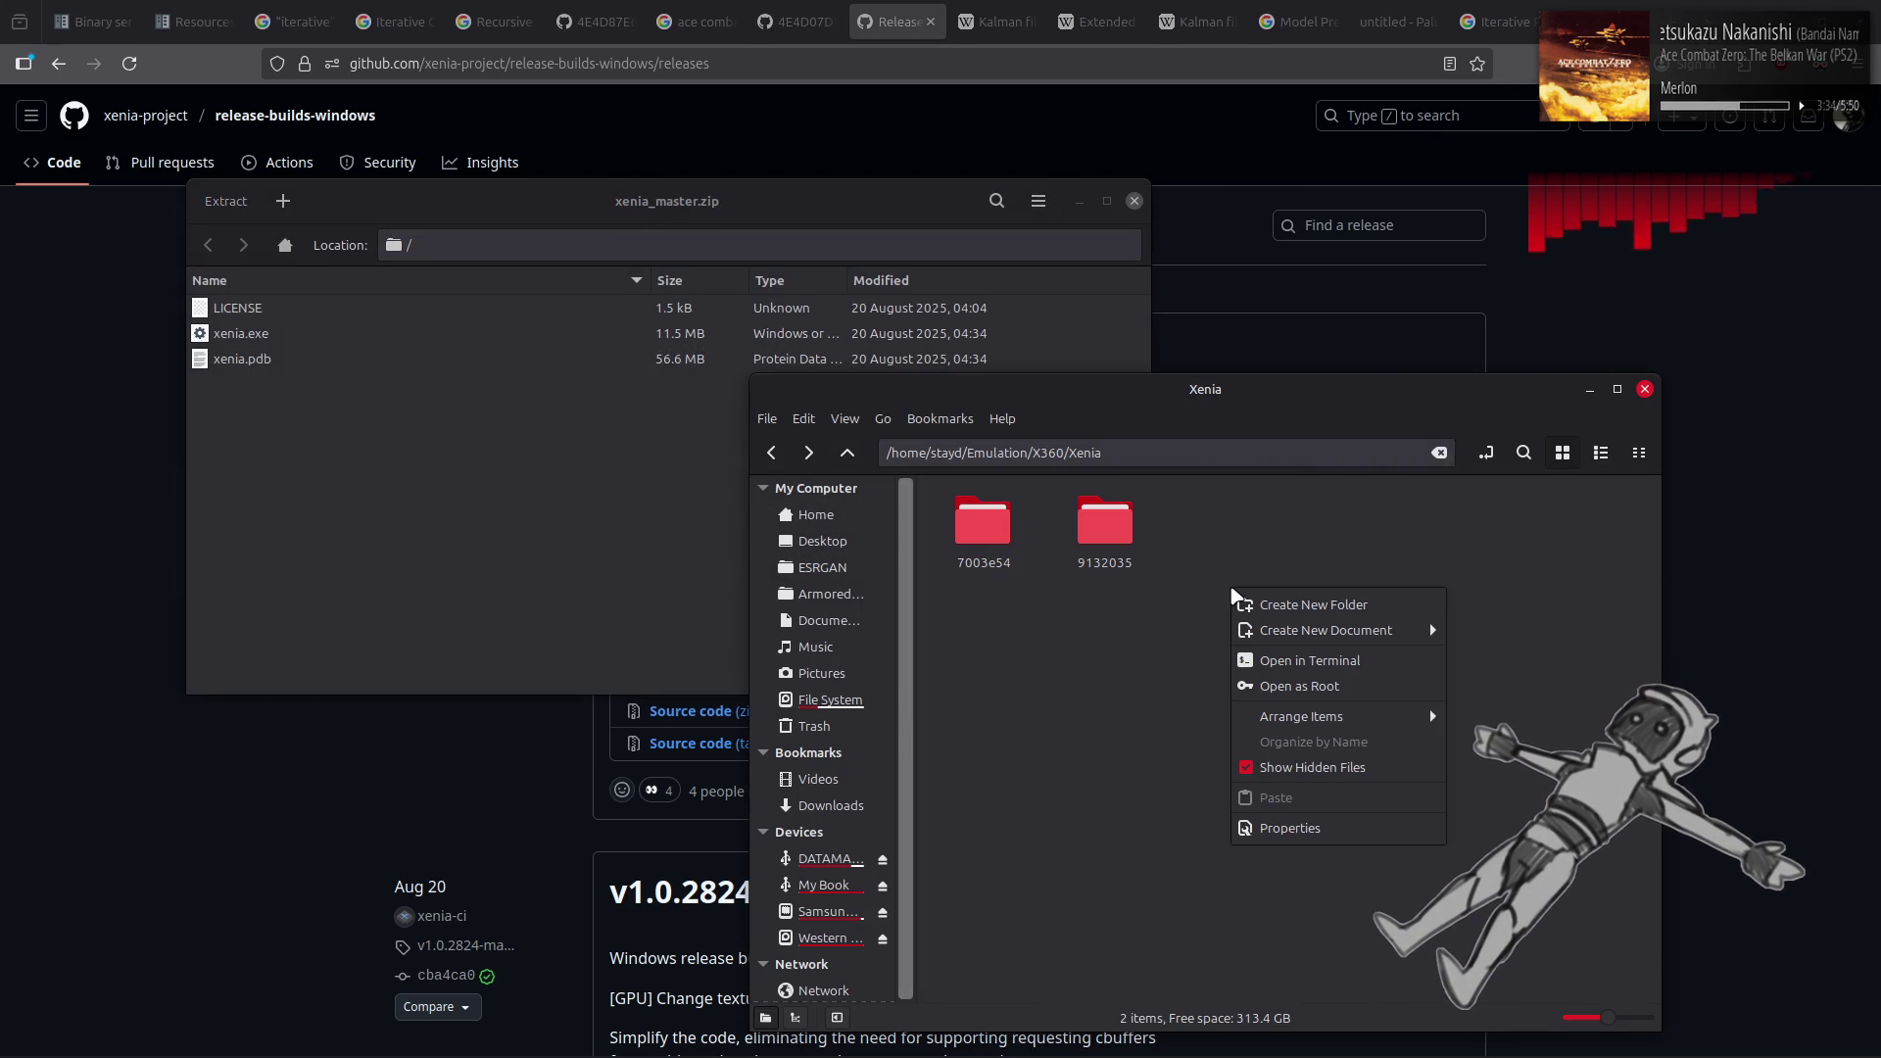
click(1265, 600)
text(Mast)
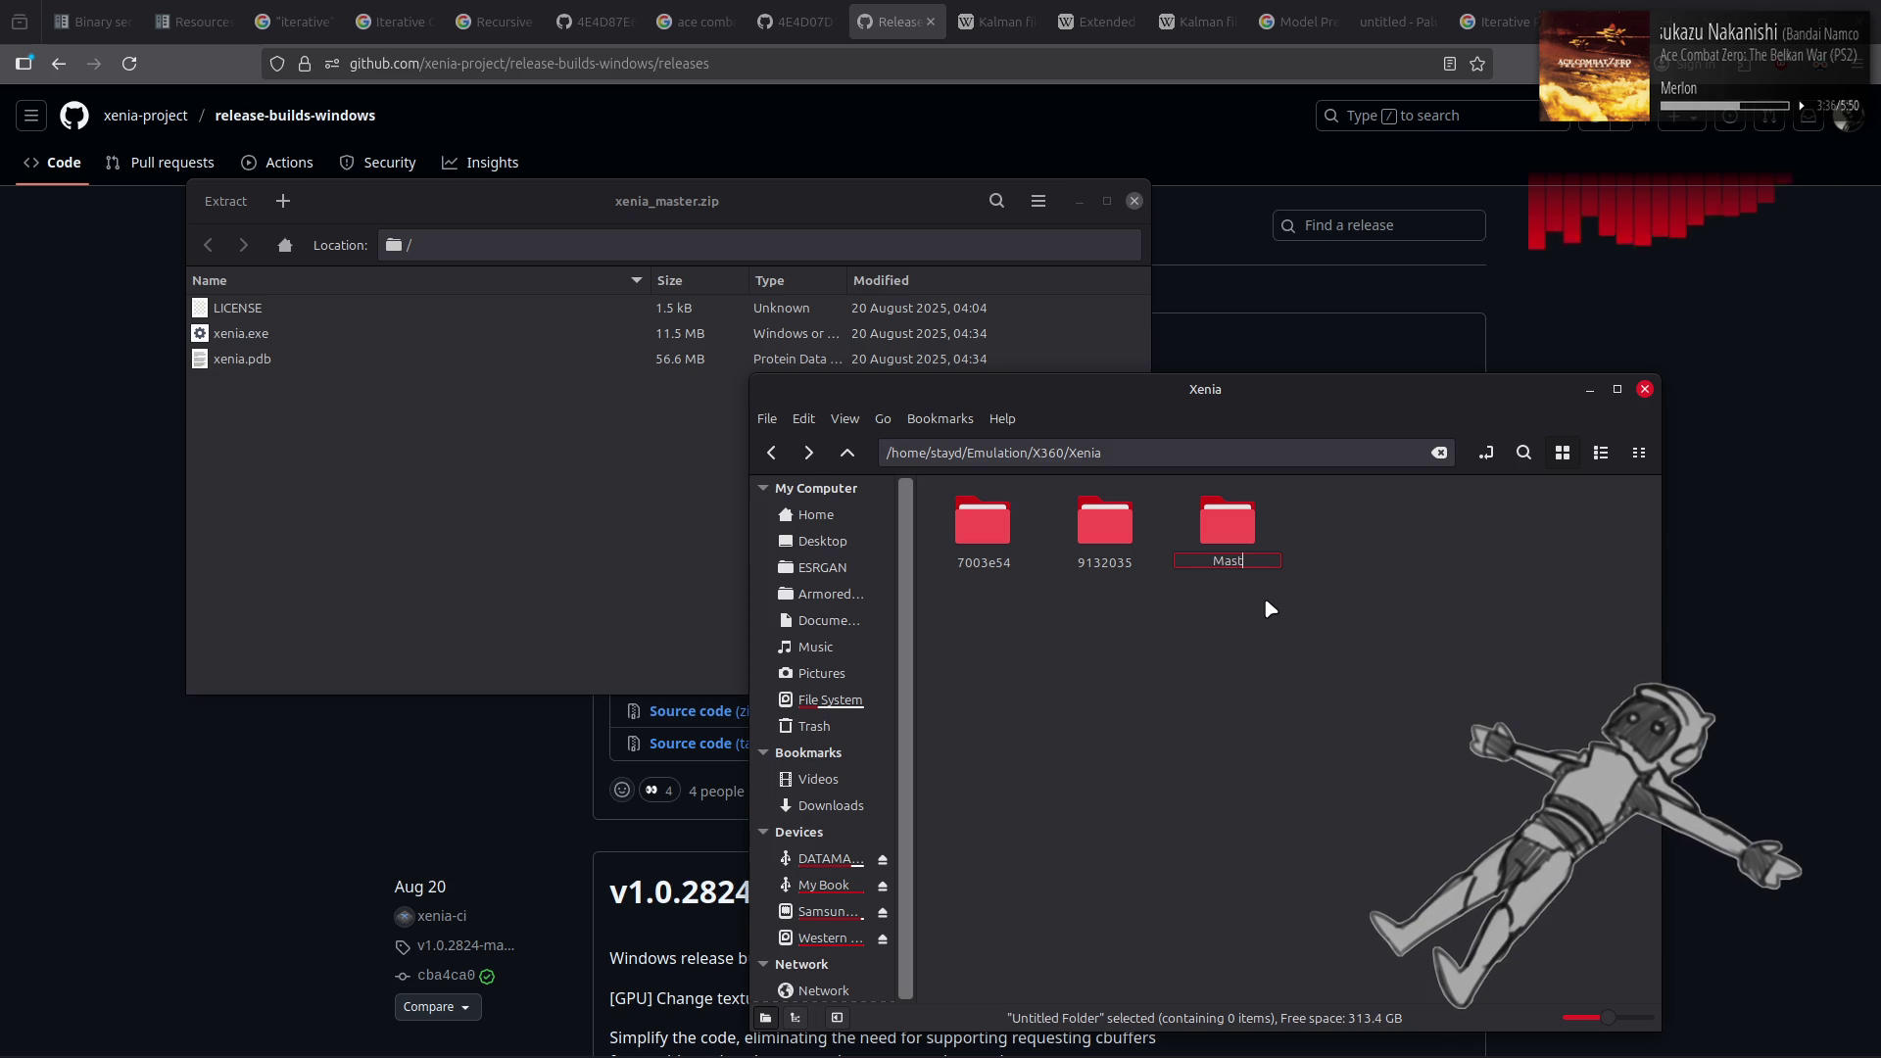
text(er)
key(Return)
double_click(1233, 521)
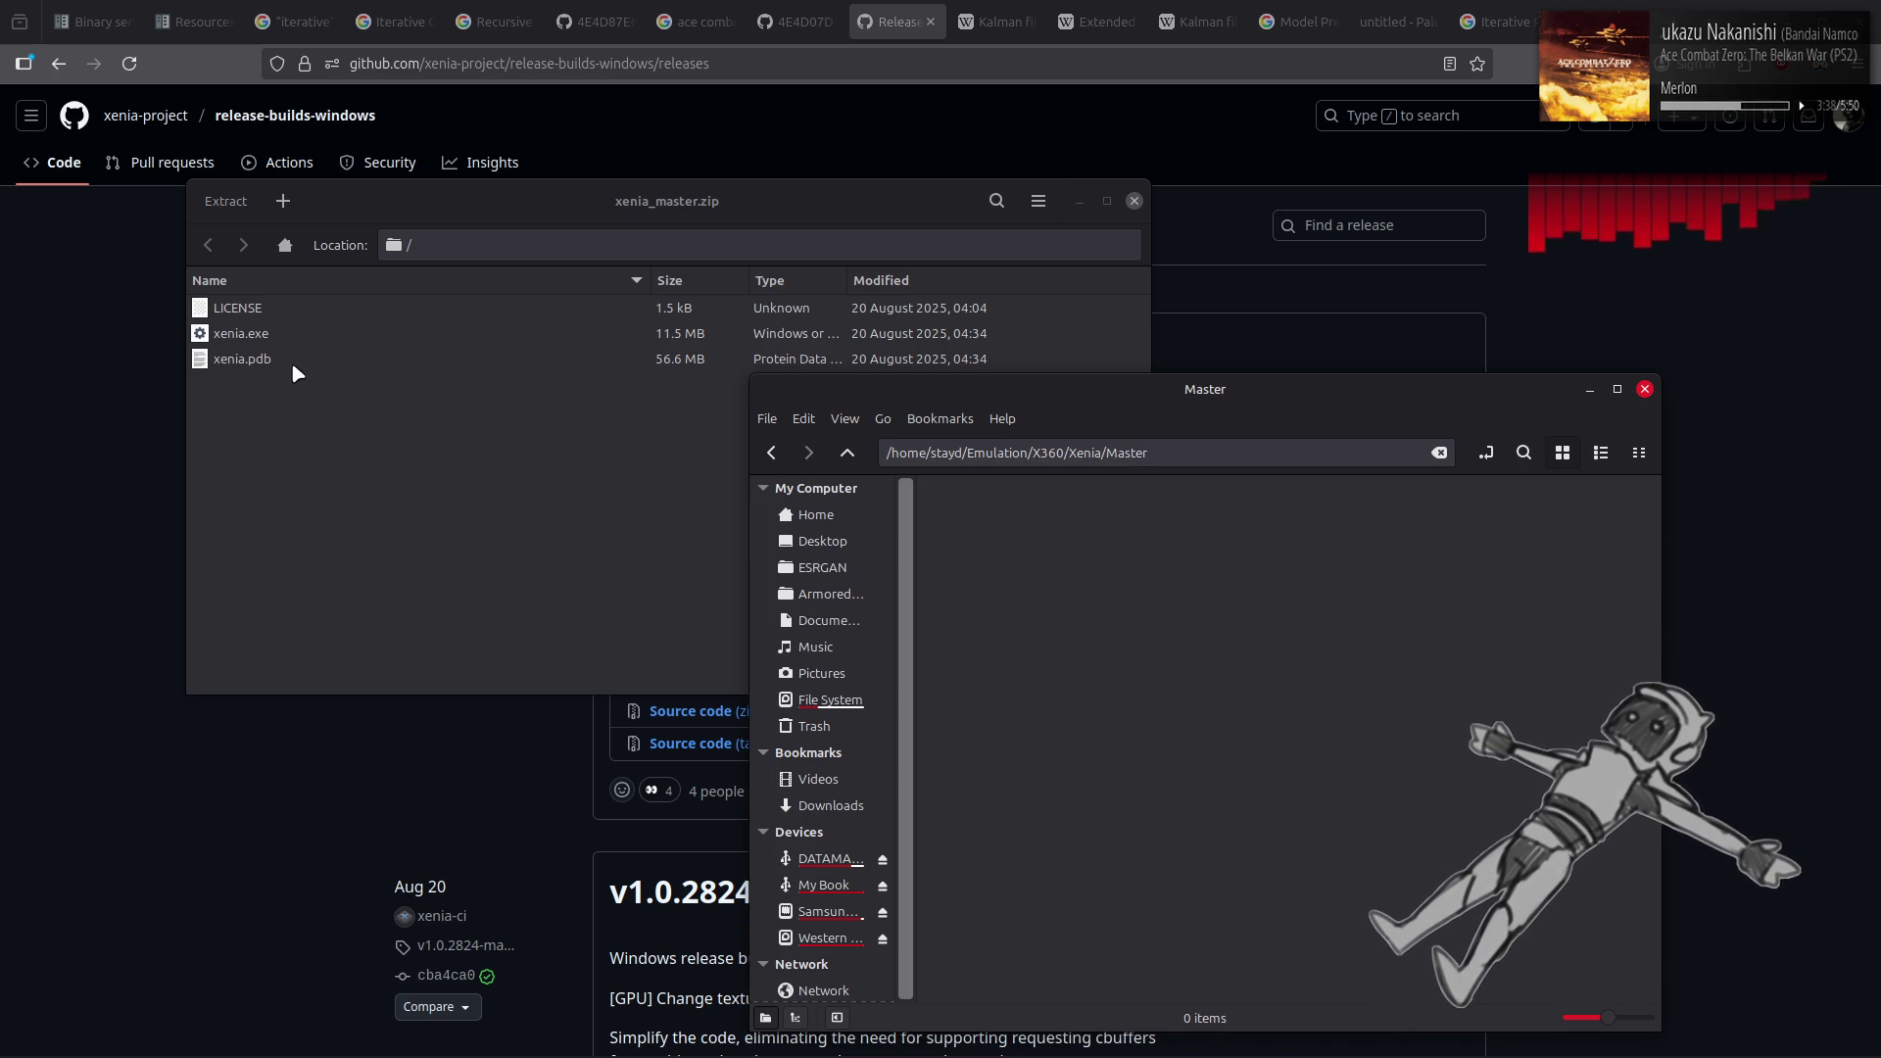
Extract LICENSE, xenia.exe and xenia.pdb into Master and close the archive
click(239, 315)
shift+click(239, 361)
mouse_move(239, 361)
mouse_down()
mouse_move(1084, 538)
mouse_move(1201, 638)
mouse_up()
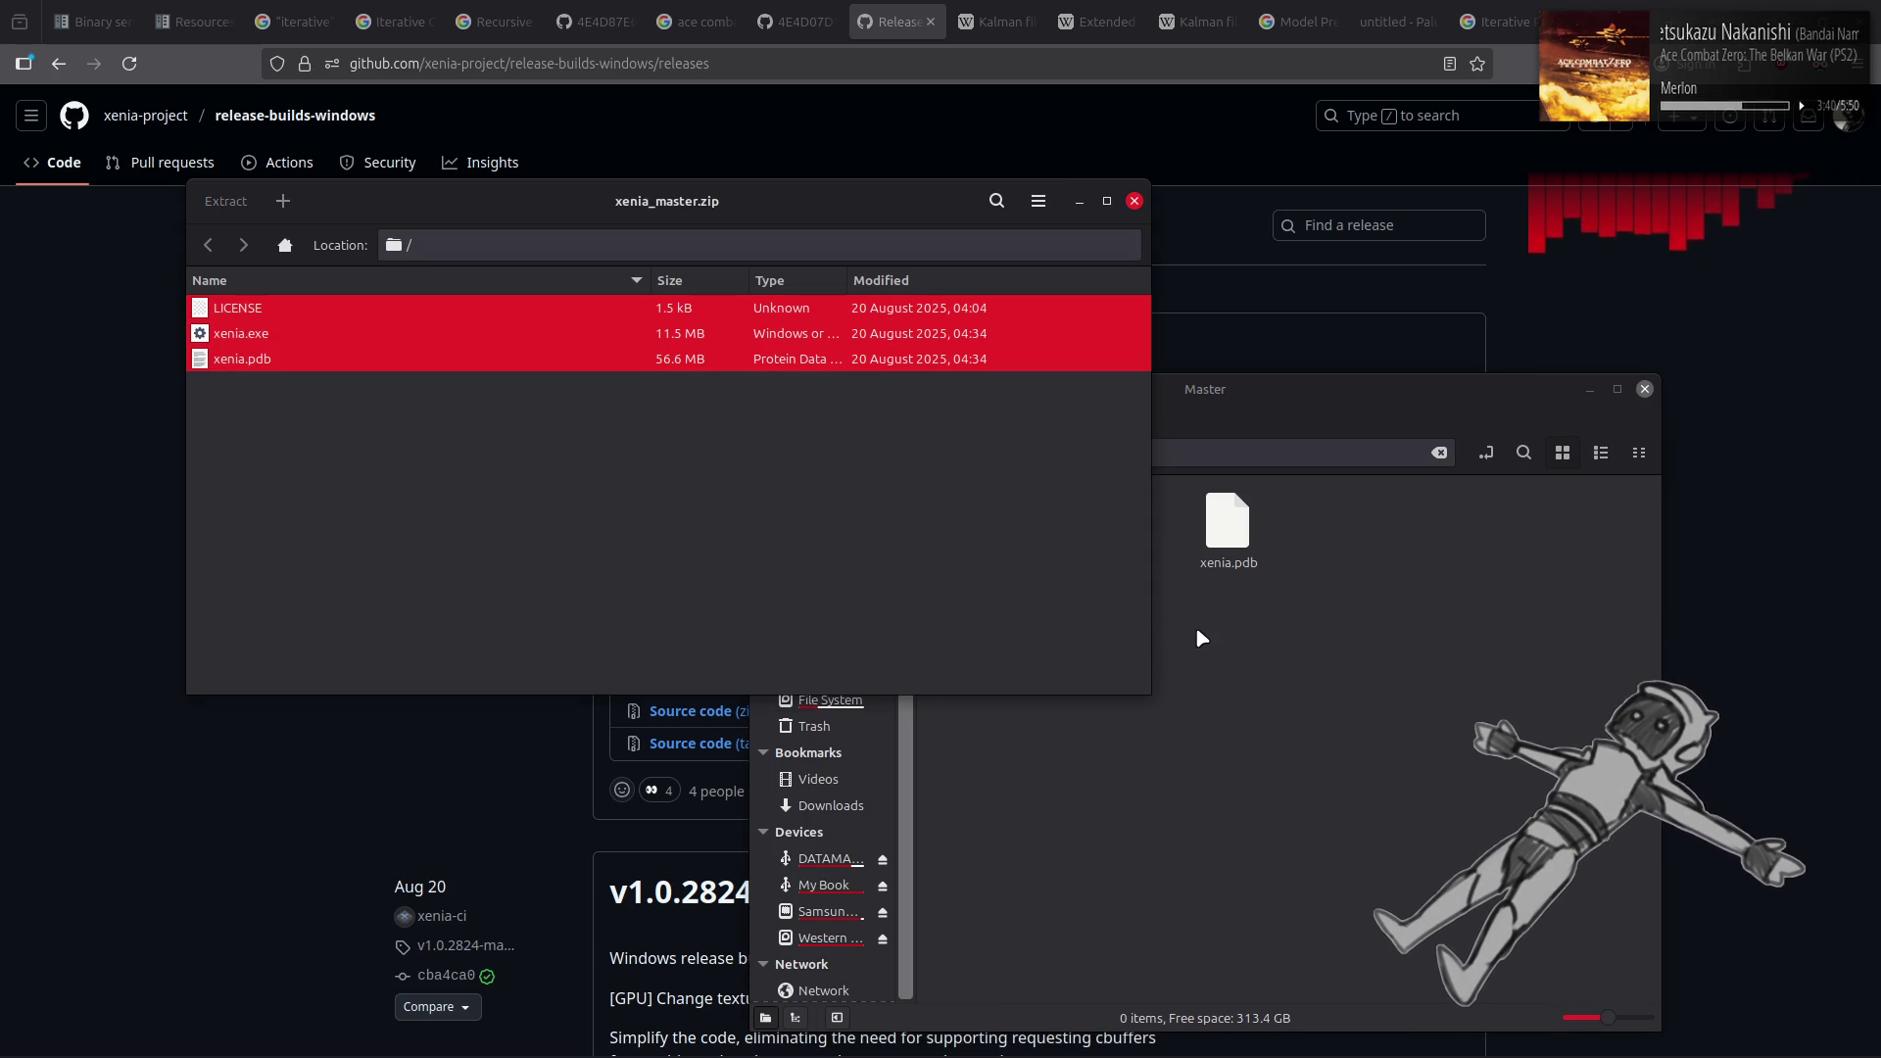
click(1134, 201)
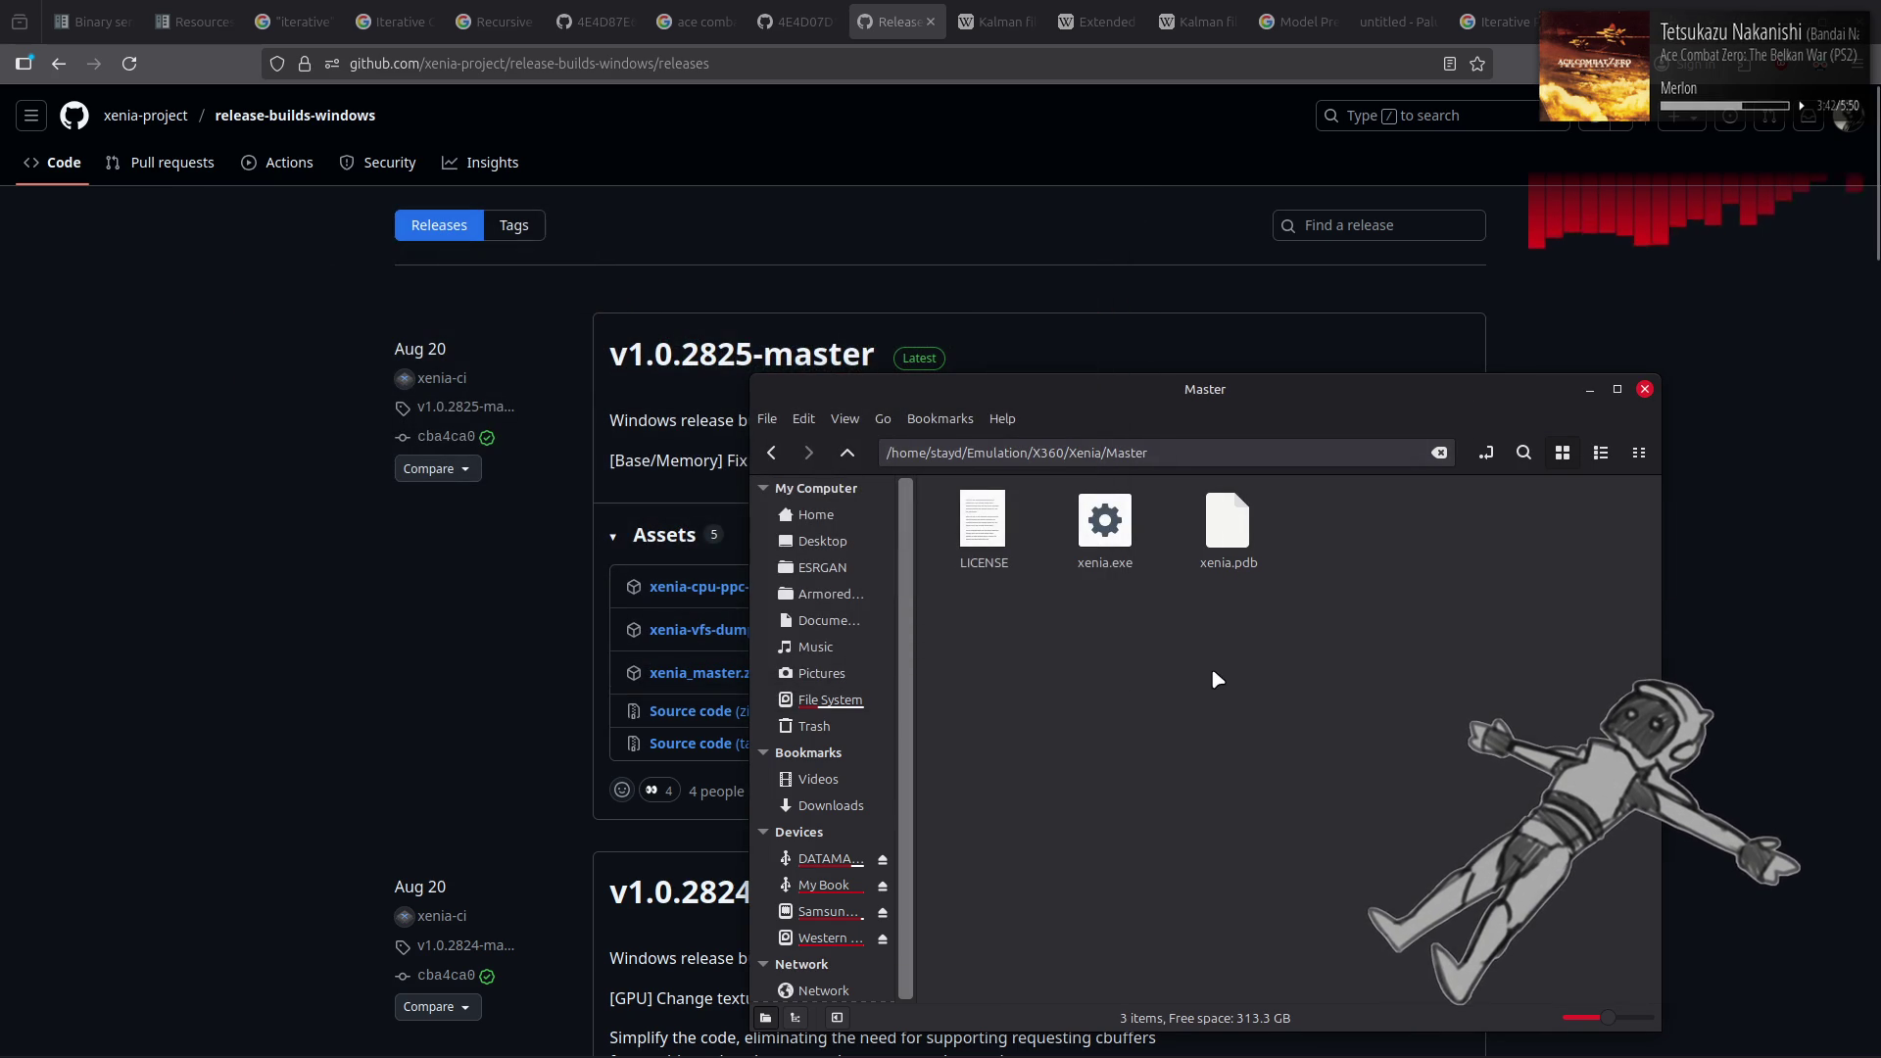
Inspect the Xenia Canary - 7003e54 shortcut properties in the Steam library
mouse_move(1349, 1053)
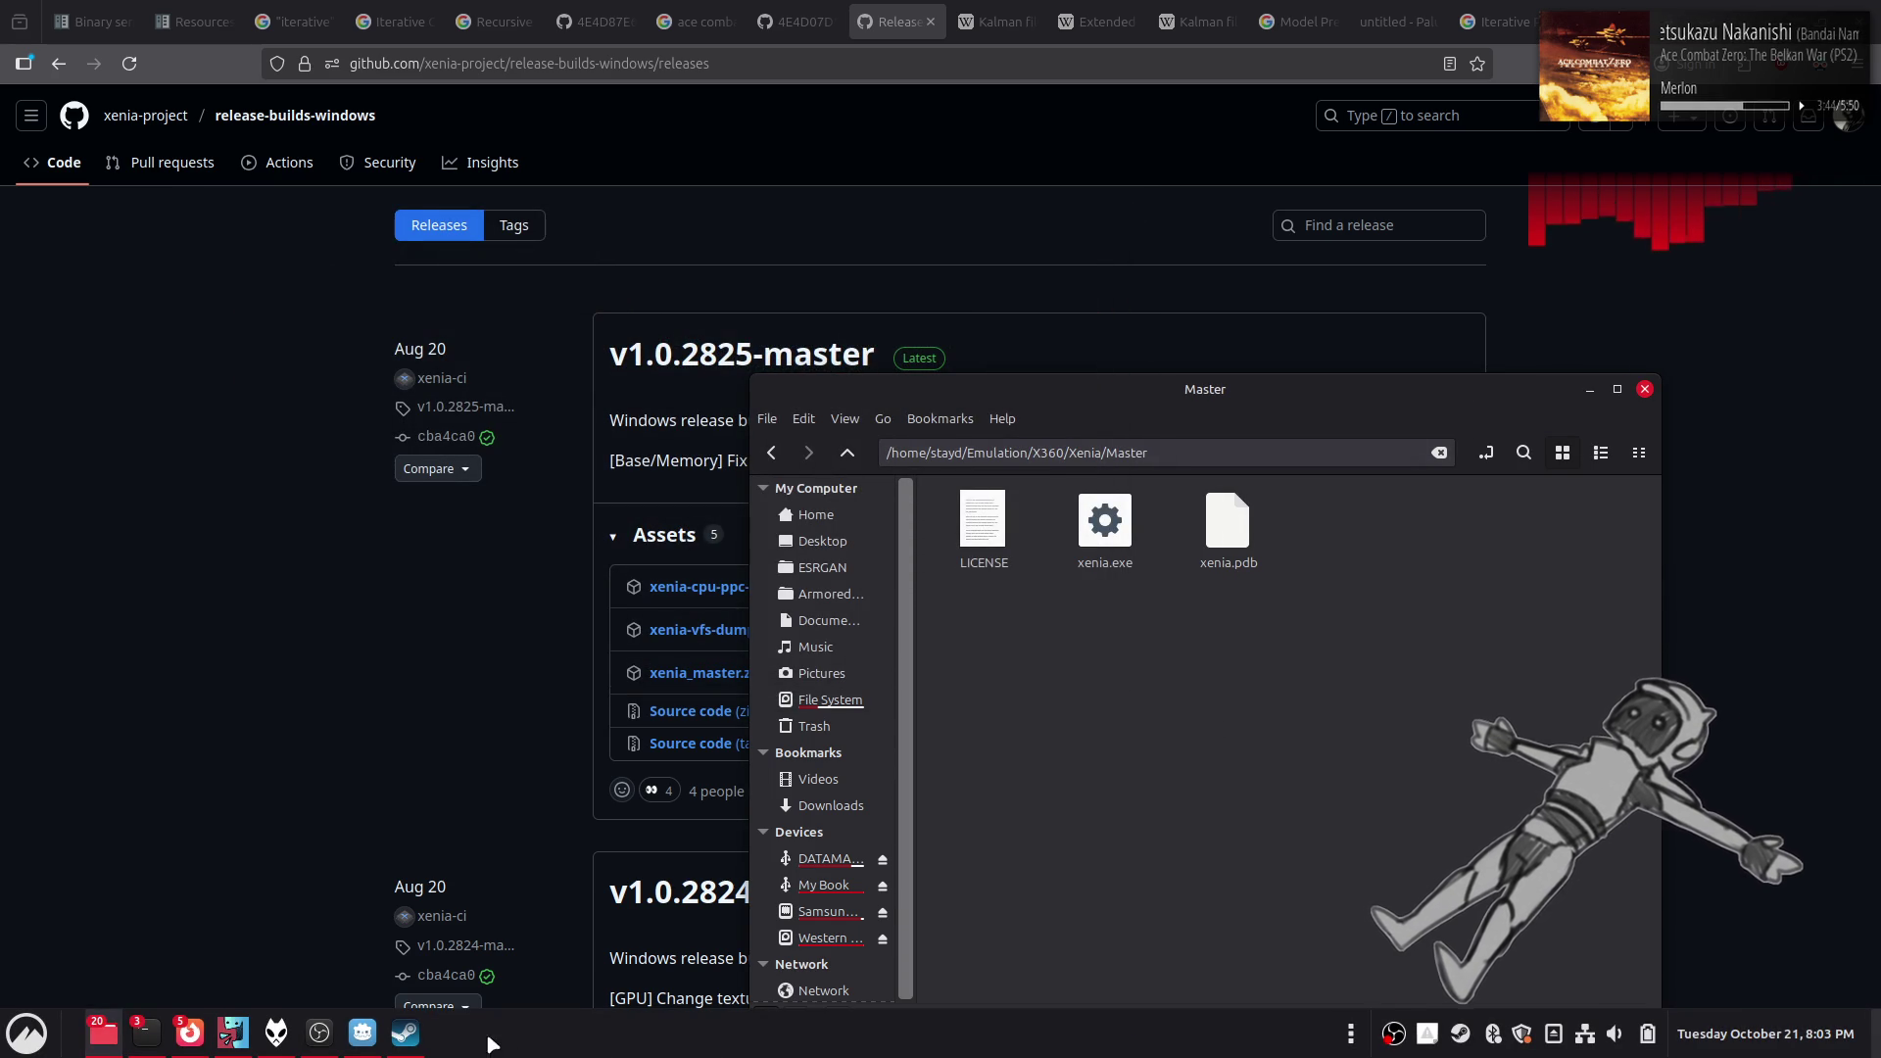
click(416, 1037)
click(164, 608)
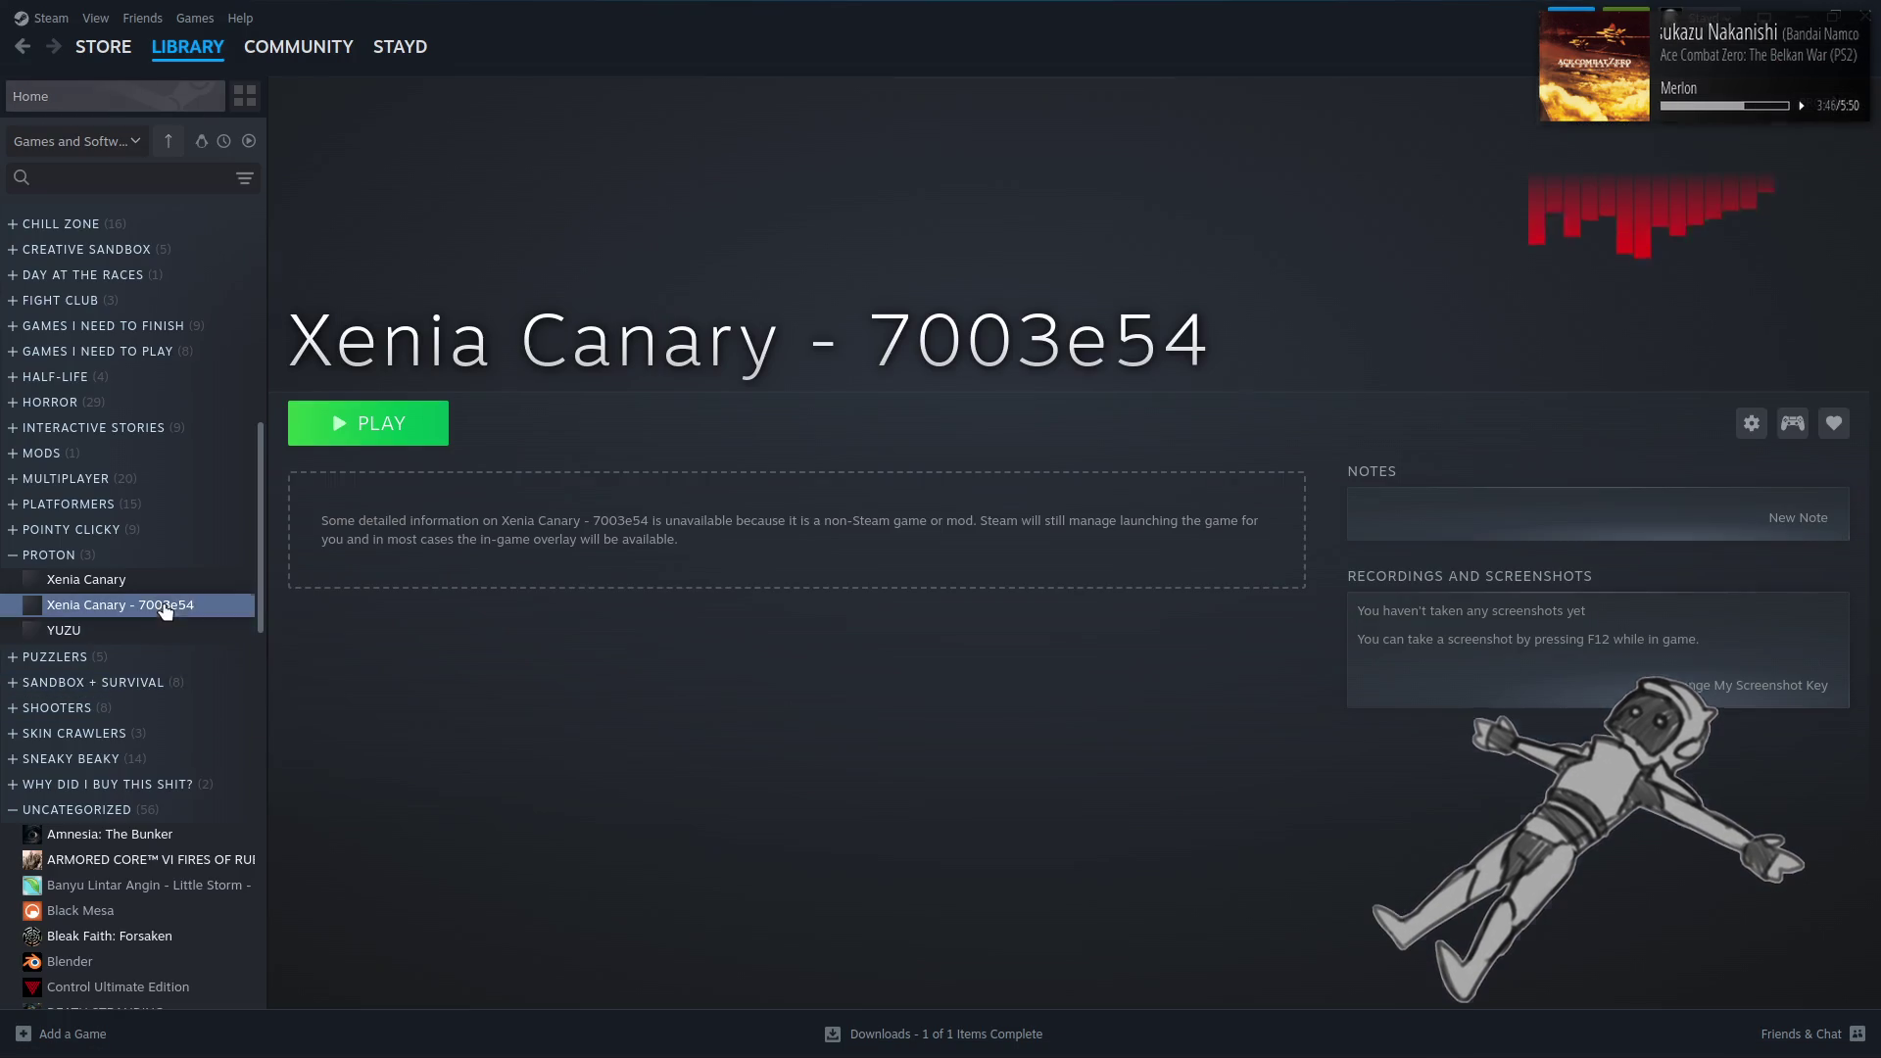
right_click(165, 608)
click(243, 784)
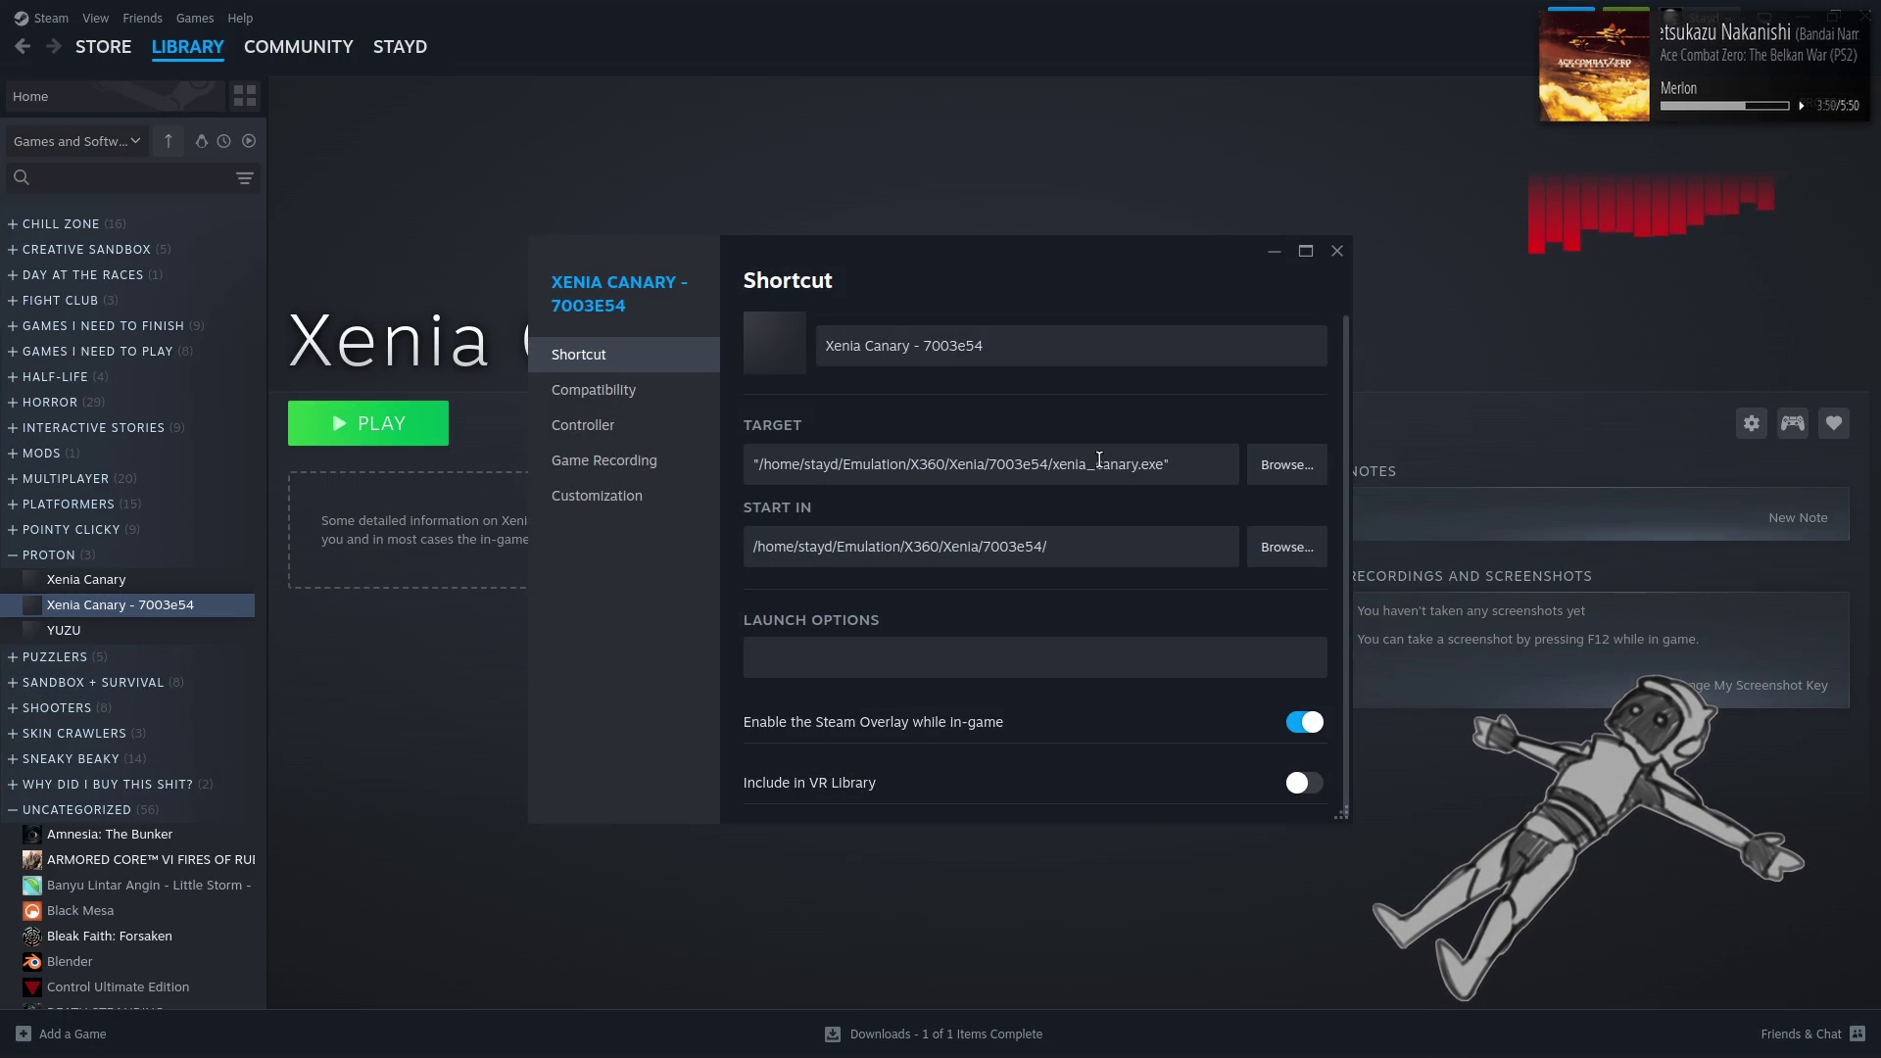
click(1337, 251)
Start adding a non-Steam game and browse to Emulation/X360 in the file picker
click(195, 18)
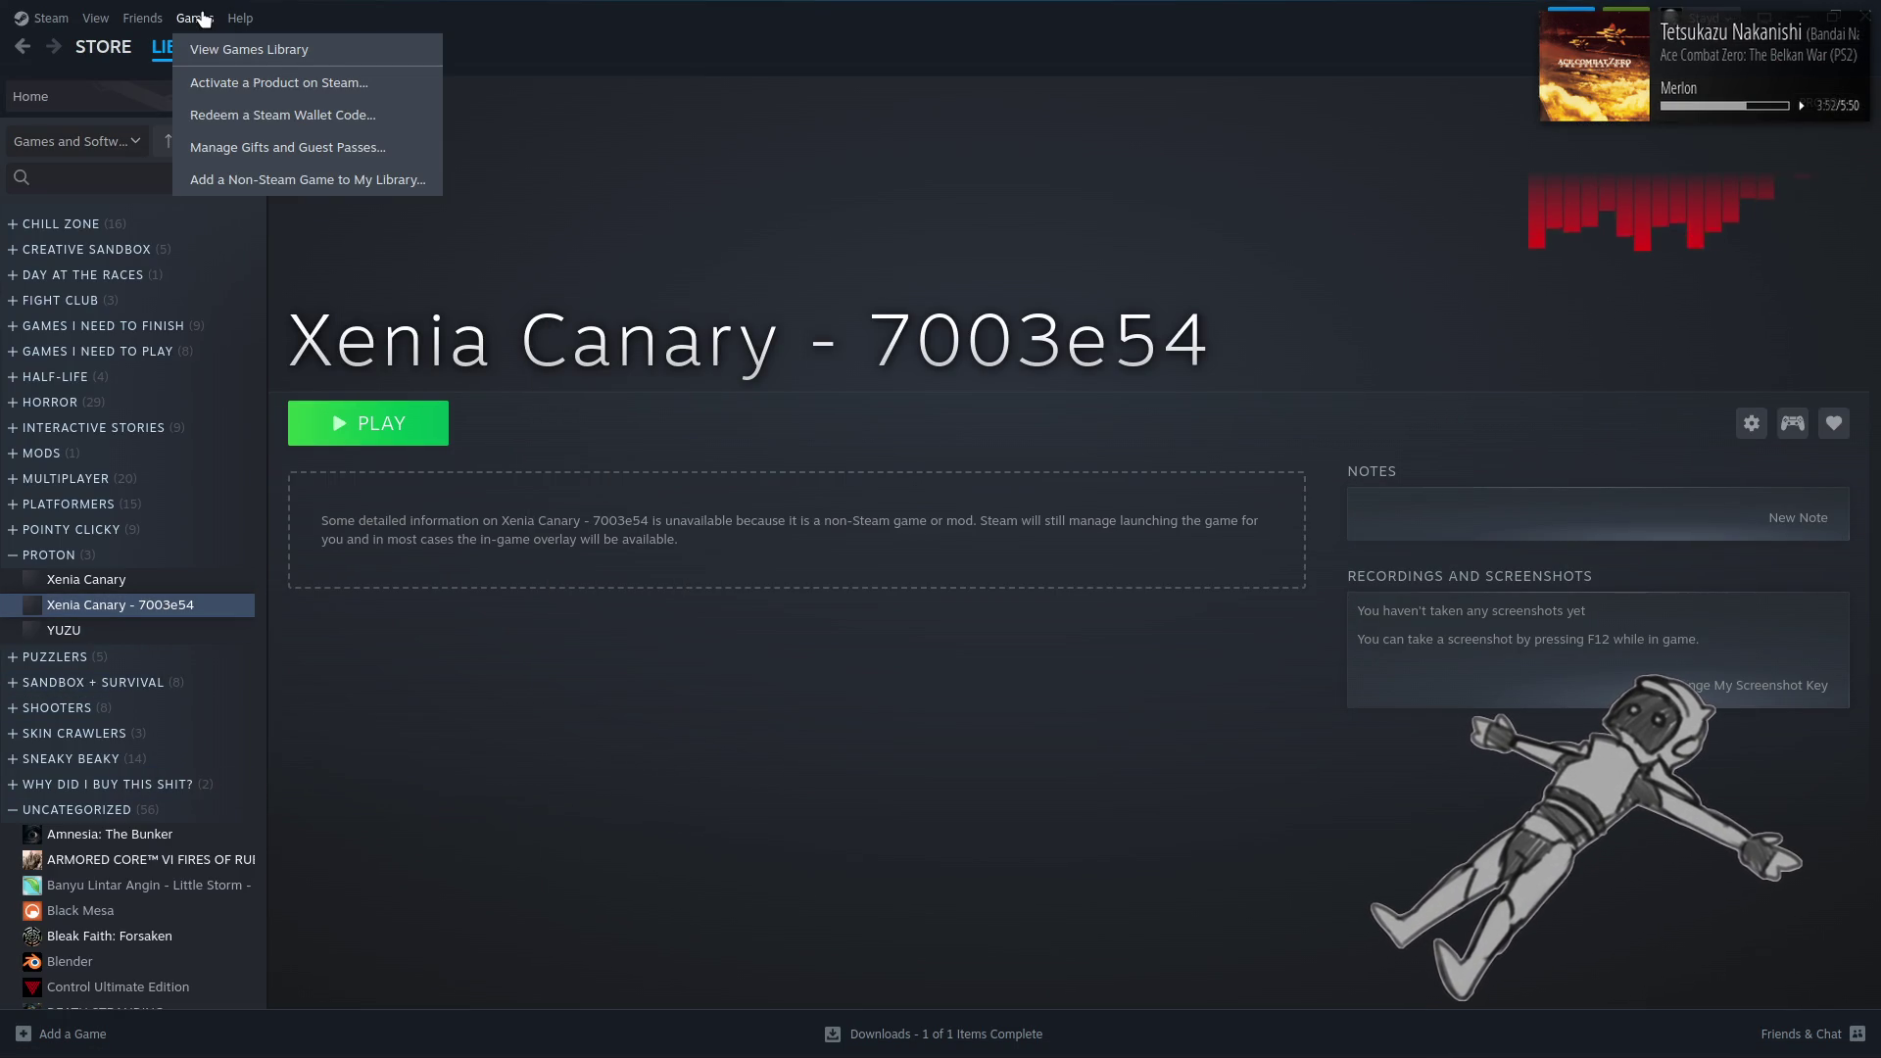
click(291, 188)
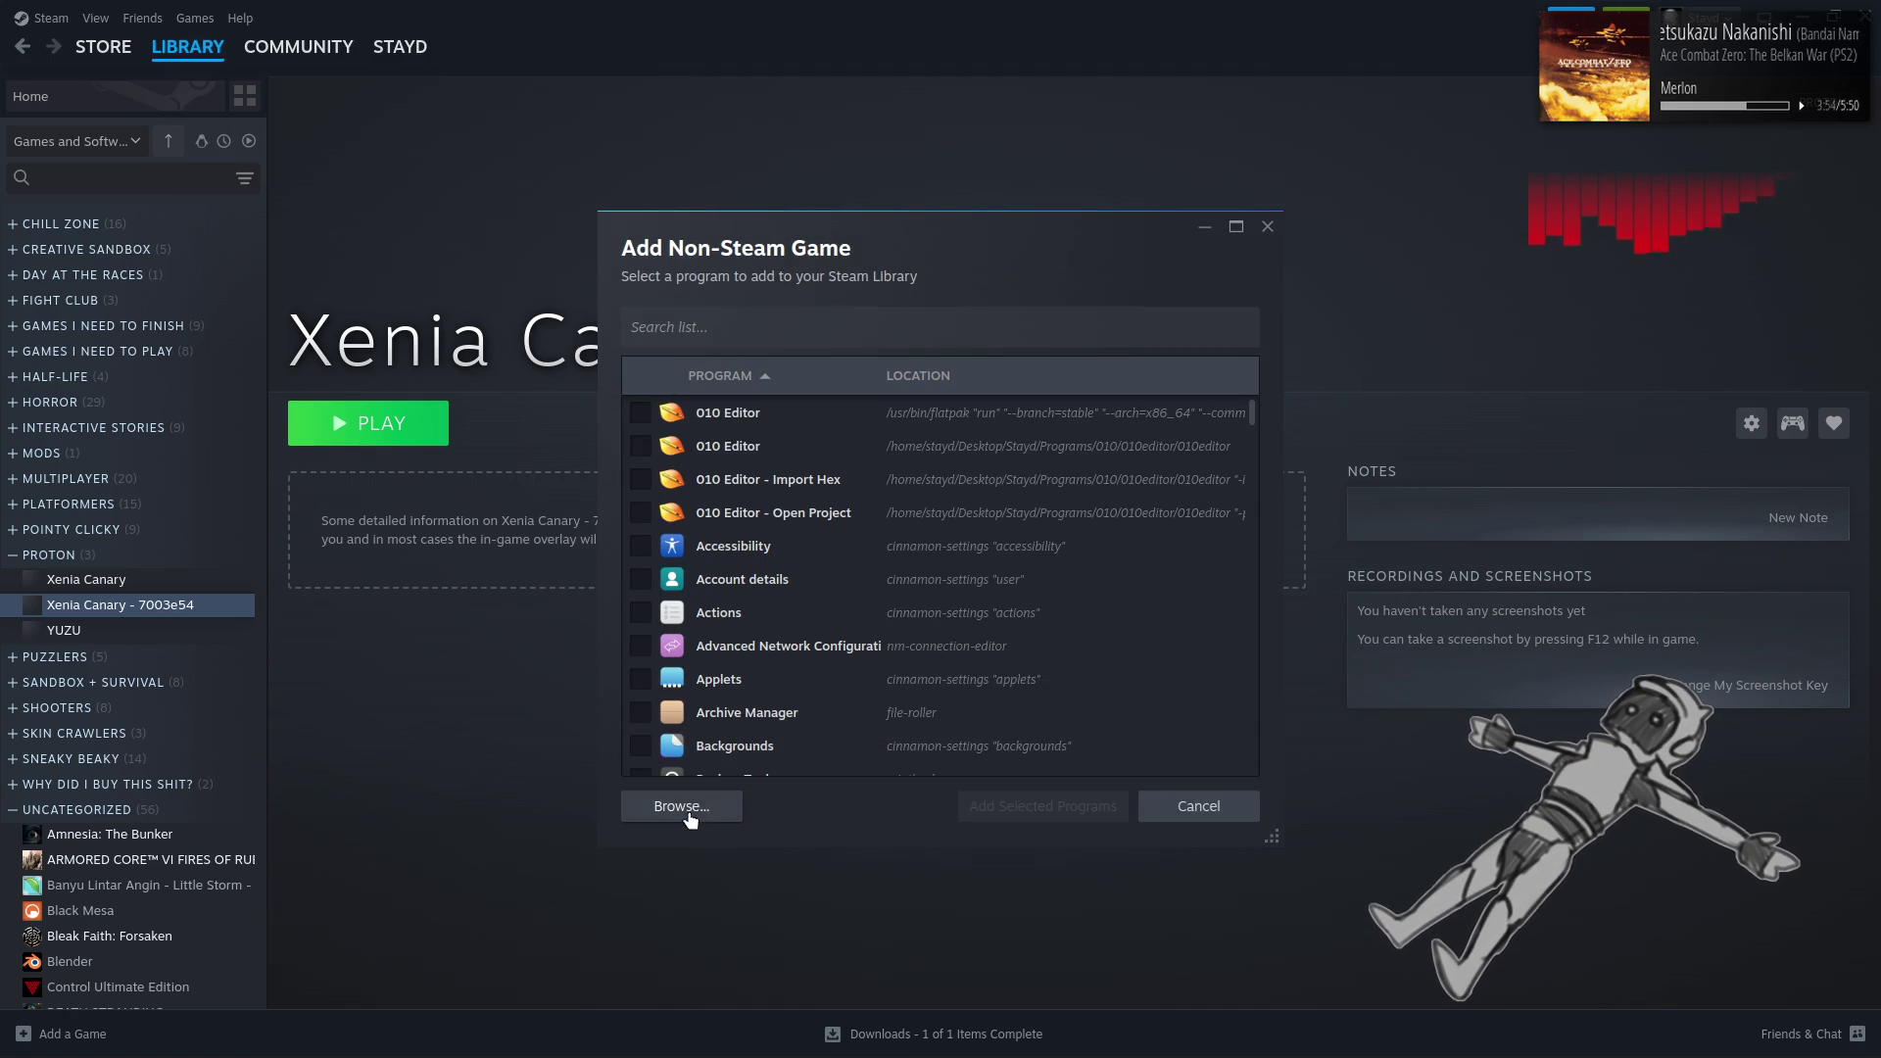
click(682, 809)
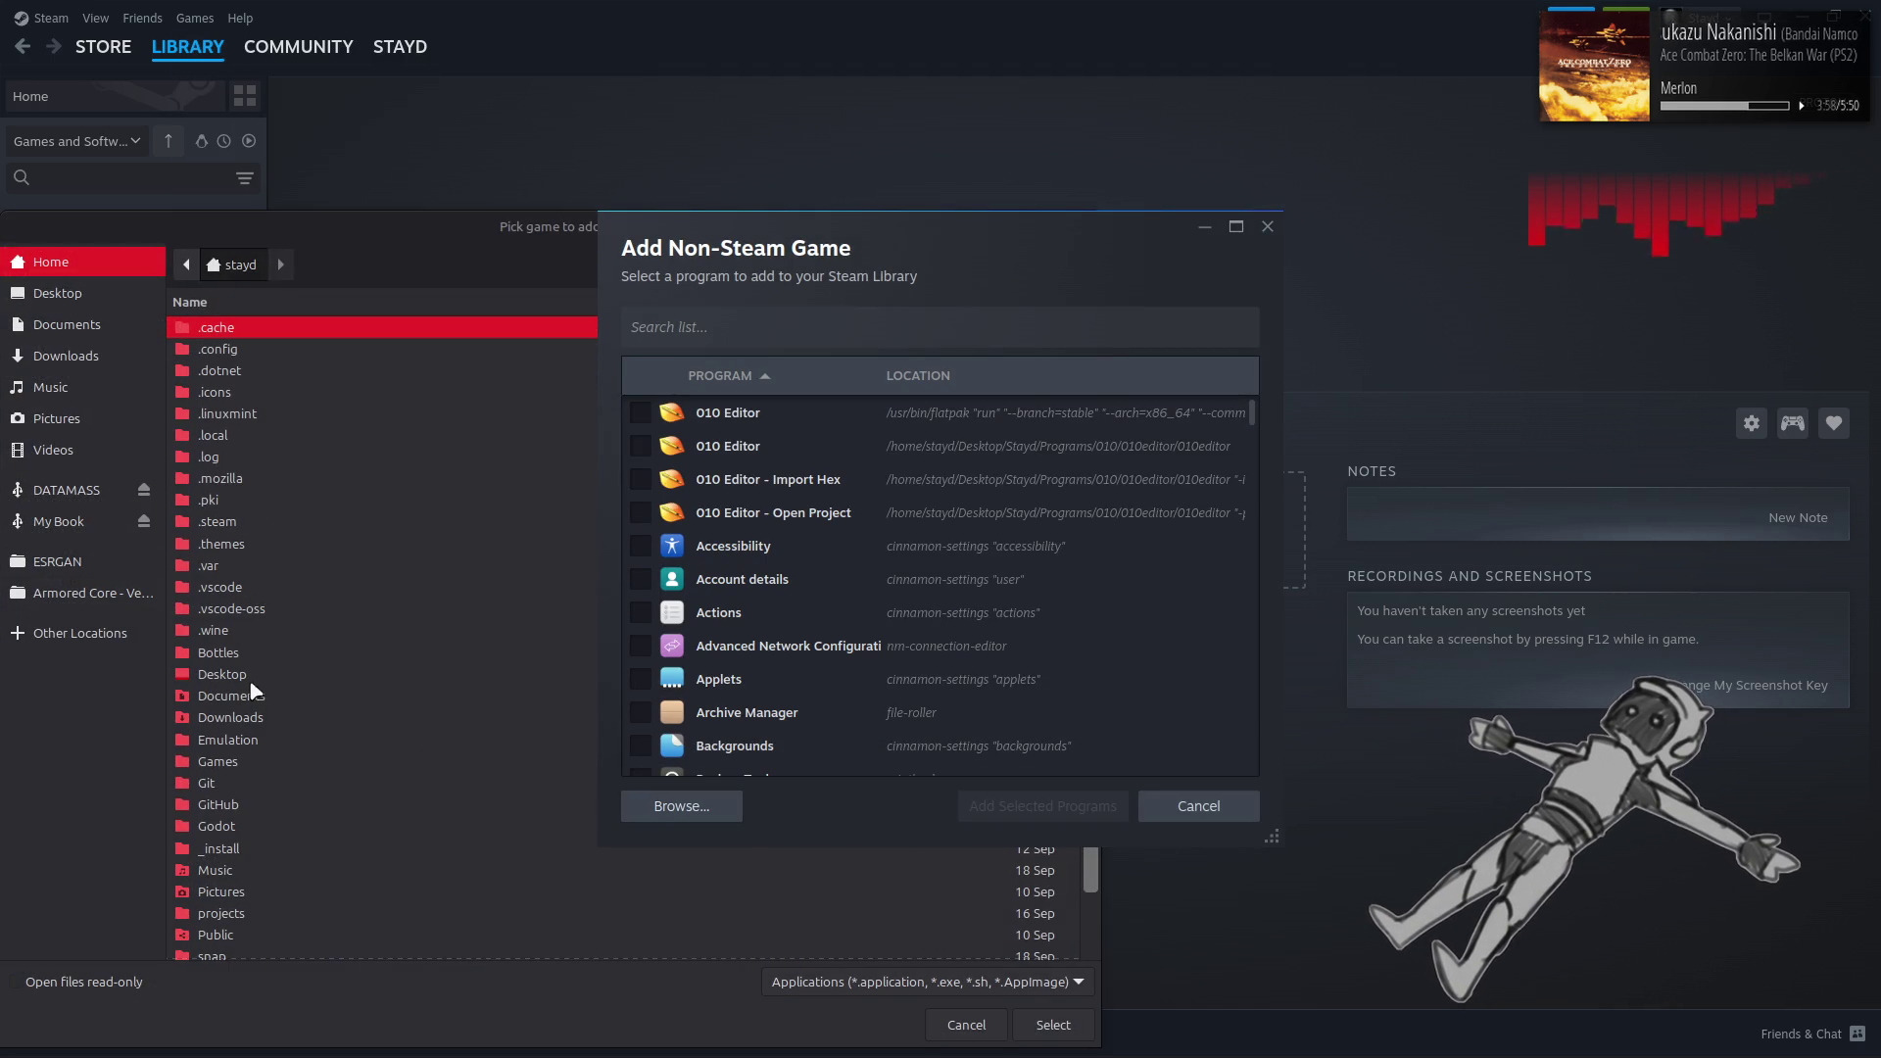
click(252, 747)
double_click(252, 747)
double_click(251, 431)
Pick xenia.exe from Xenia/Master and add it to the library
click(269, 351)
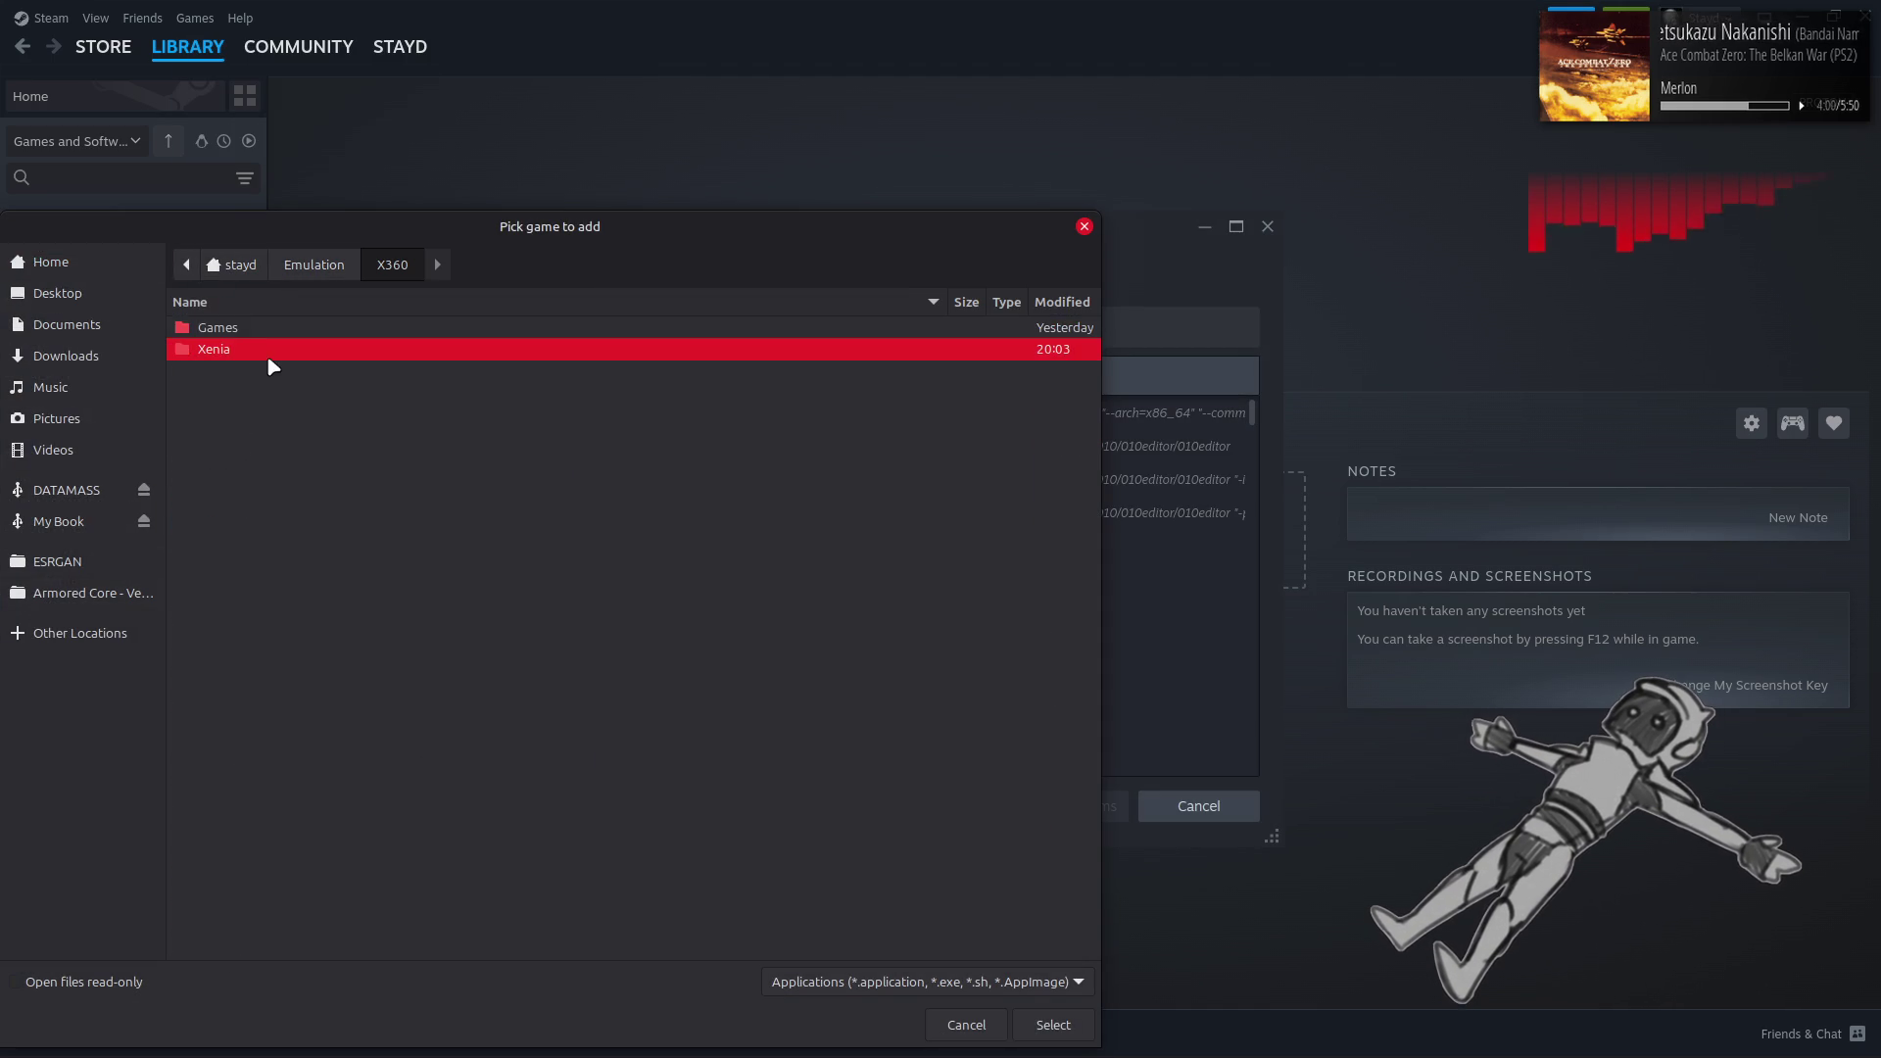
click(281, 331)
click(269, 350)
double_click(266, 350)
double_click(266, 349)
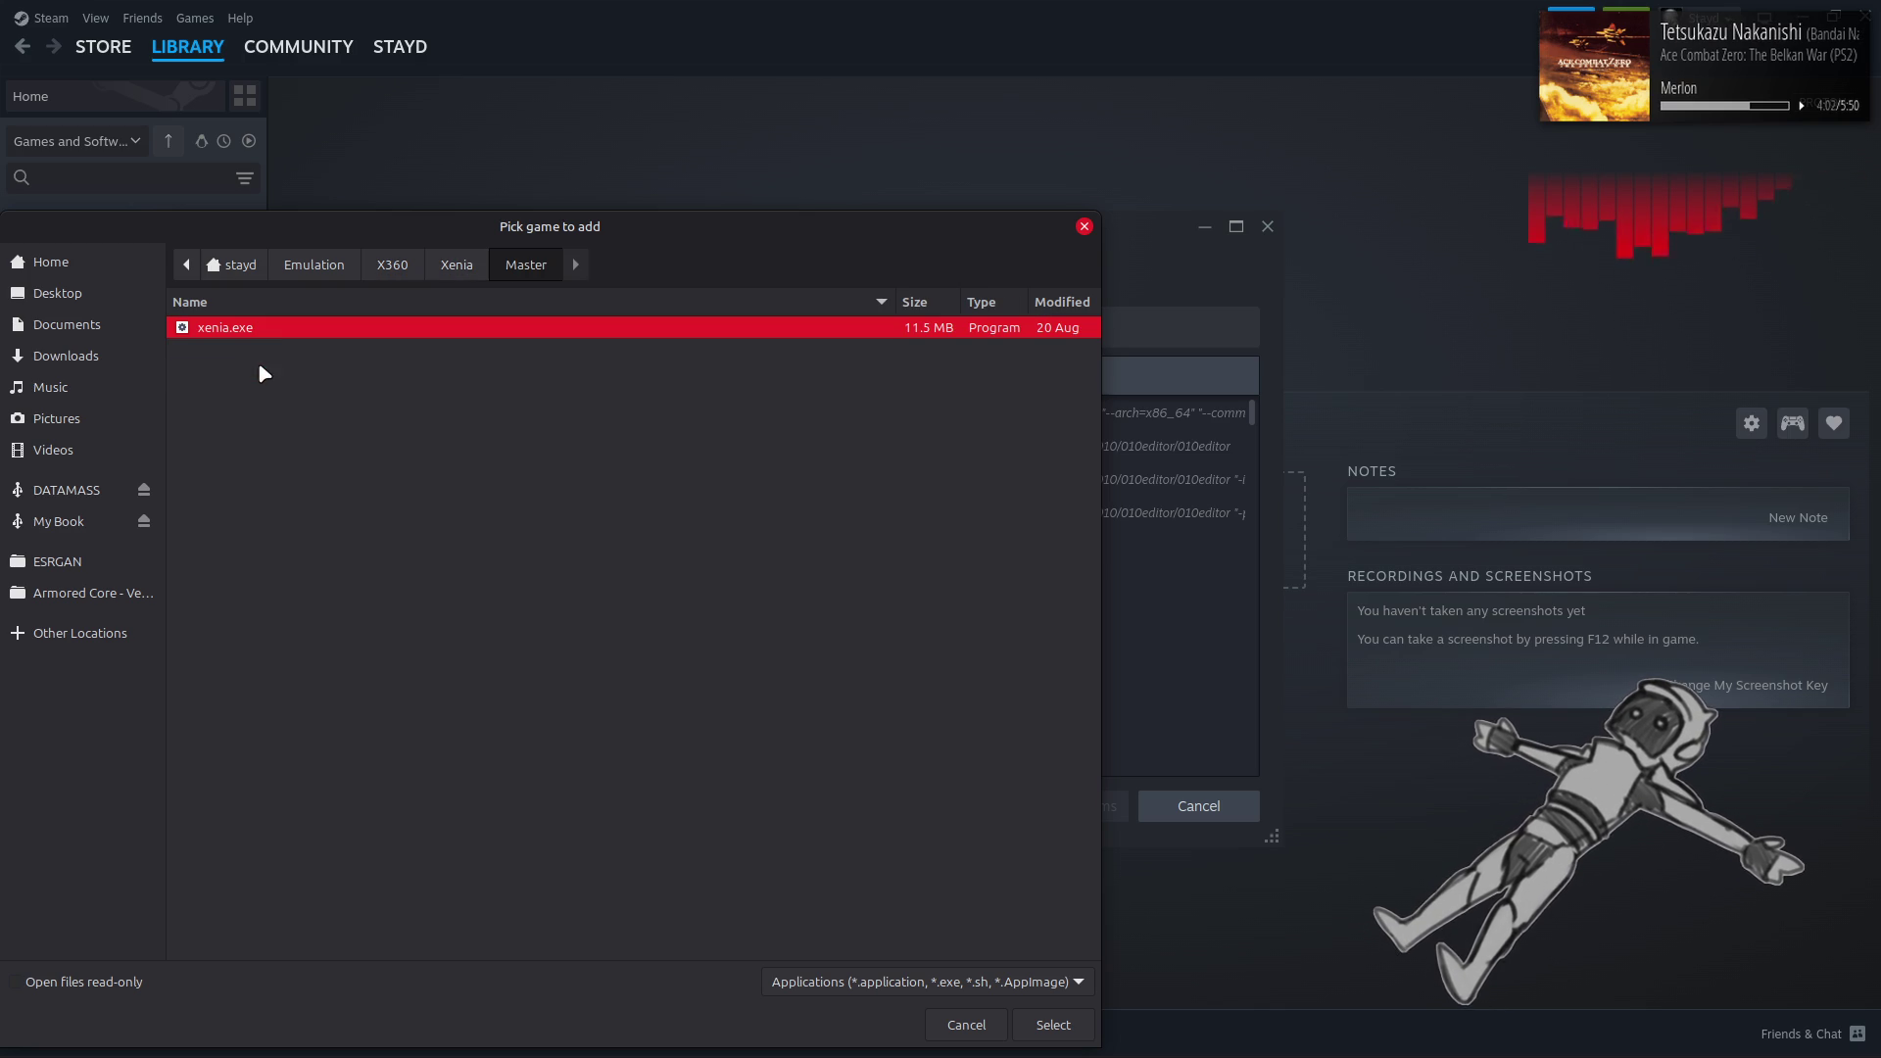
double_click(271, 331)
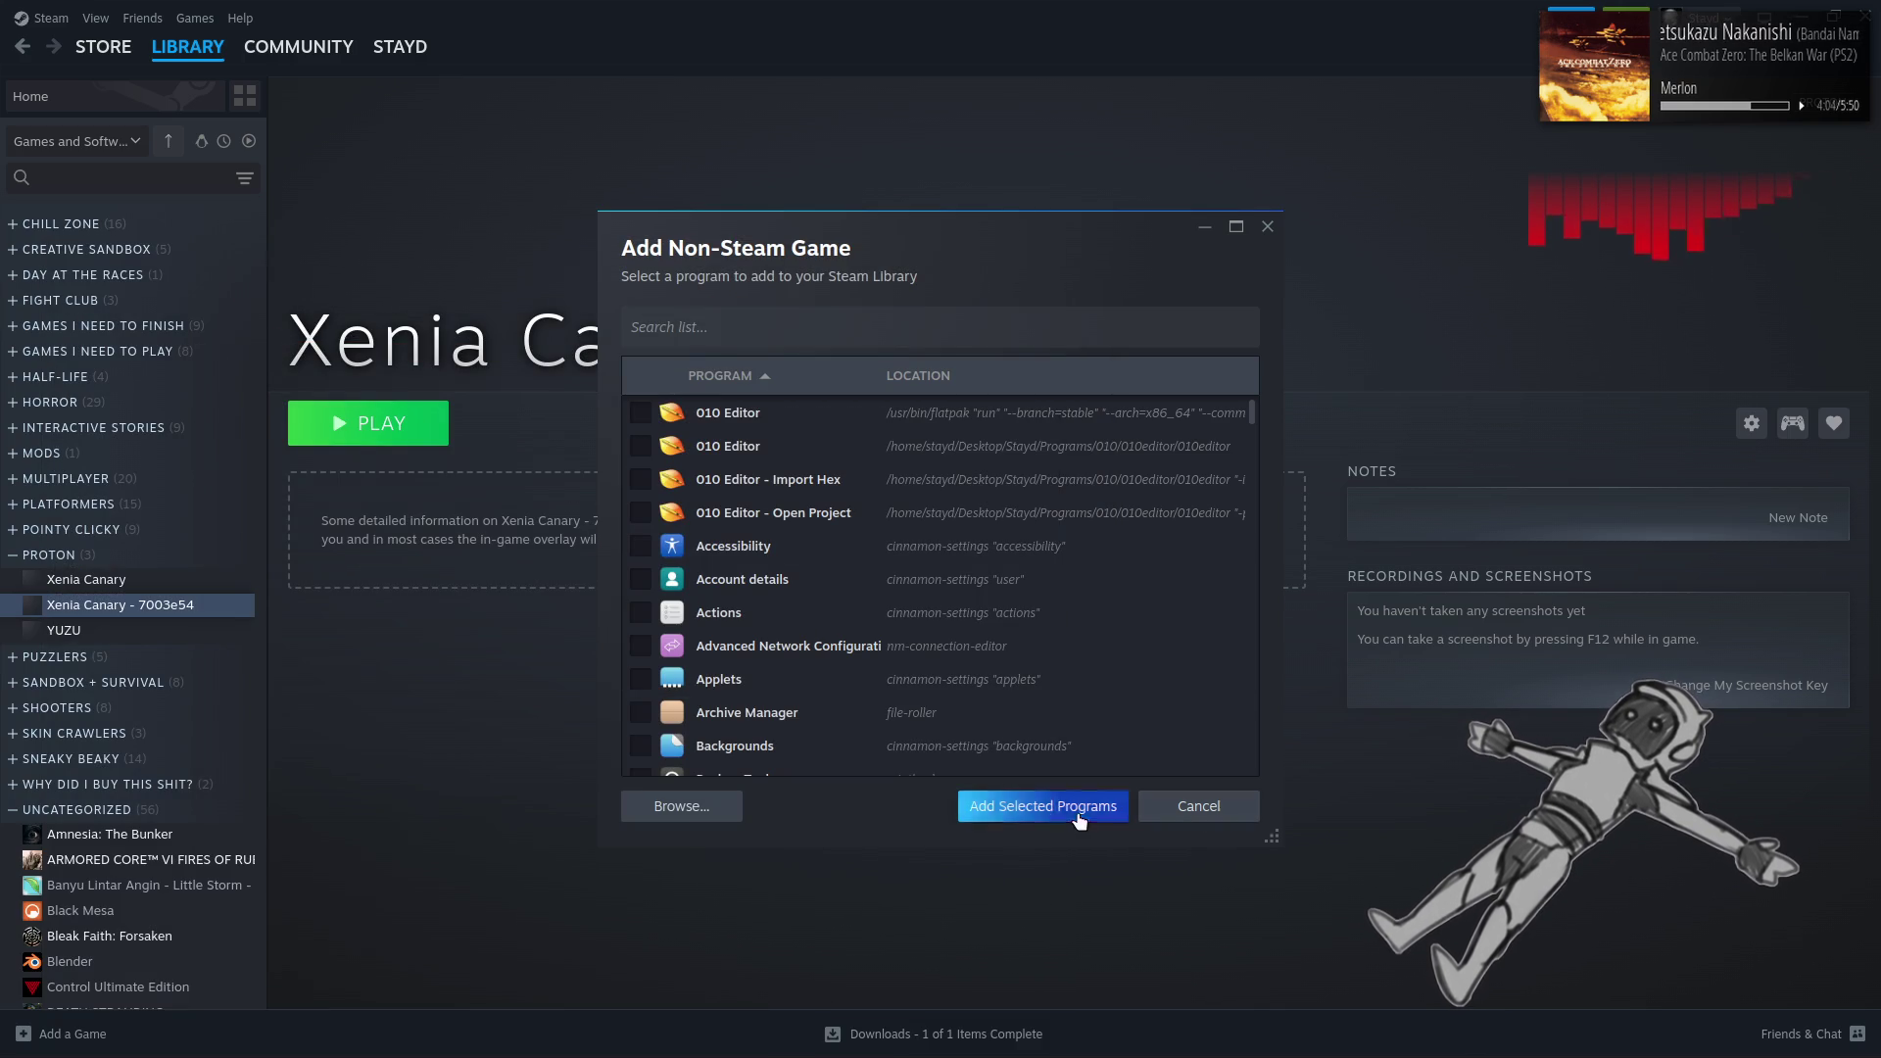
click(1083, 811)
scroll(192, 727, down, 15)
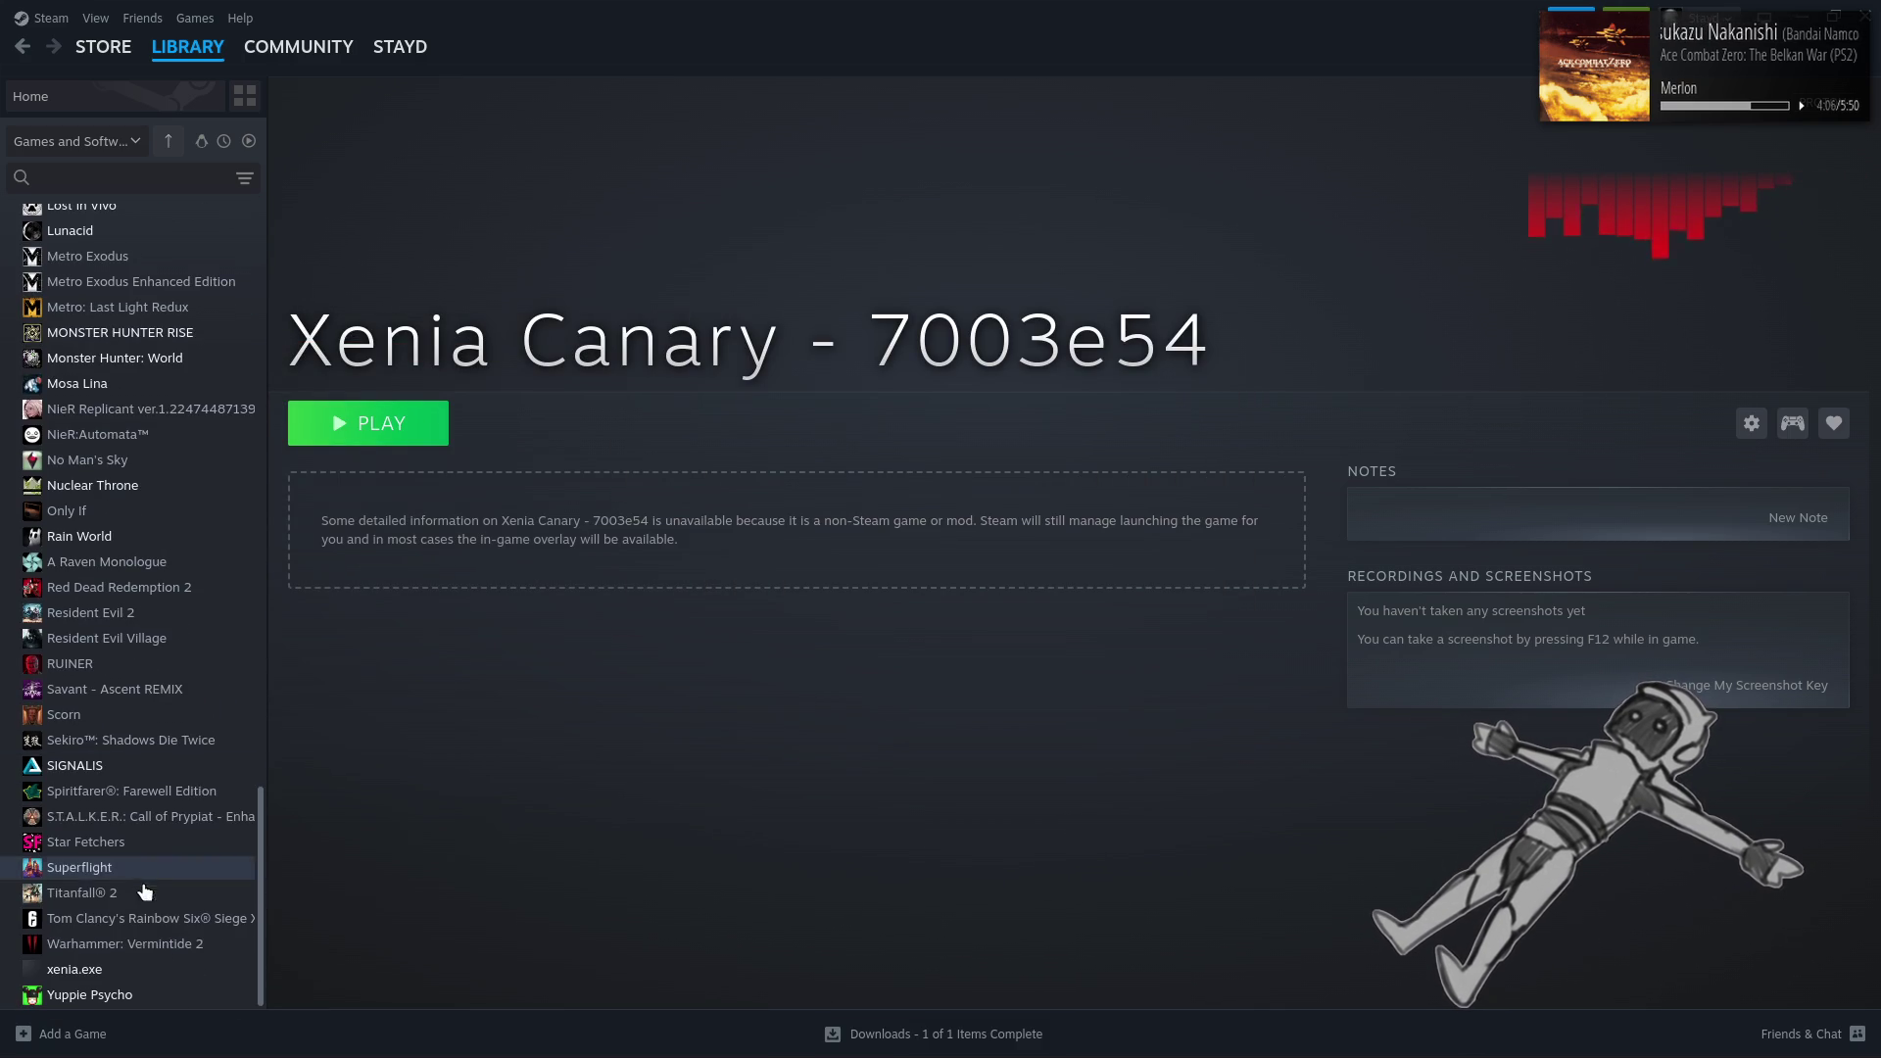
Rename the xenia.exe shortcut to 'Xenia' in its properties
click(127, 971)
right_click(127, 971)
click(166, 949)
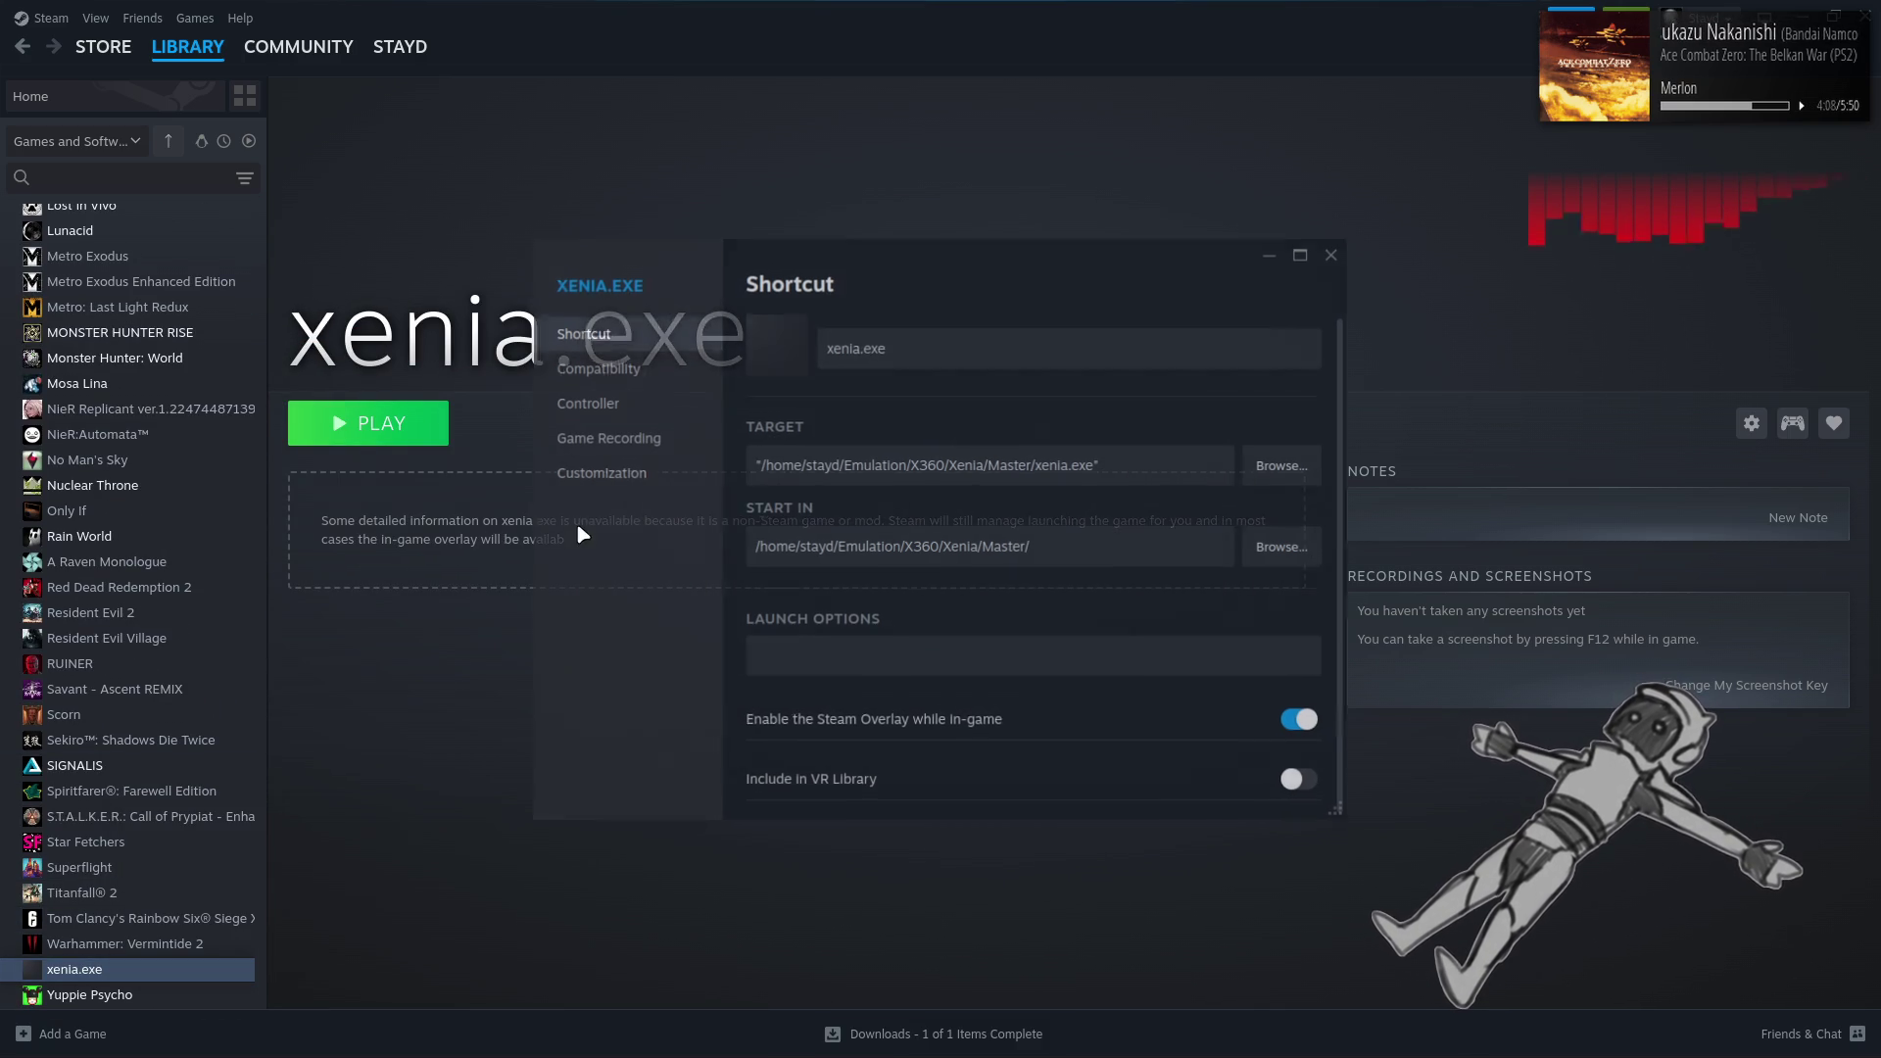
text(Xenia)
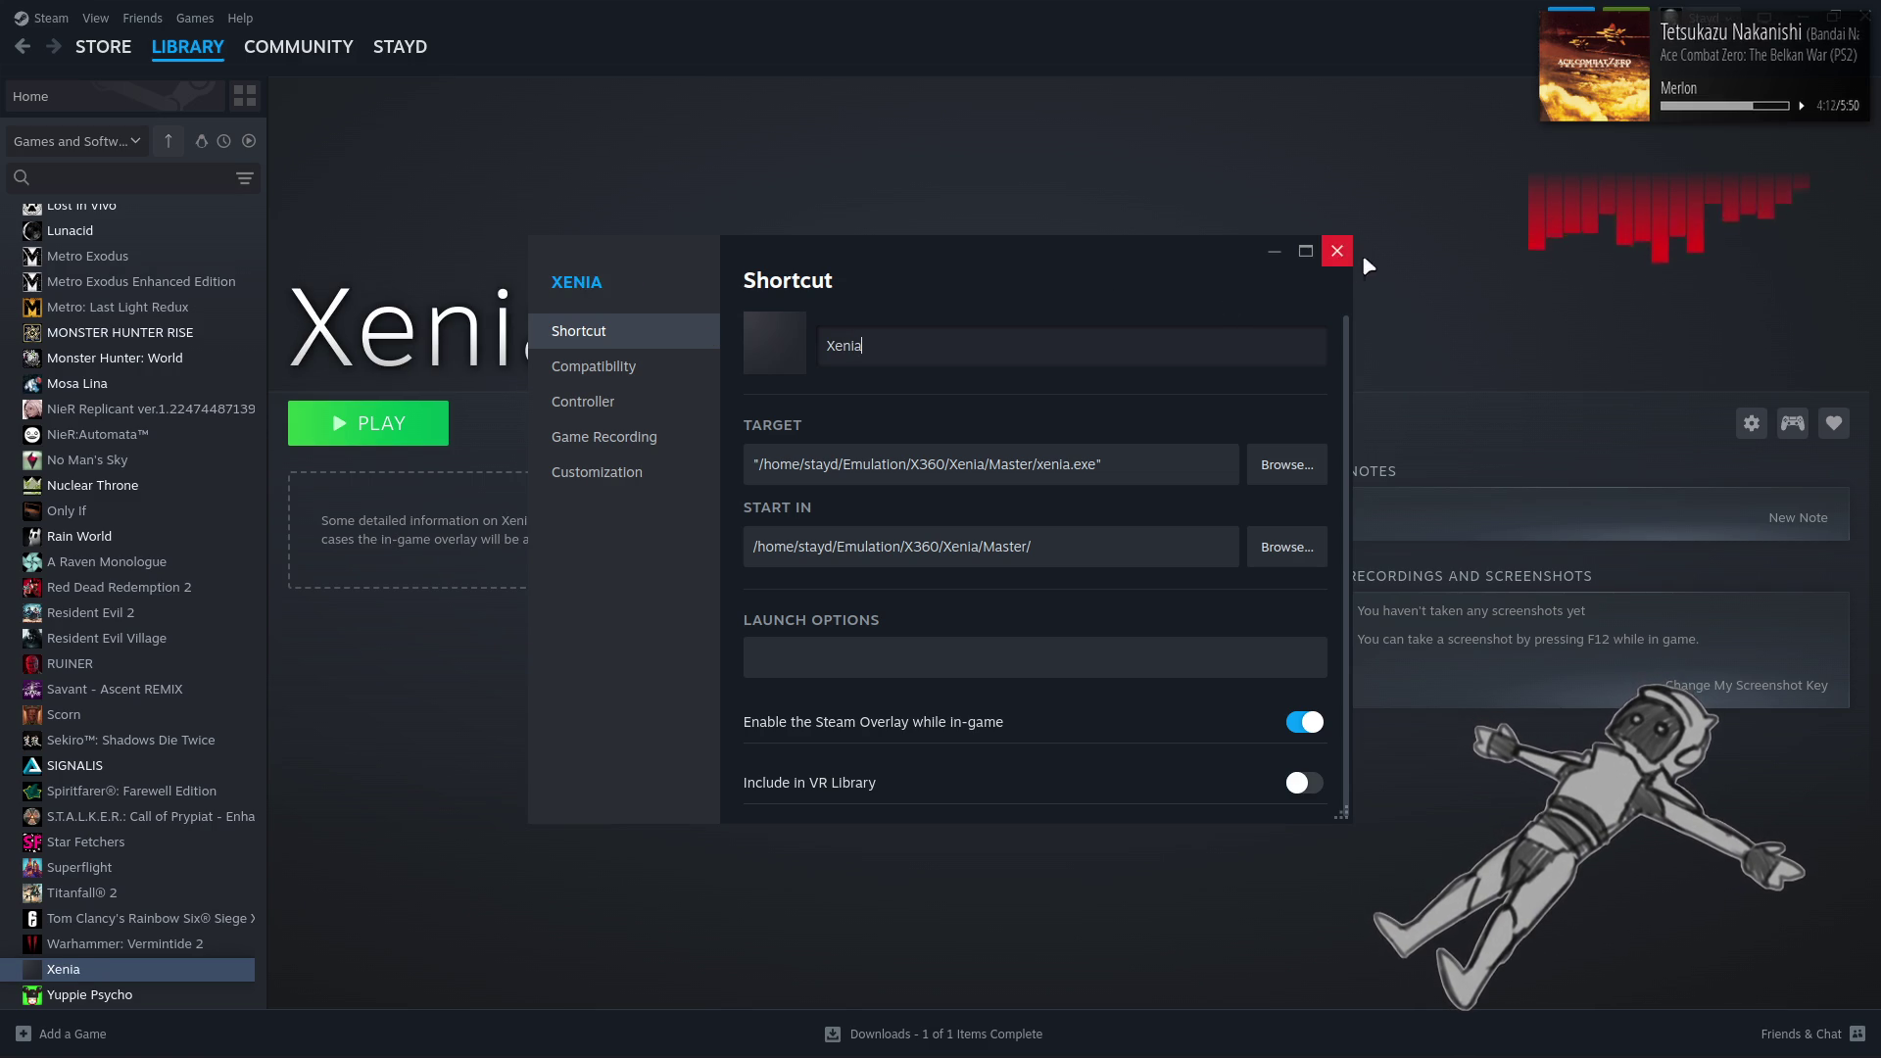
click(1338, 251)
Add Xenia to the PROTON collection and try launching it
right_click(227, 970)
mouse_move(302, 929)
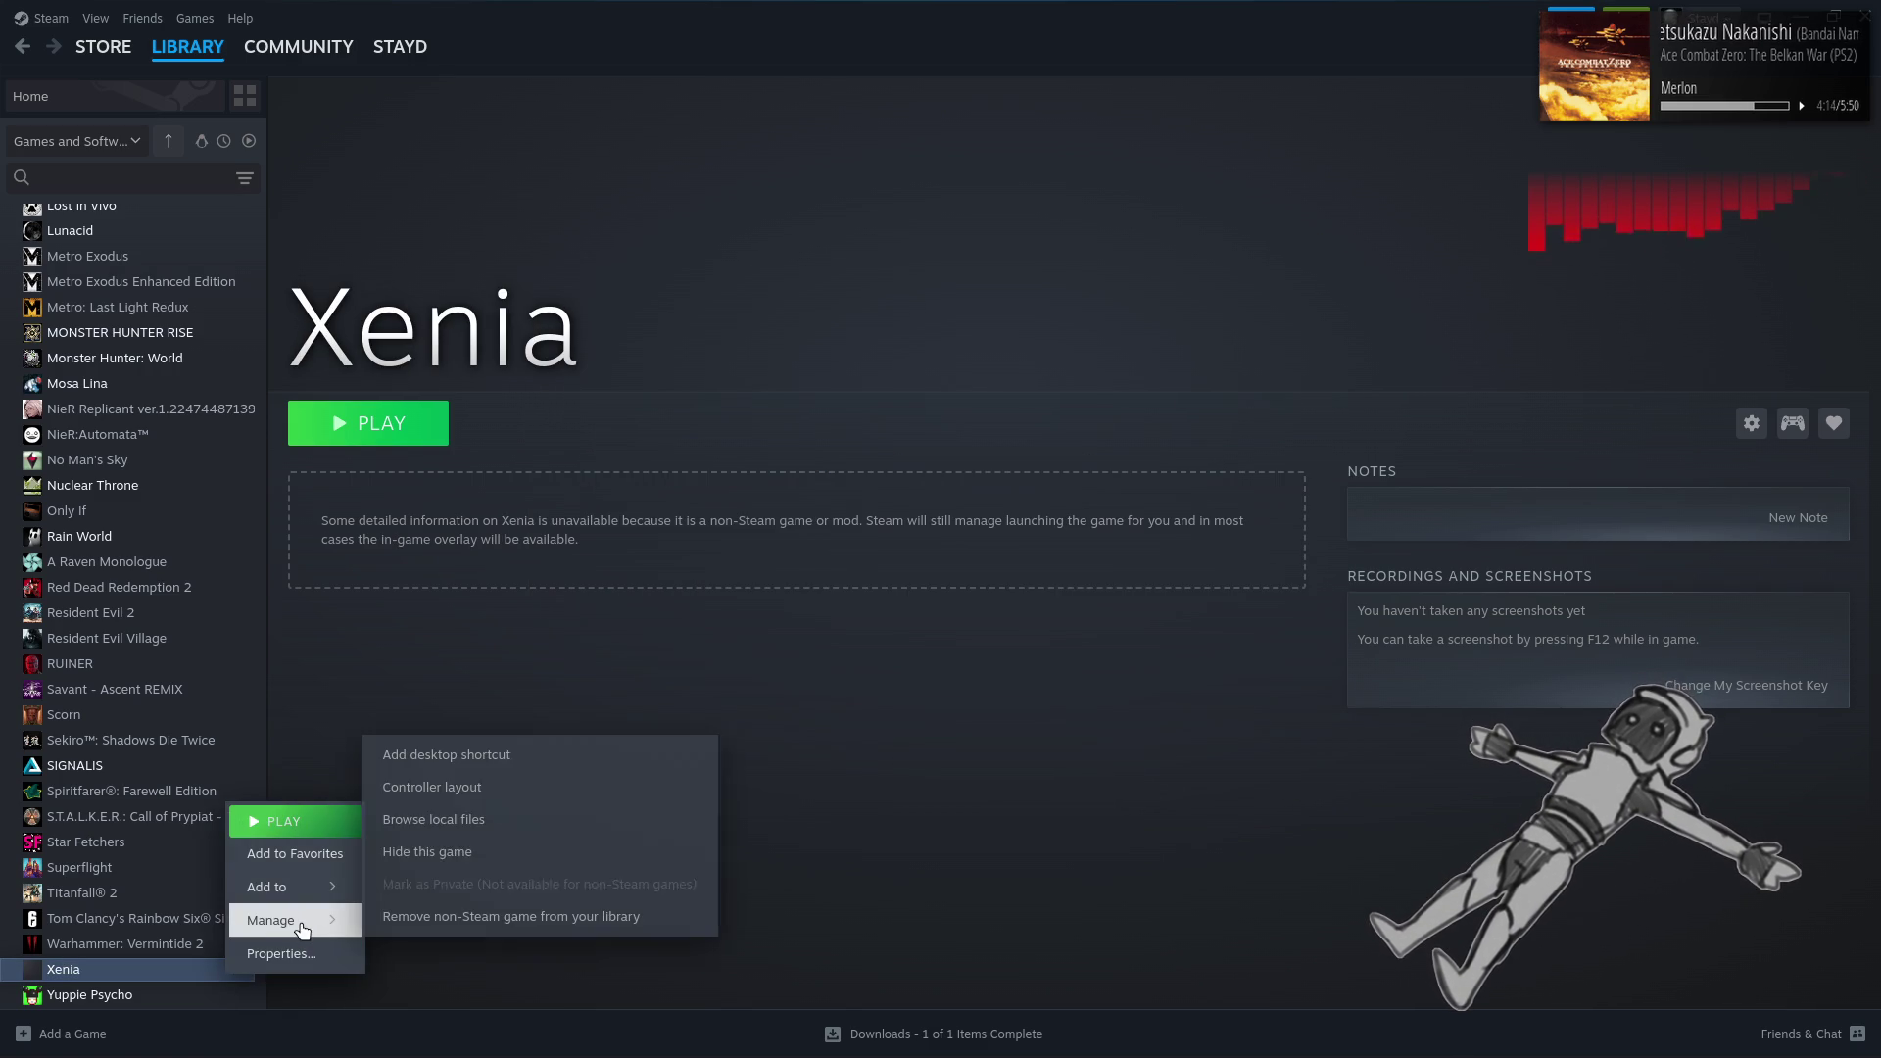
mouse_move(263, 887)
click(436, 657)
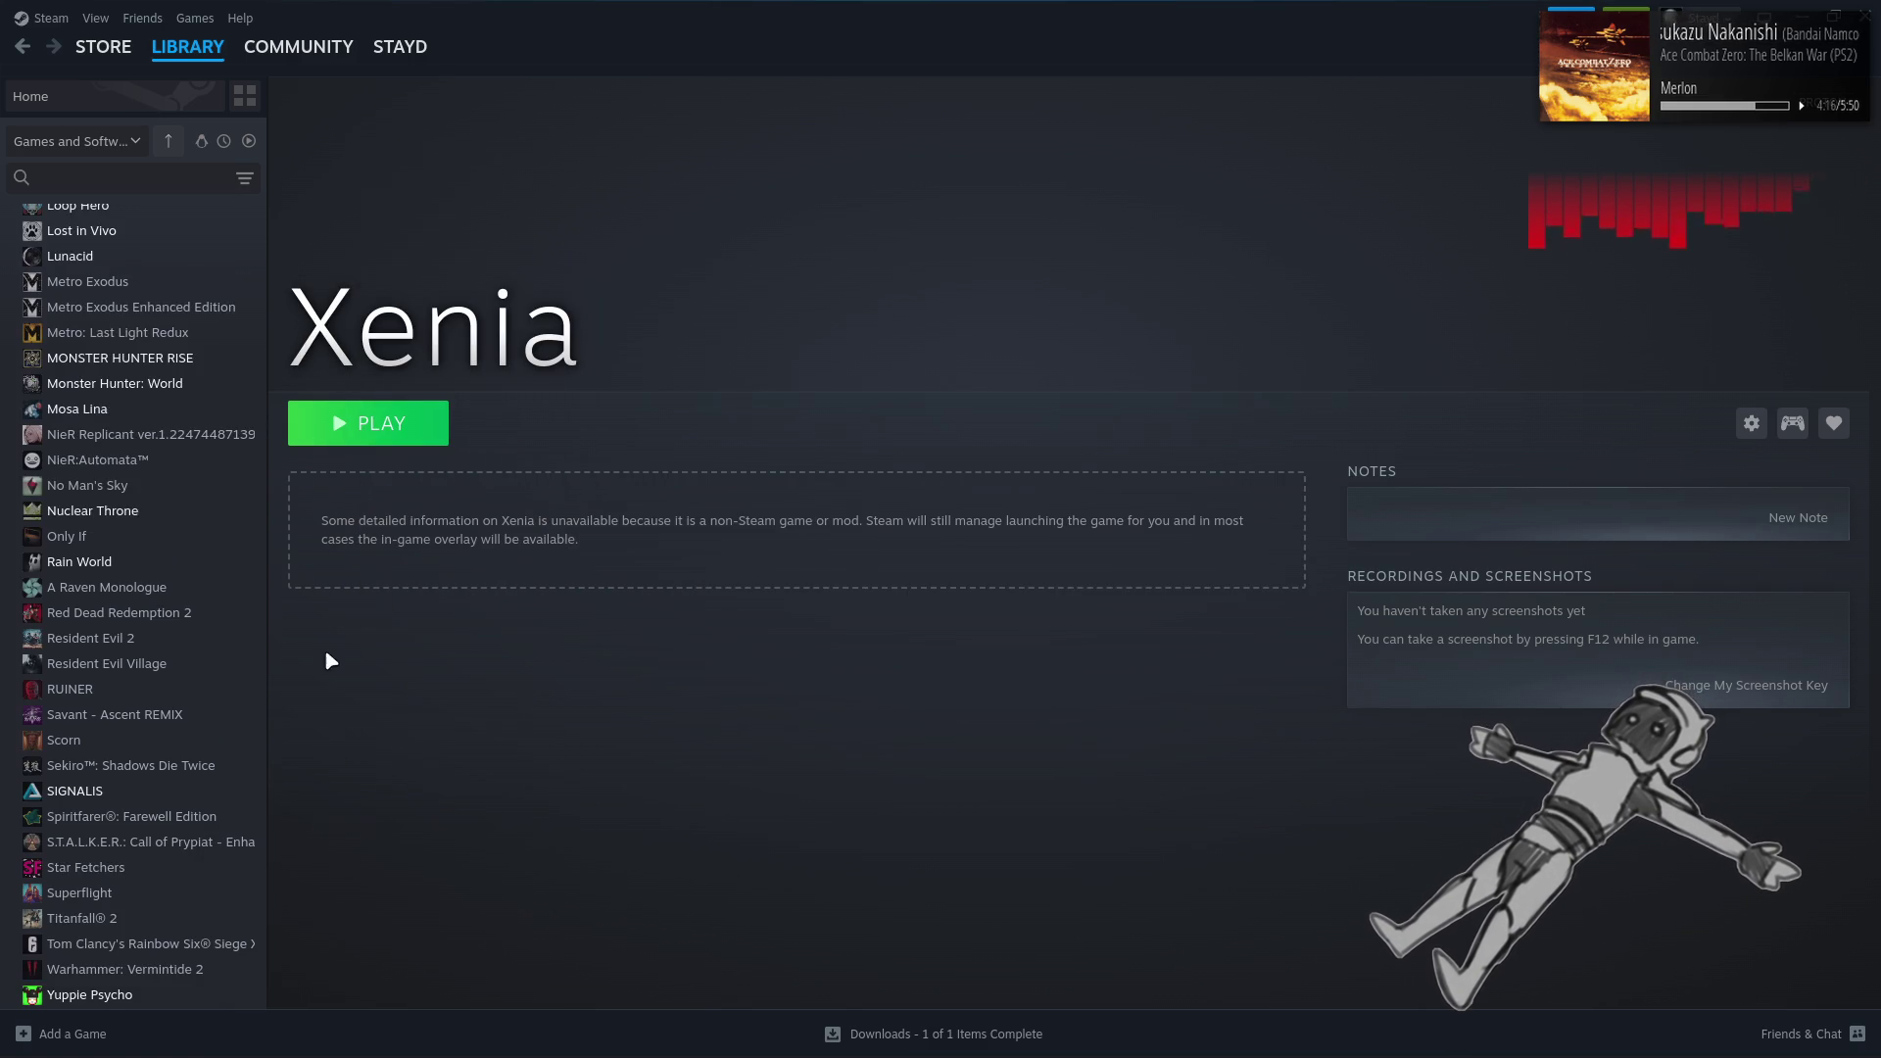
scroll(147, 652, up, 10)
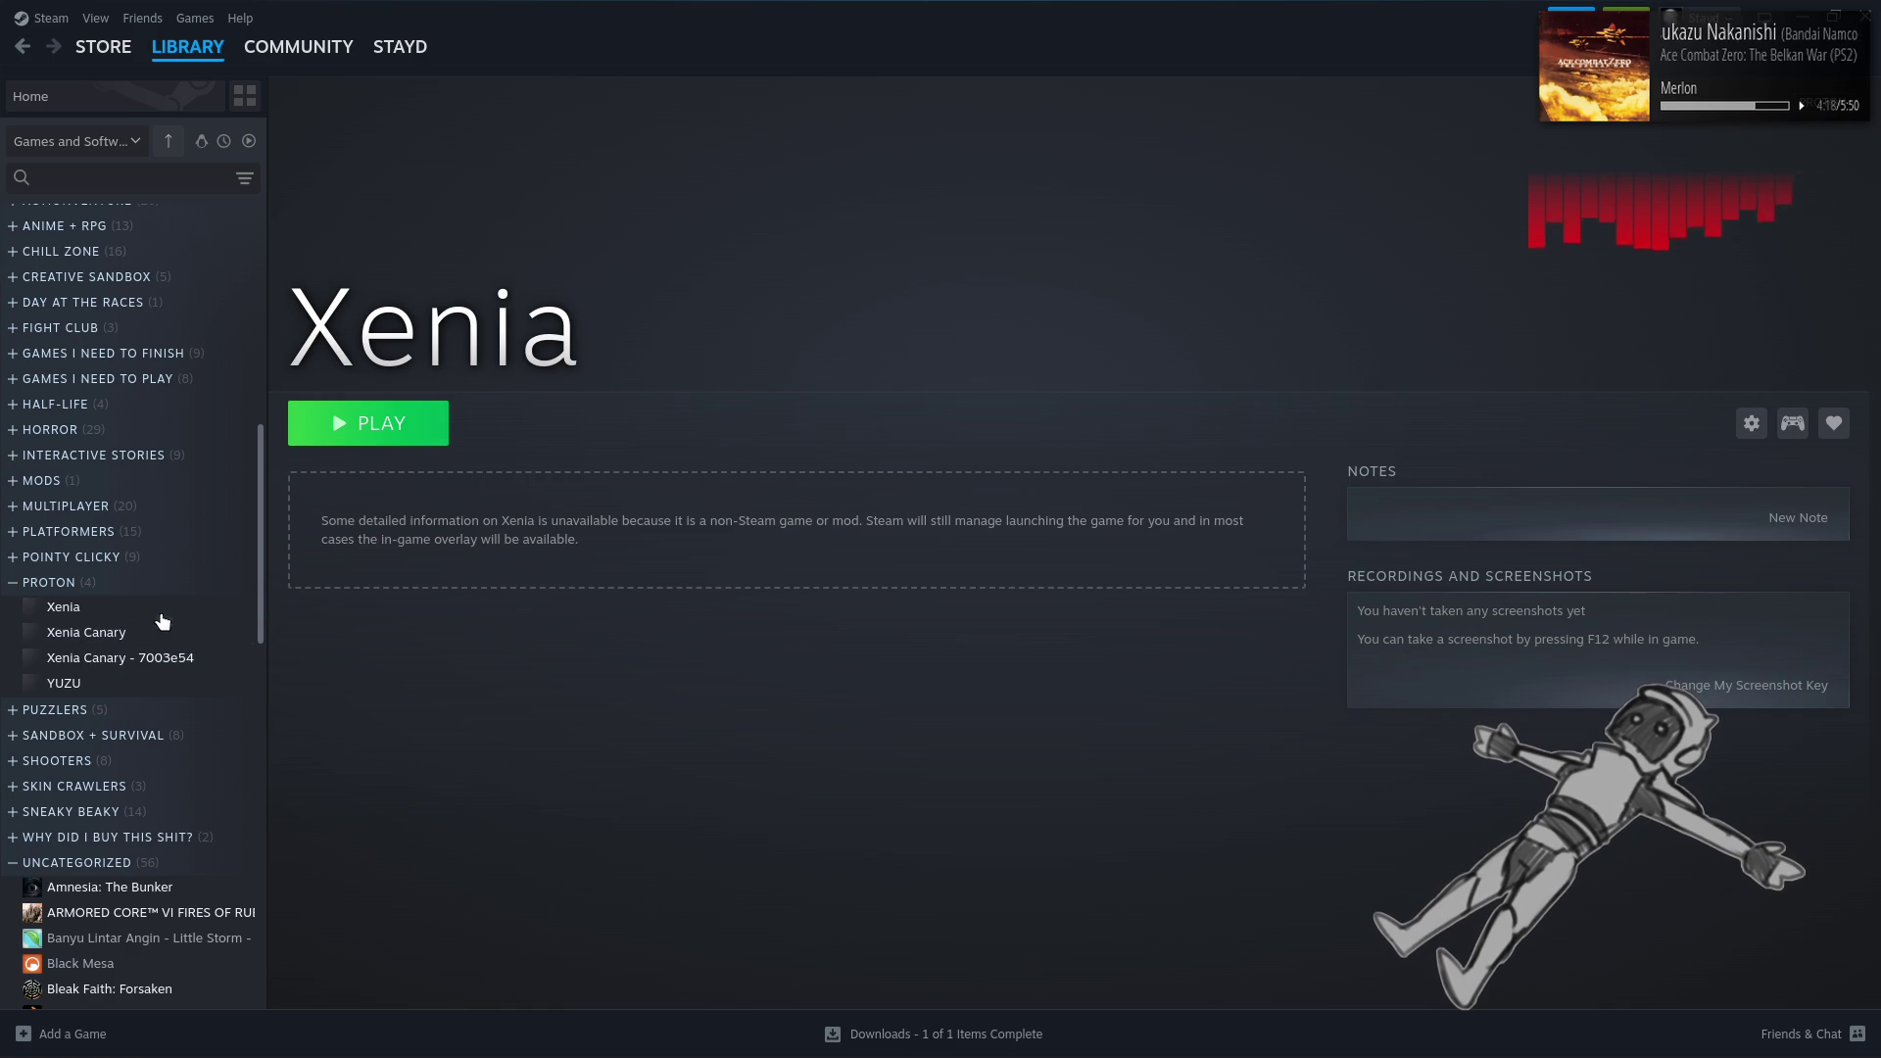
click(68, 608)
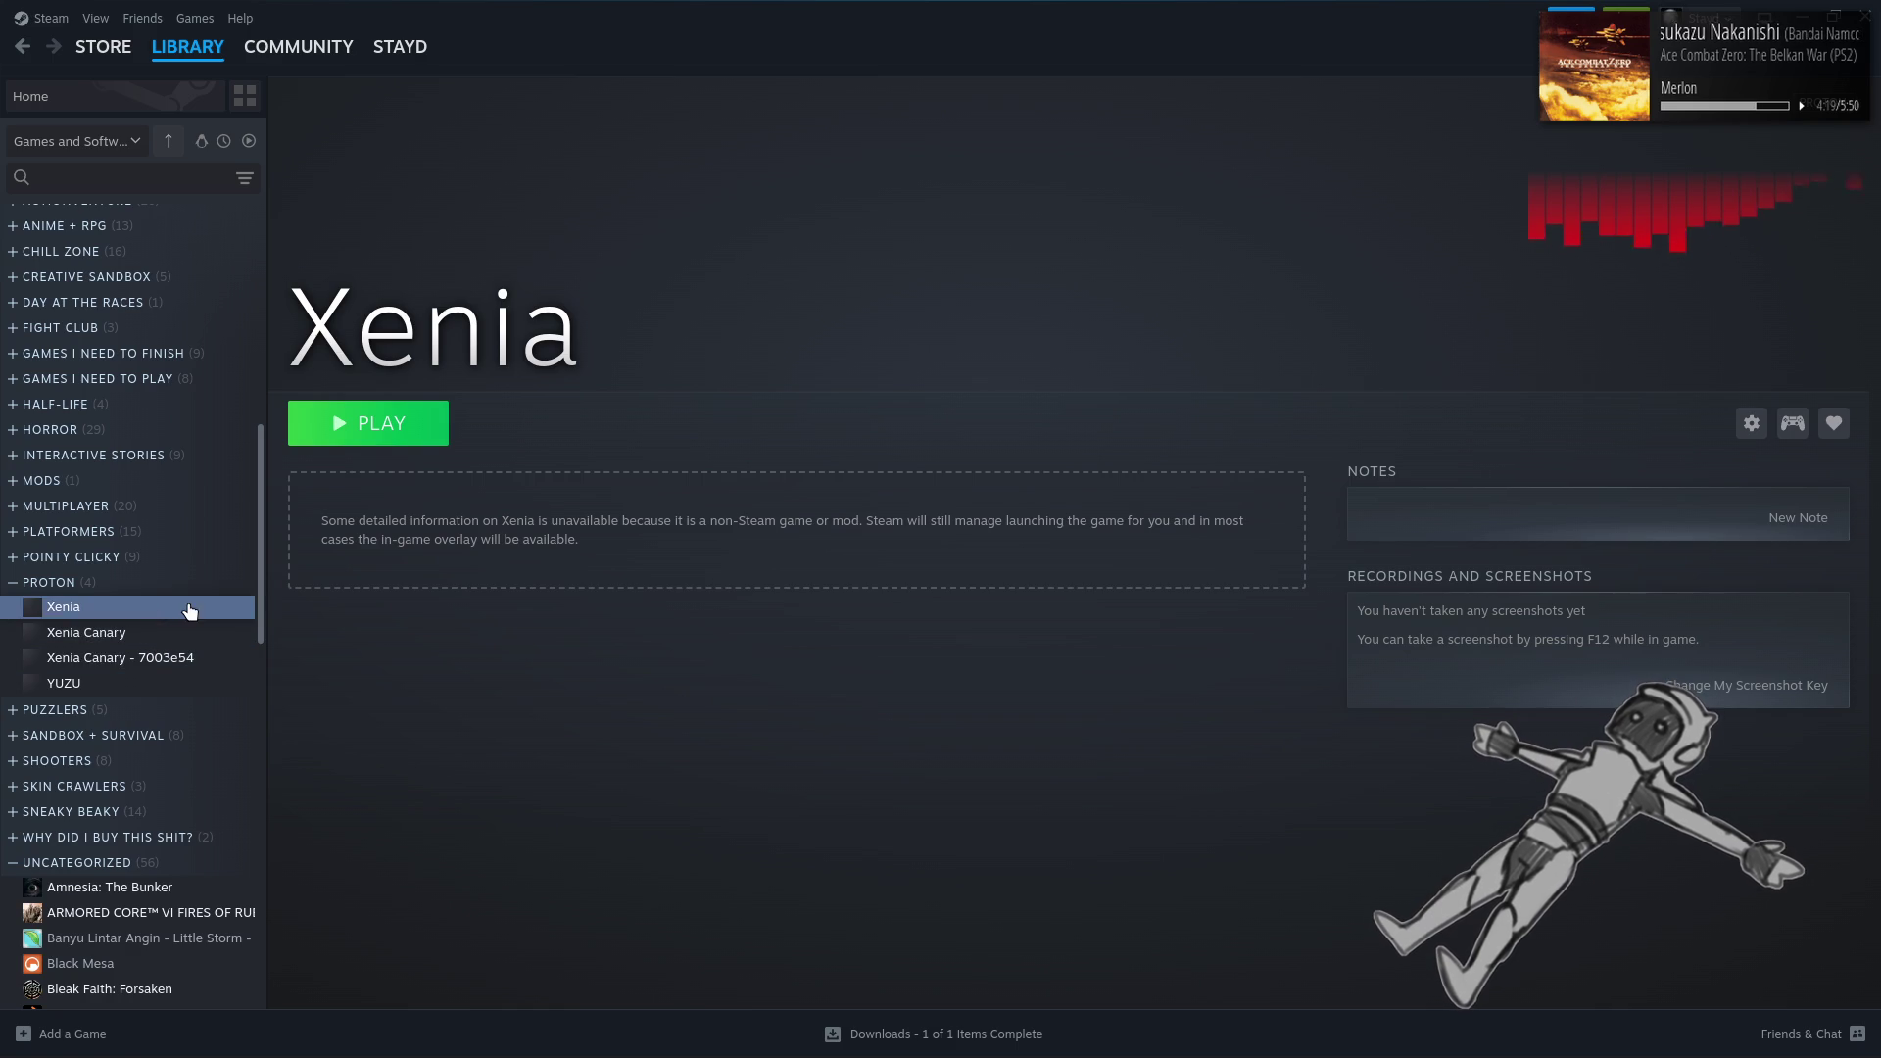
click(418, 436)
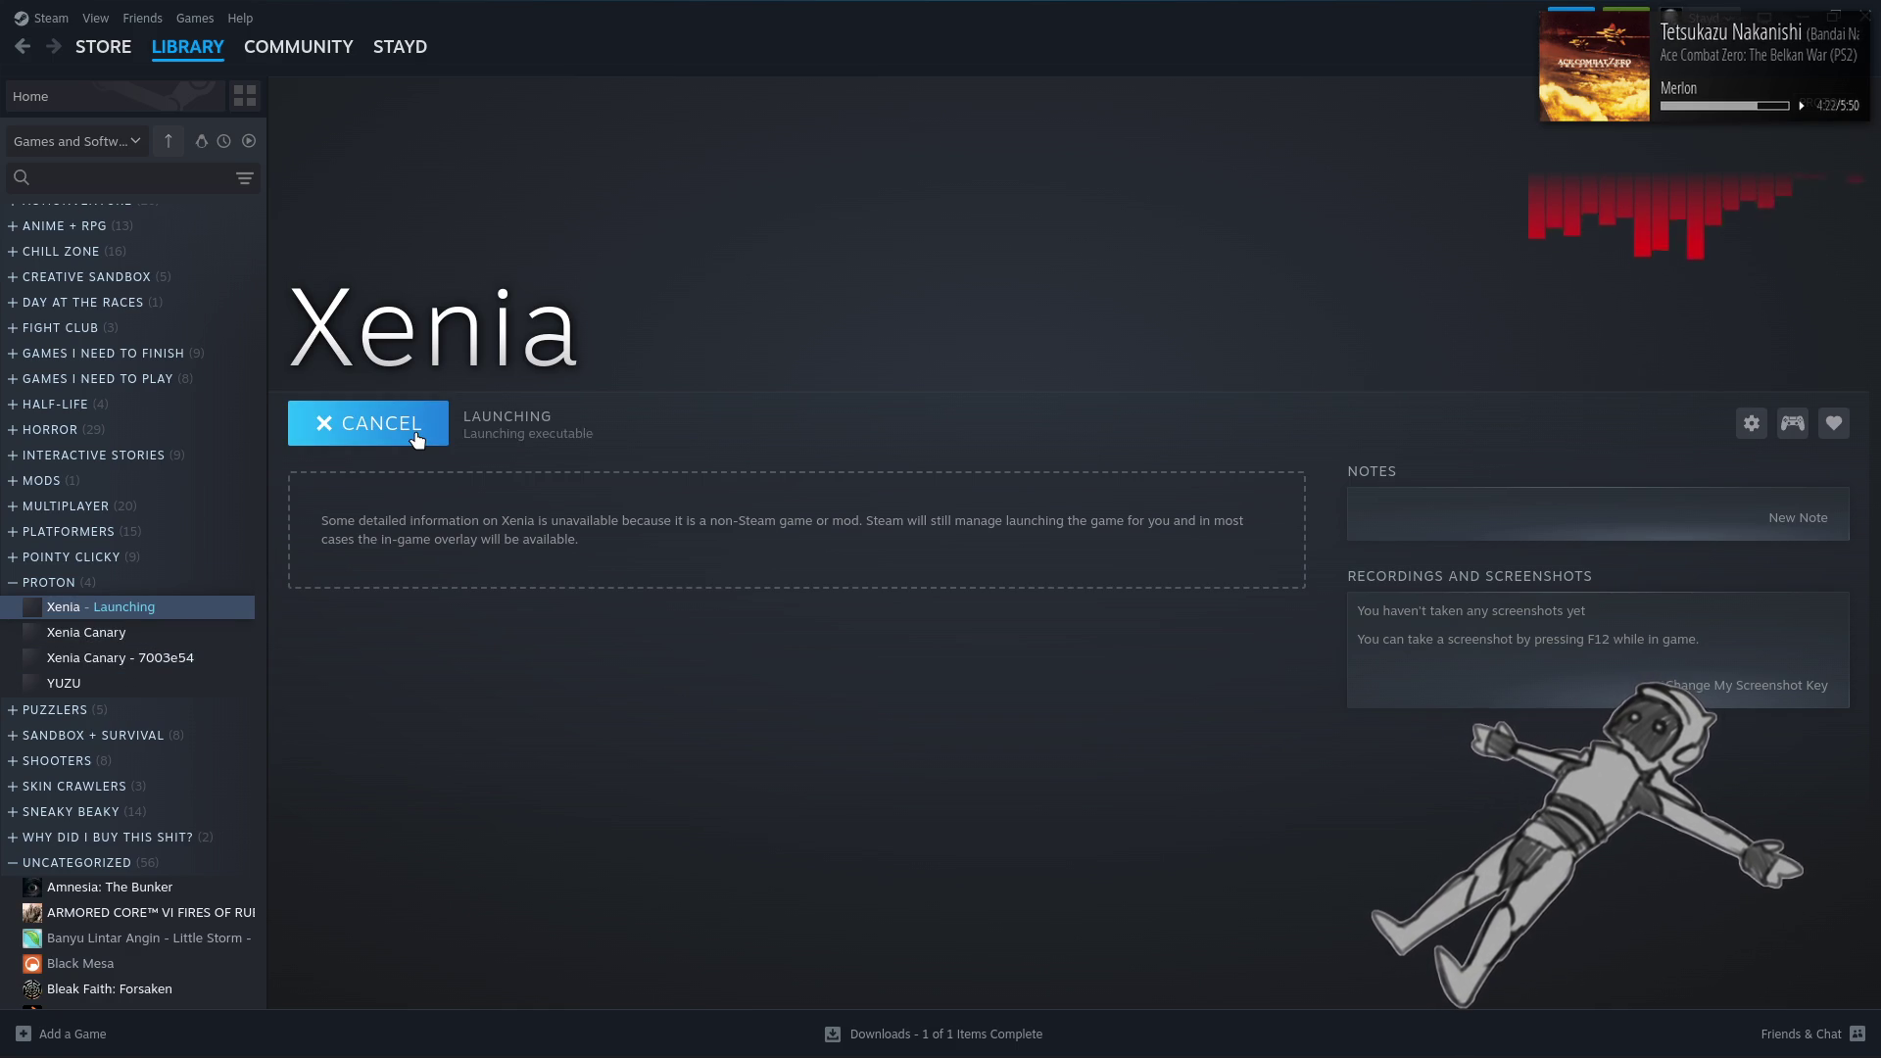
click(422, 436)
Force Xenia's compatibility tool to Proton Experimental in its properties
click(1042, 588)
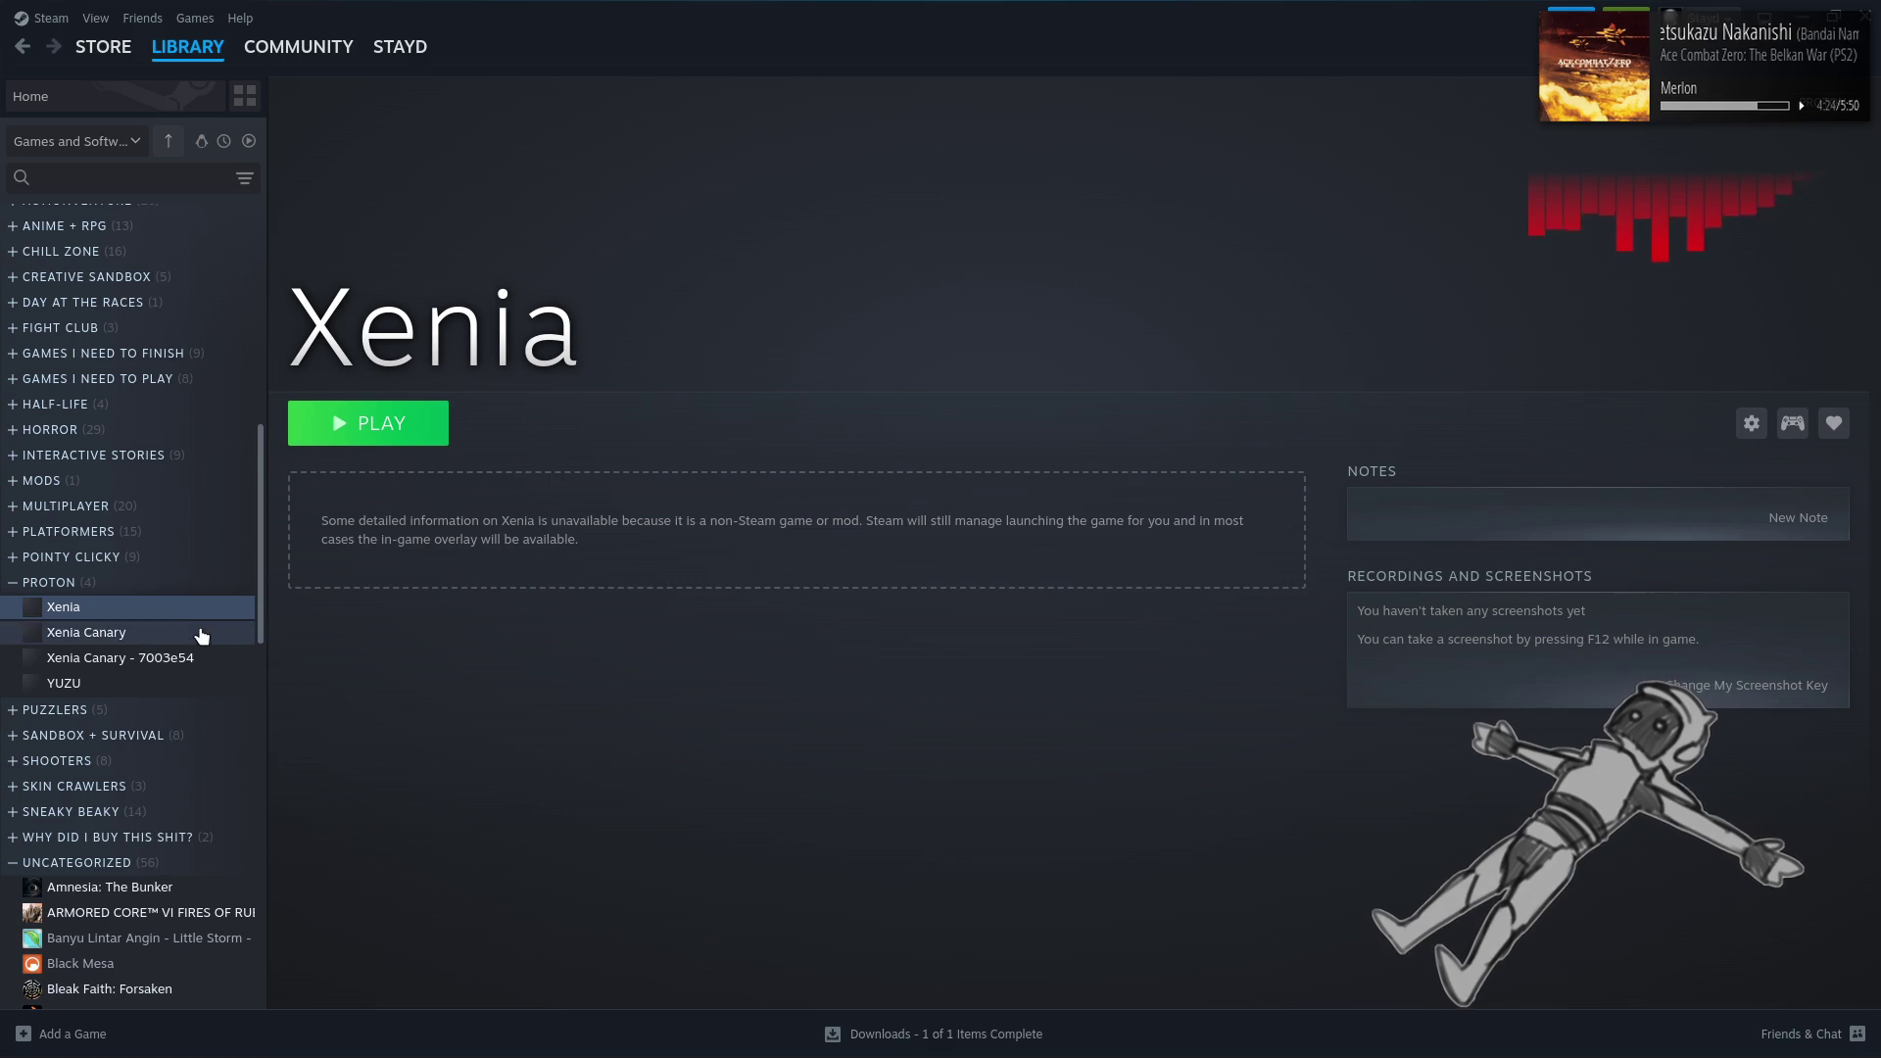
right_click(179, 611)
click(278, 815)
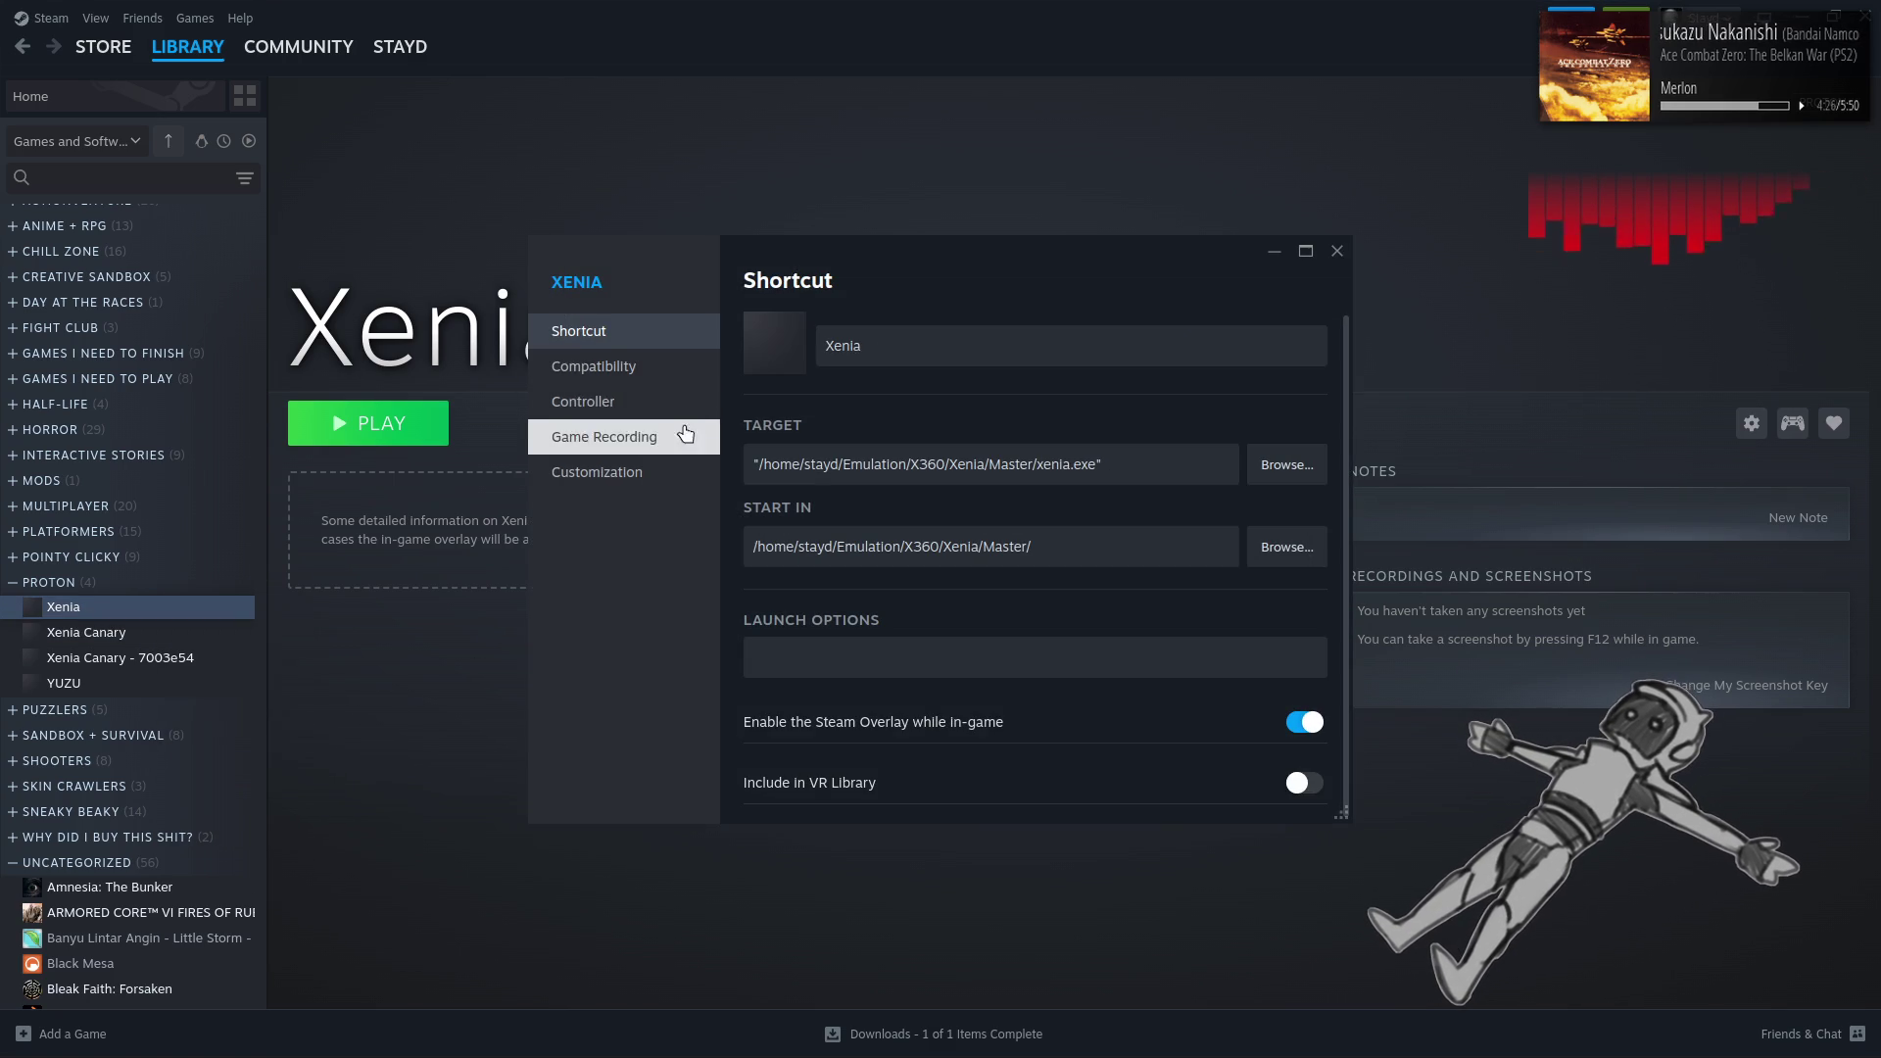
click(594, 367)
click(813, 331)
click(979, 382)
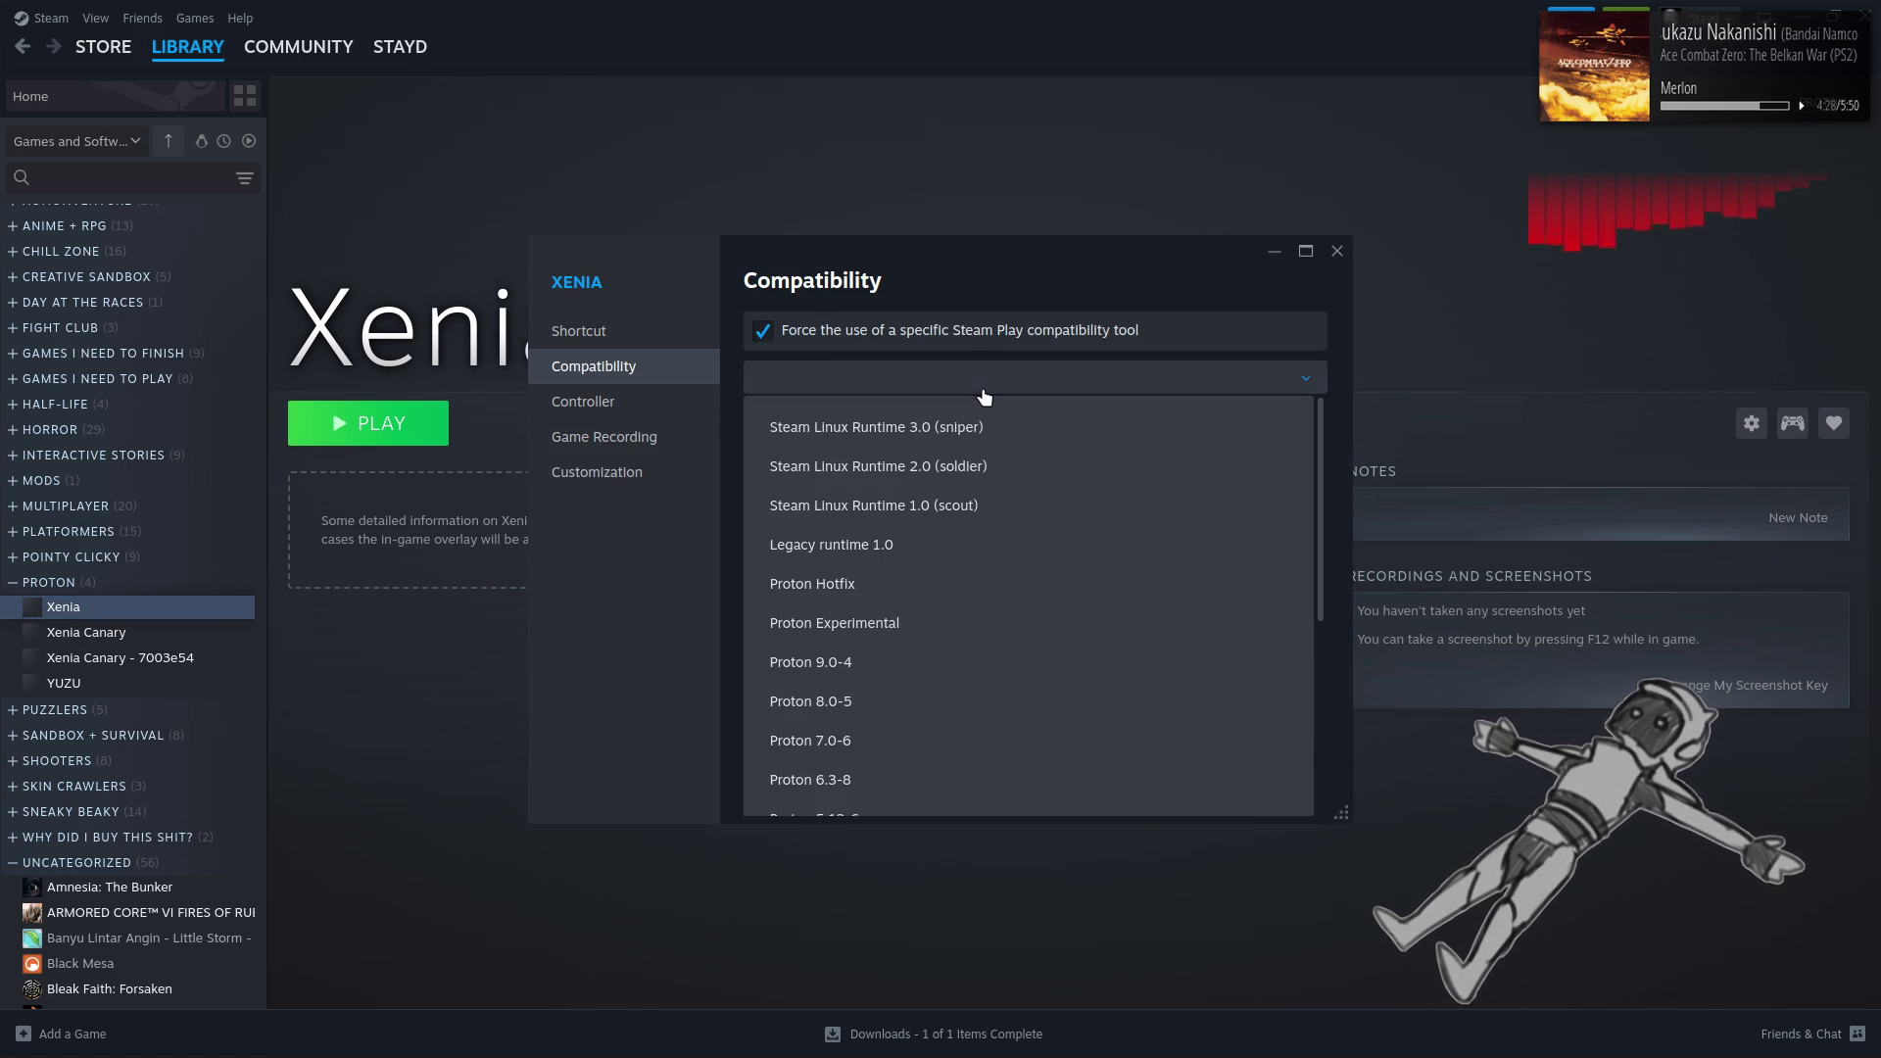
click(926, 610)
click(899, 387)
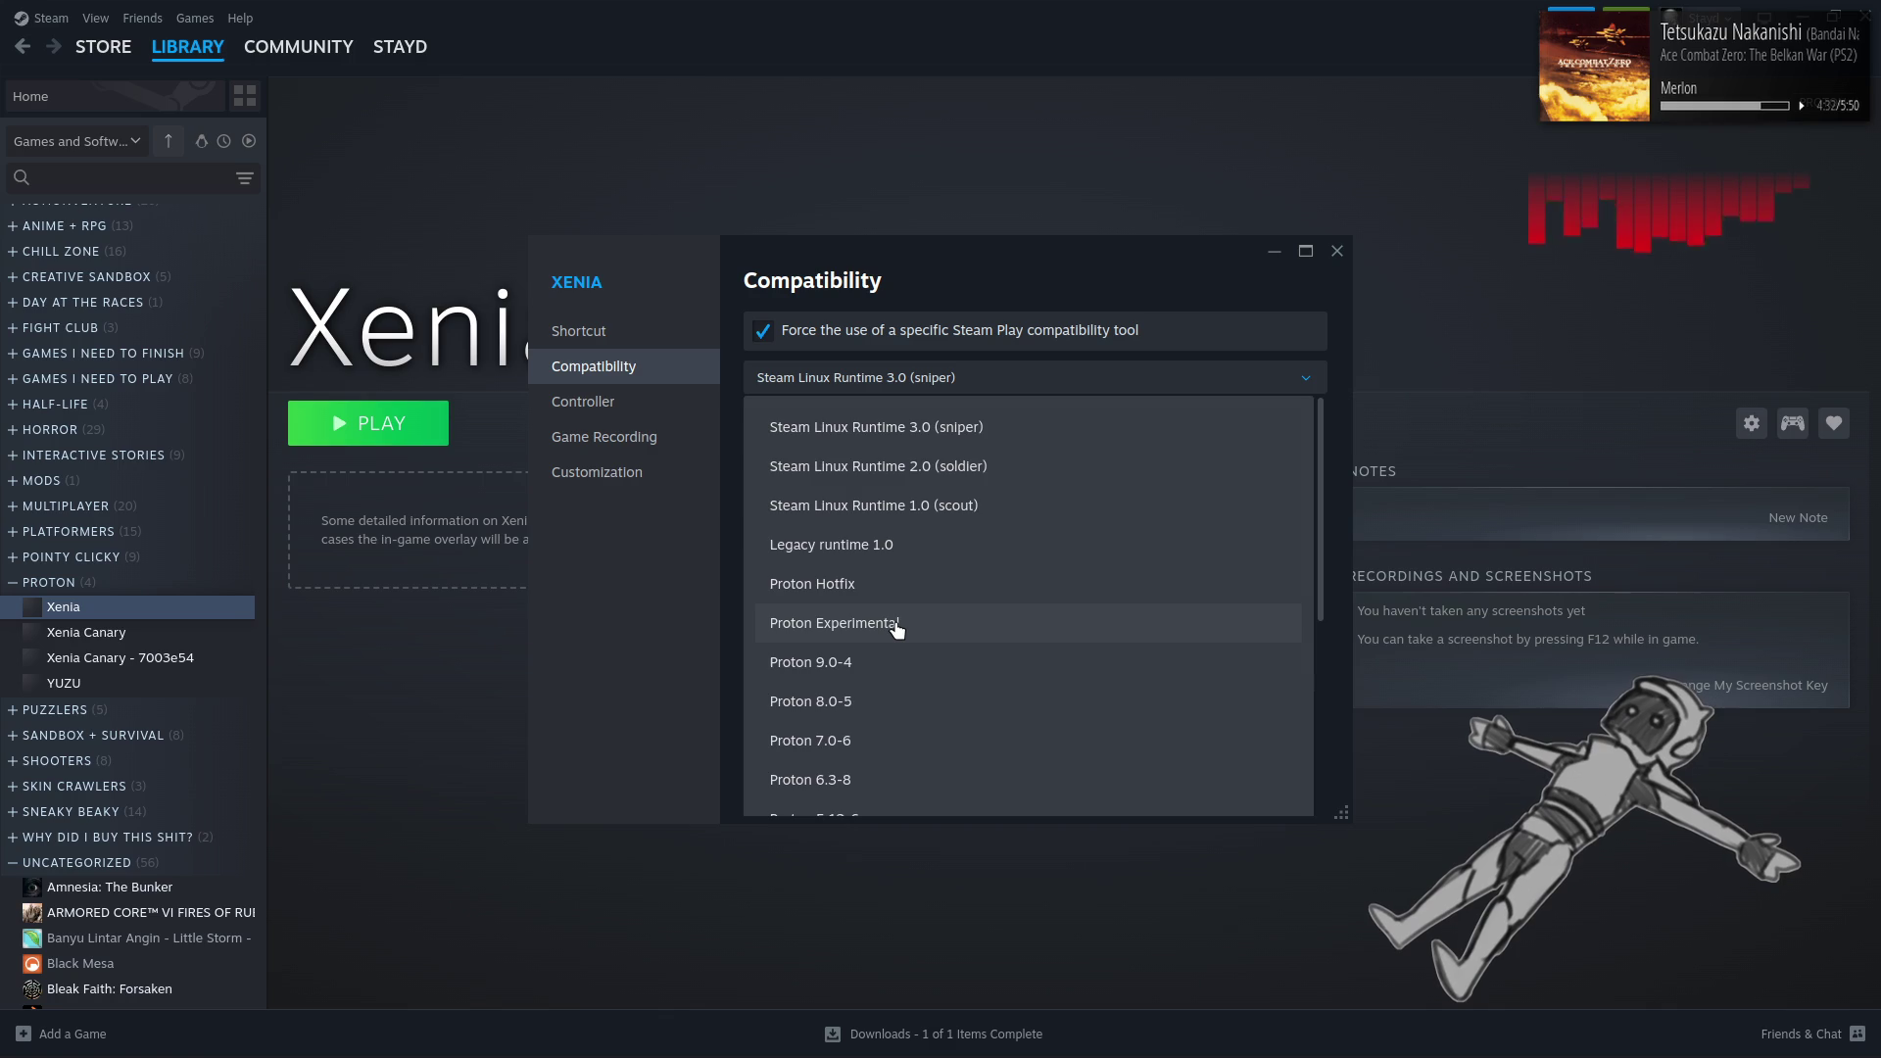
click(895, 623)
click(1337, 252)
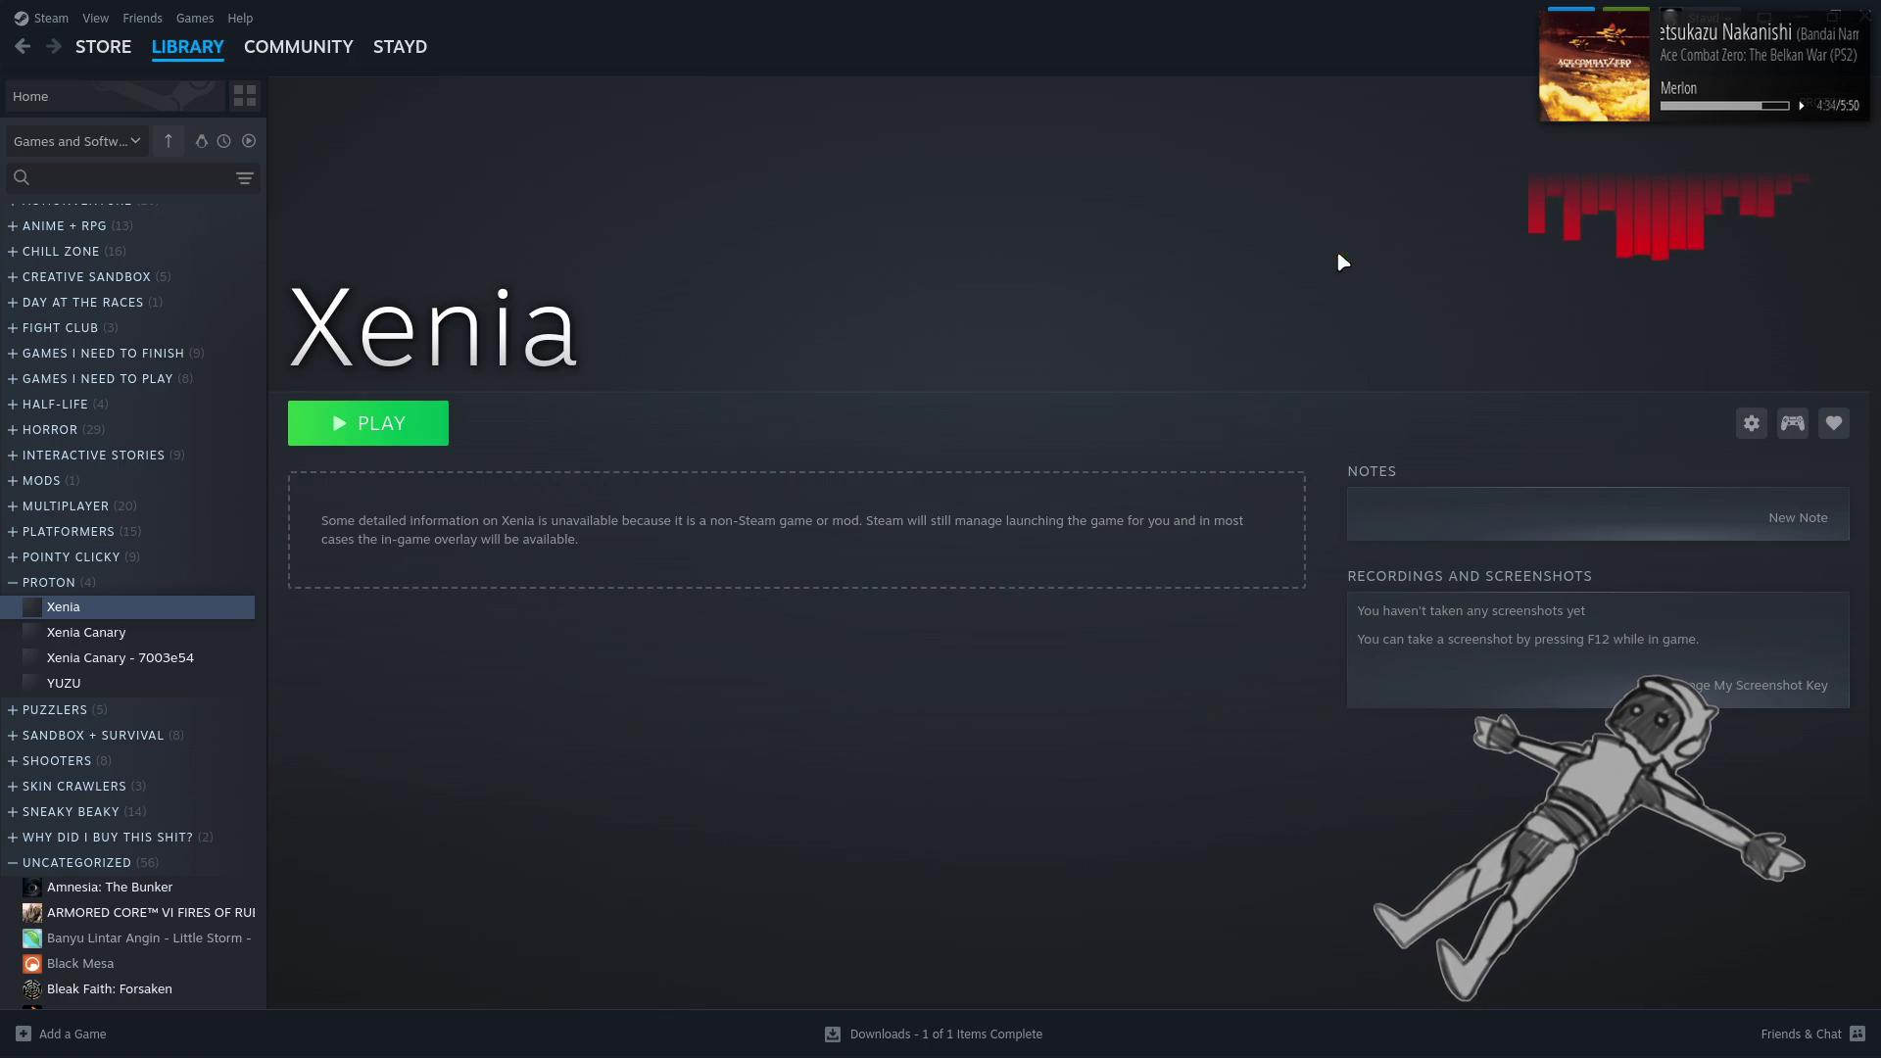
Launch Xenia and open its content package picker from the File menu
click(407, 440)
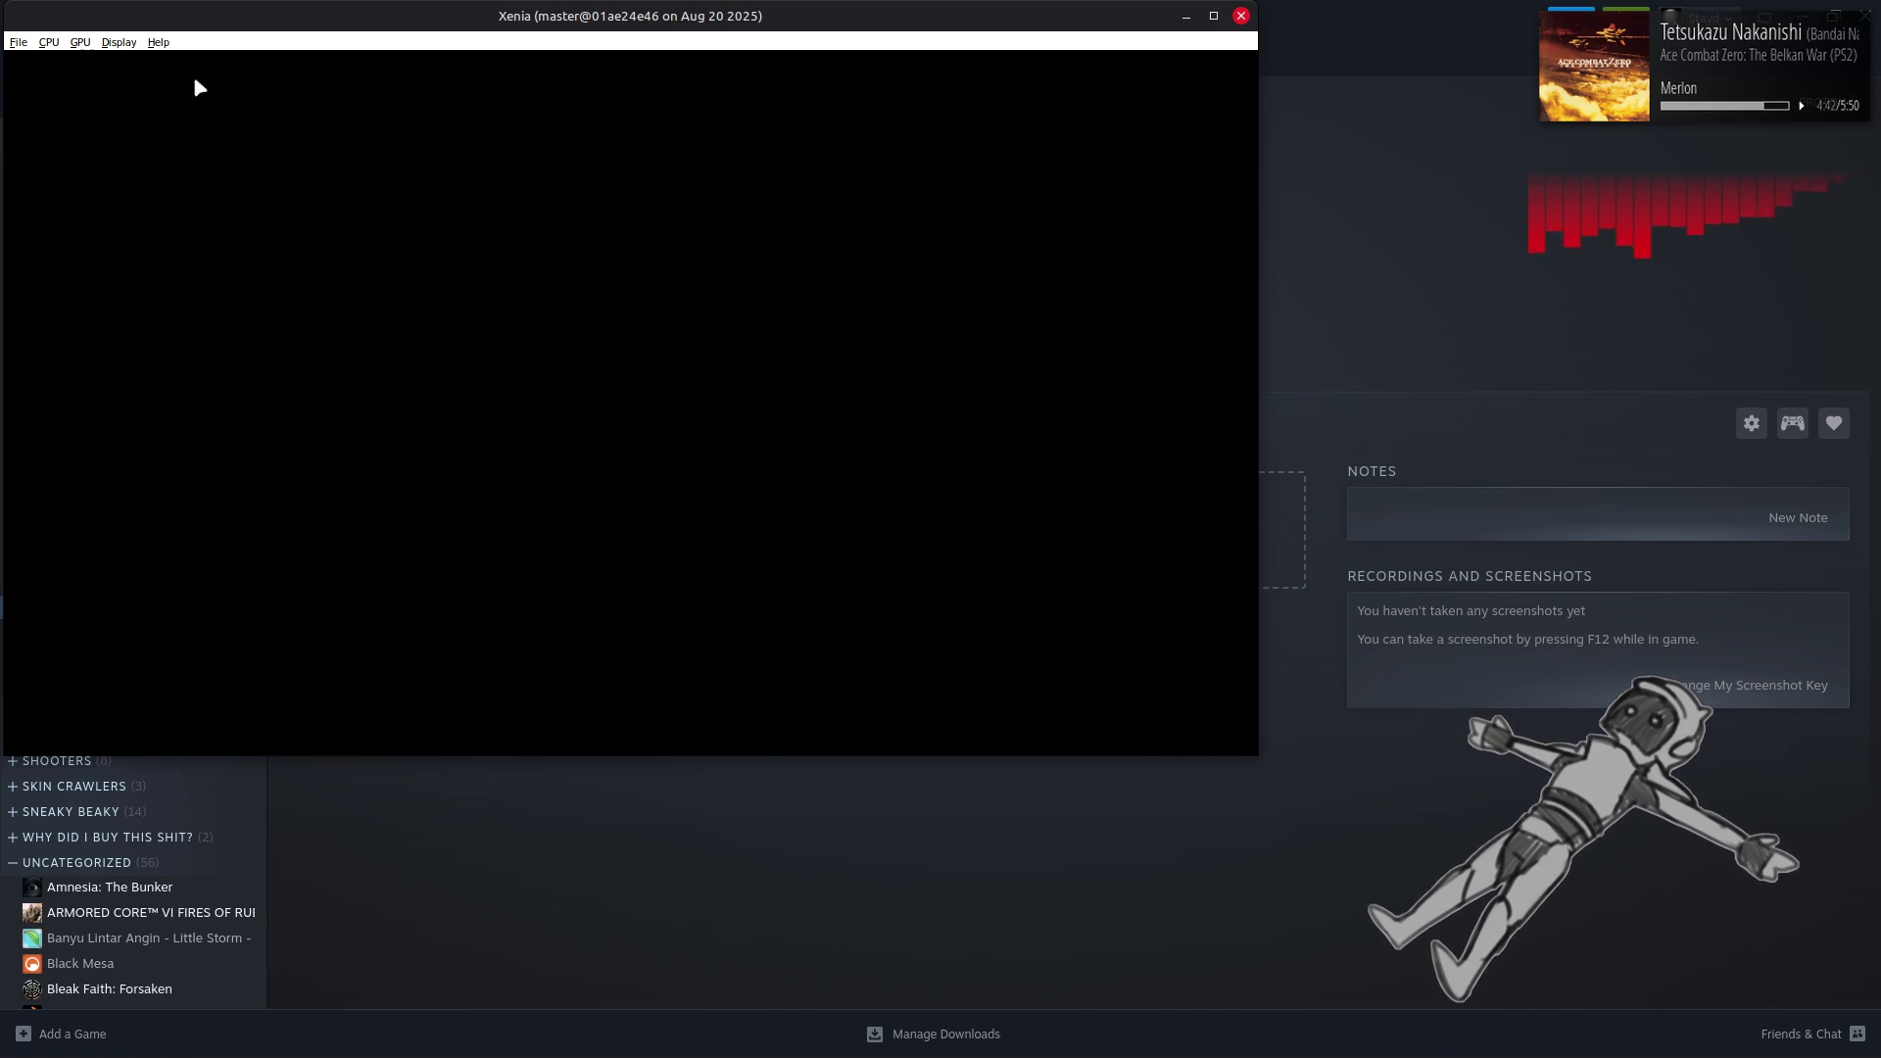
click(18, 42)
click(39, 57)
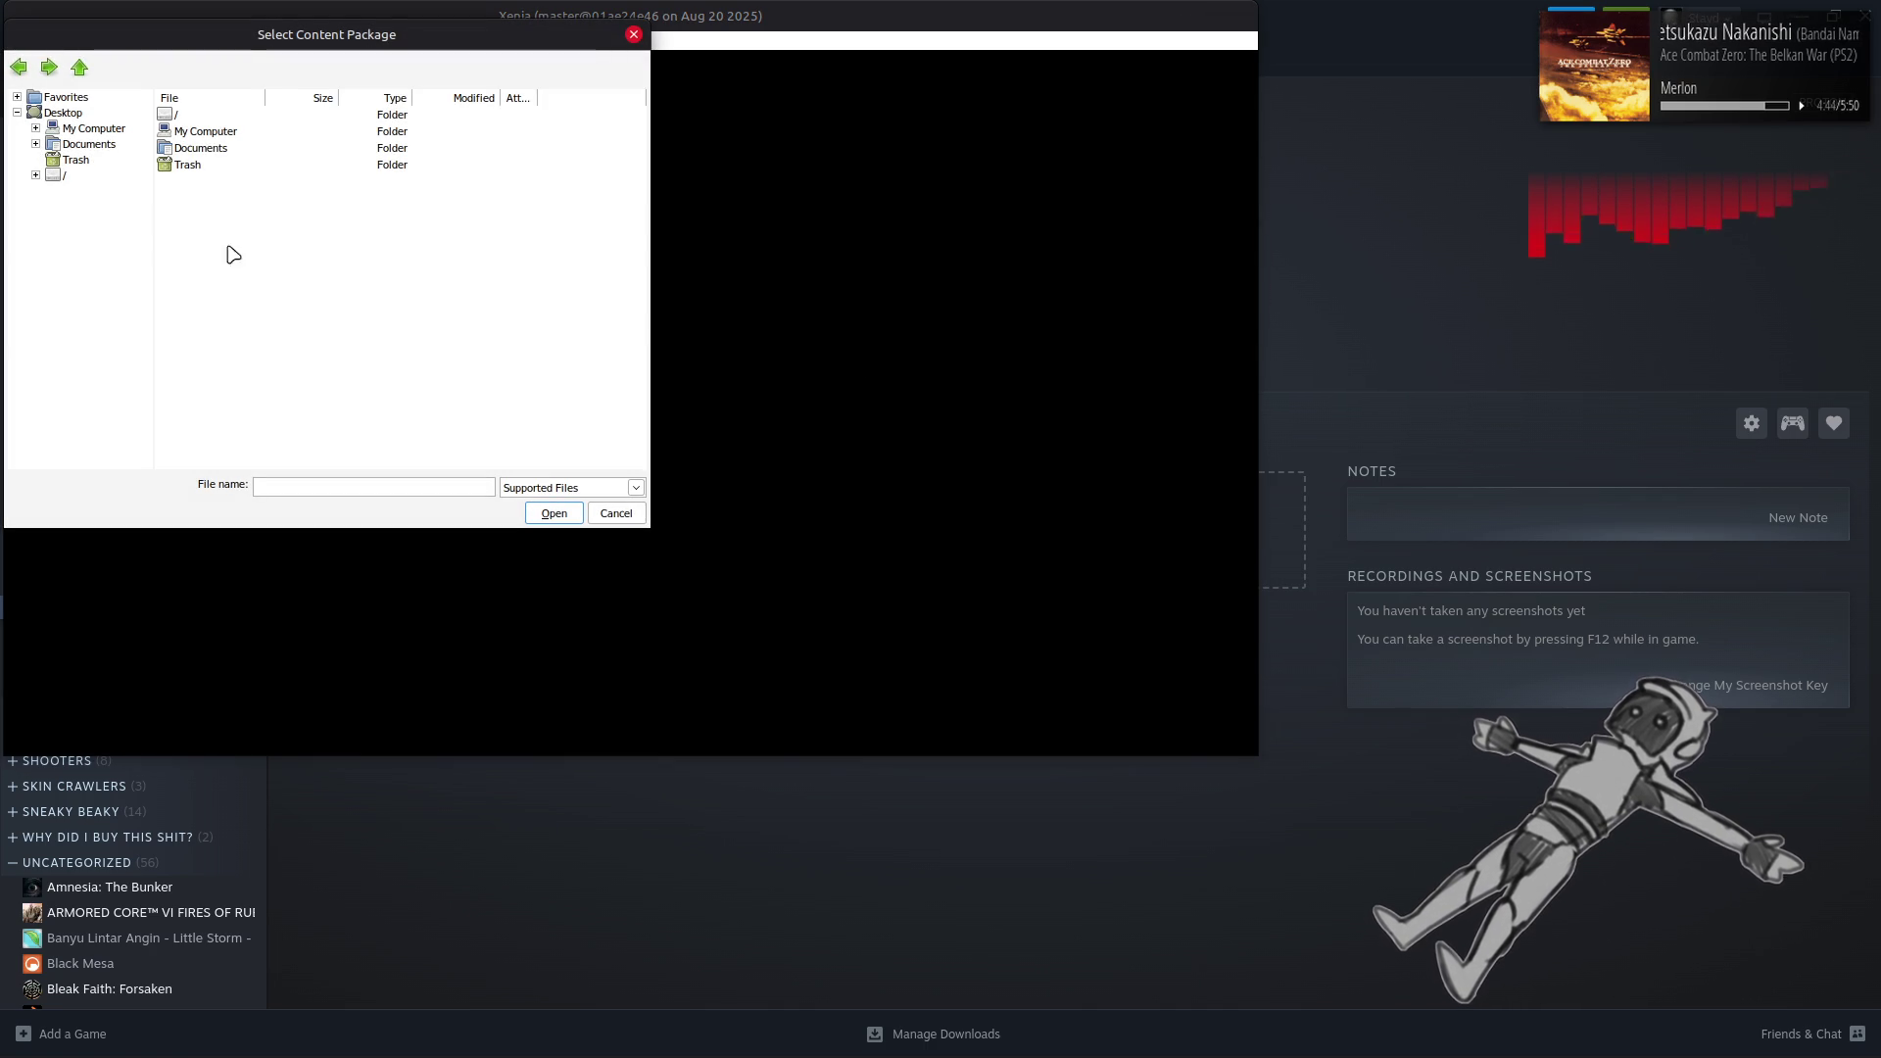
Browse from / through home and Emulation to the Ace Combat 6 ISO and load it
click(35, 174)
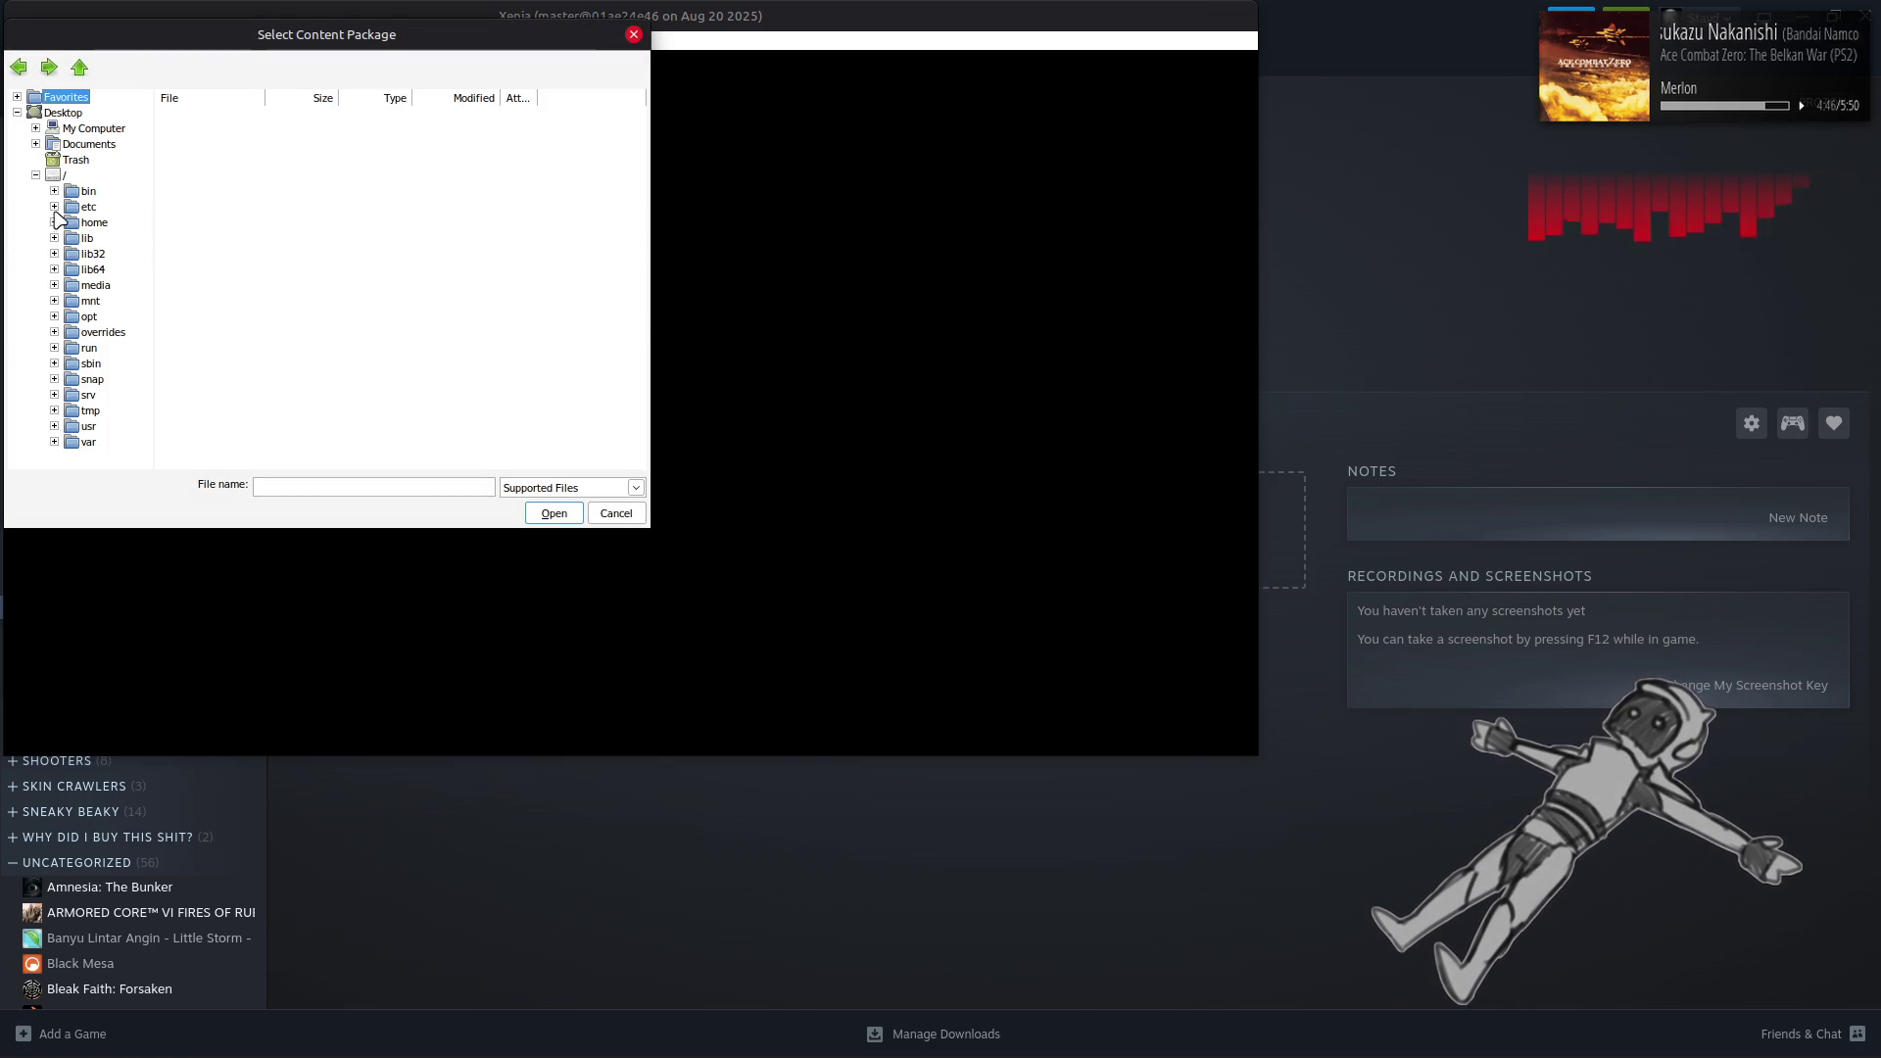
click(54, 223)
click(111, 238)
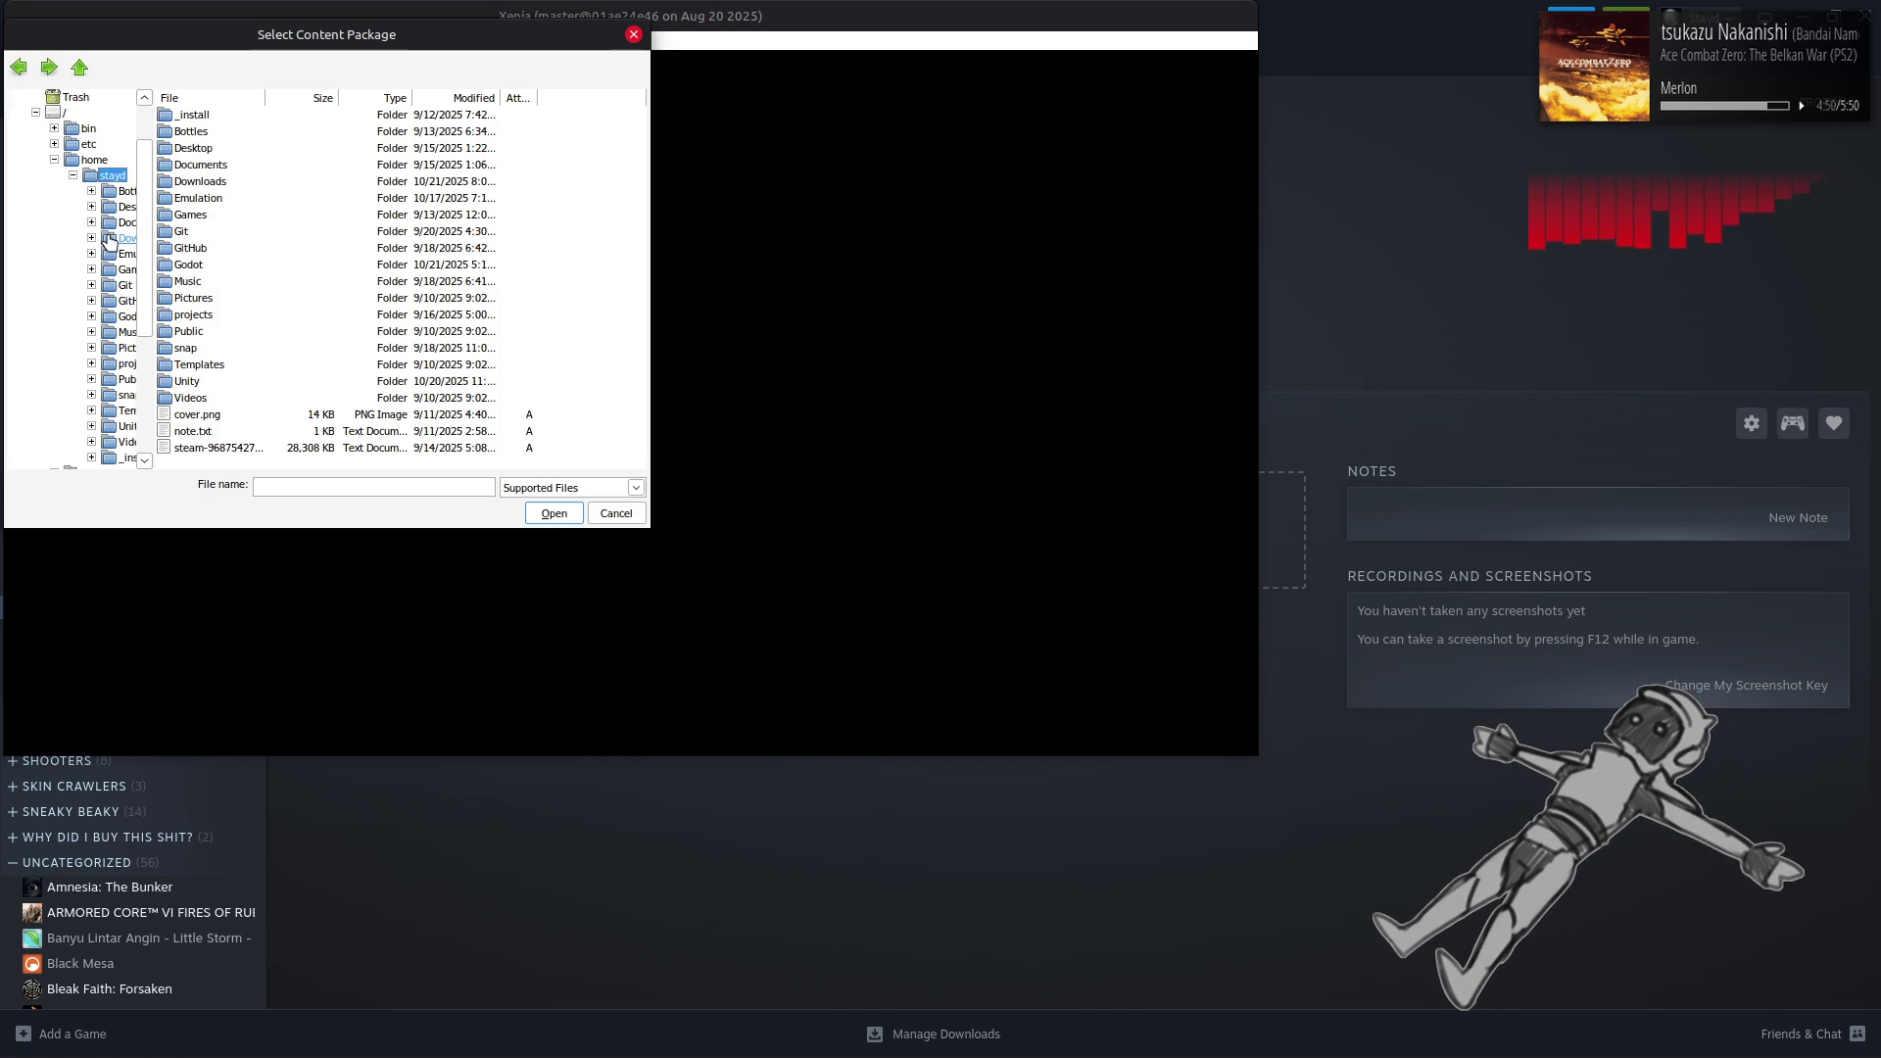
double_click(200, 199)
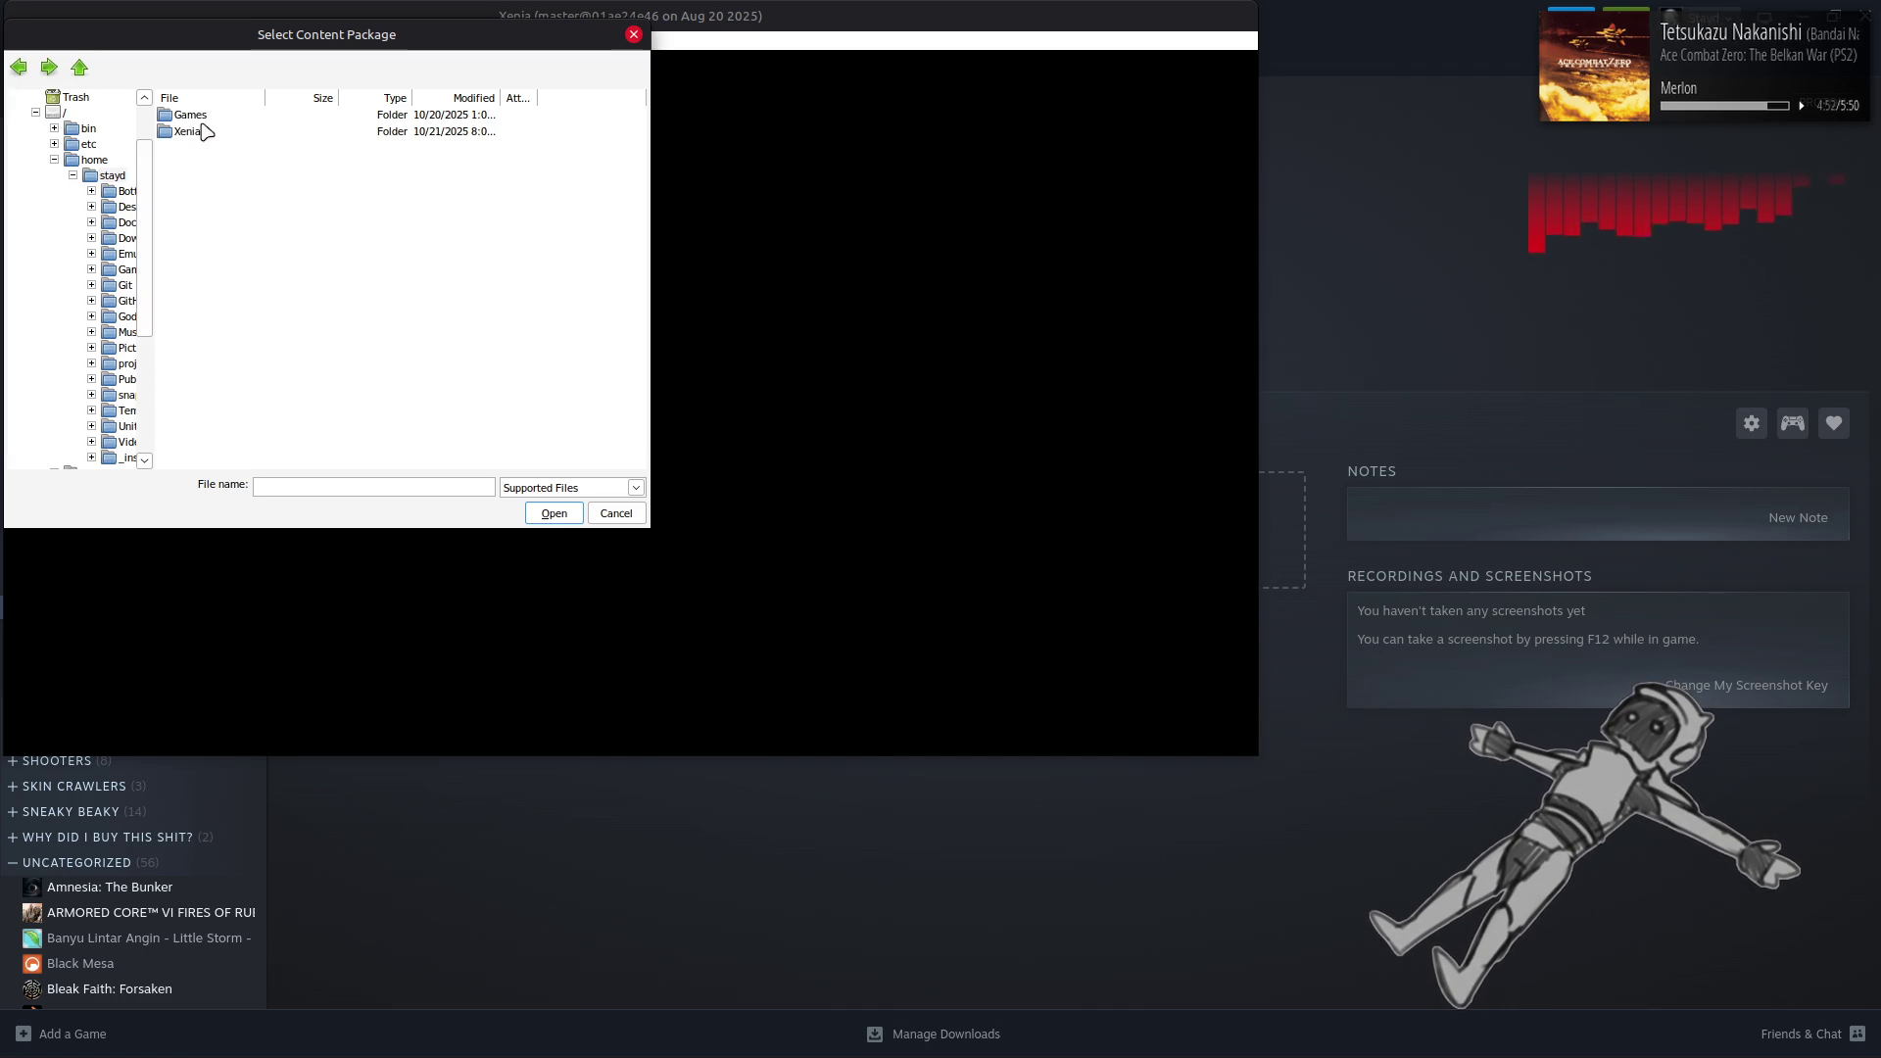
double_click(206, 118)
double_click(209, 115)
double_click(209, 114)
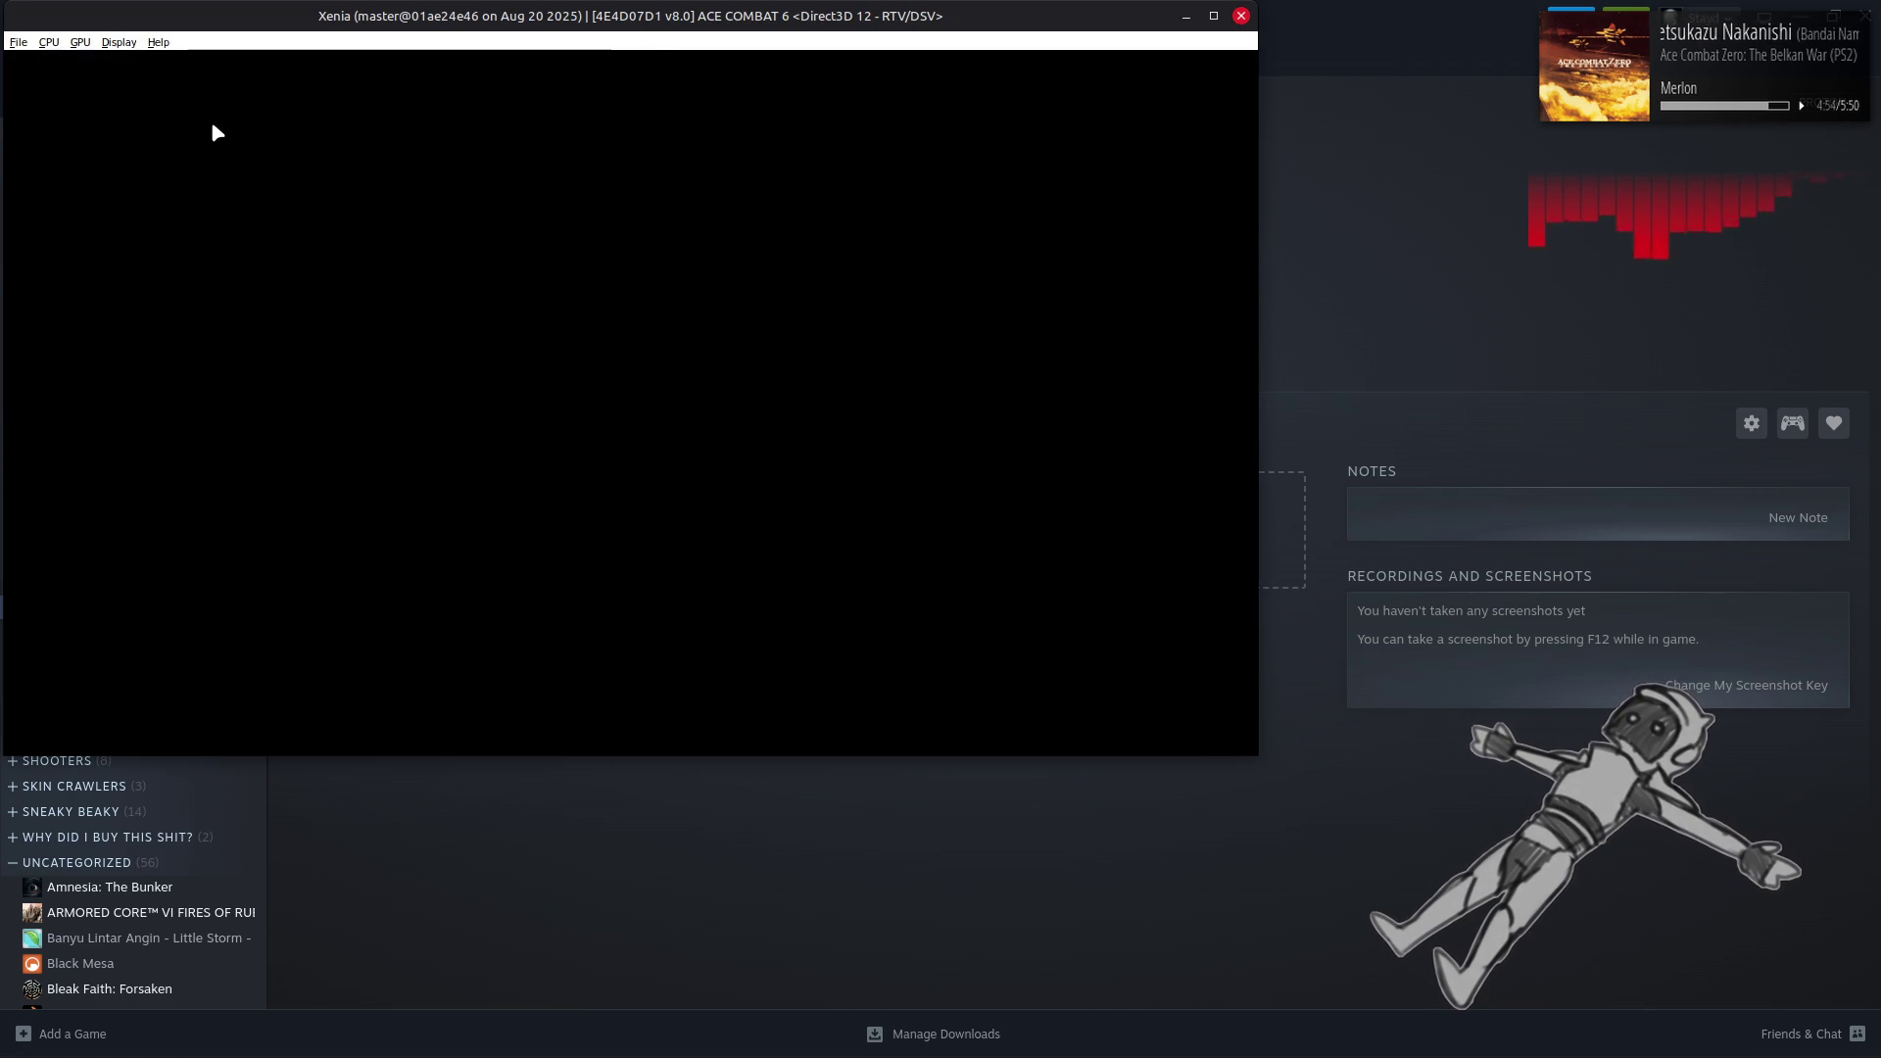
mouse_move(28, 1053)
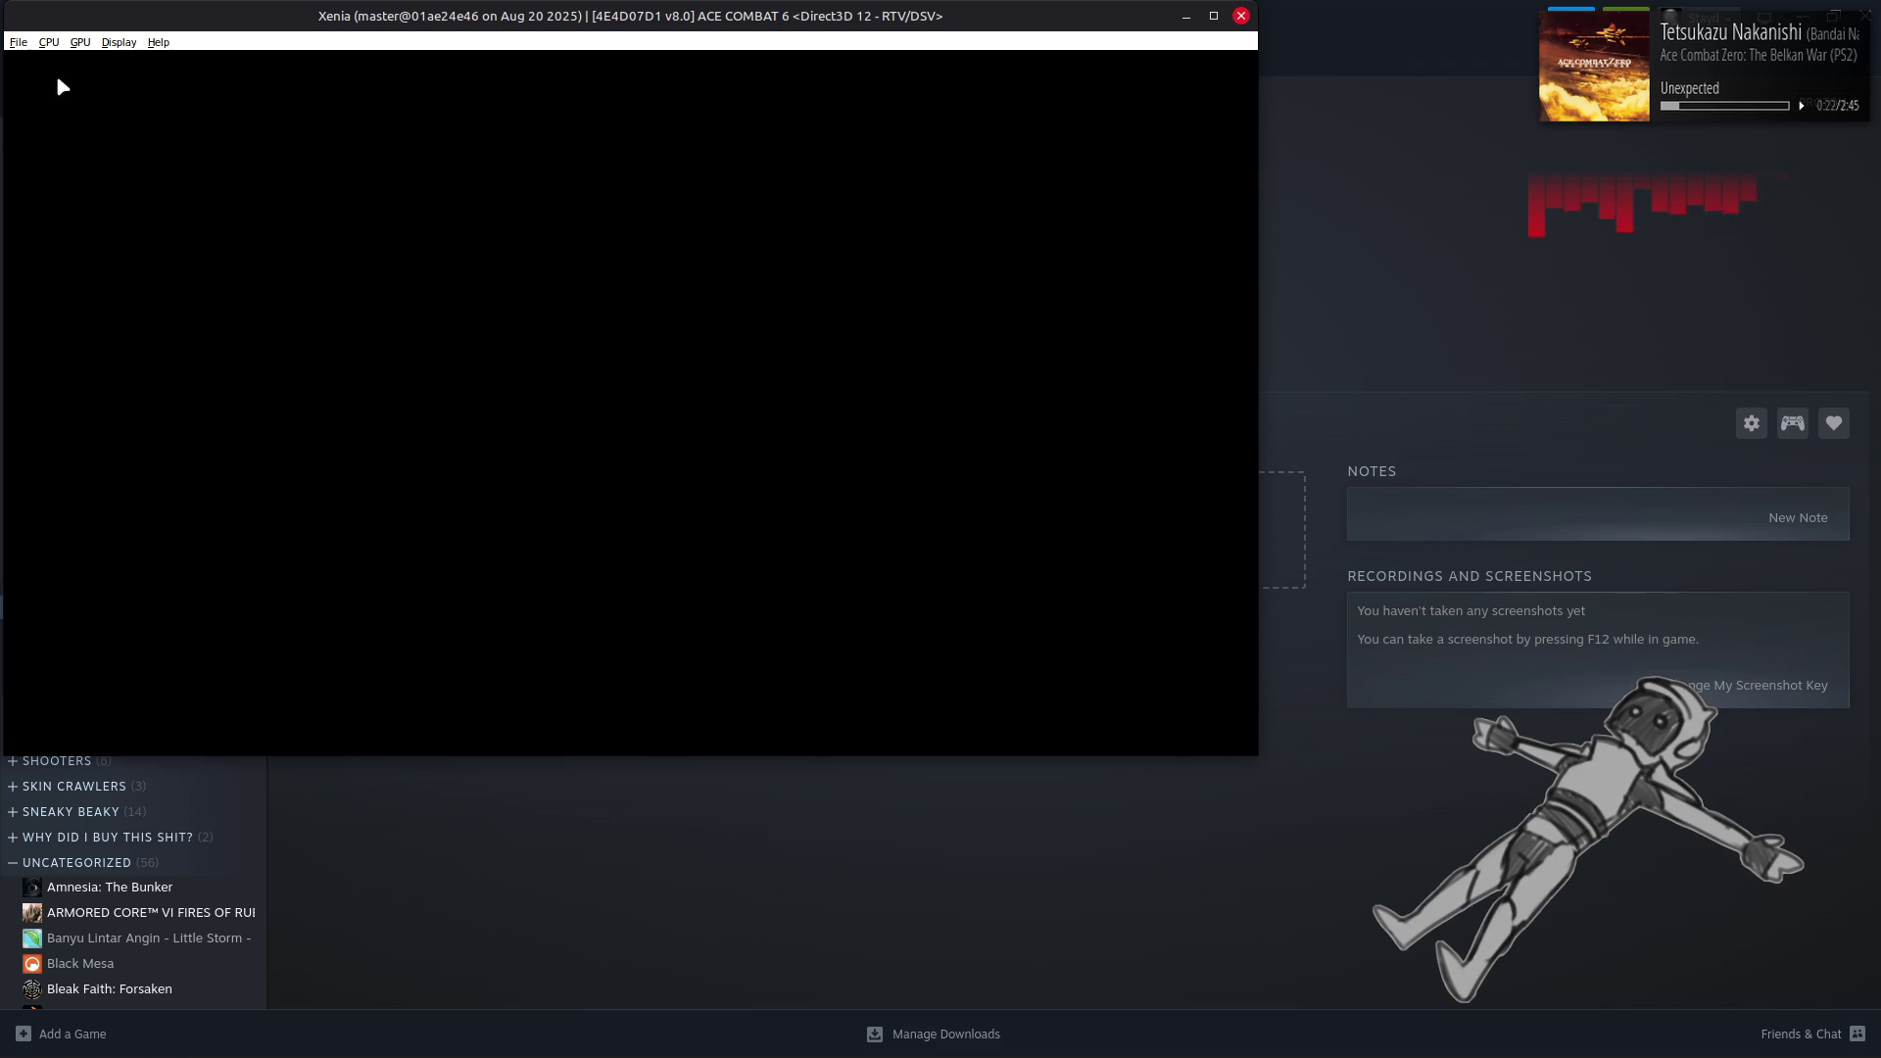
Quit Xenia via File > Exit, then start Xenia Canary from the PROTON collection
click(18, 42)
click(83, 125)
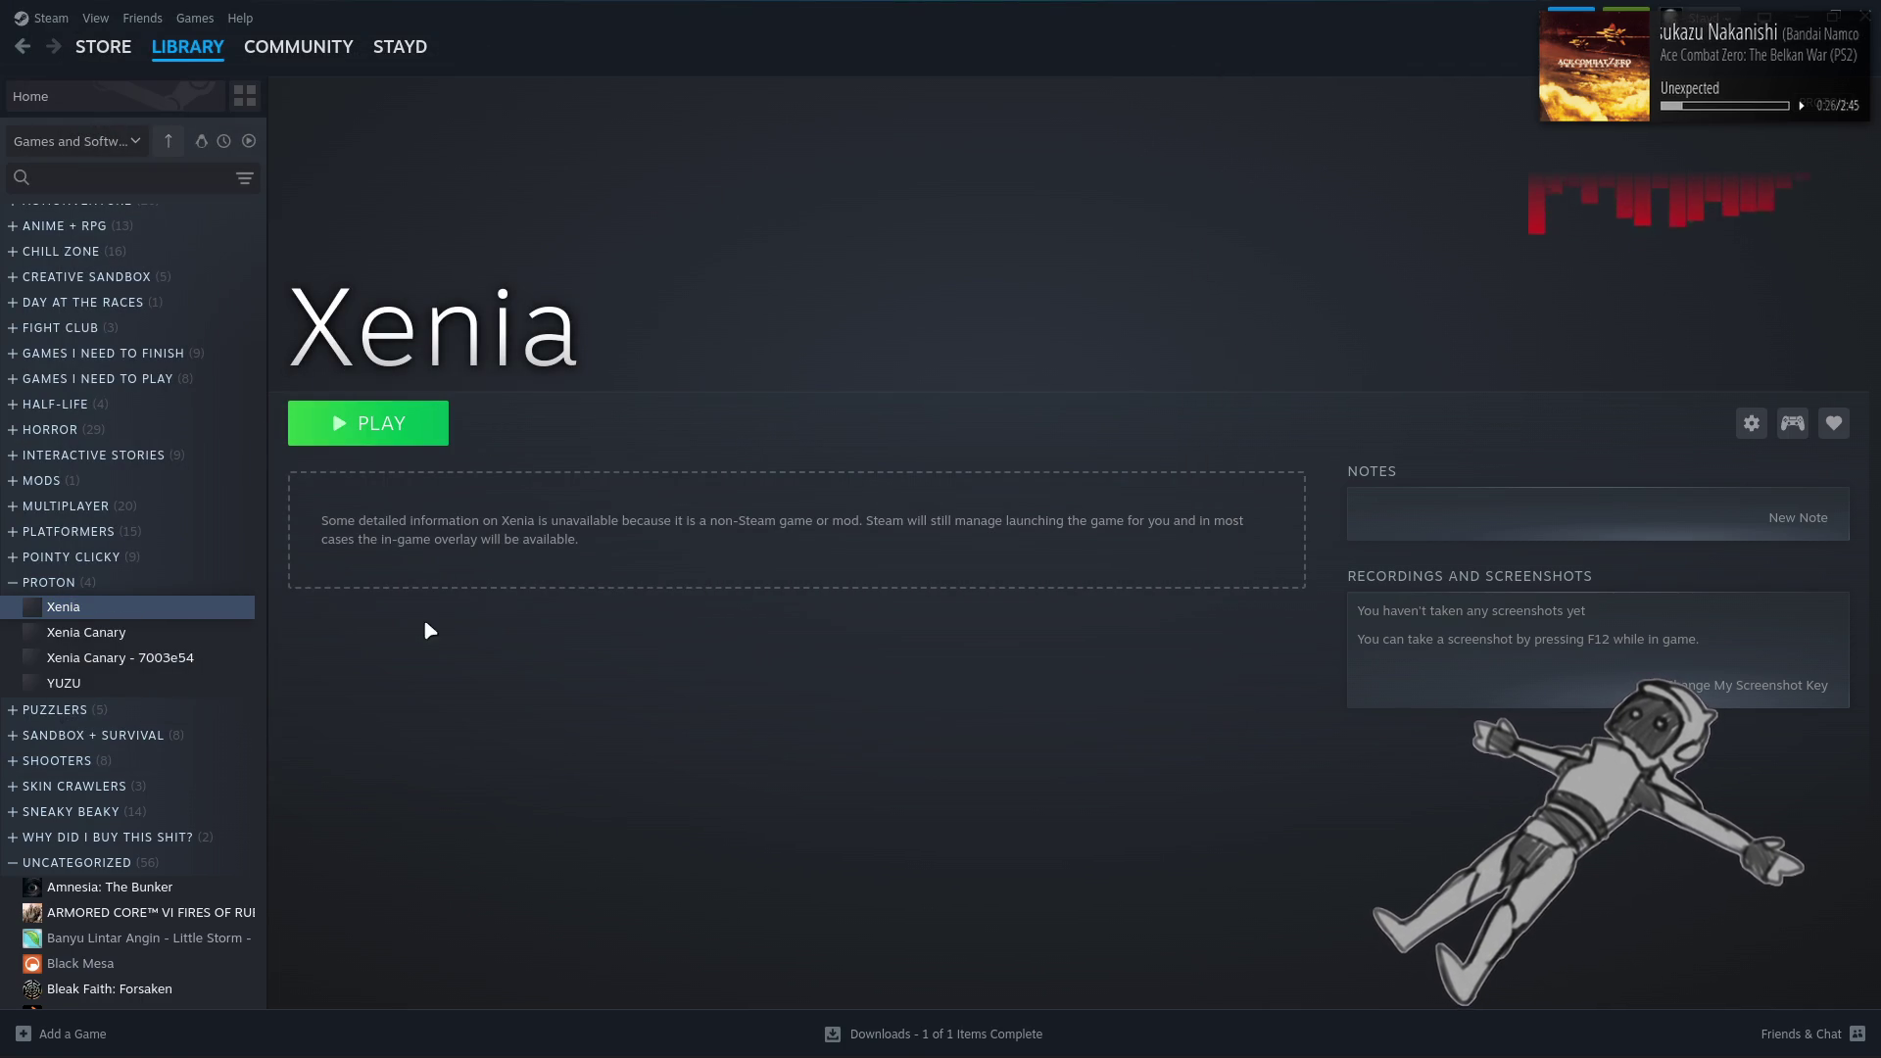
click(173, 639)
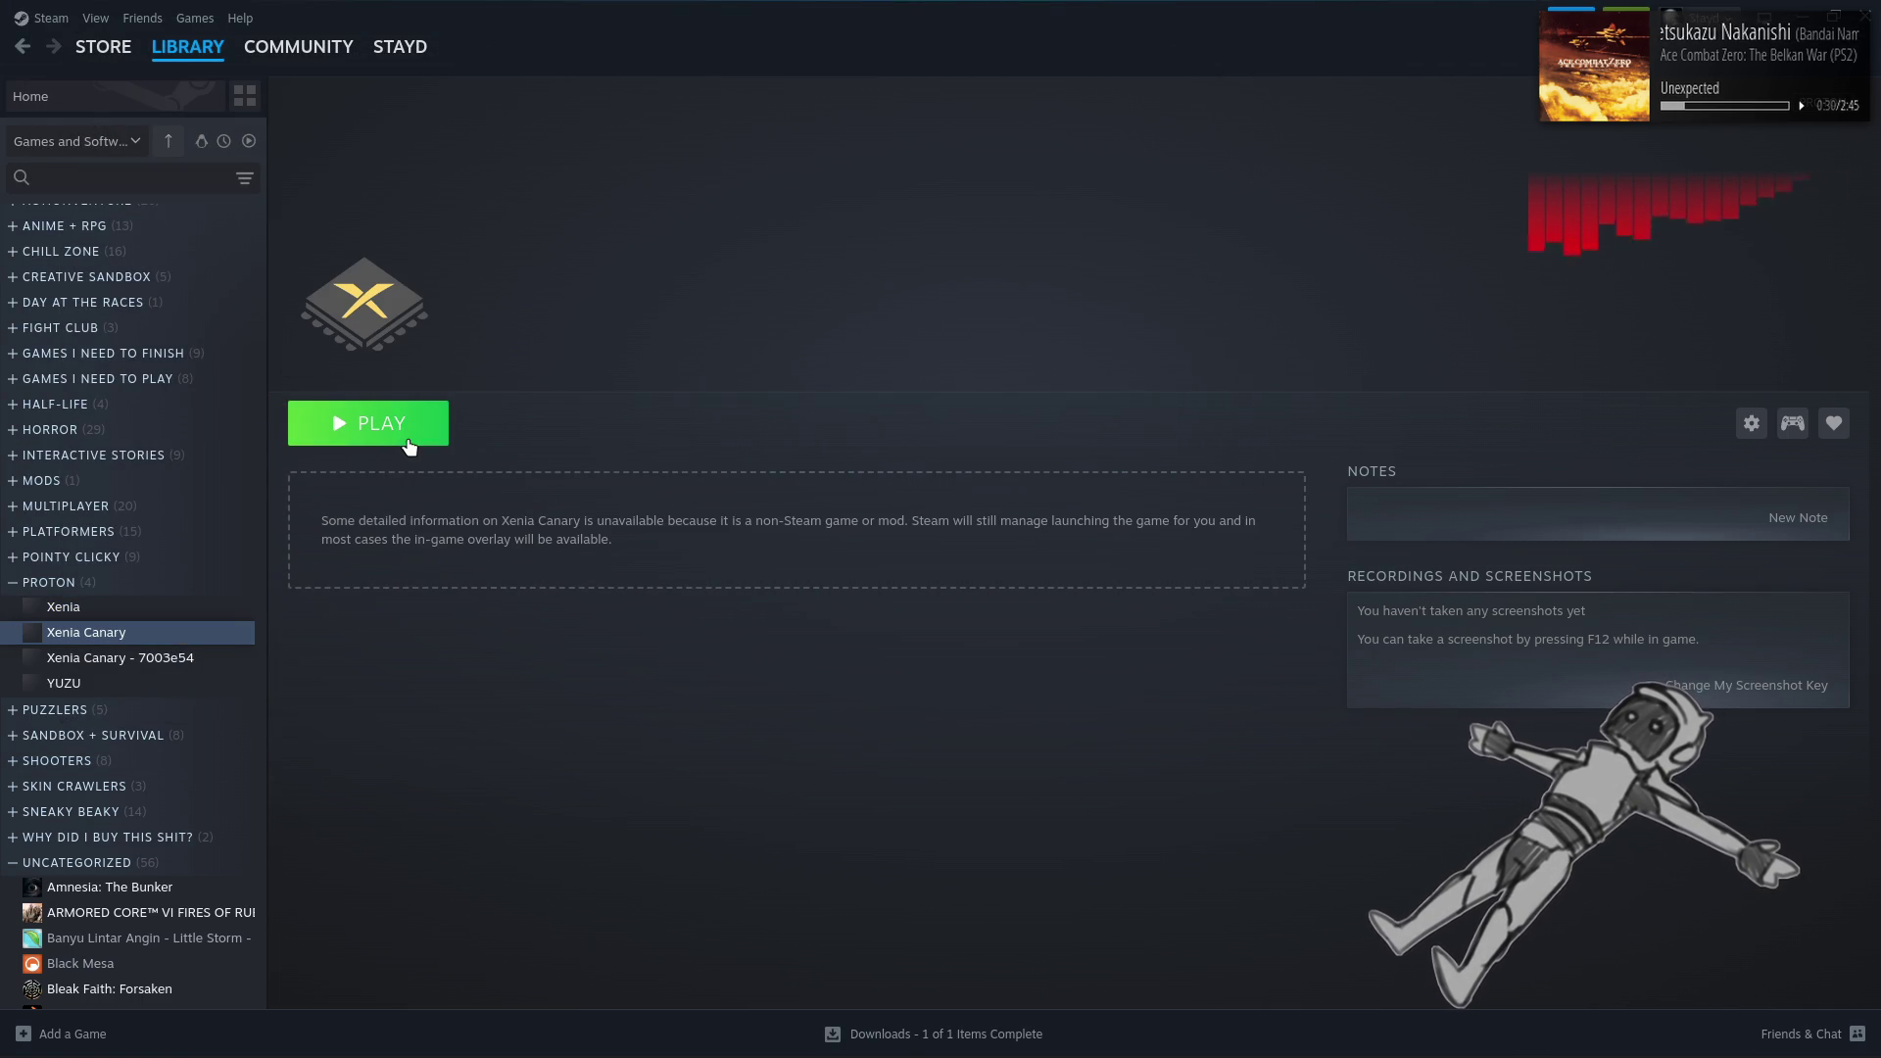
click(370, 424)
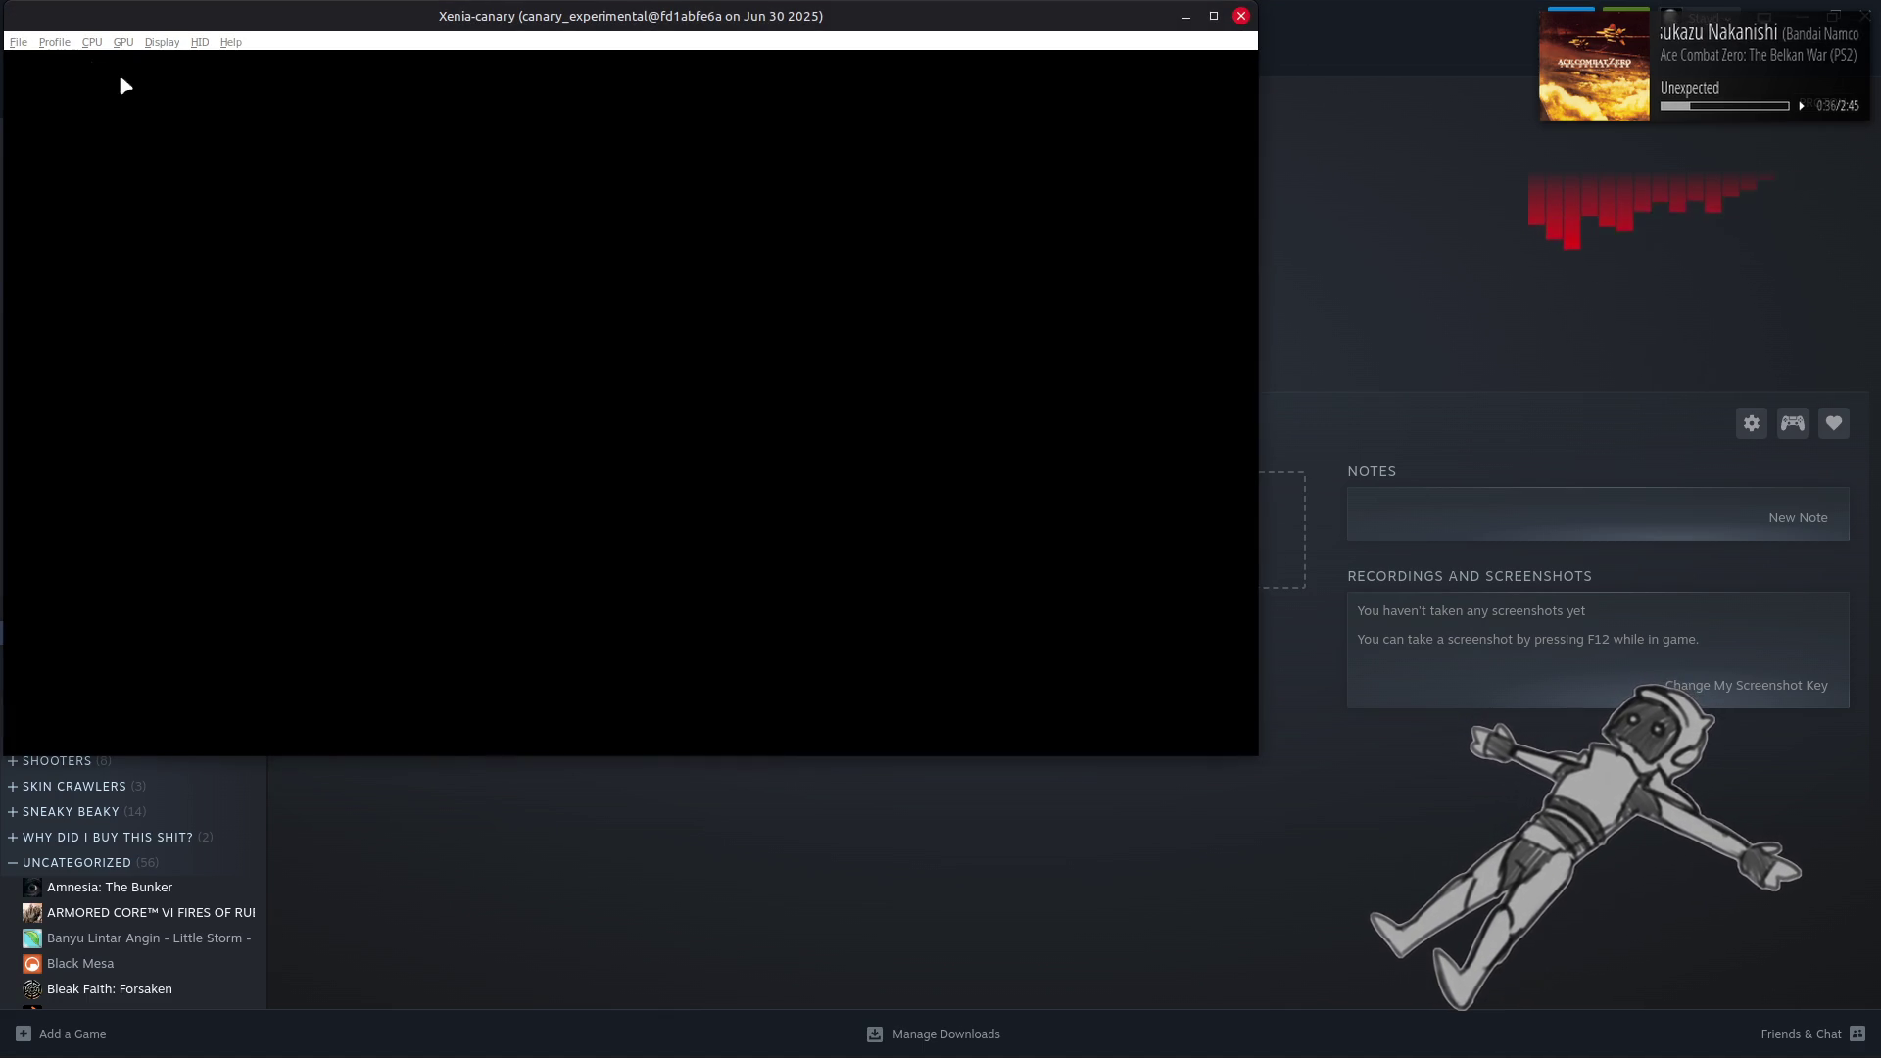
Load ACE COMBAT 6 F9 from Xenia Canary's recent files list
click(18, 42)
mouse_move(60, 78)
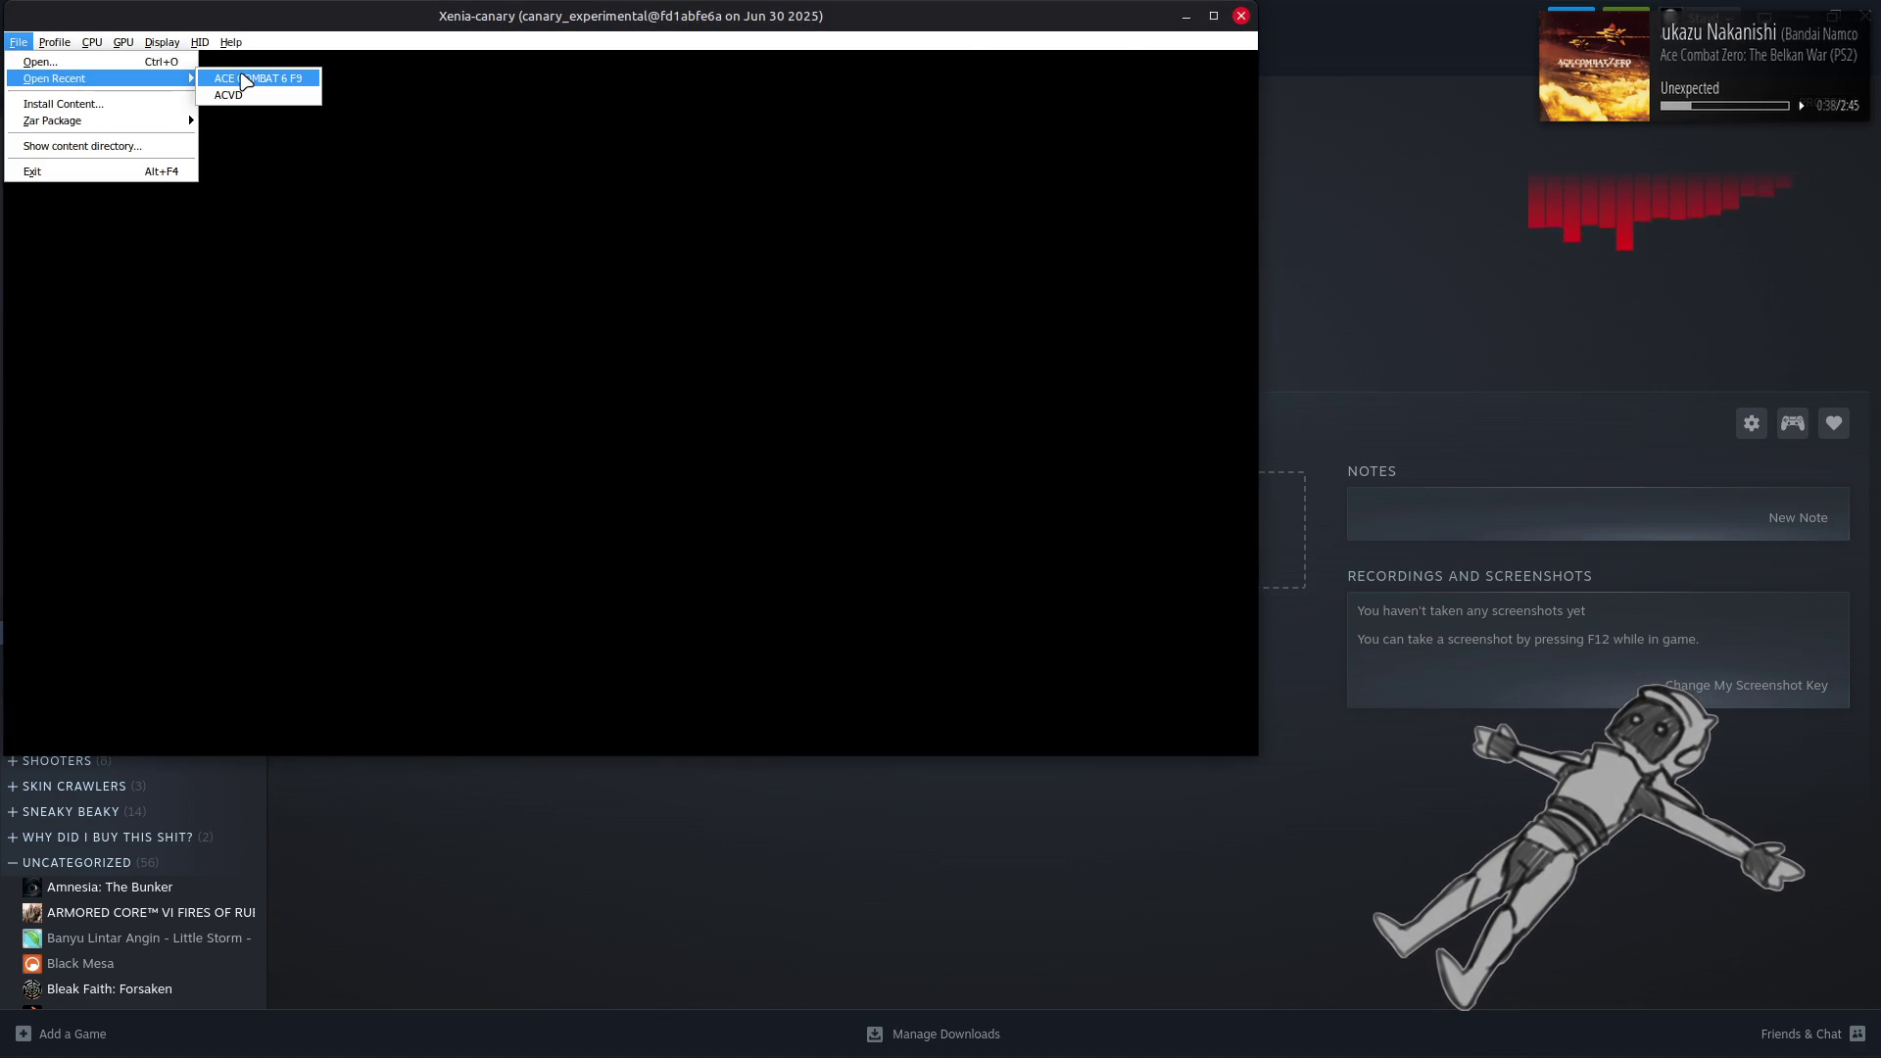
click(244, 80)
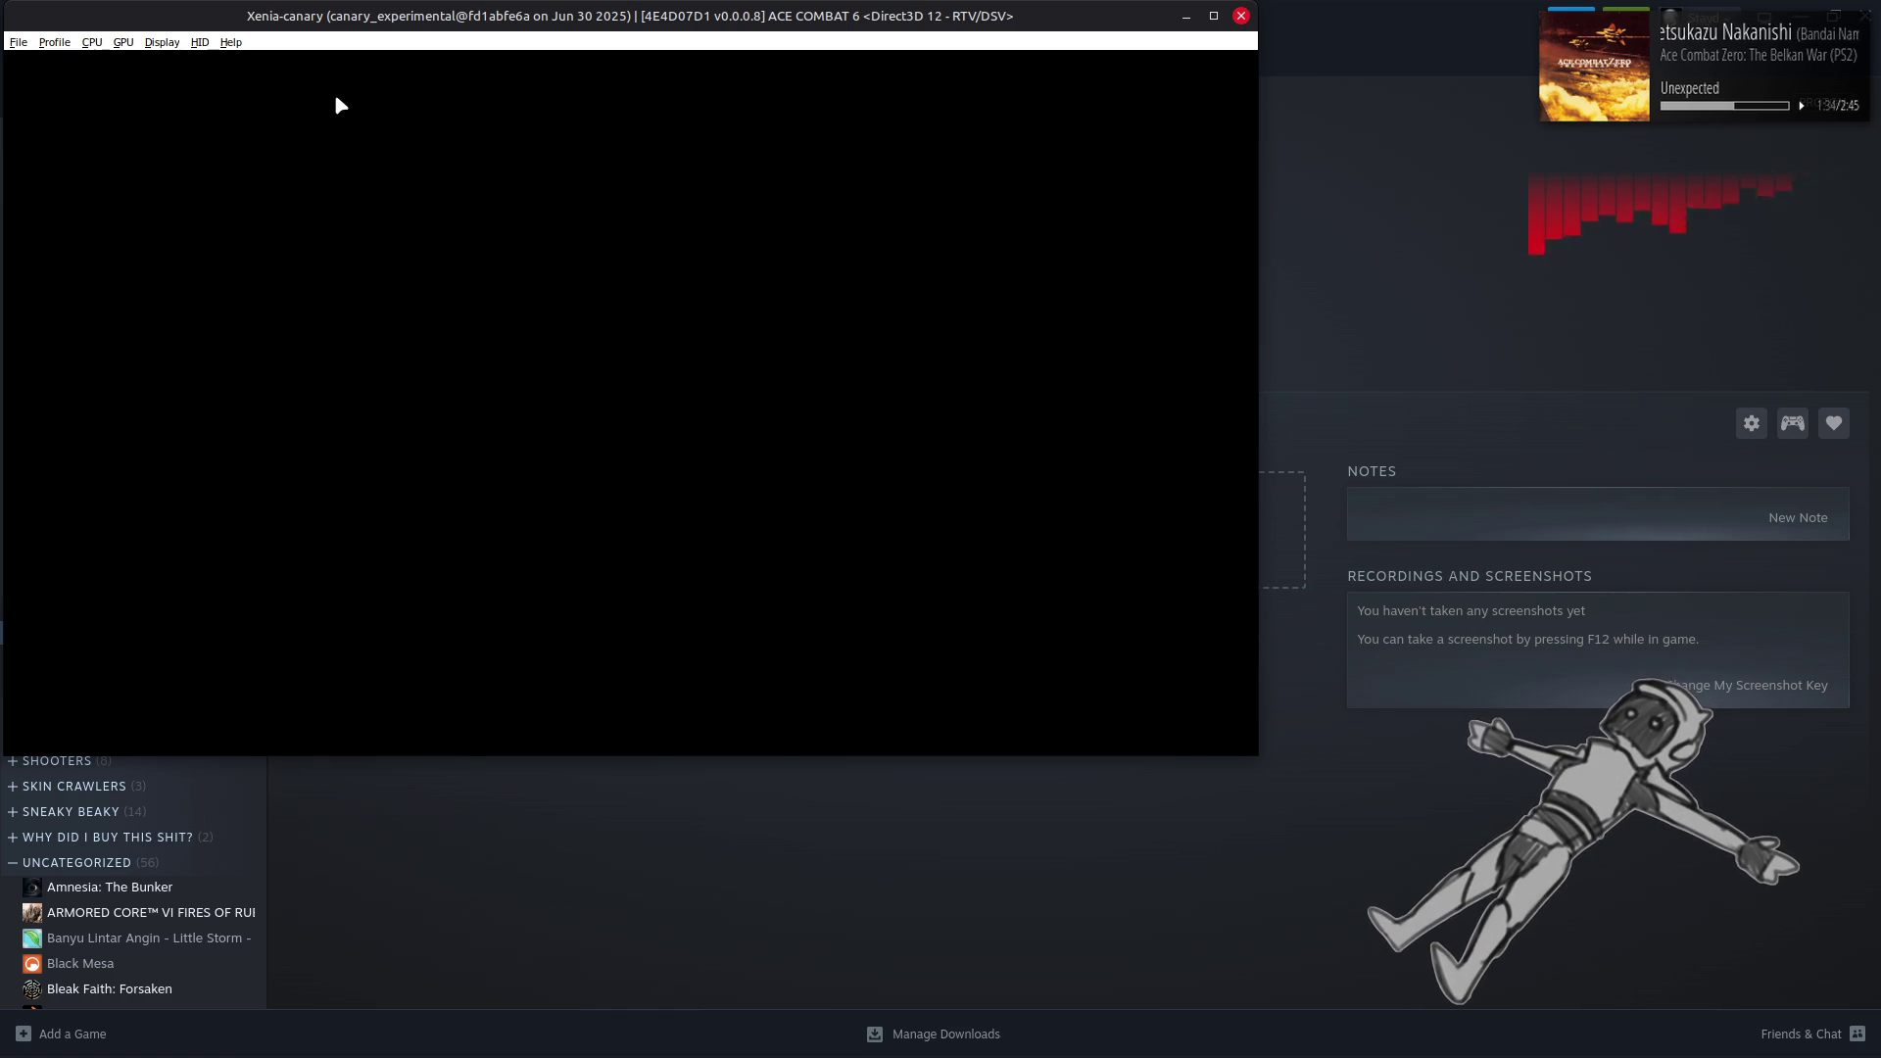
Exit Xenia Canary from its File menu, returning to Steam
click(18, 43)
mouse_move(94, 125)
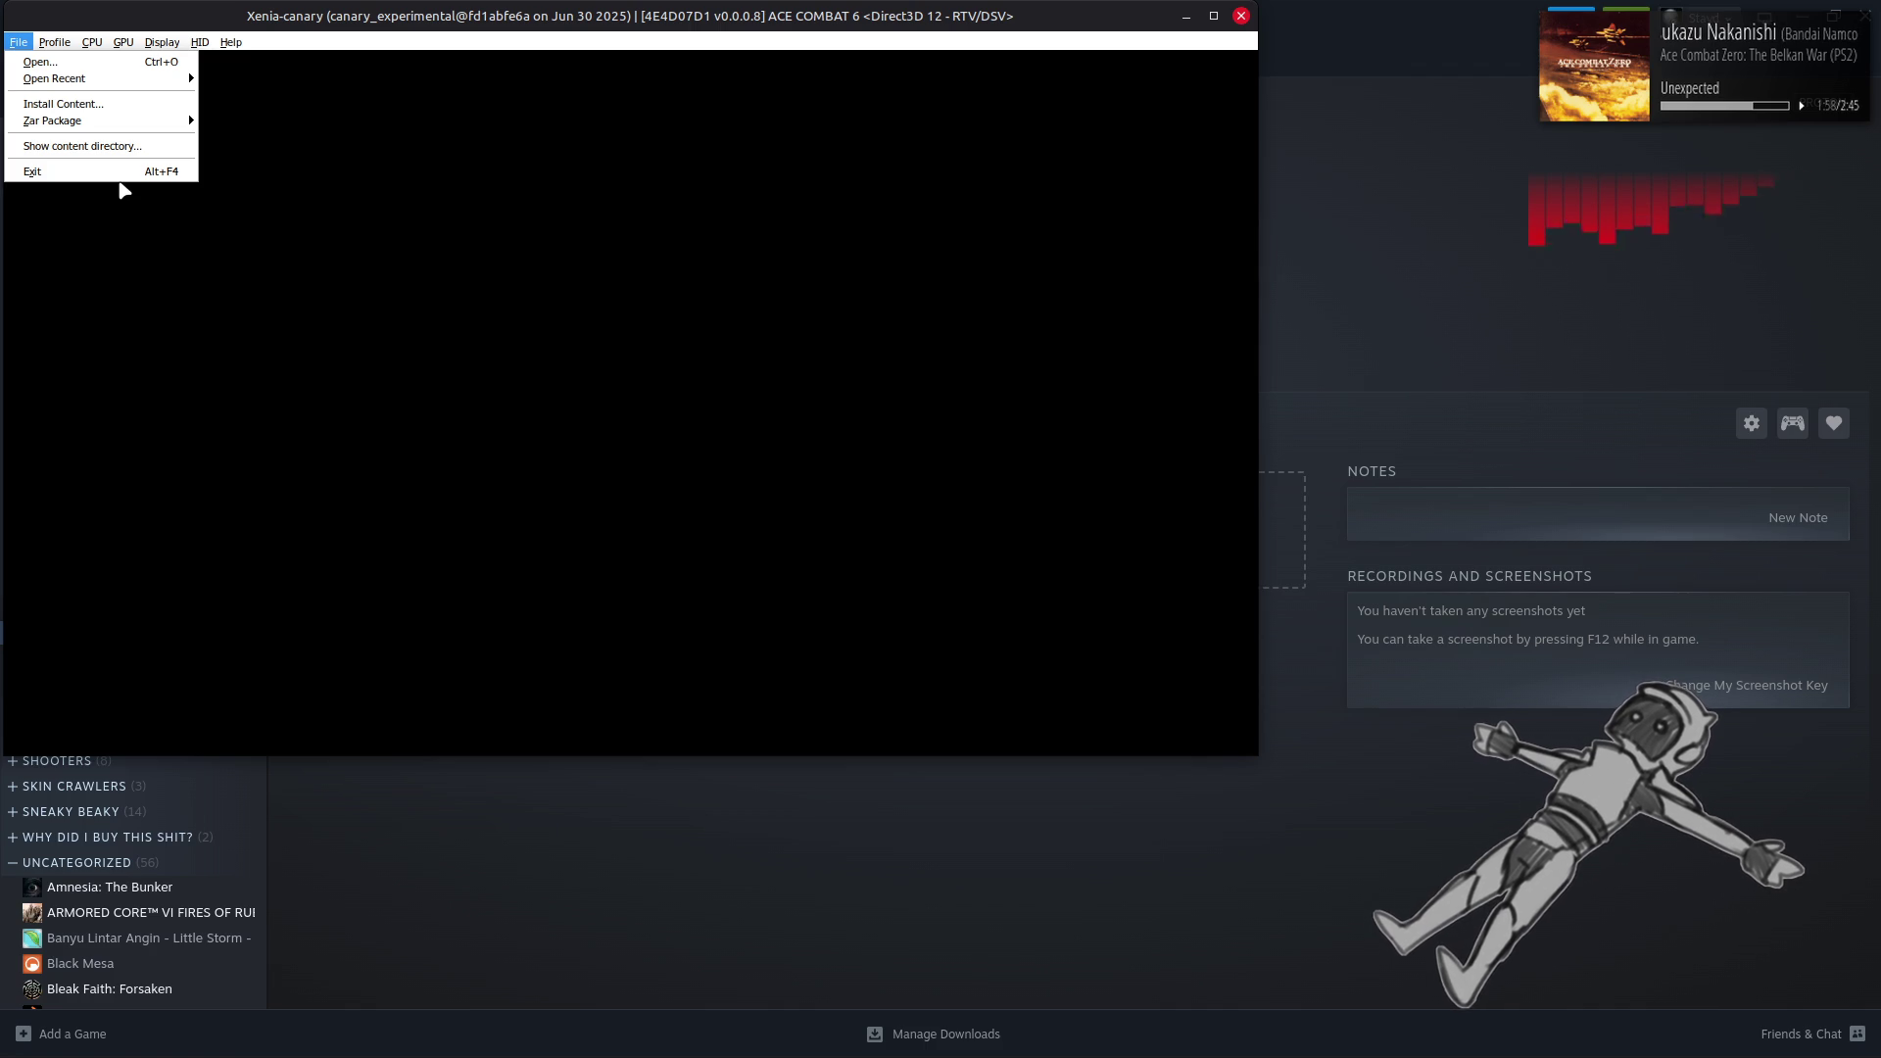
click(127, 175)
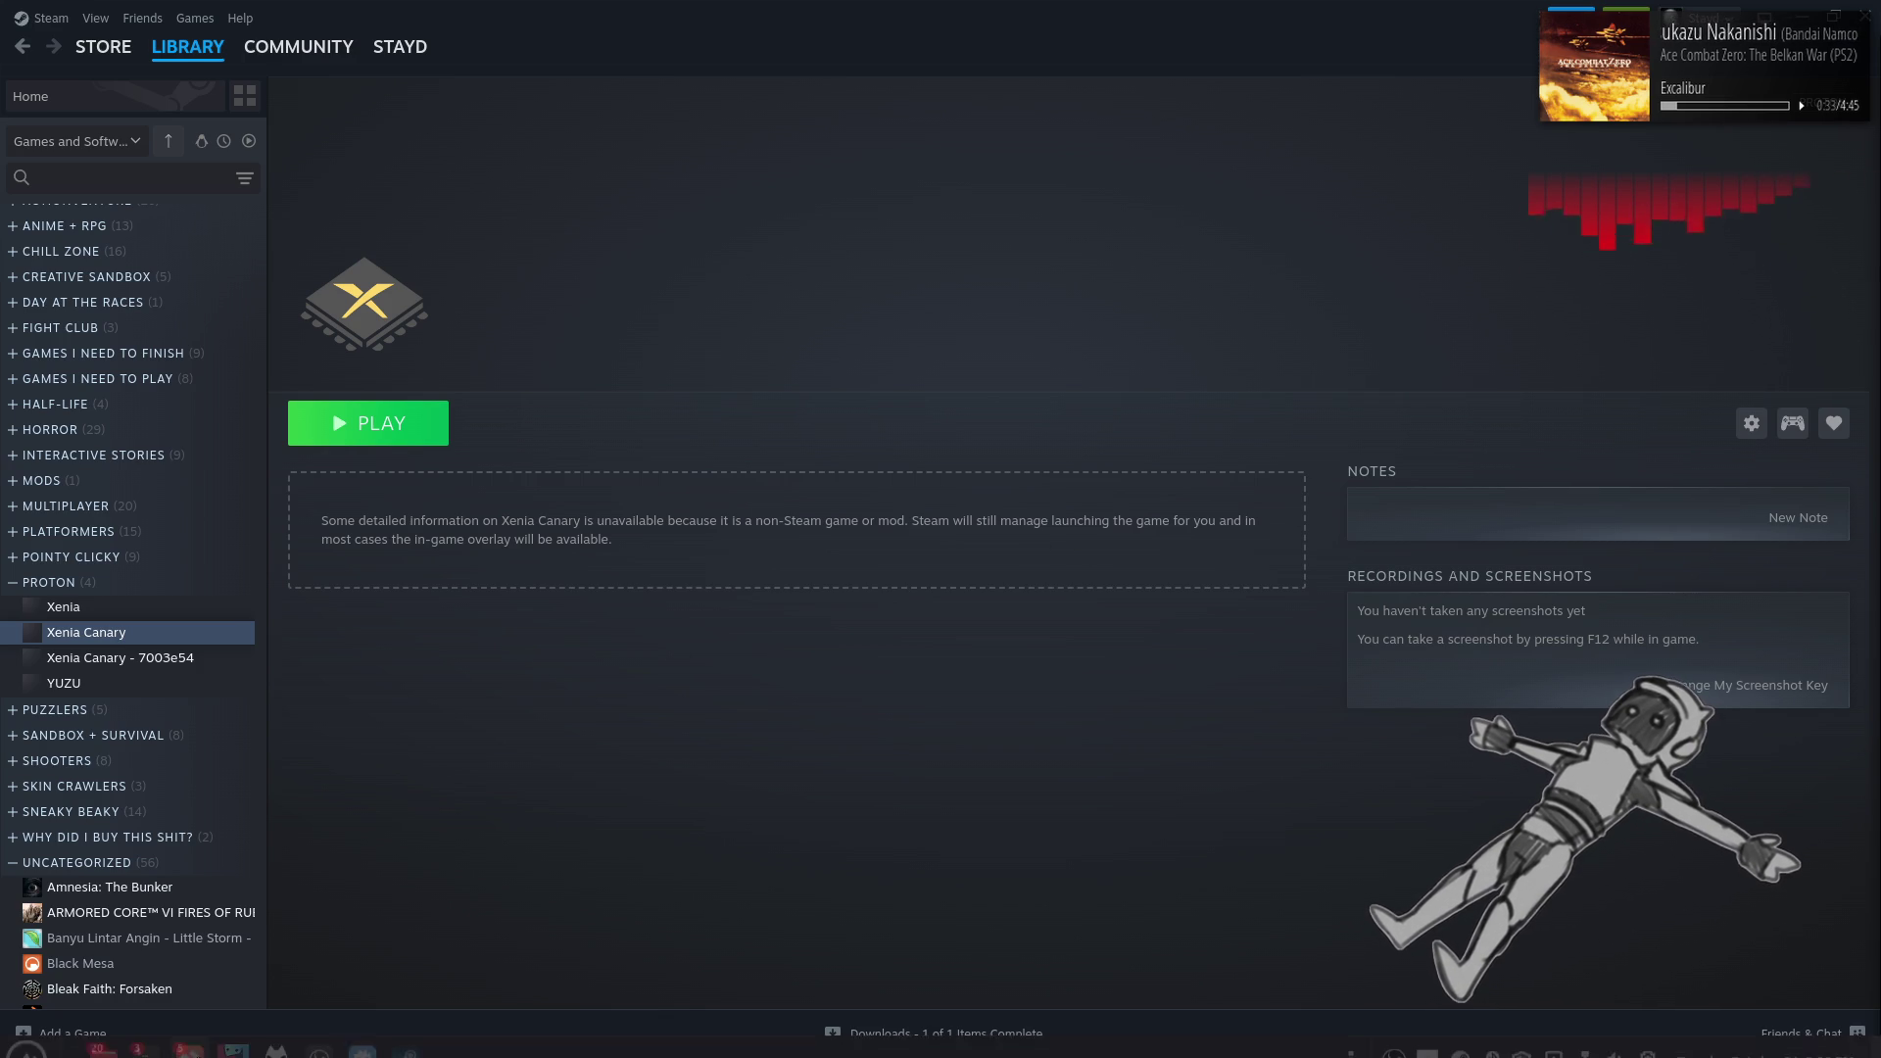
right_click(113, 1040)
click(94, 993)
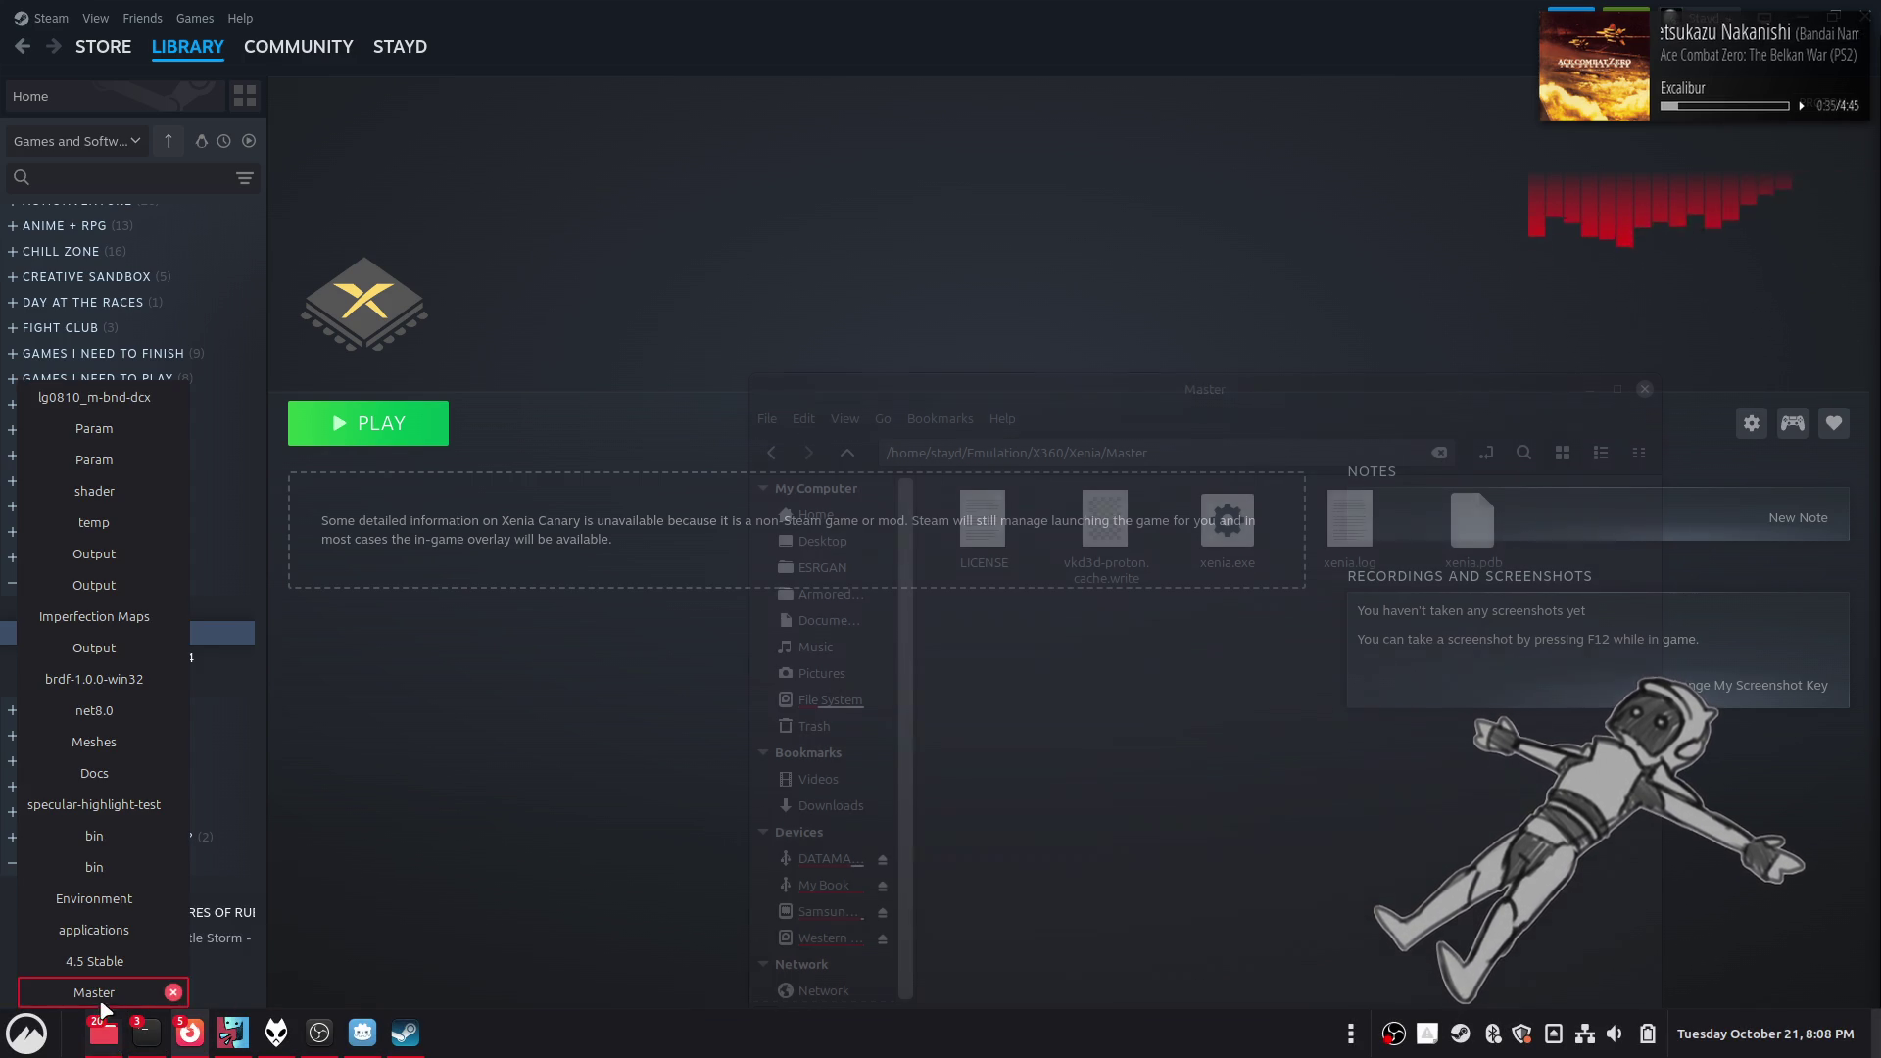
key(BackSpace)
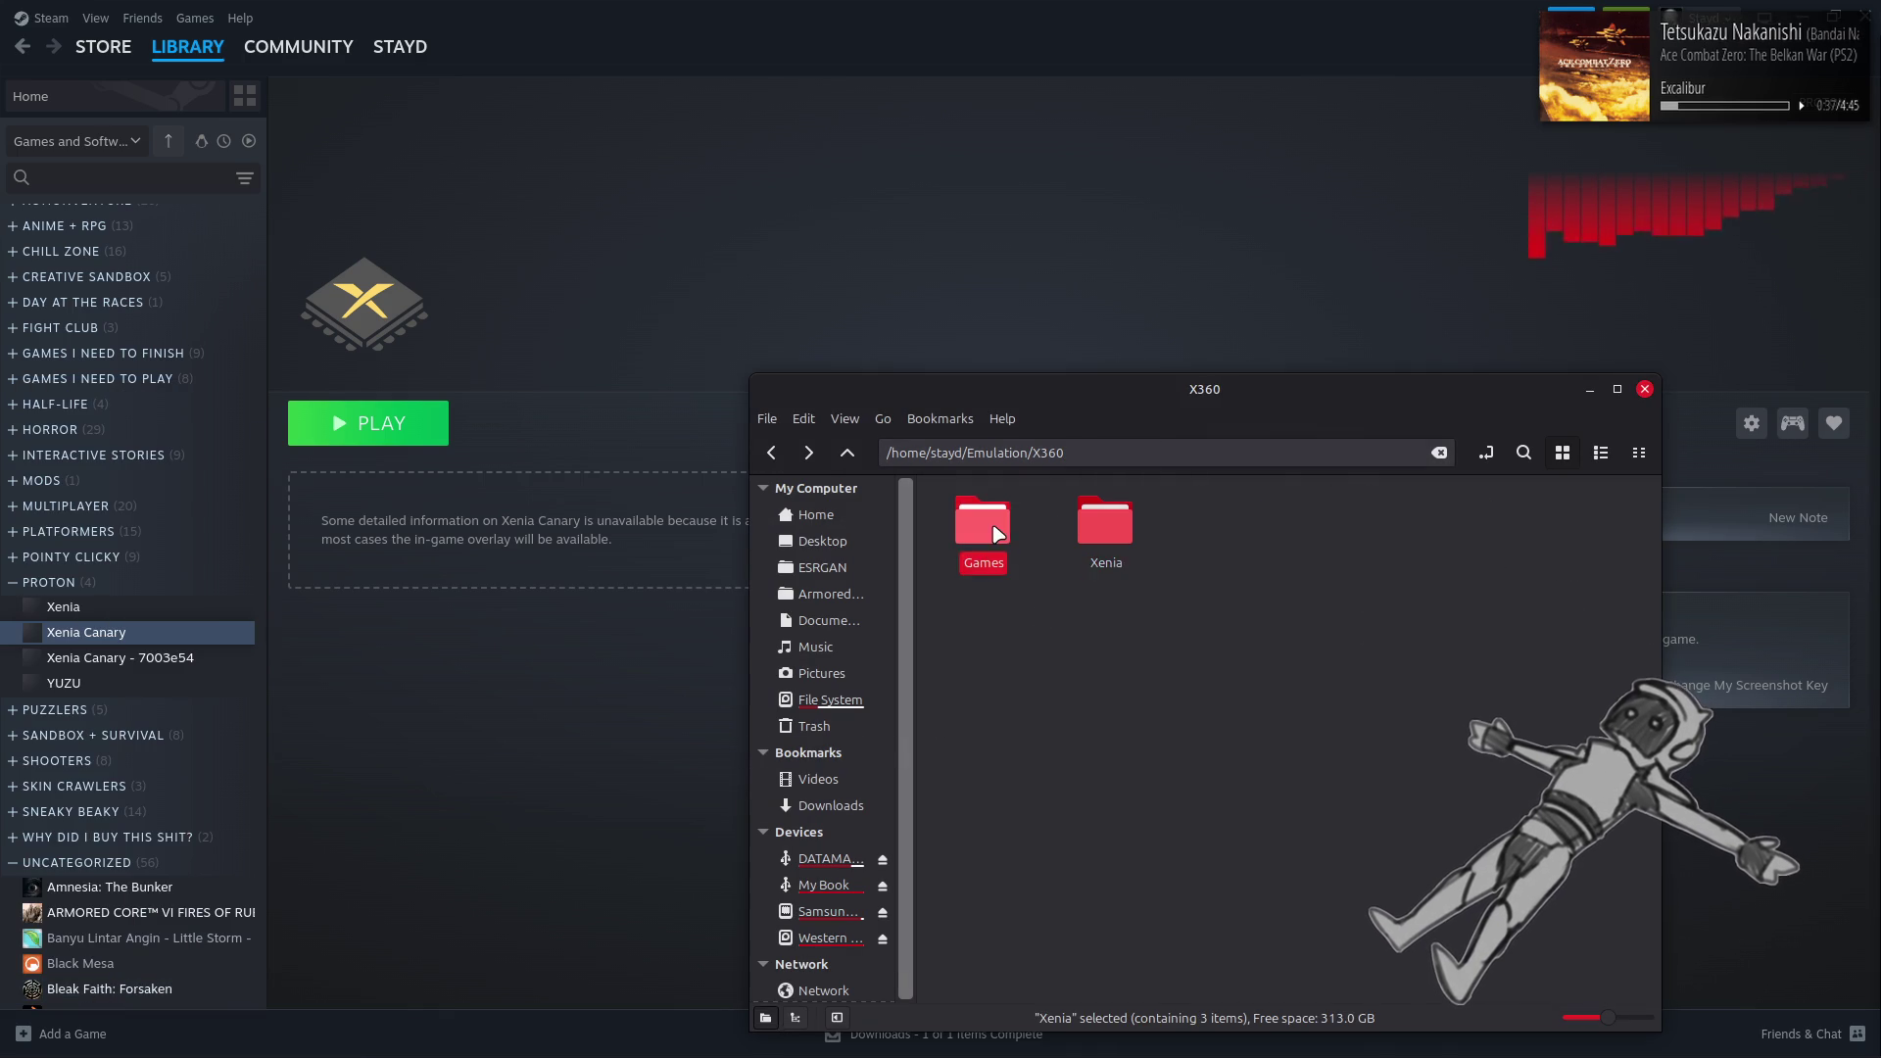
double_click(982, 524)
double_click(1004, 521)
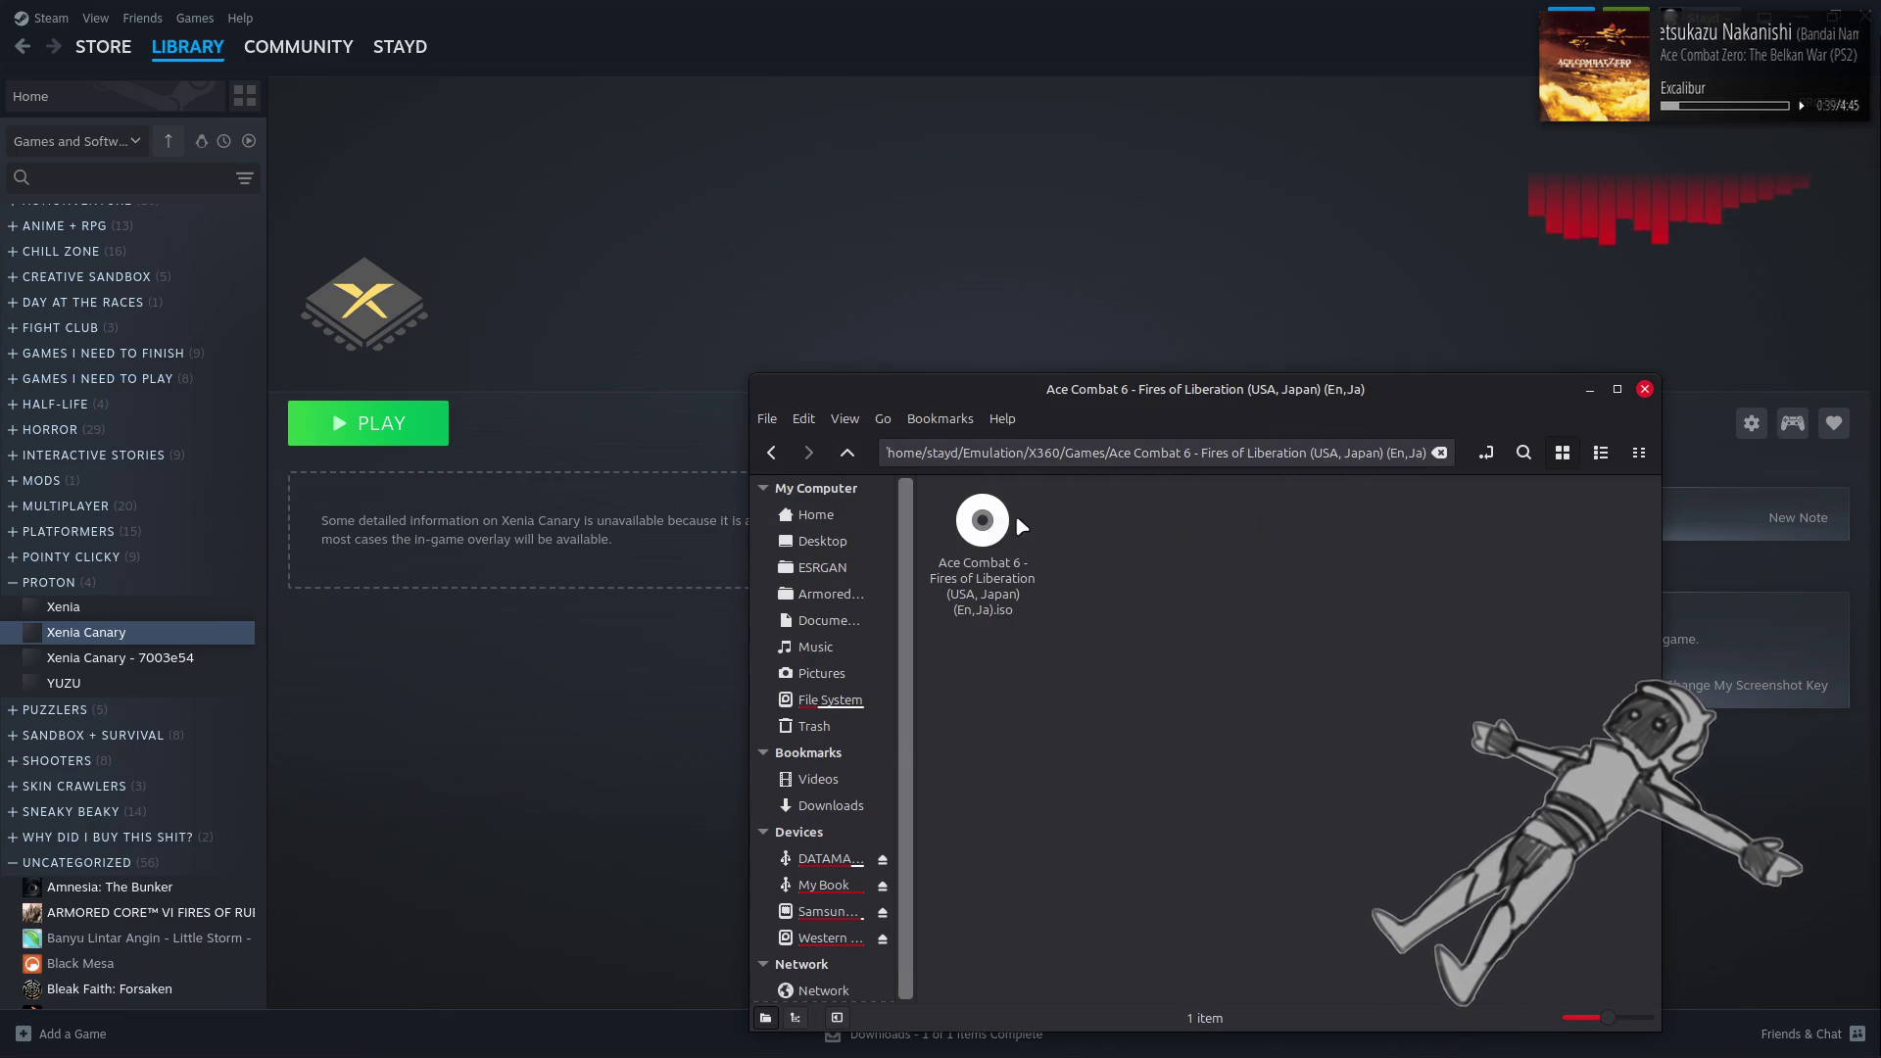
click(985, 524)
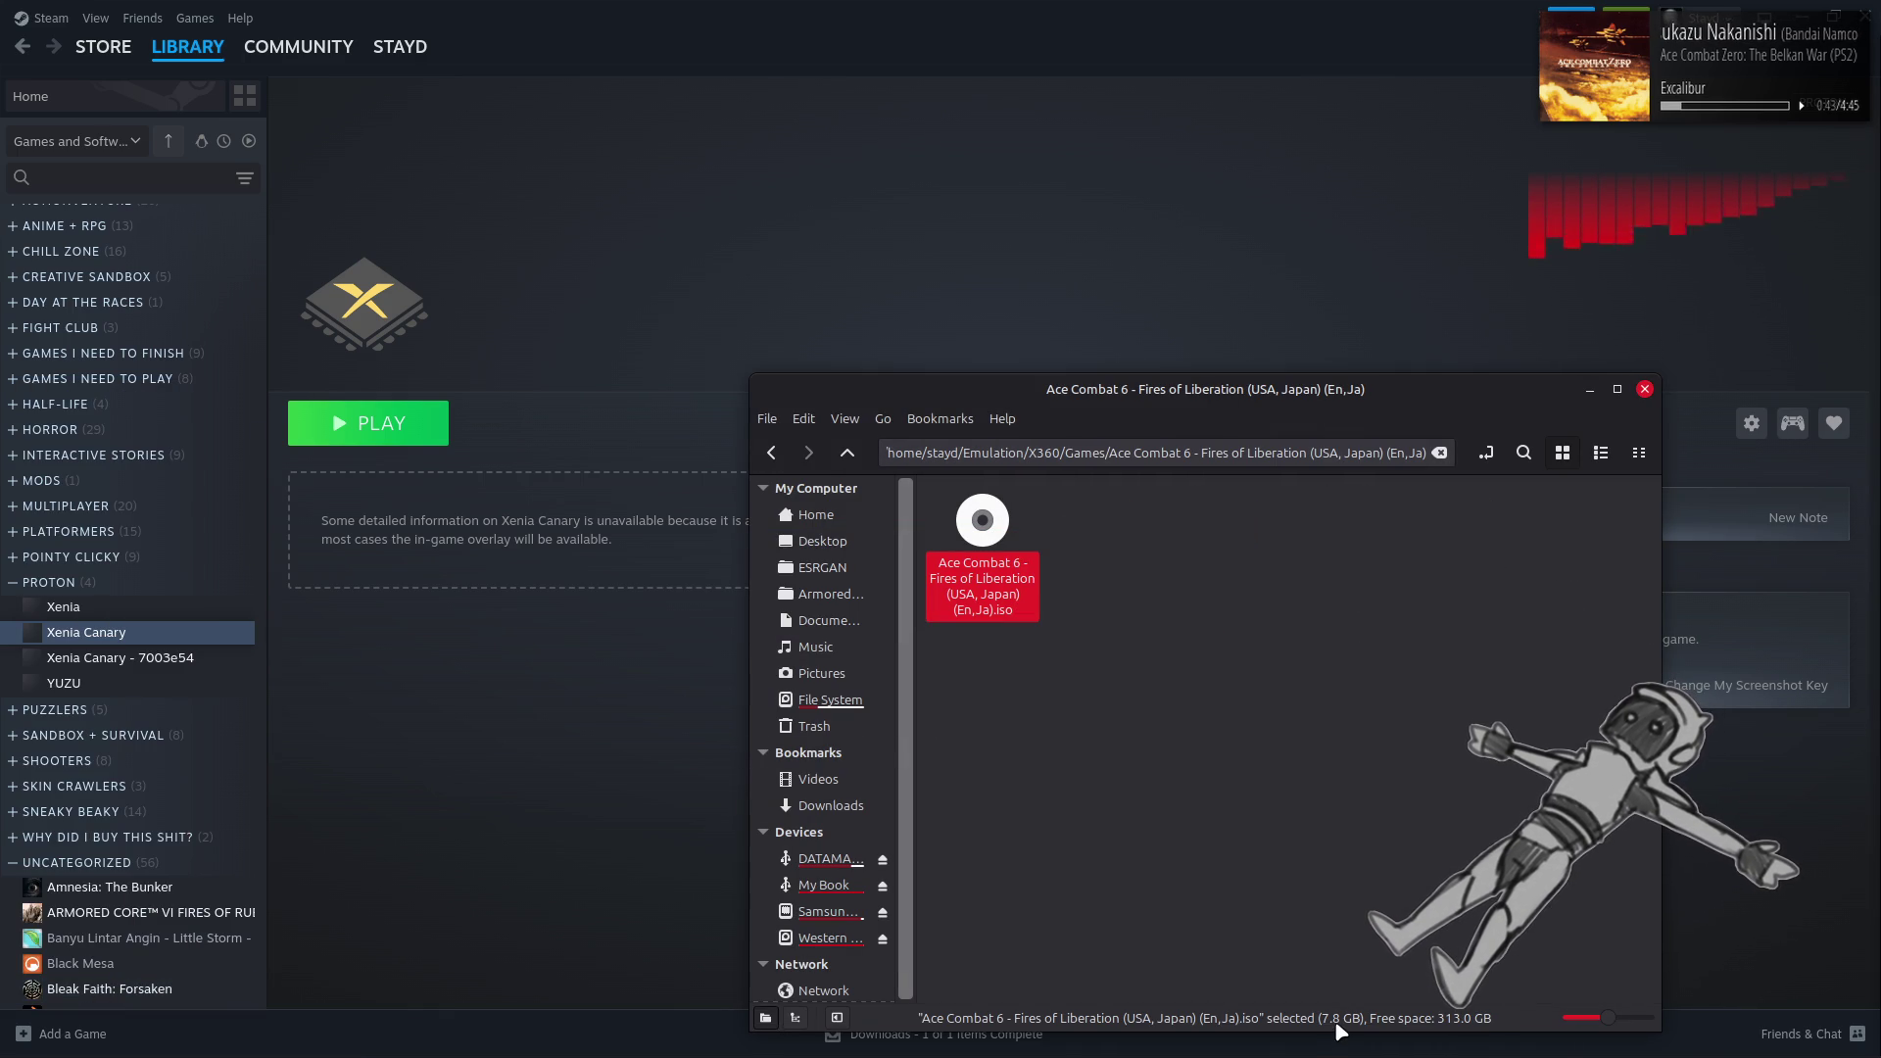
click(1187, 710)
key(alt+Up)
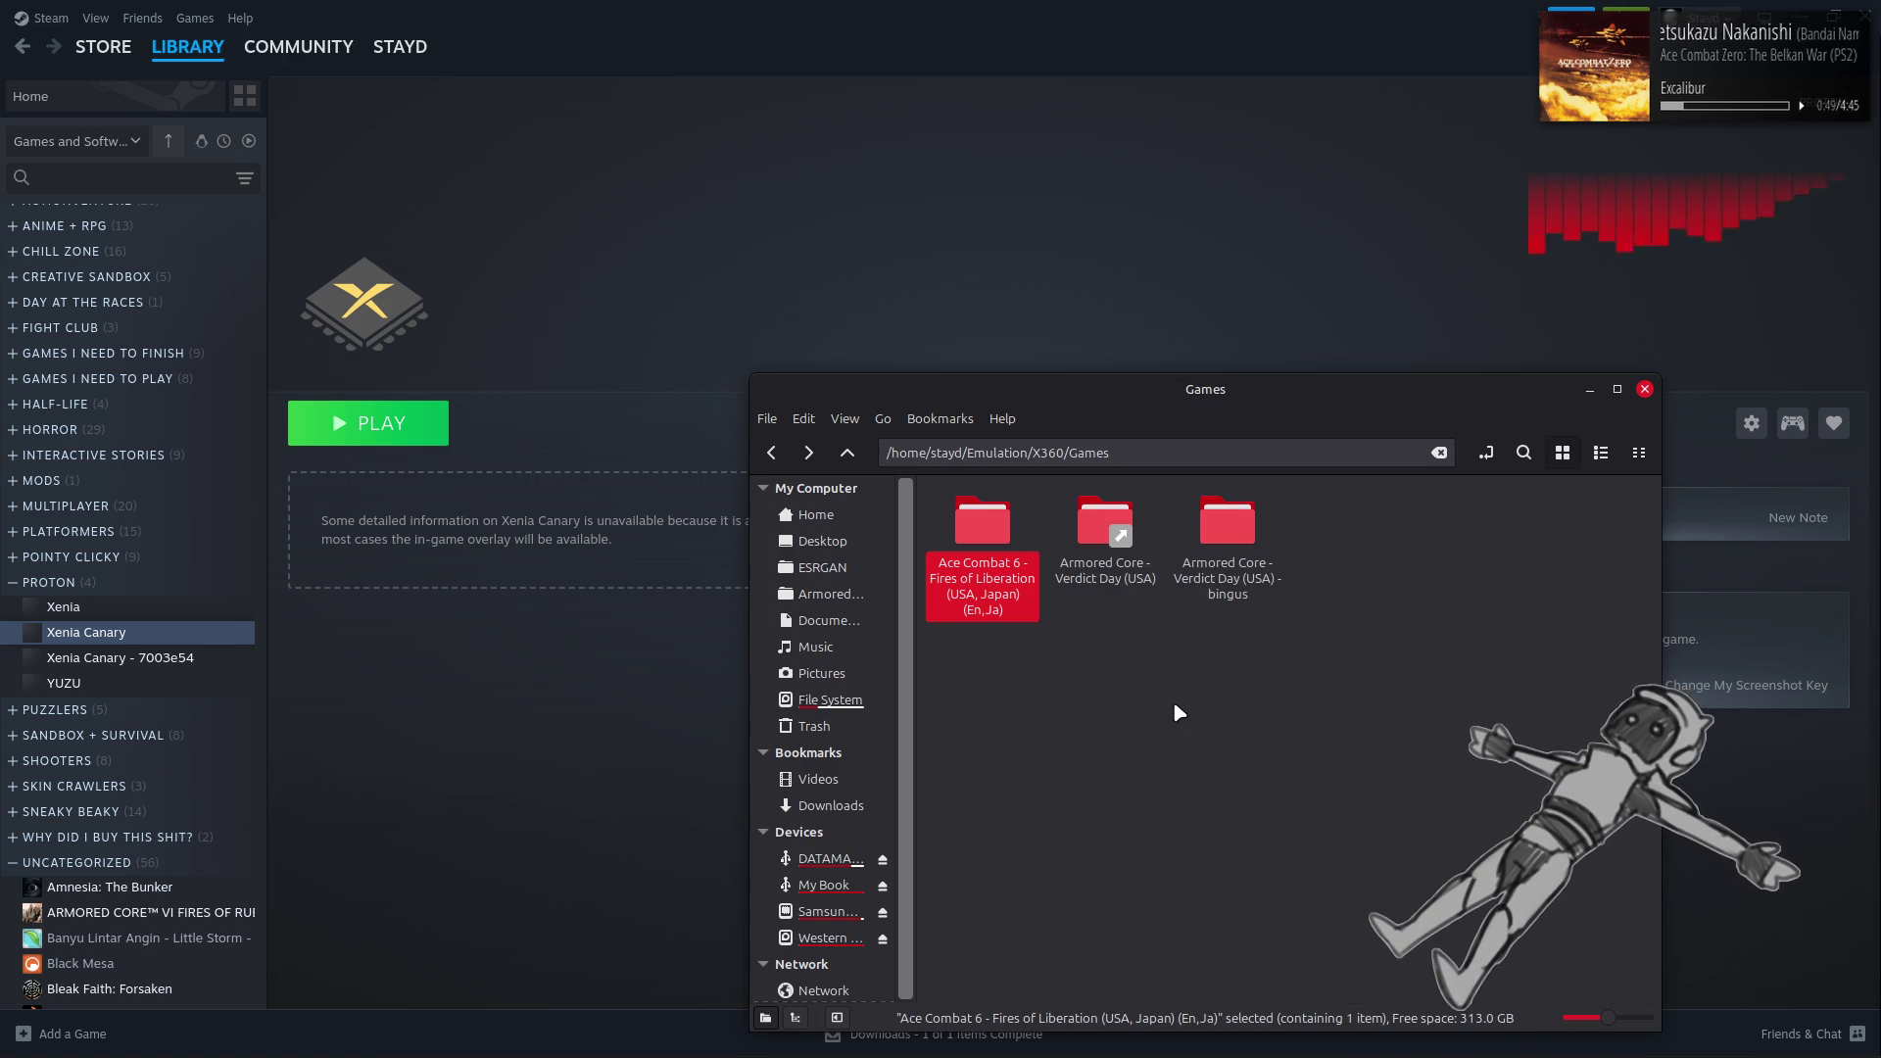
key(alt+Up)
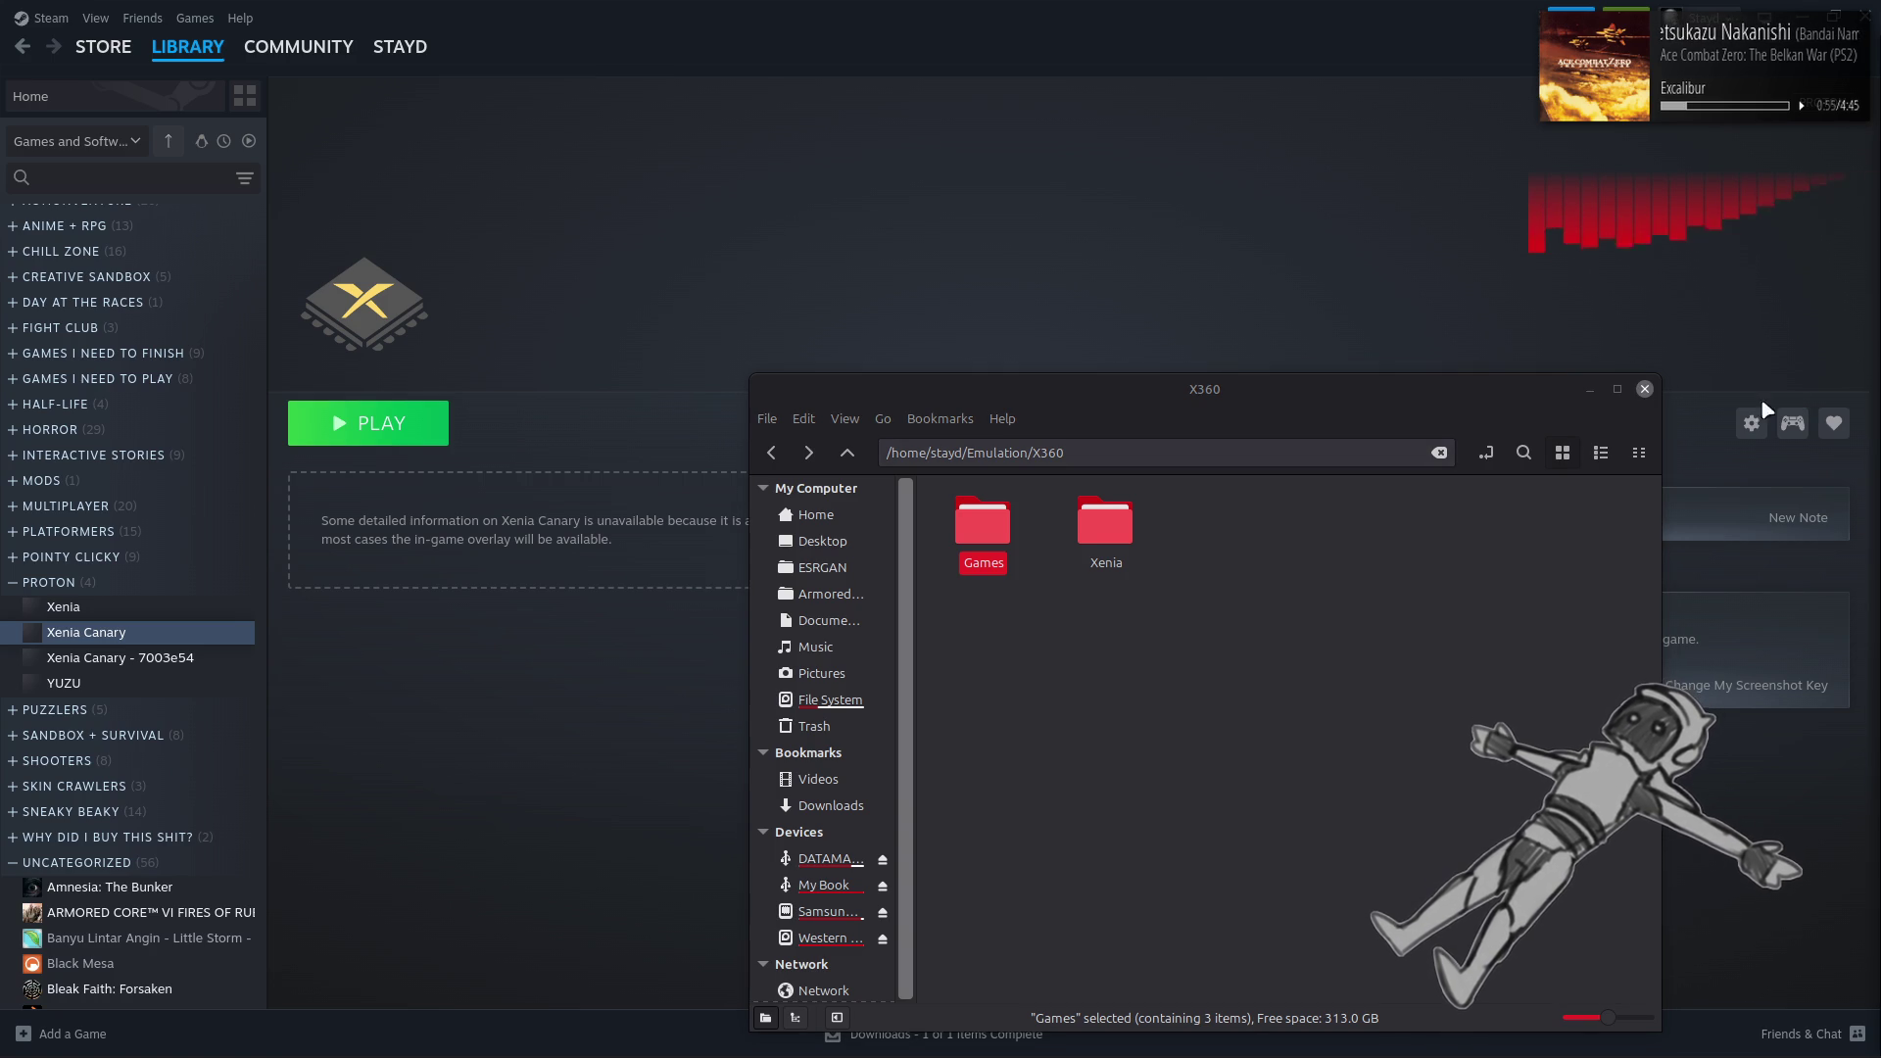
click(1645, 389)
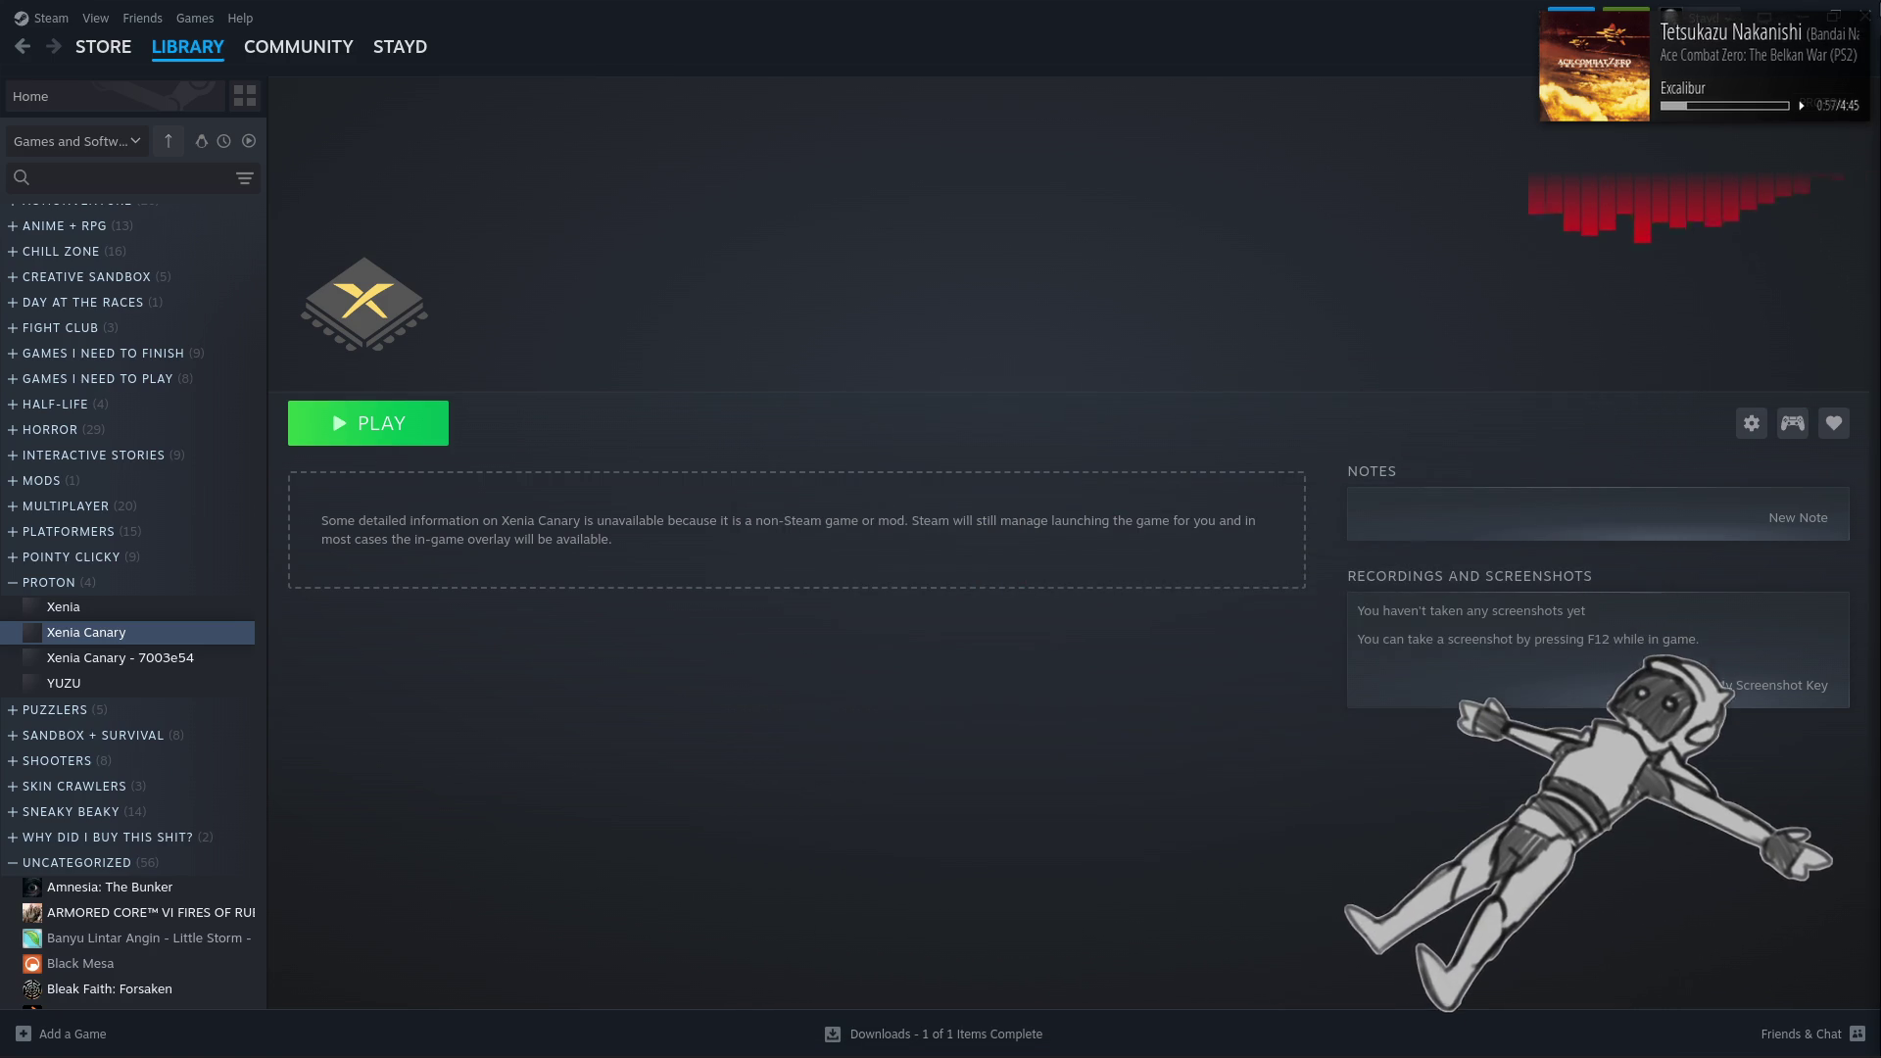
key(alt+Tab)
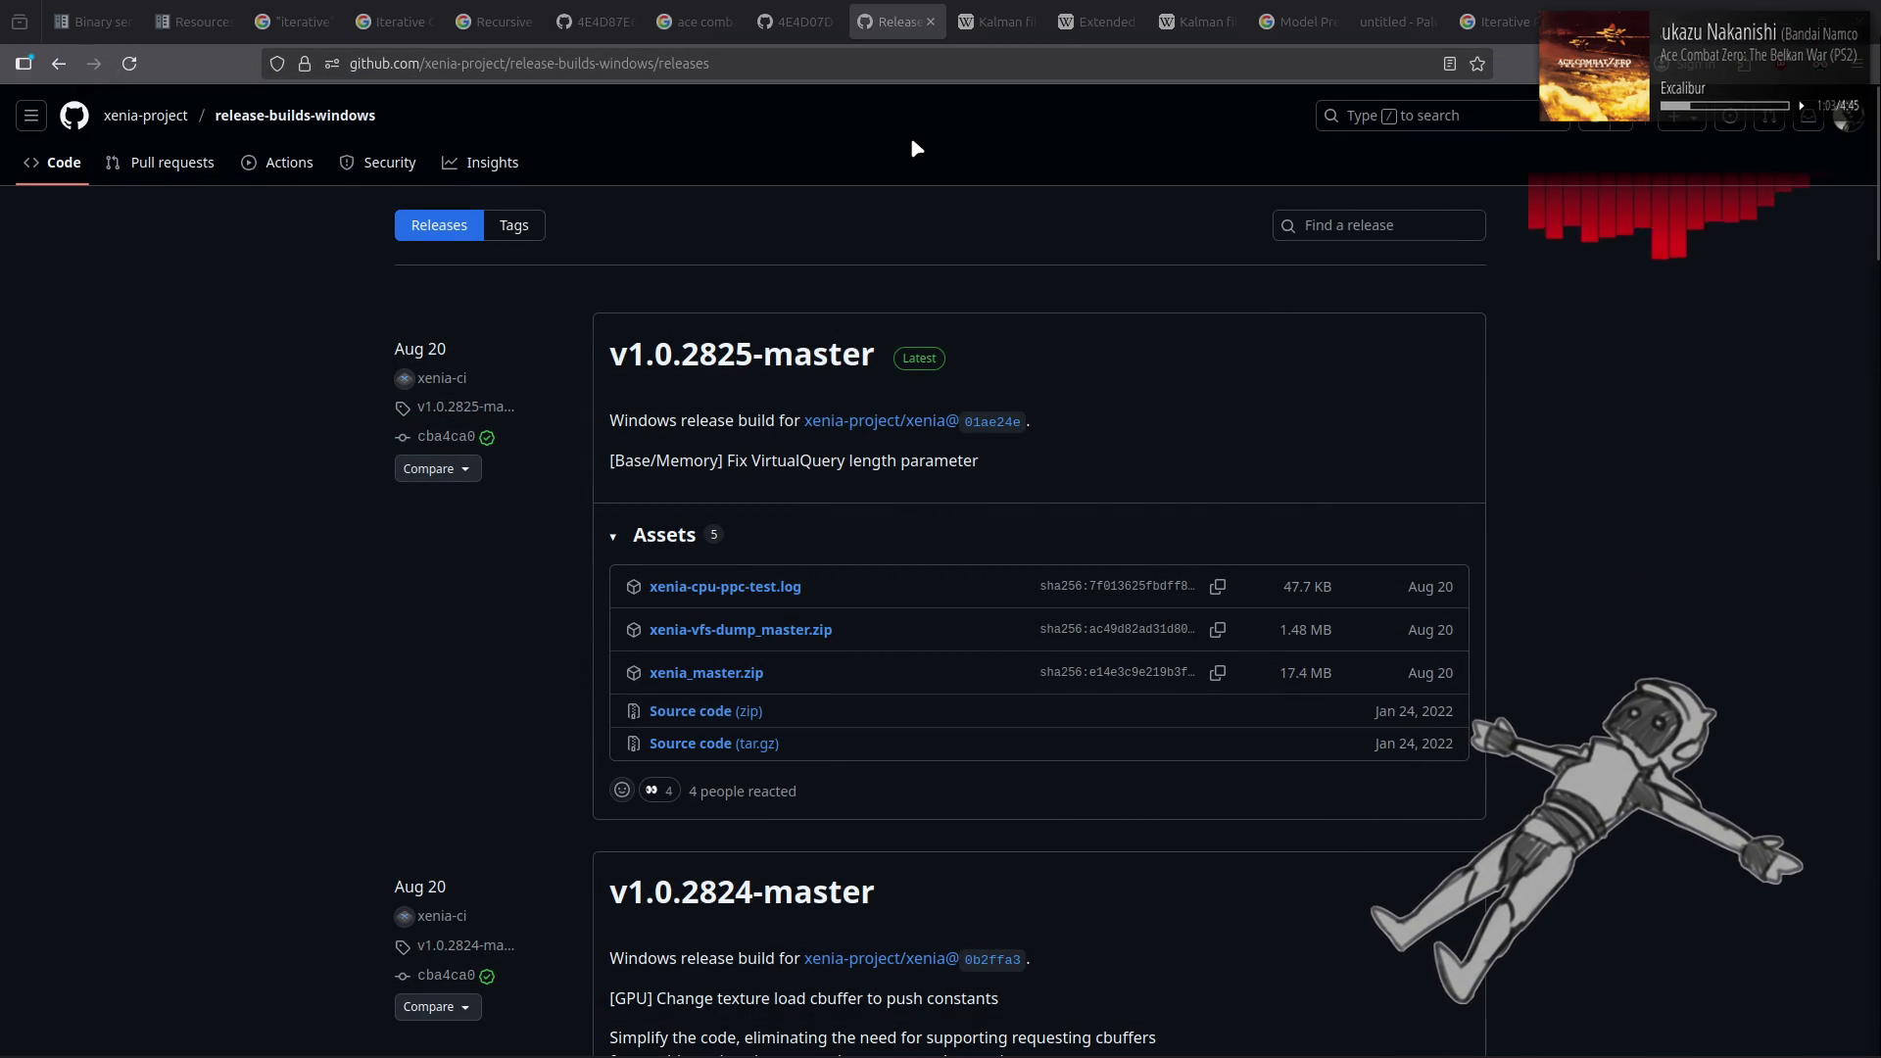
Bring up the Ace Combat 6 issue #419 (4E4D87E6) page and read its comments
click(594, 13)
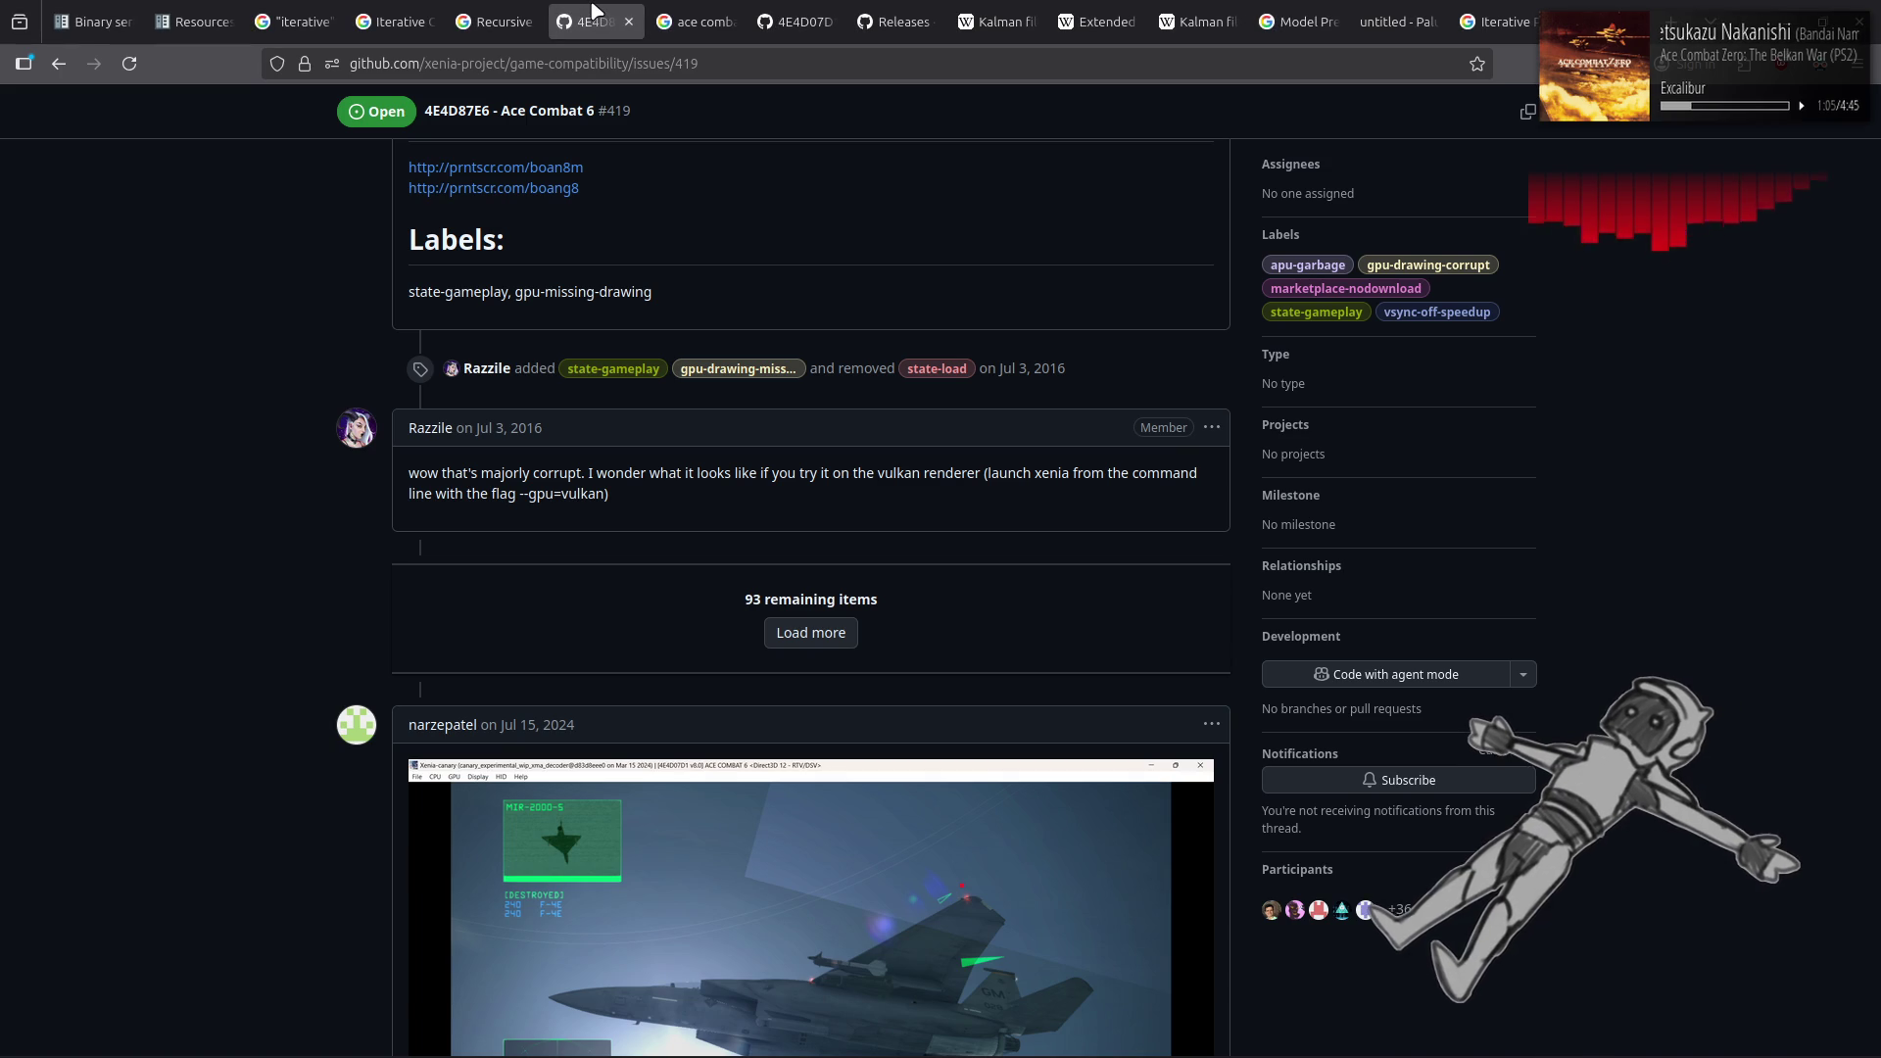
scroll(88, 323, down, 3)
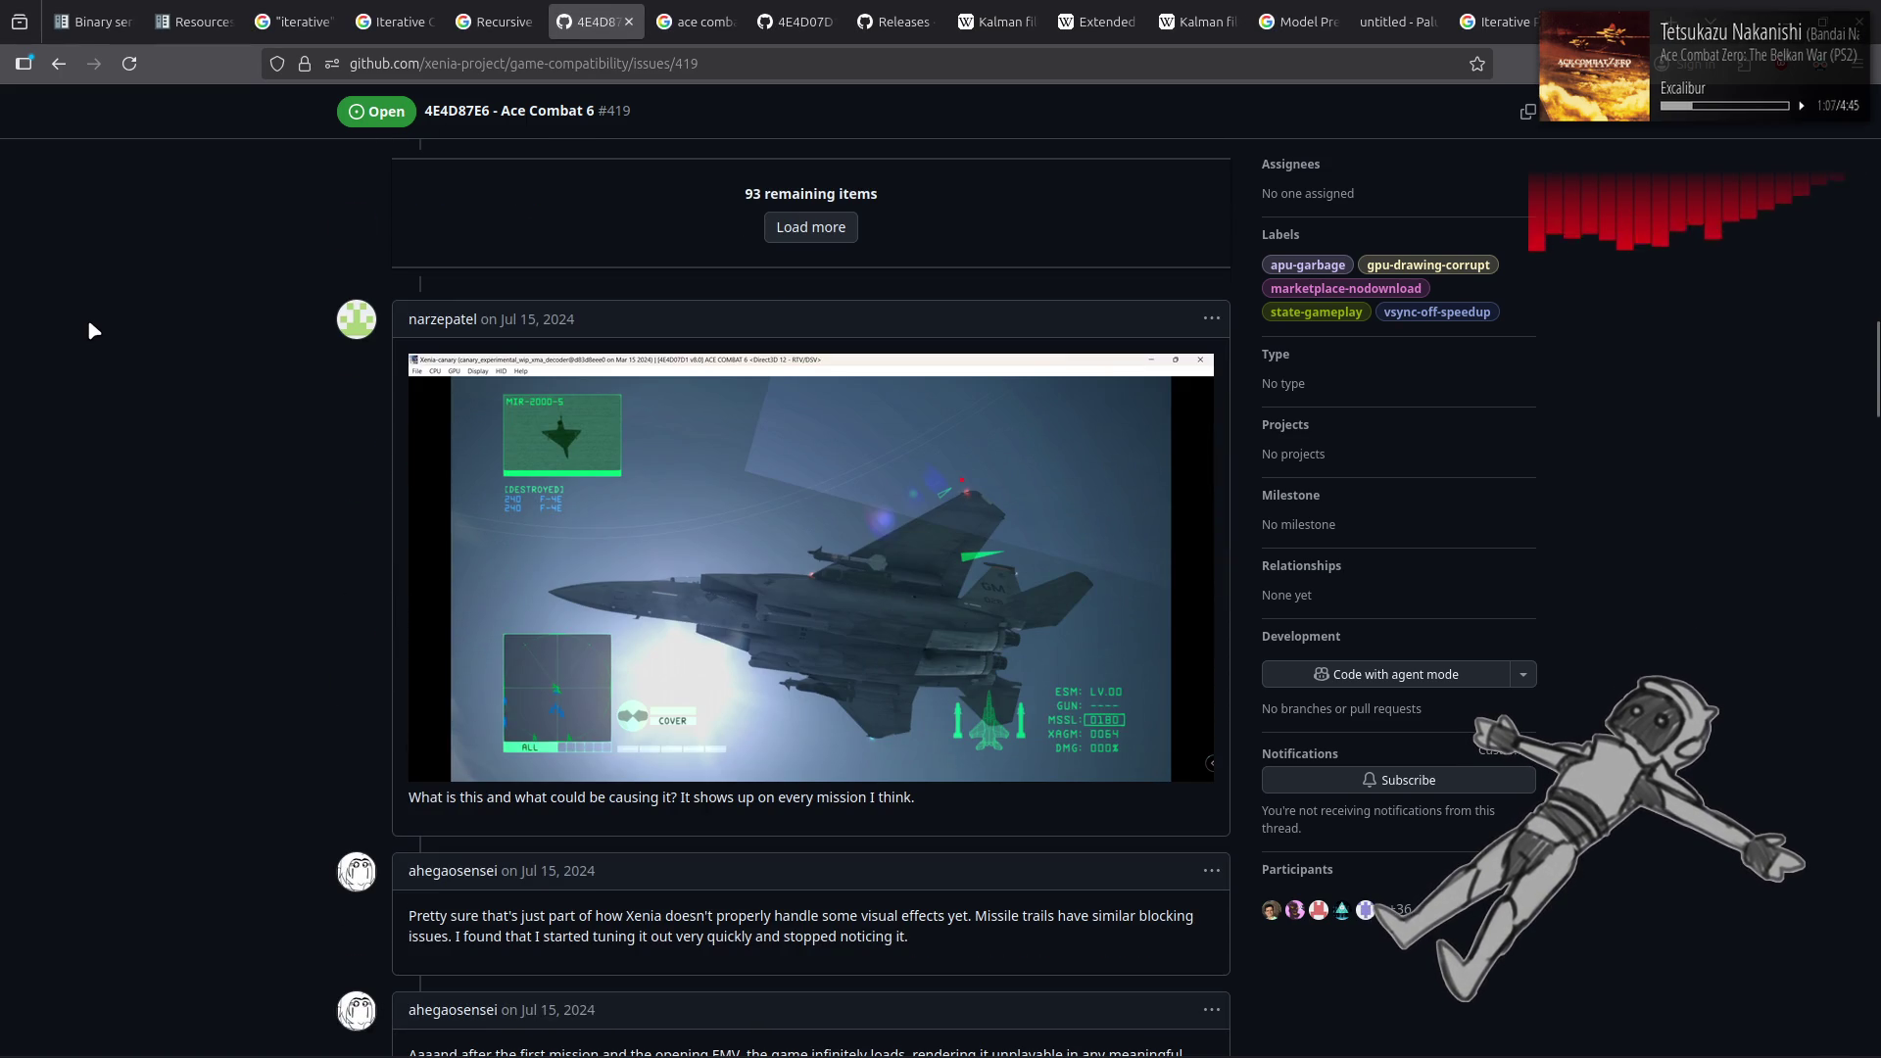
scroll(88, 331, down, 6)
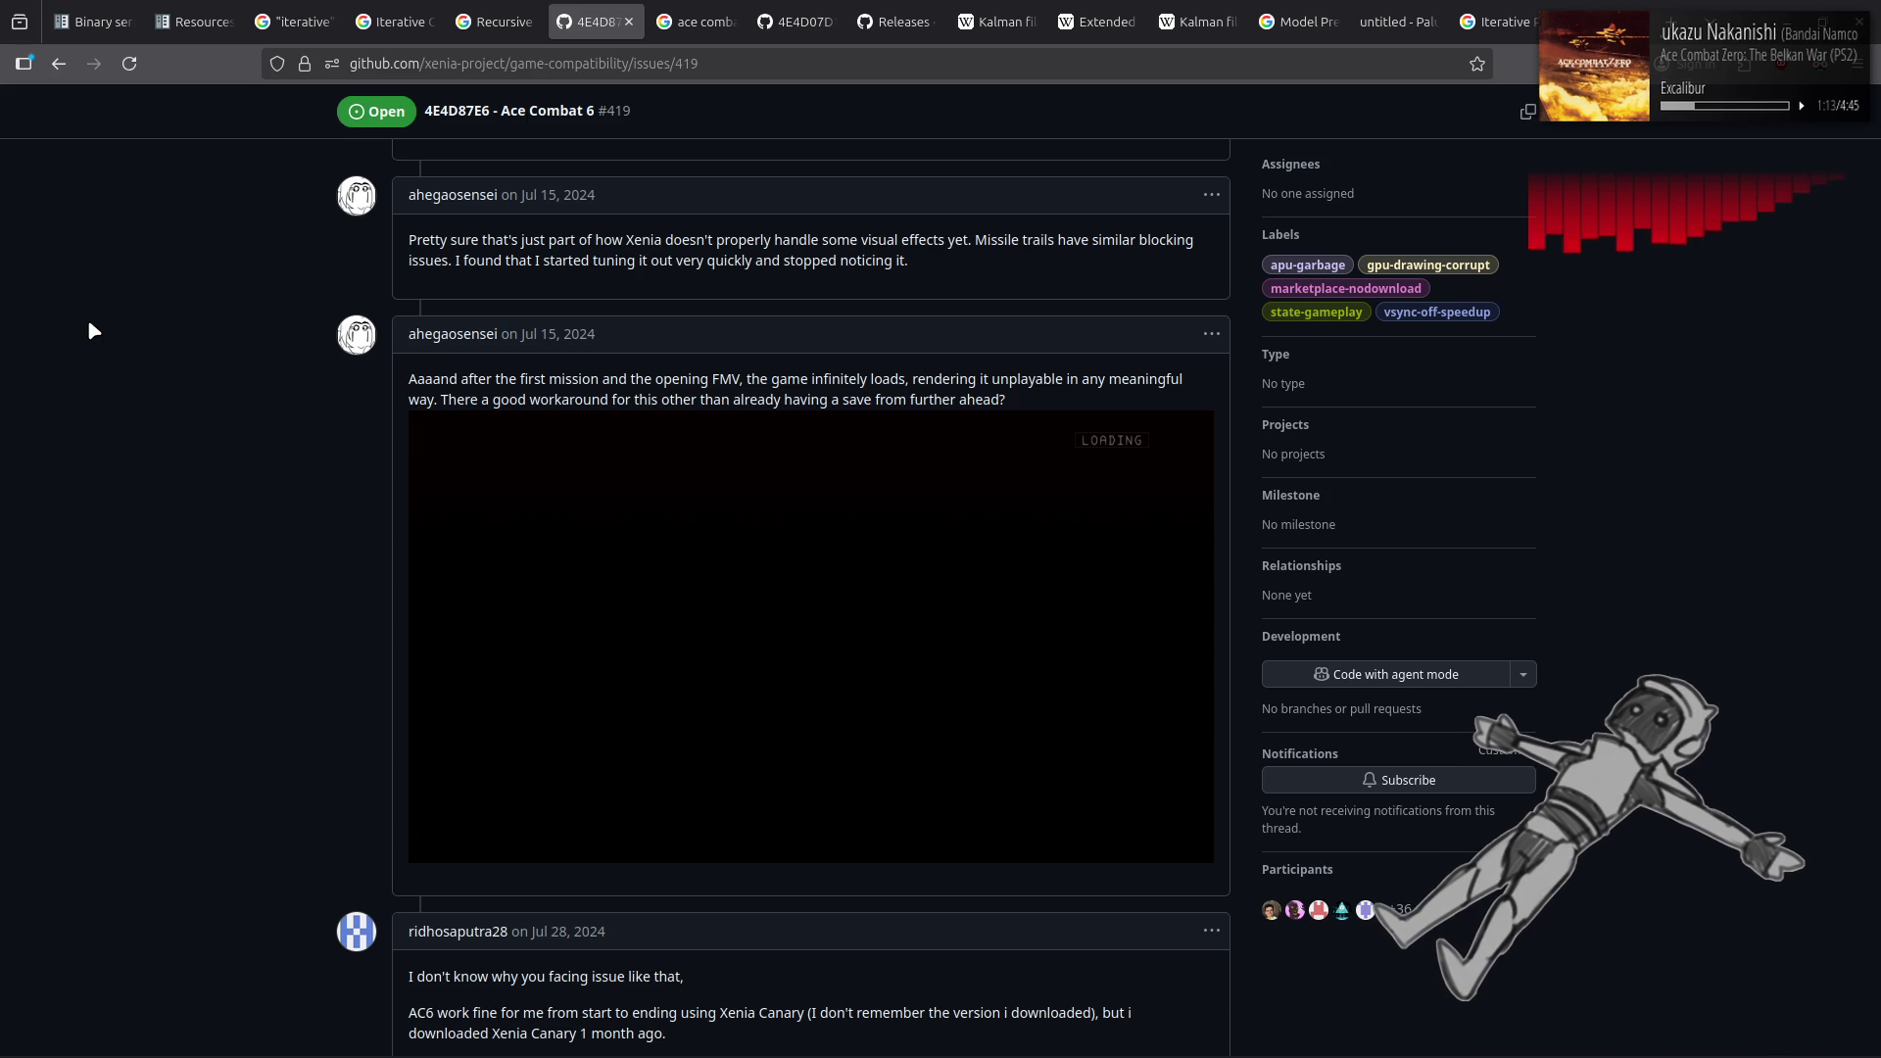
scroll(88, 330, down, 2)
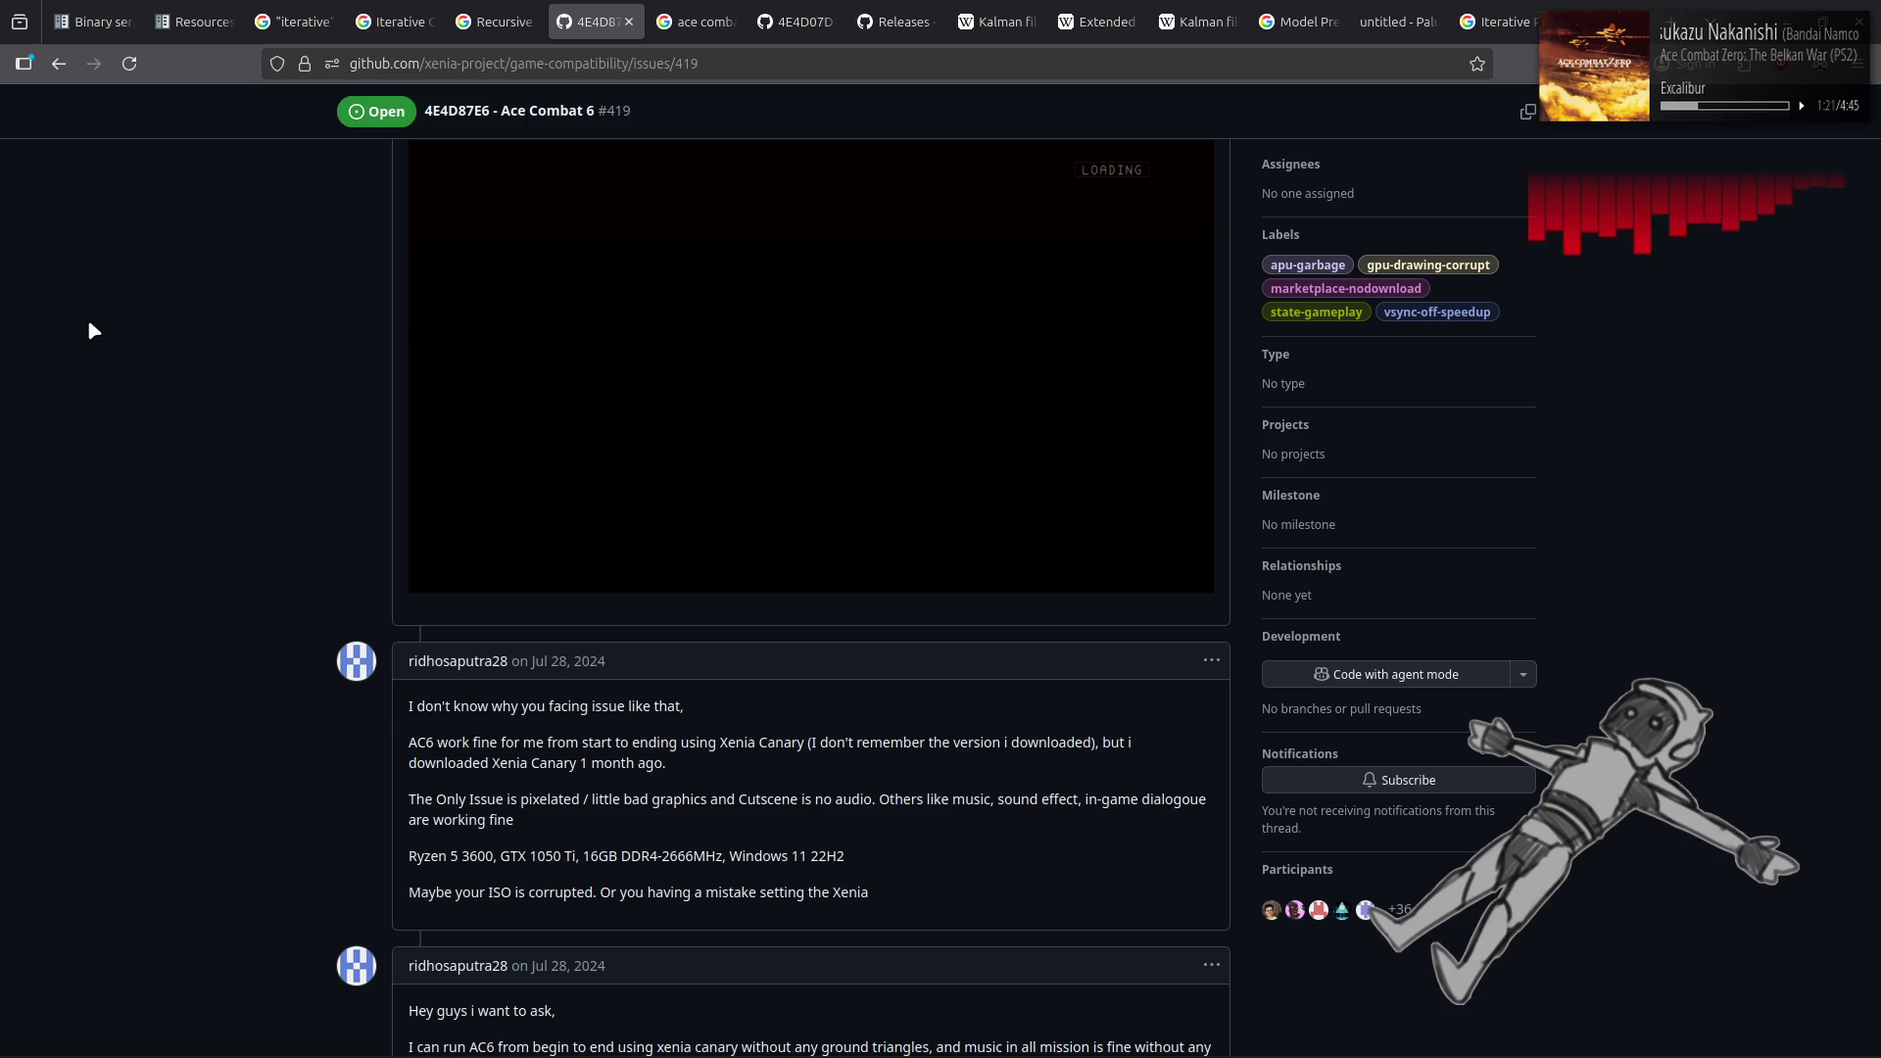
scroll(89, 326, down, 2)
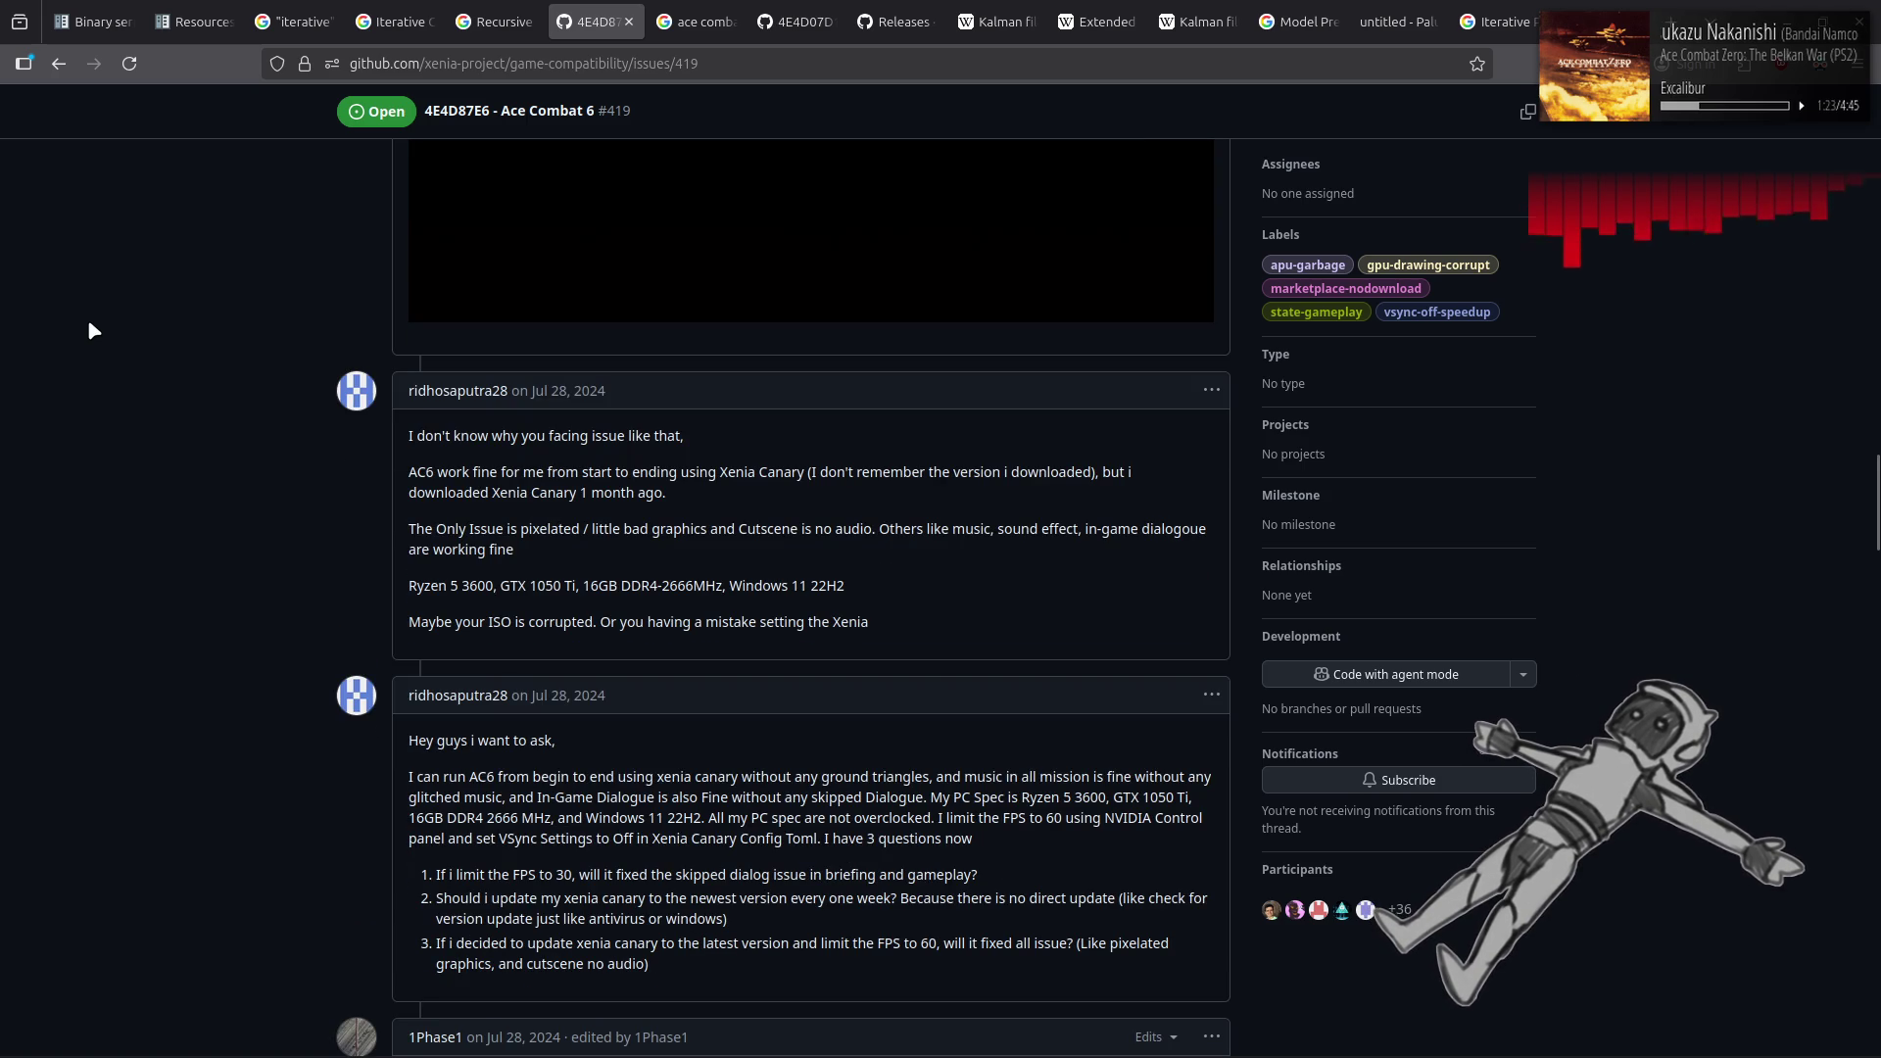
scroll(89, 325, down, 1)
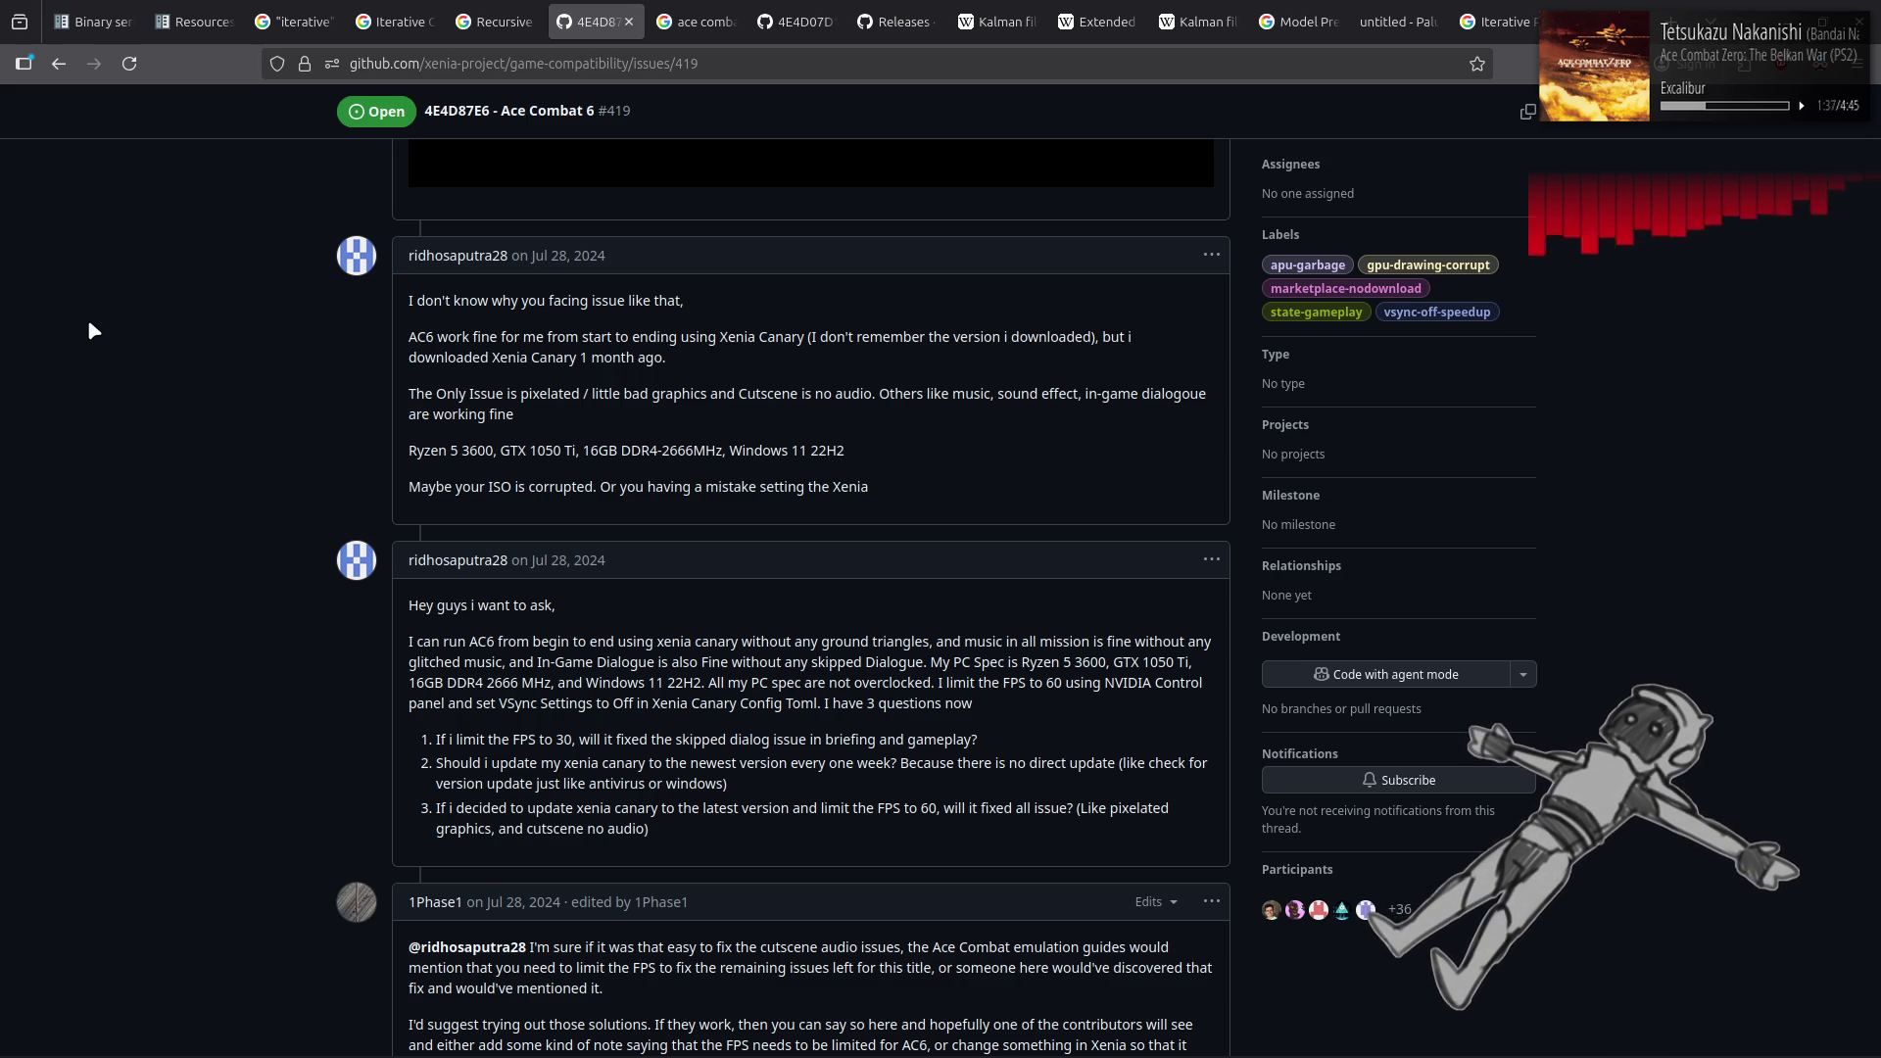
scroll(88, 330, down, 8)
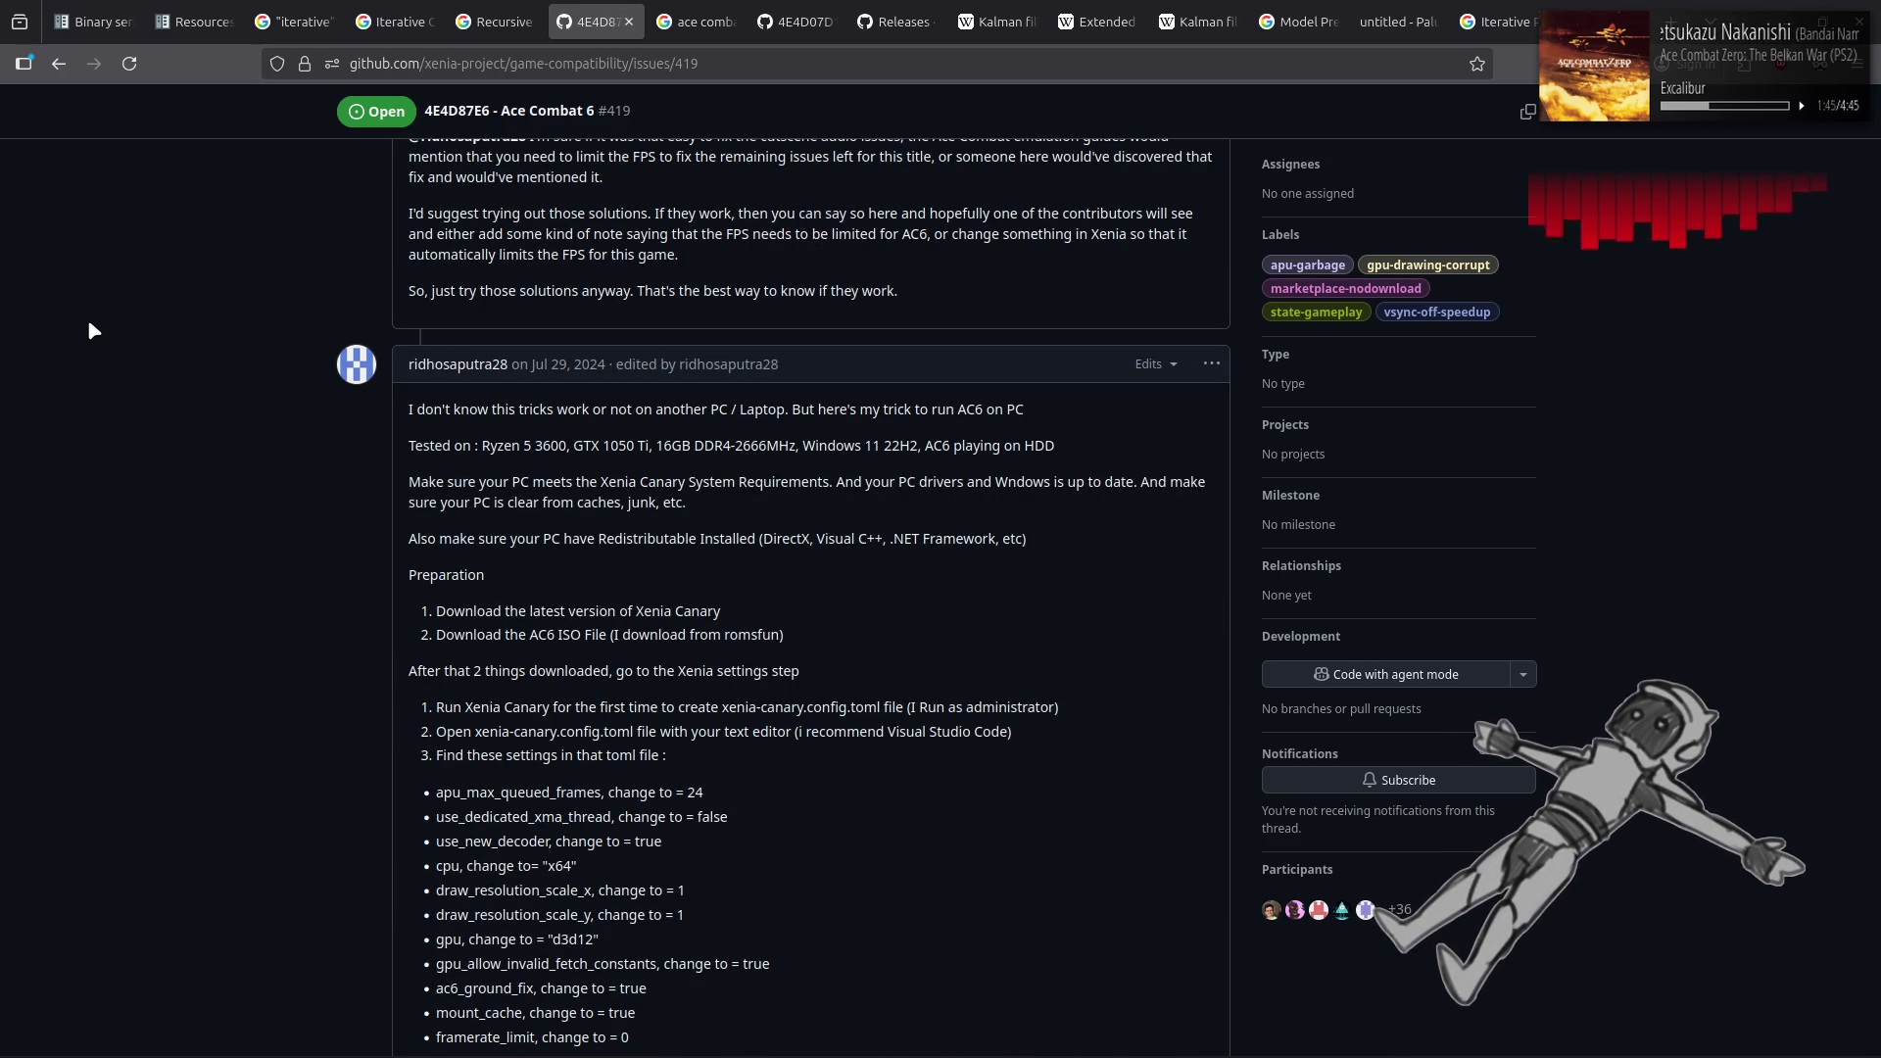
scroll(89, 330, down, 3)
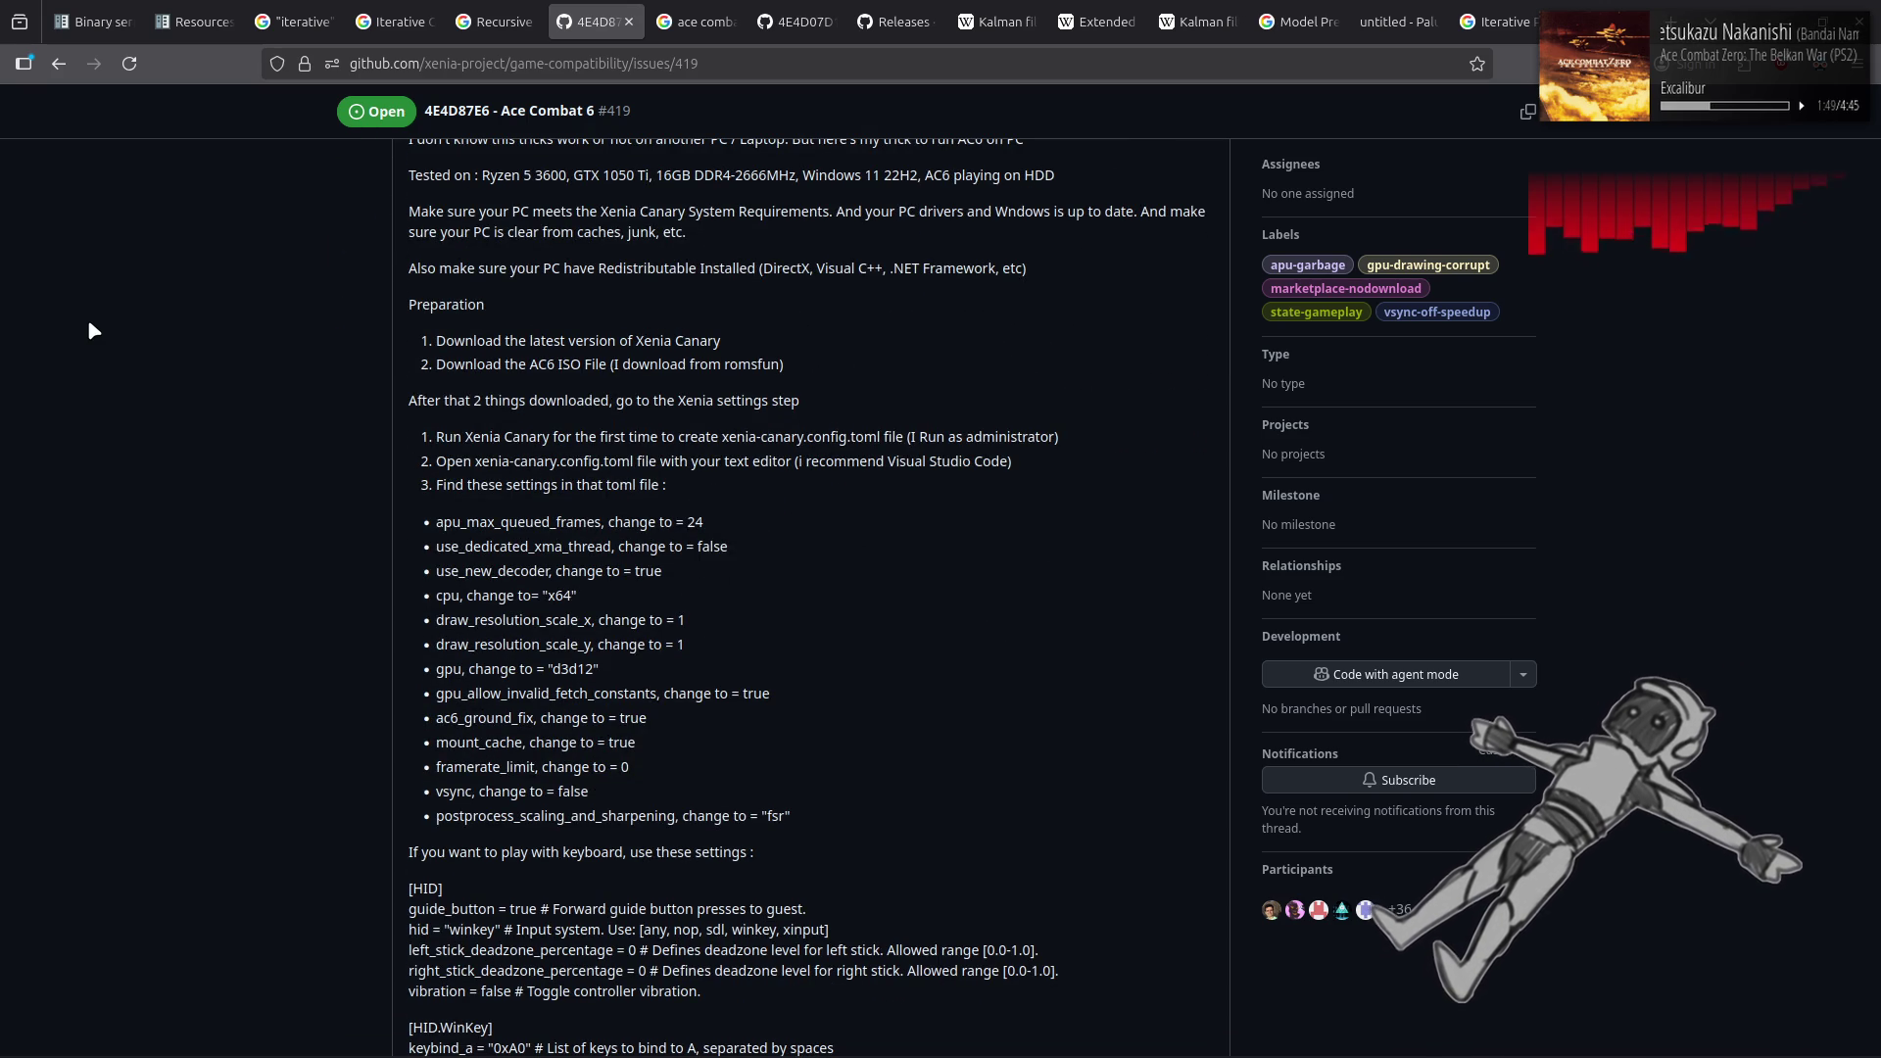
scroll(90, 330, down, 9)
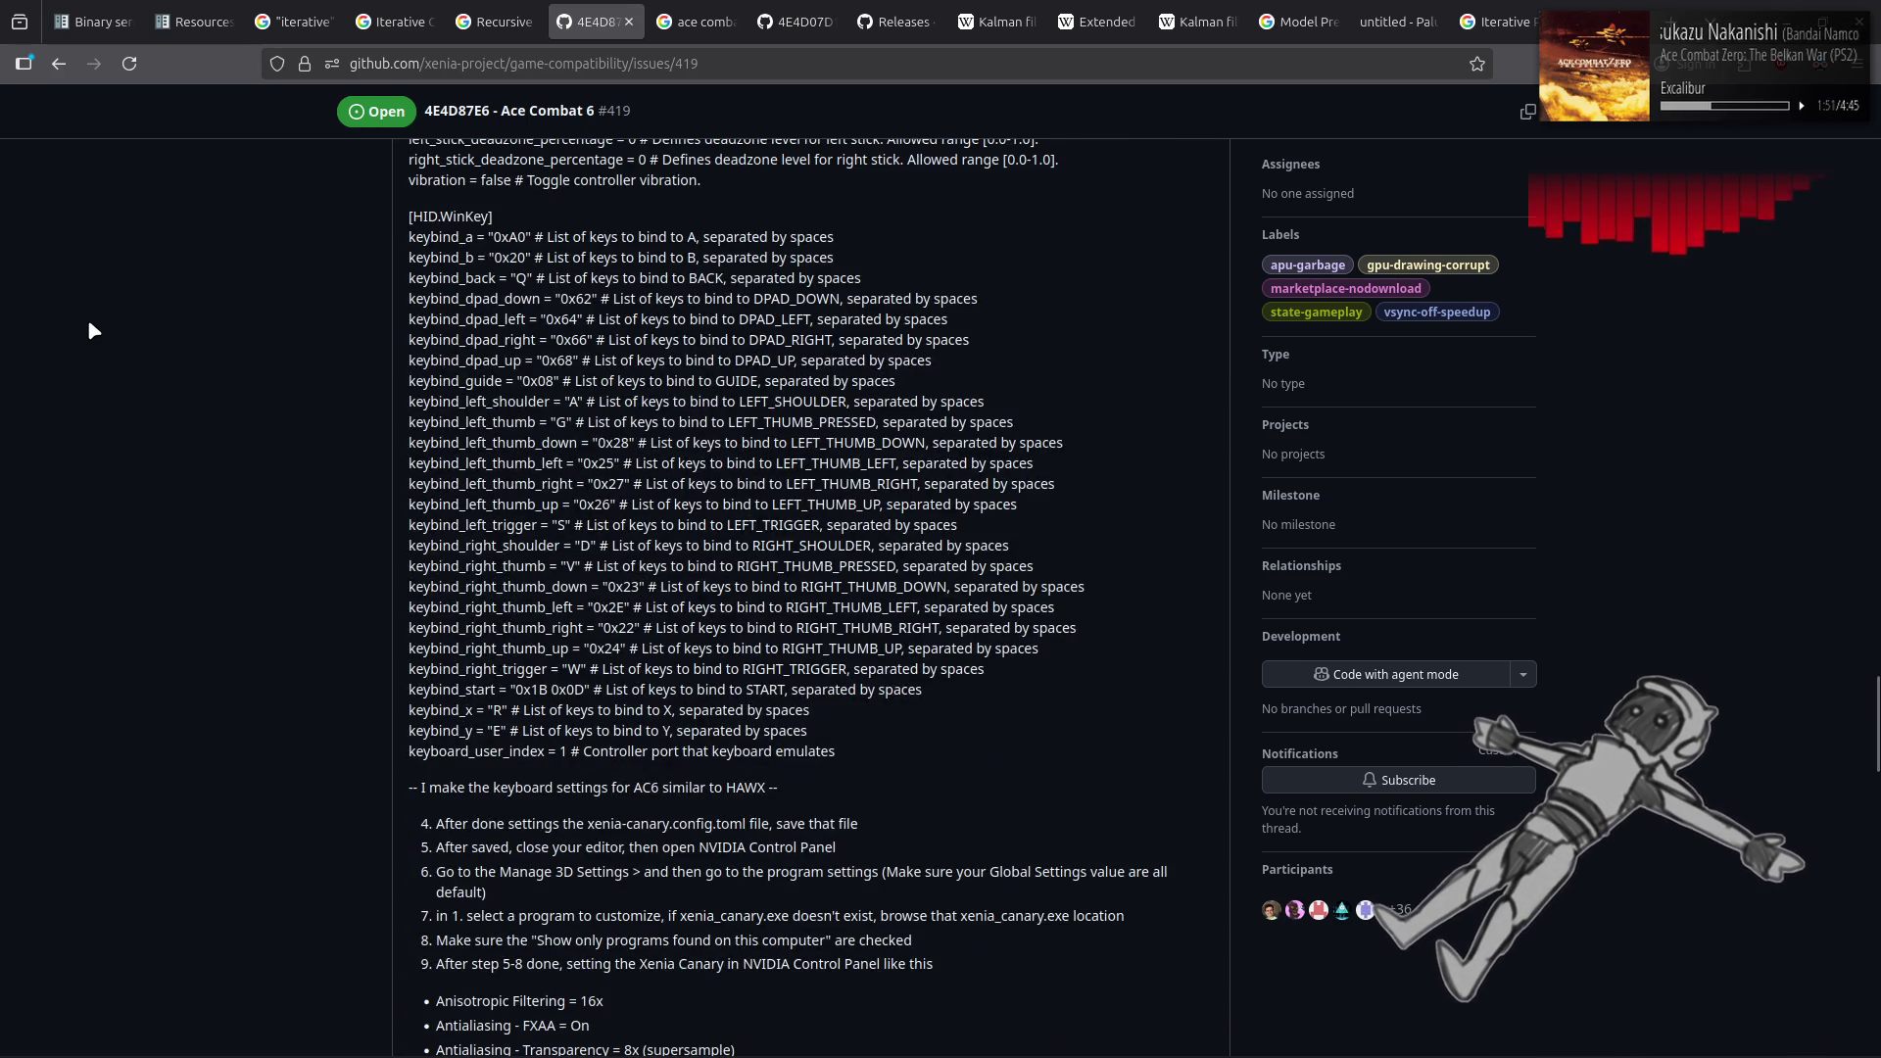
Finish reading the issue #419 comments, then close that tab
scroll(89, 329, down, 10)
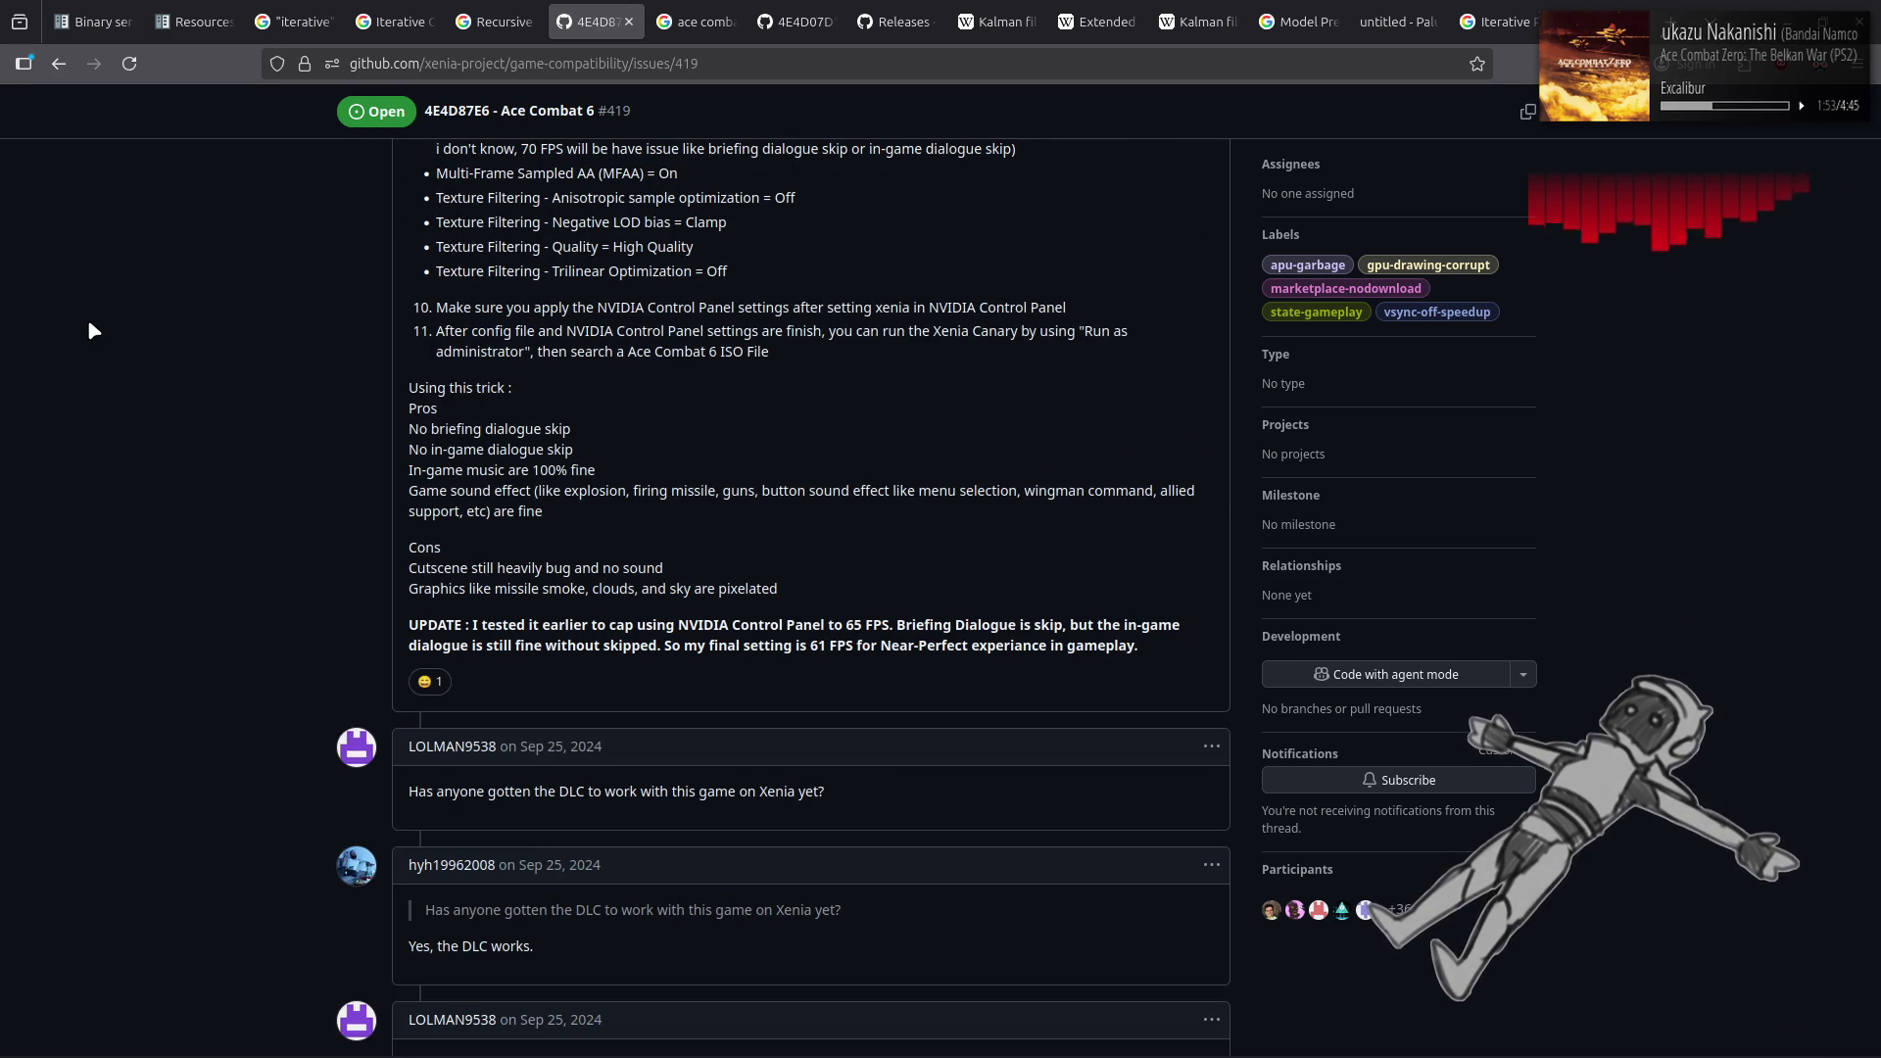
scroll(90, 330, down, 4)
scroll(91, 330, down, 3)
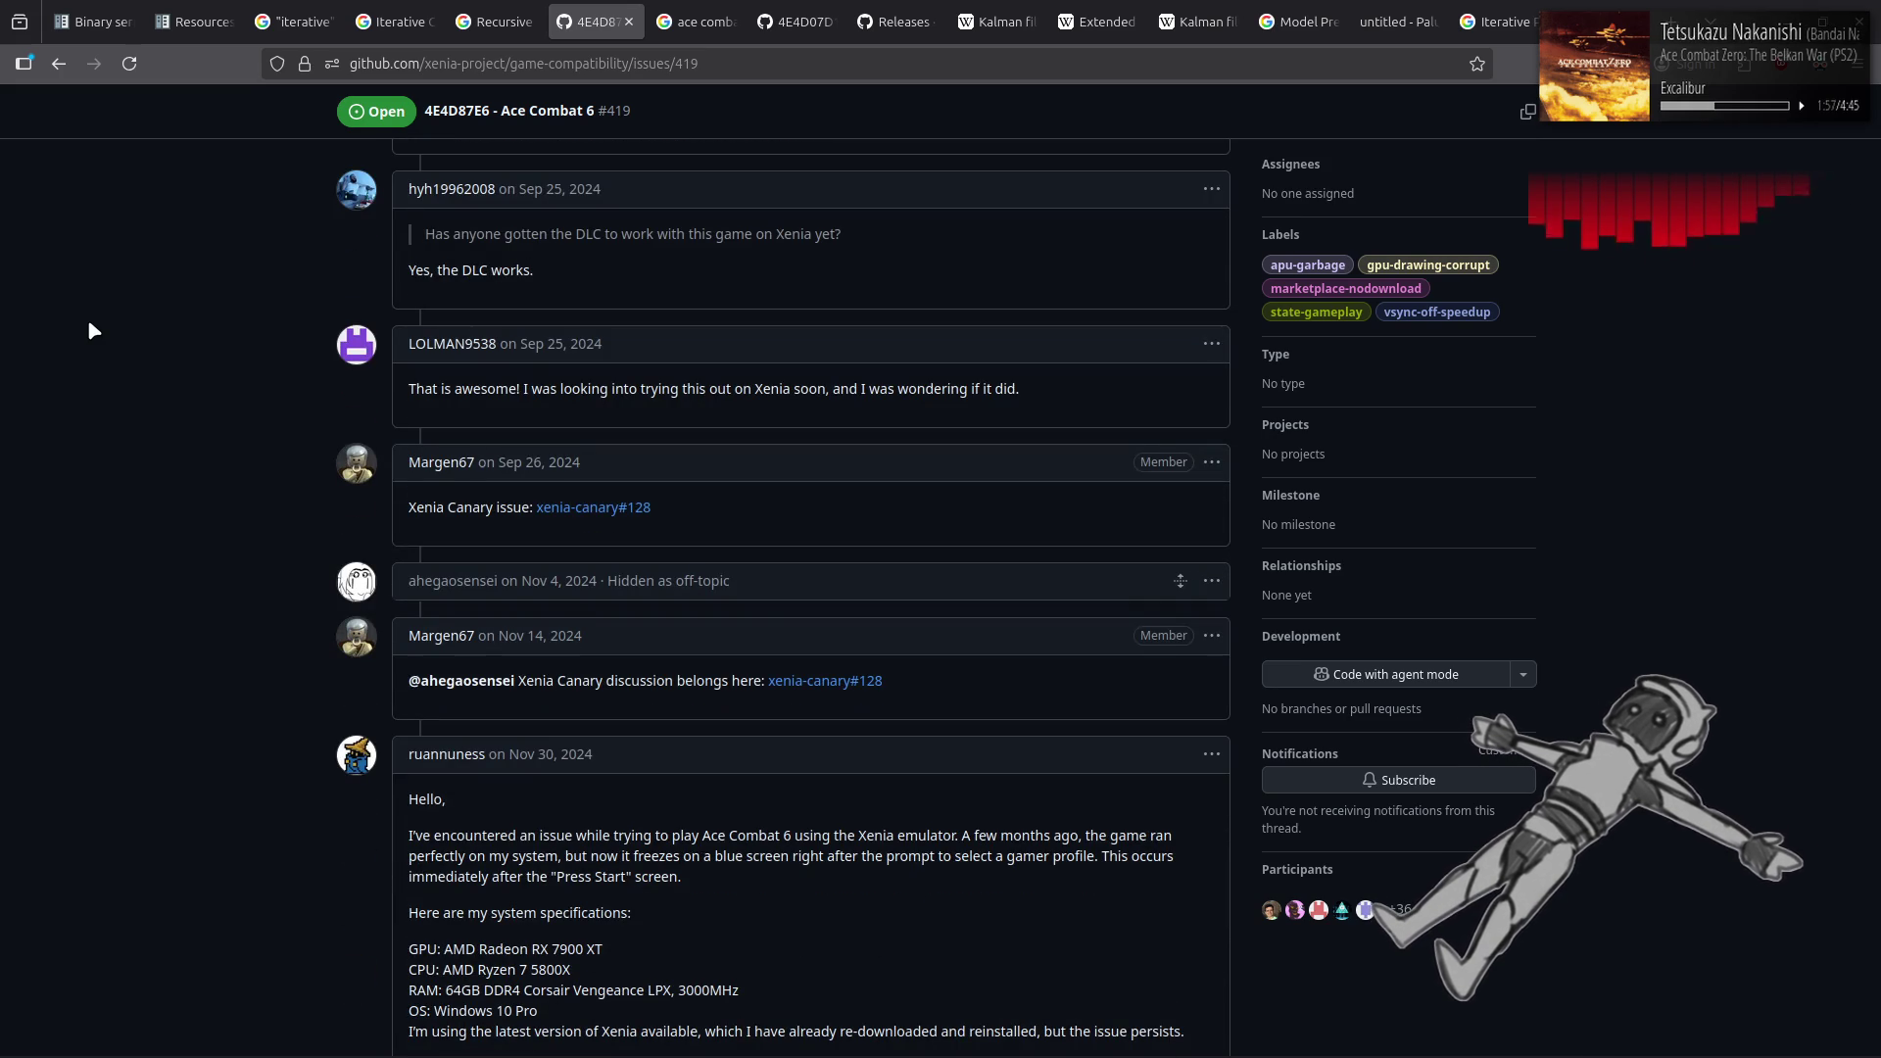
scroll(90, 330, down, 3)
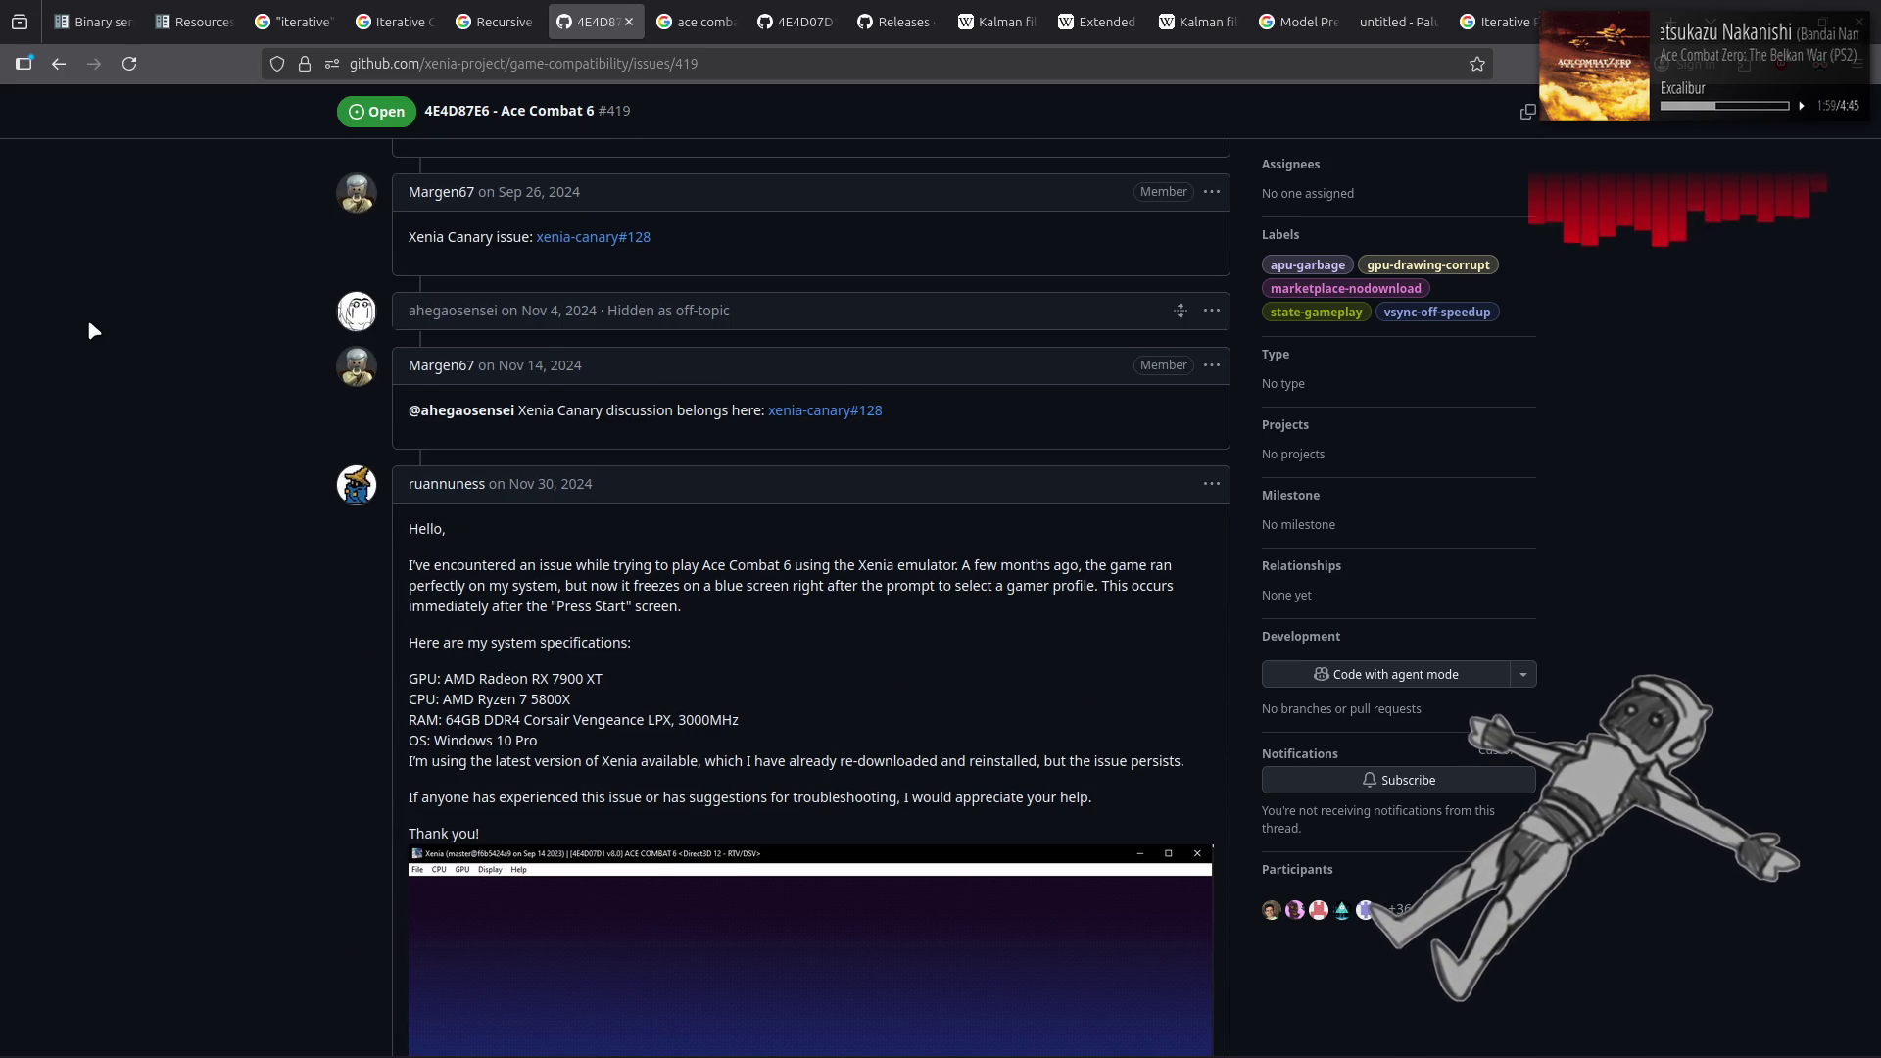
scroll(90, 330, down, 8)
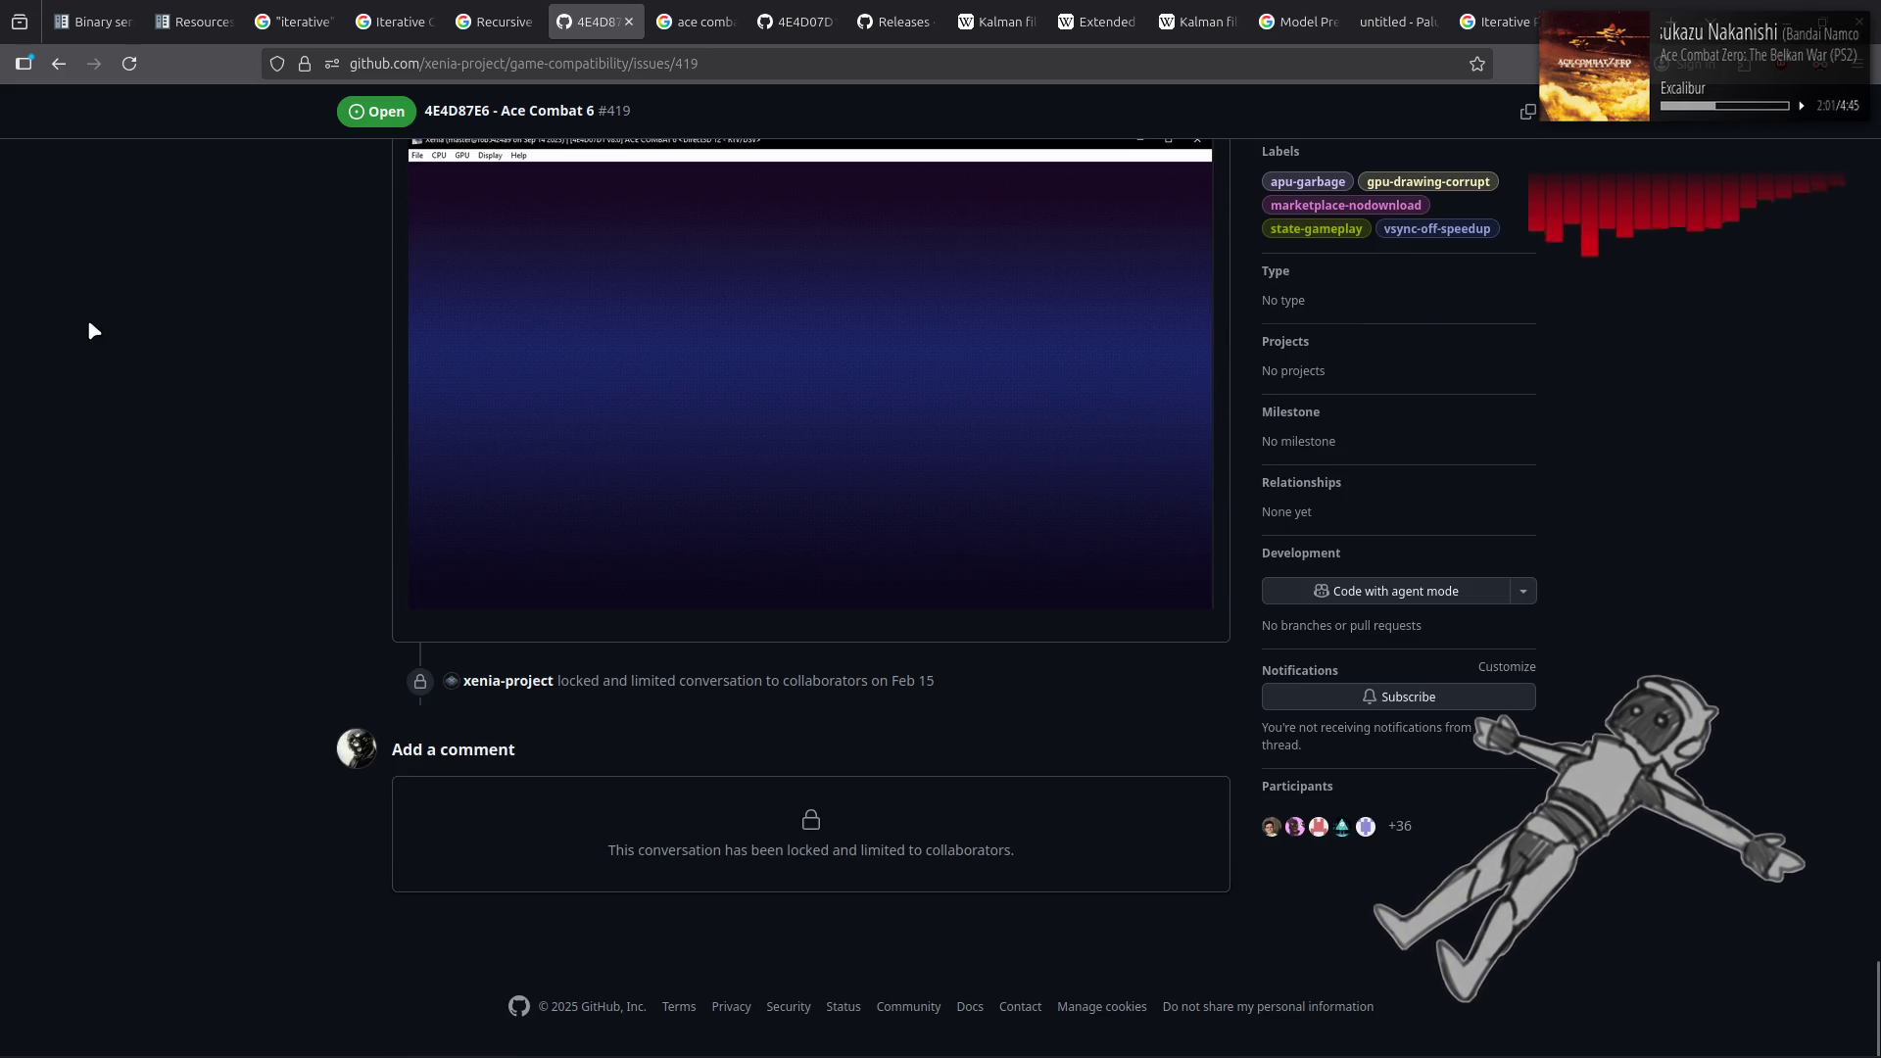
scroll(90, 330, up, 7)
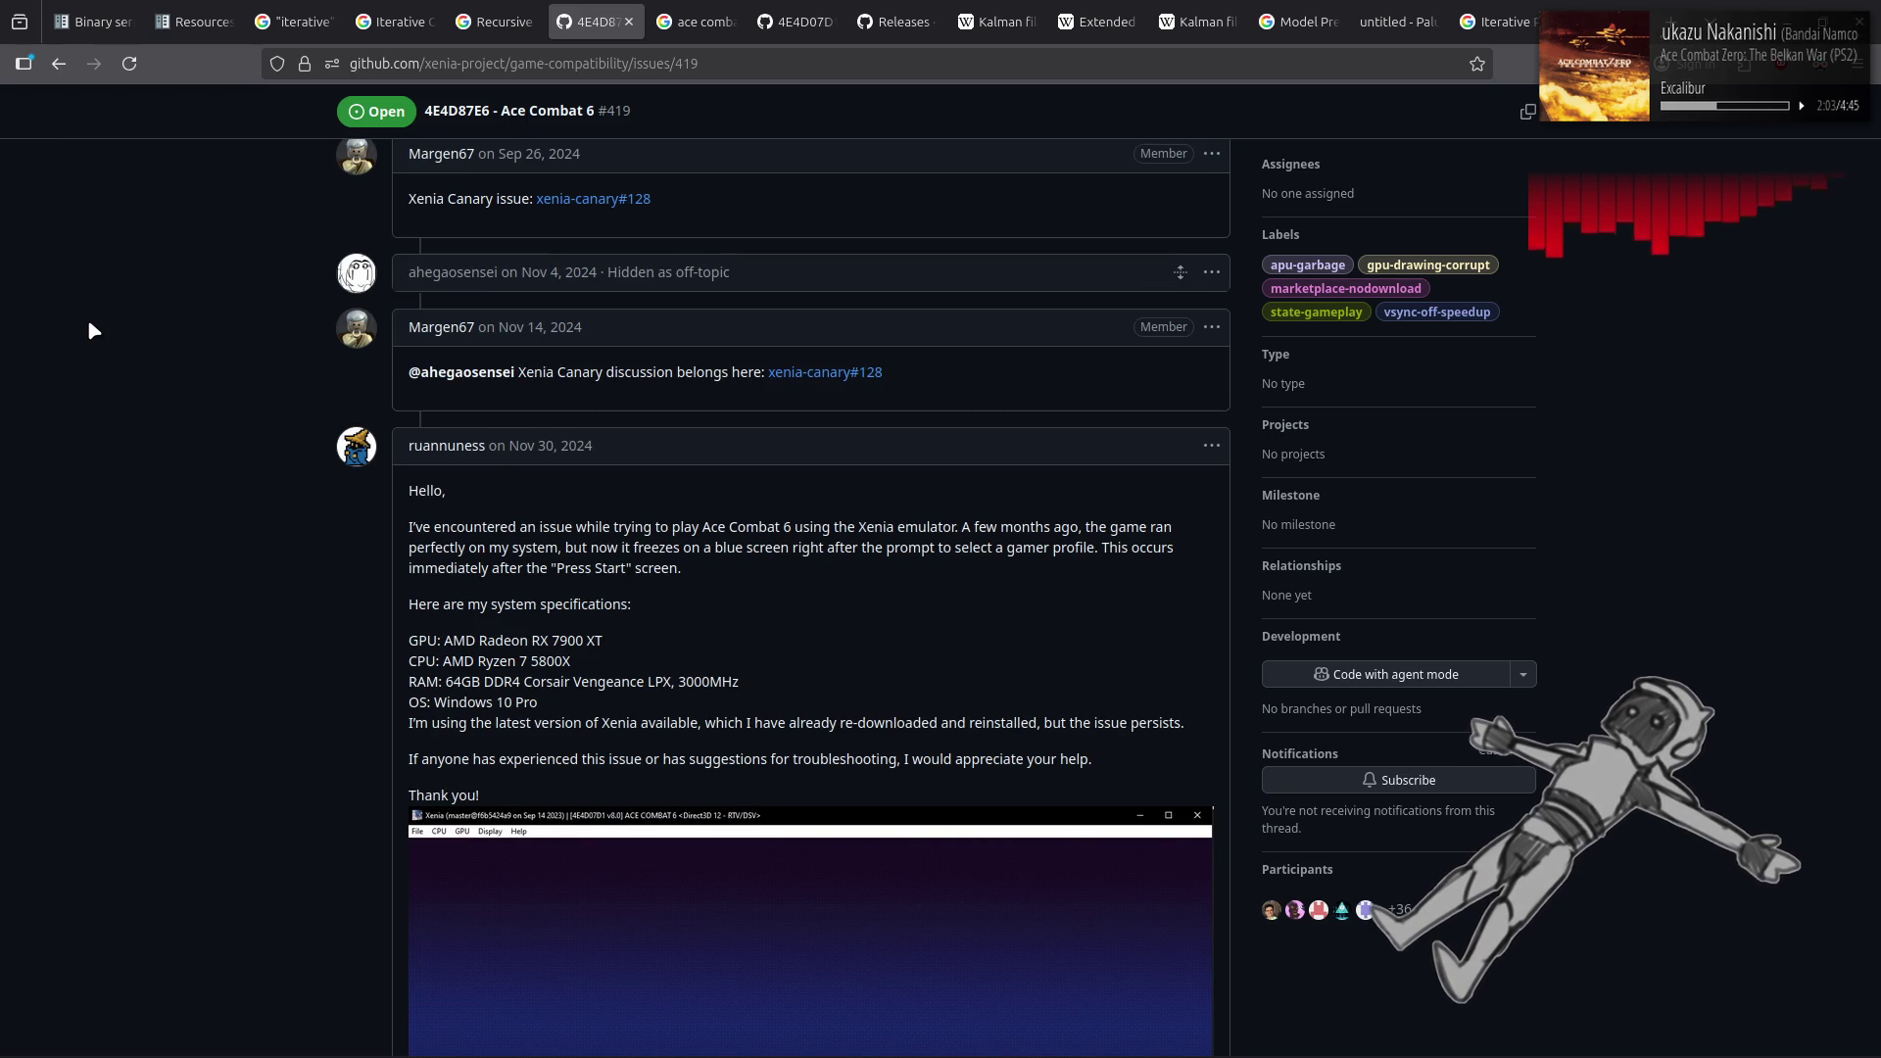
scroll(86, 319, up, 10)
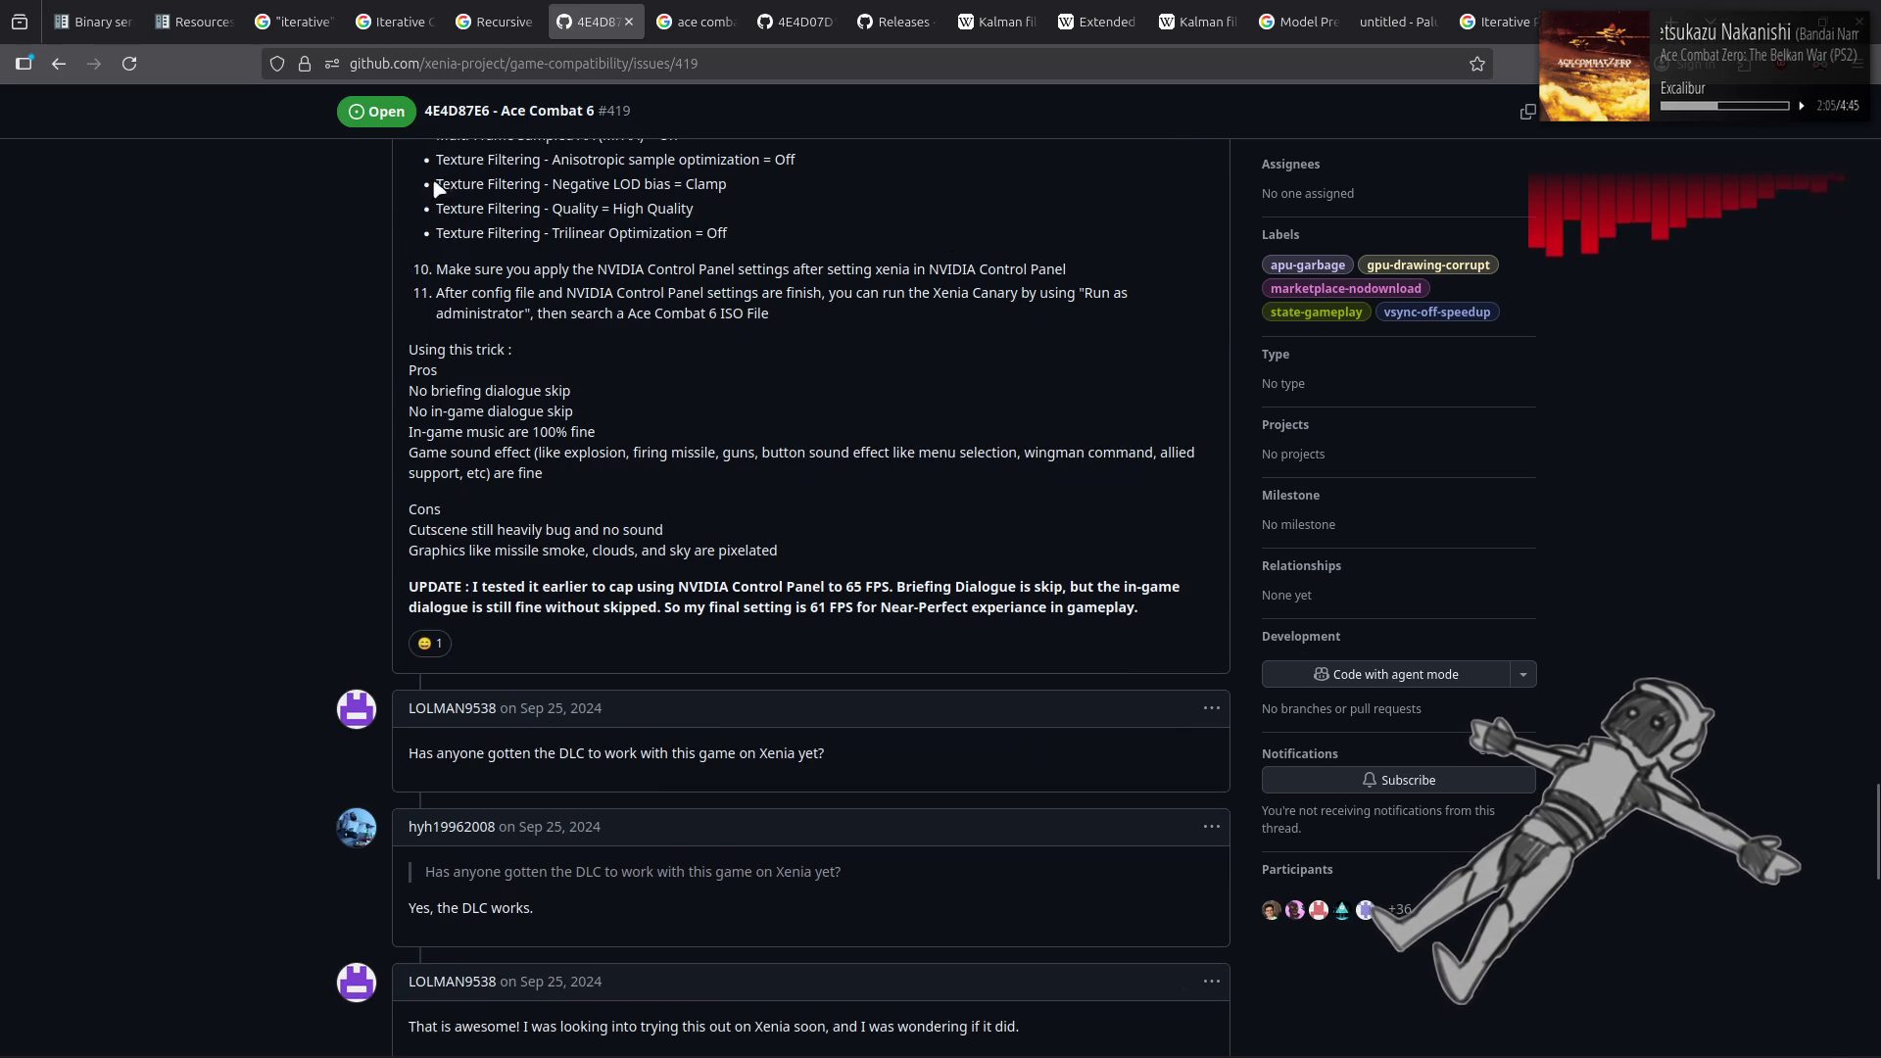
middle_click(591, 35)
Close the search, issue #128 and Xenia releases tabs, returning to Godot's input_module.gd
middle_click(591, 35)
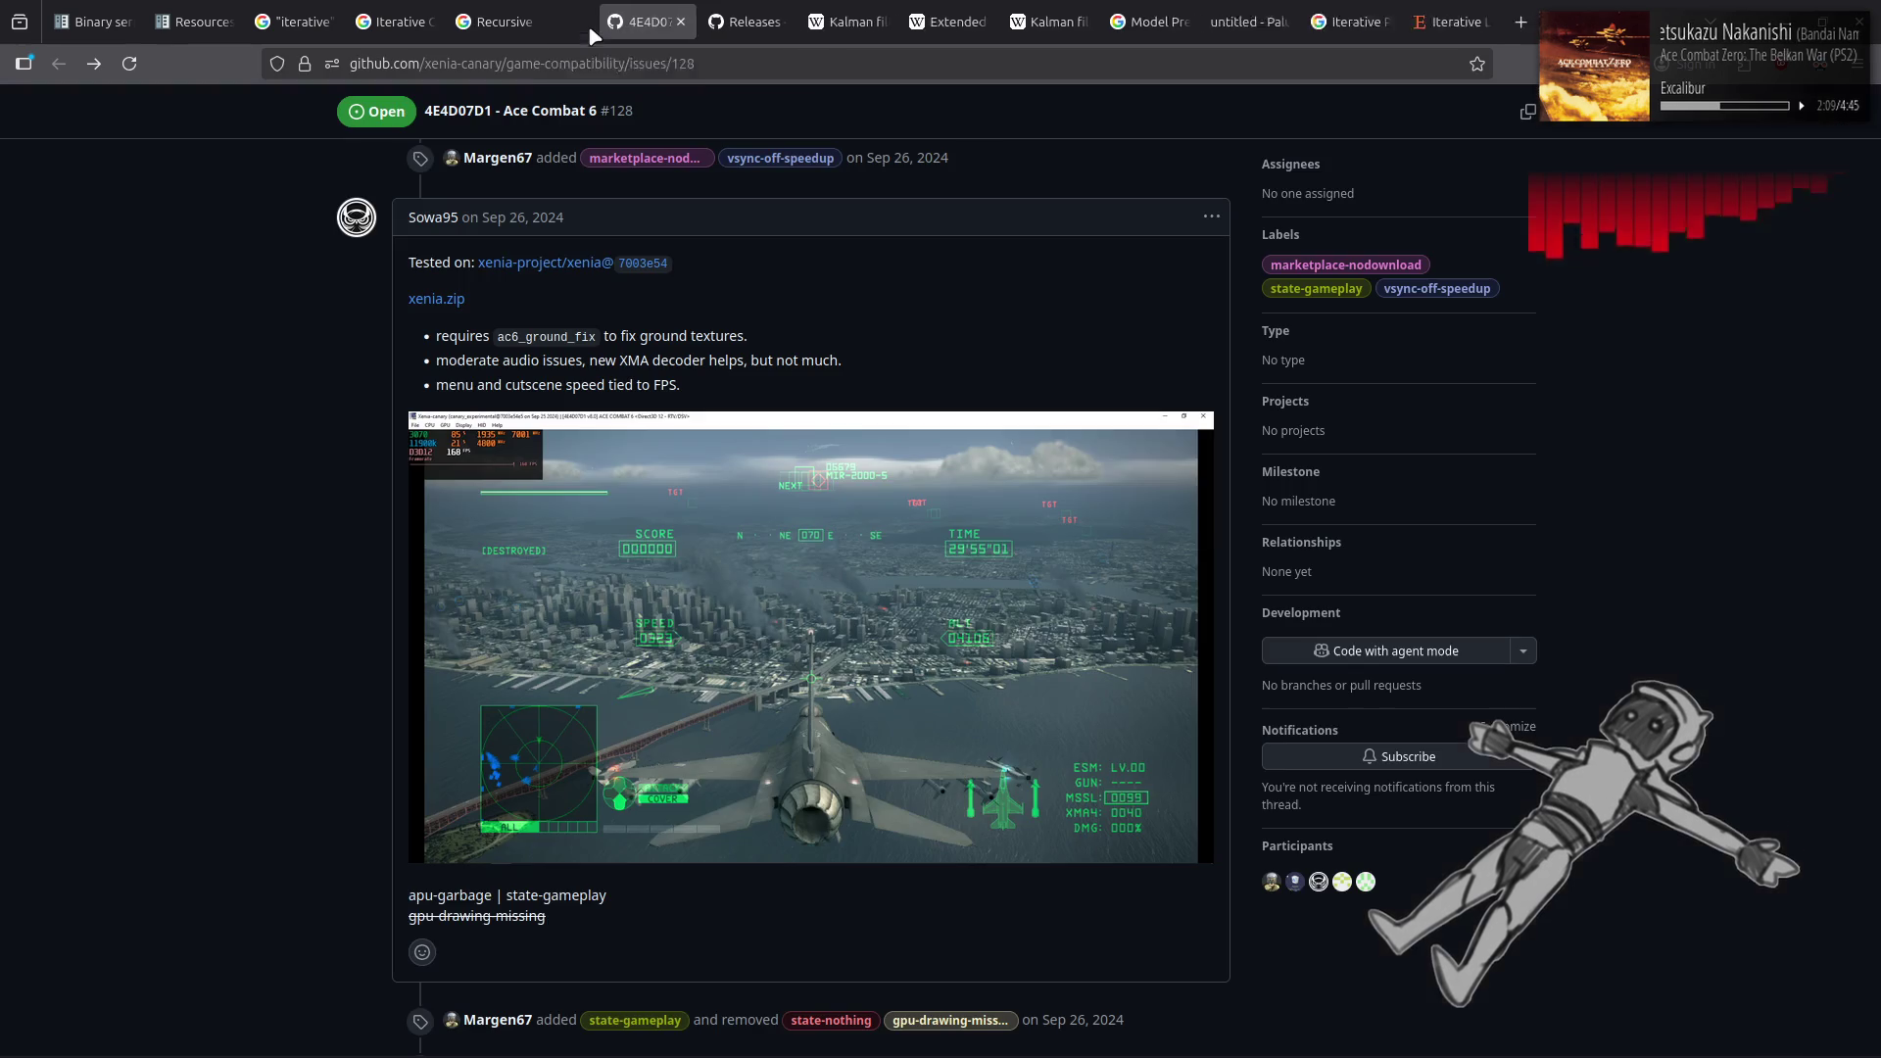
middle_click(592, 35)
middle_click(592, 35)
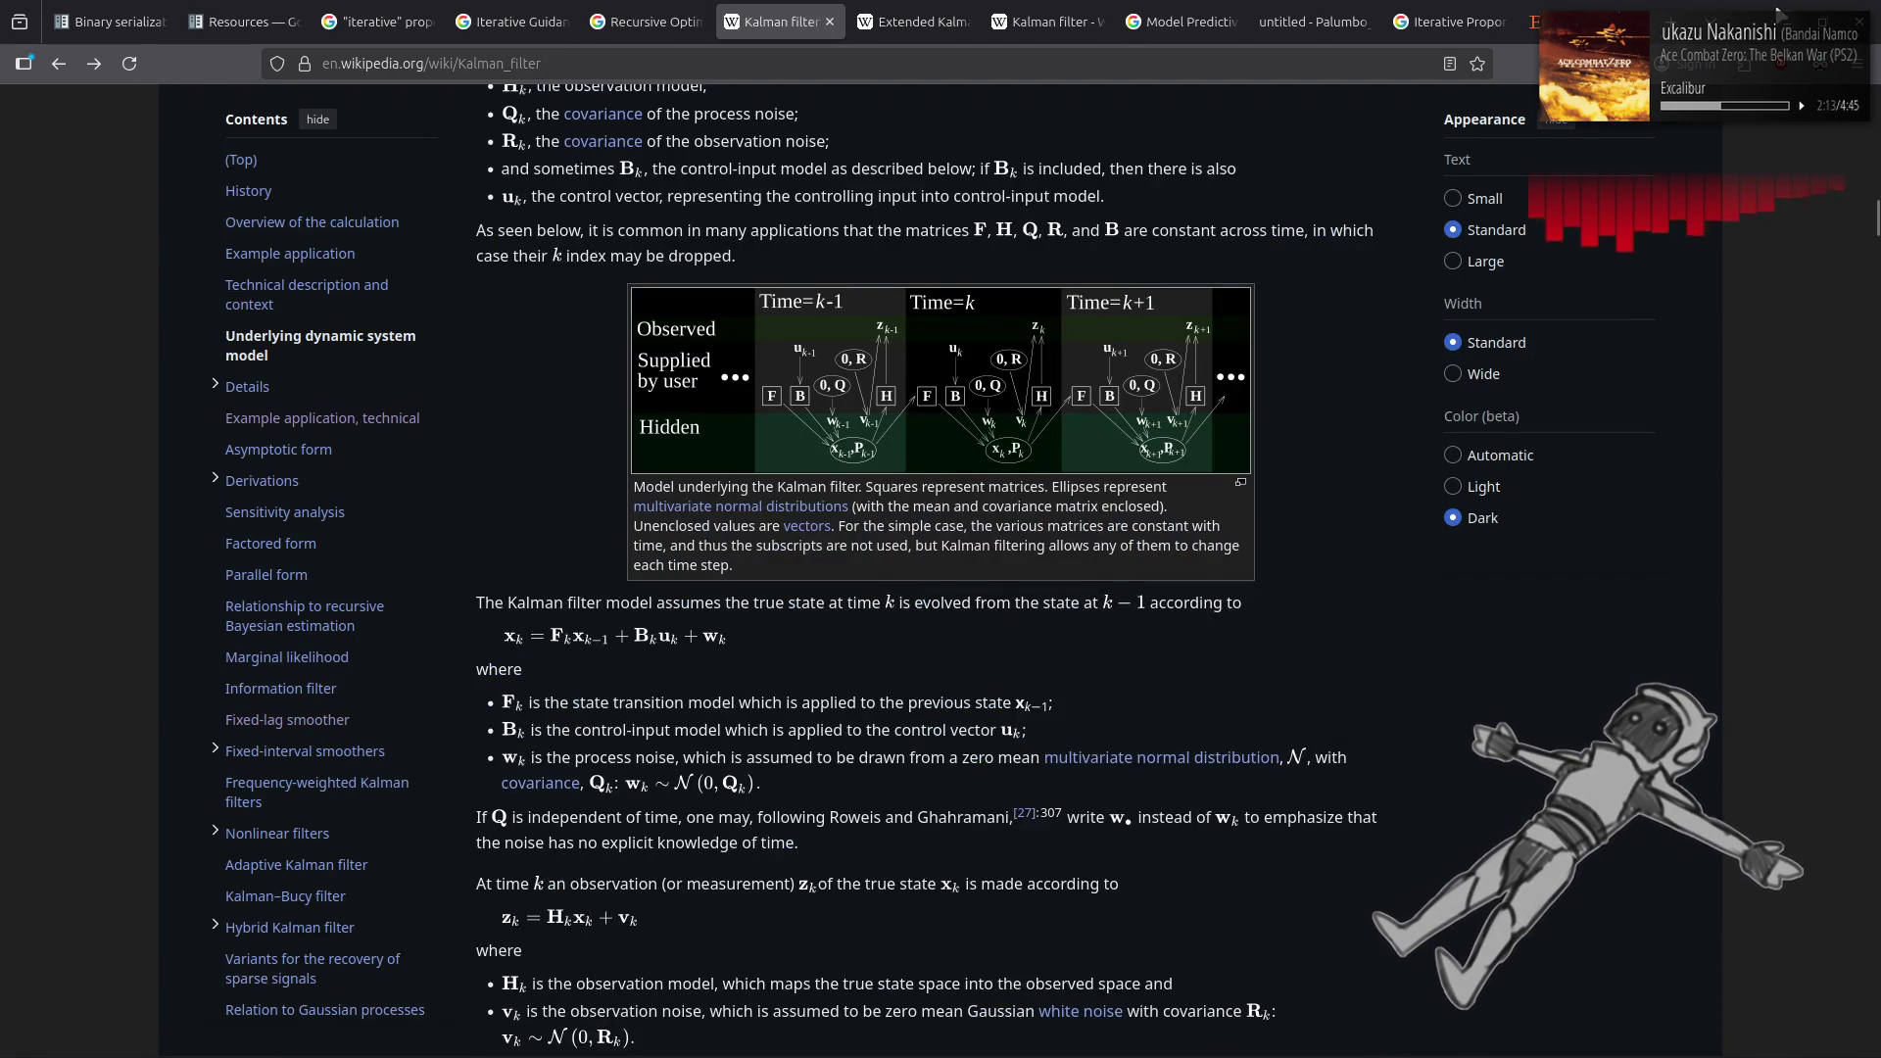
key(alt+Tab)
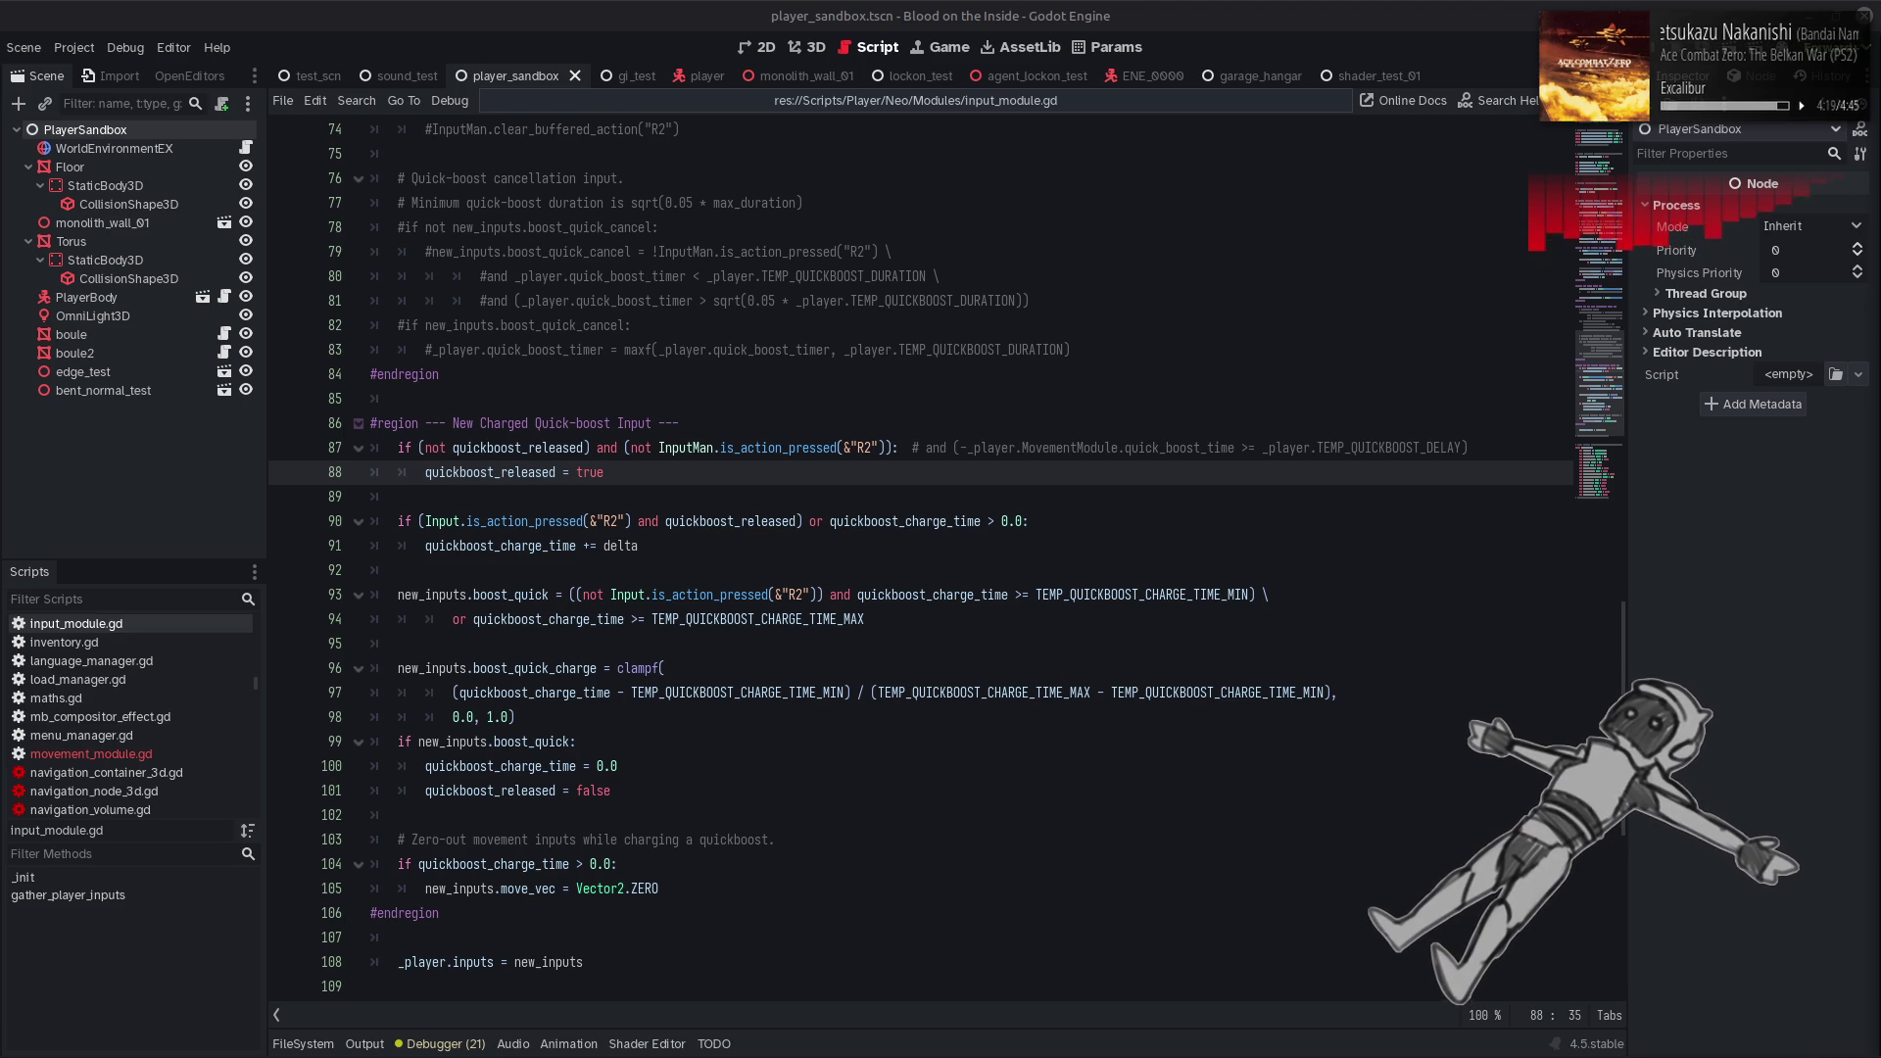
mouse_move(1428, 1049)
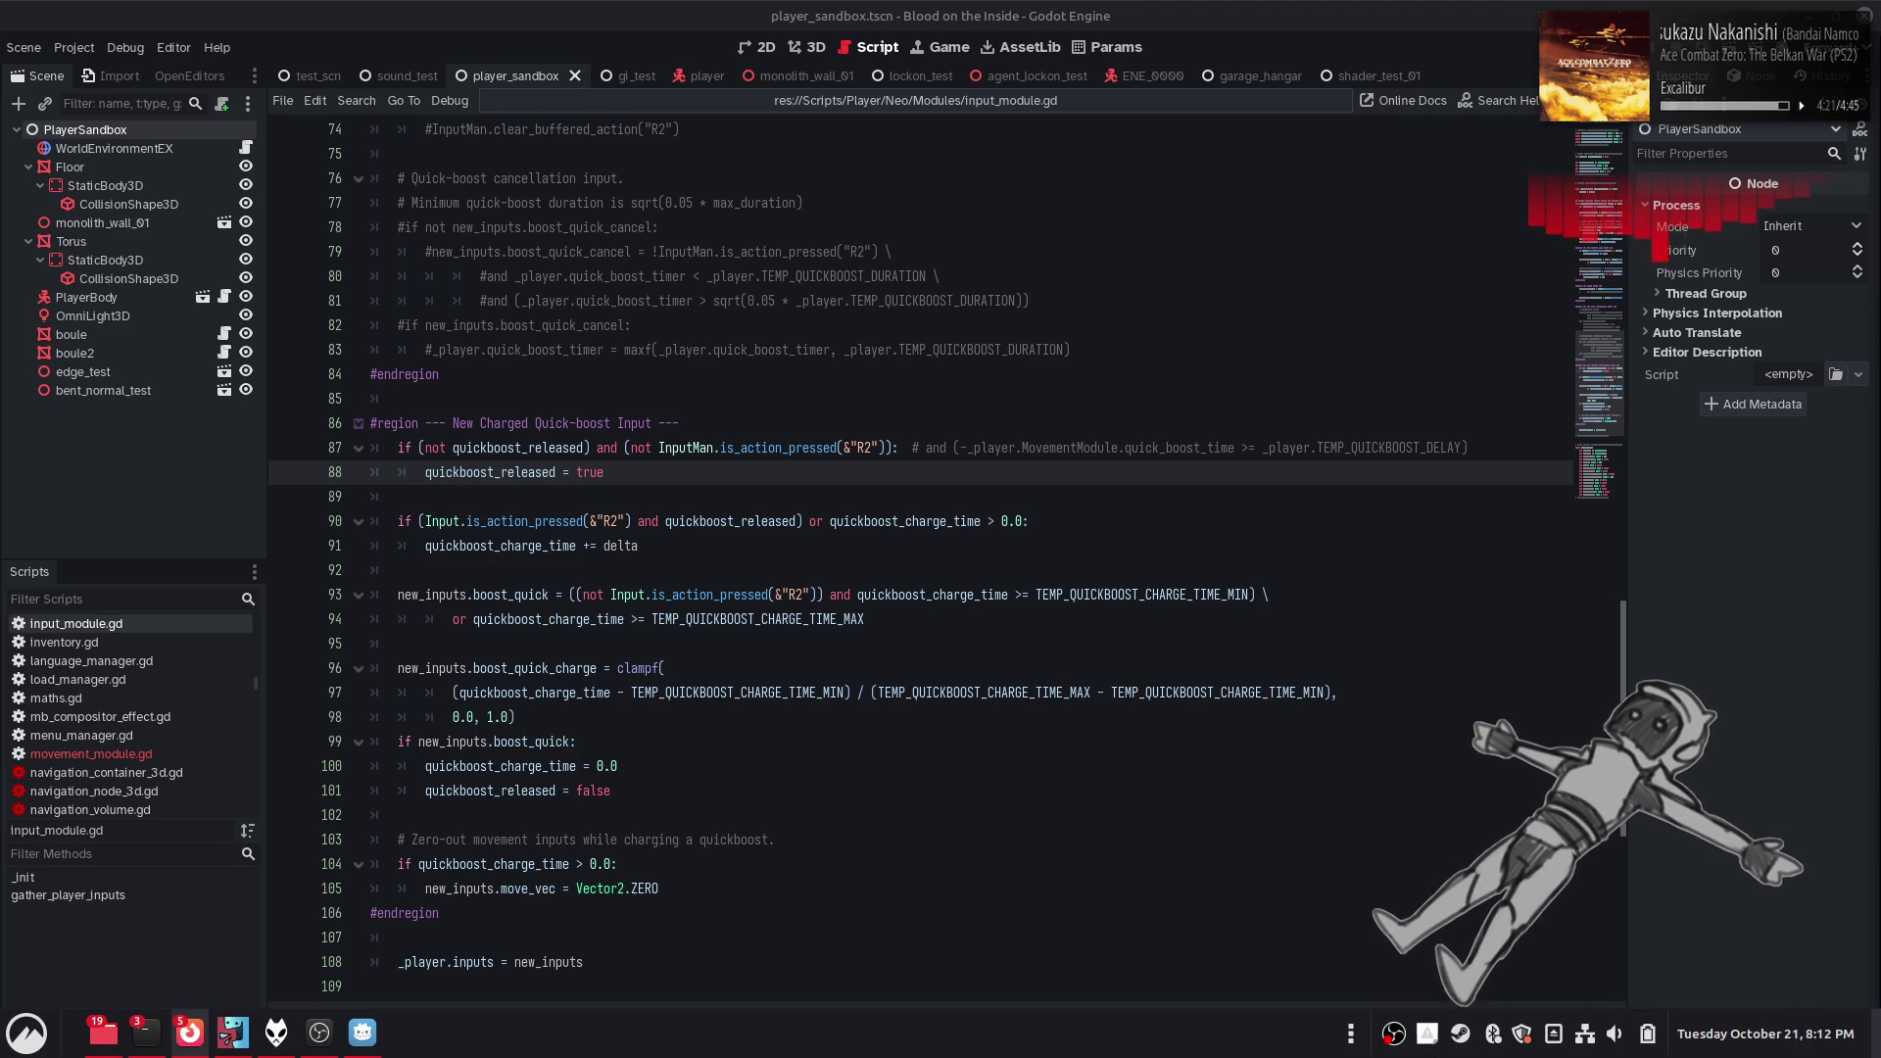
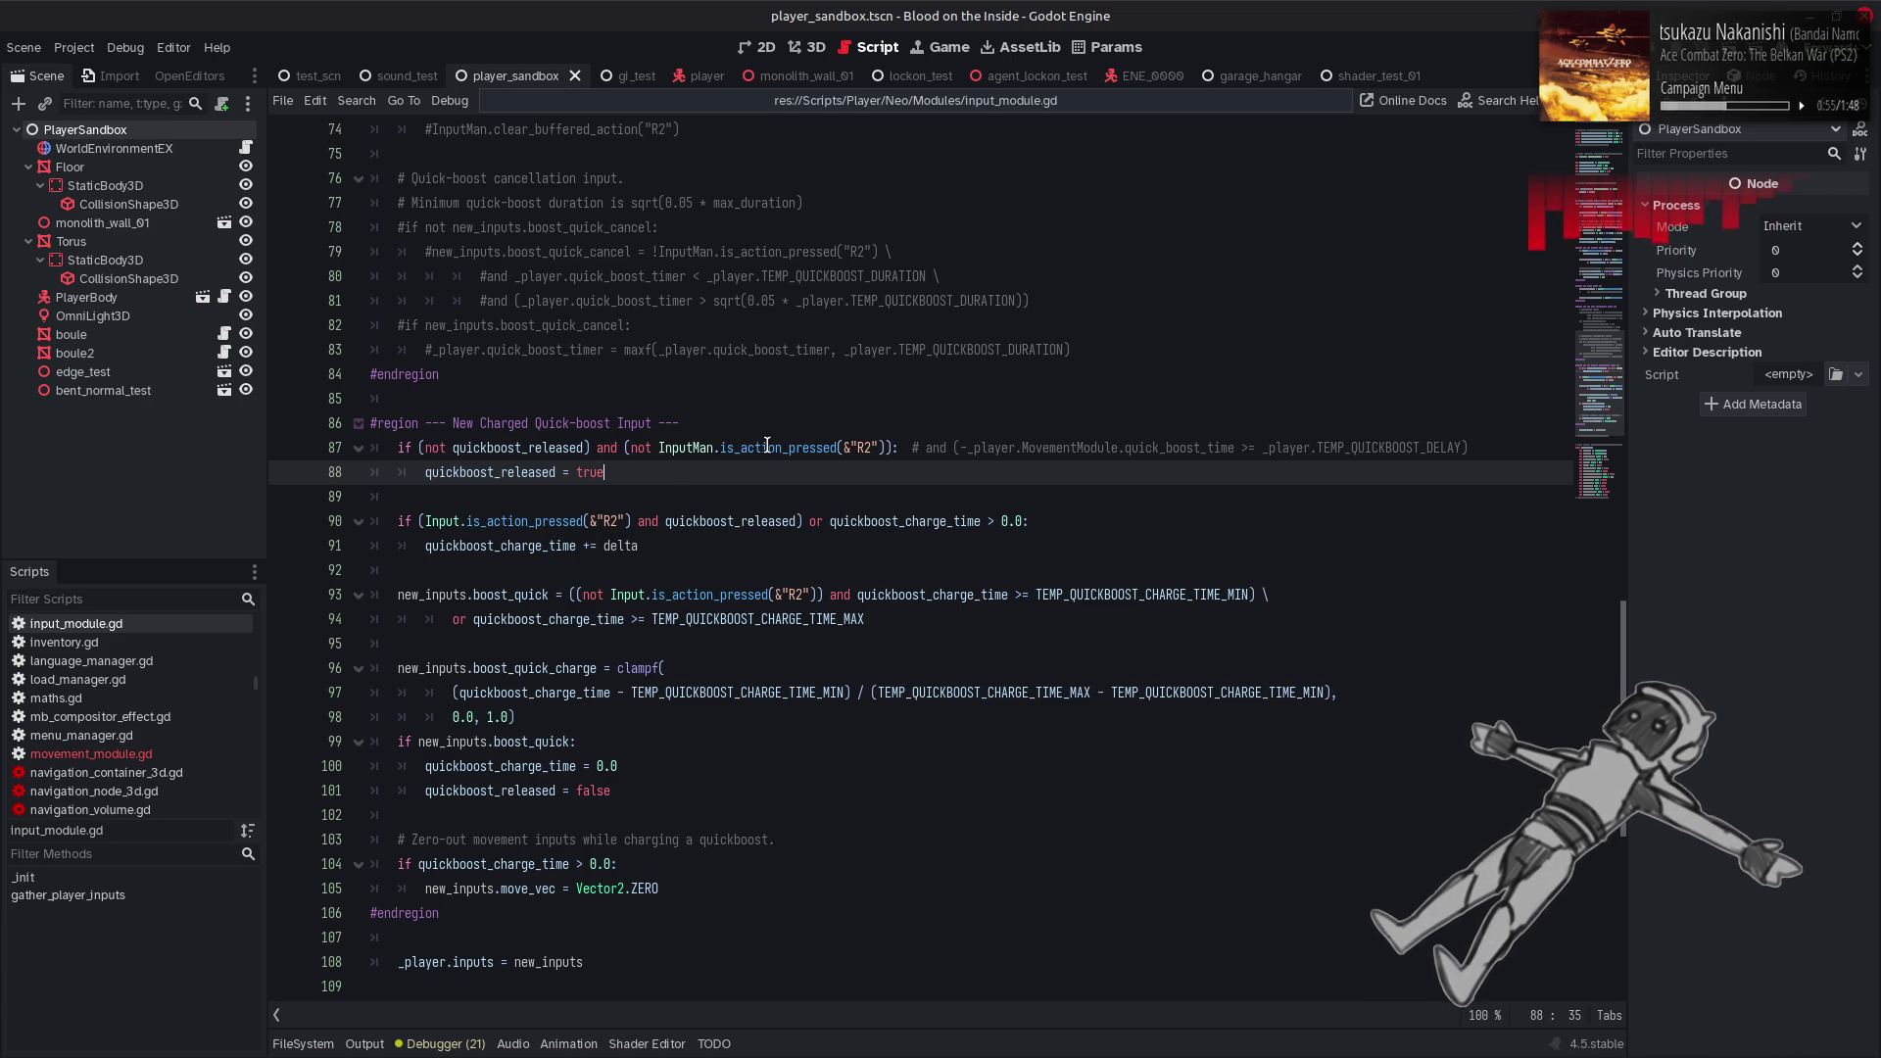
Inspect the is_action_pressed definition and its buffer_length default, DEFAULT_PRESS_BUFFER_MSEC
double_click(770, 447)
right_click(770, 448)
click(818, 747)
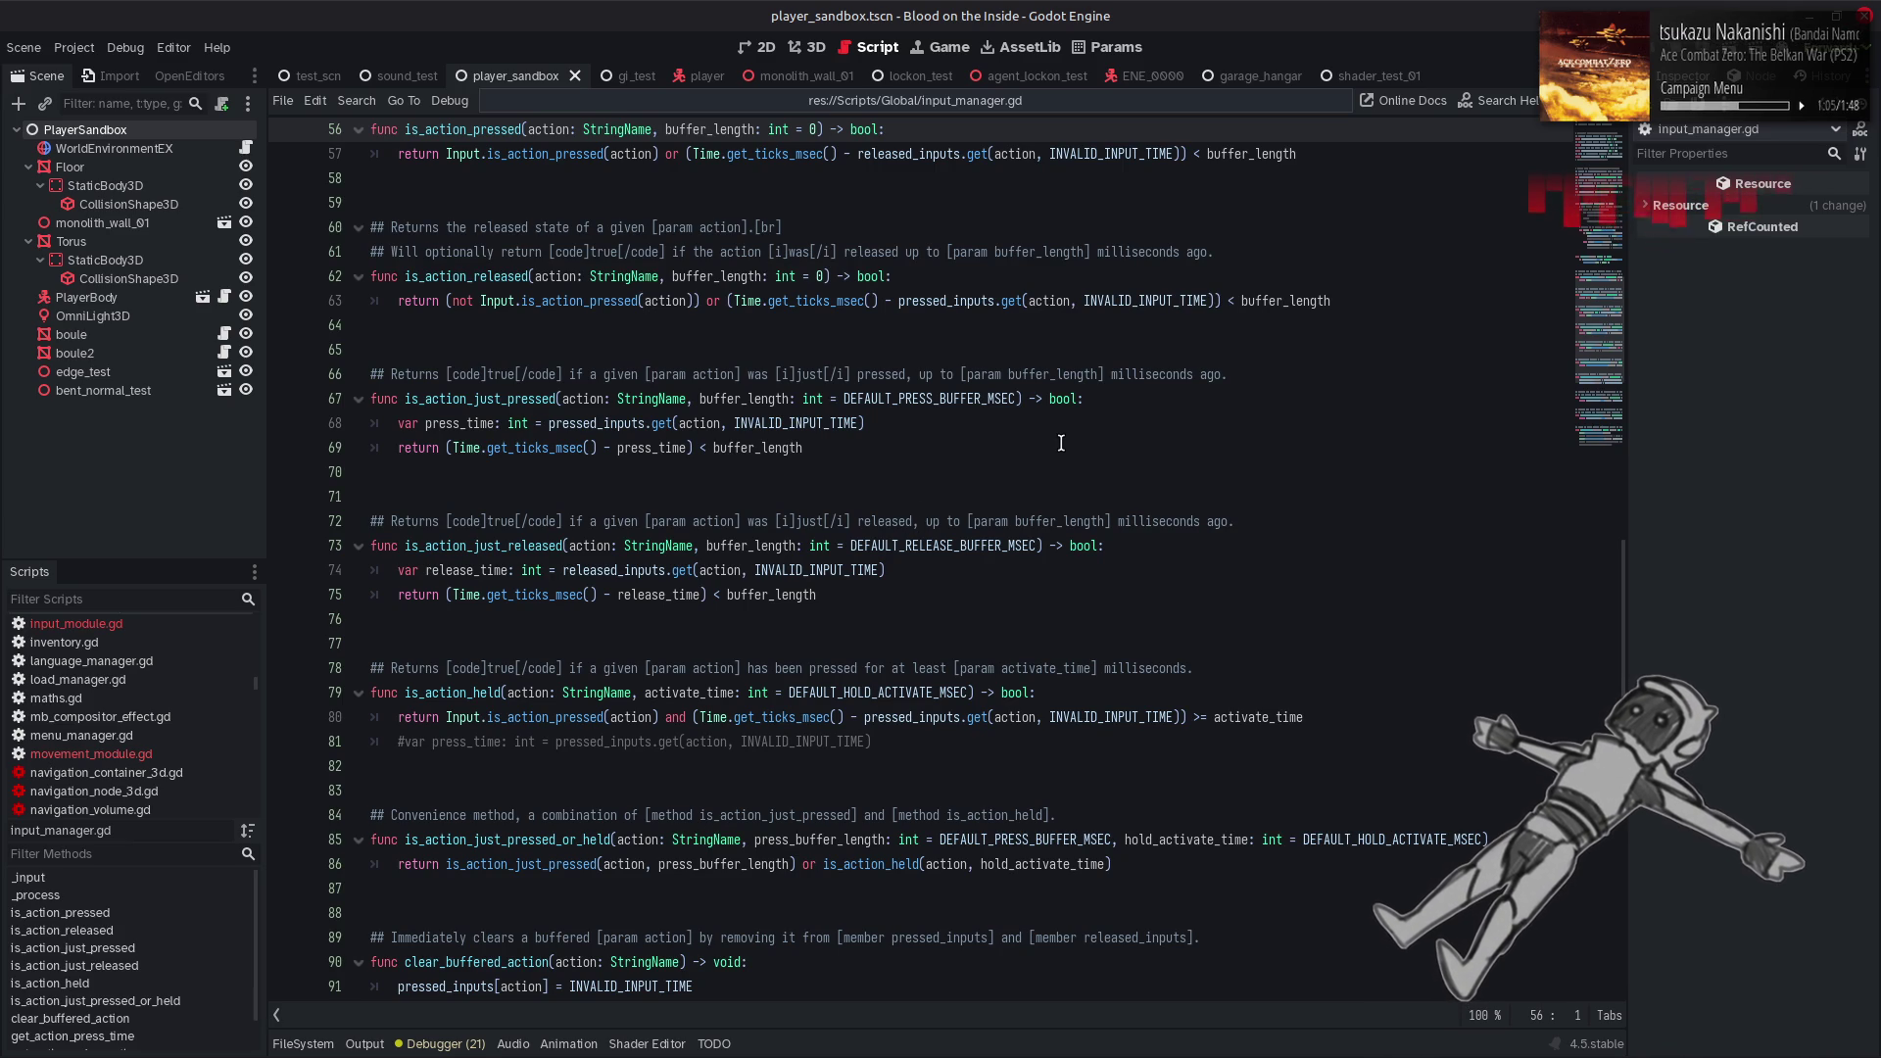
scroll(1061, 442, up, 3)
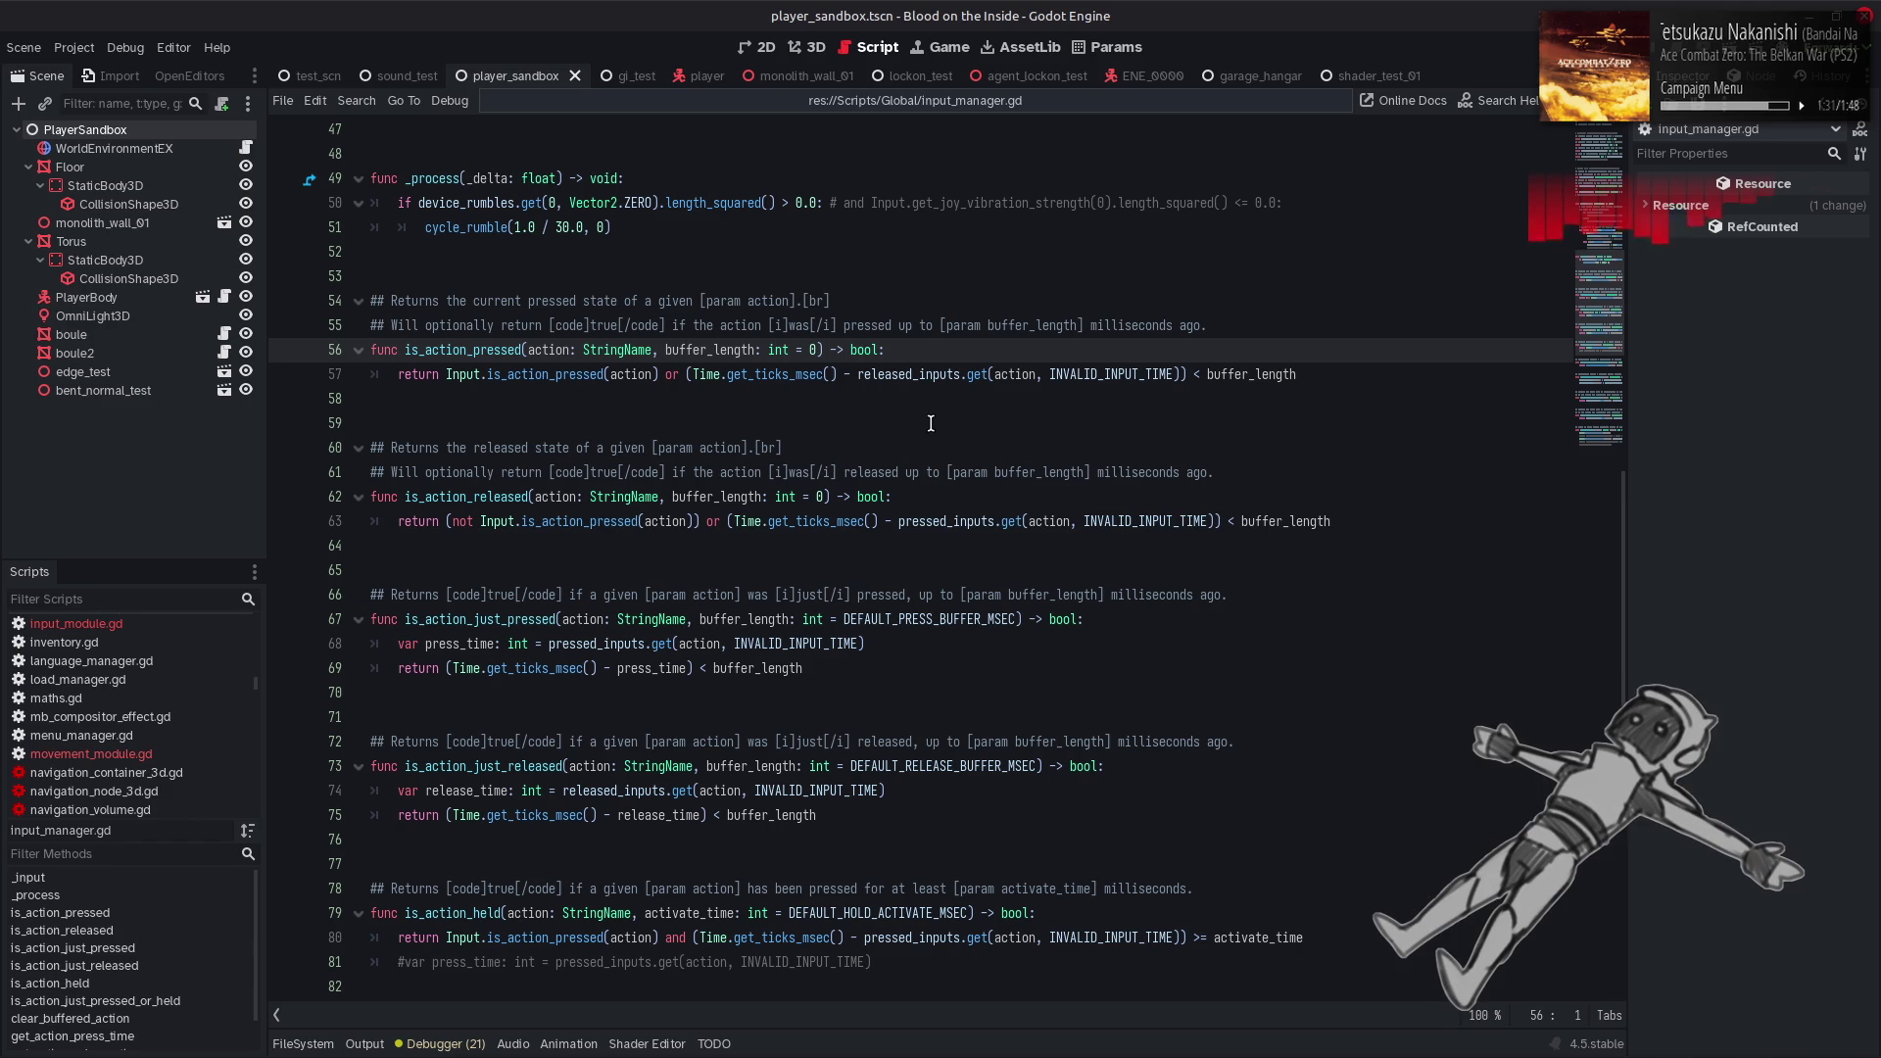
double_click(688, 351)
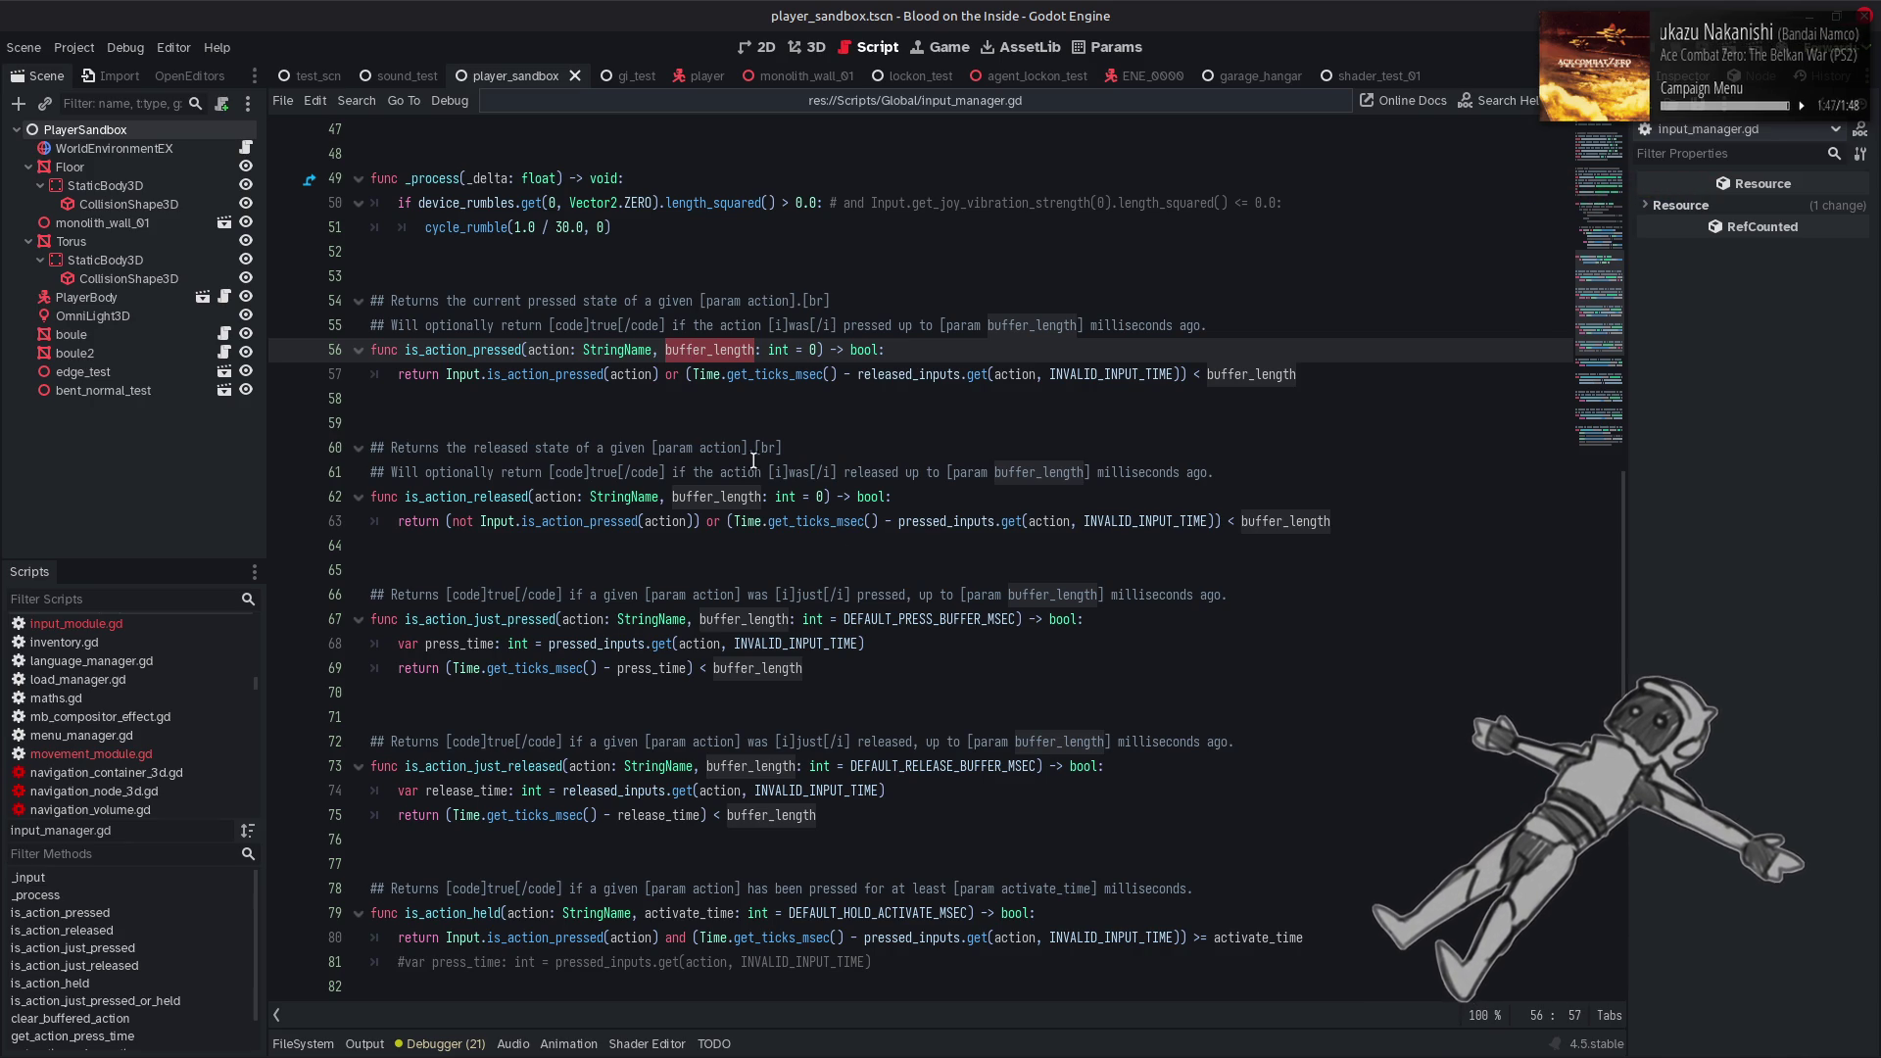
double_click(934, 616)
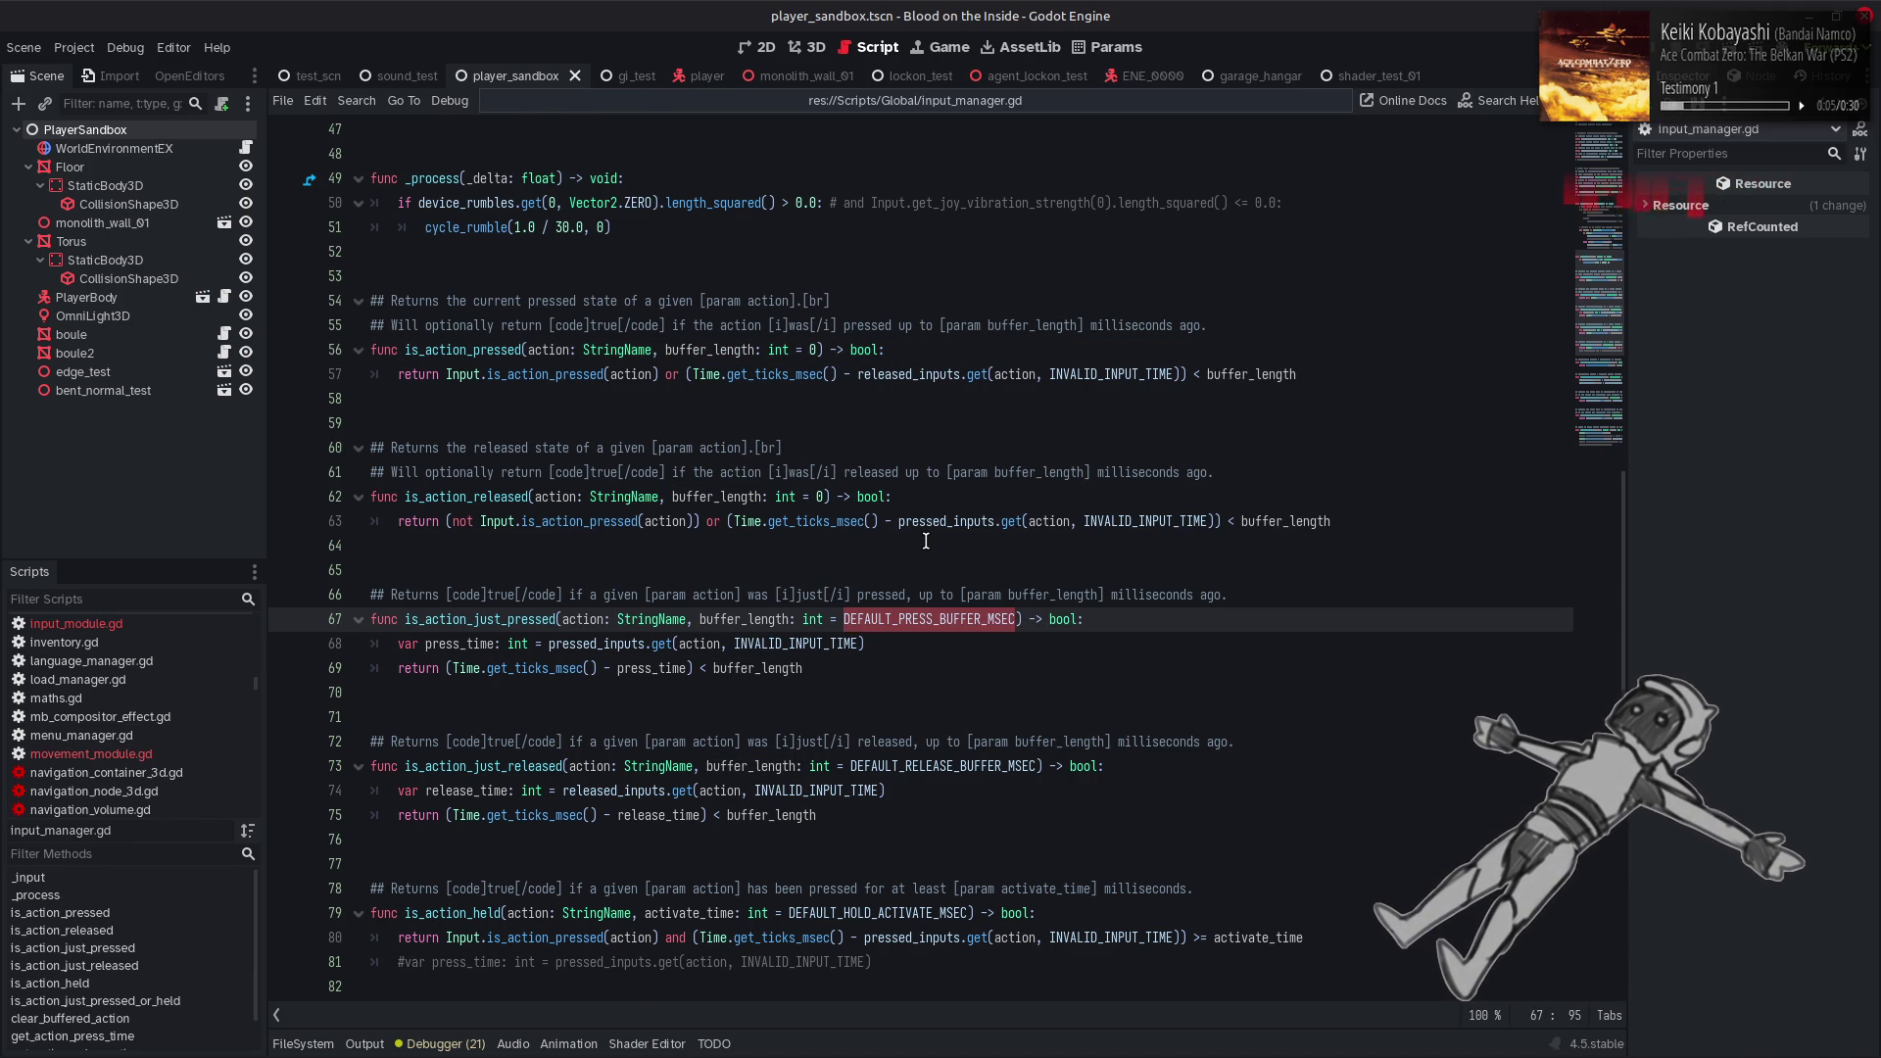
key(alt+Left)
key(alt+Left)
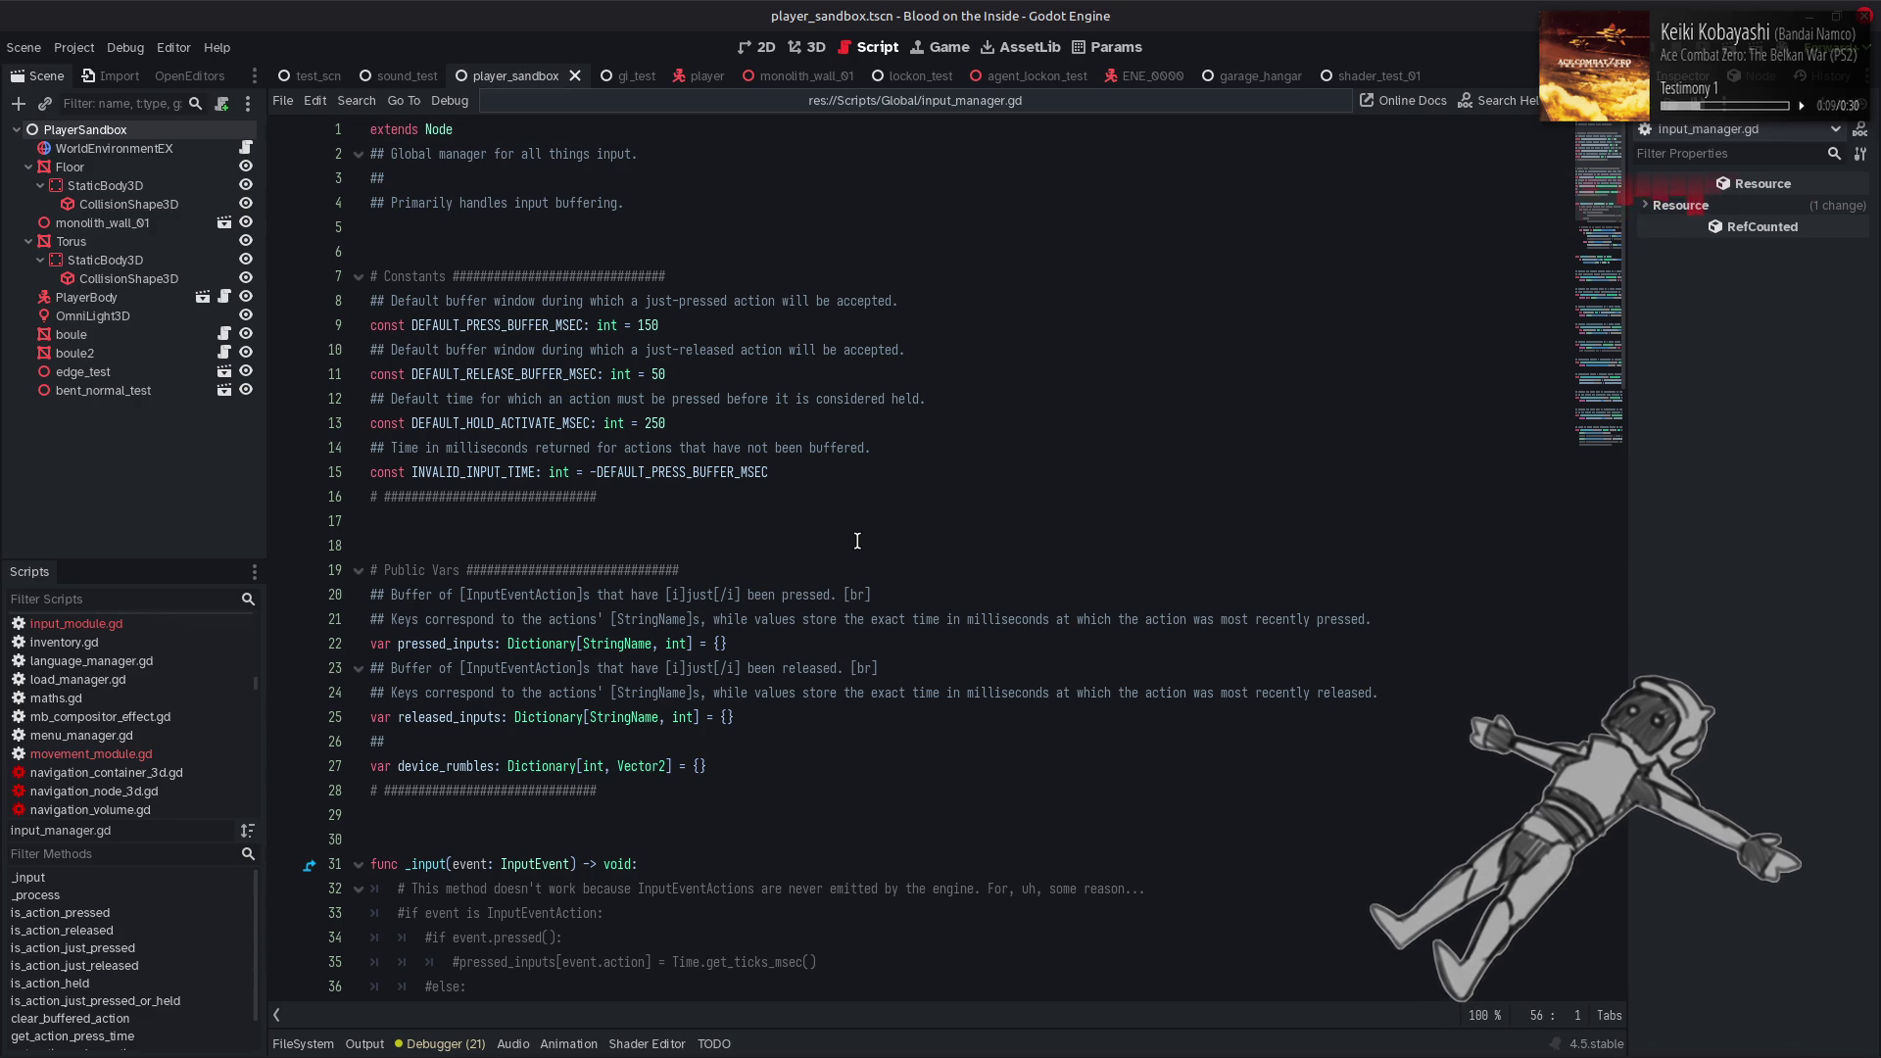
key(alt+Right)
key(alt+Right)
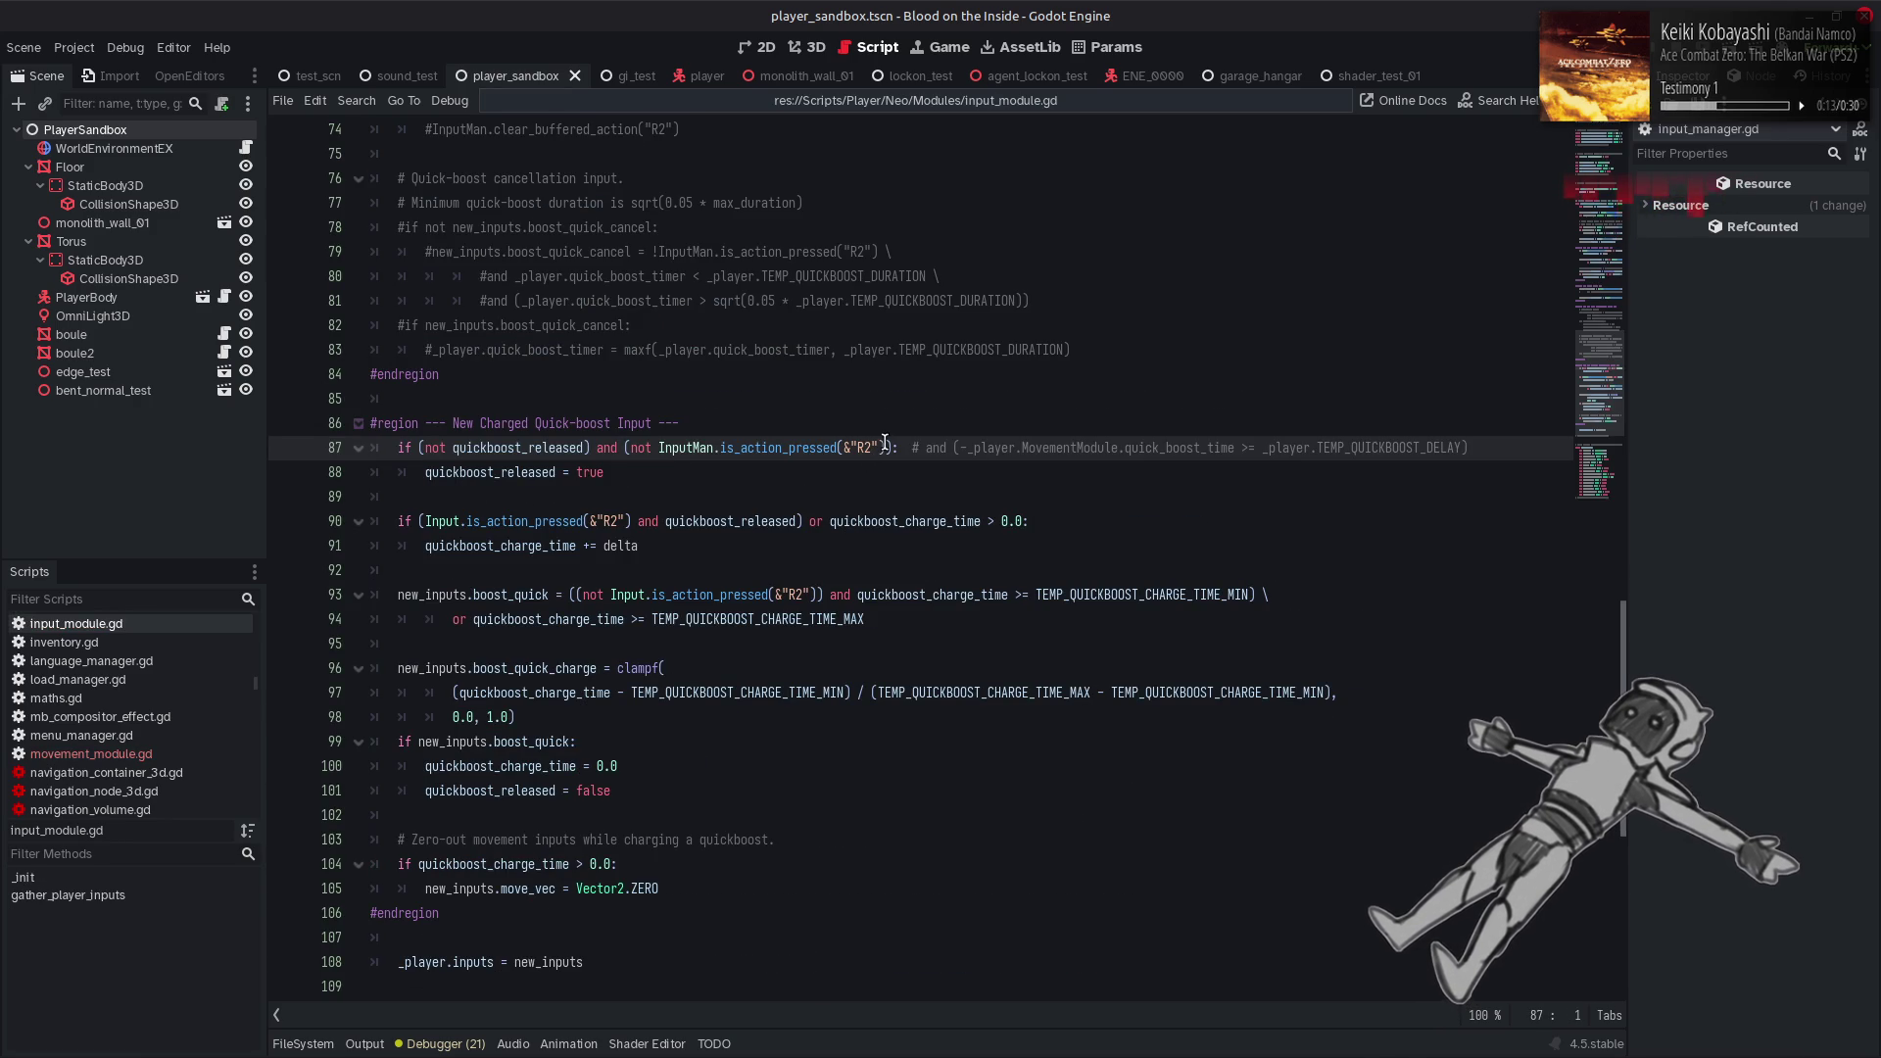
Add ', InputMan.DEFAULT_PRESS_BUFFER_MSEC' after &"R2" on line 87 using autocomplete
click(910, 448)
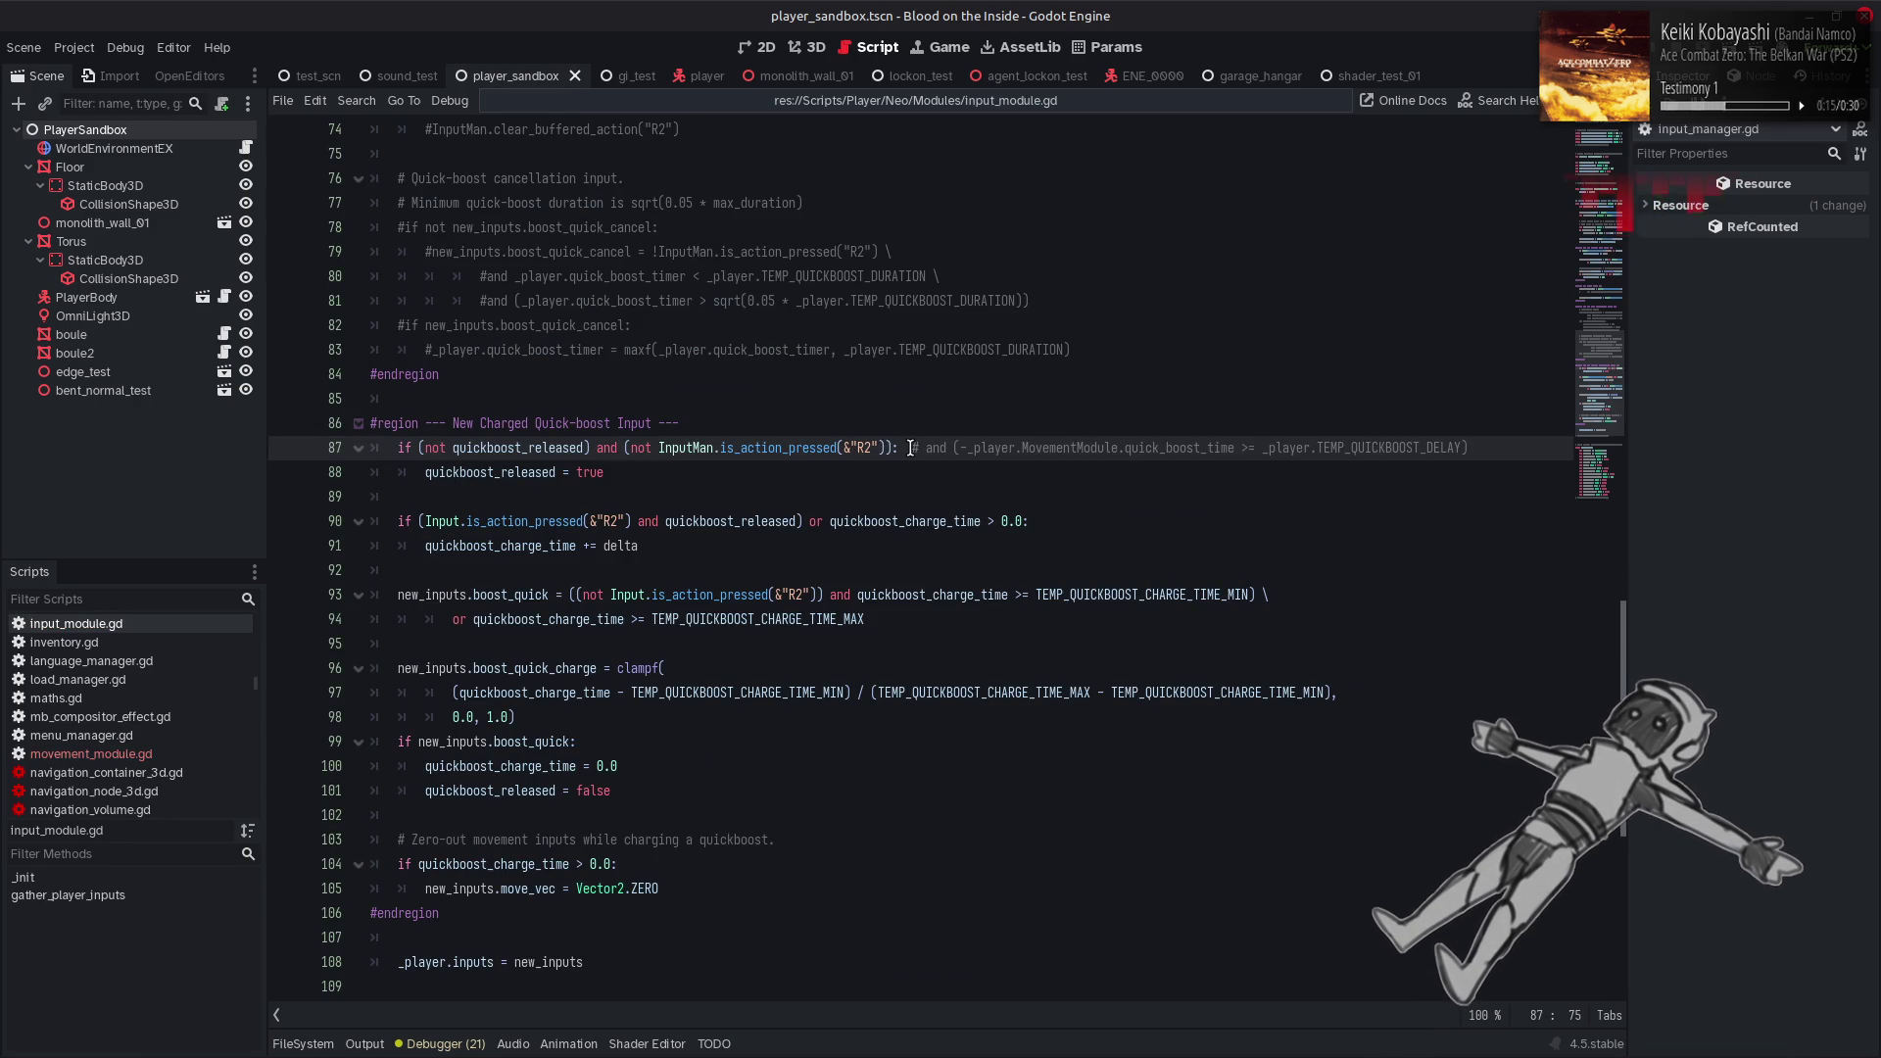
text(, Input)
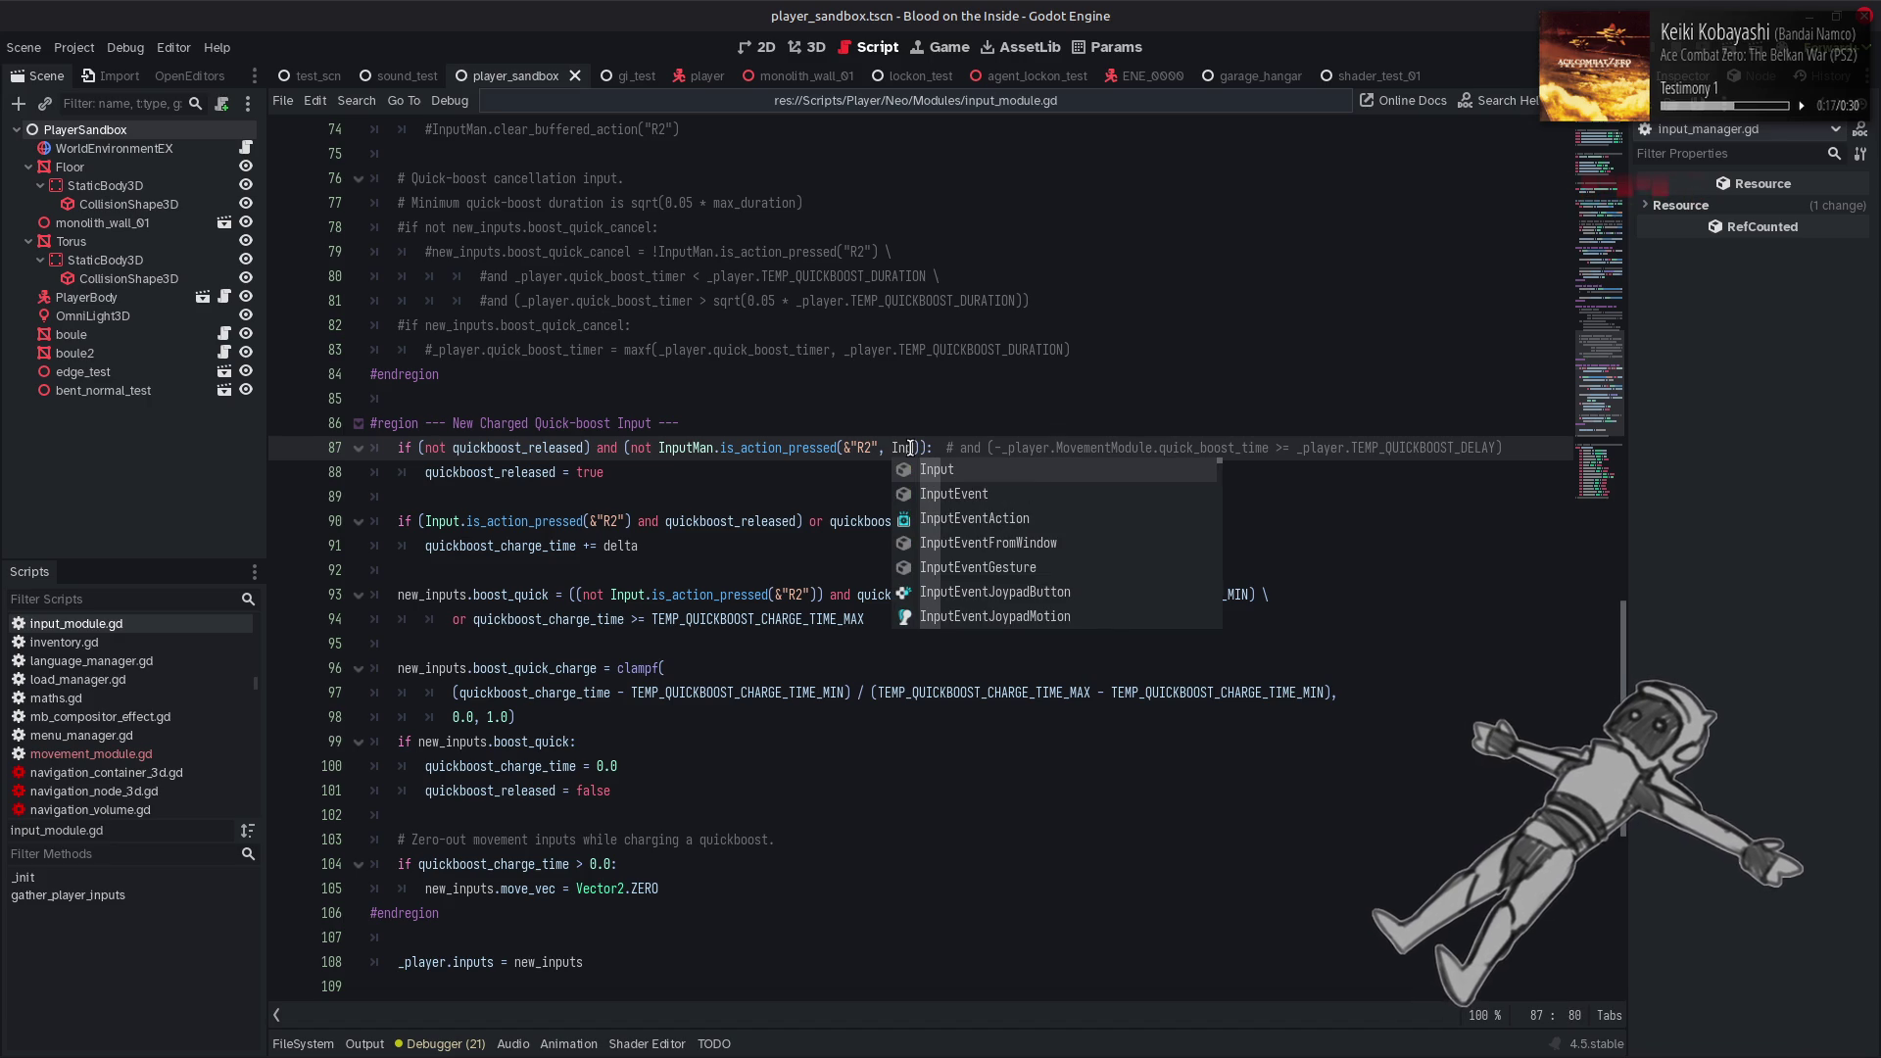
text(Man.)
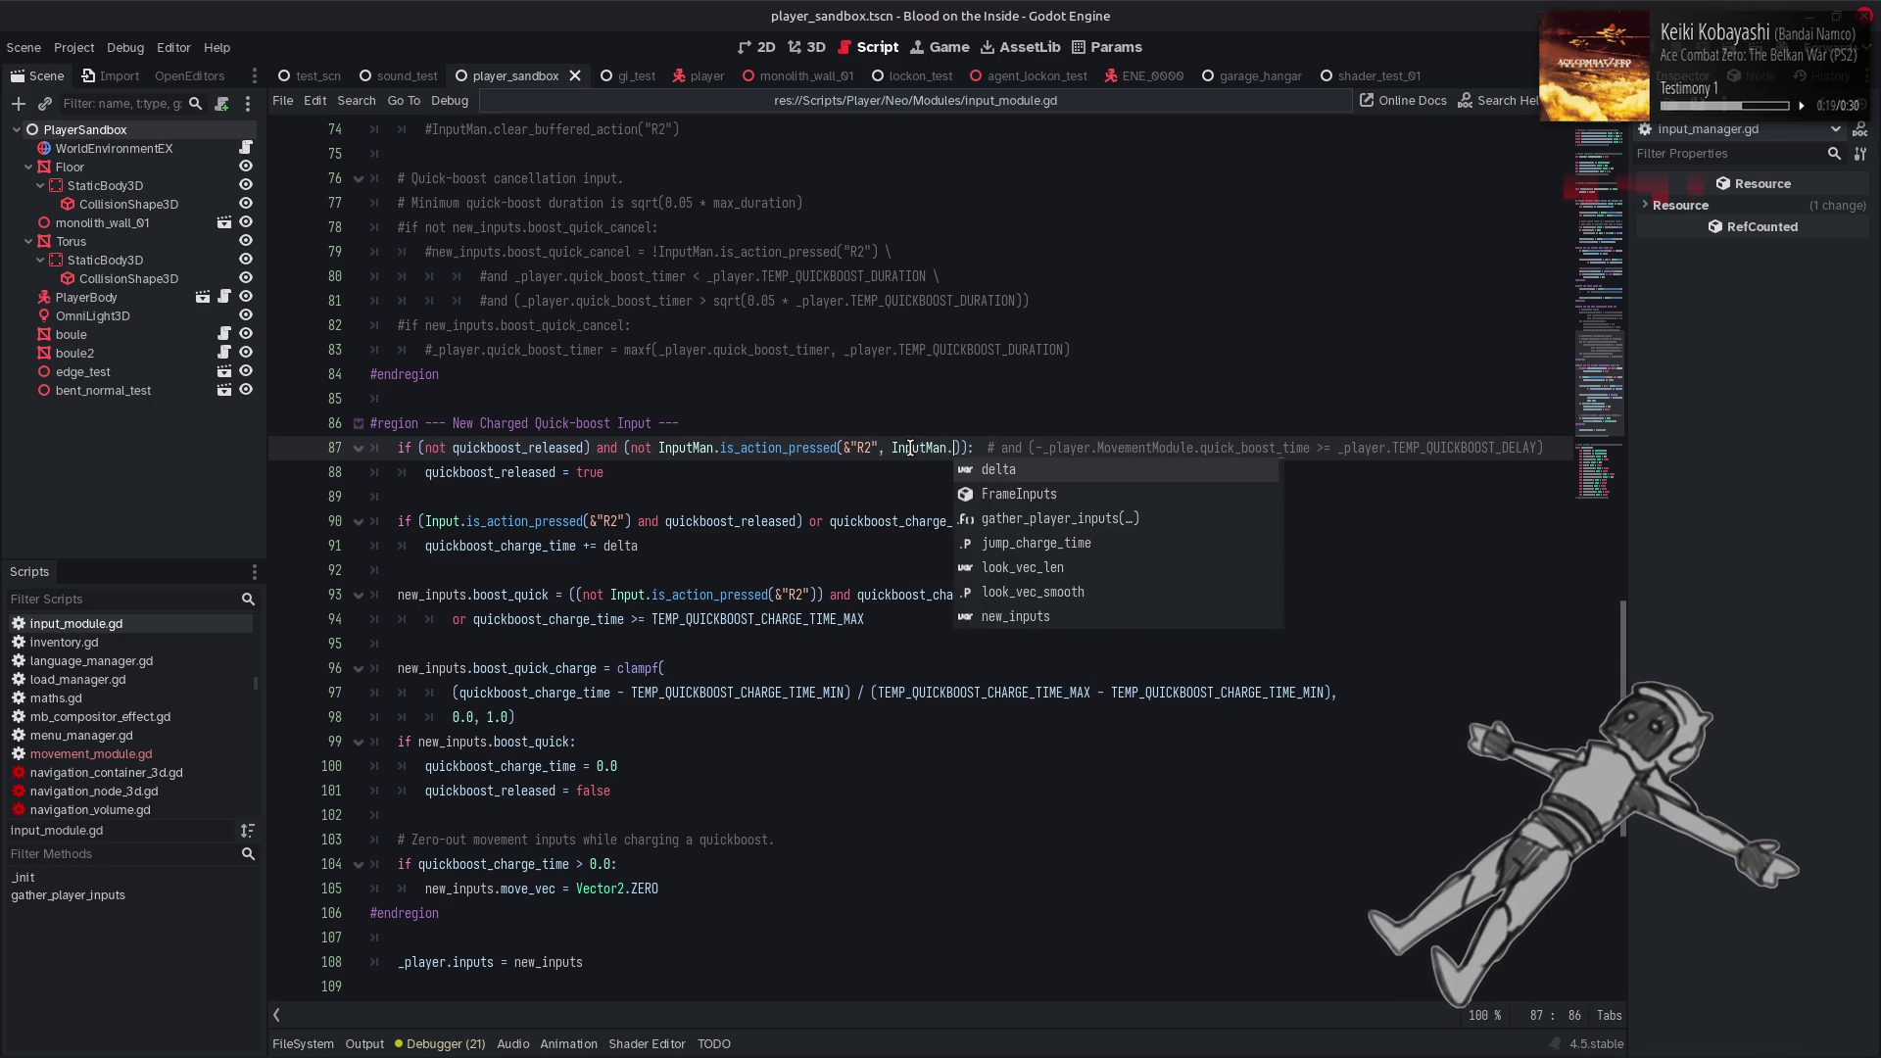
key(Down)
key(Down)
key(Down)
key(Return)
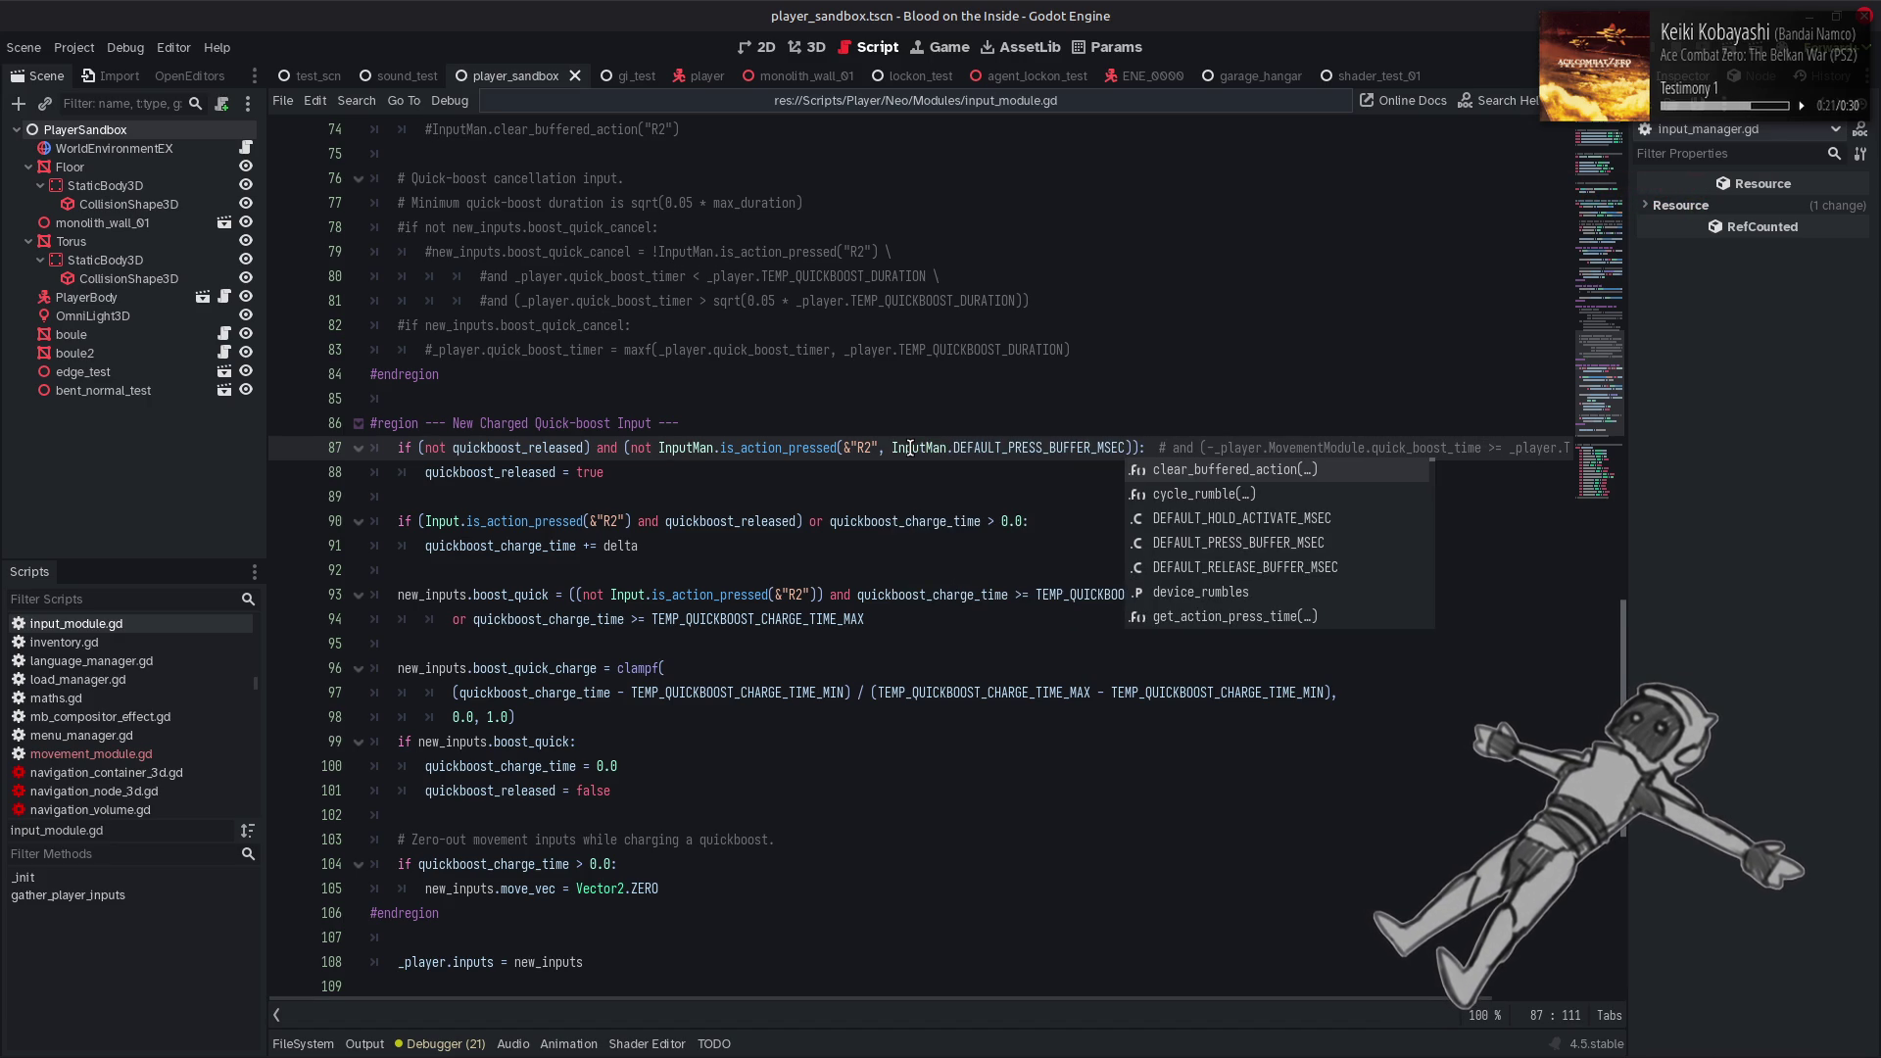
double_click(688, 594)
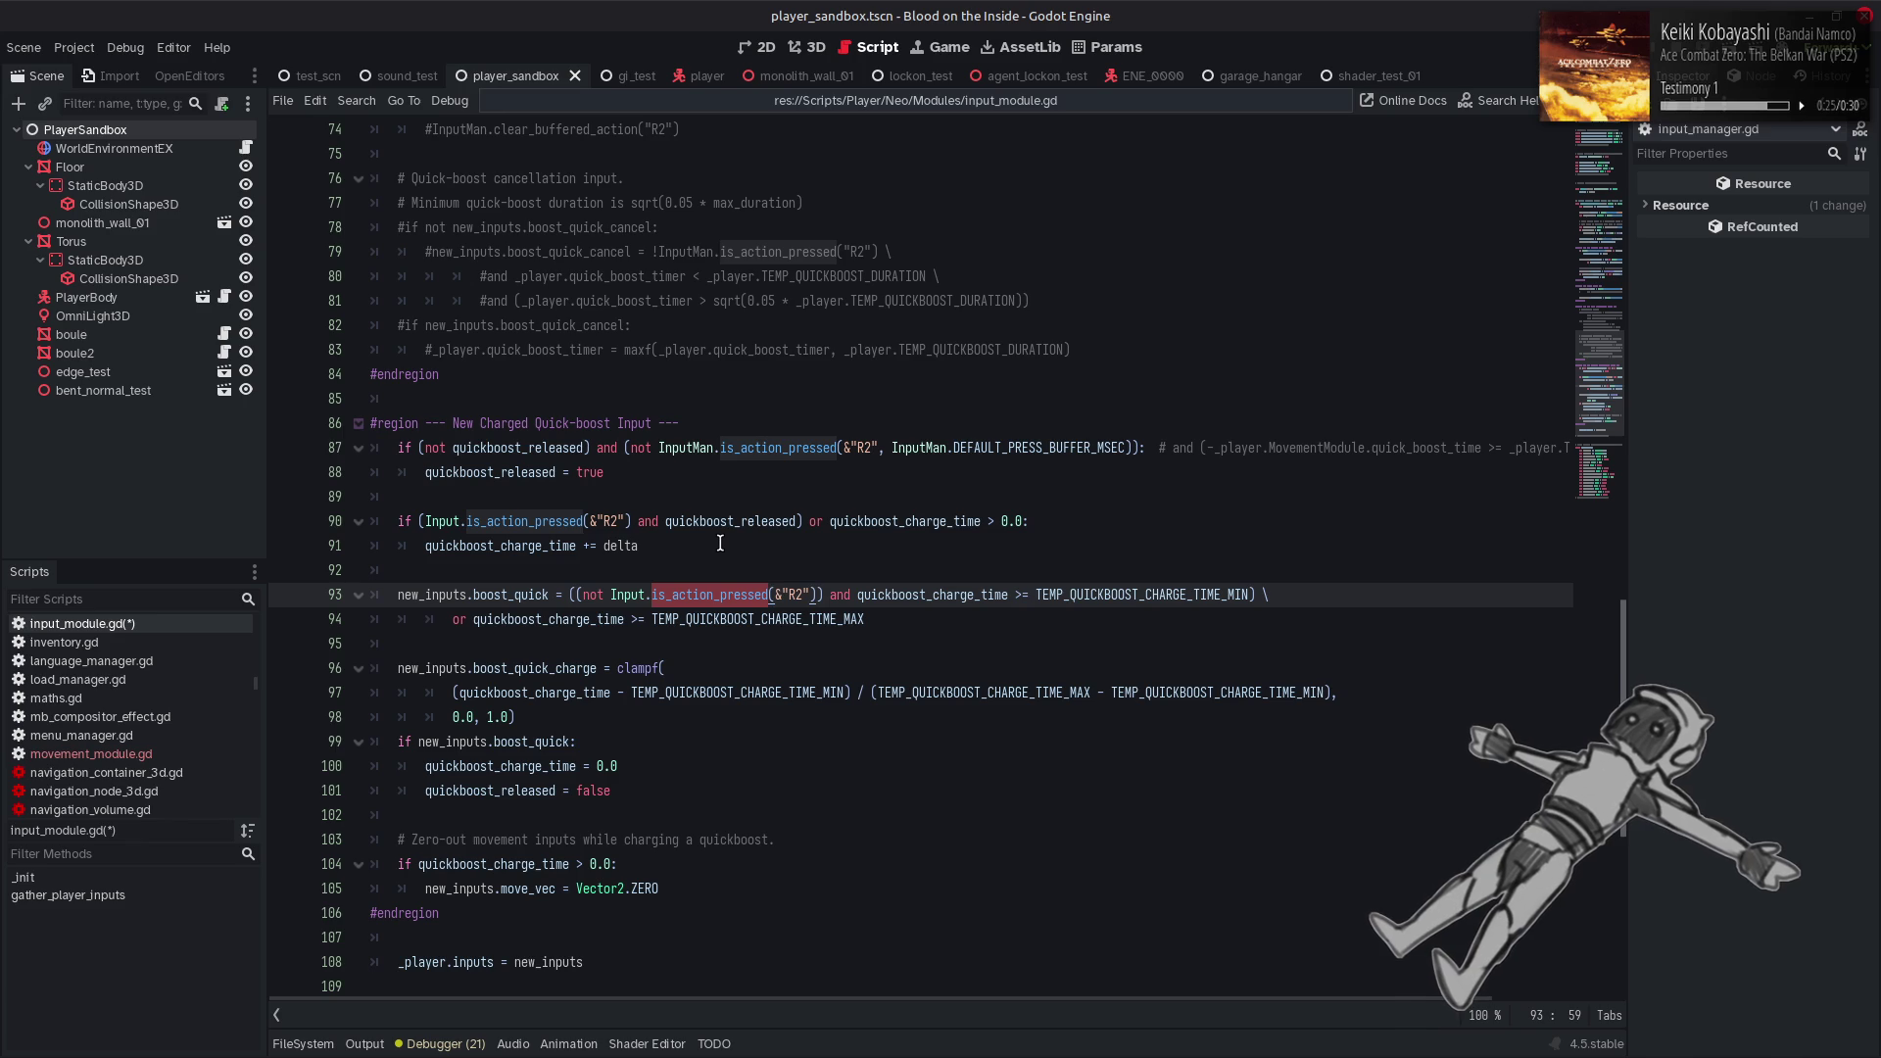
Move the buffer argument from line 87 to after &"R2" on line 90 and save
mouse_move(714, 587)
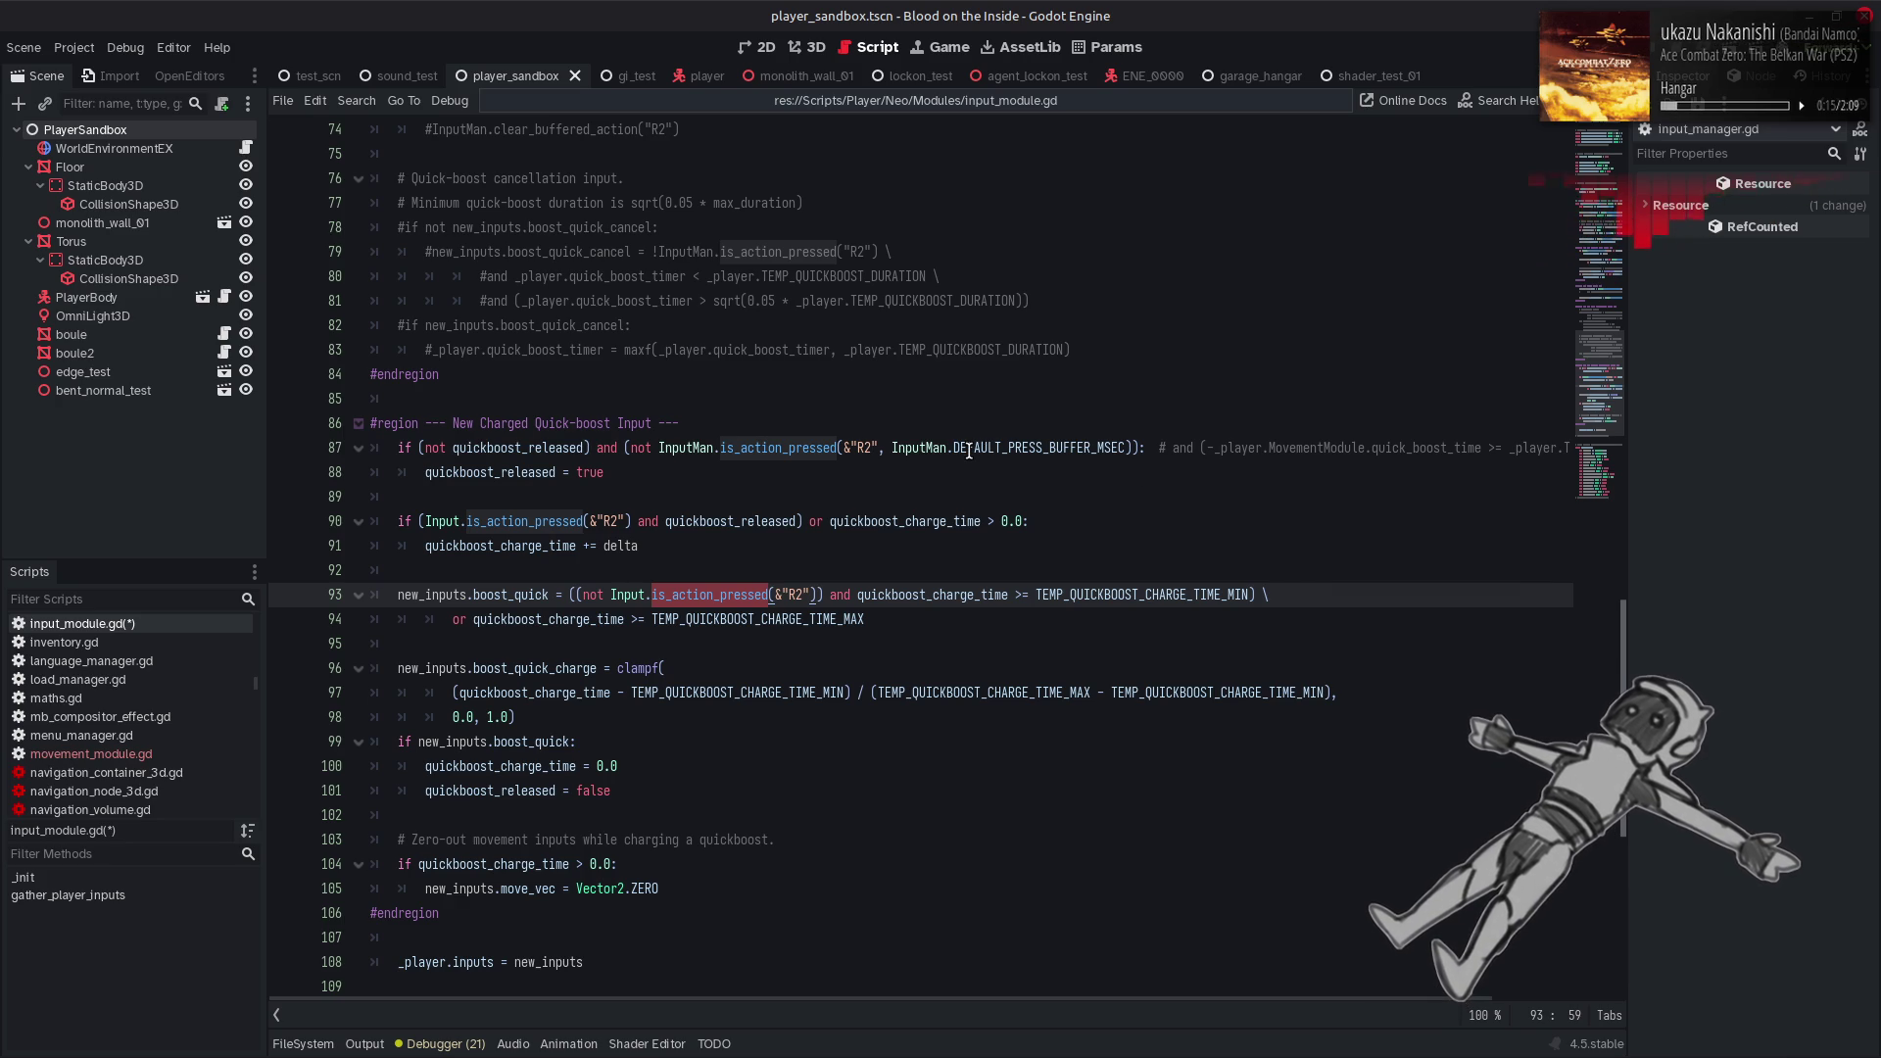
drag(879, 447, 1127, 448)
key(ctrl+c)
key(BackSpace)
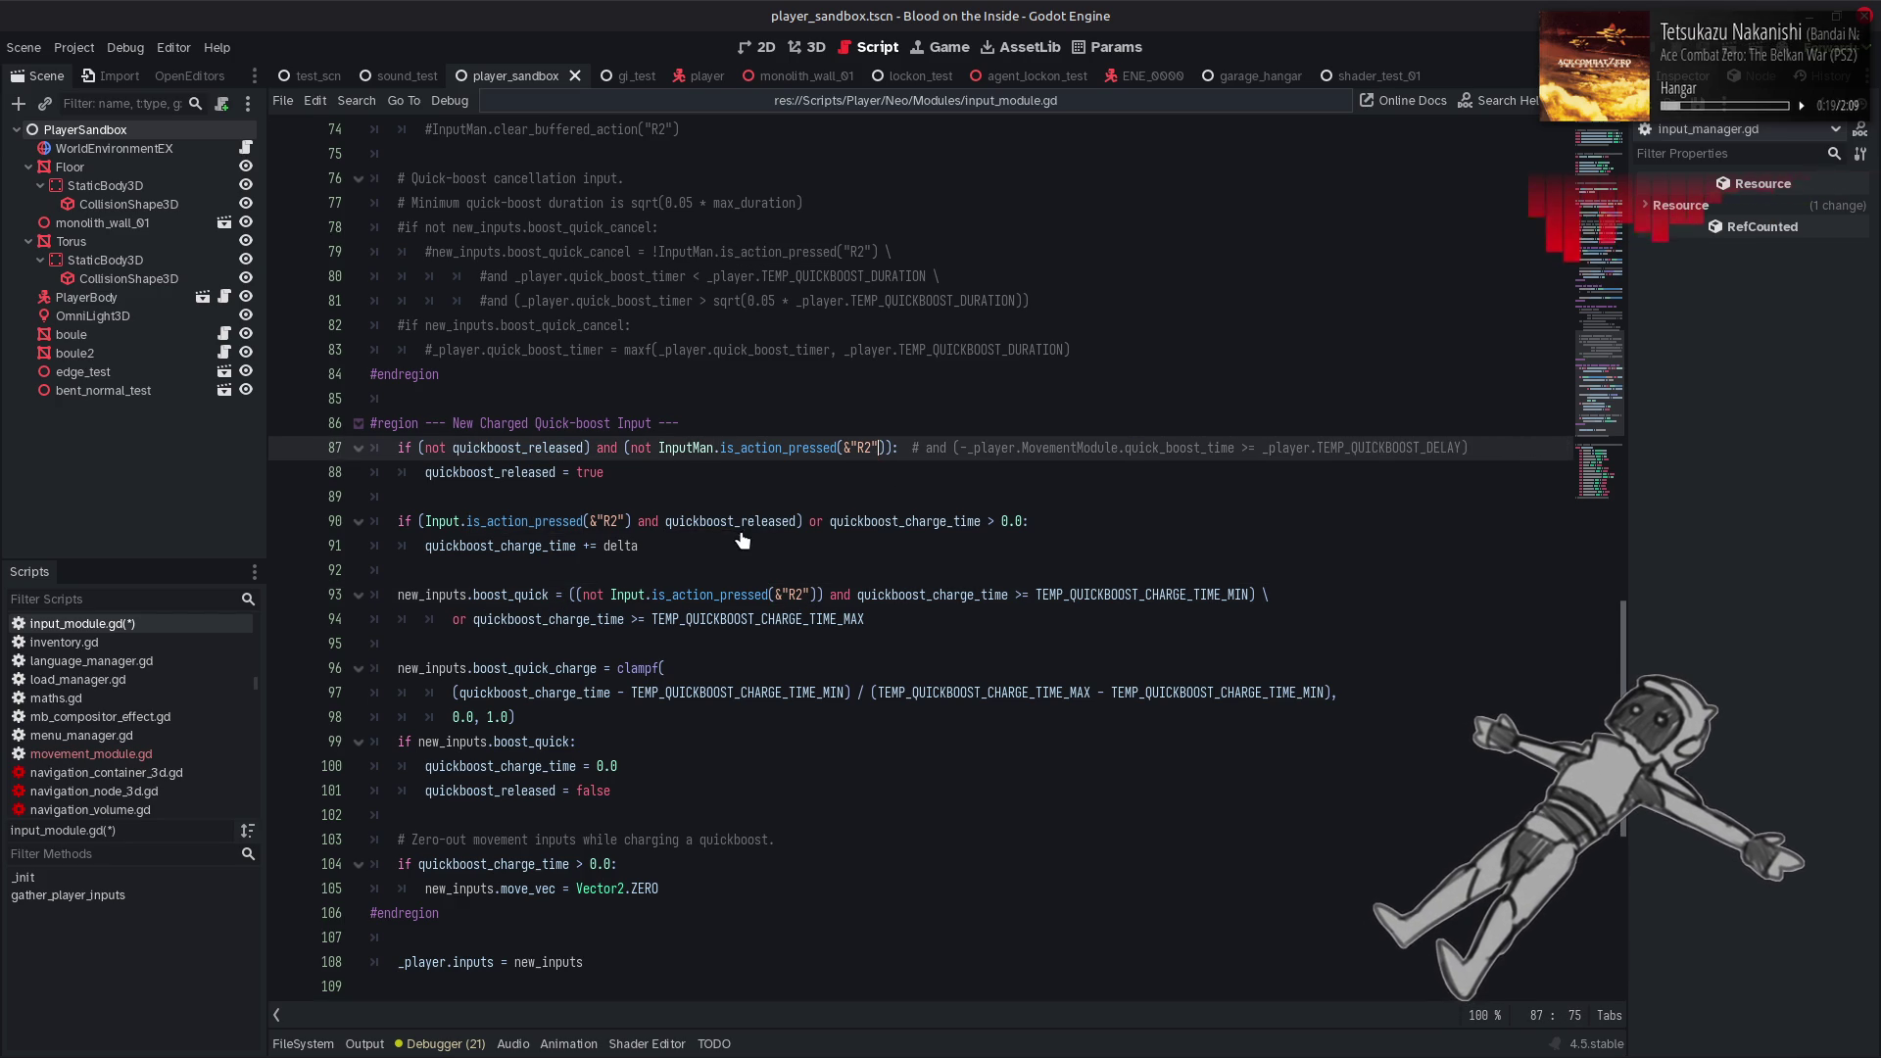
click(628, 520)
key(ctrl+v)
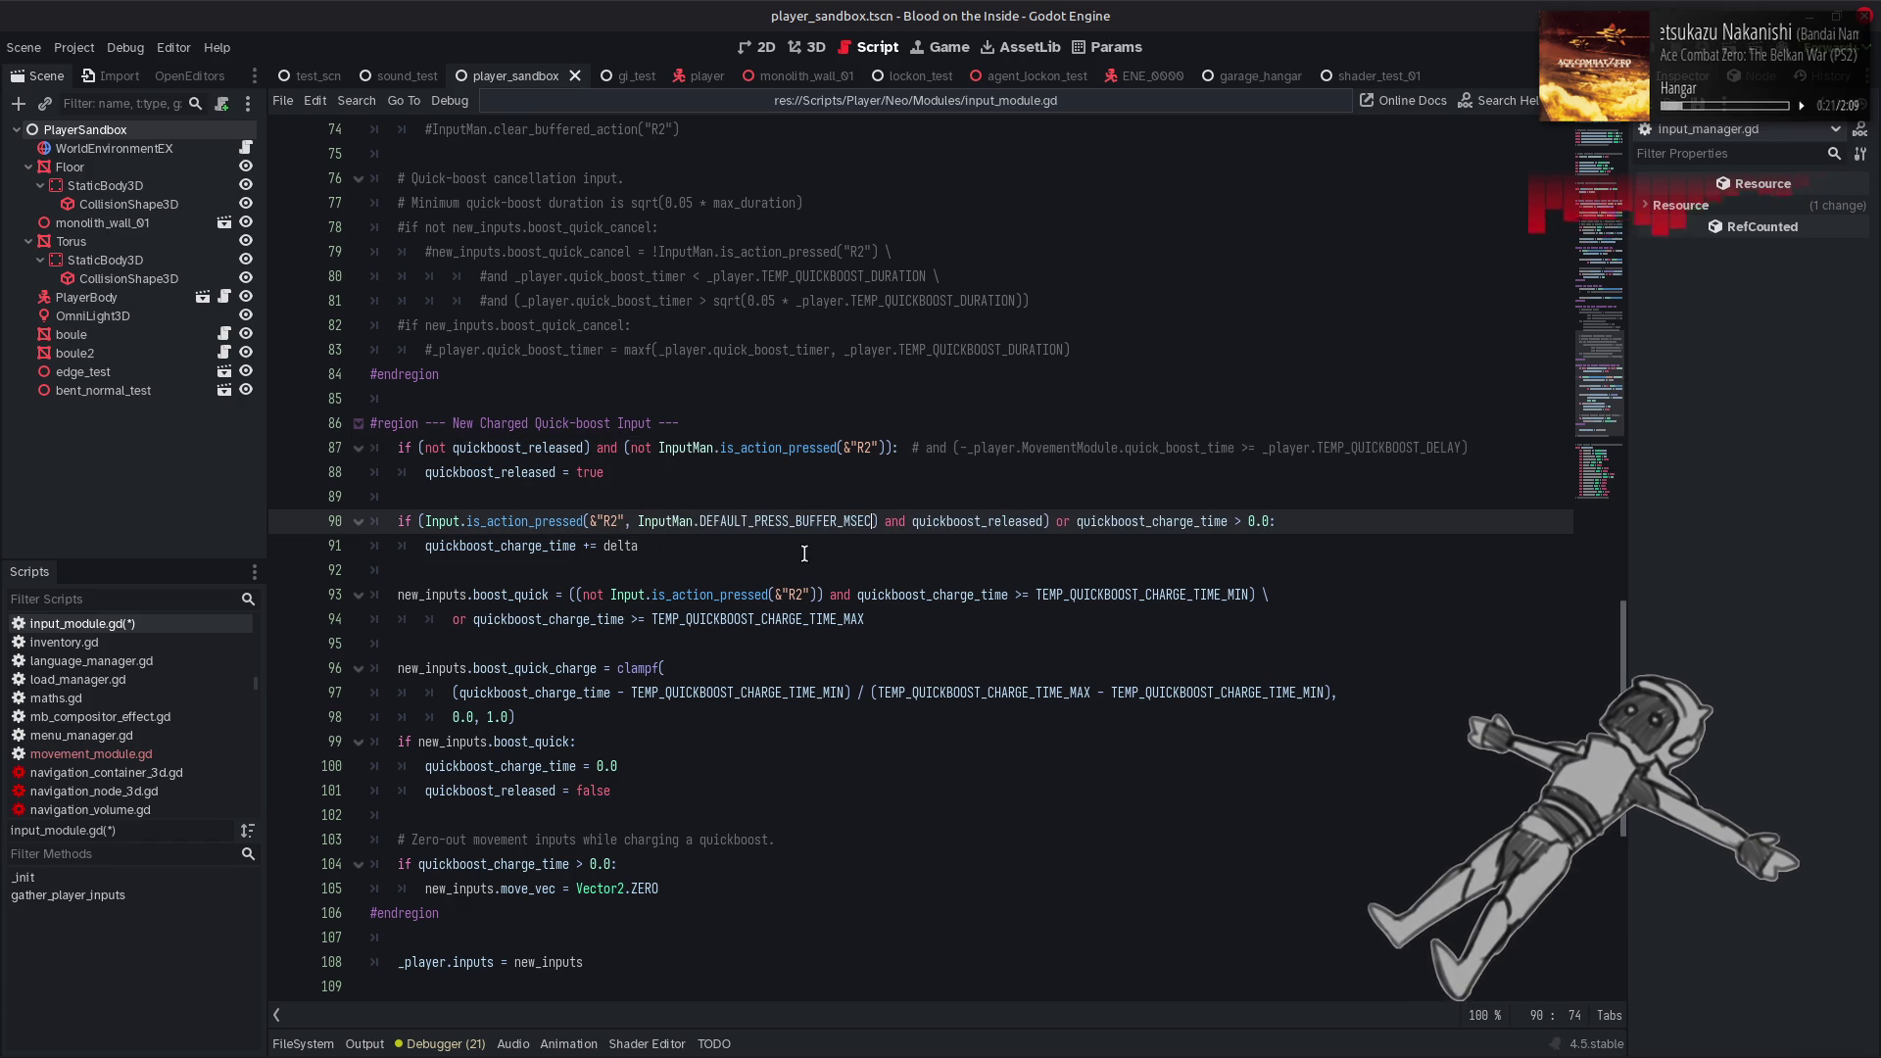
key(ctrl+s)
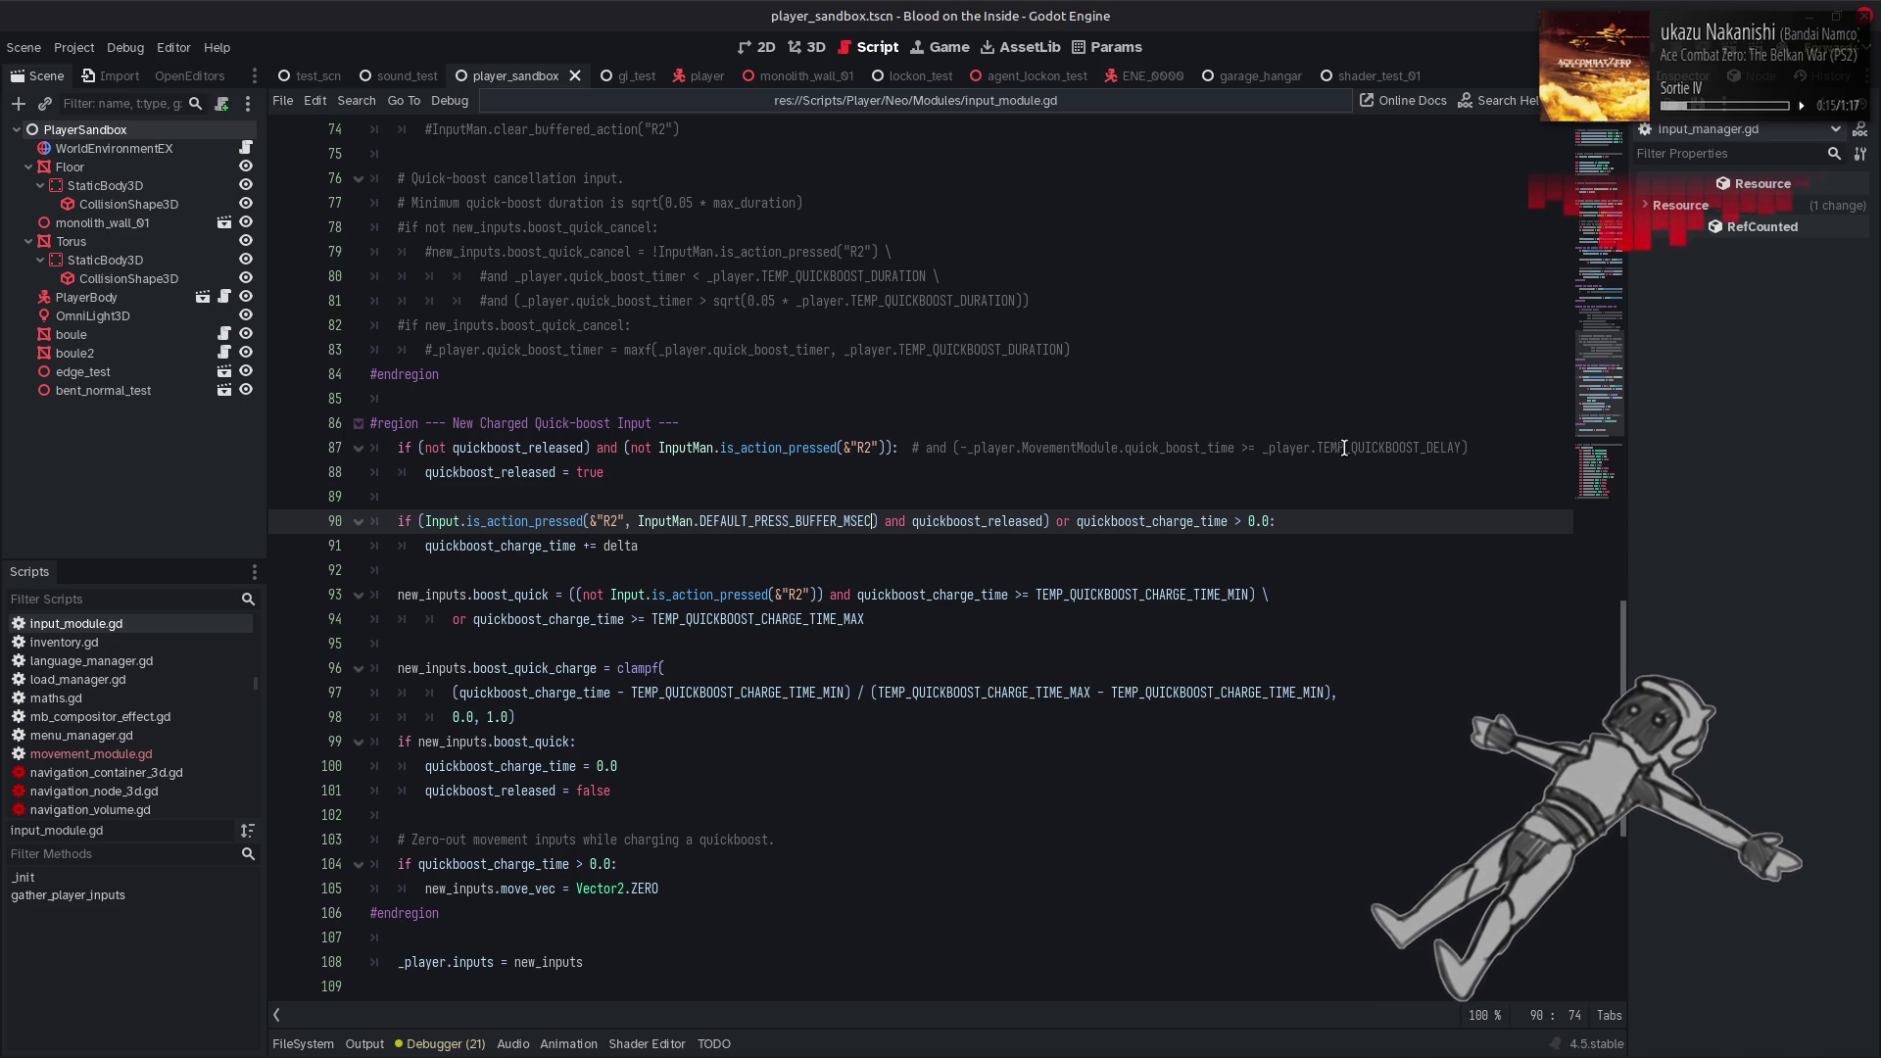
Move line 87's commented TEMP_QUICKBOOST_DELAY check into the if condition before the colon
click(1477, 446)
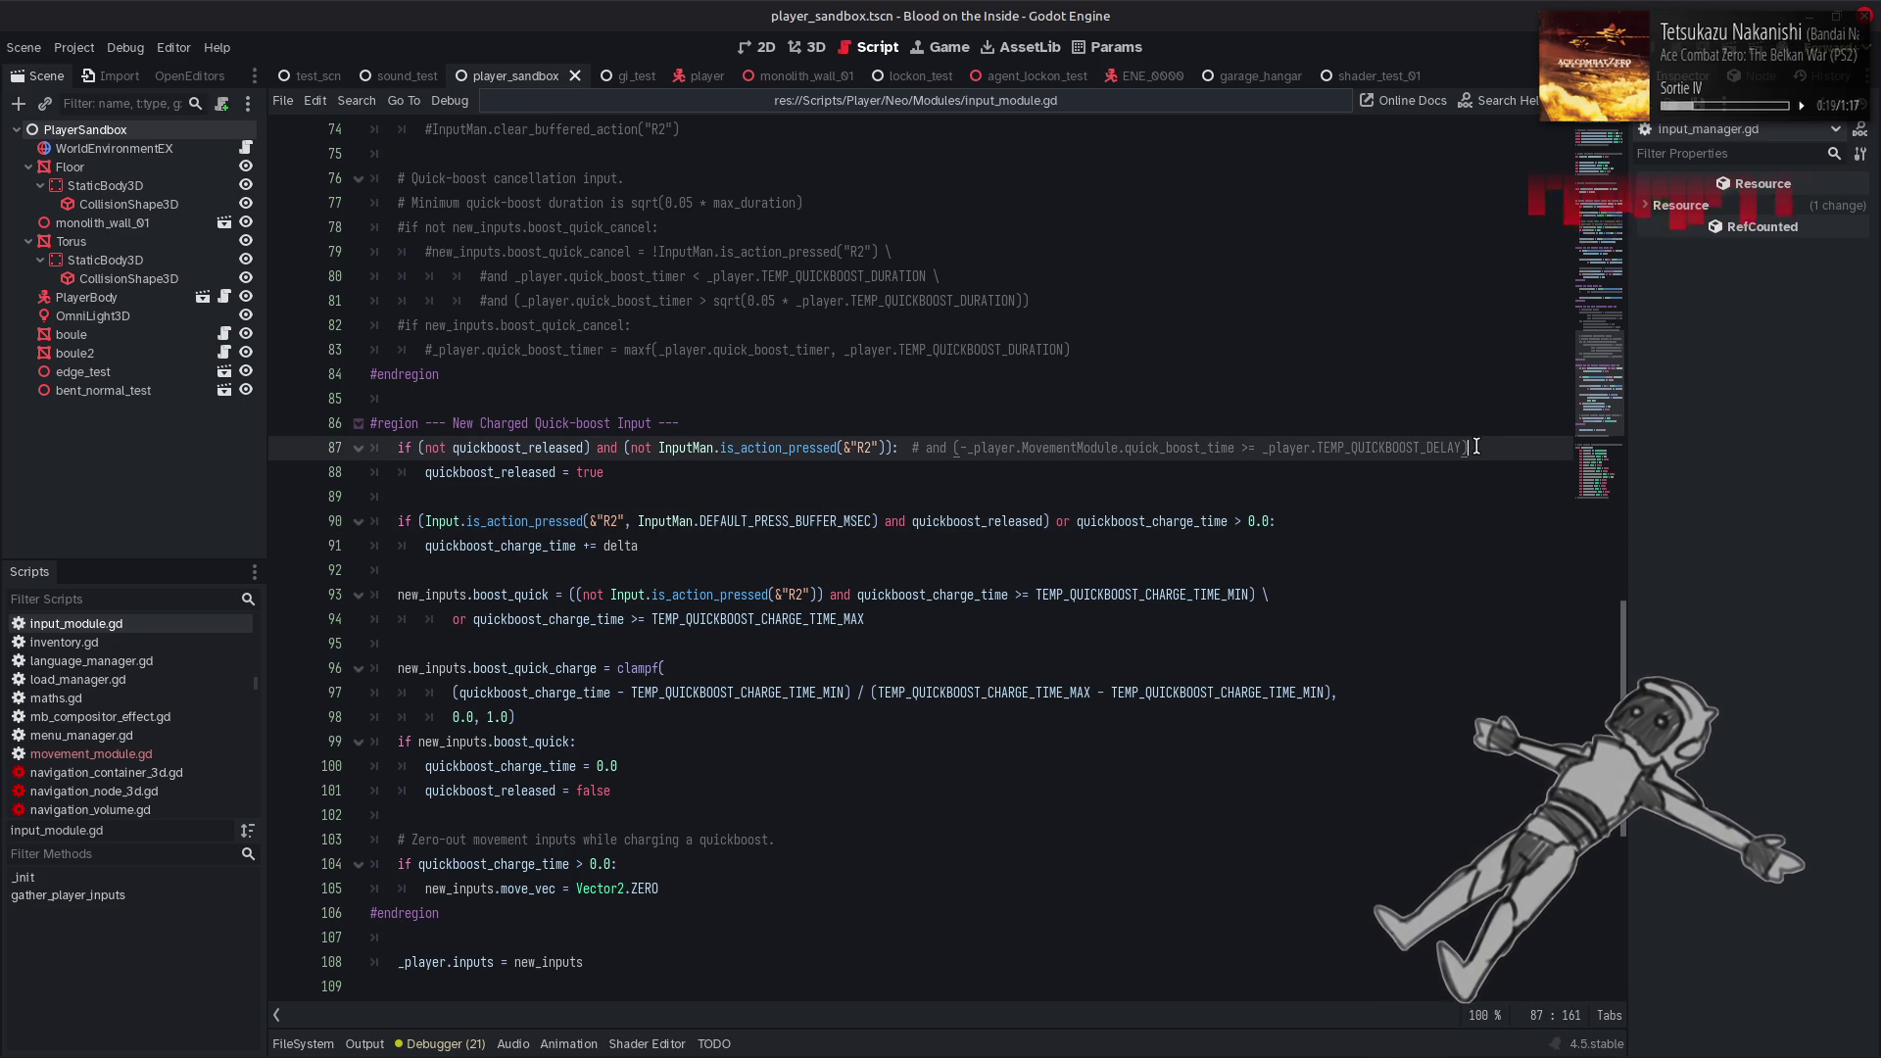
drag(1477, 447, 928, 447)
key(ctrl+c)
key(BackSpace)
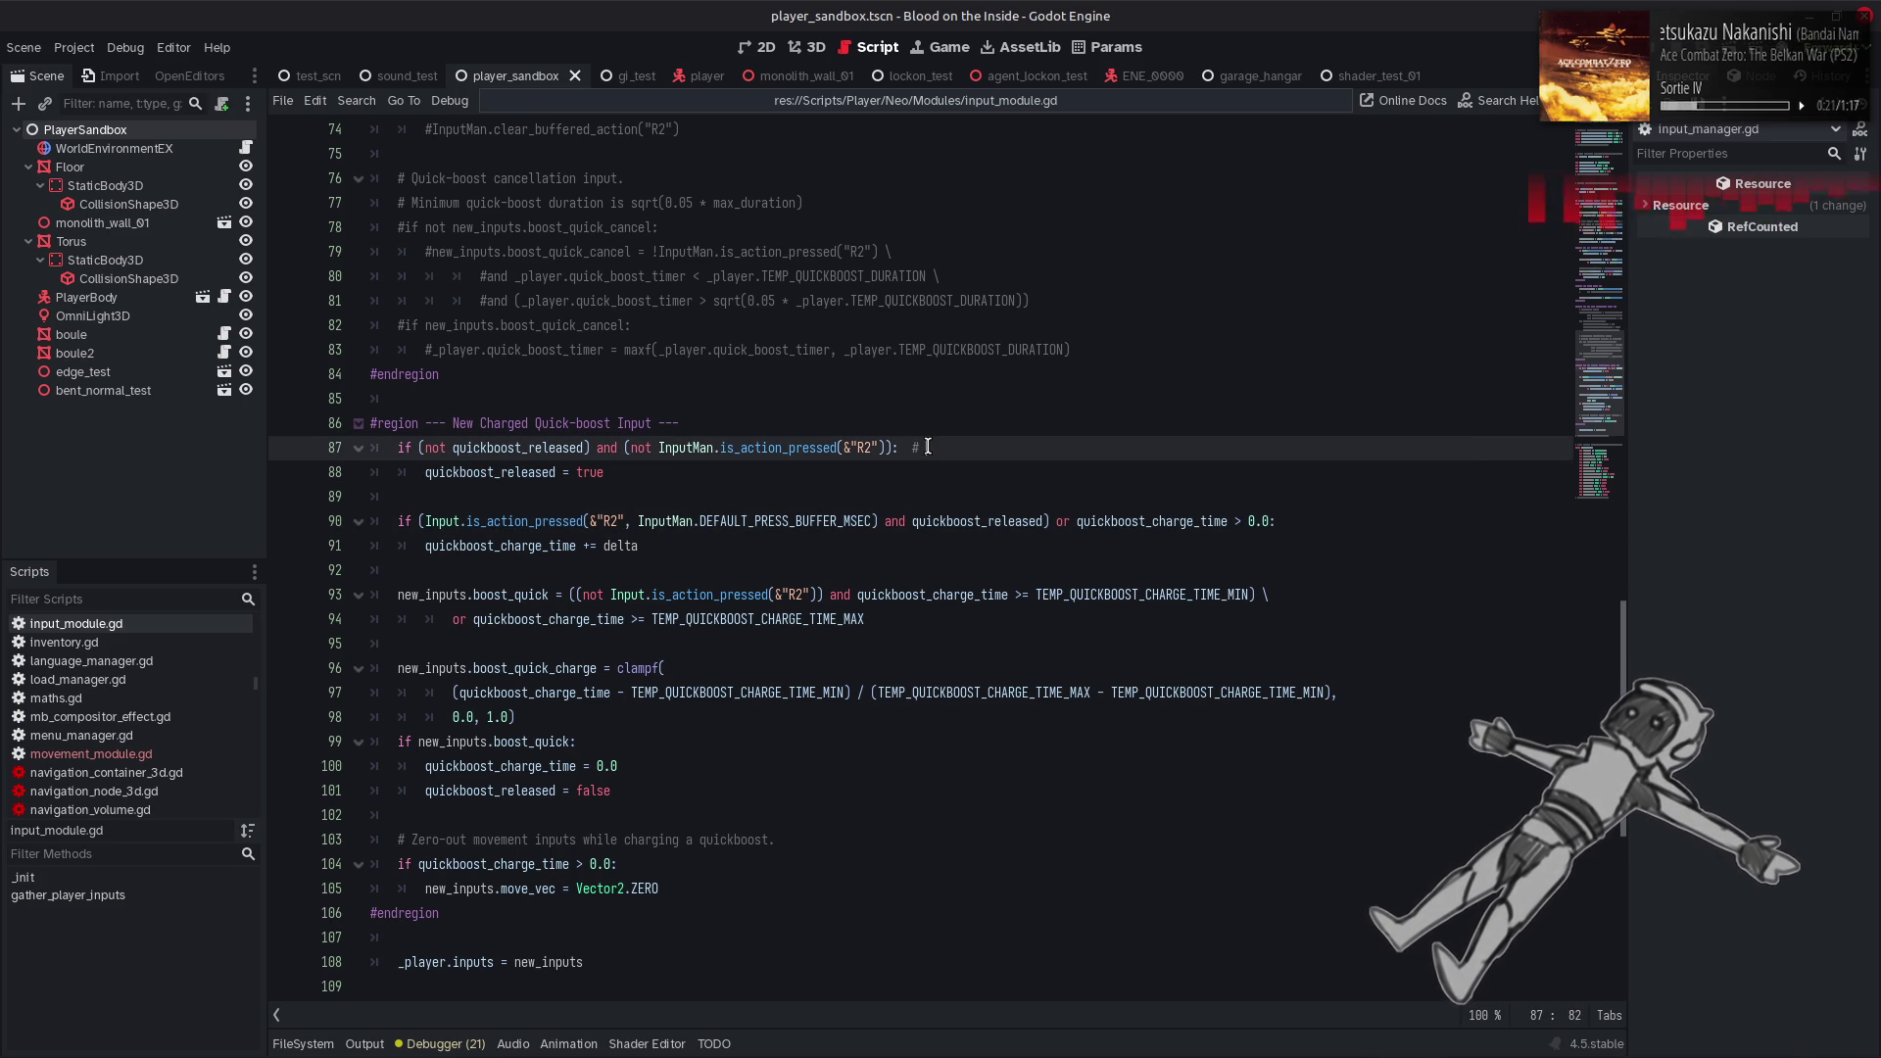
key(BackSpace)
key(BackSpace)
key(BackSpace)
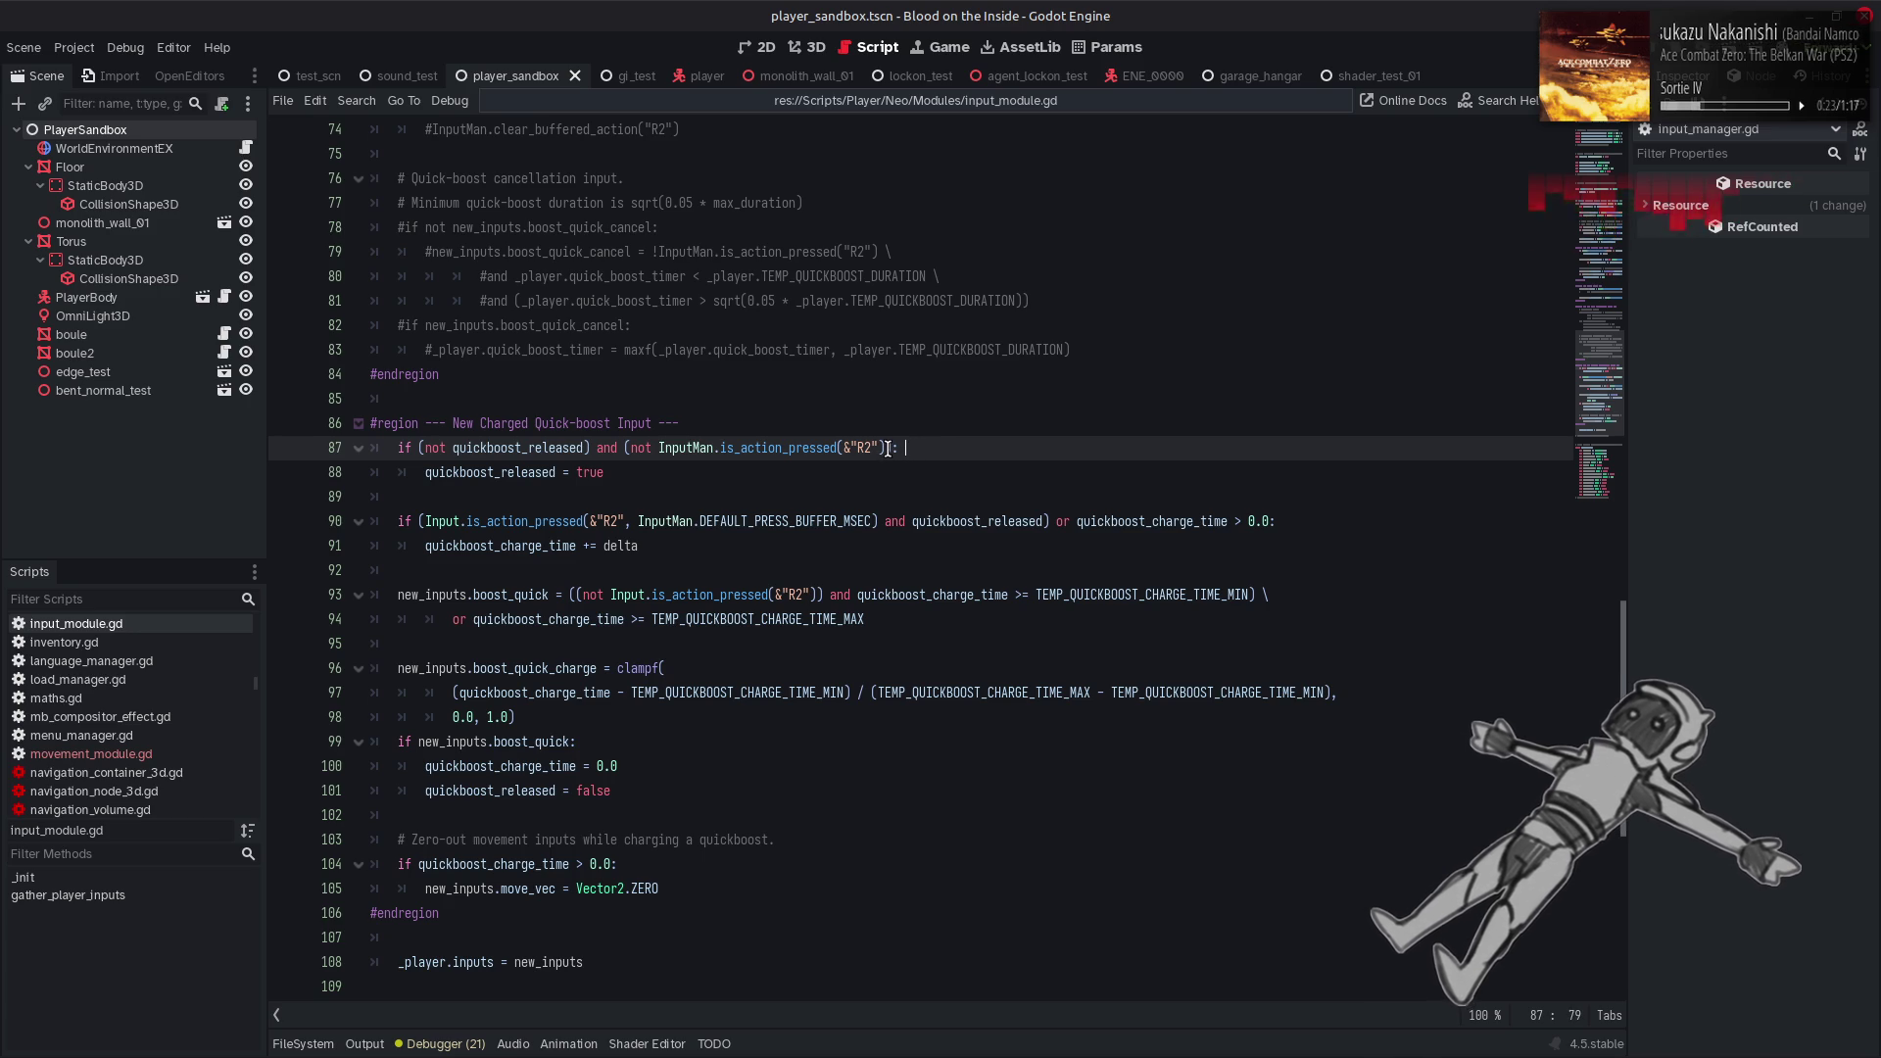
key(BackSpace)
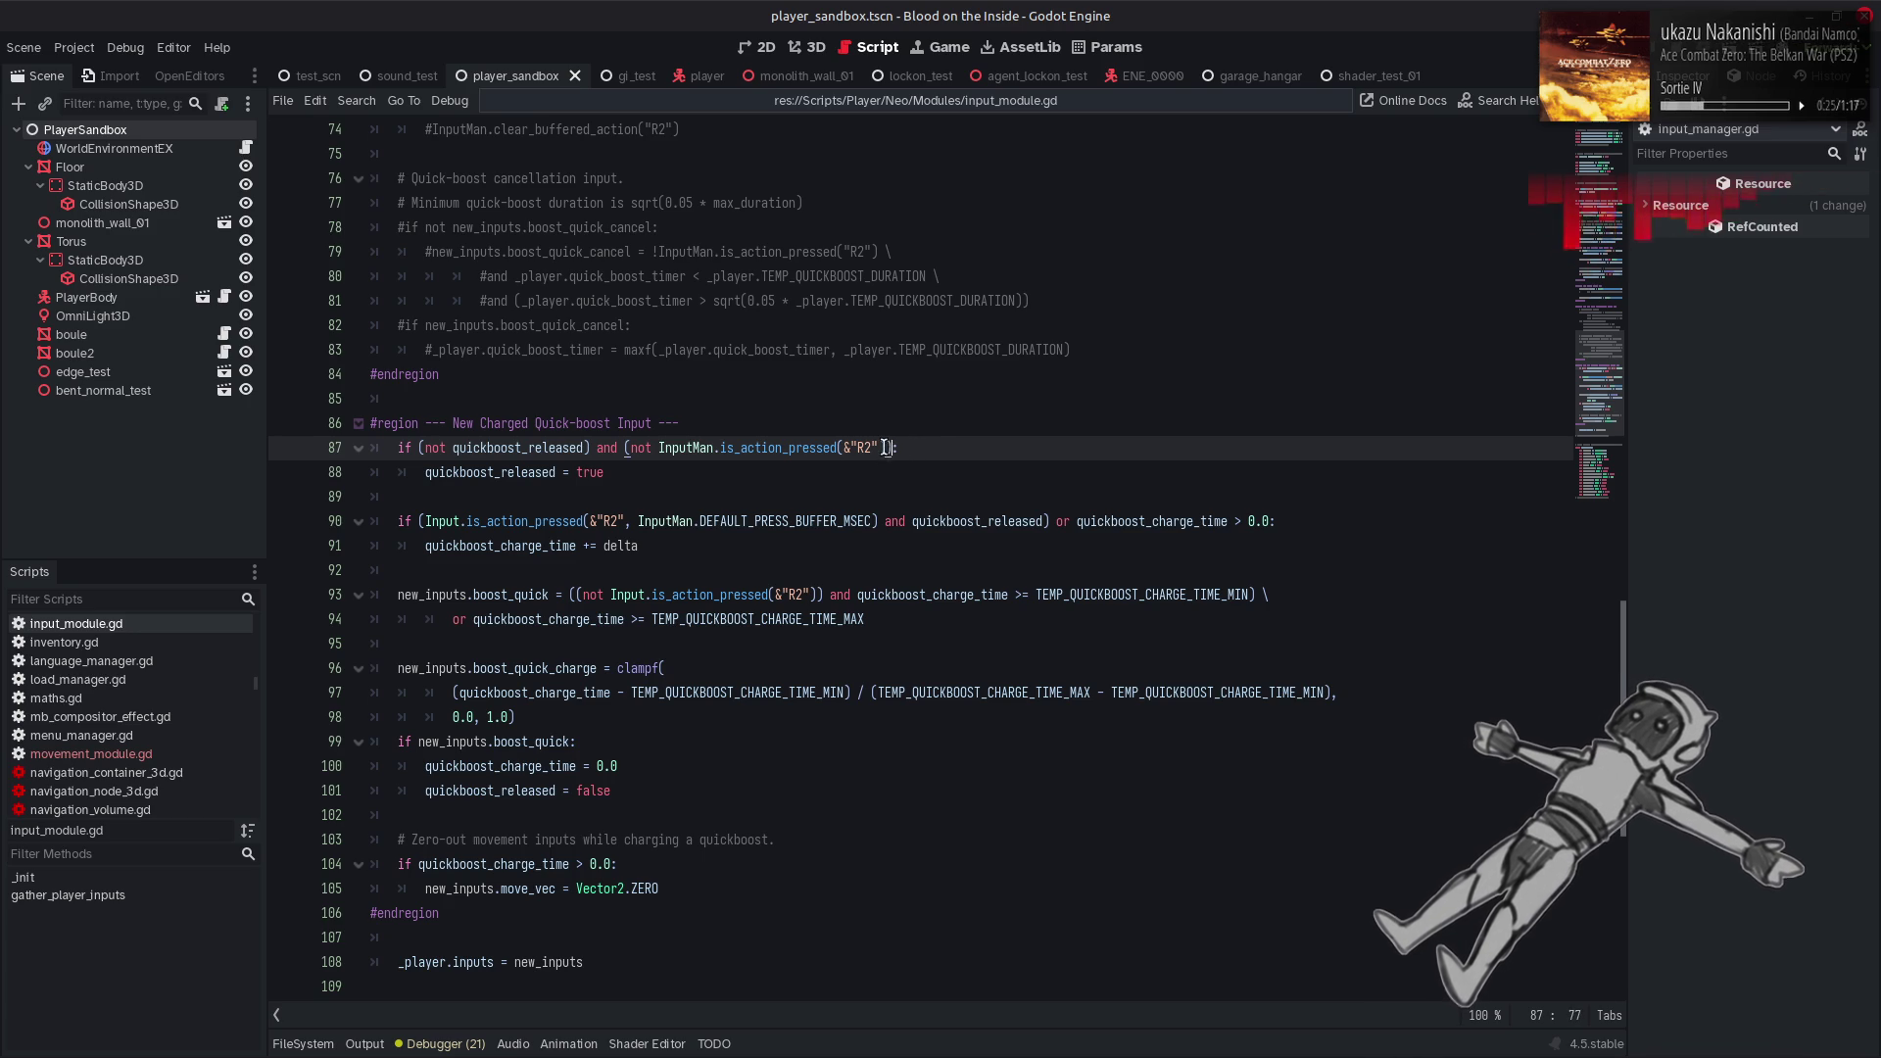
key(ctrl+v)
click(885, 448)
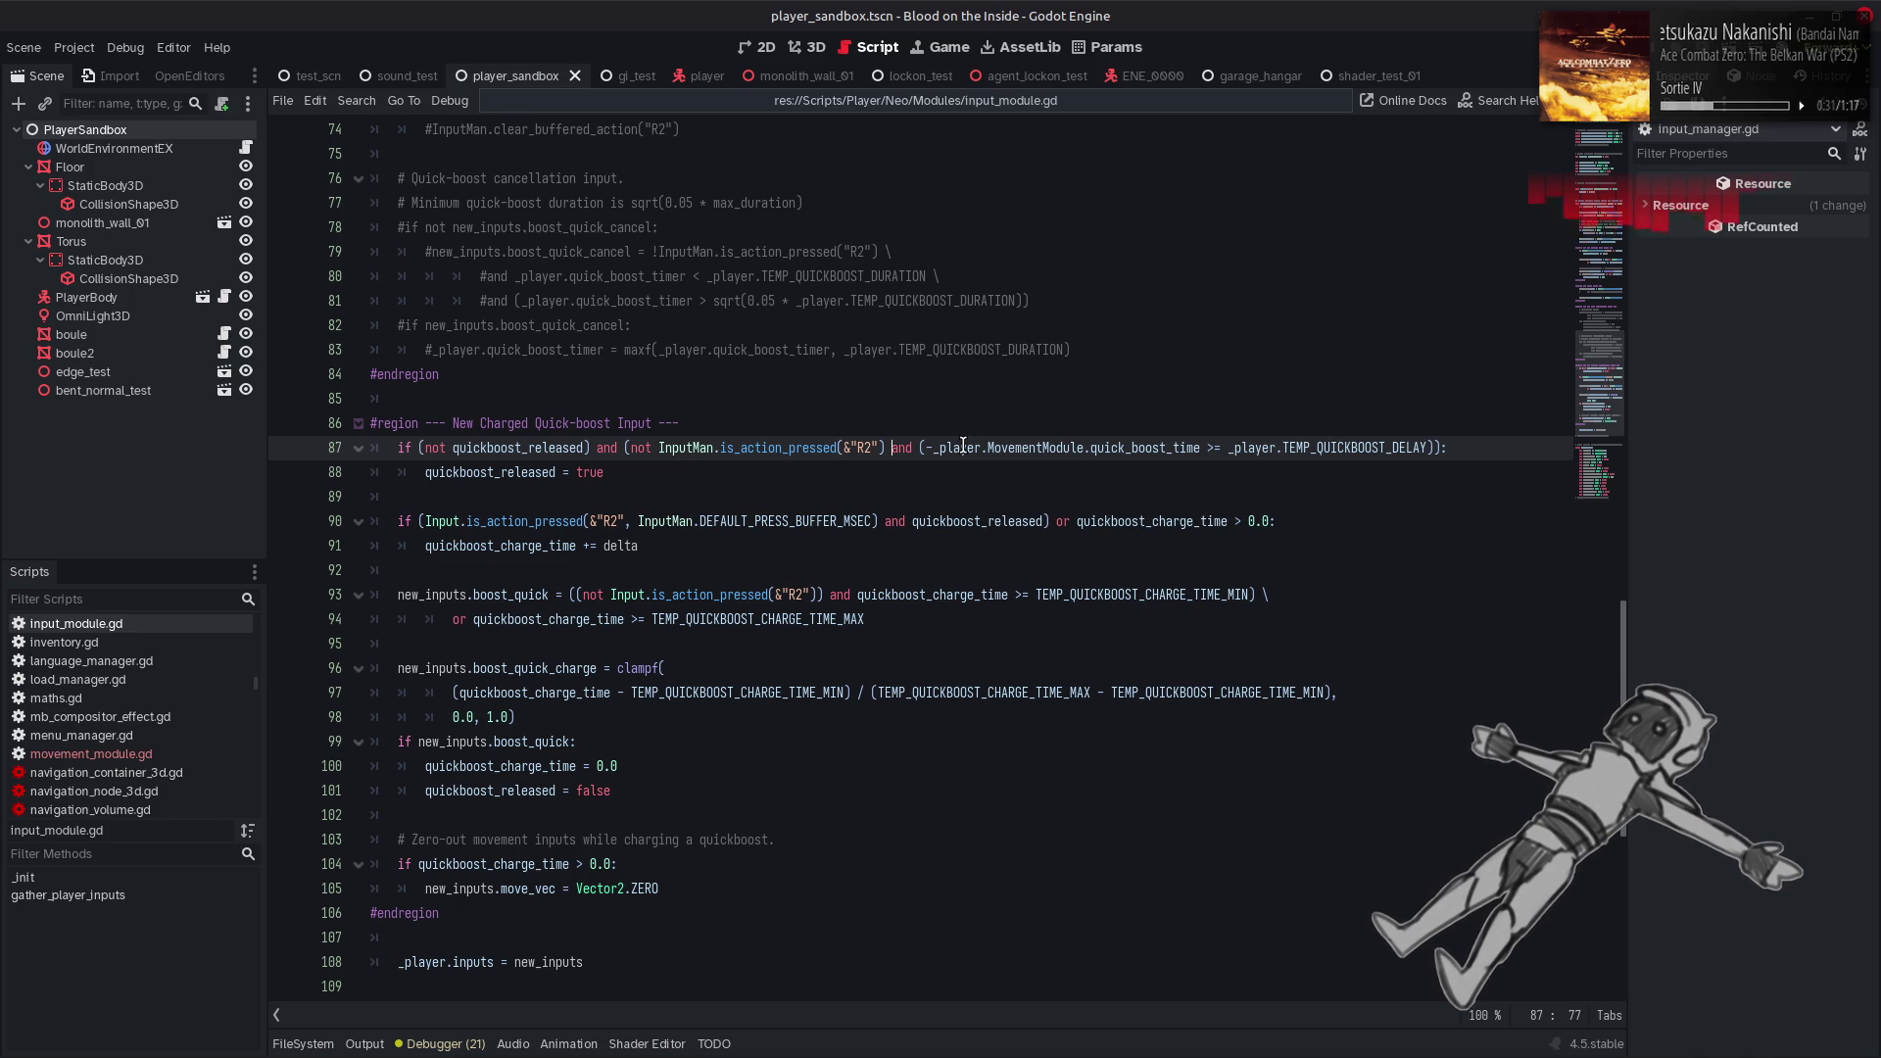
click(1208, 439)
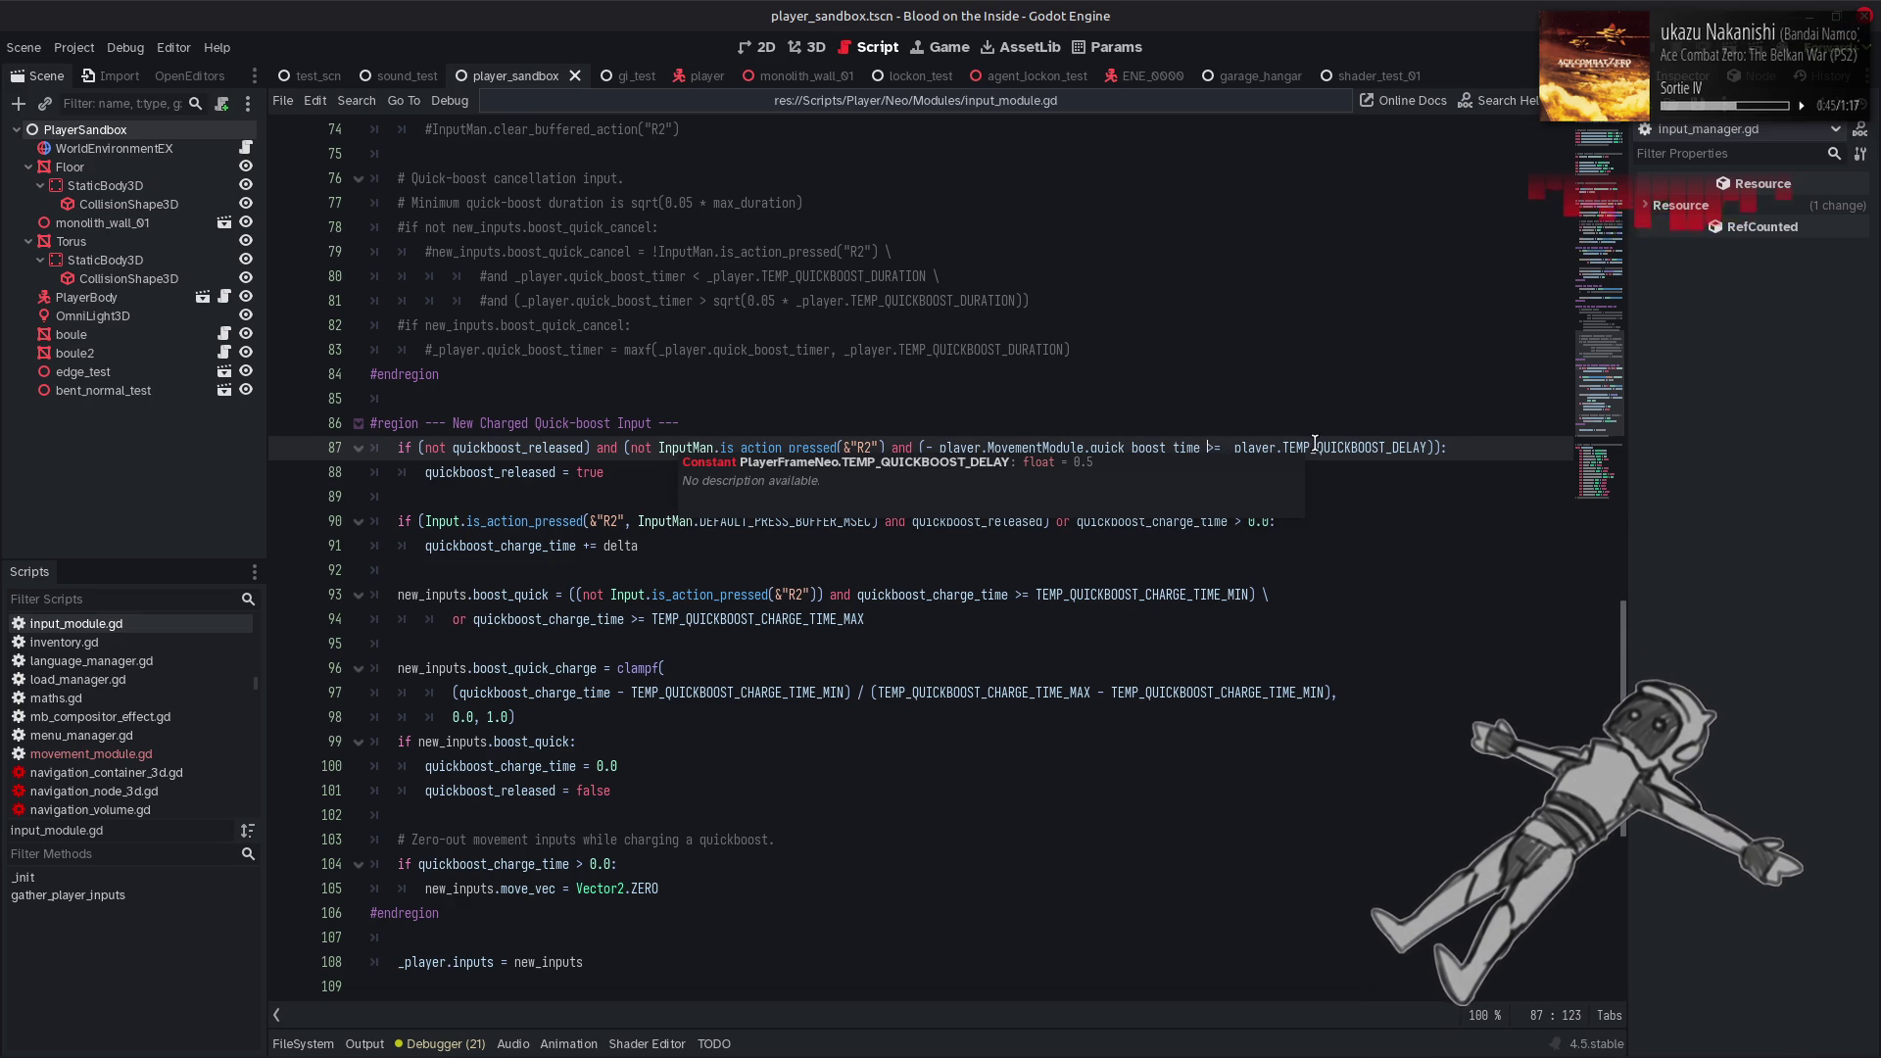
key(Up)
key(Up)
key(Up)
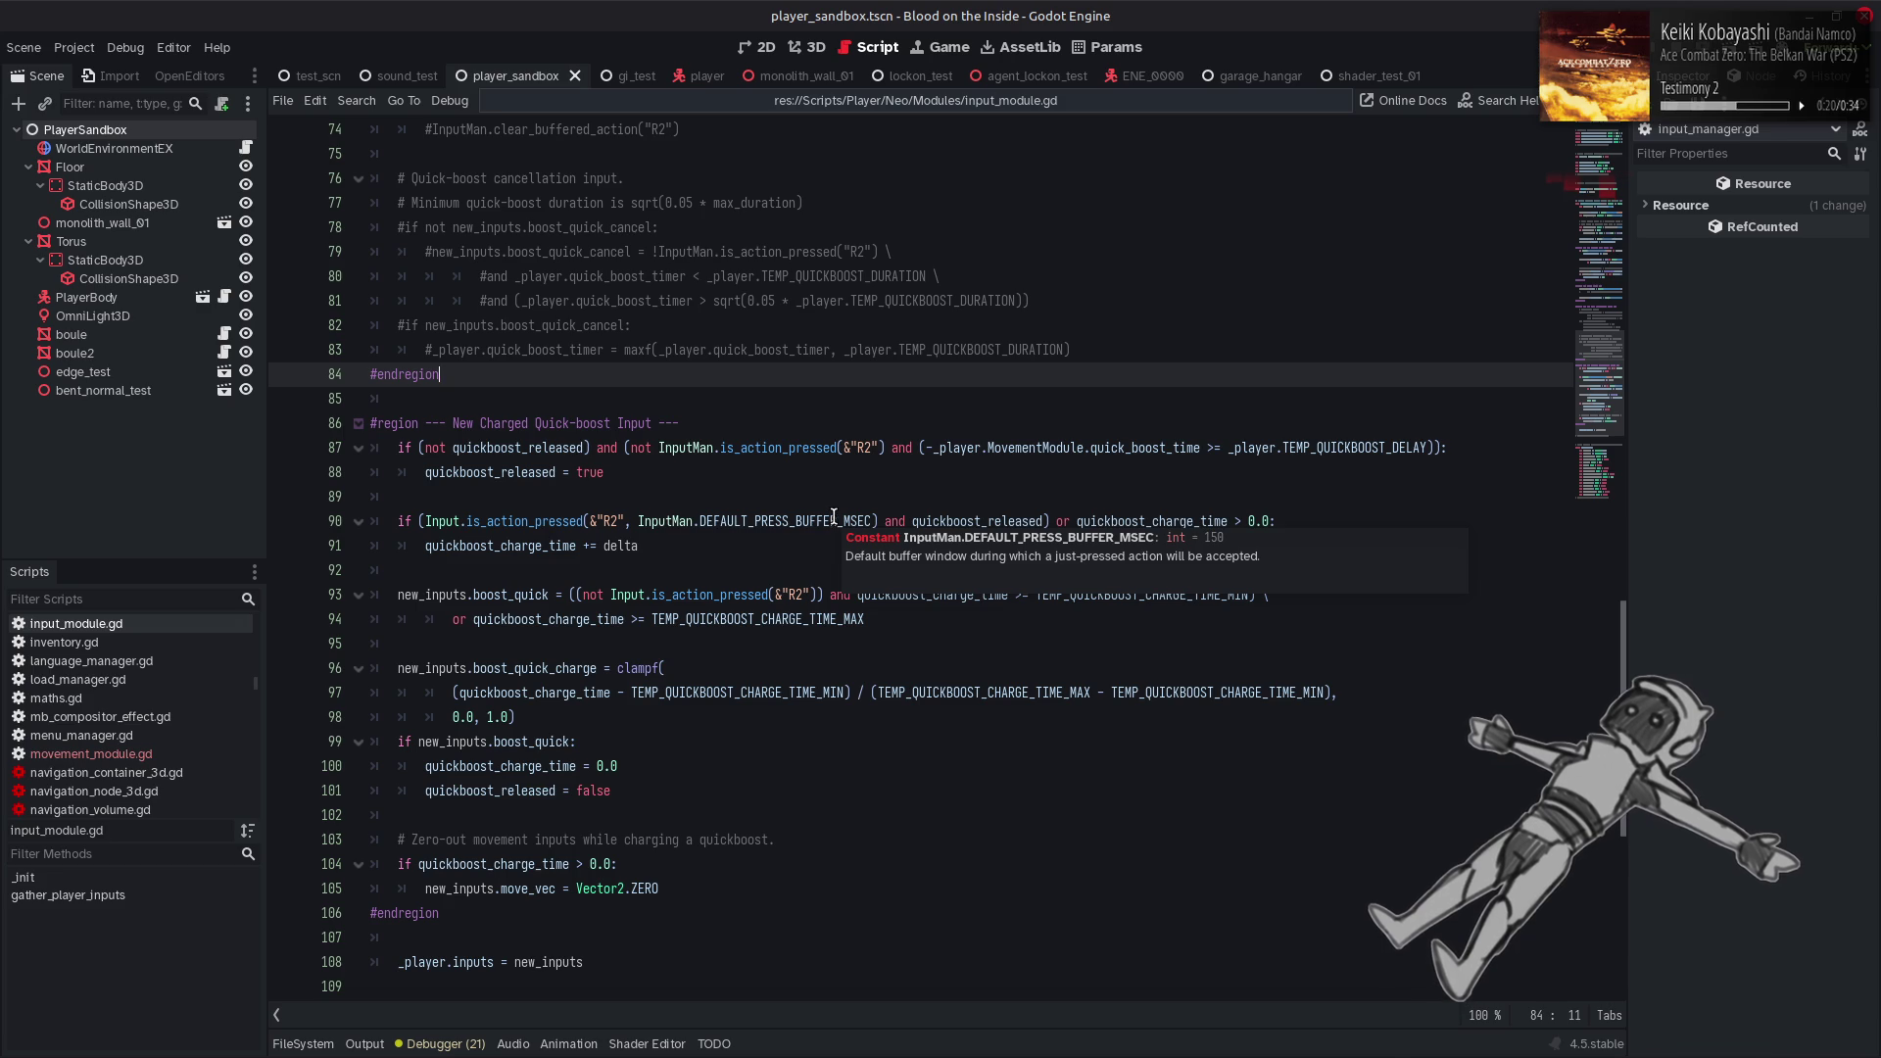
Review the charged quick-boost region in input_module.gd and run the project with F5
click(909, 470)
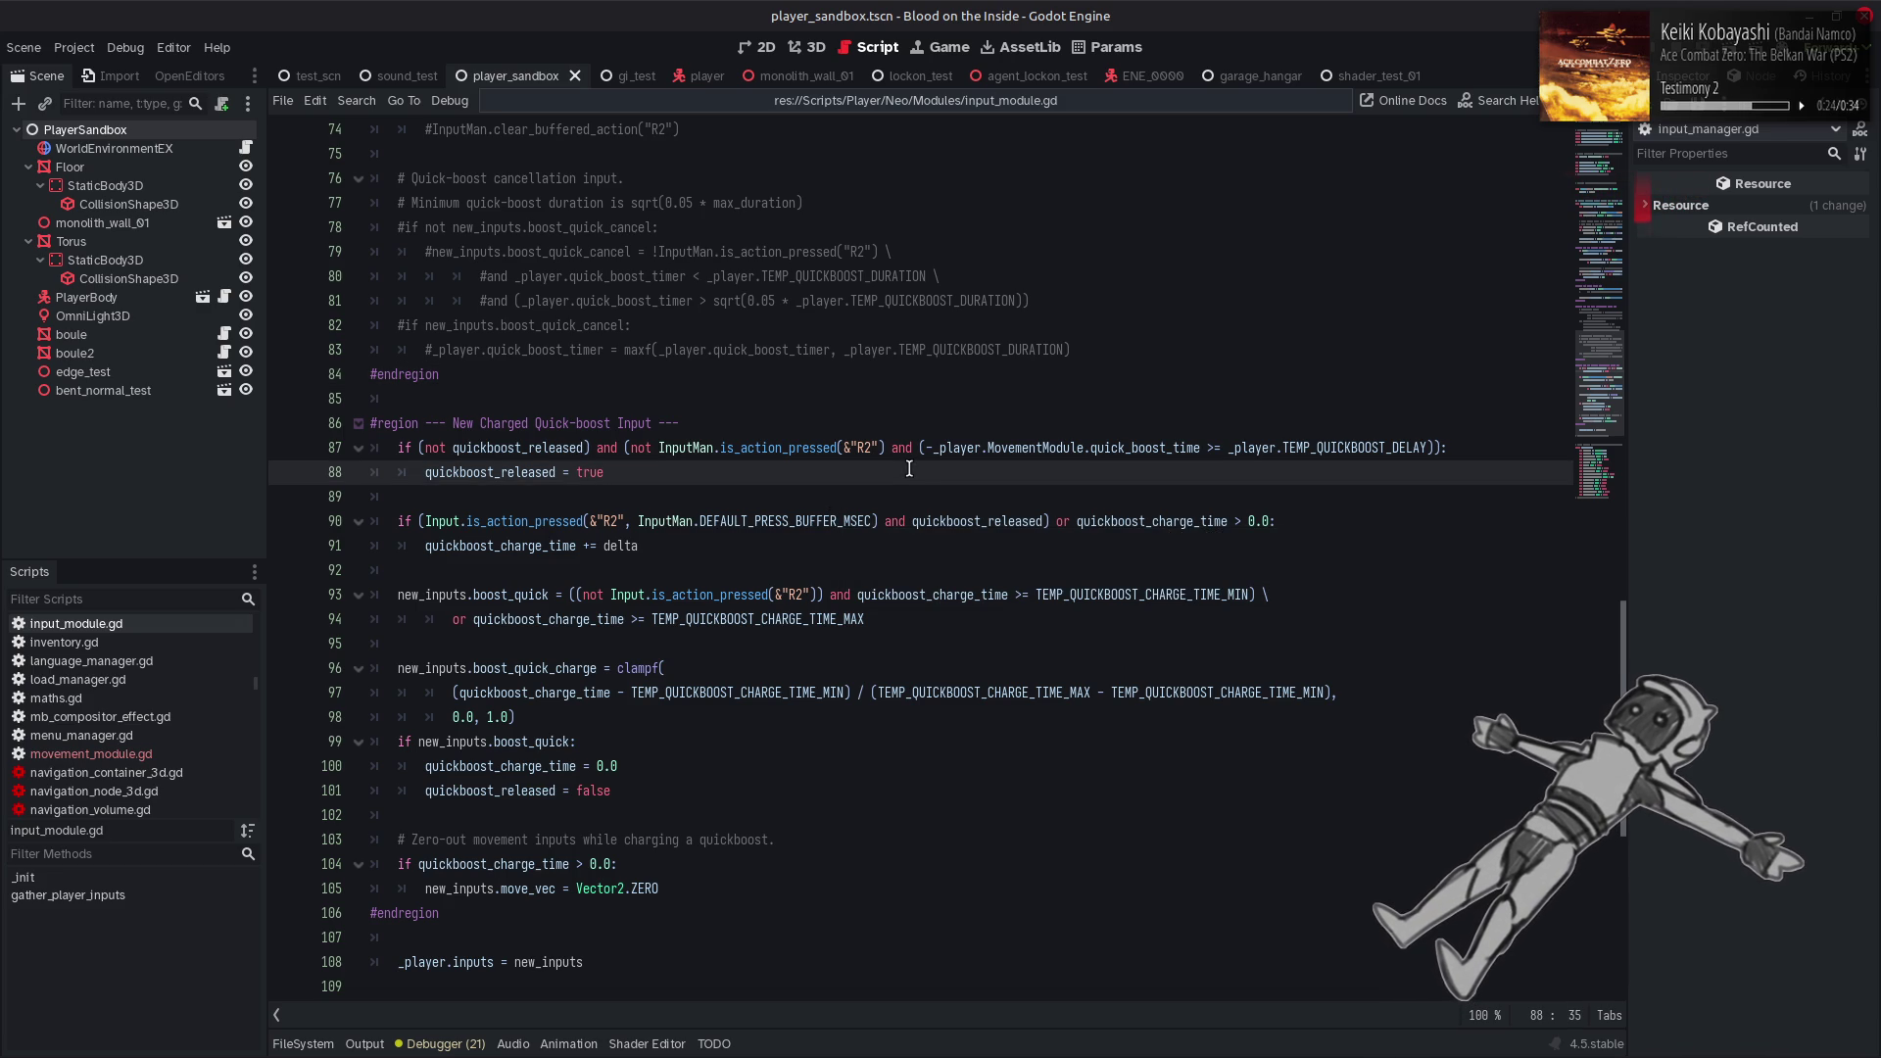
scroll(909, 470, down, 2)
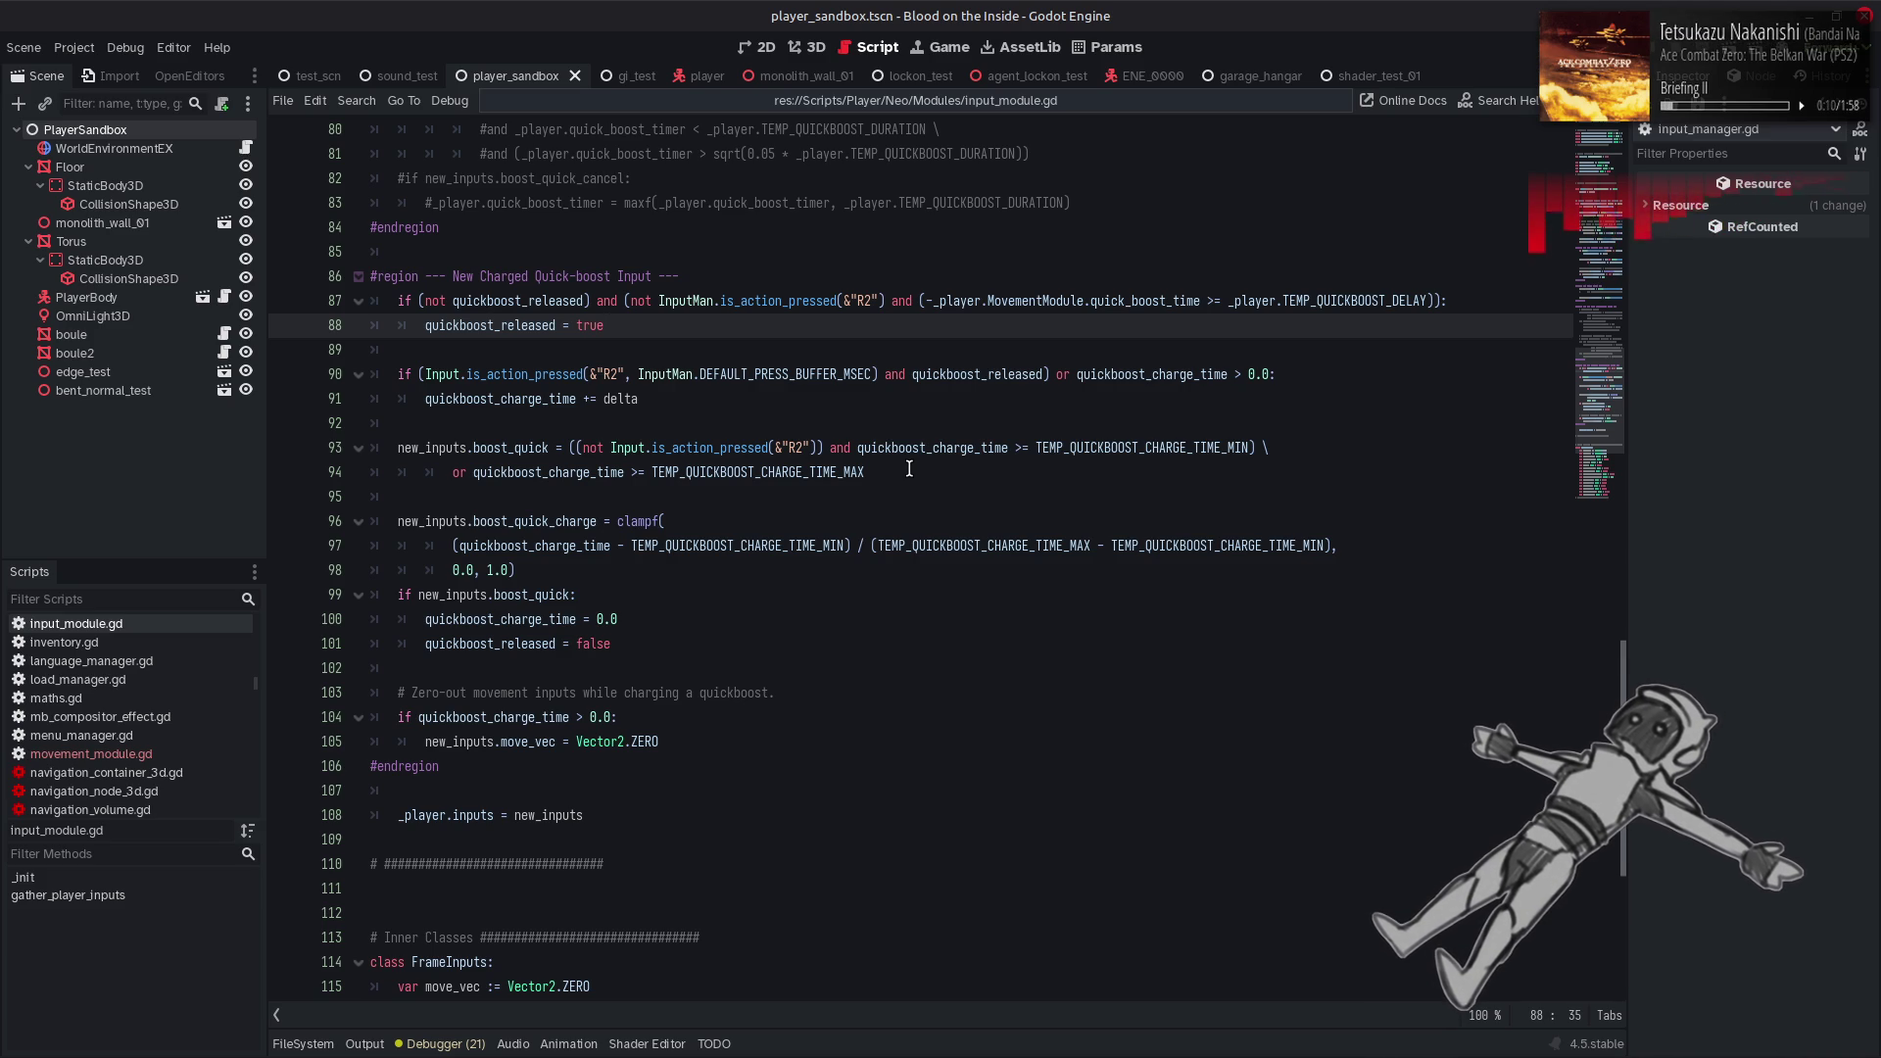
scroll(910, 469, up, 4)
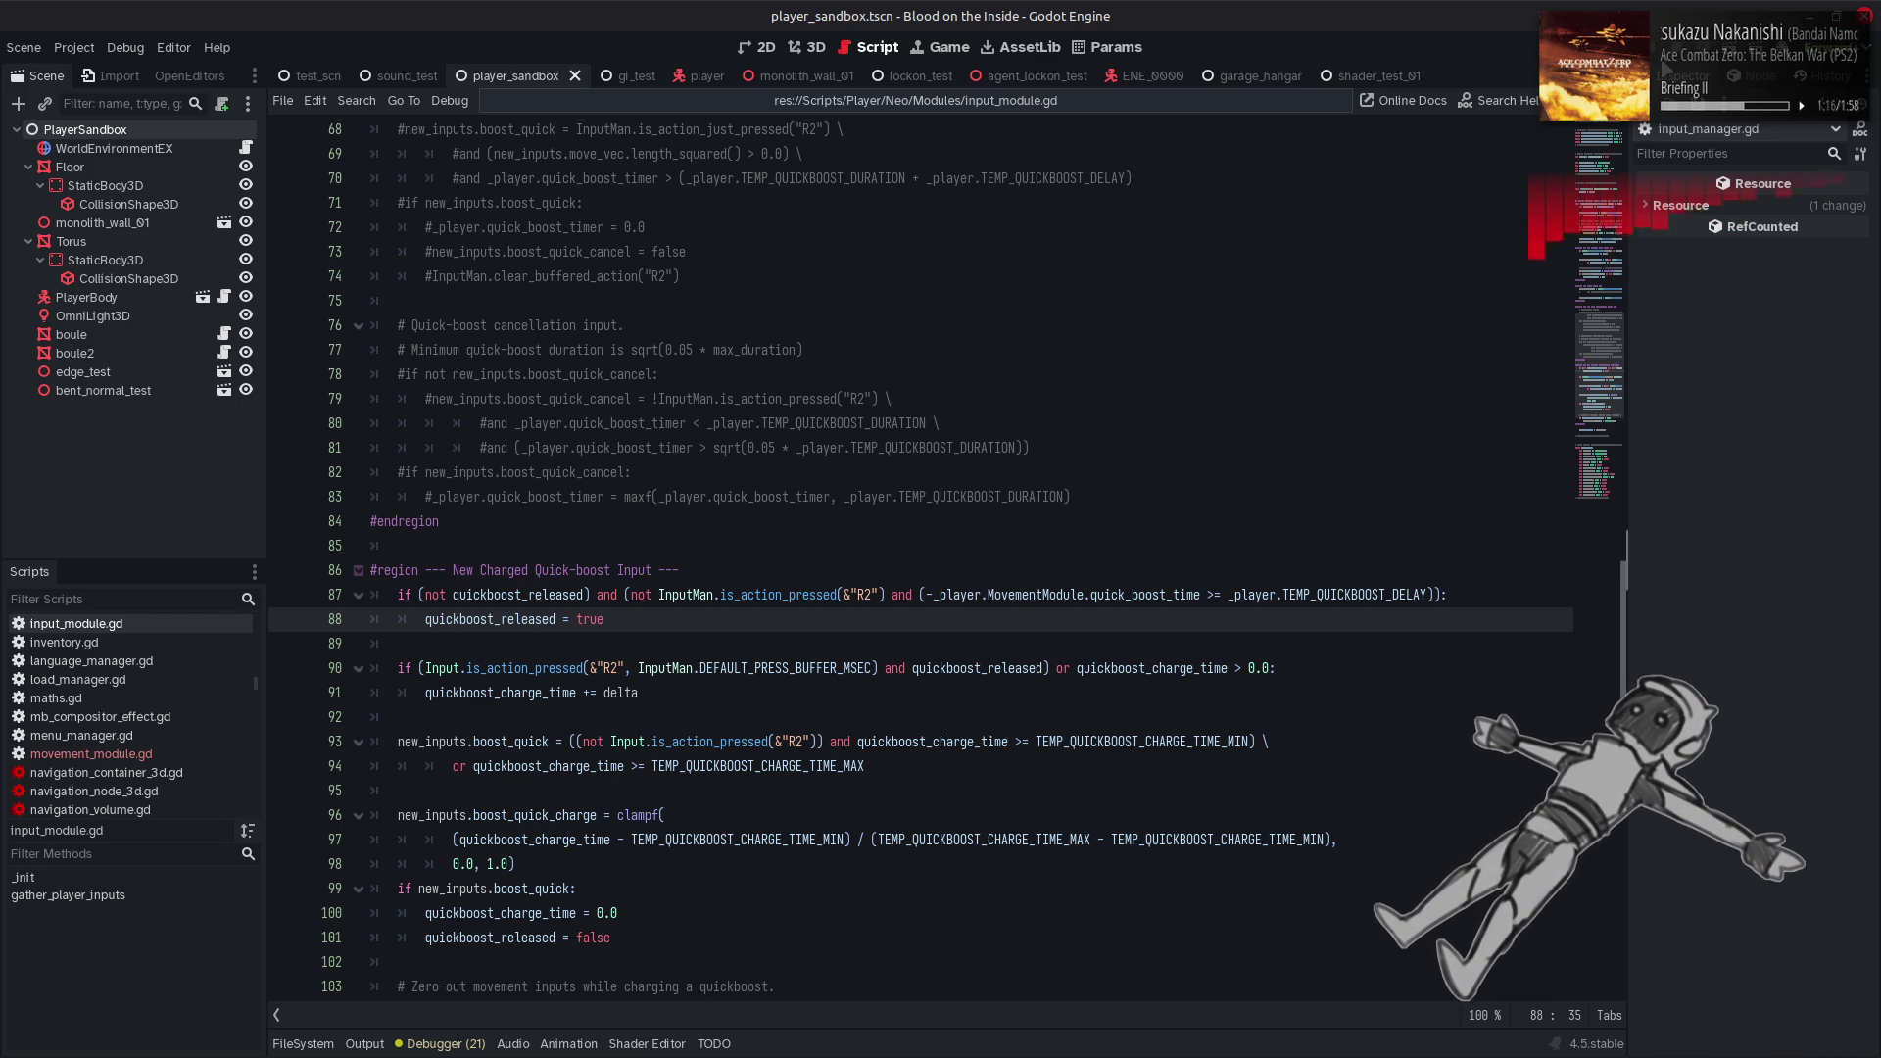
key(F5)
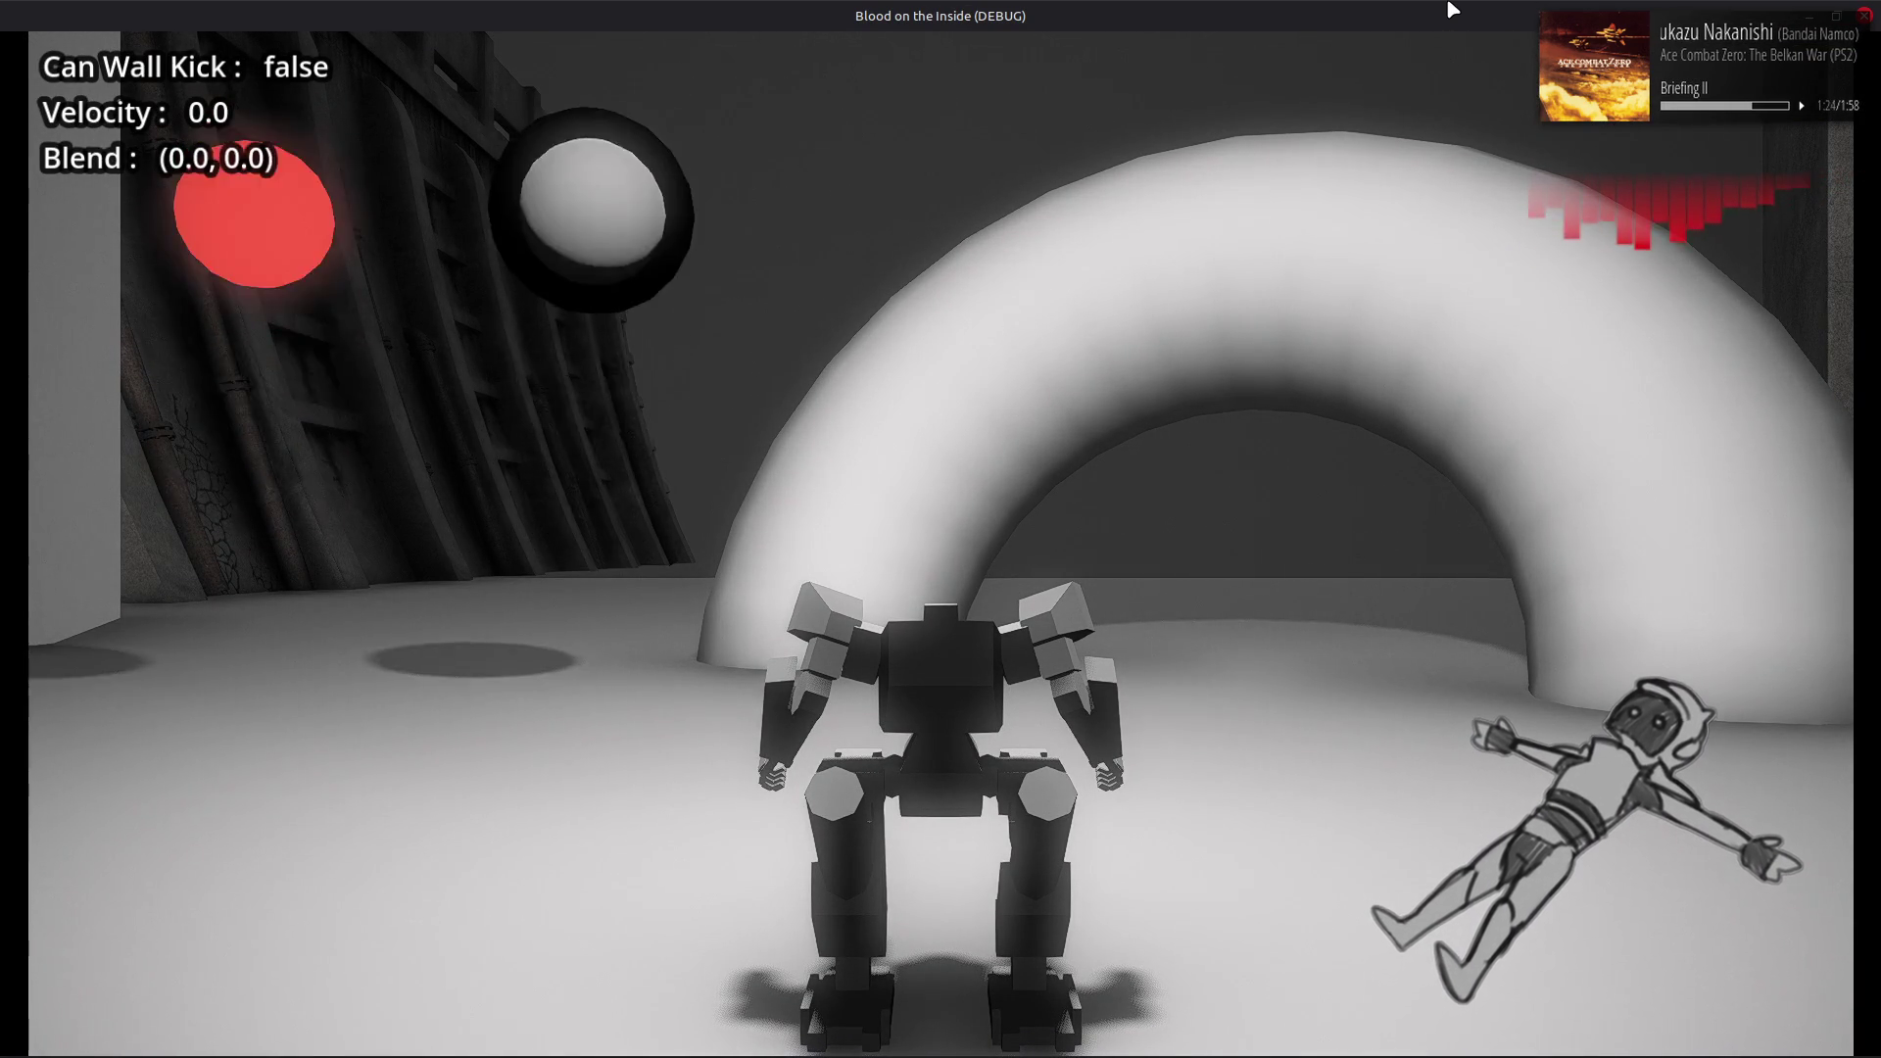
Test one forward quick boost, close the game with F8, and relaunch it with F5
key(w)
key(shift)
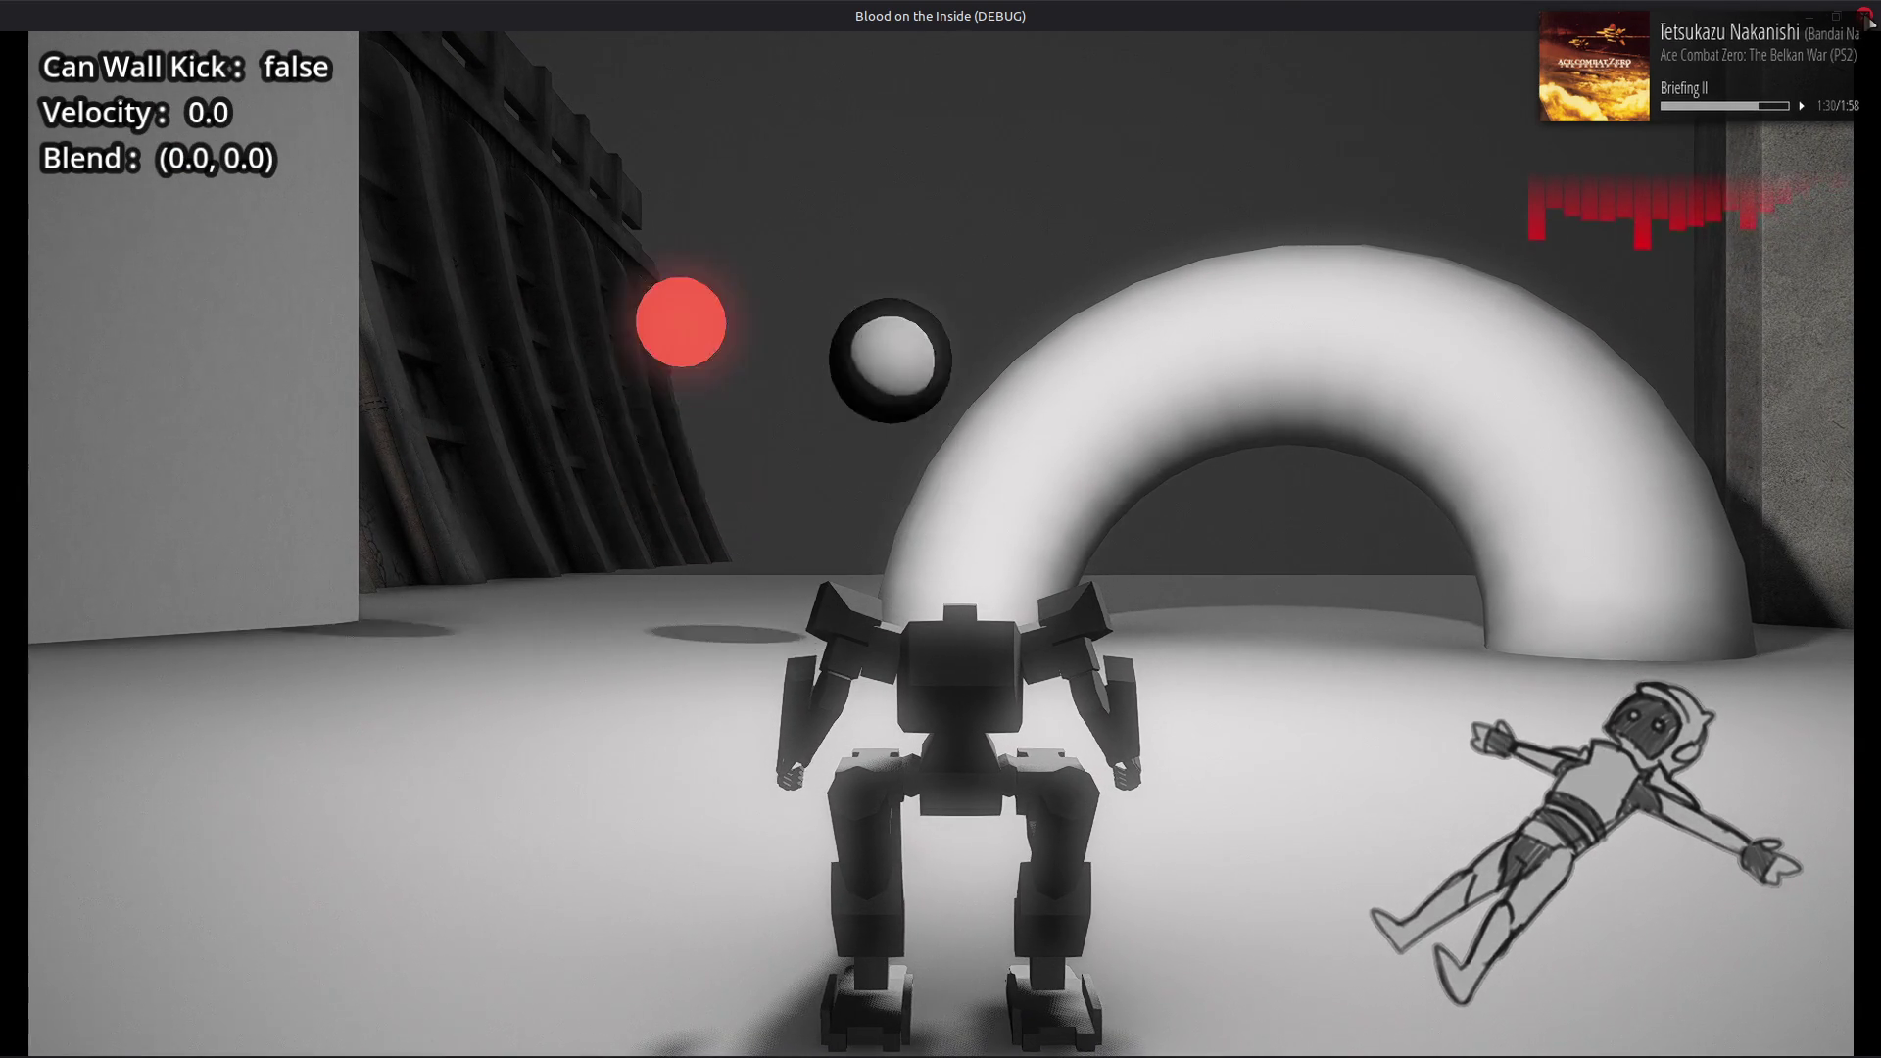
key(F8)
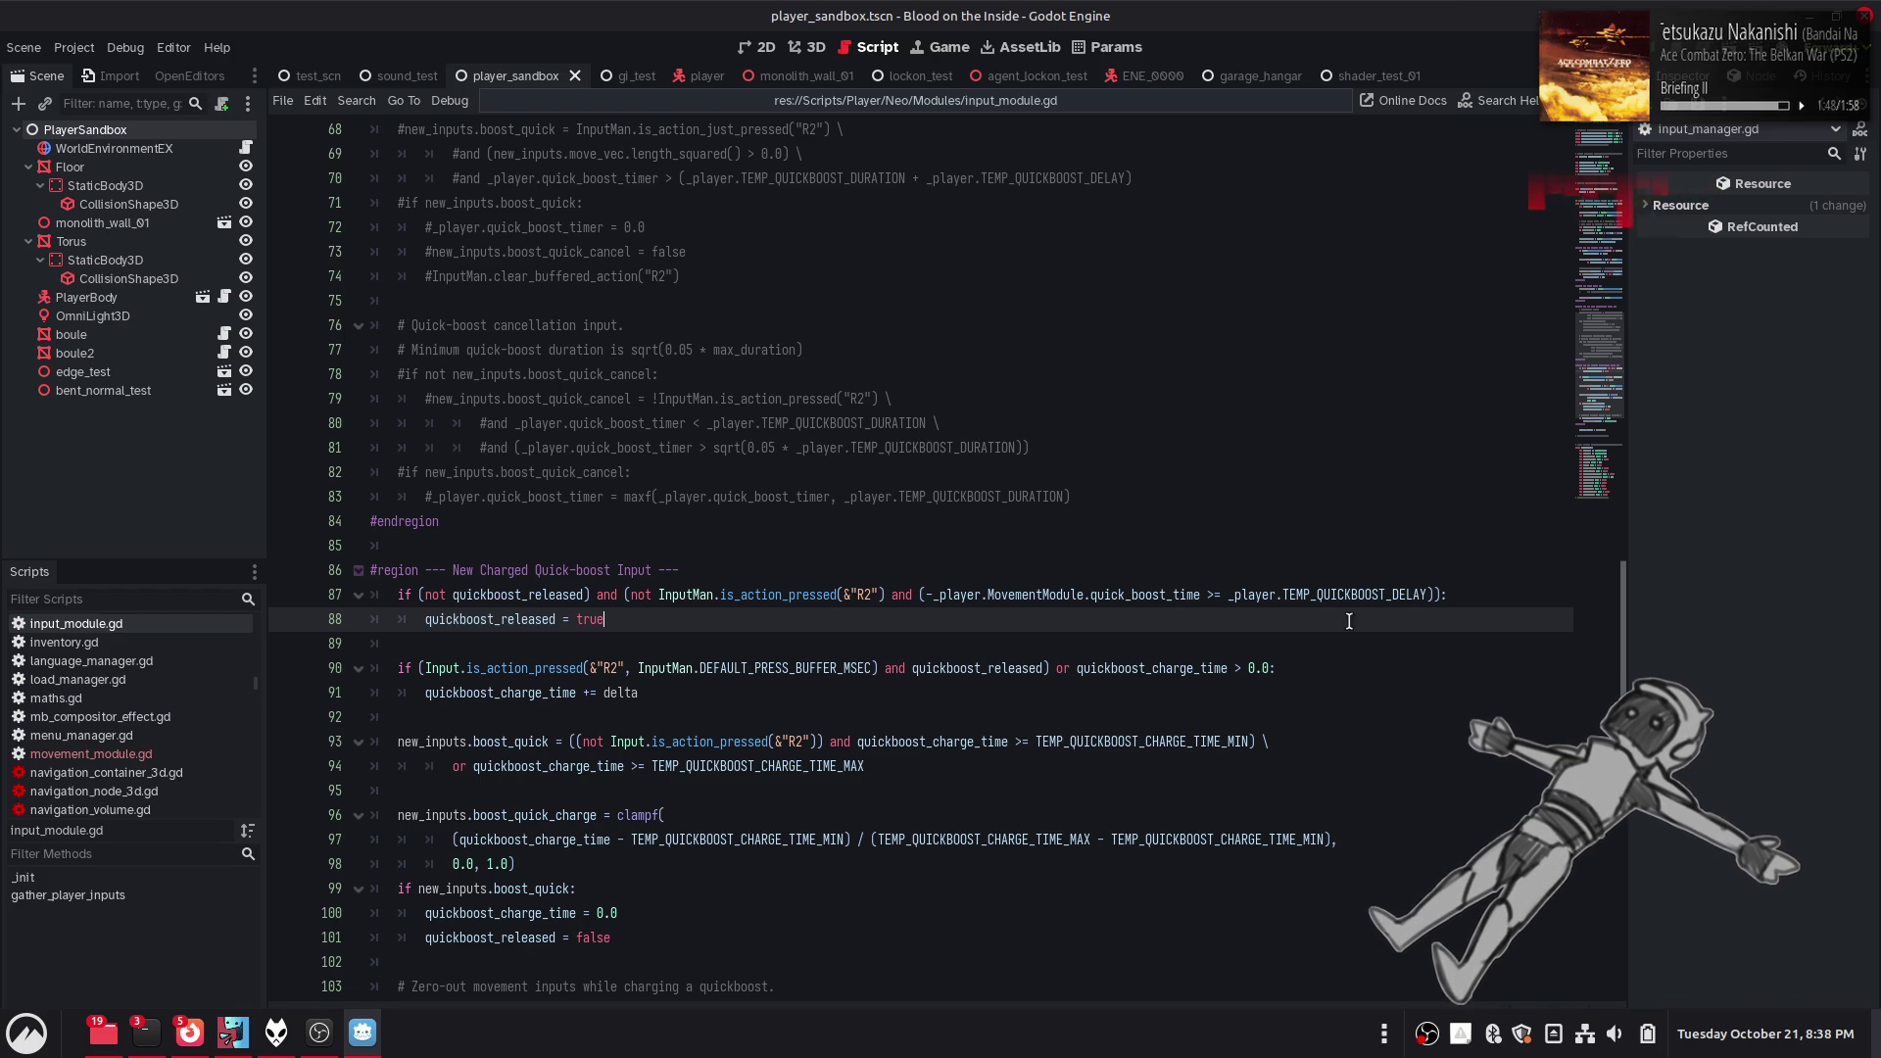
key(F5)
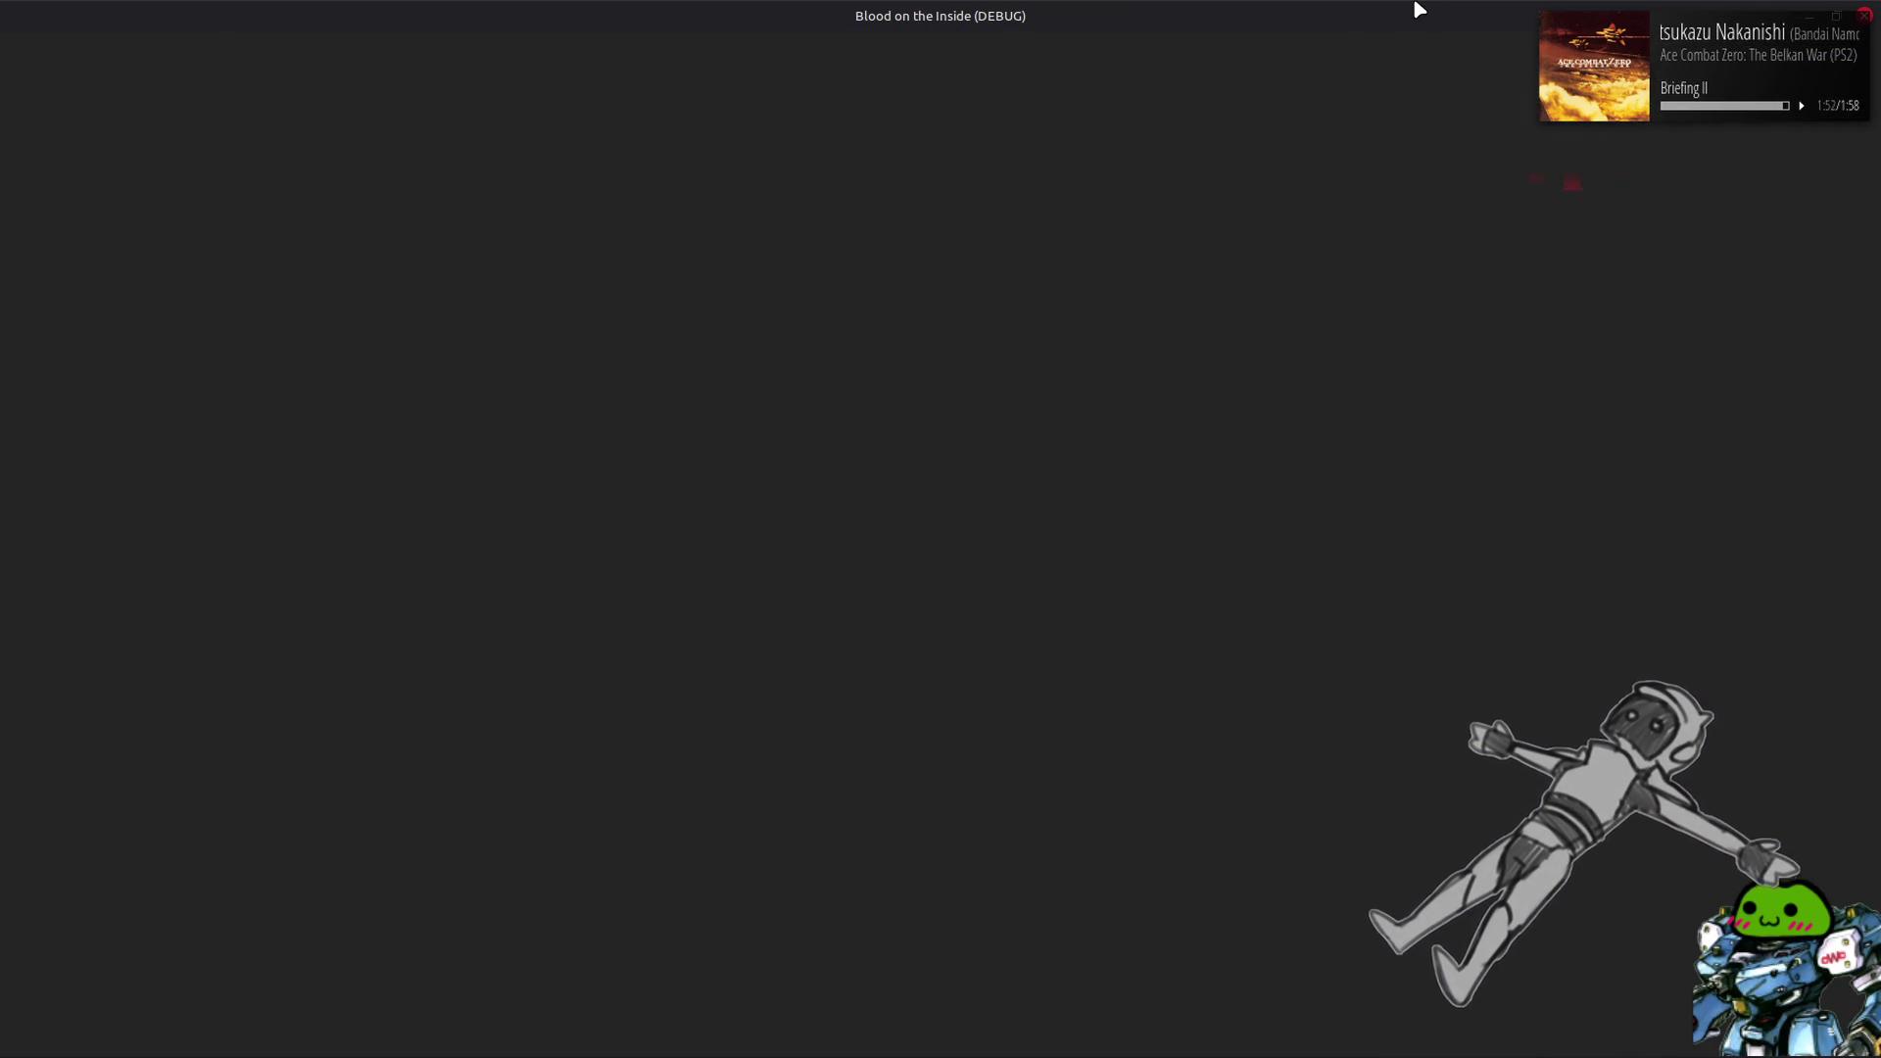
Dash the mech left and right, fire charged quick boosts, then close the game with F8
key(w)
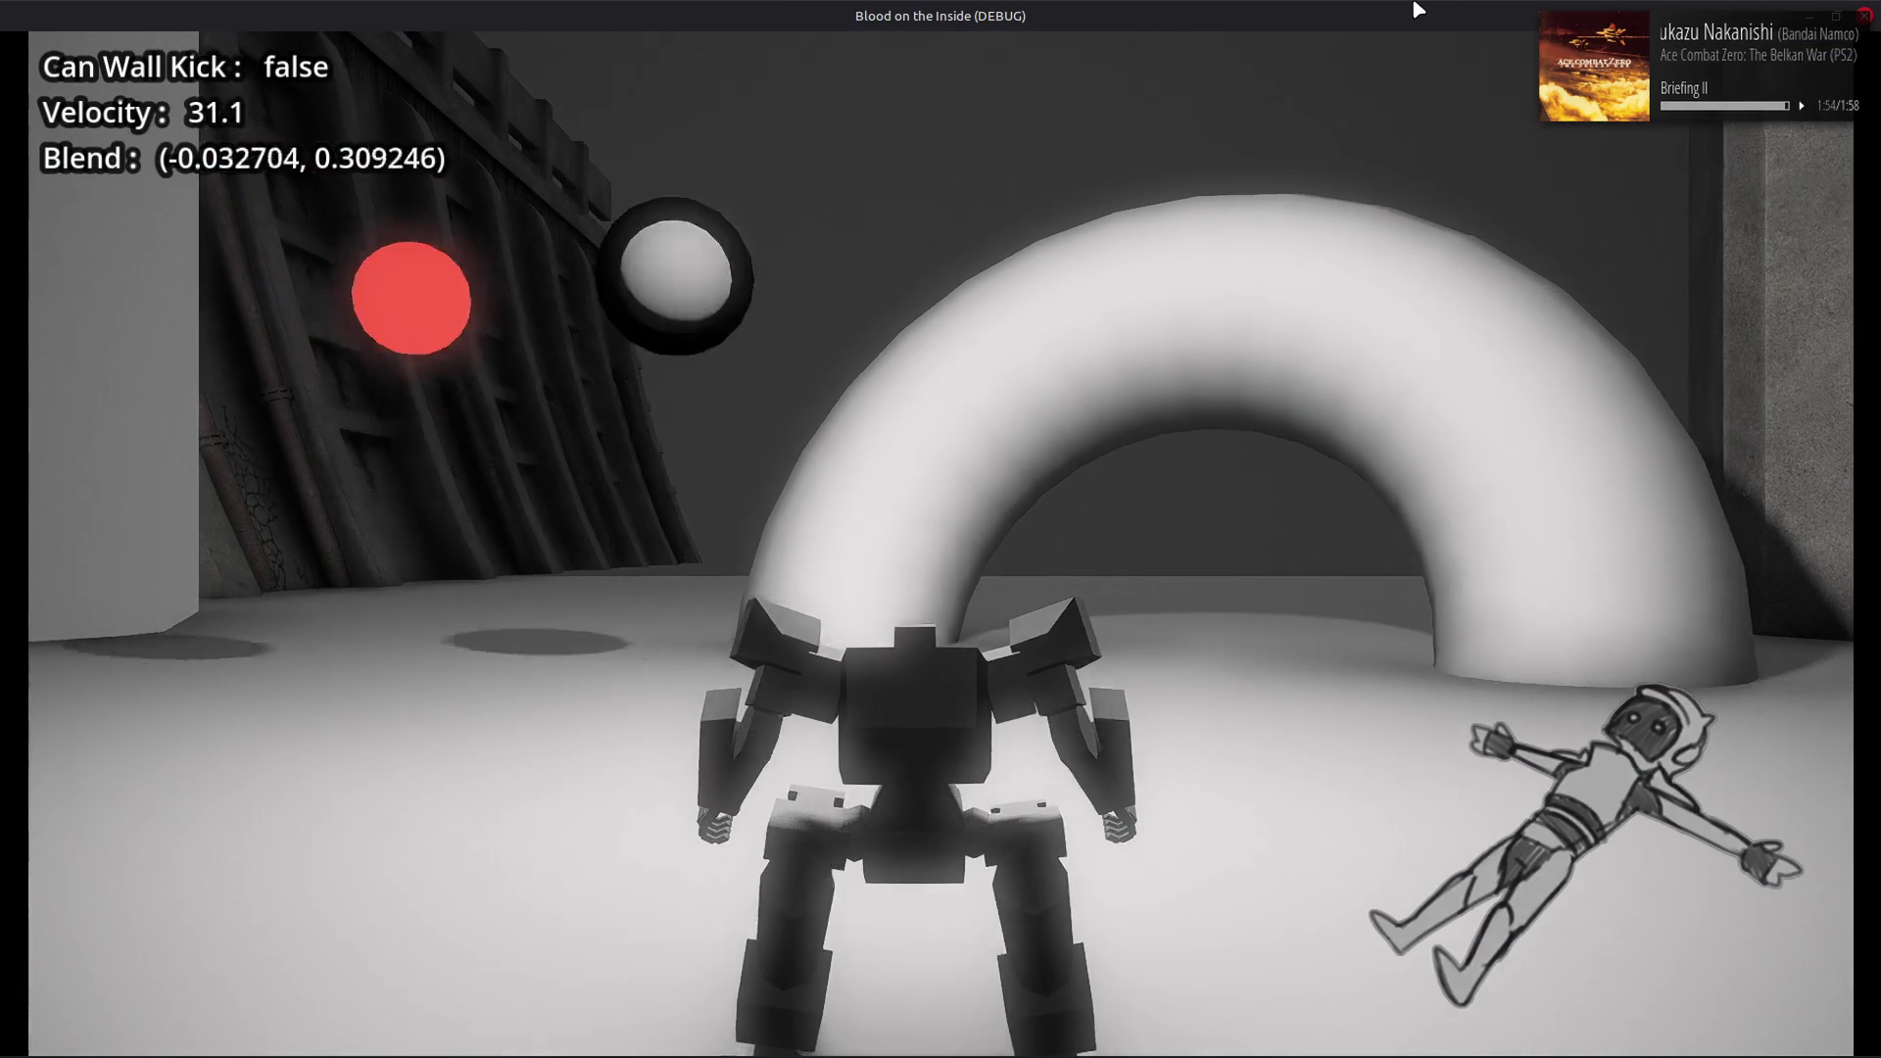
key(d)
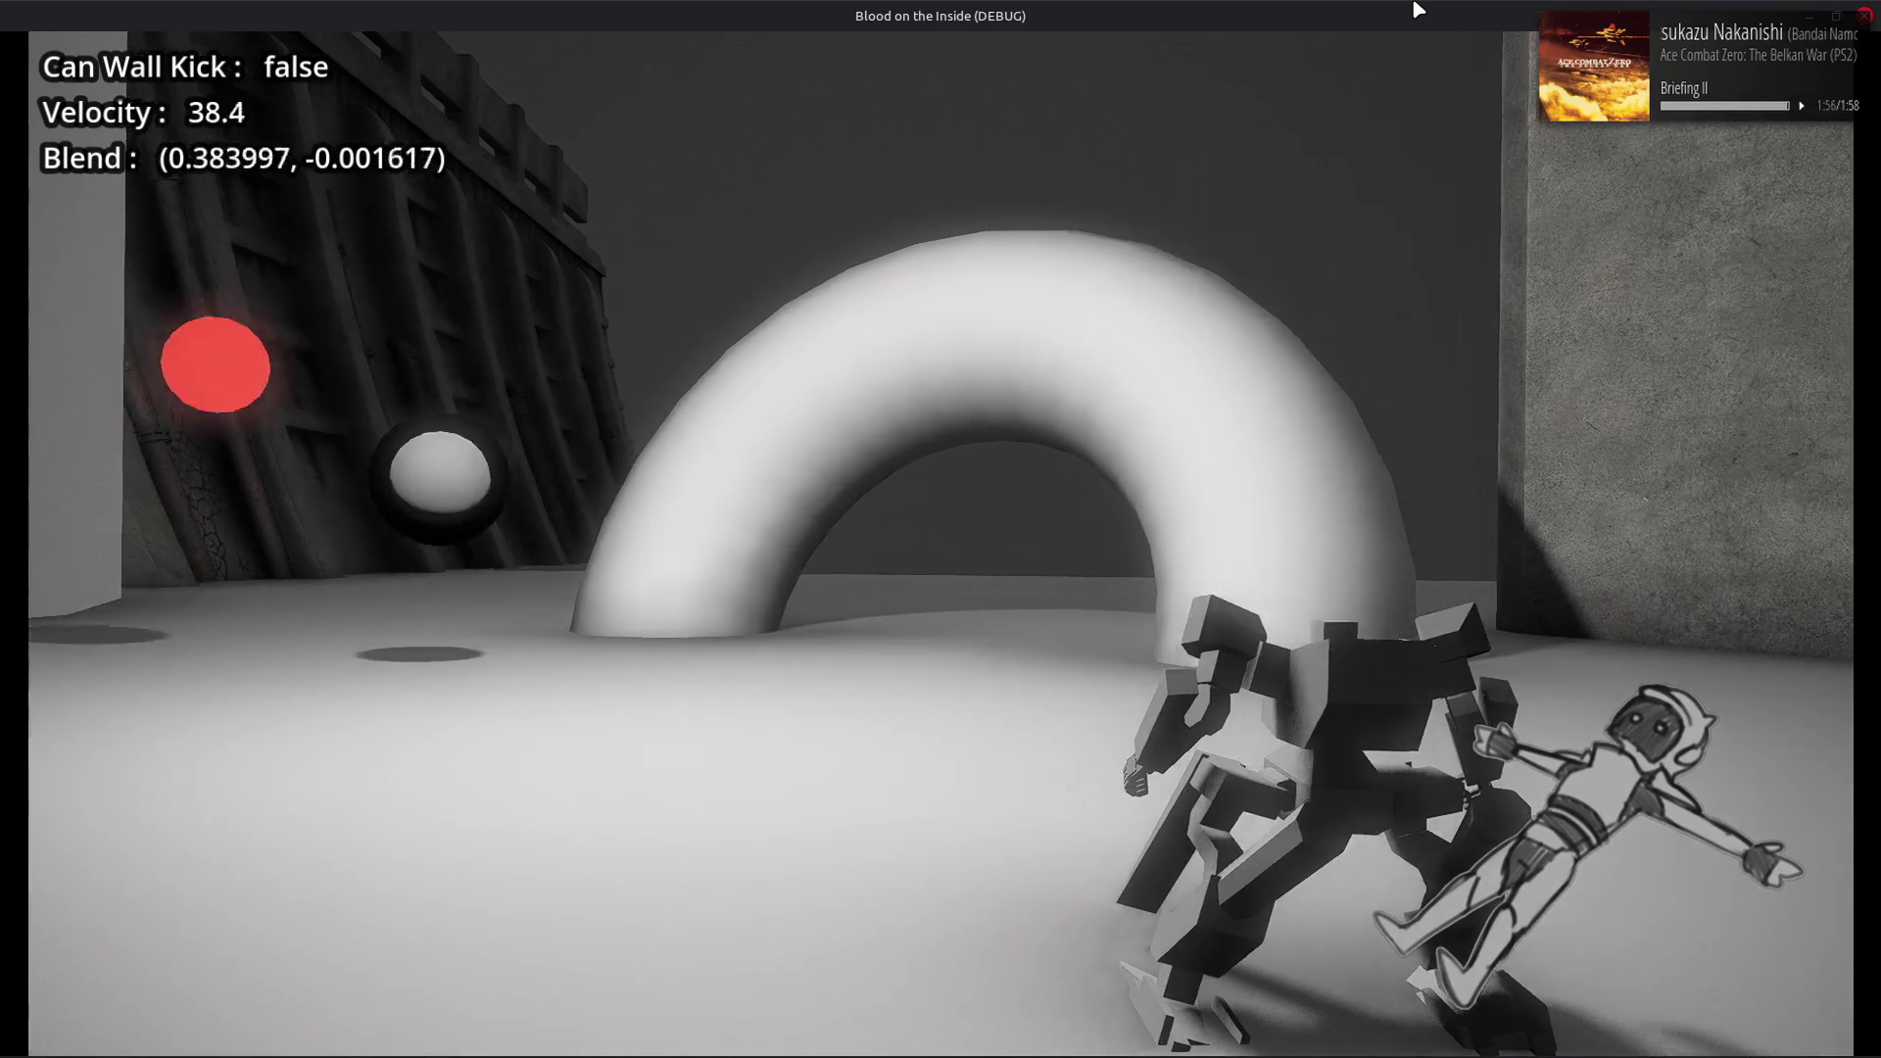
key(a)
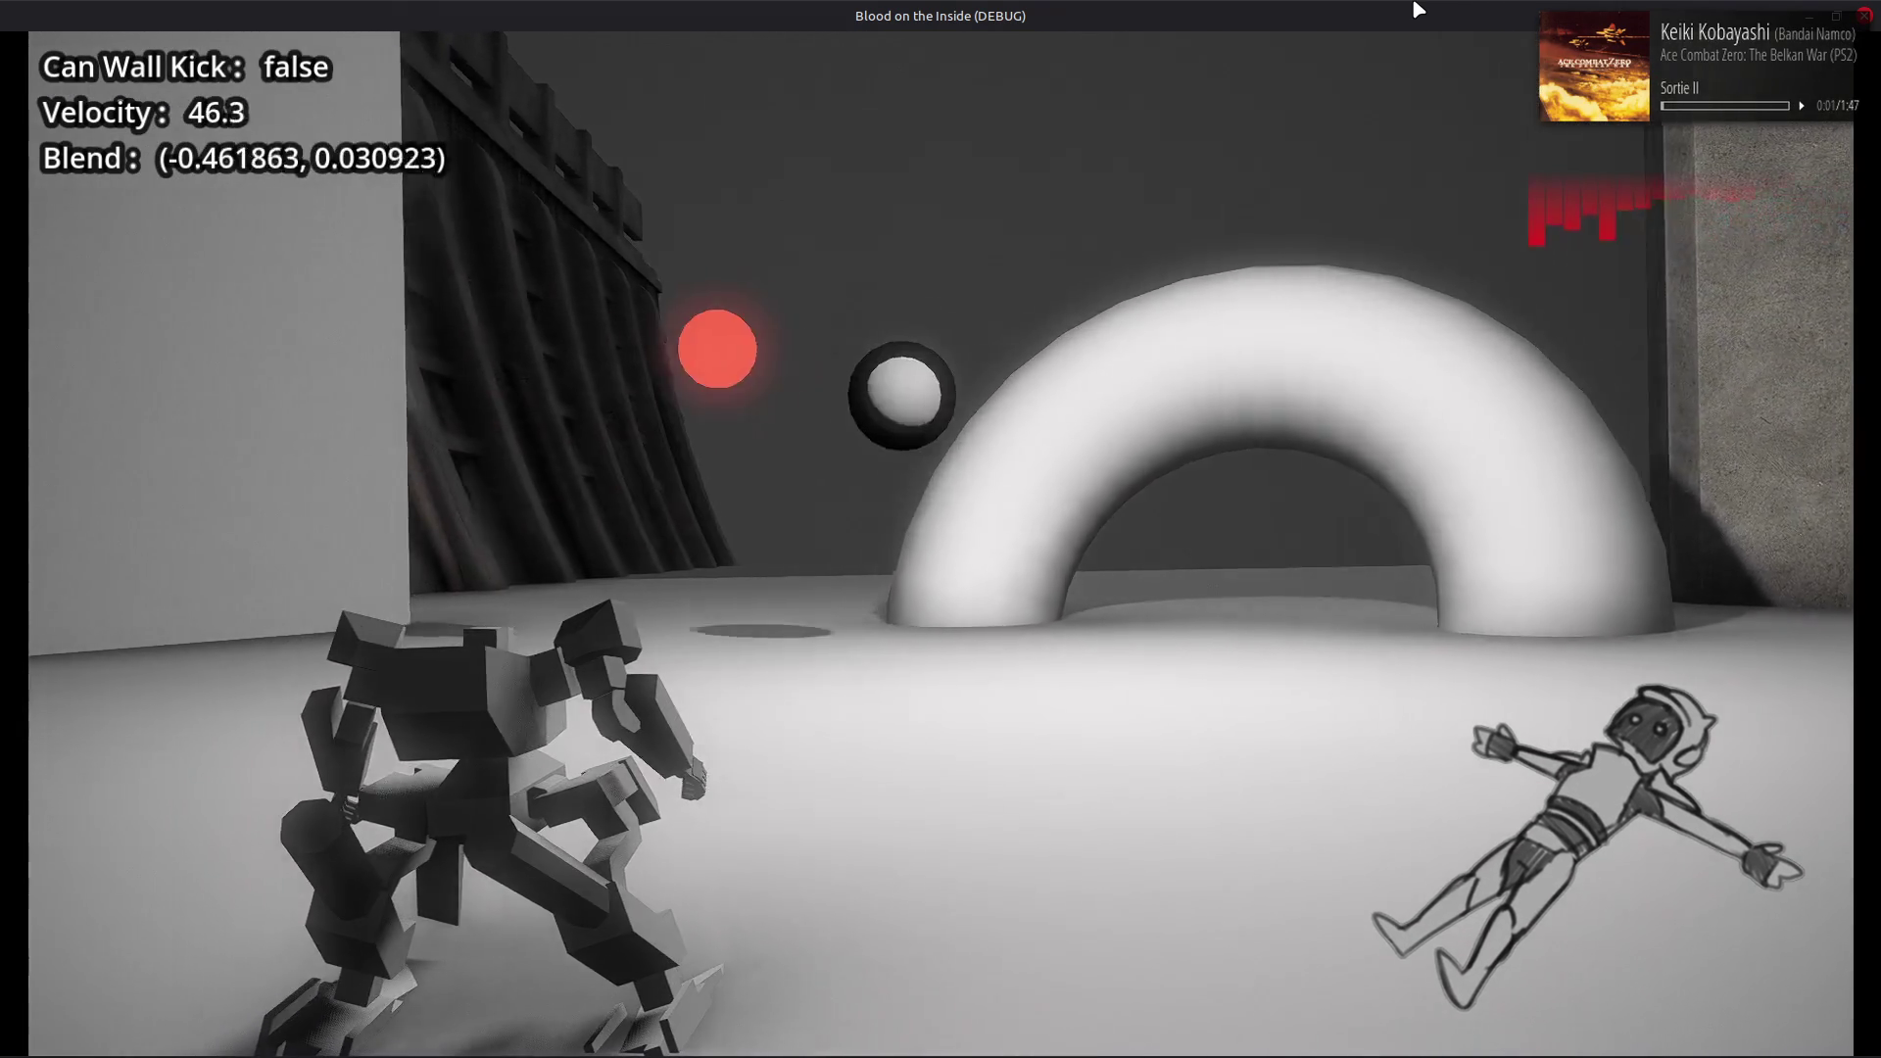
key(d)
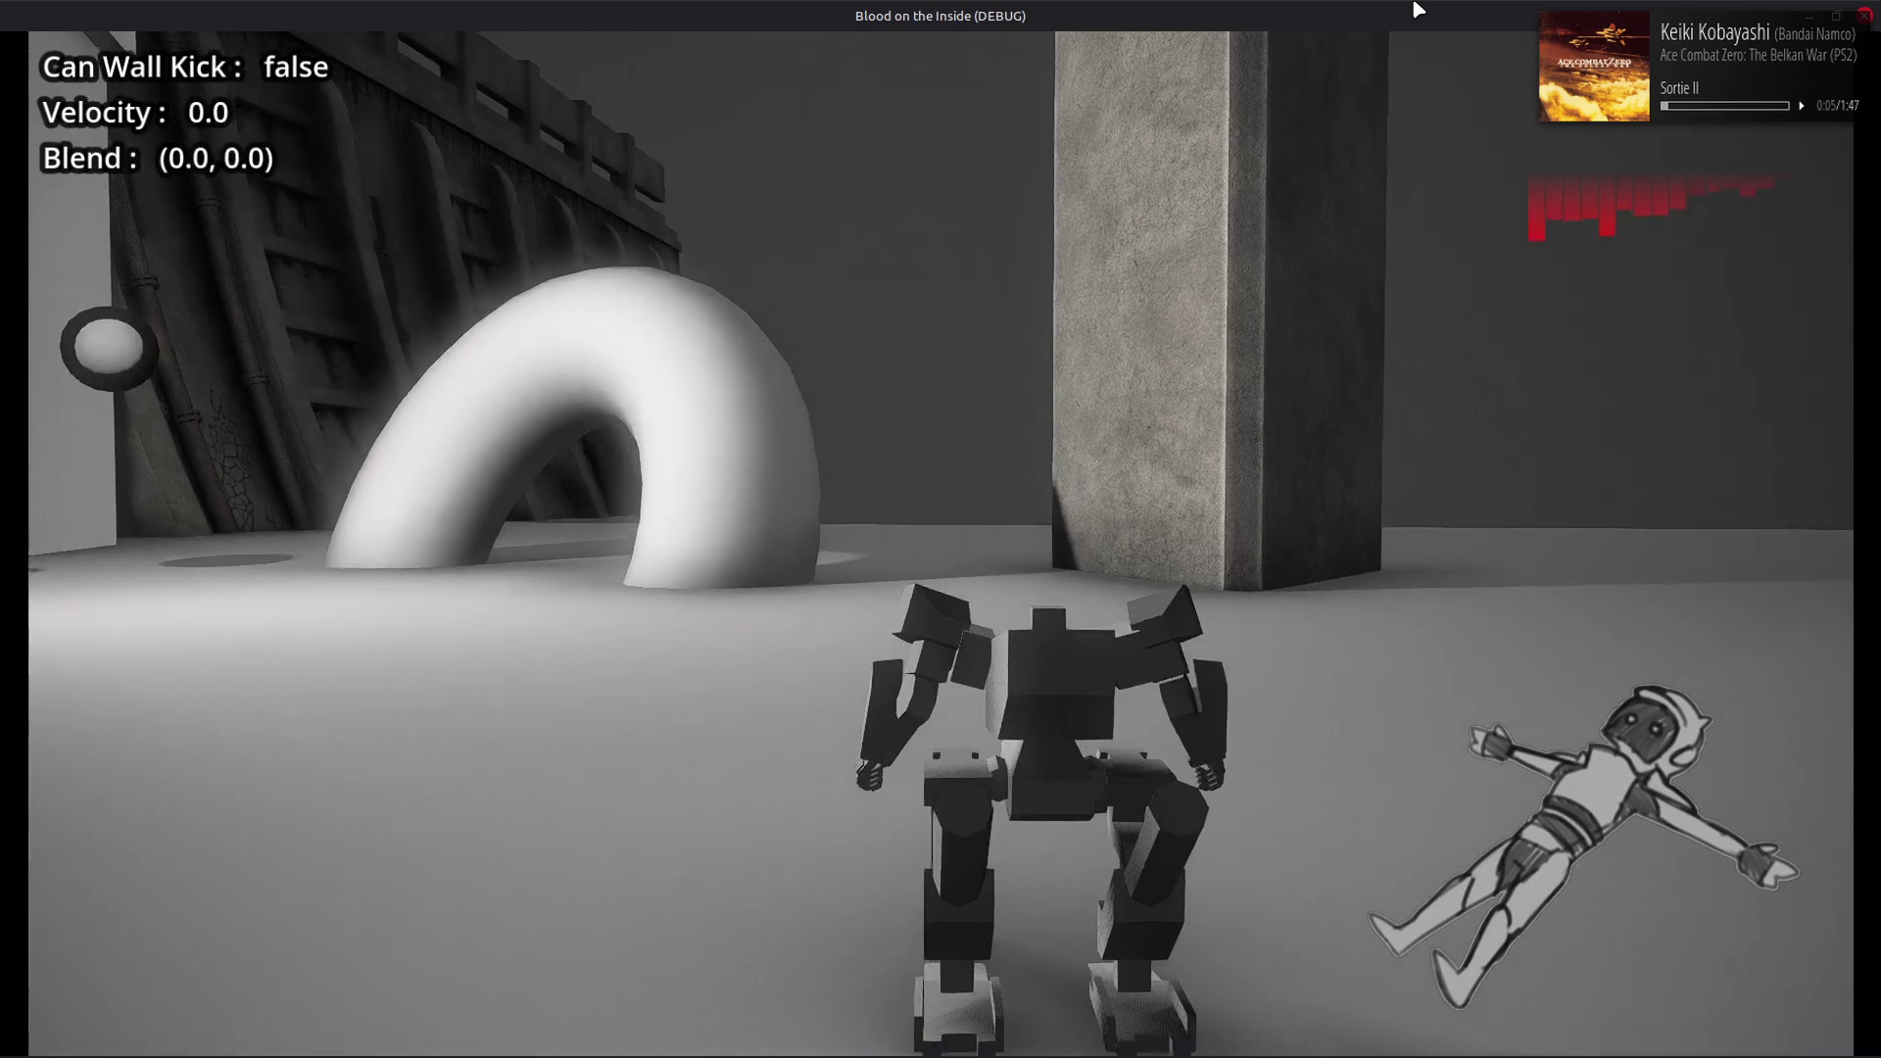
key(a)
key(d)
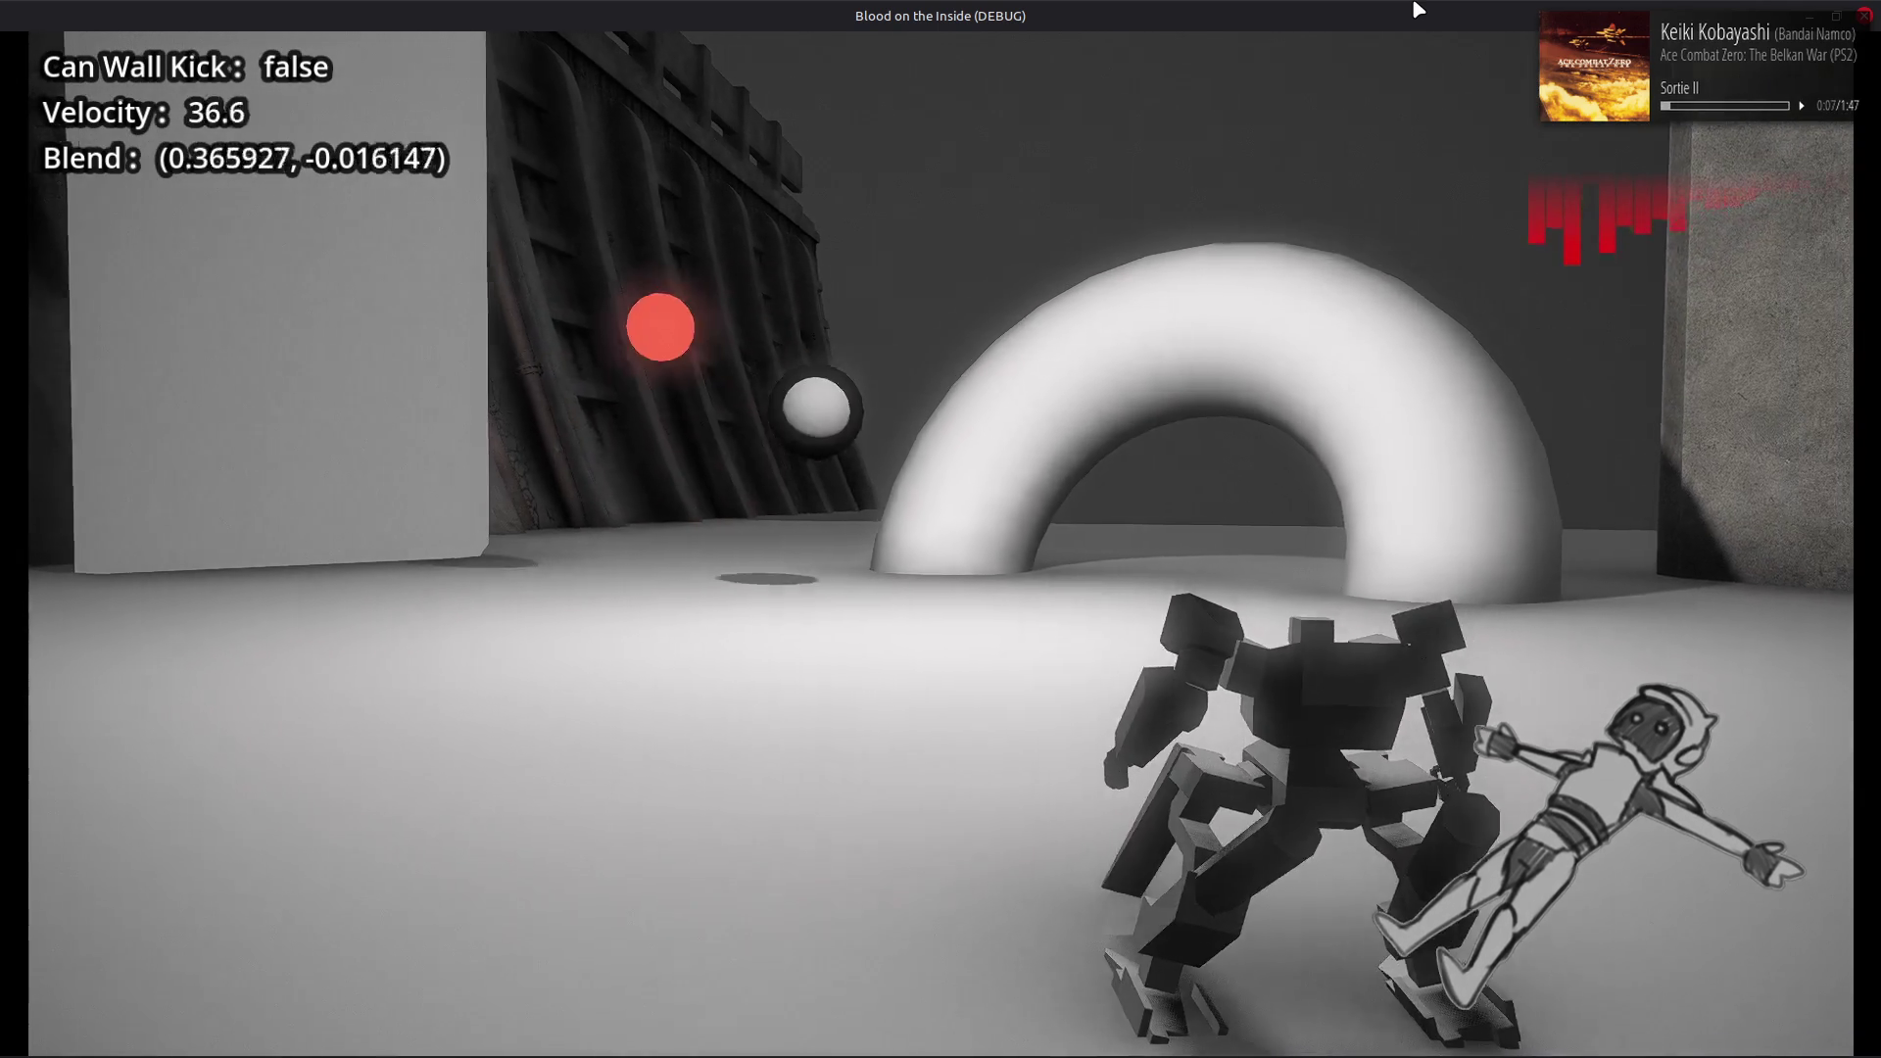
key(a)
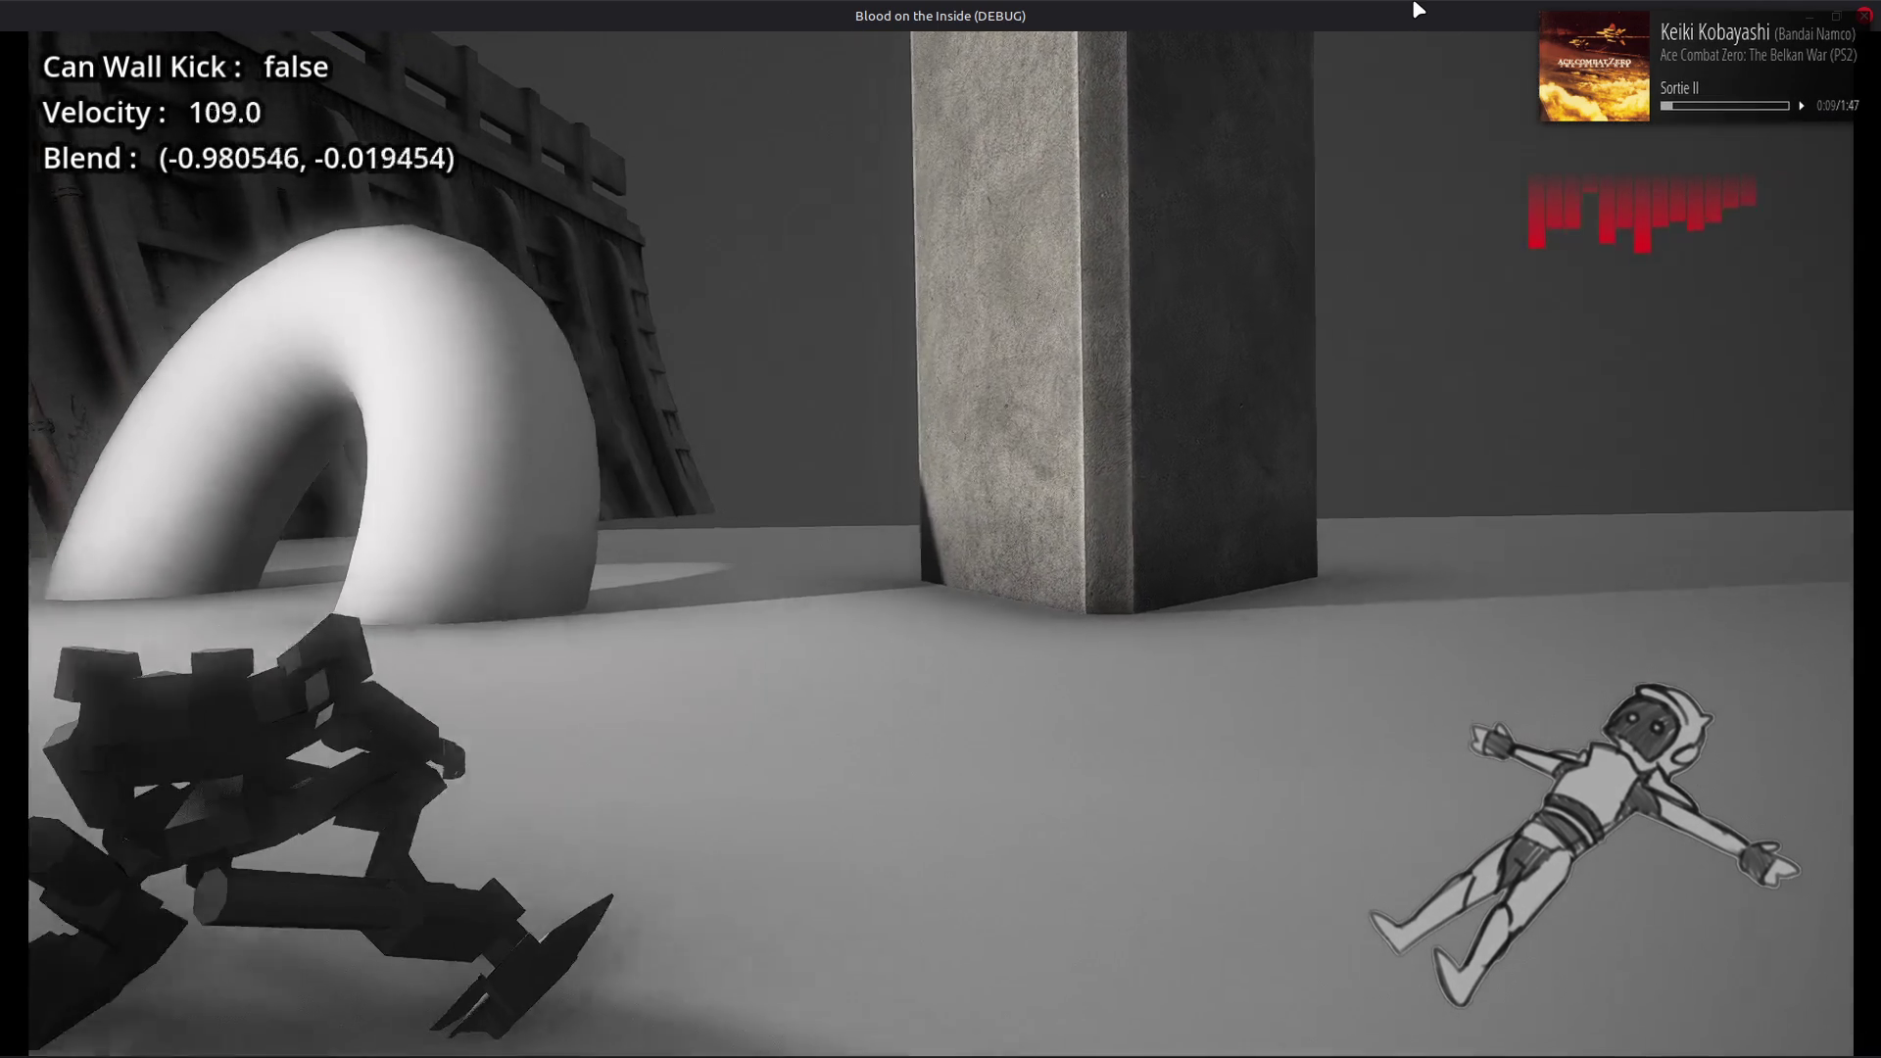
key(d)
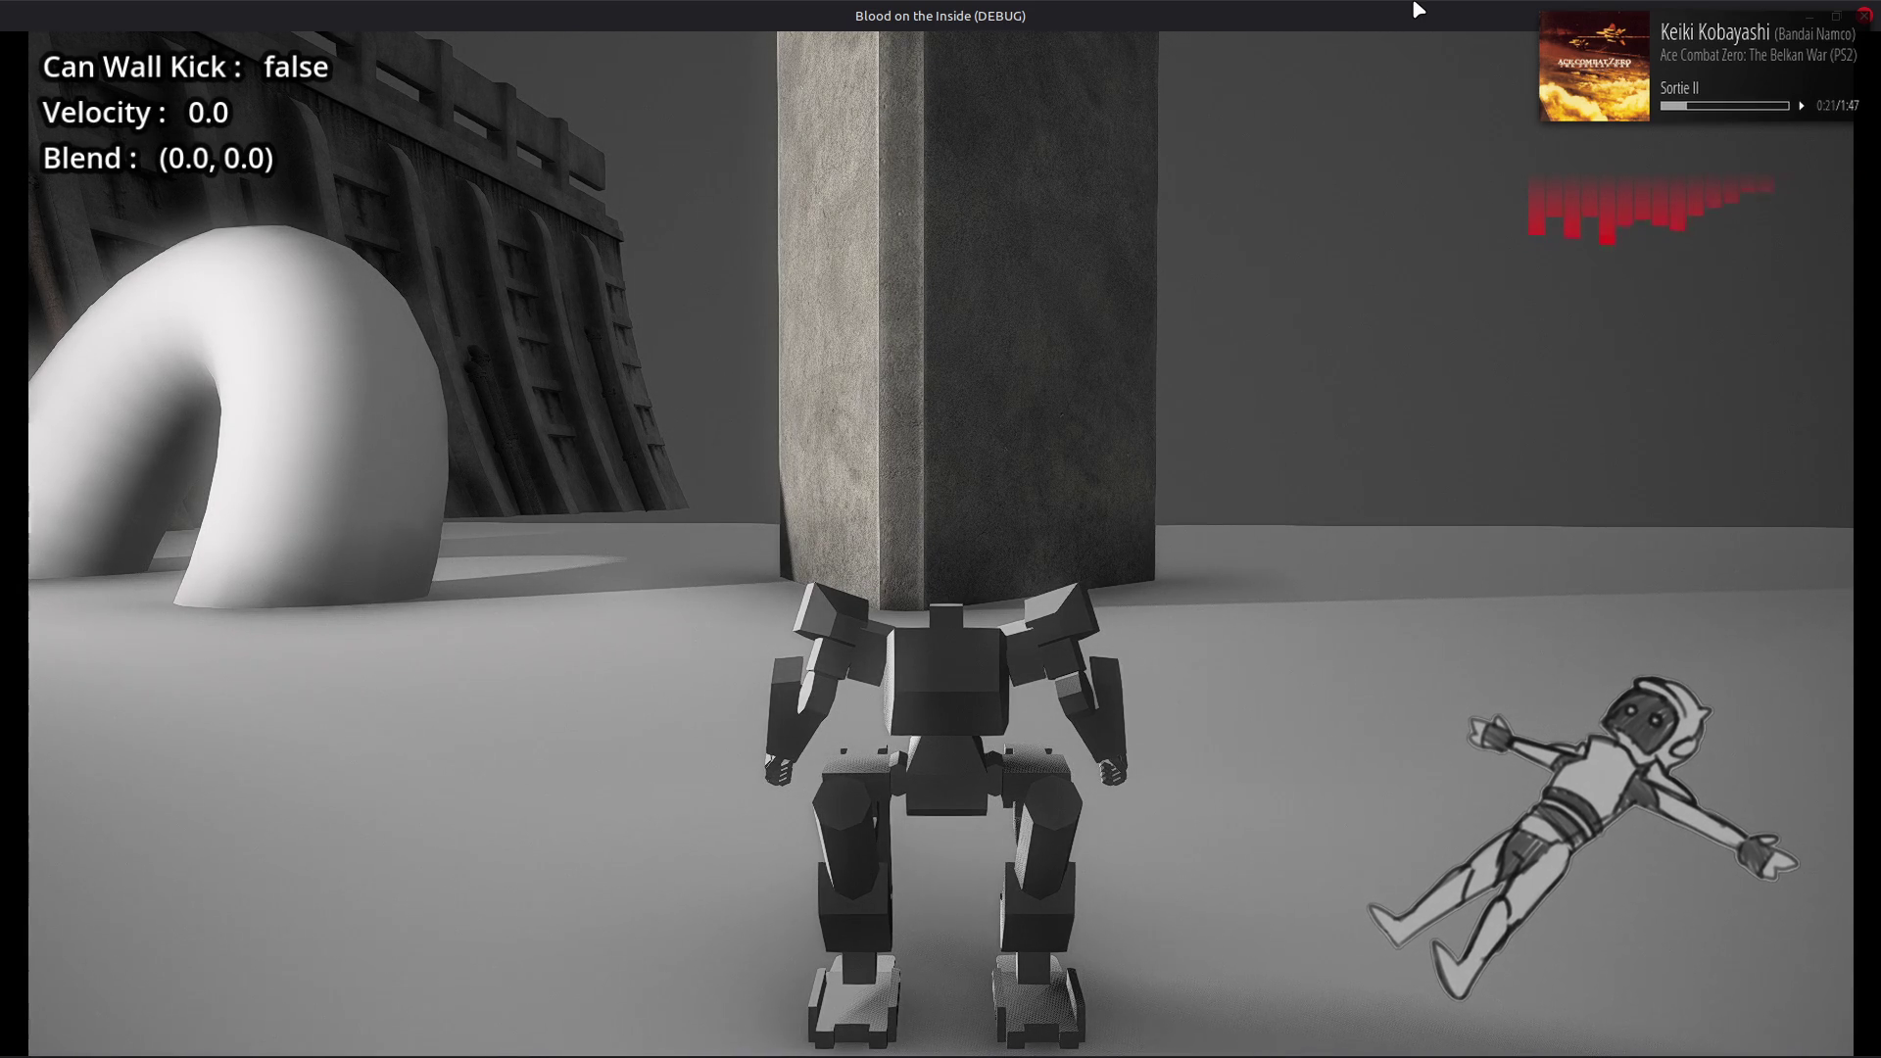
key(a)
key(shift)
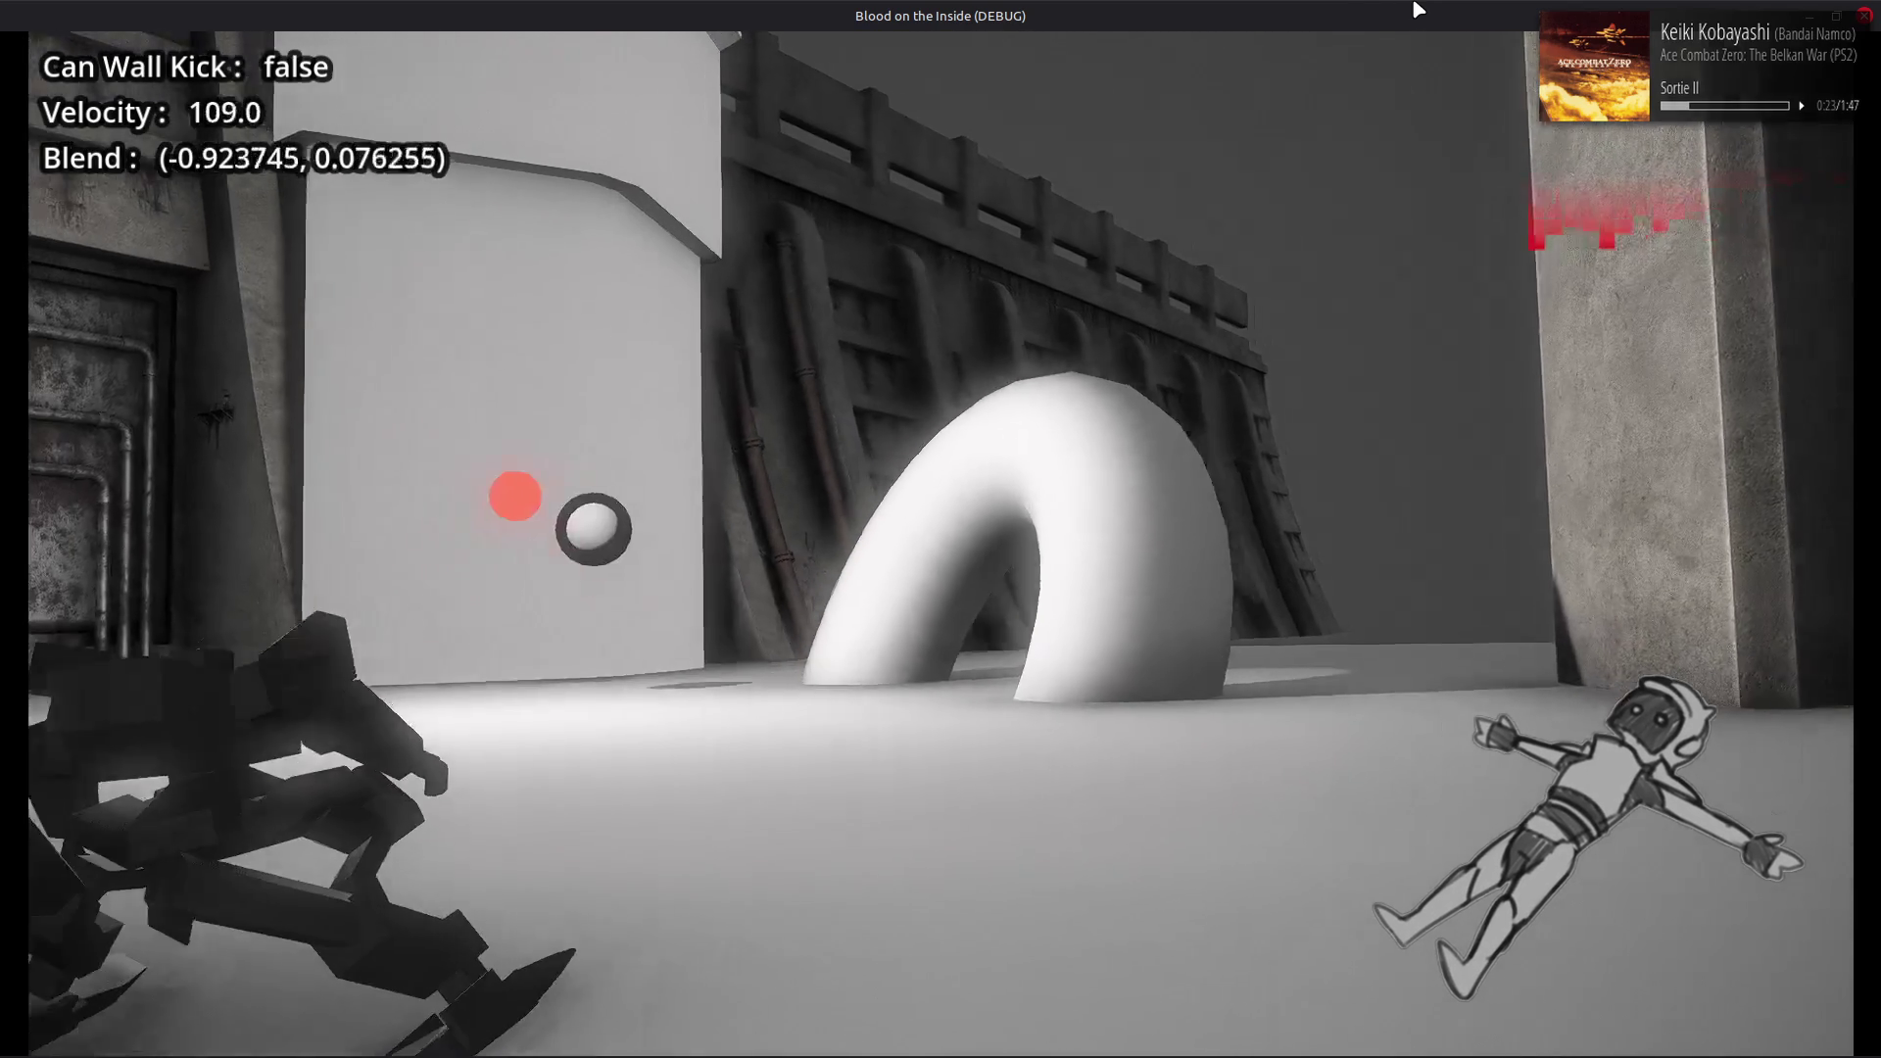
key(shift)
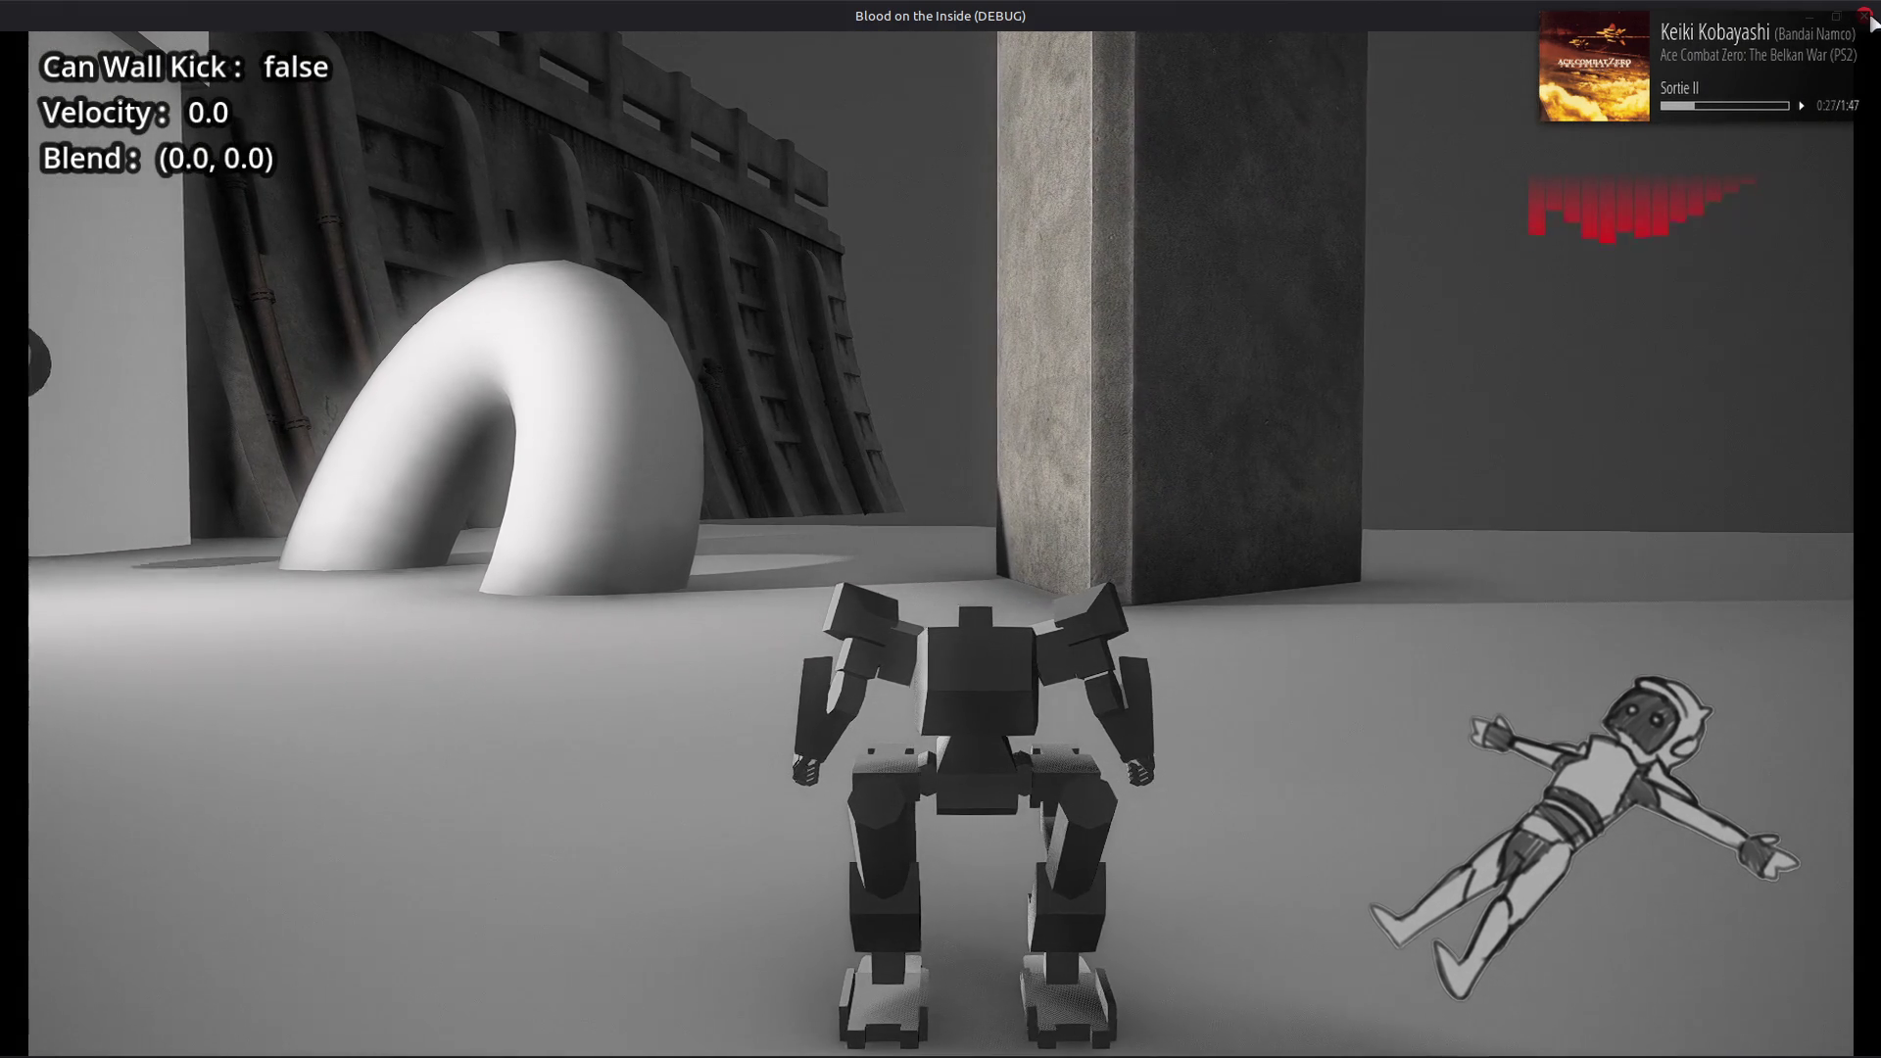
key(F8)
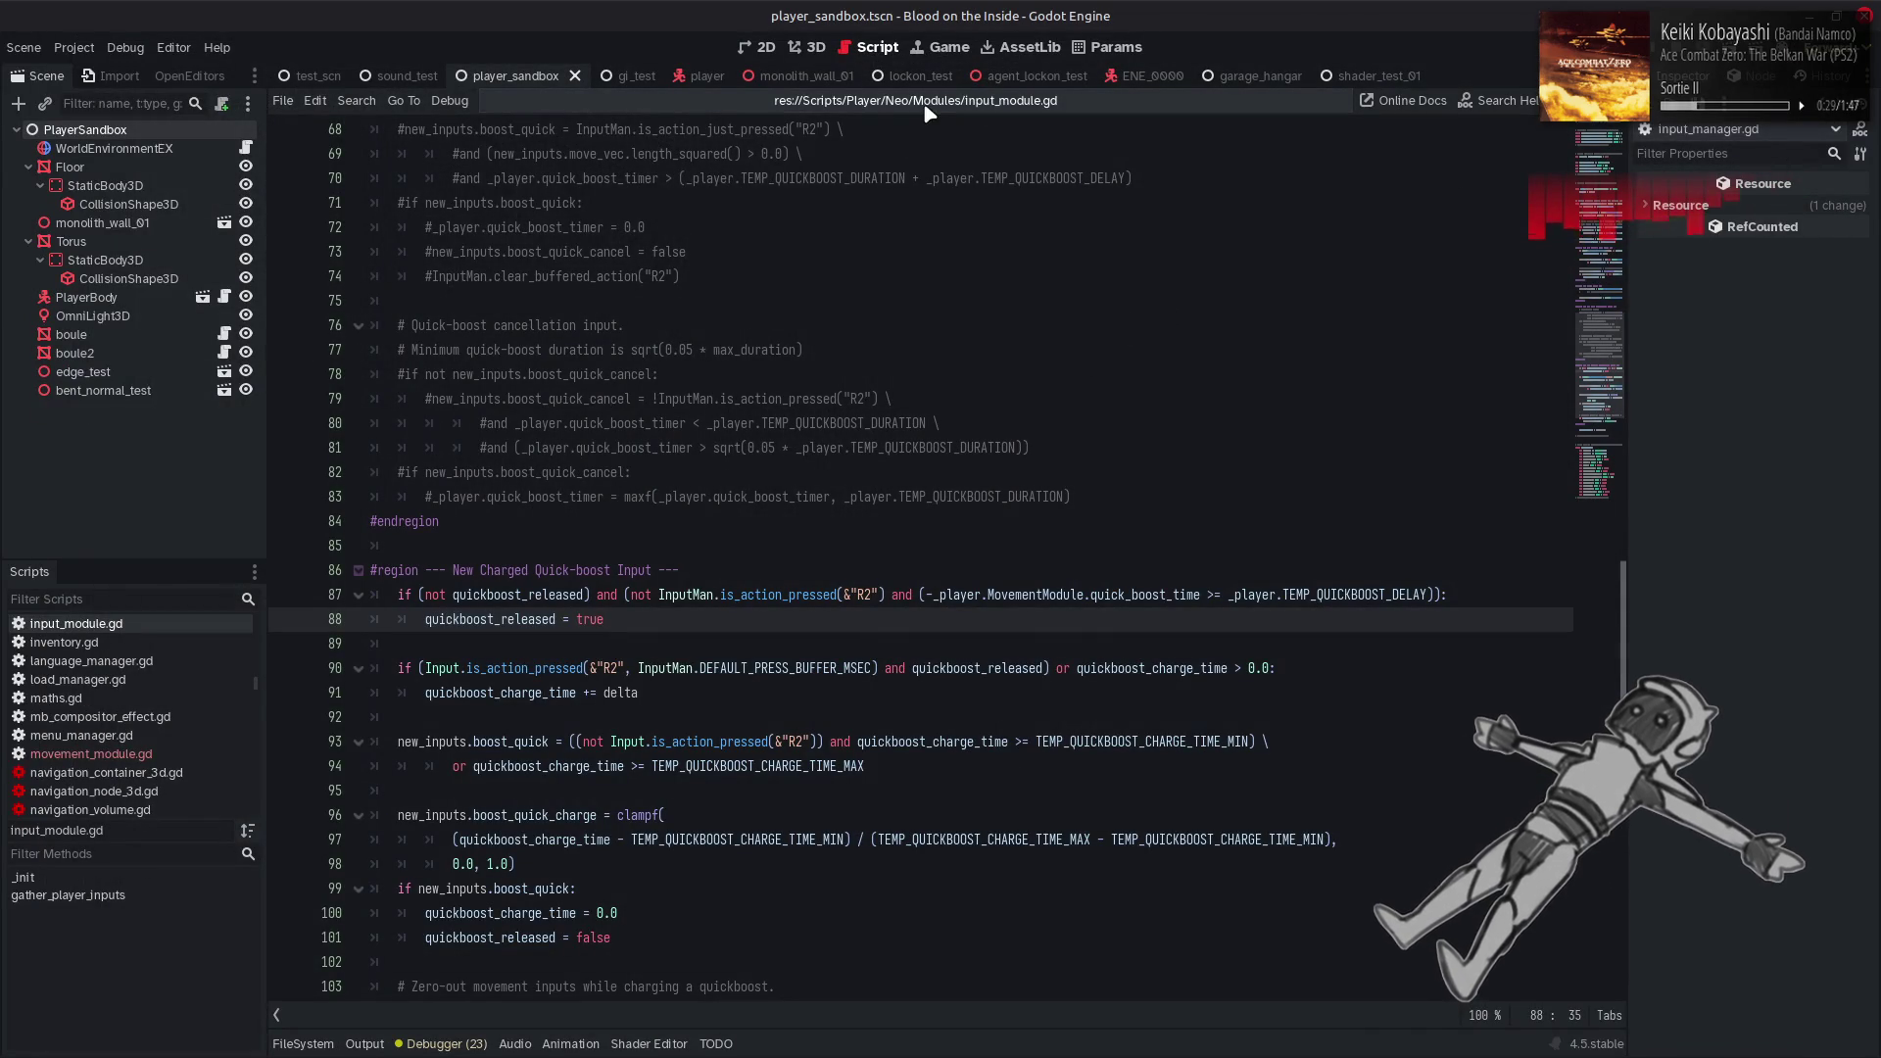
Change TEMP_QUICKBOOST_DELAY on line 16 of player_frame_neo.gd from 0.5 to 0.1 and save
click(916, 101)
click(745, 160)
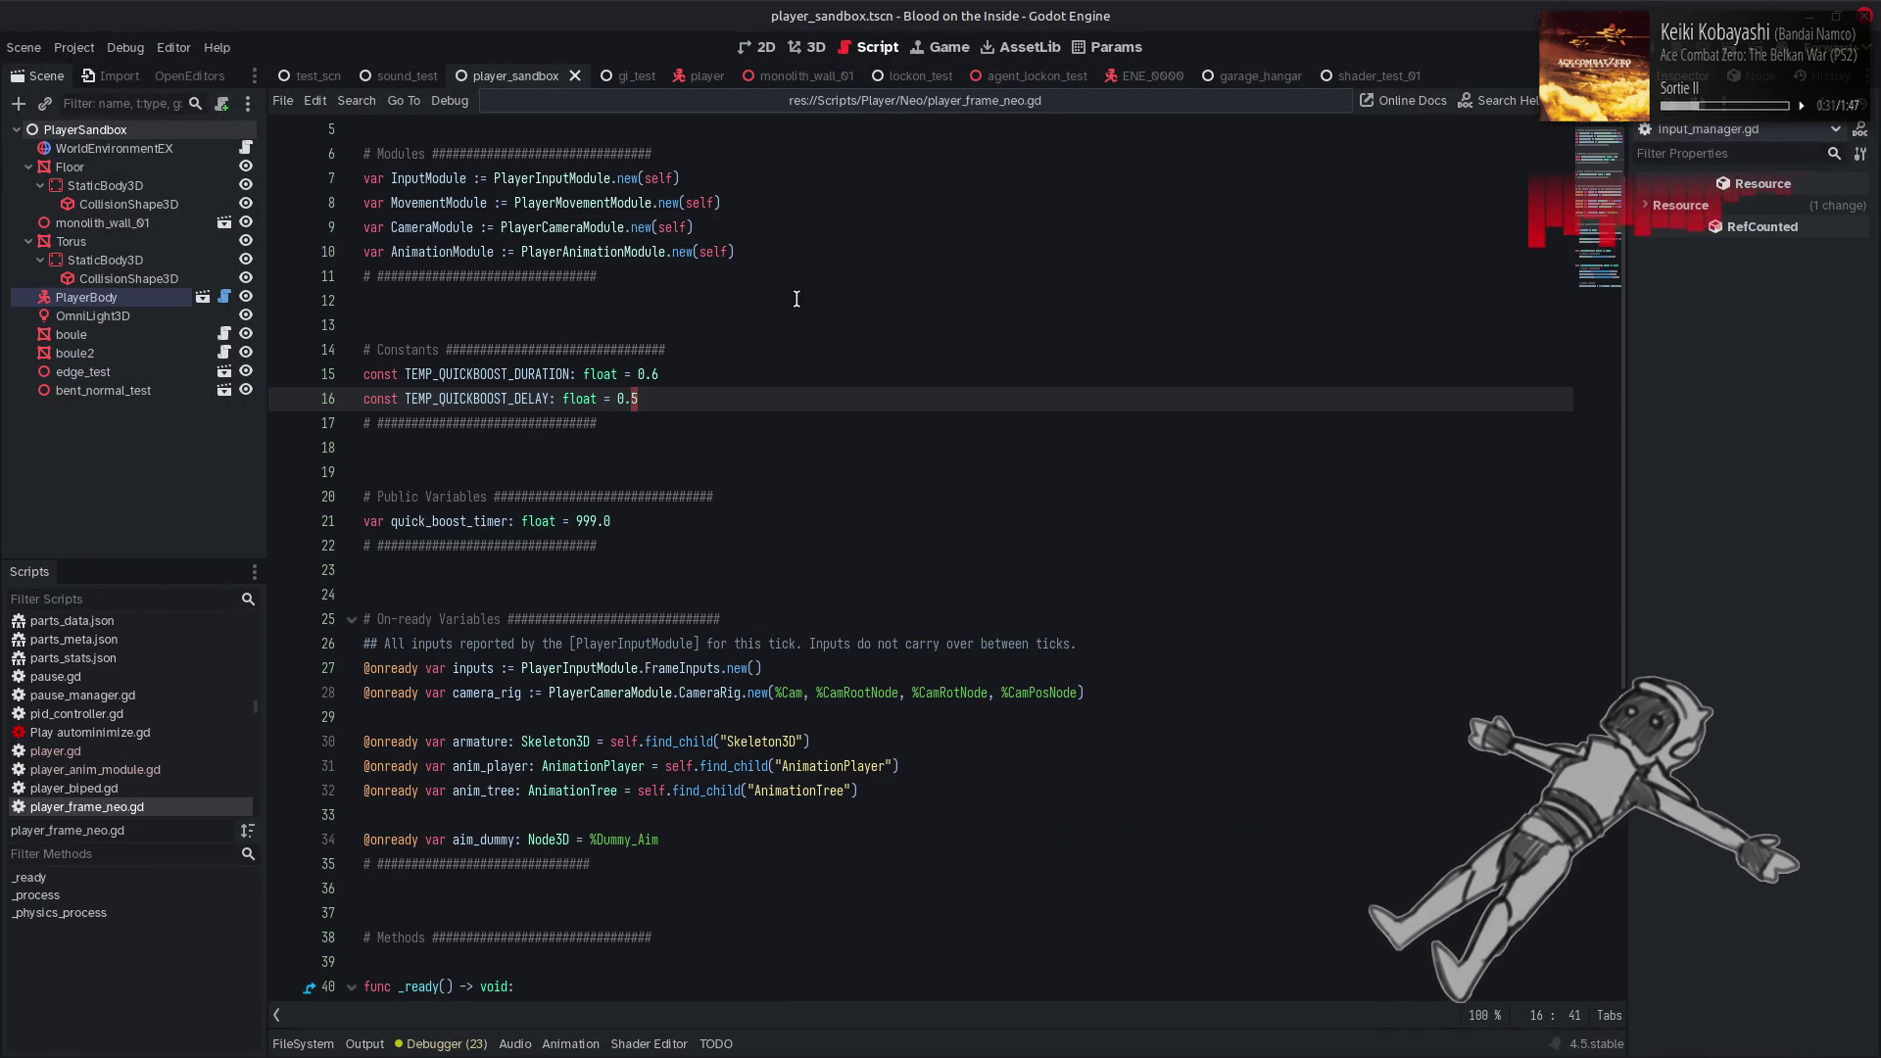
click(654, 373)
click(667, 400)
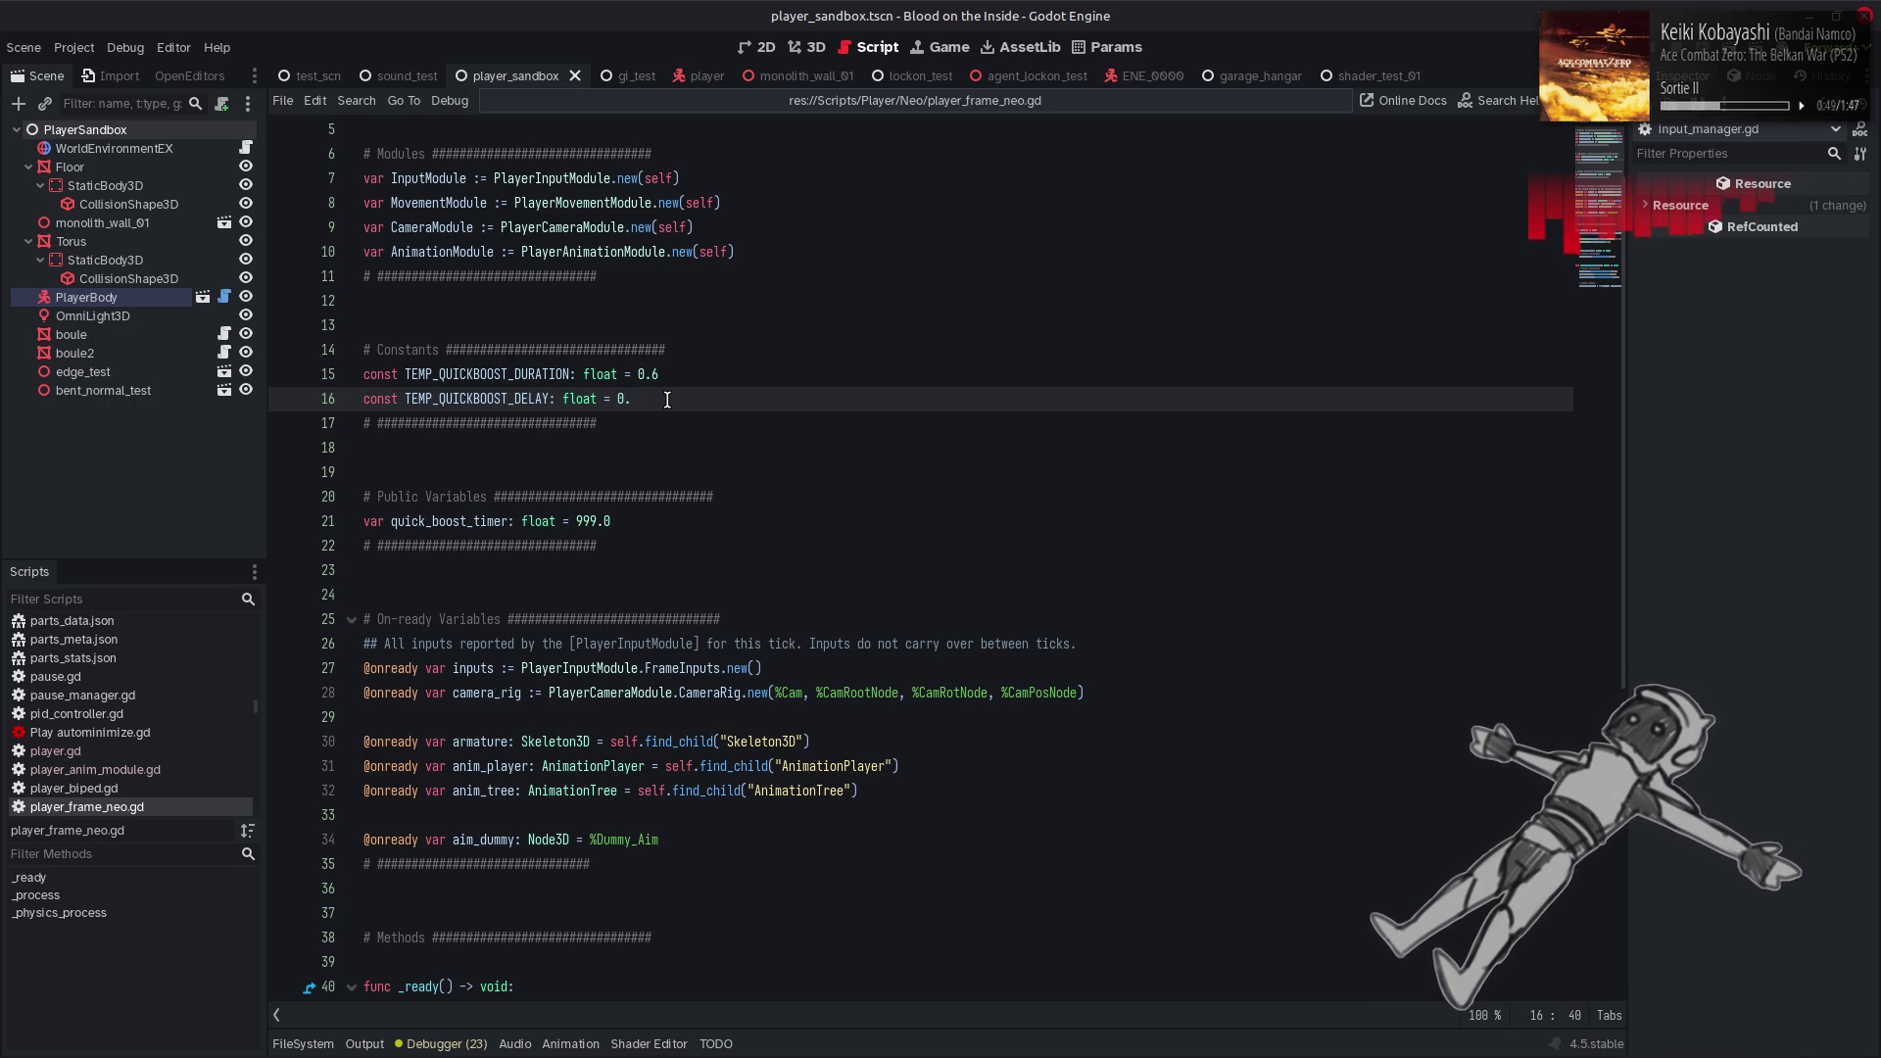
text(1)
key(ctrl+s)
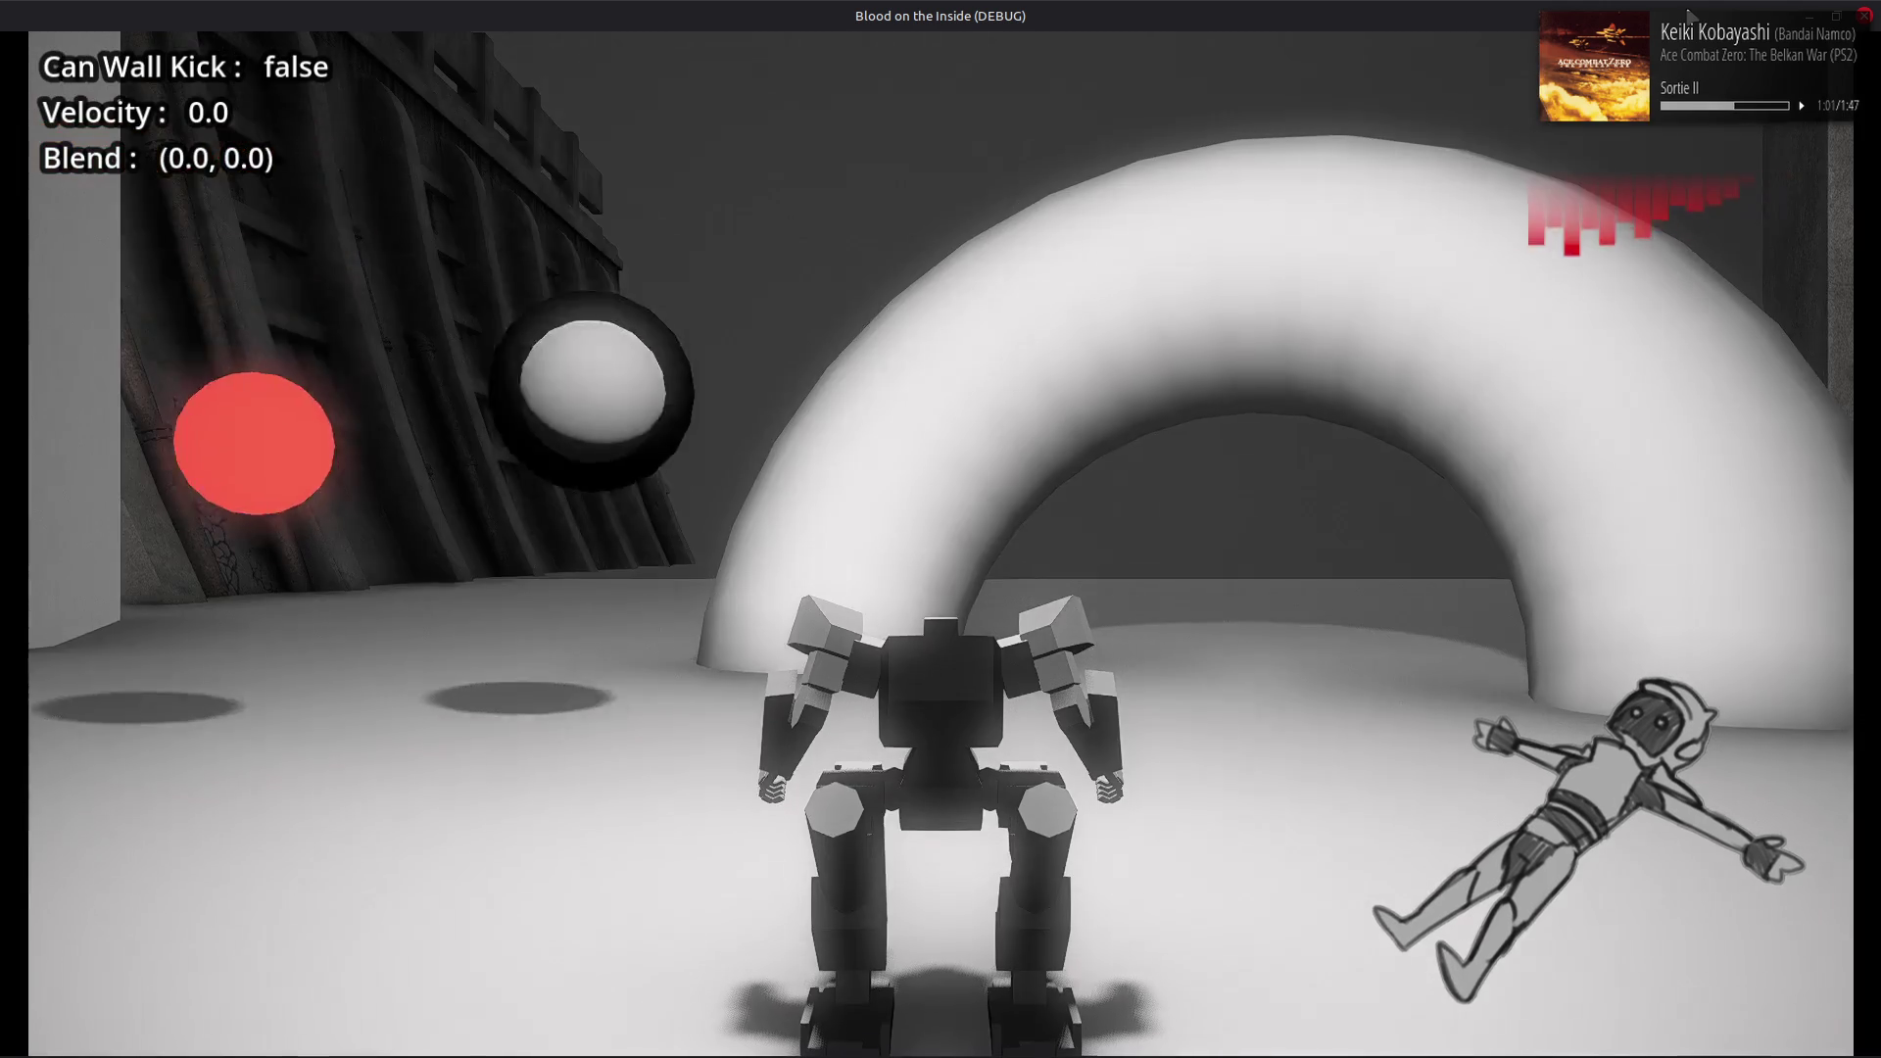
Quick-boost the robot left and right repeatedly to test the 0.1 delay, then stop
key(w)
key(a)
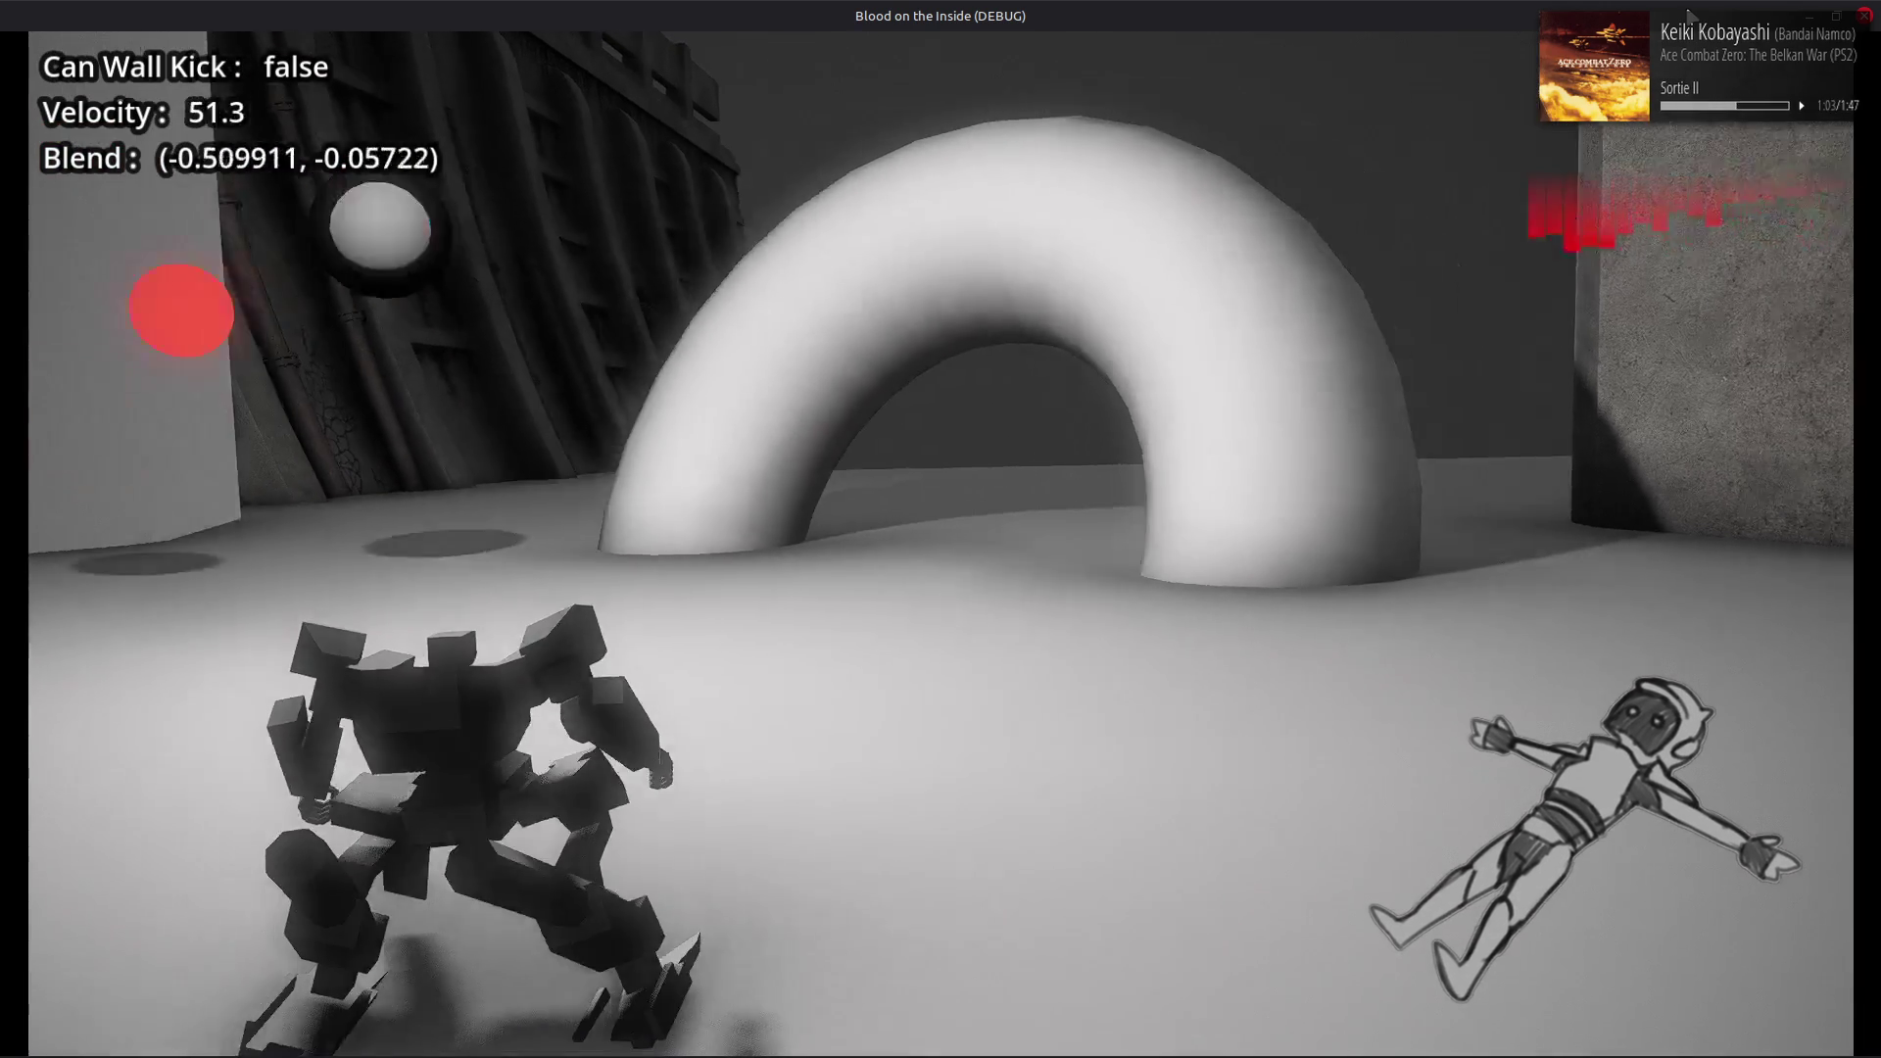
key(d)
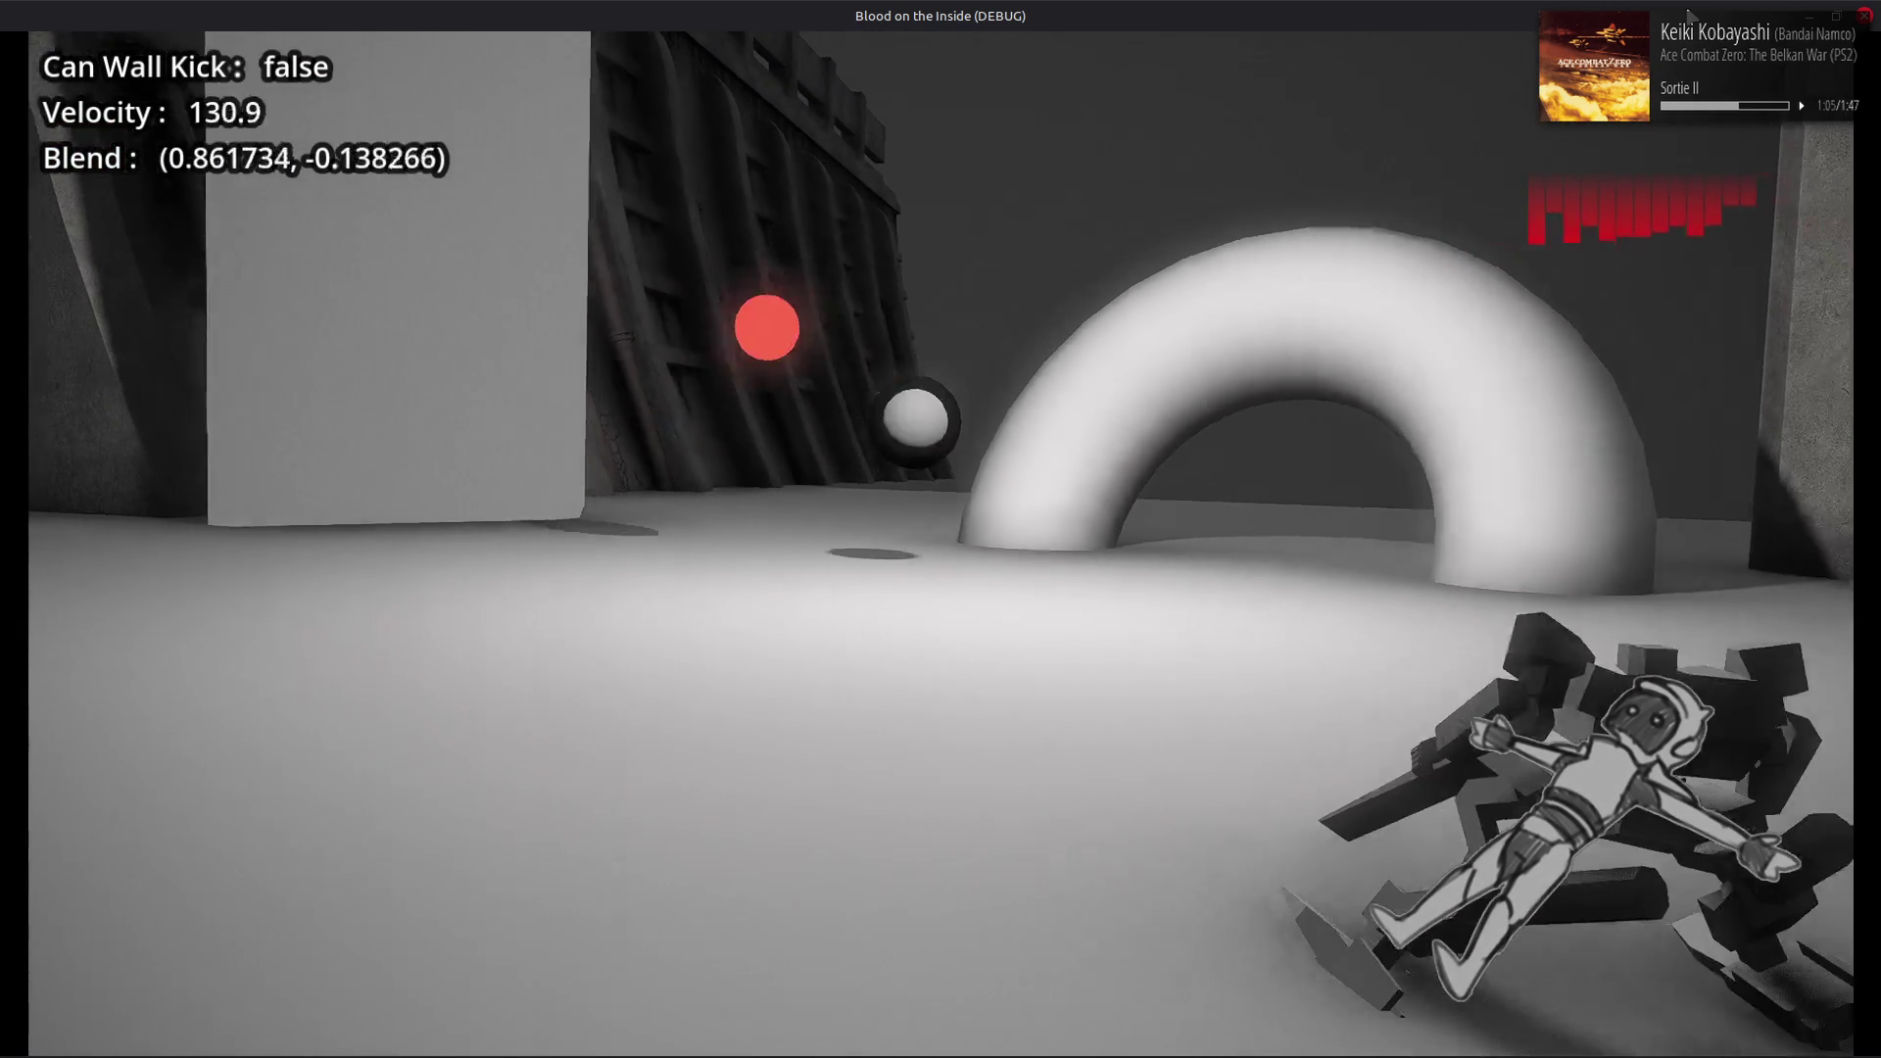
key(a)
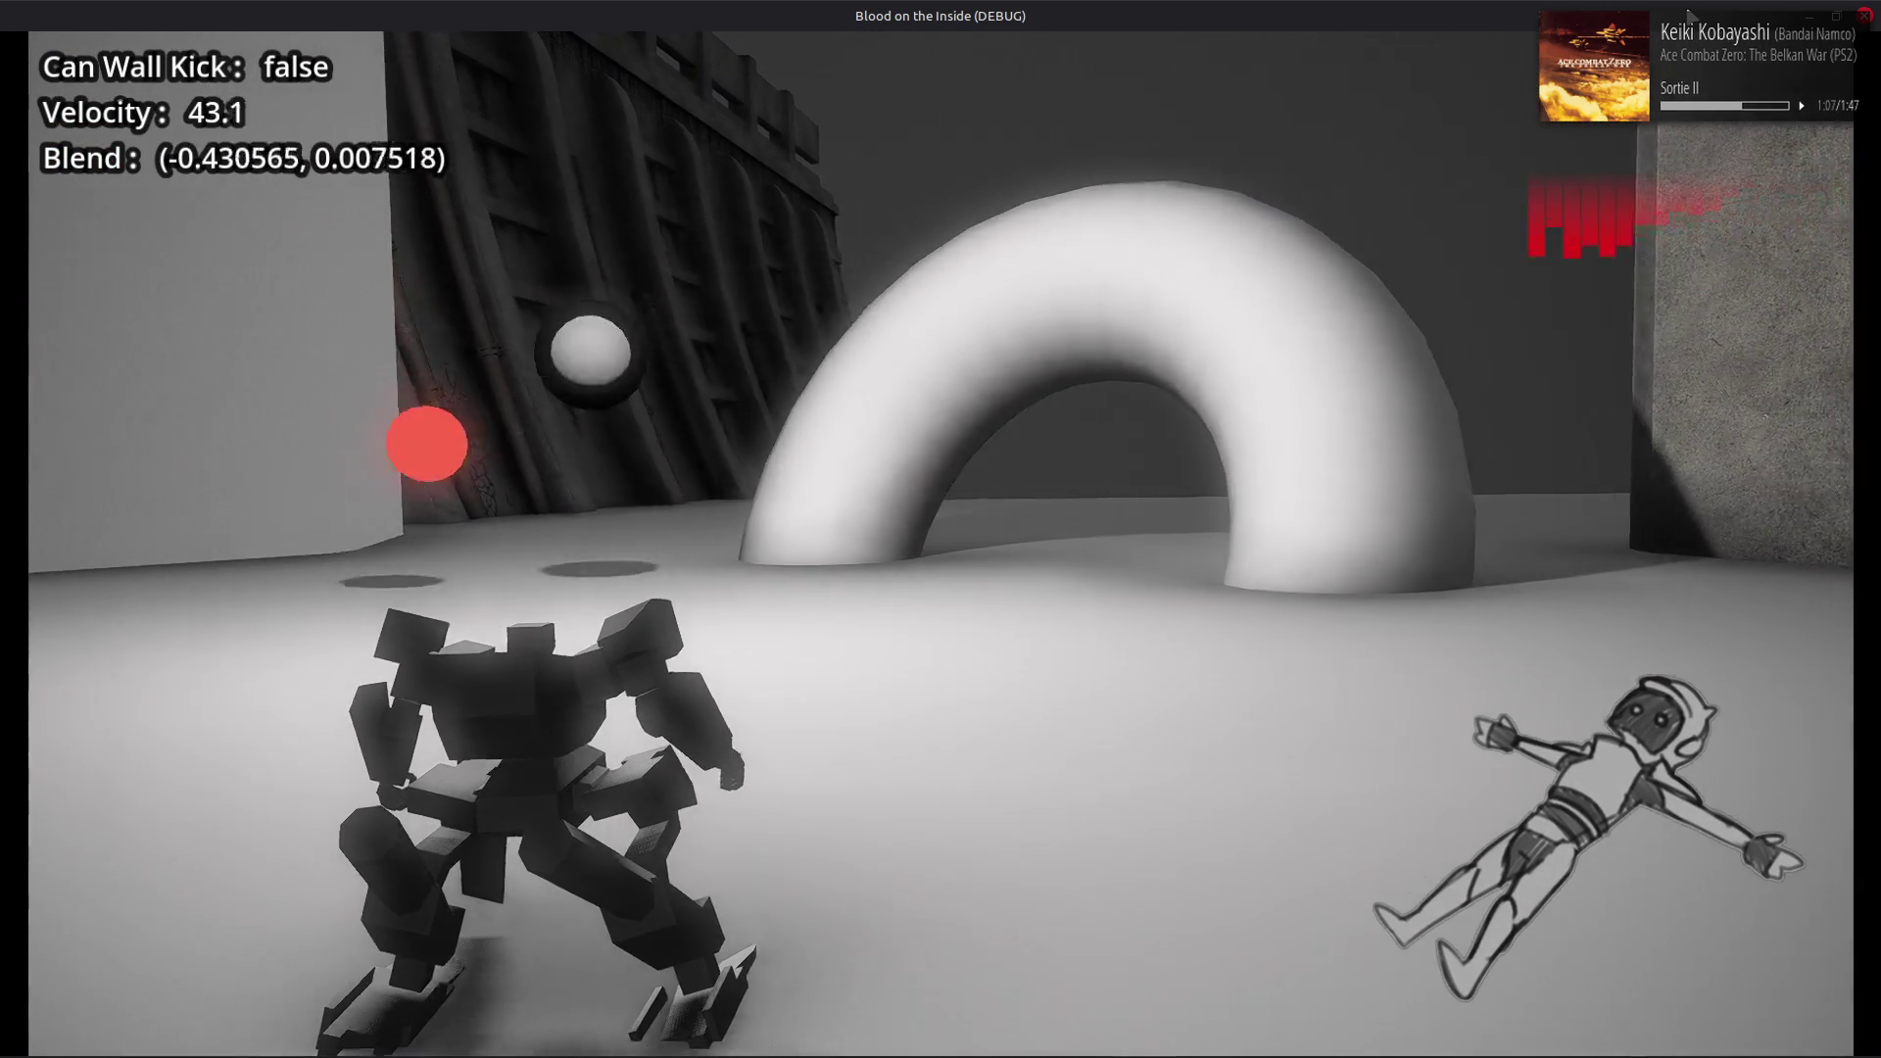
key(d)
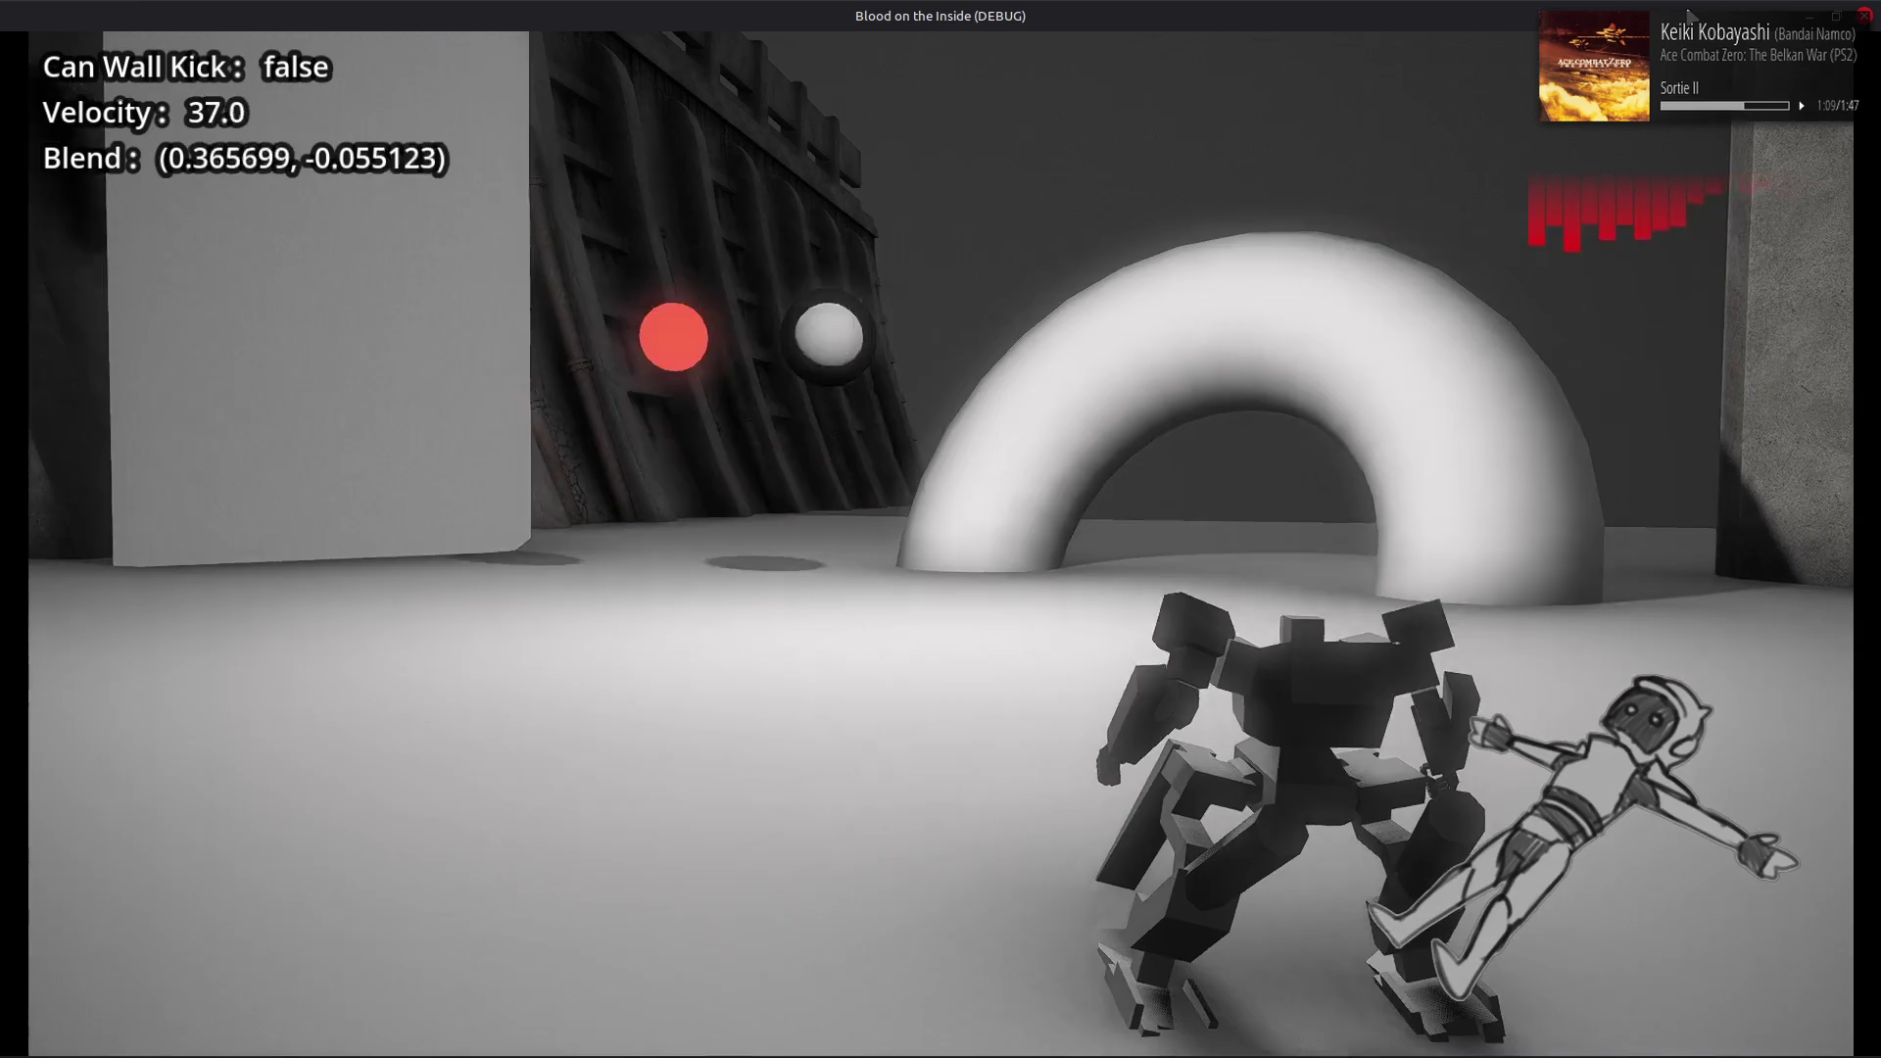
key(a)
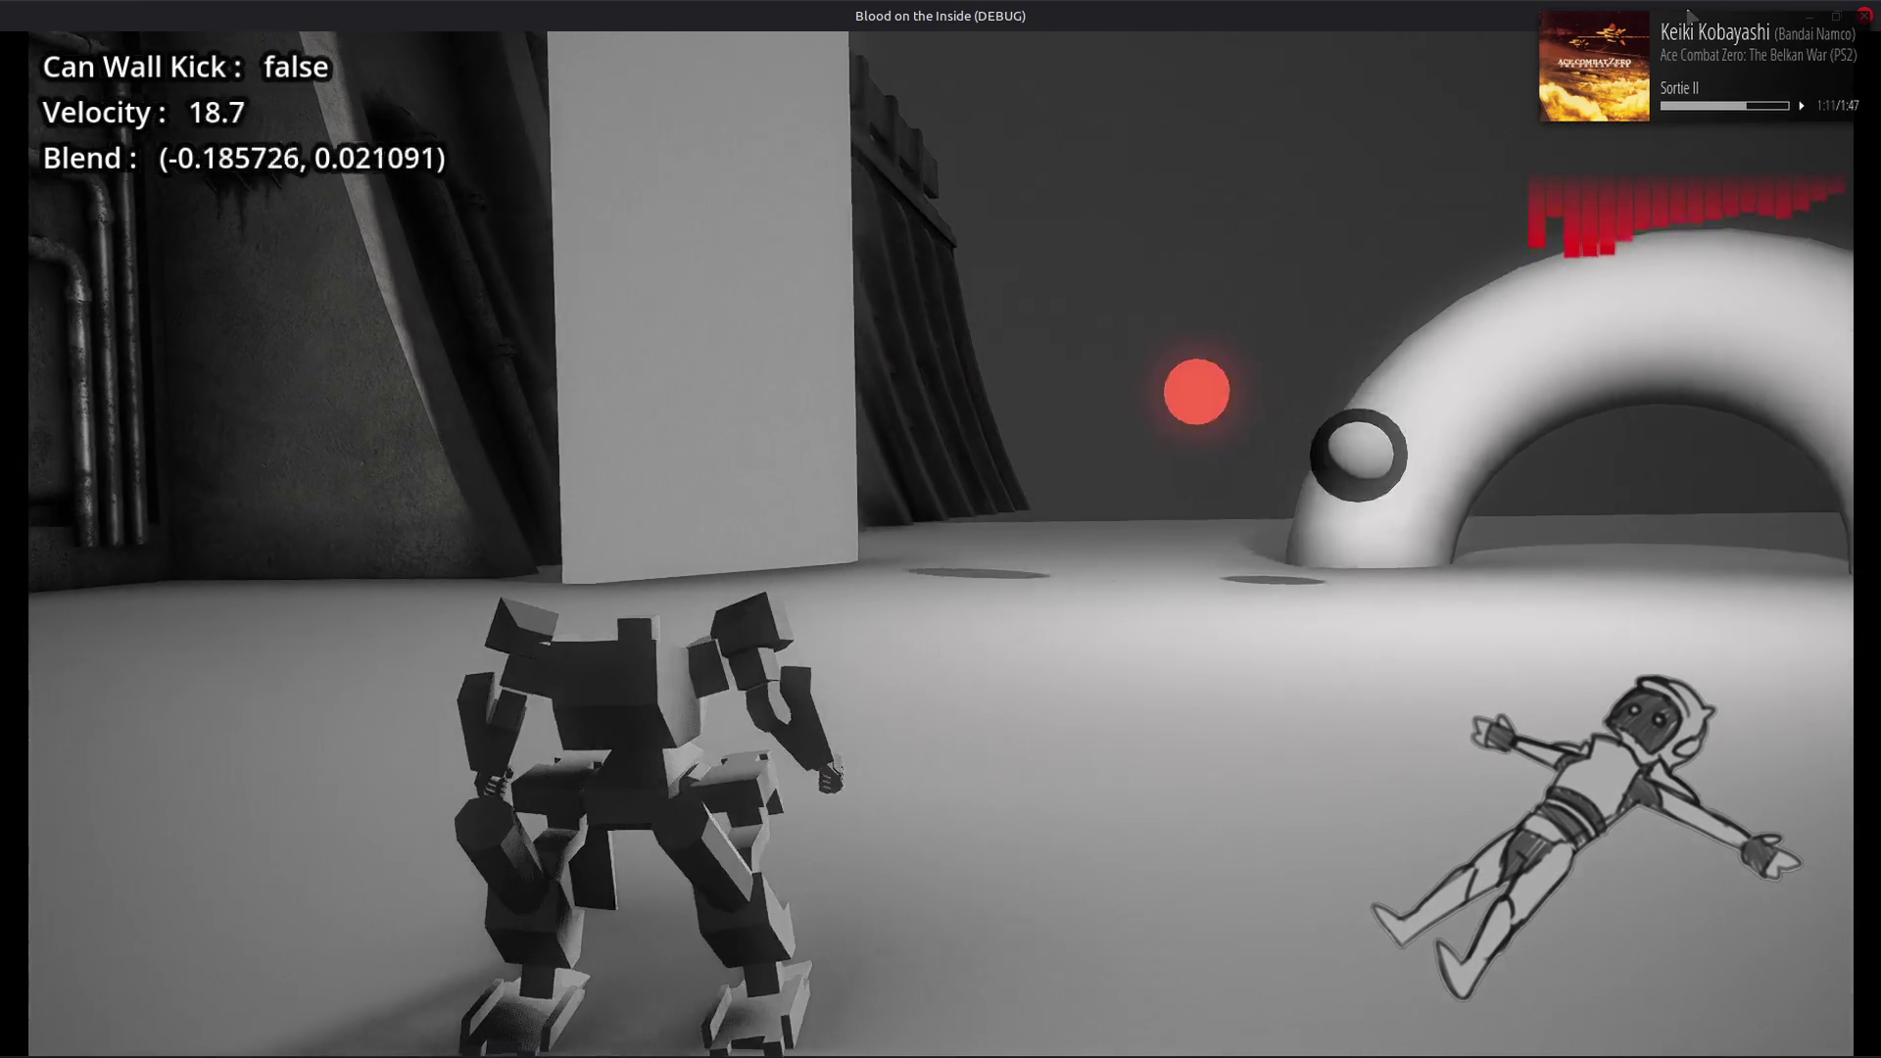
key(d)
key(d)
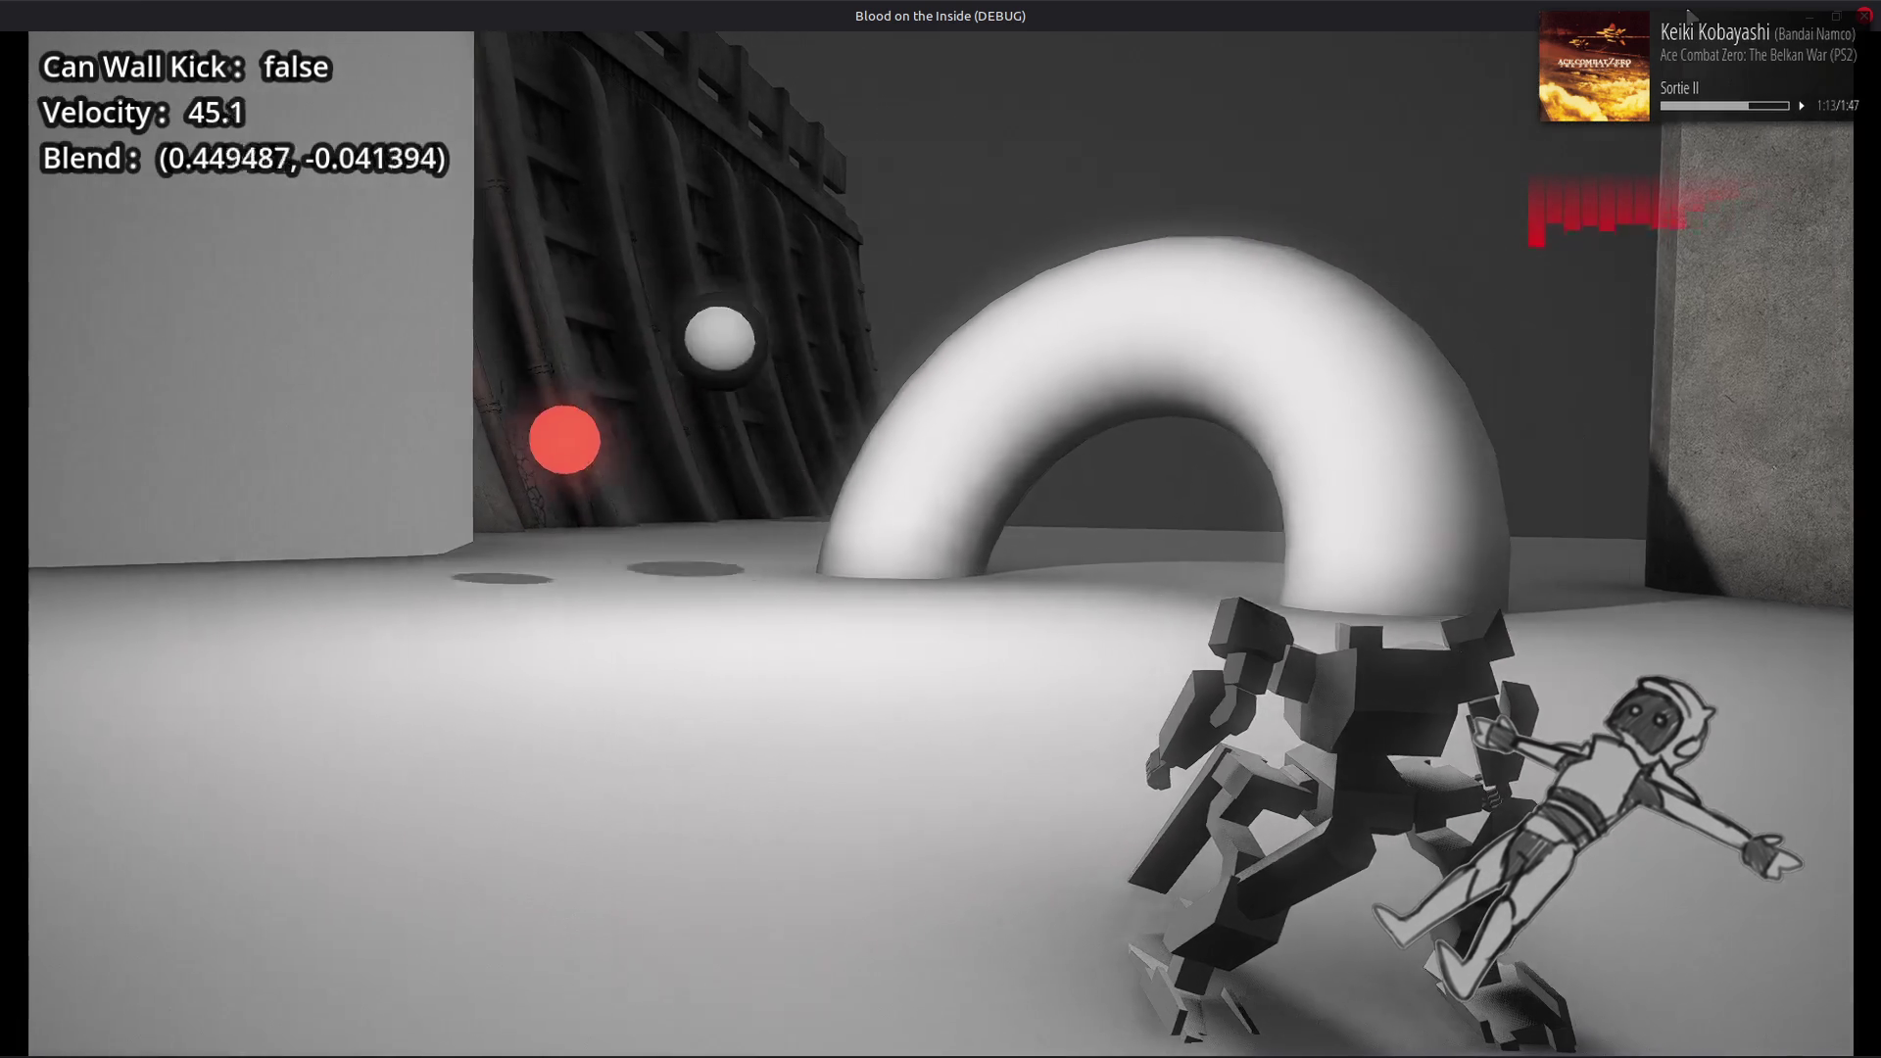
key(a)
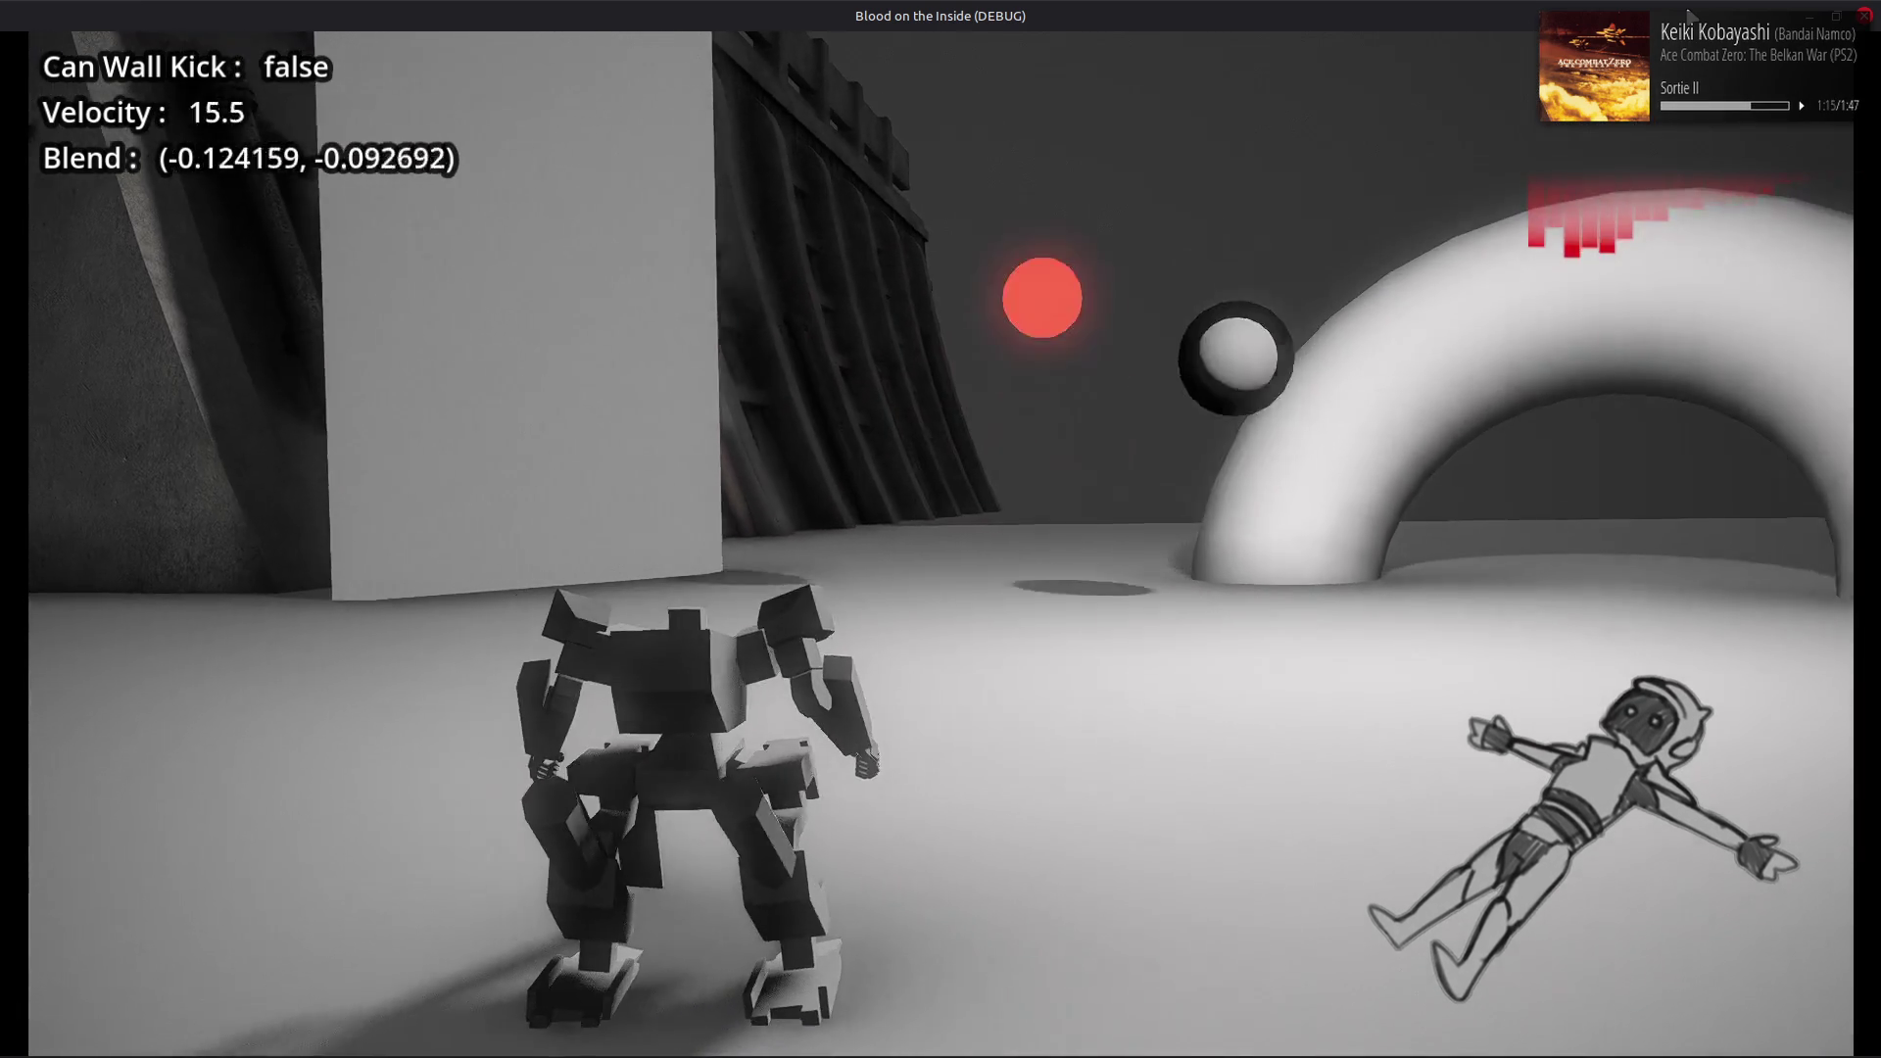
key(d)
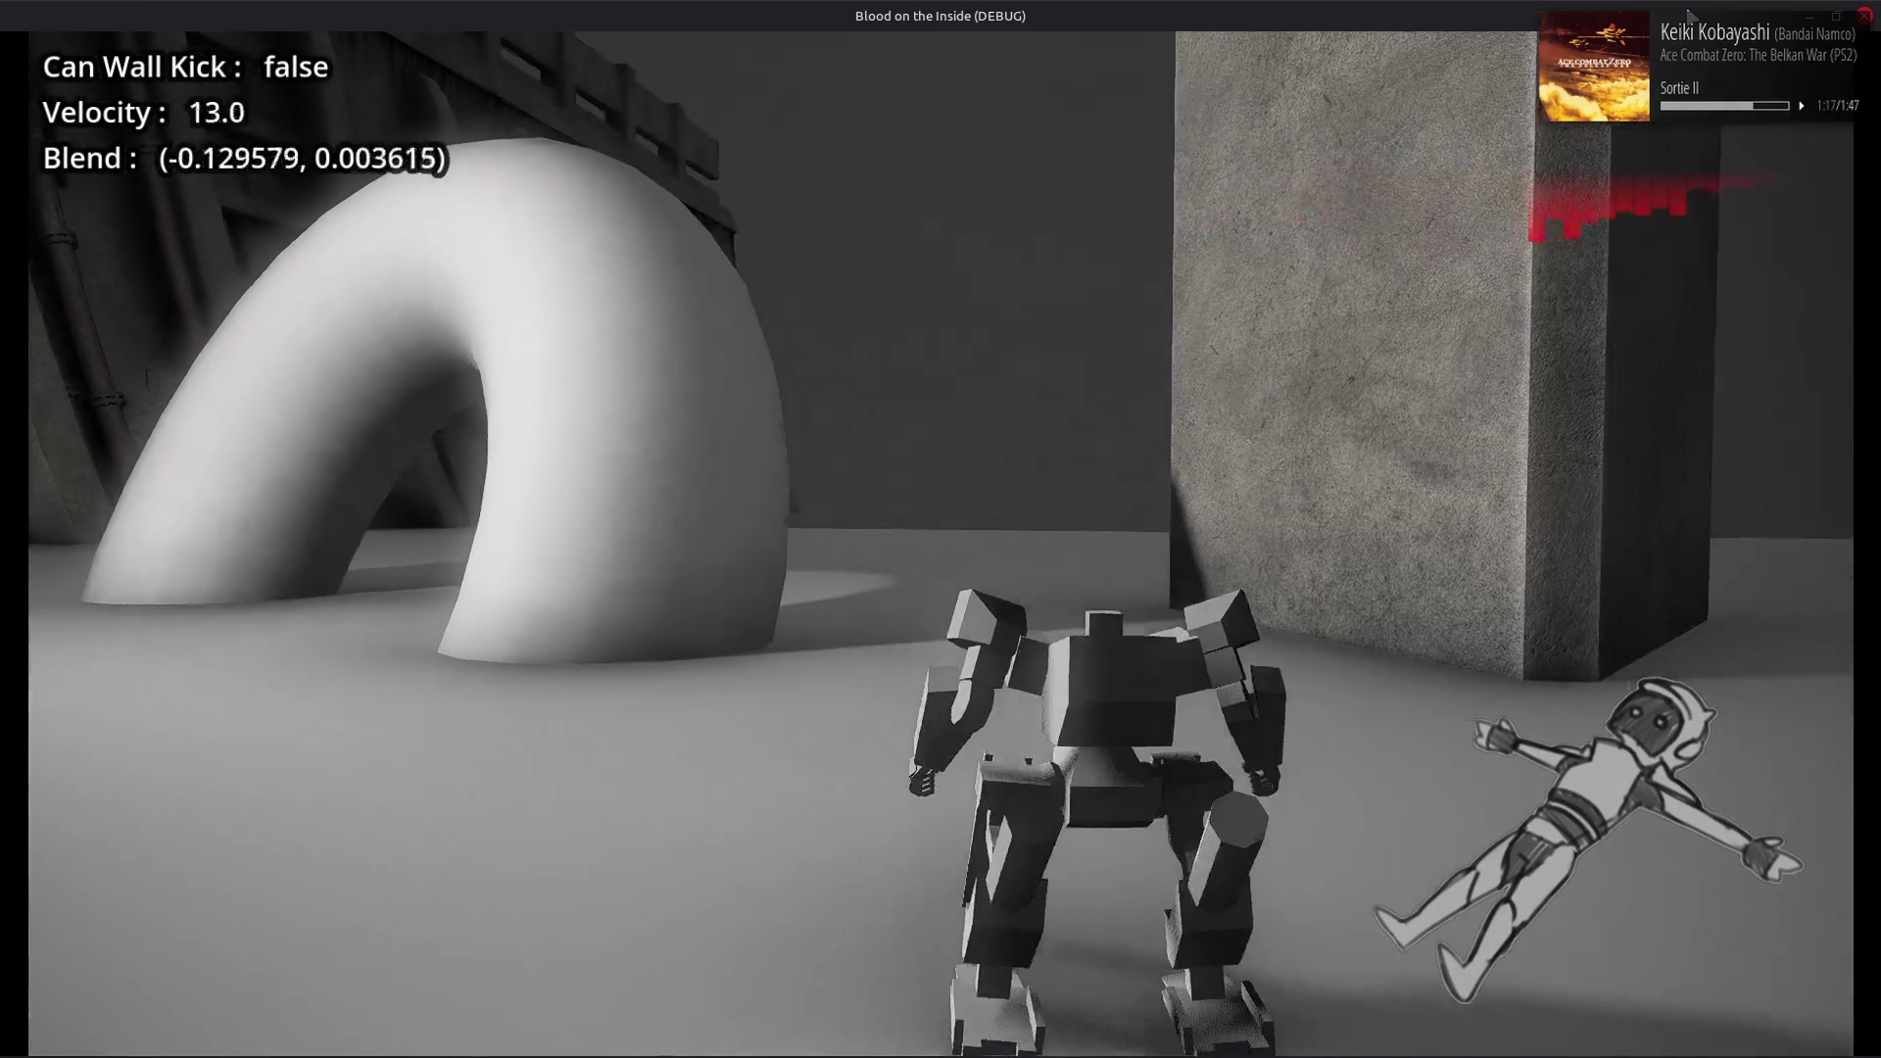
key(w)
key(d)
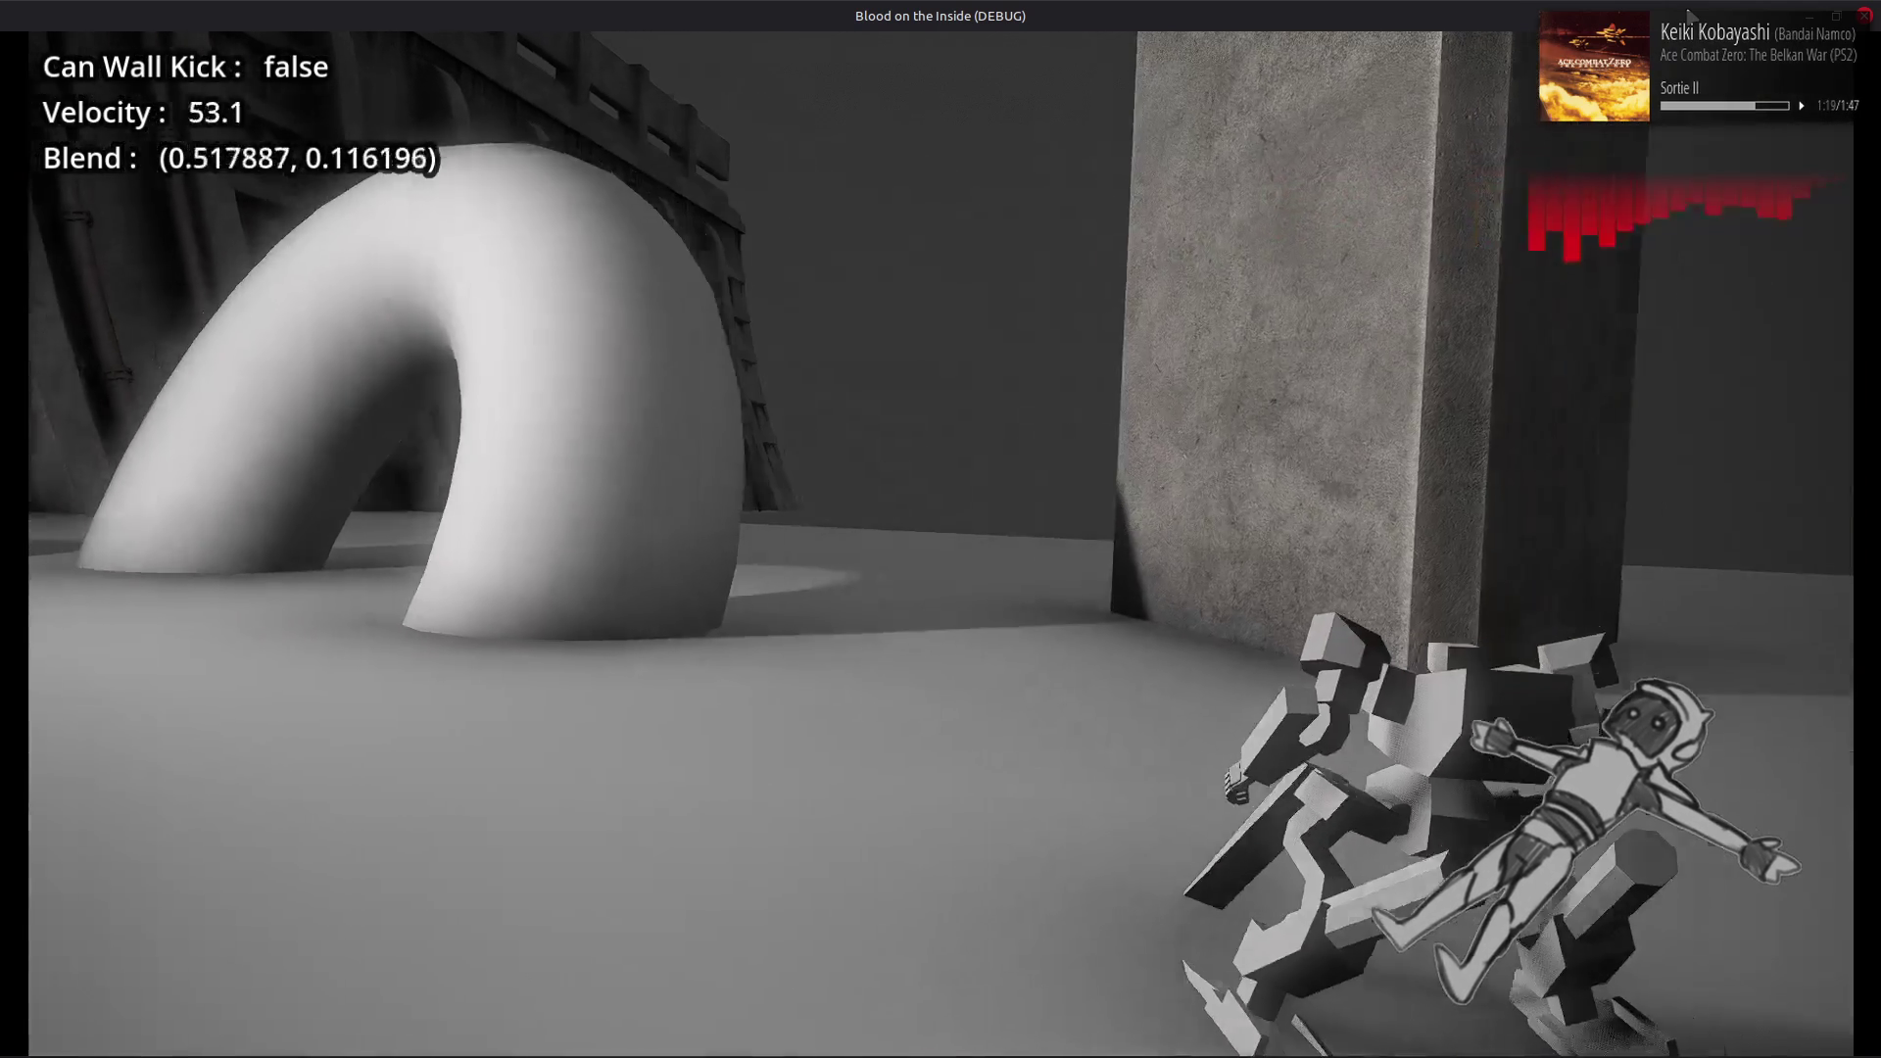
key(a)
key(d)
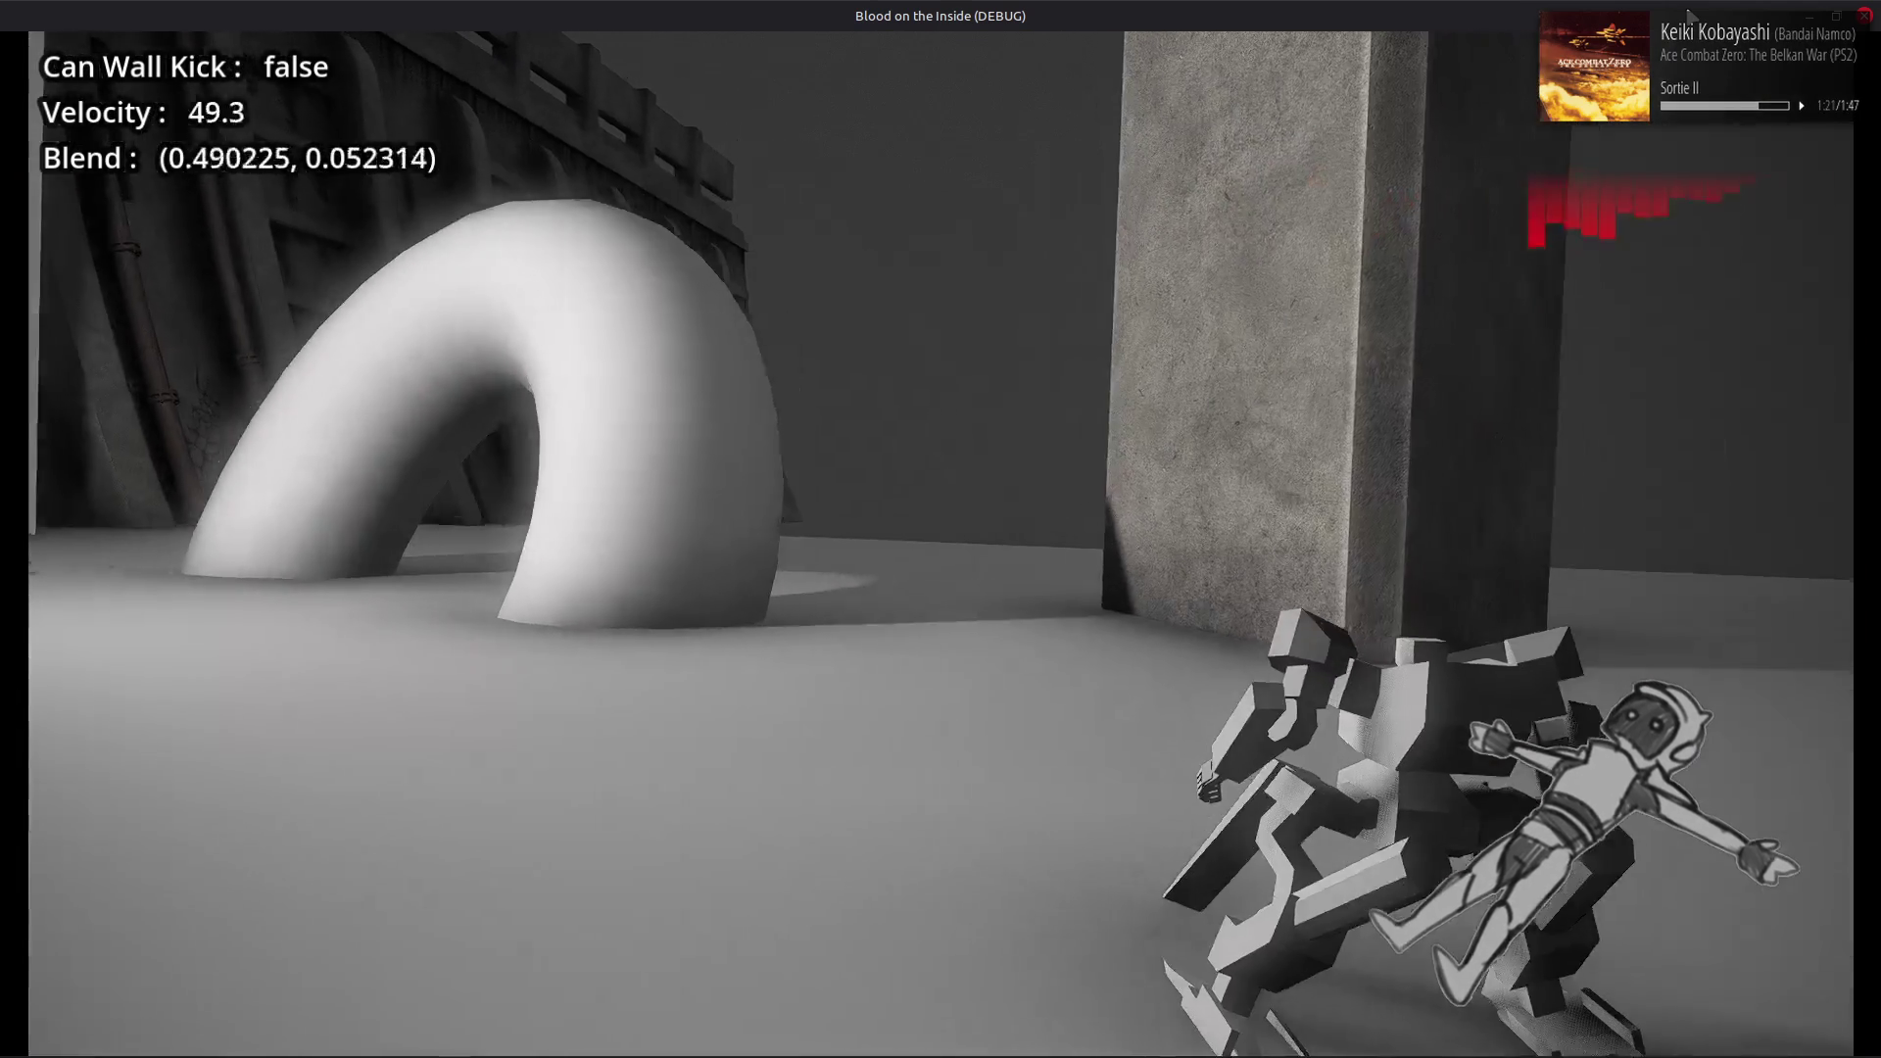
key(a)
key(a)
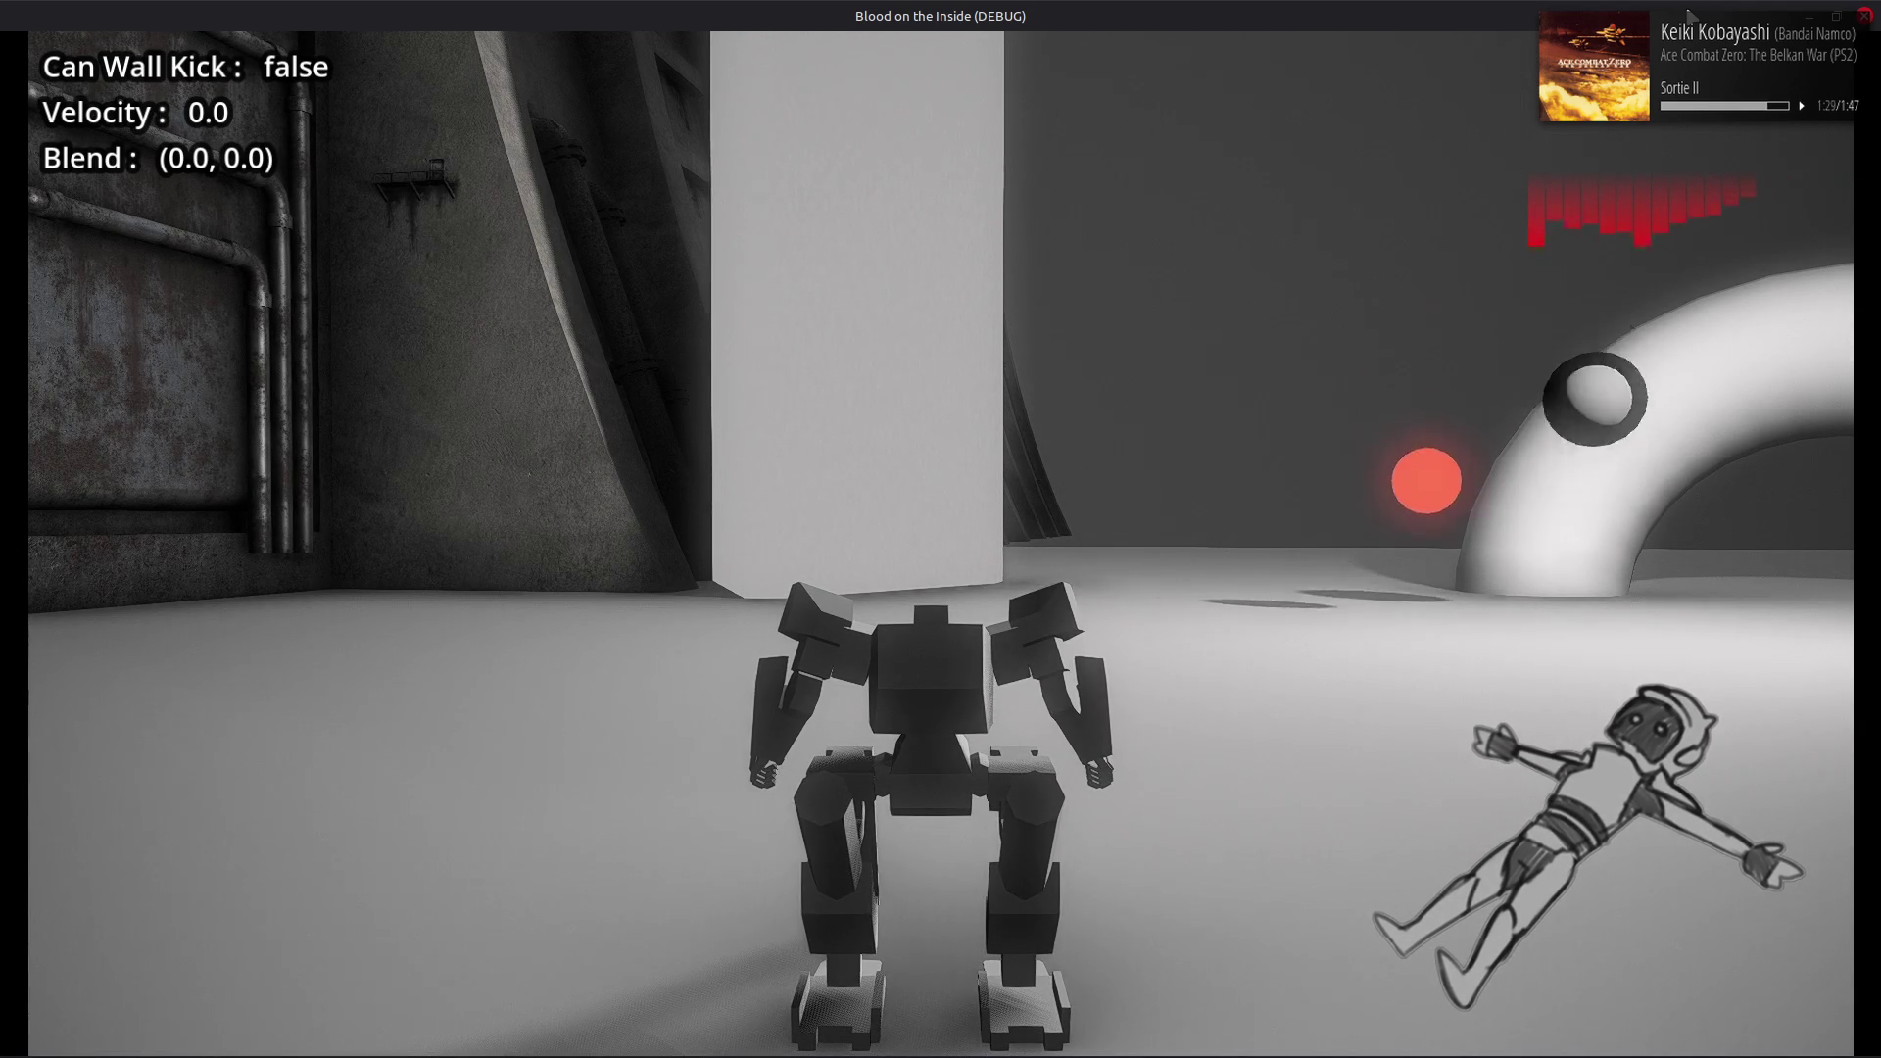
Close the game window and switch the script editor back to input_module.gd
click(1864, 16)
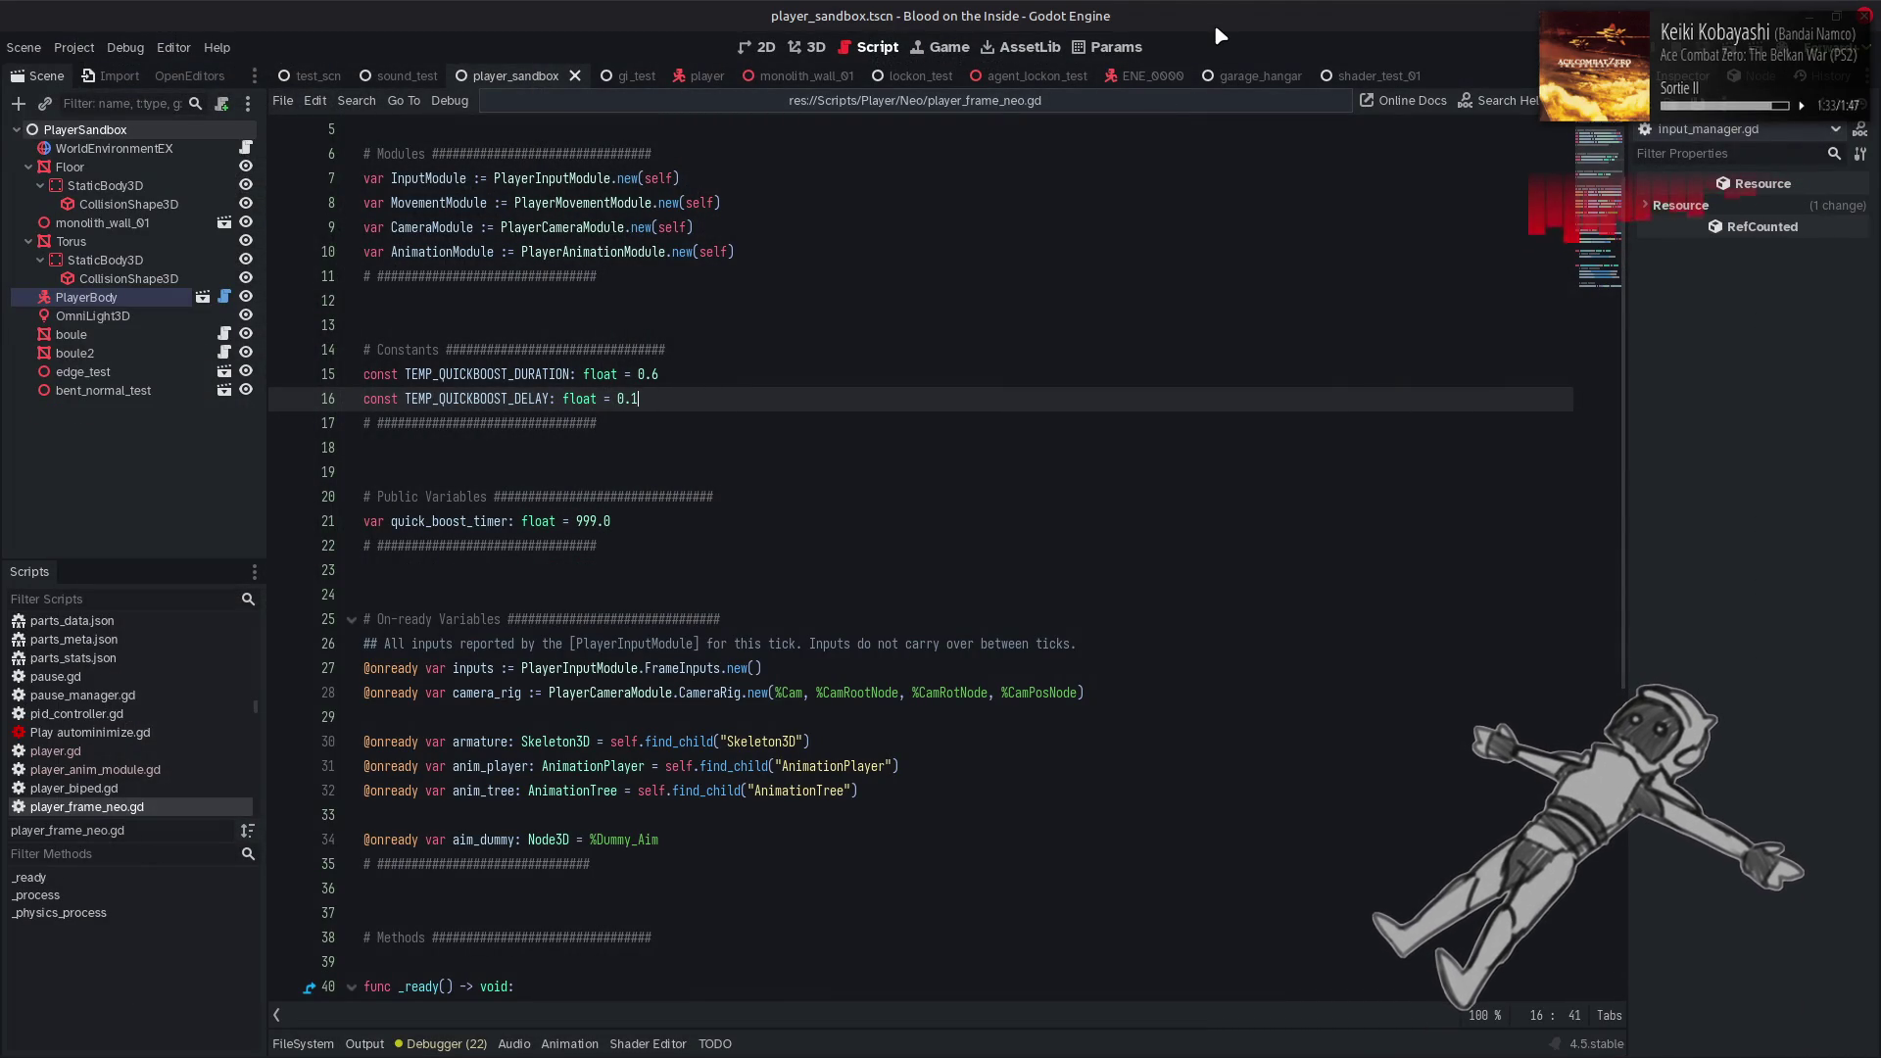
click(1109, 108)
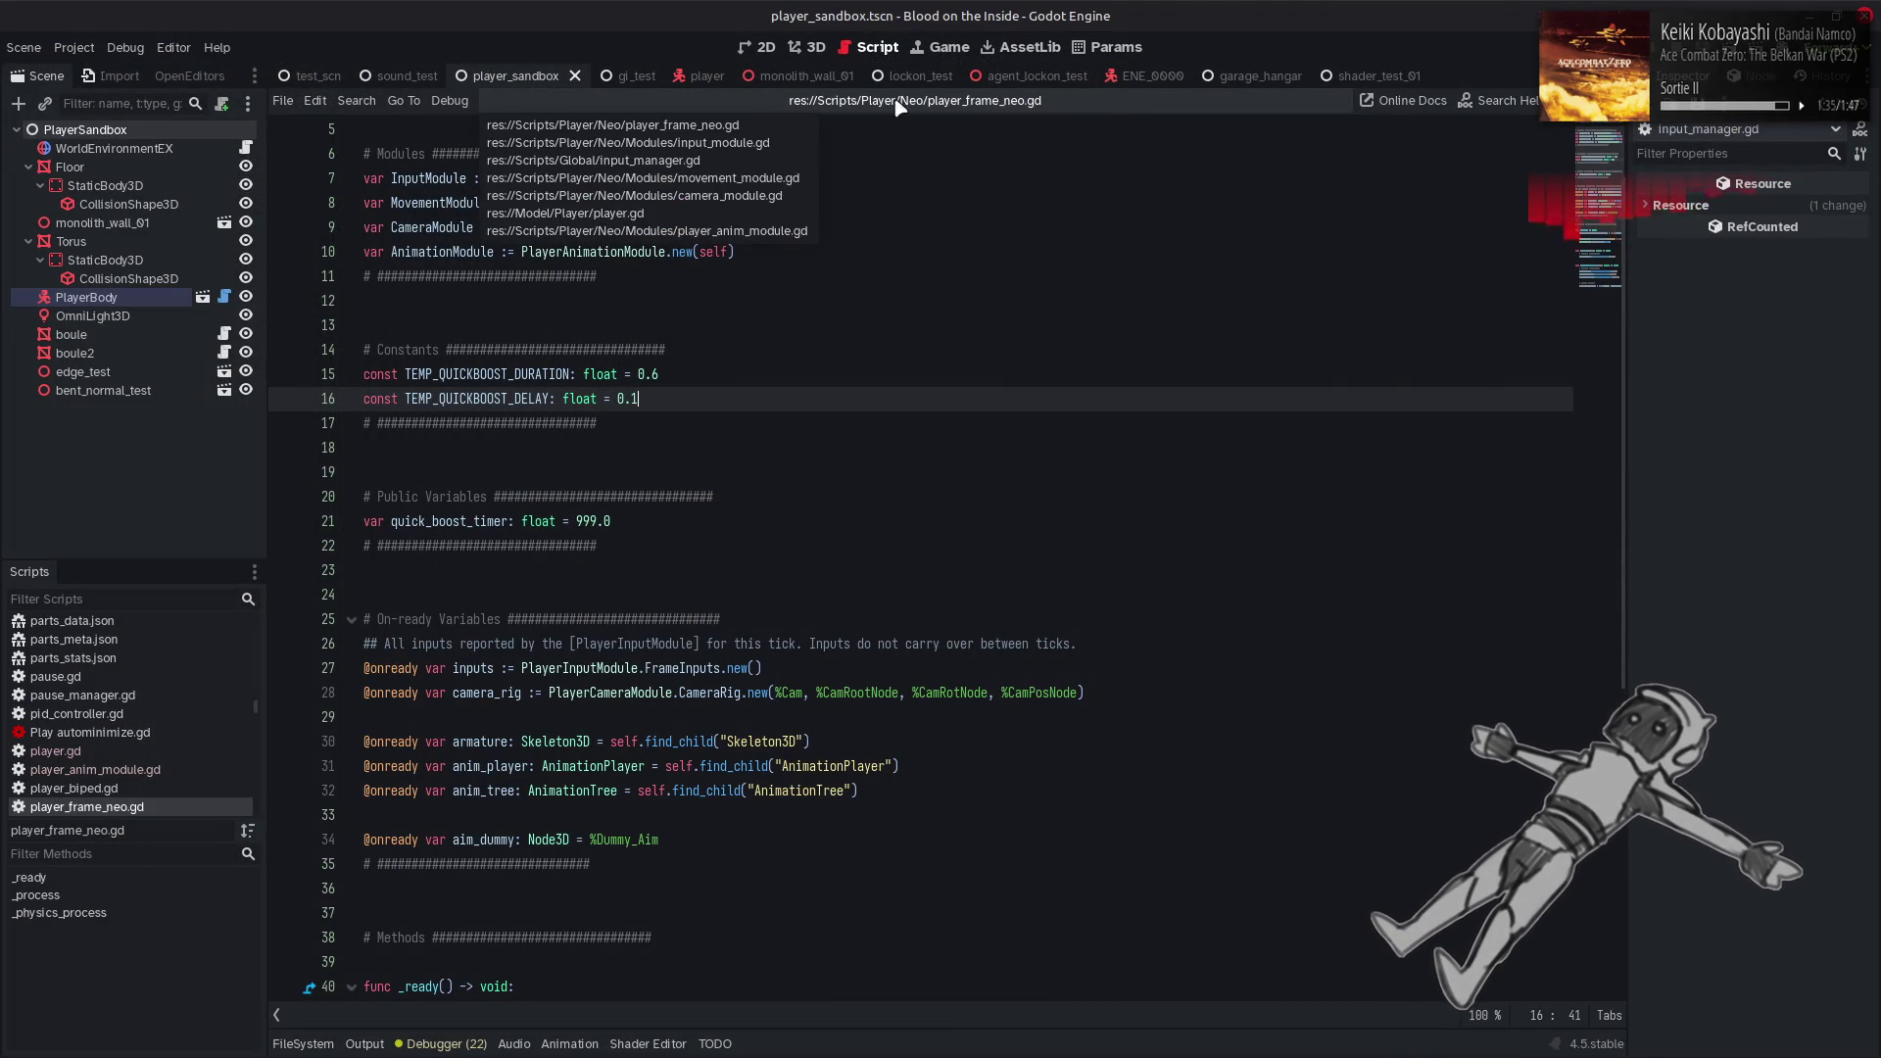
key(Return)
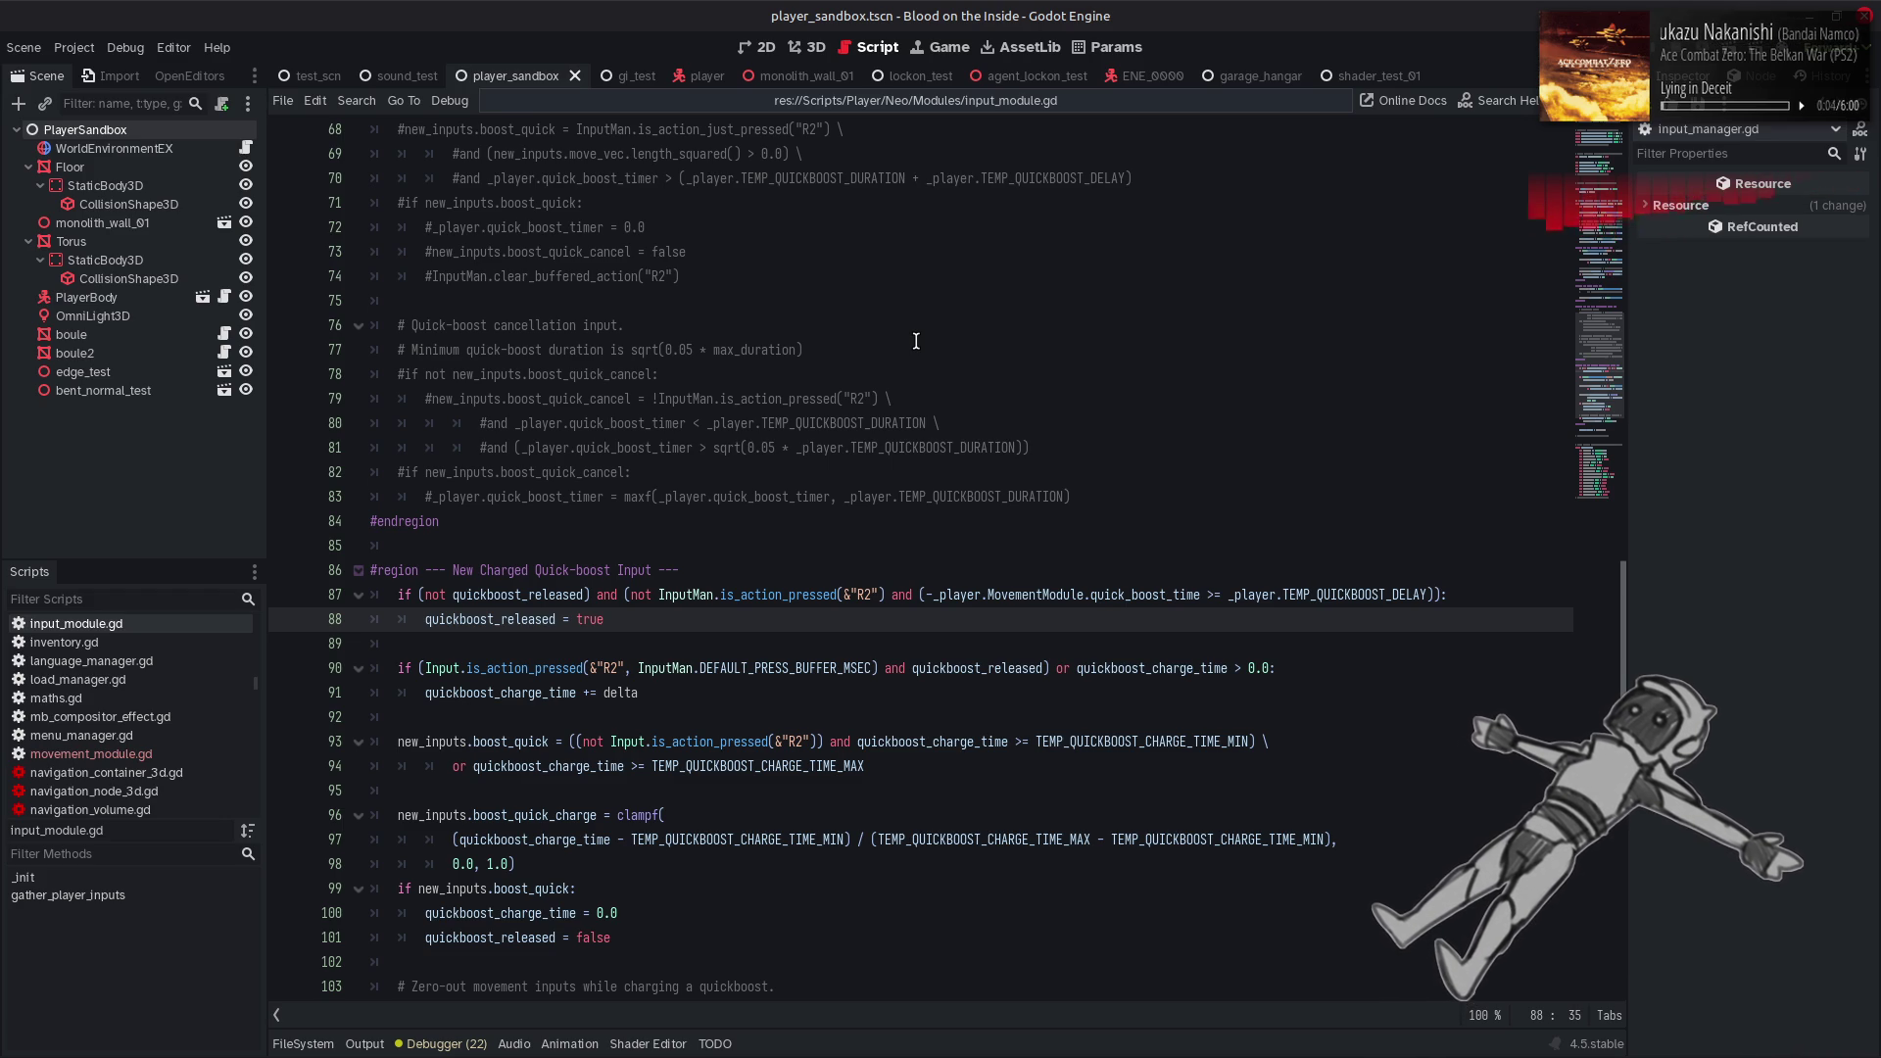
Undo the last edit so line 90 calls InputMan.is_action_pressed again
double_click(799, 596)
right_click(800, 596)
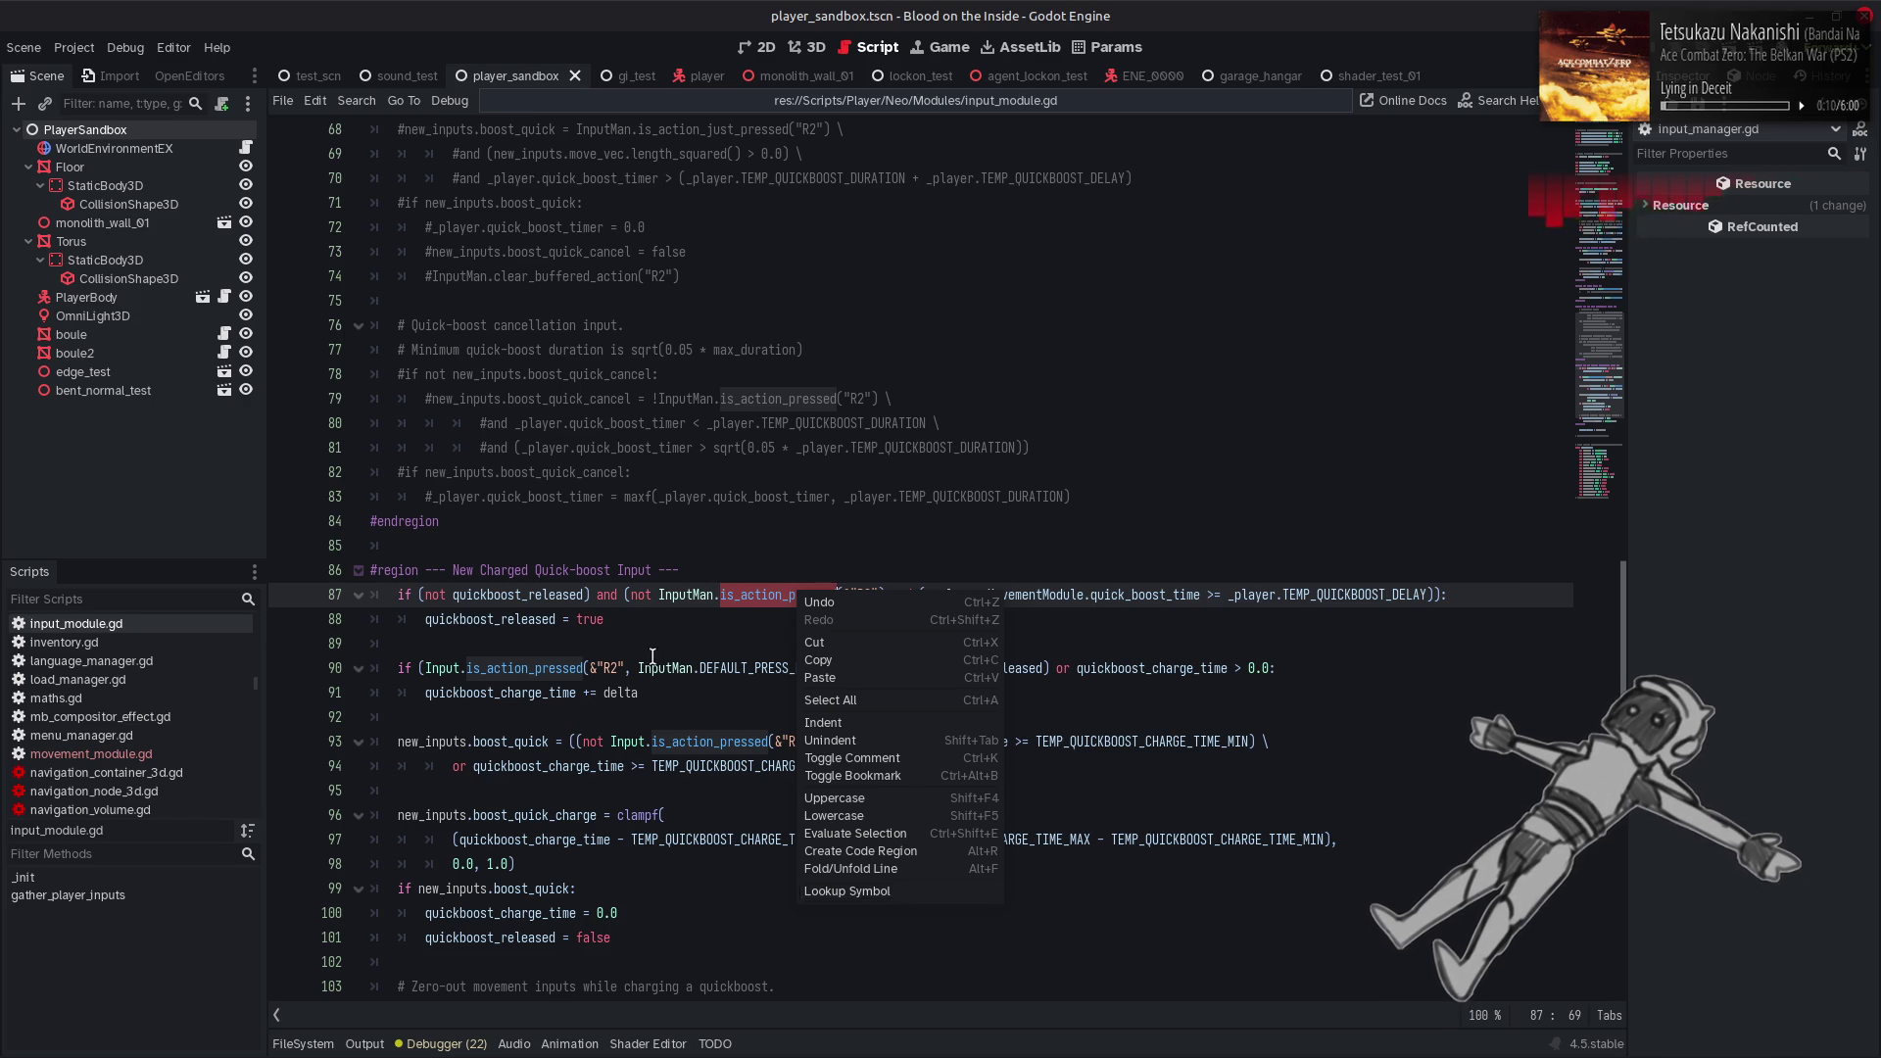
click(614, 621)
mouse_move(524, 669)
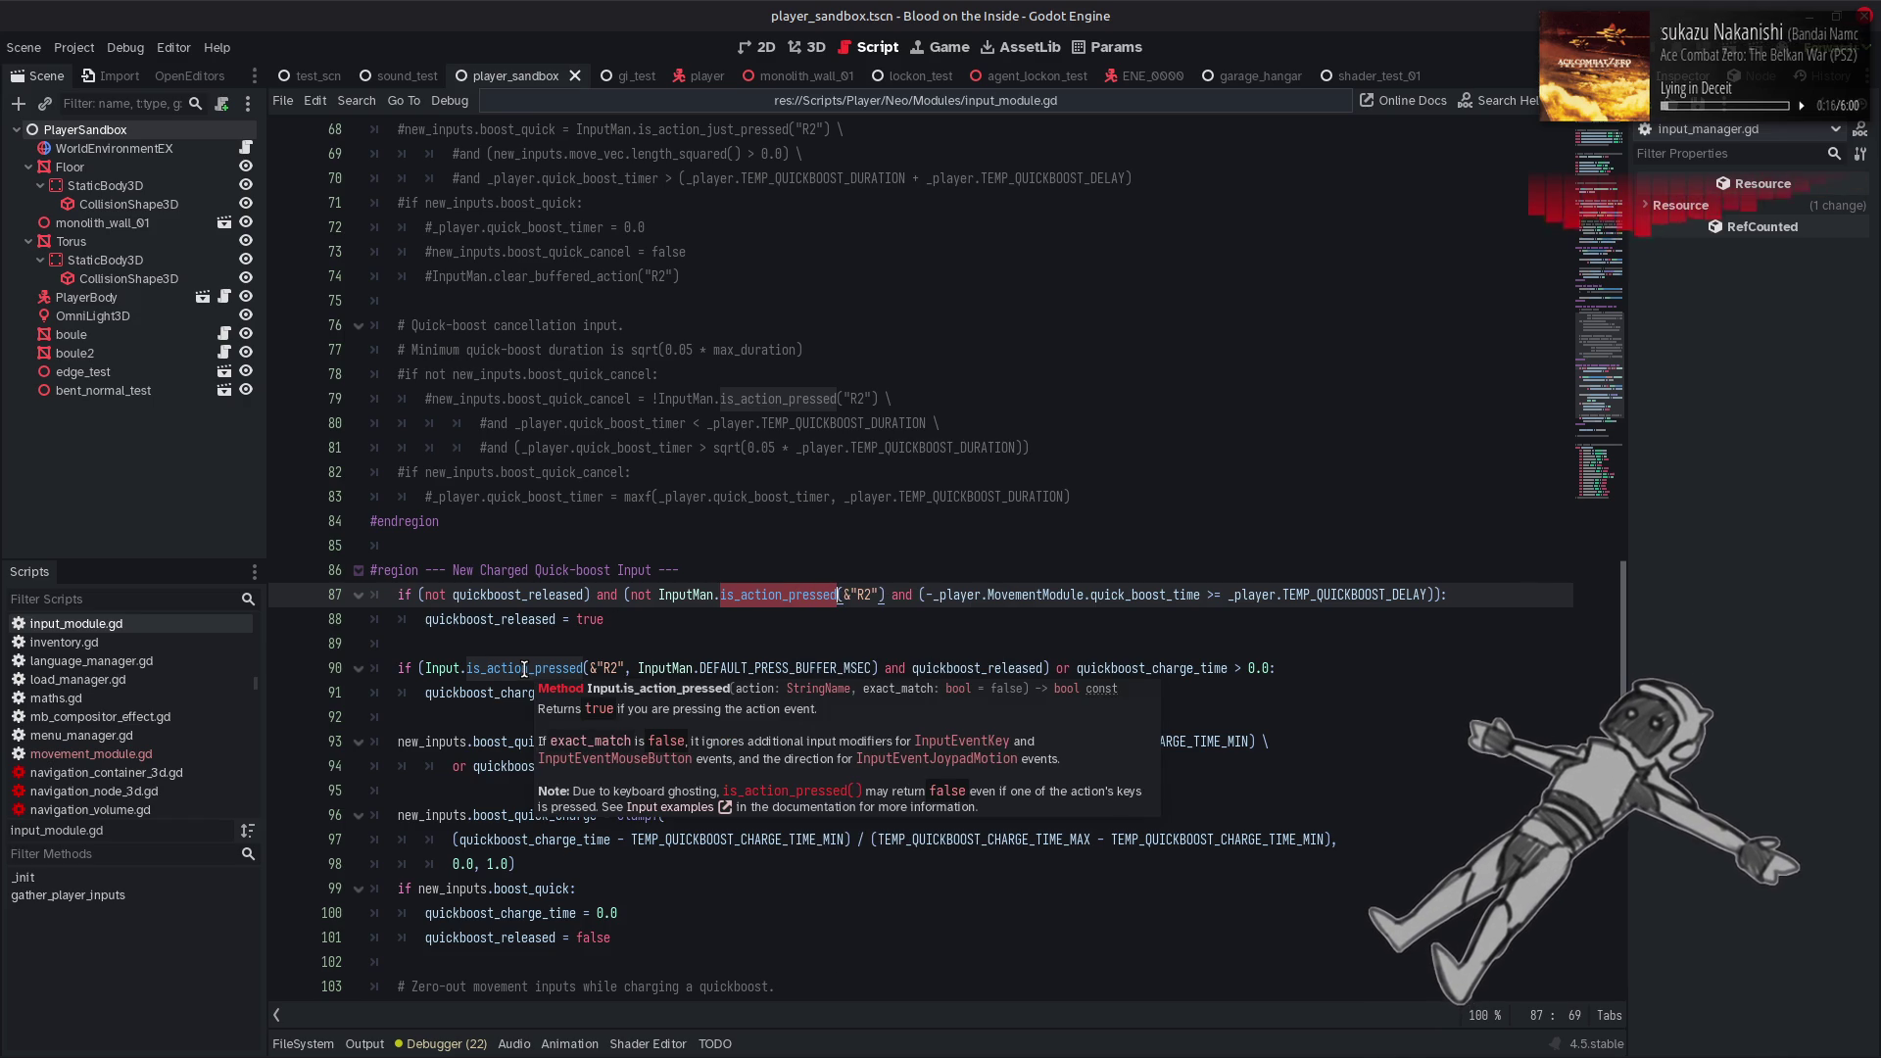
key(ctrl+z)
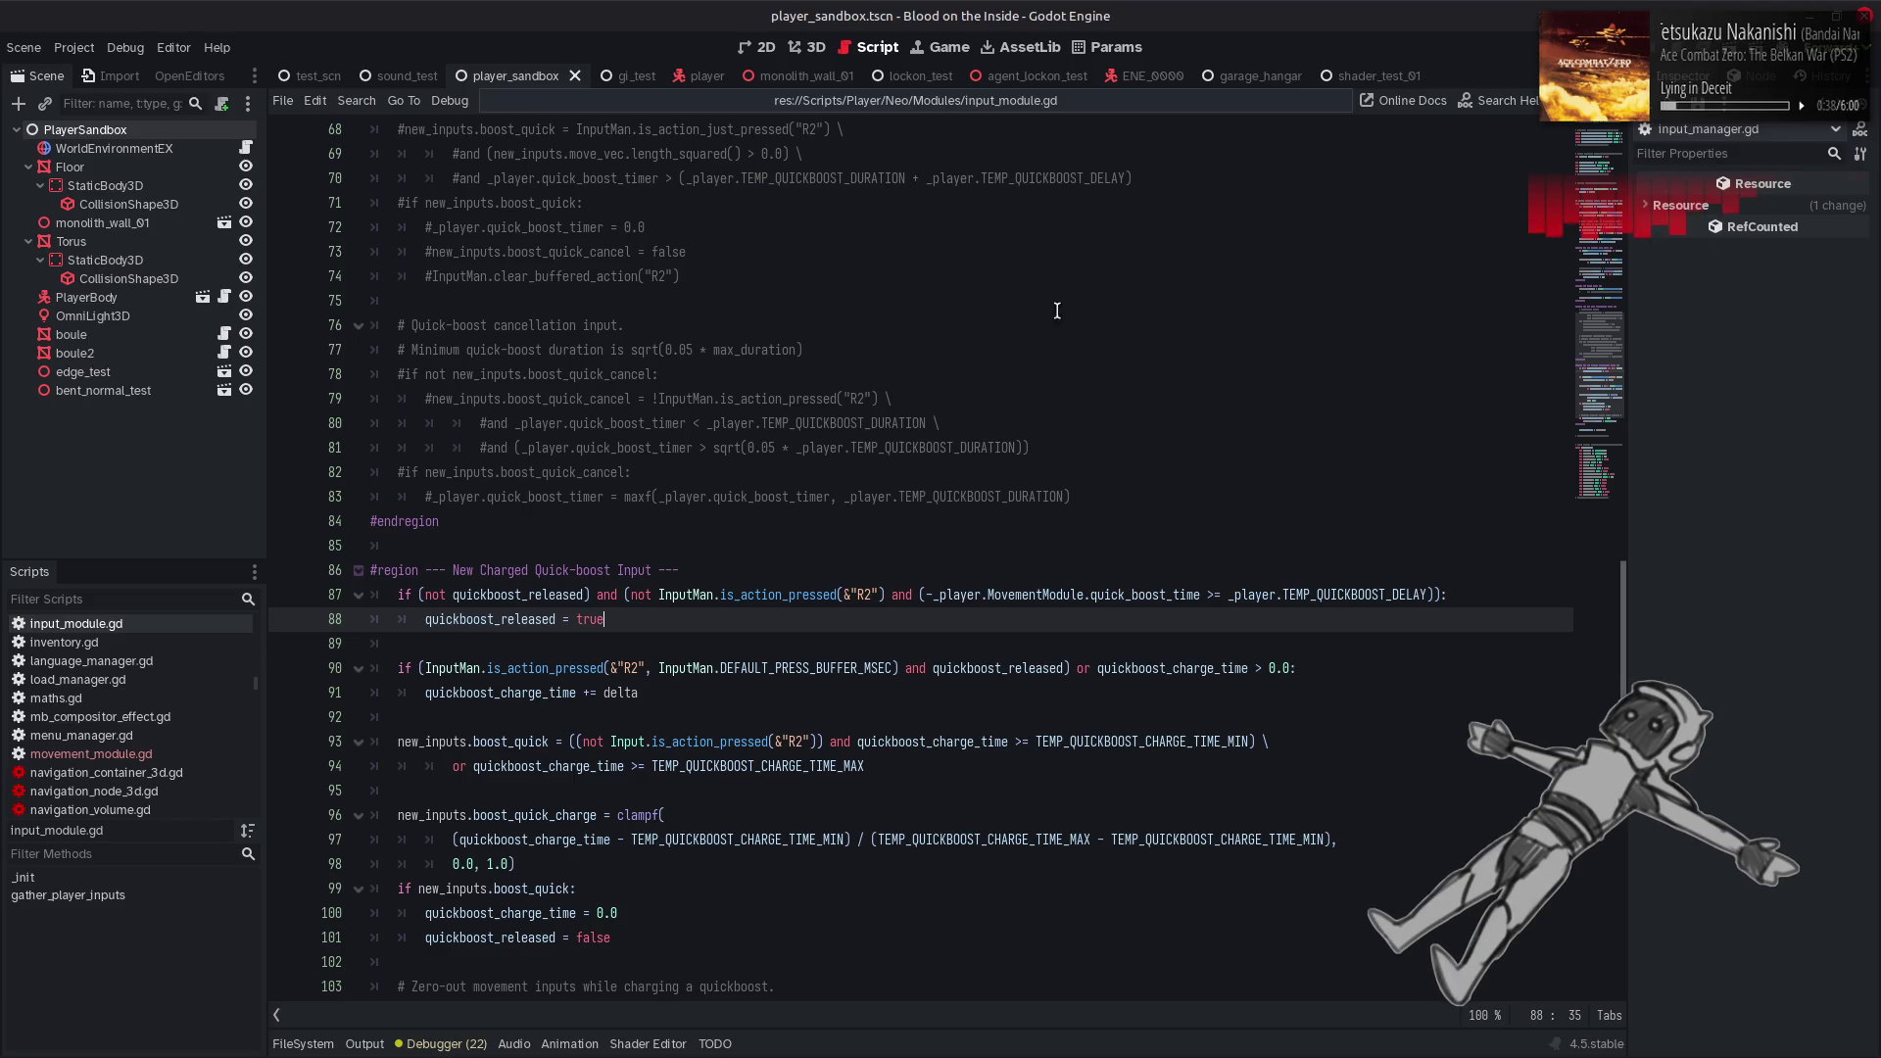
Launch the game with F5 and move the robot around the test level
key(F5)
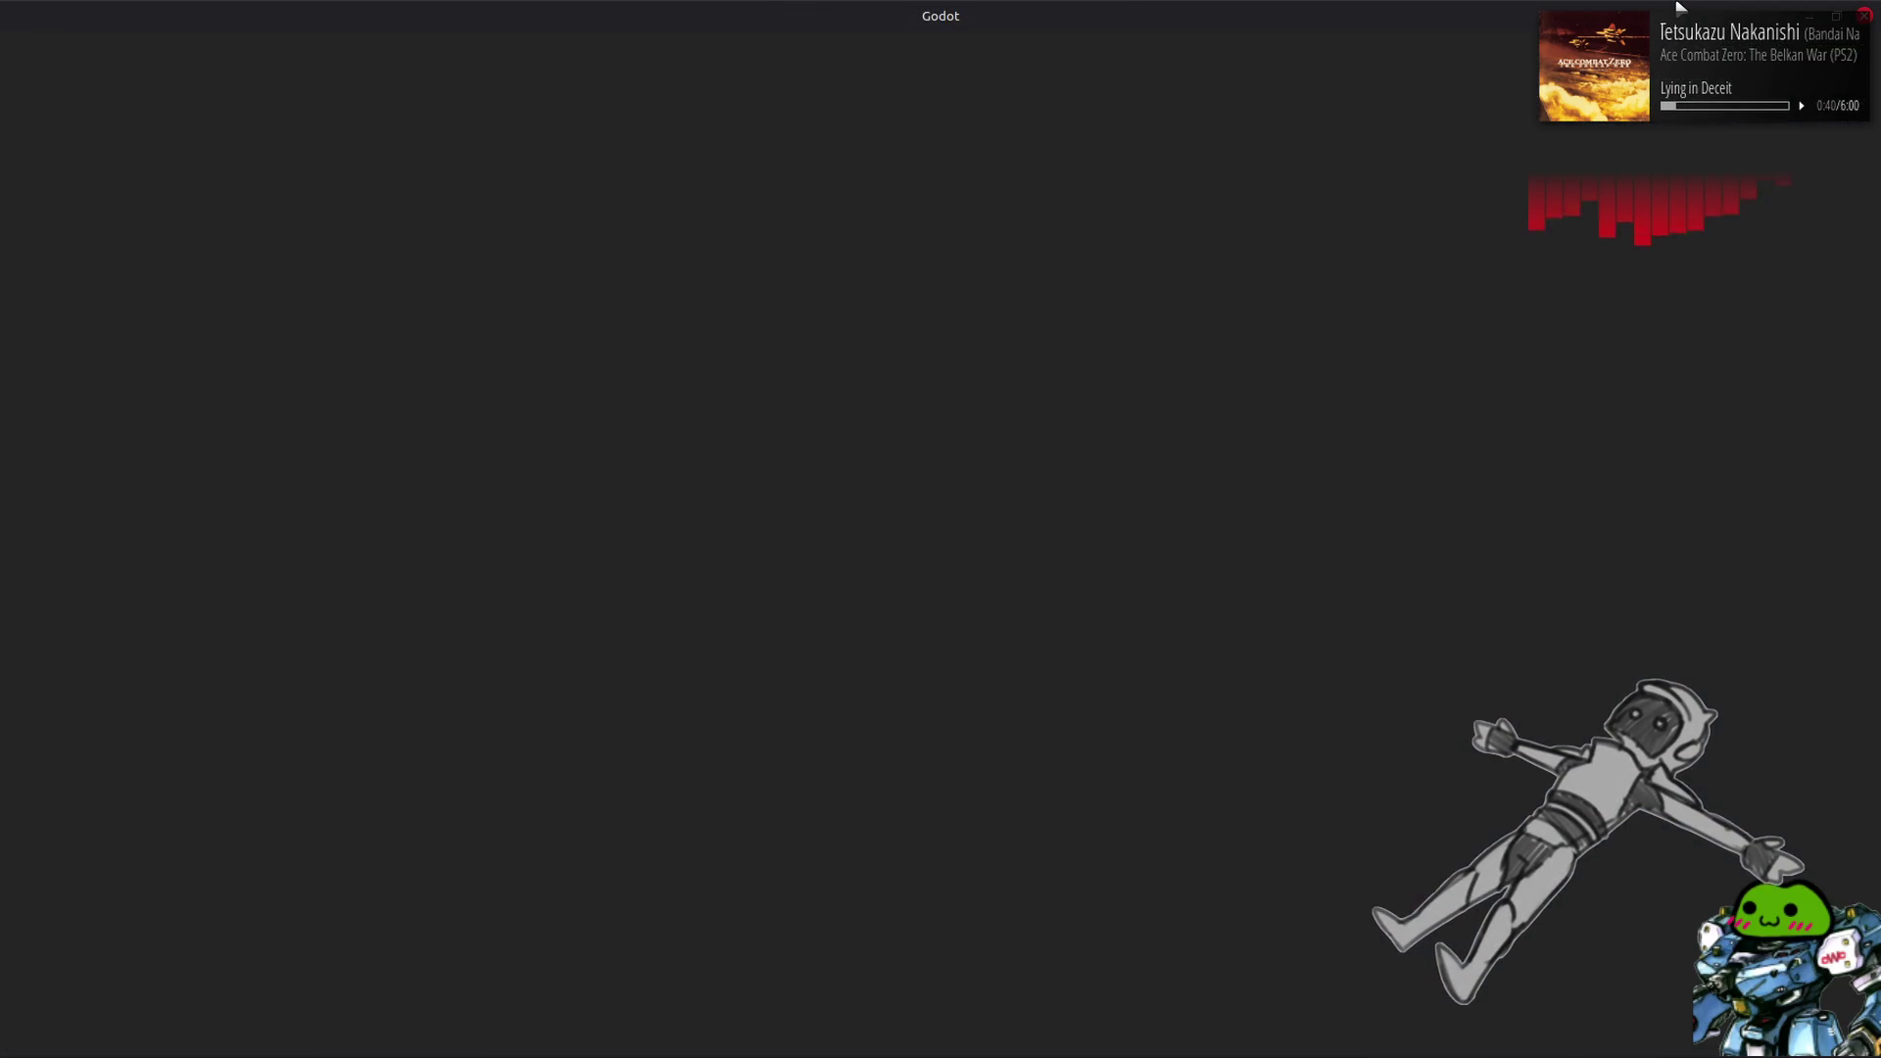
key(w)
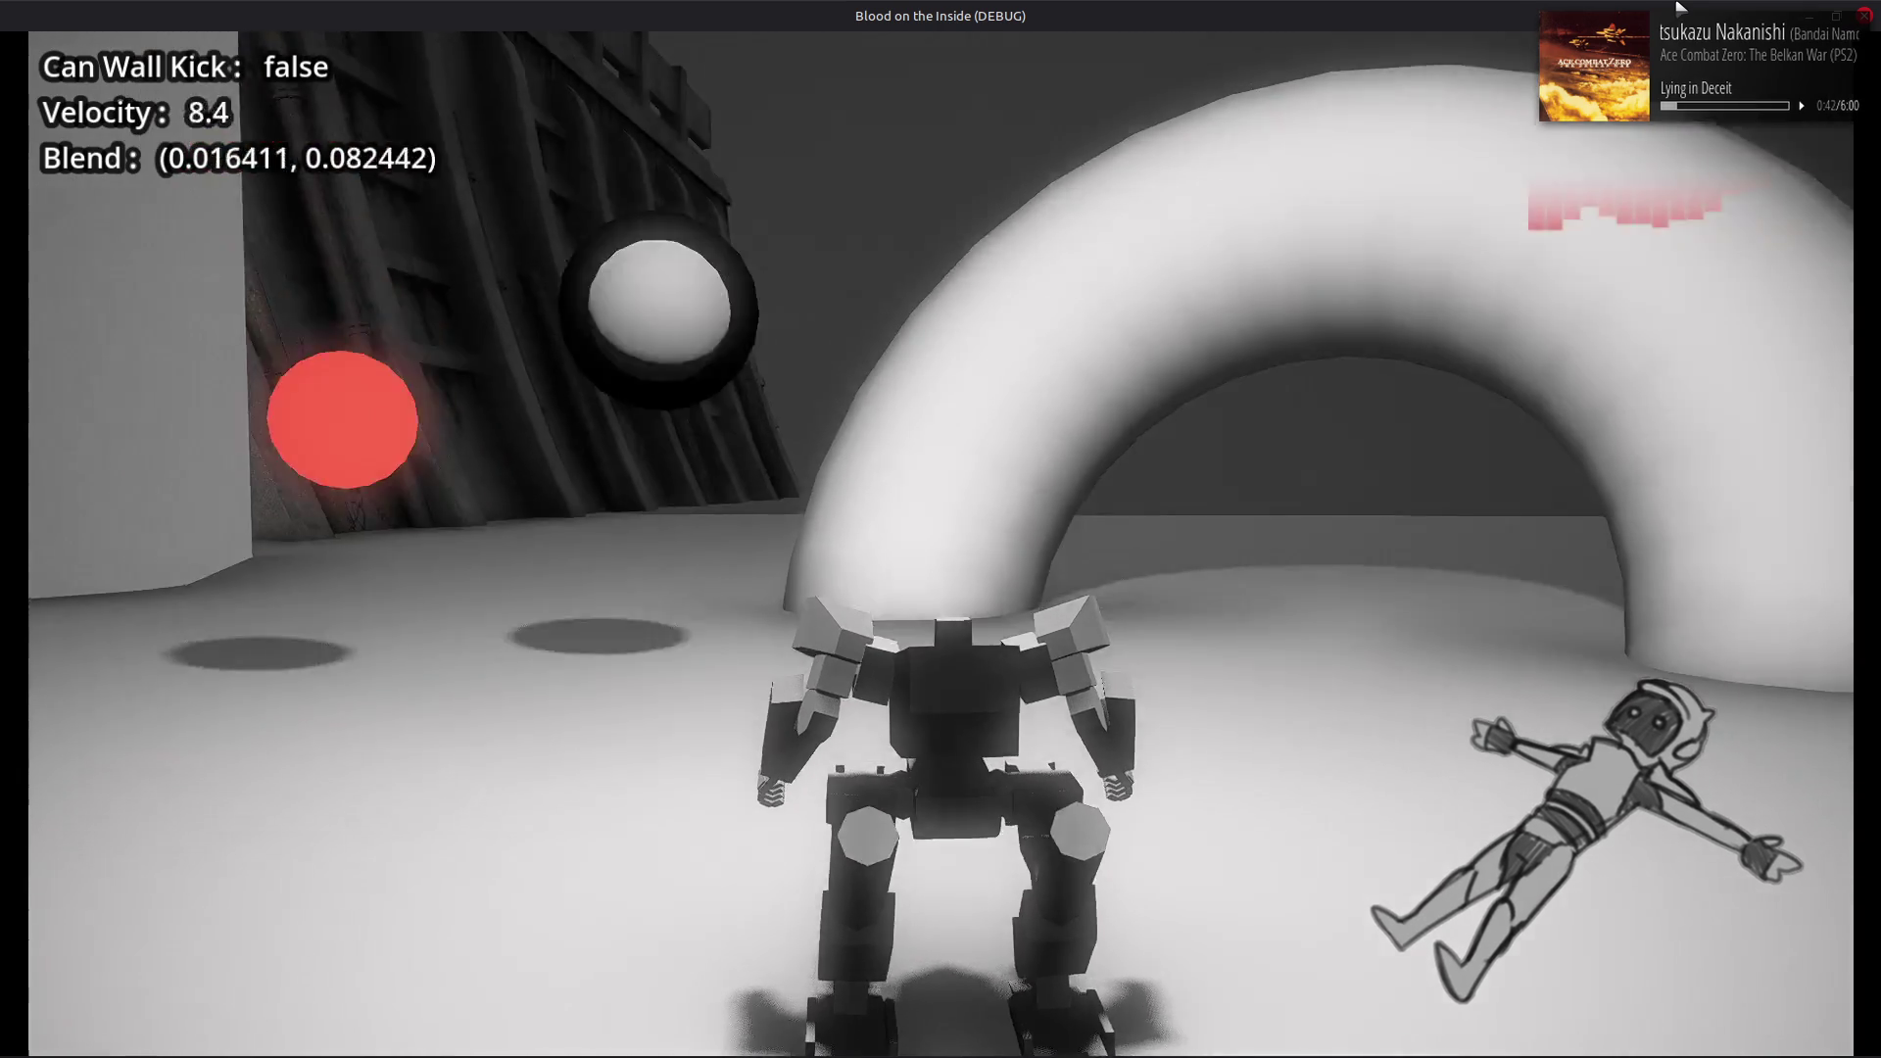
key(d)
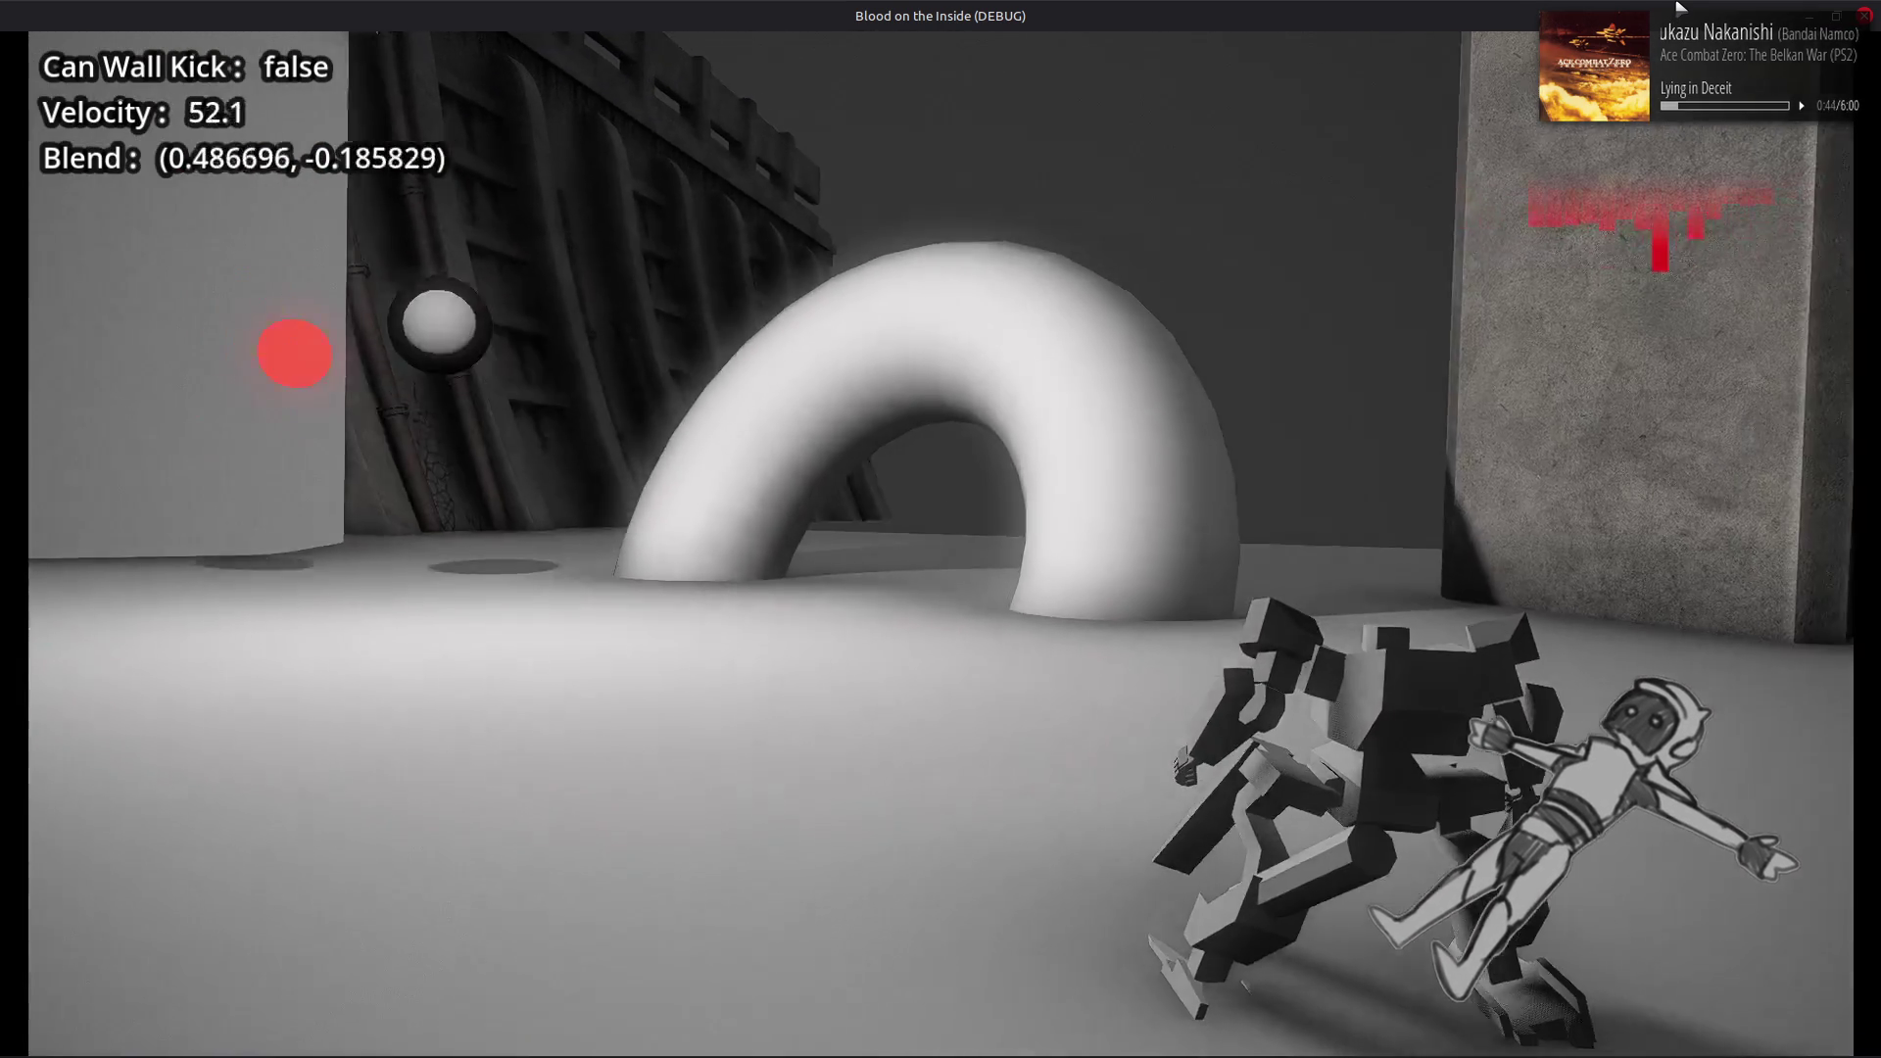
key(a)
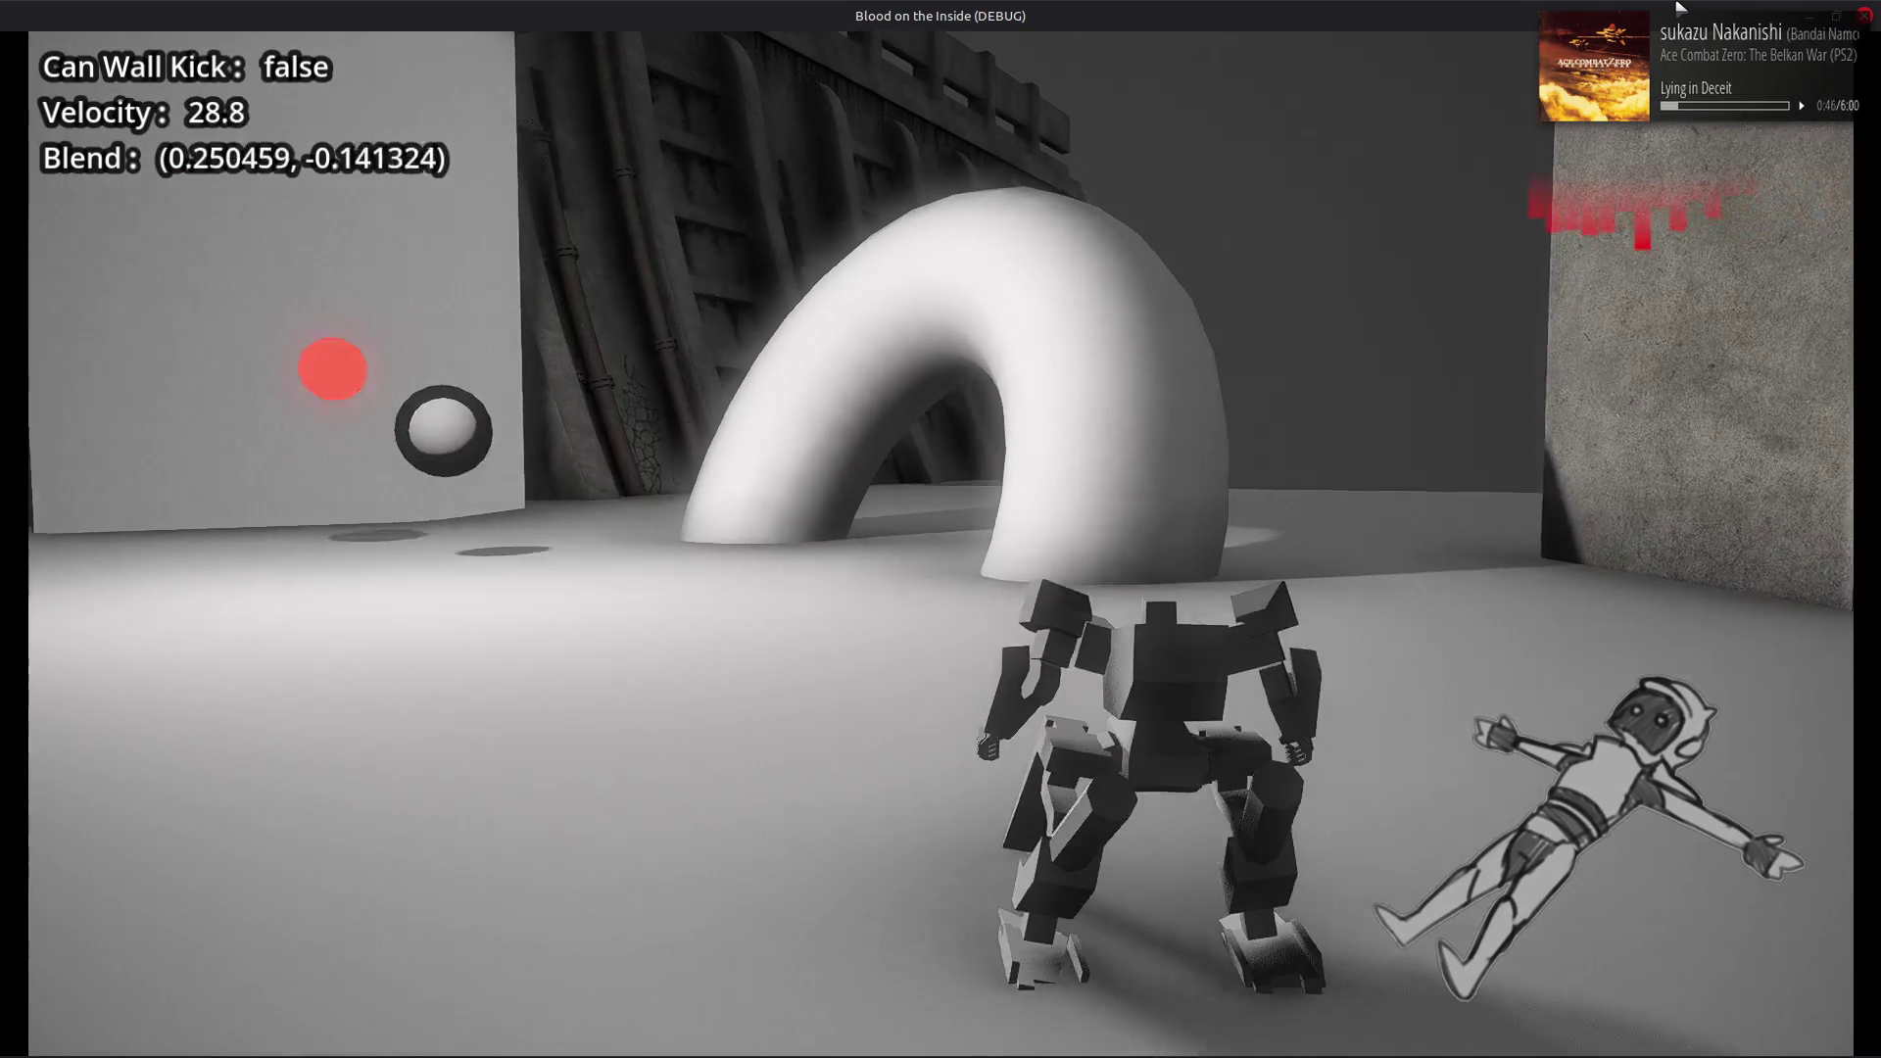
key(w)
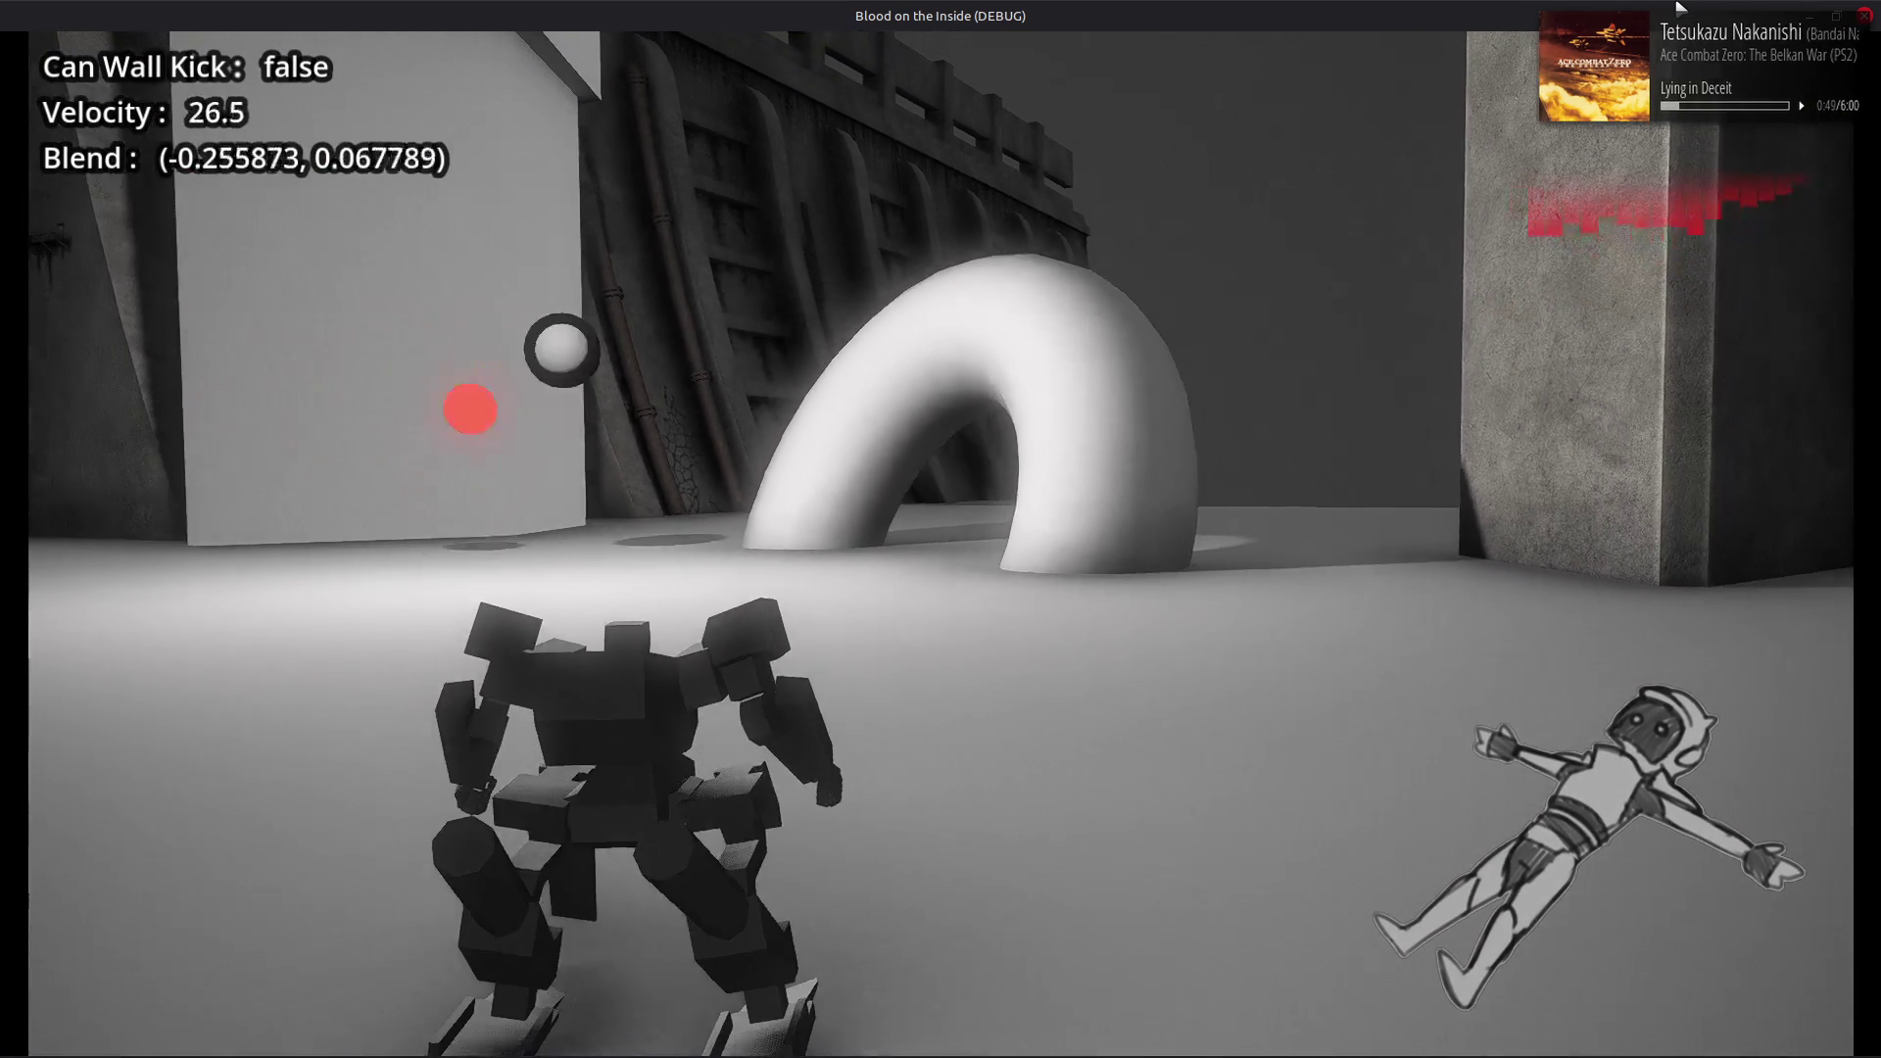
Quick-boost the robot right and left repeatedly, then close the game with F8
key(d)
key(a)
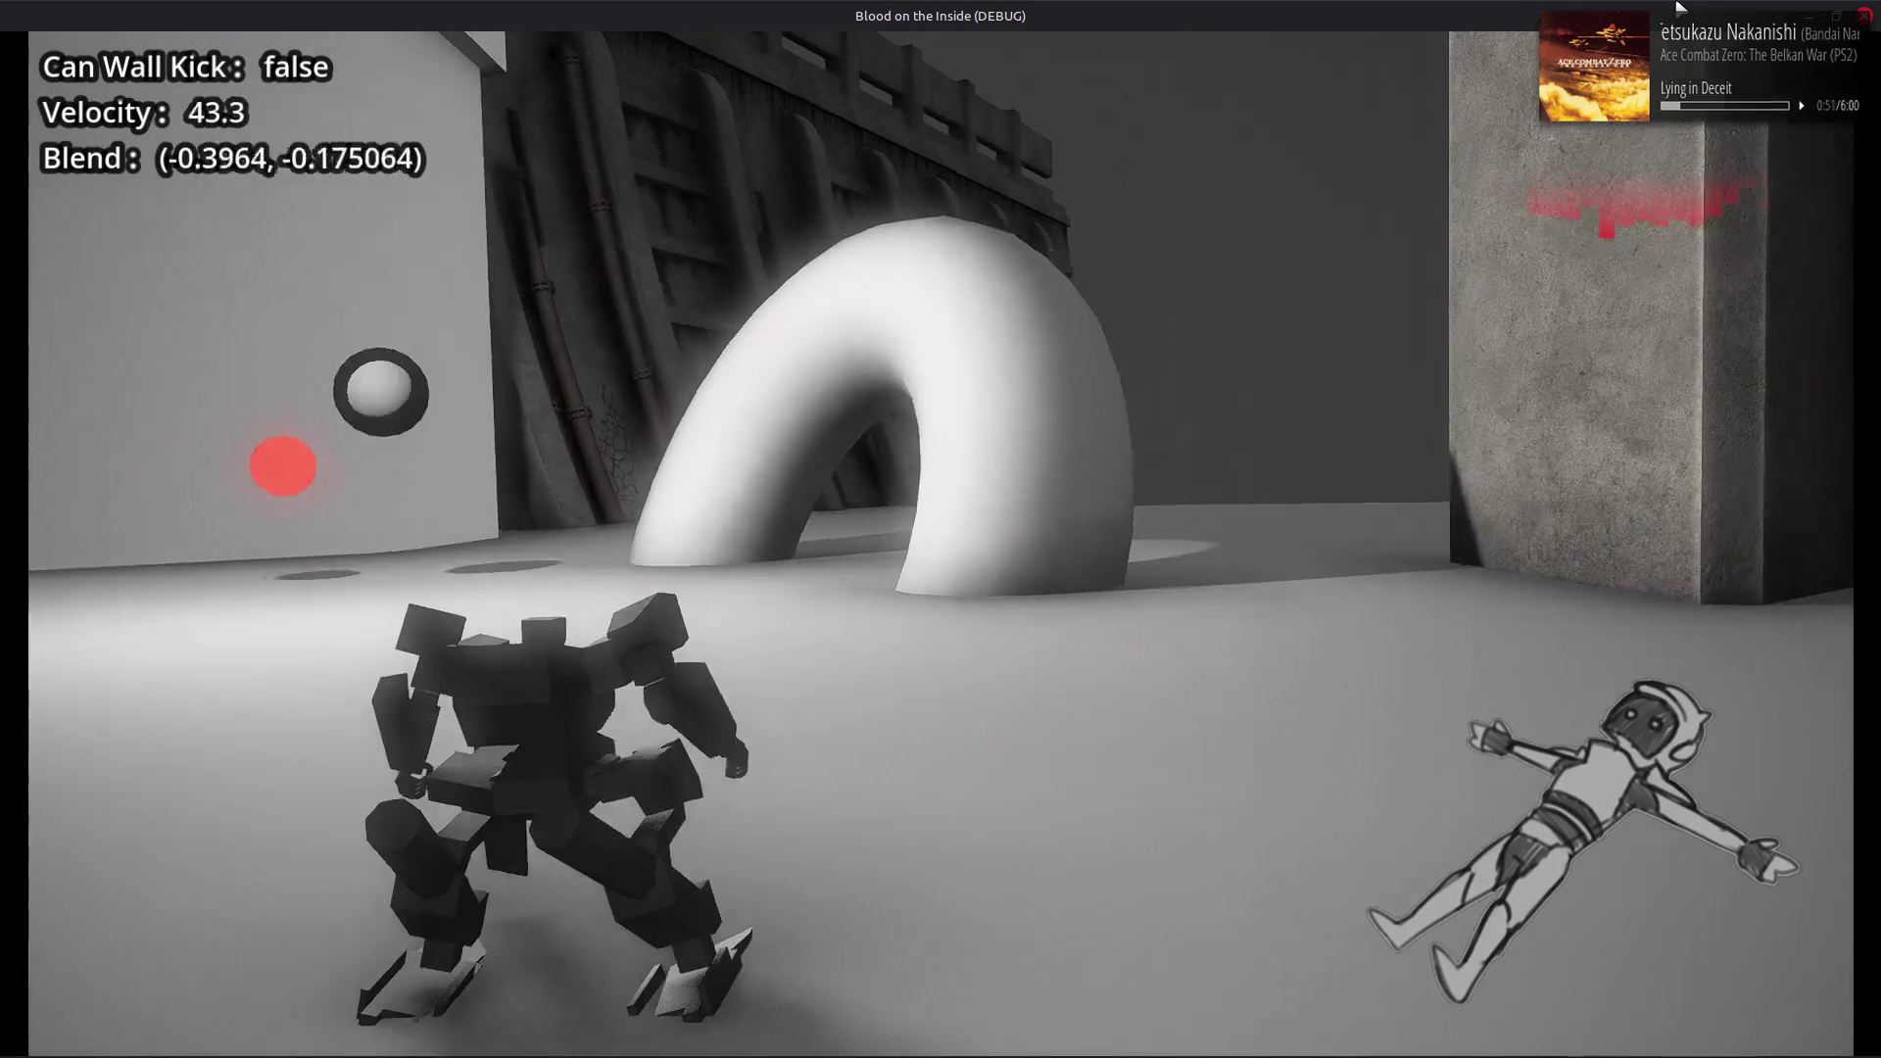
key(d)
key(a)
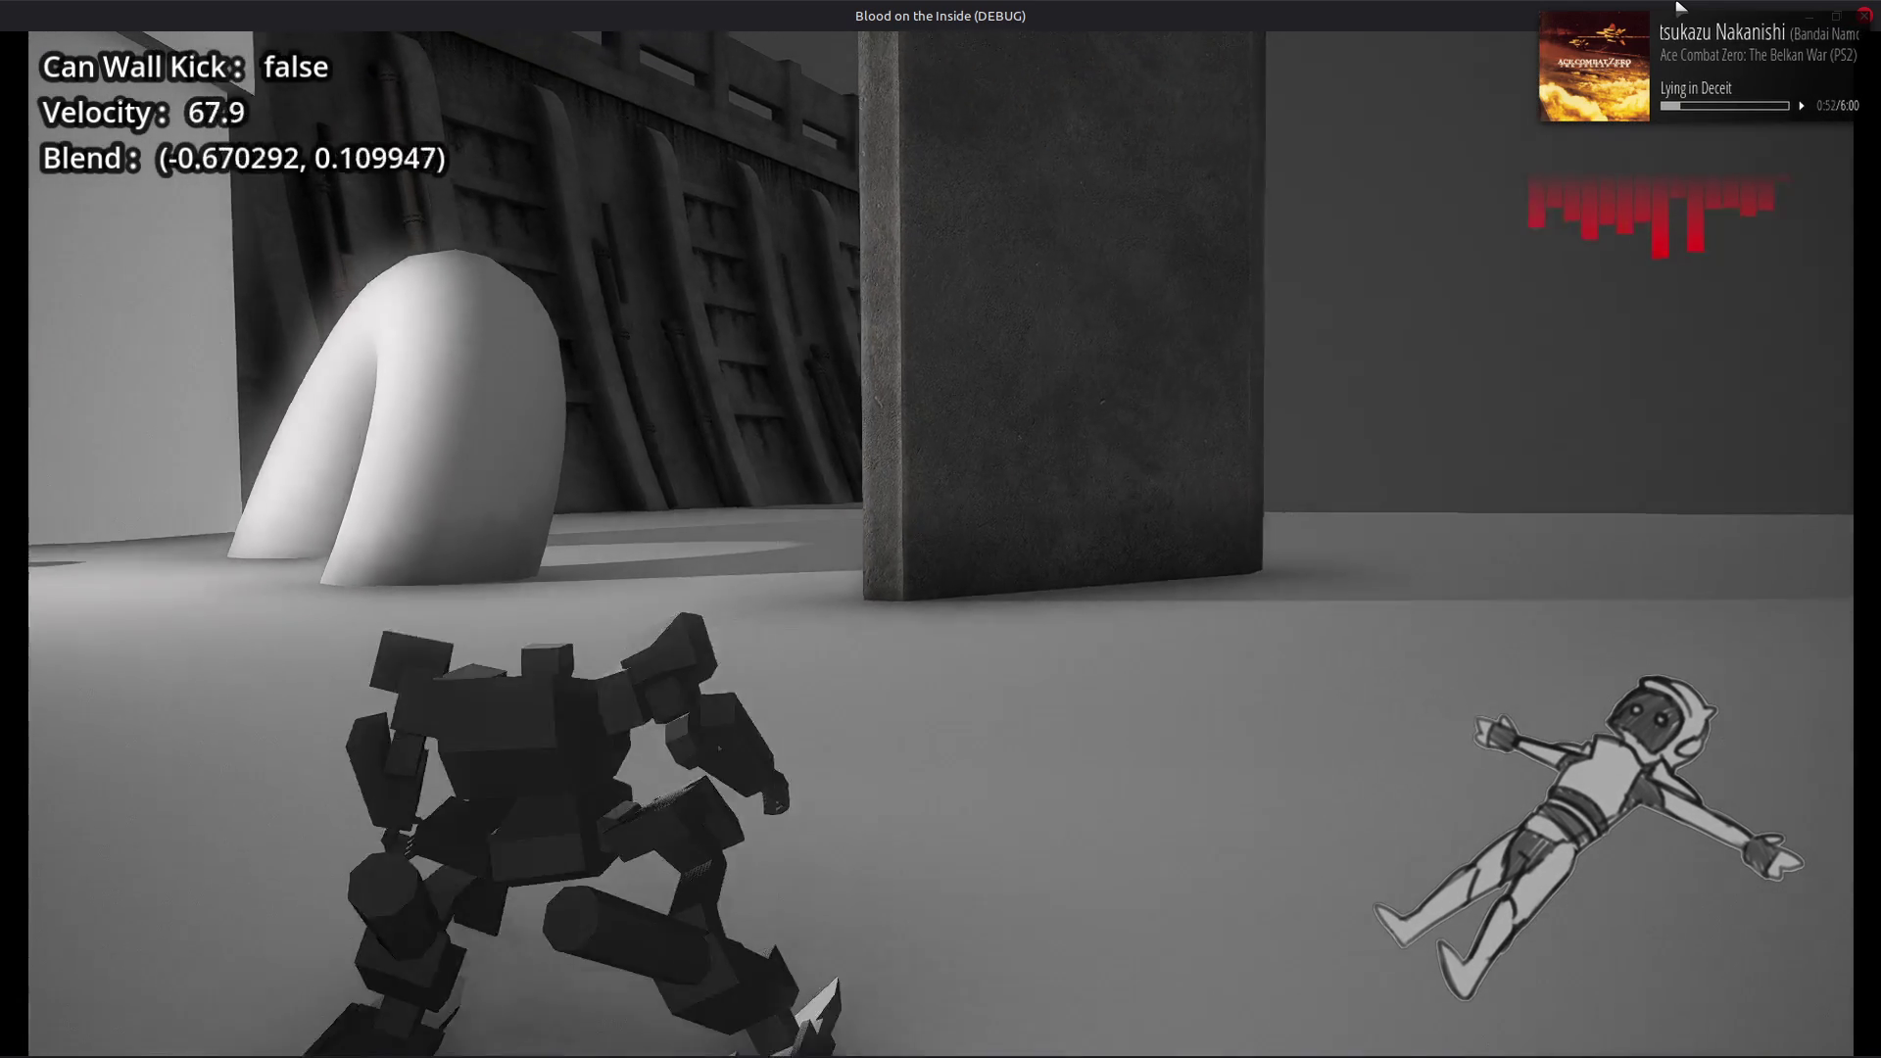
key(d)
key(a)
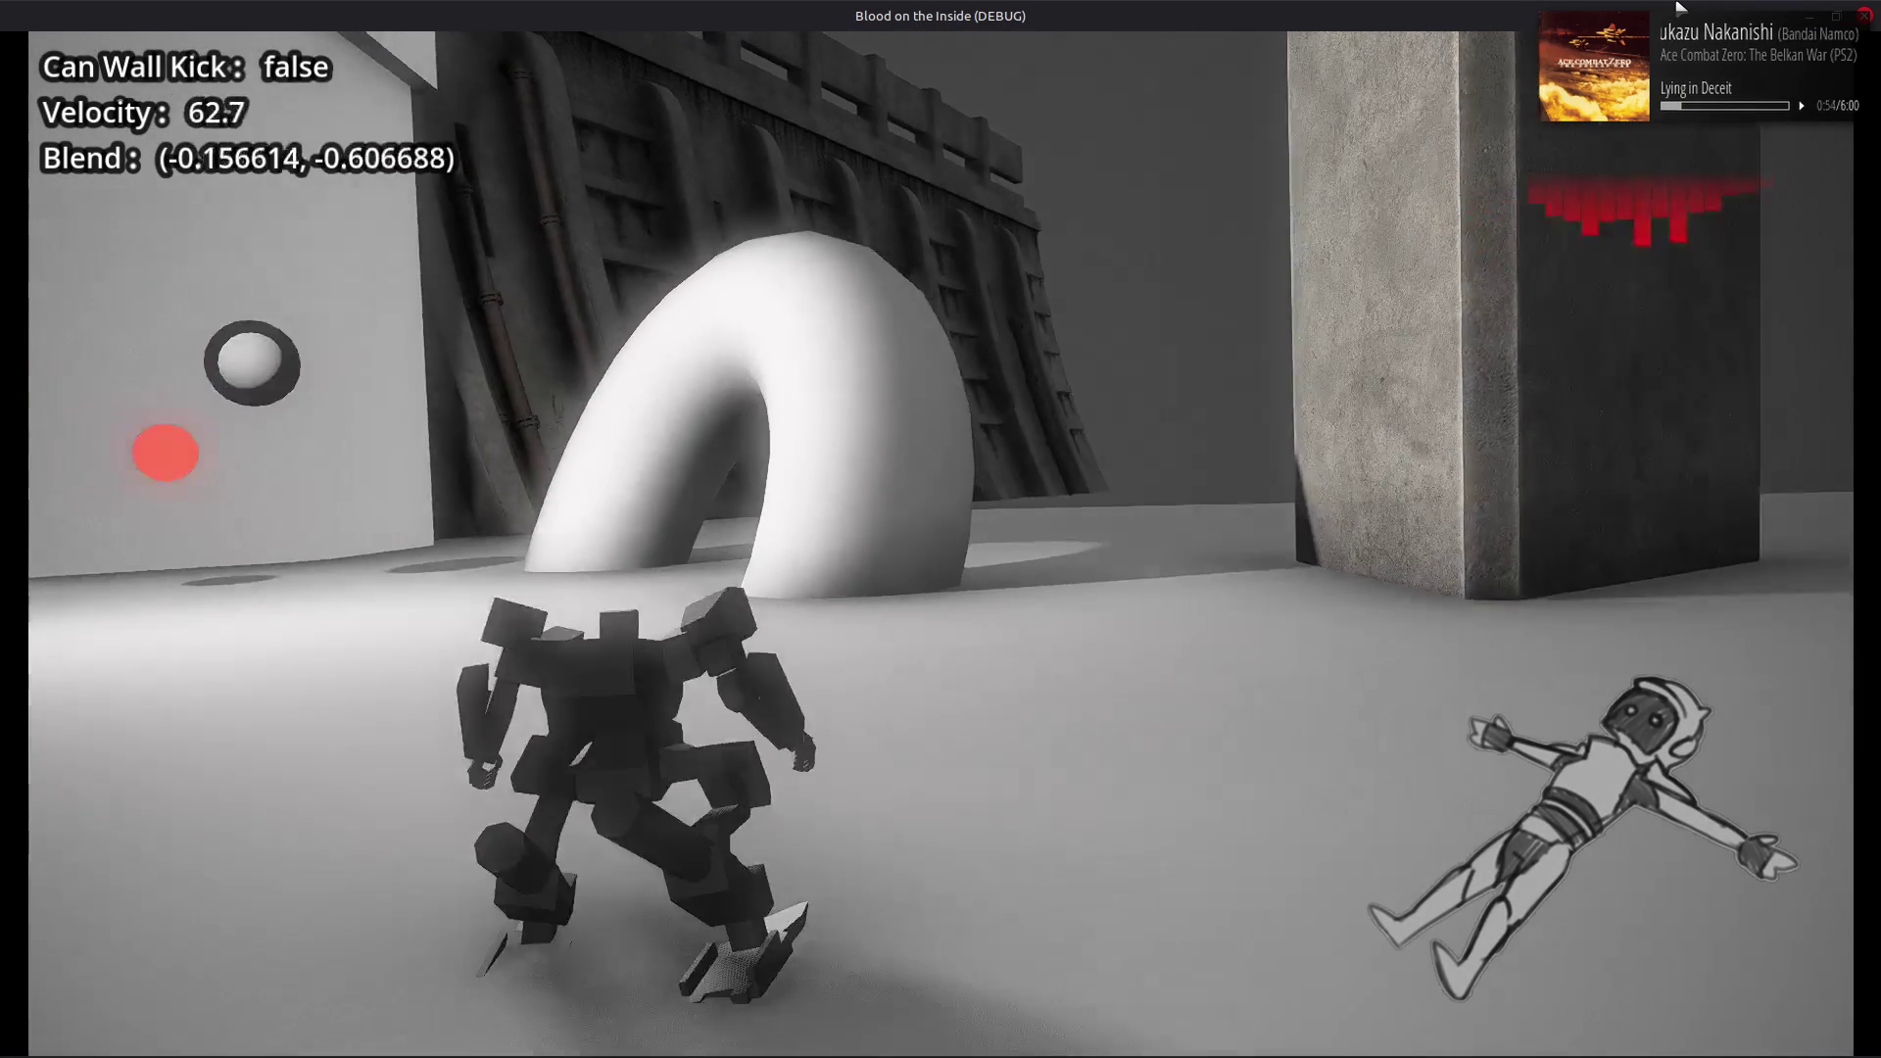
key(d)
key(a)
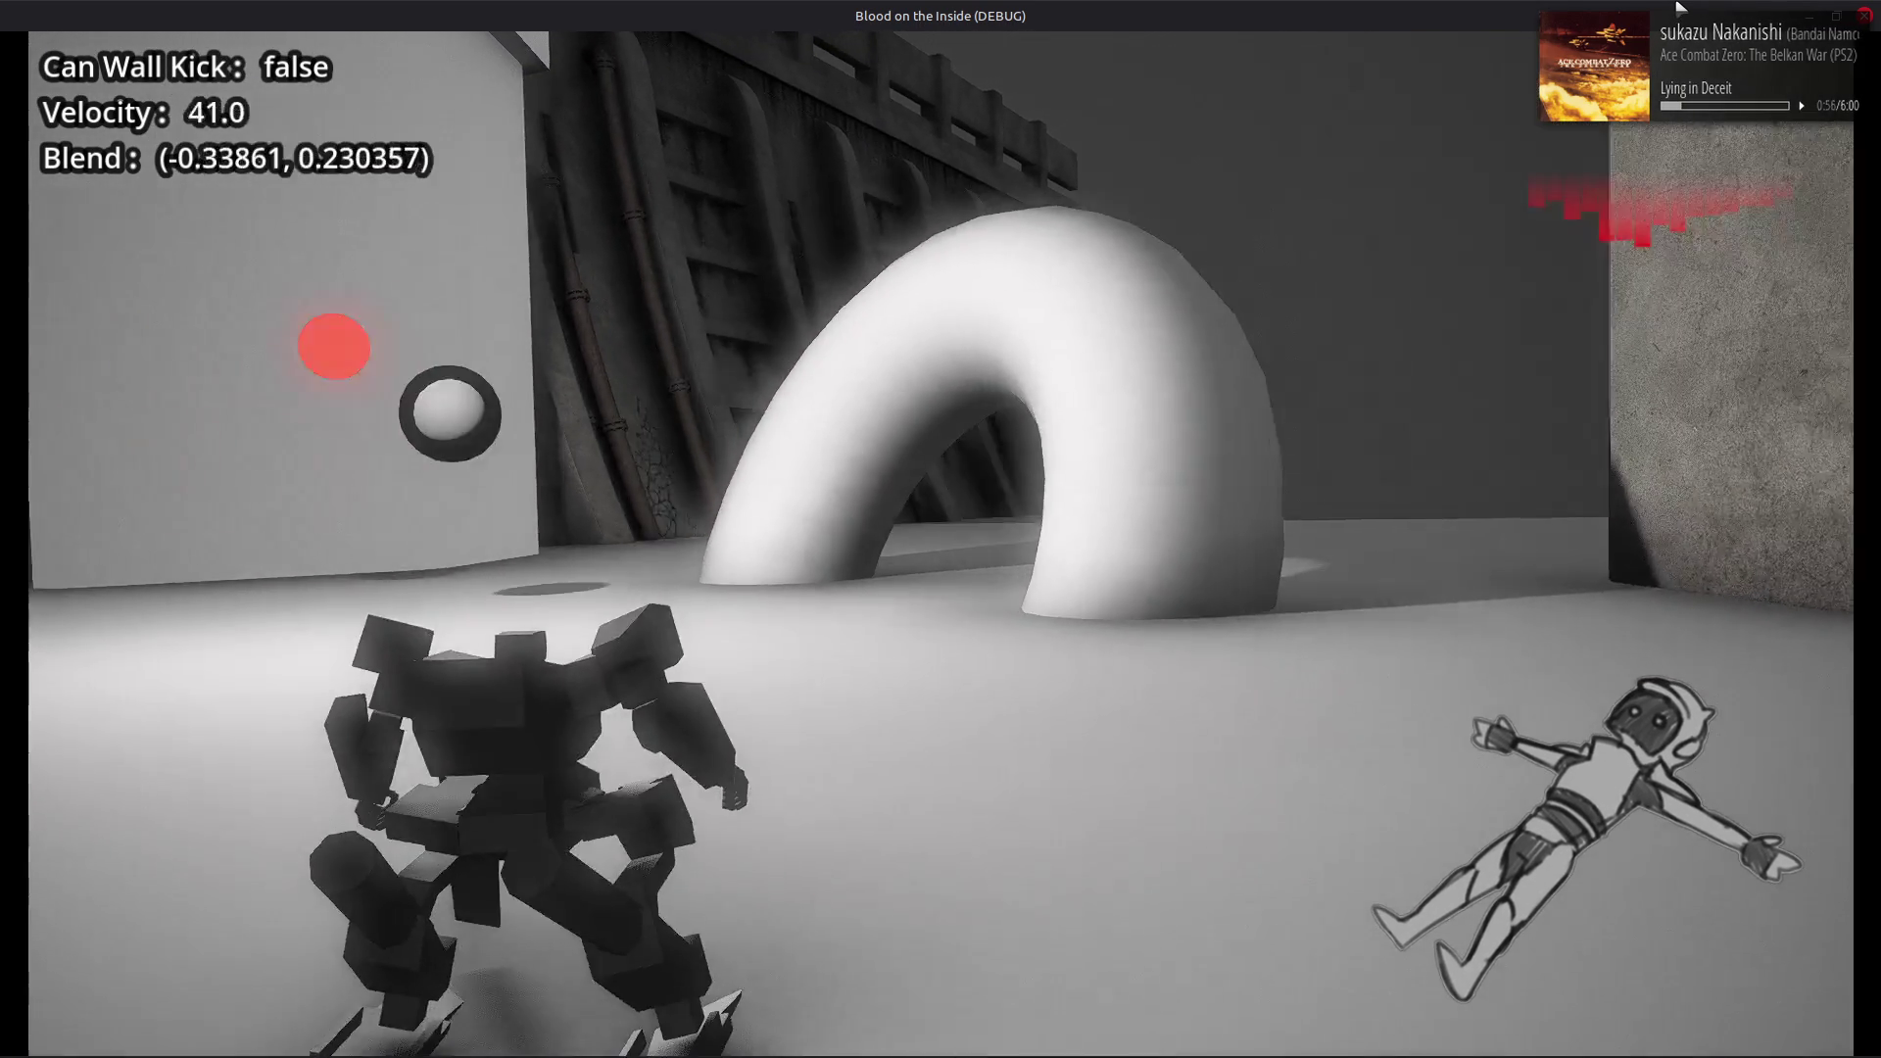
key(a)
key(d)
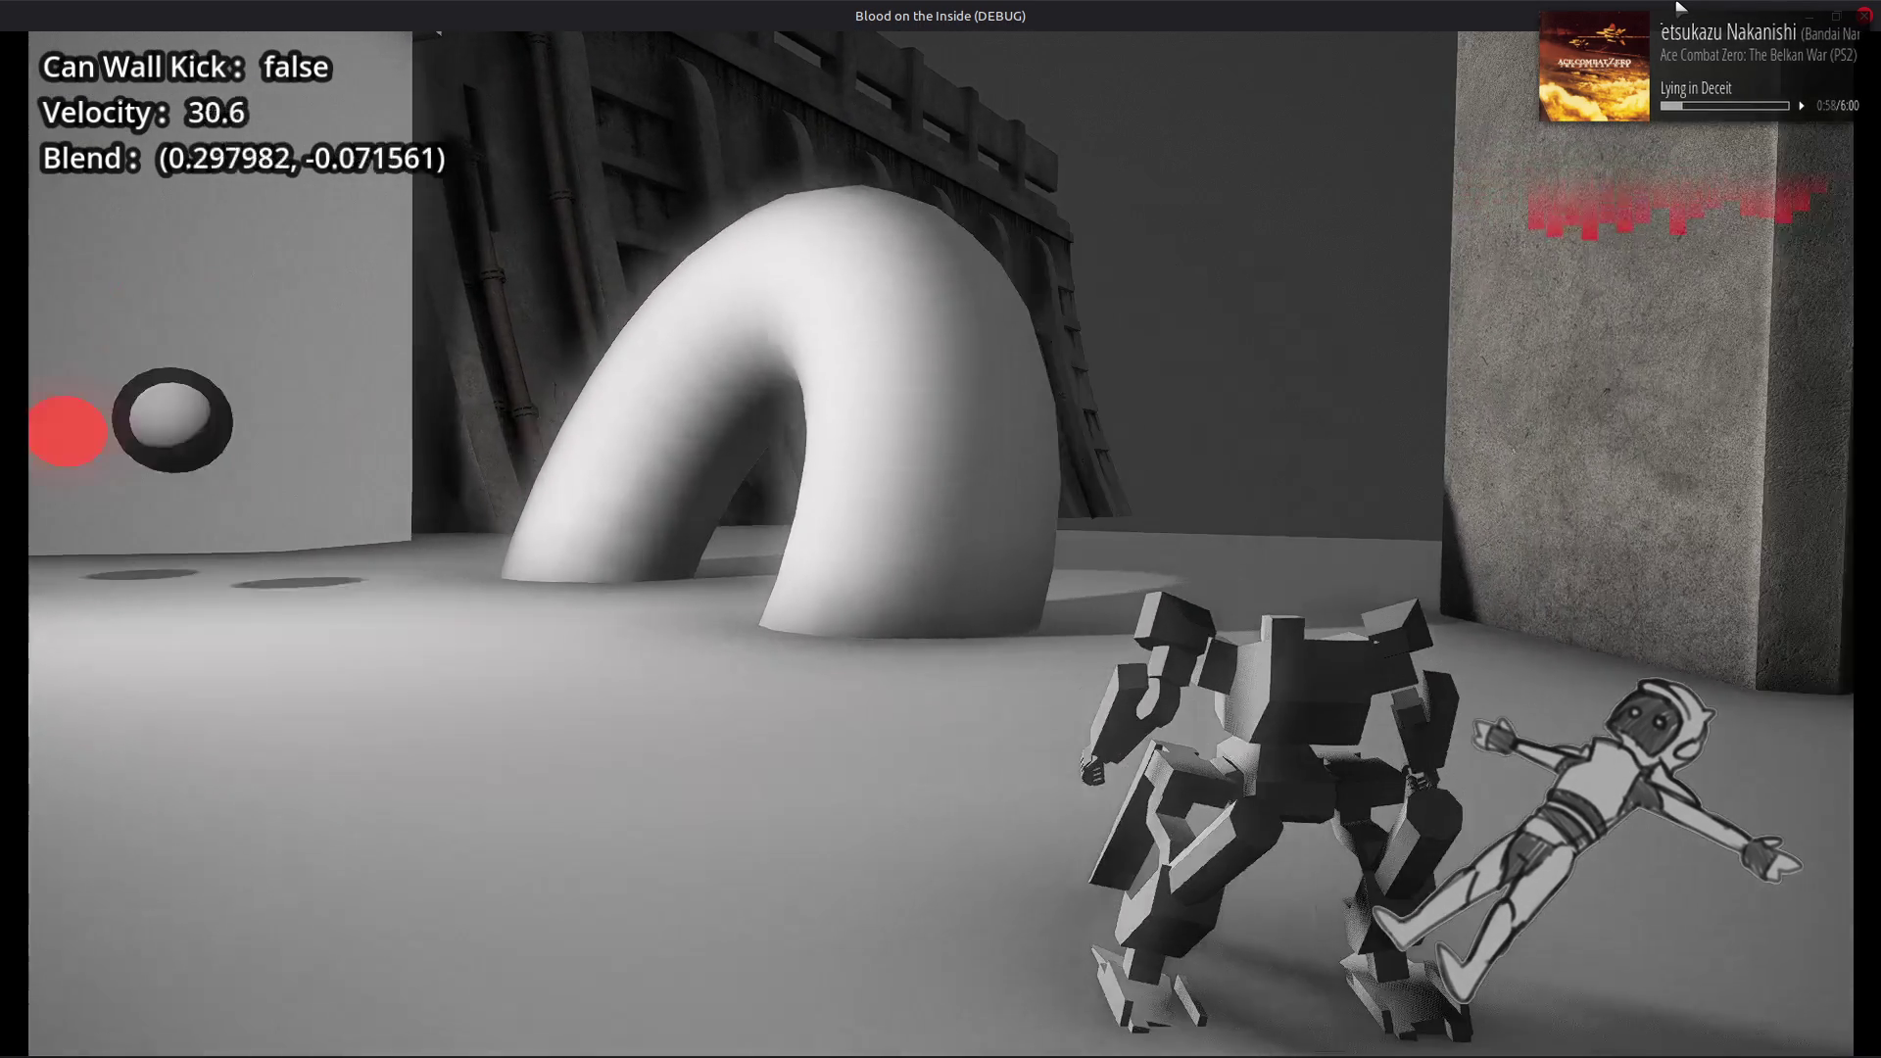
key(a)
key(d)
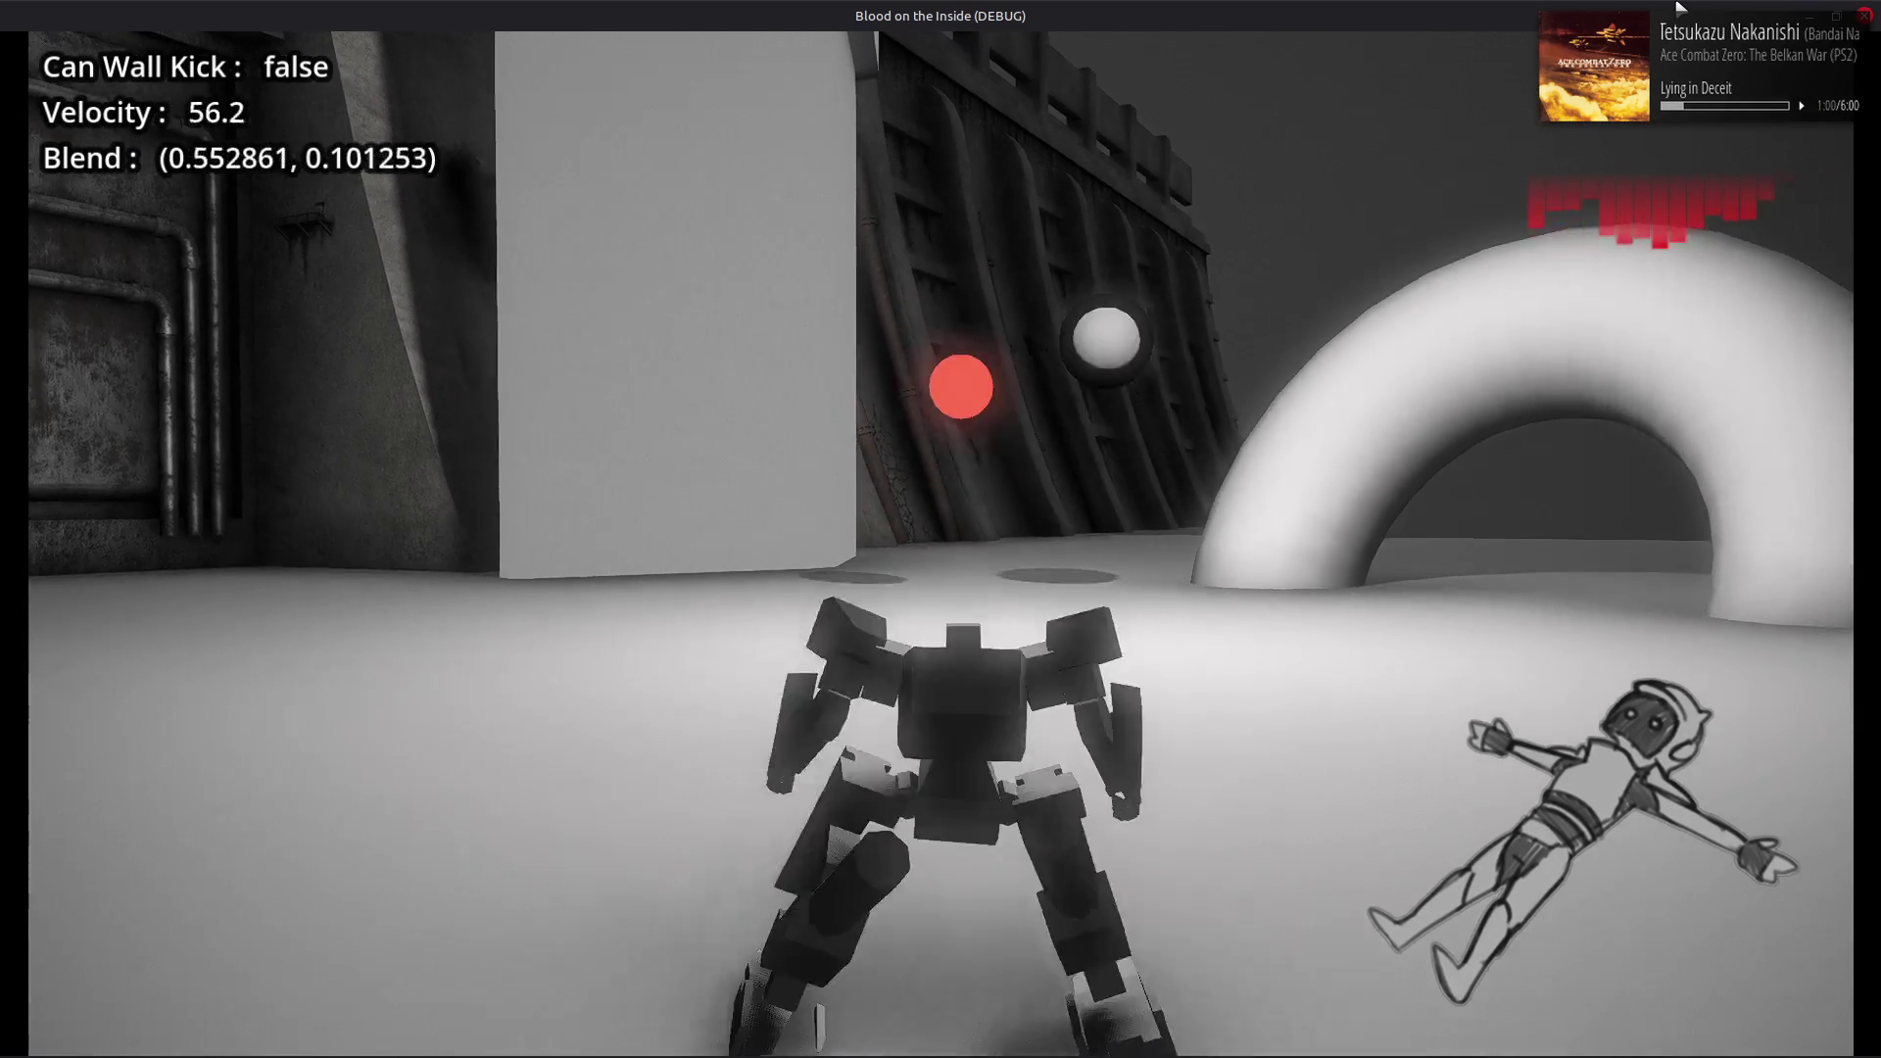
key(a)
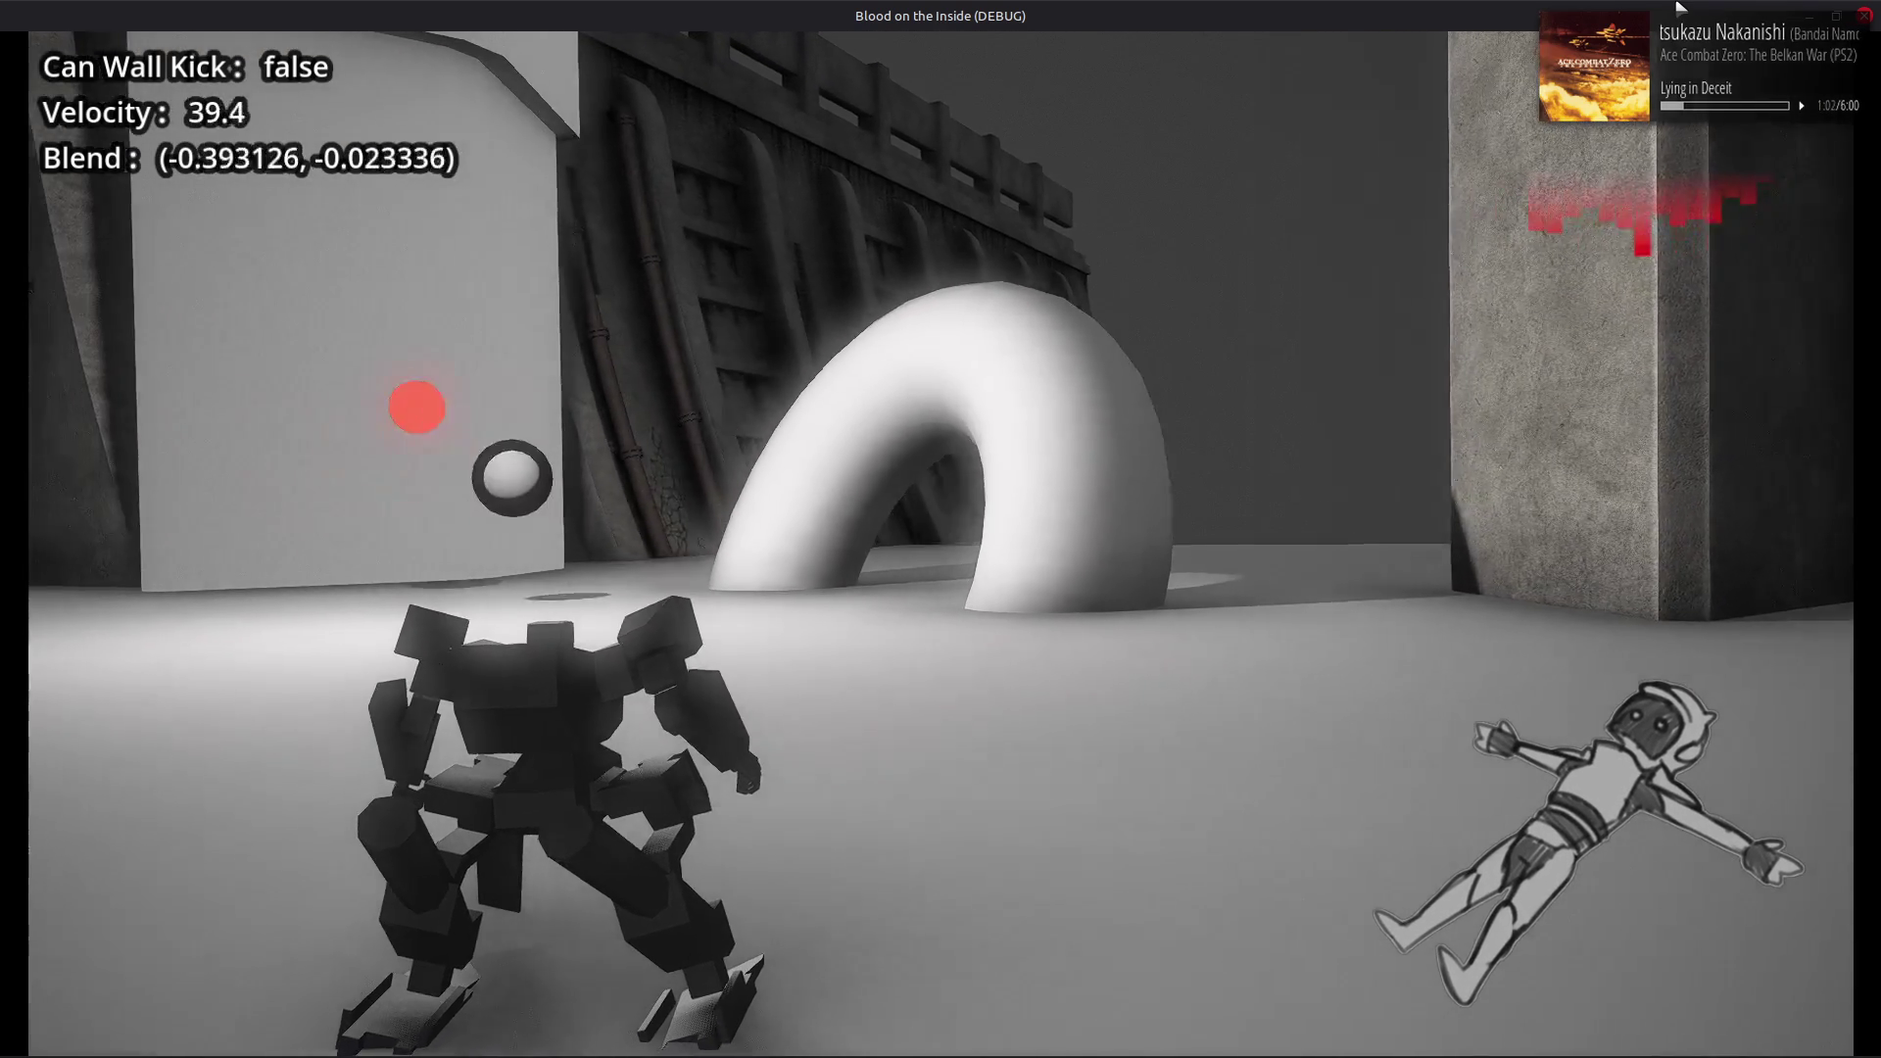
key(d)
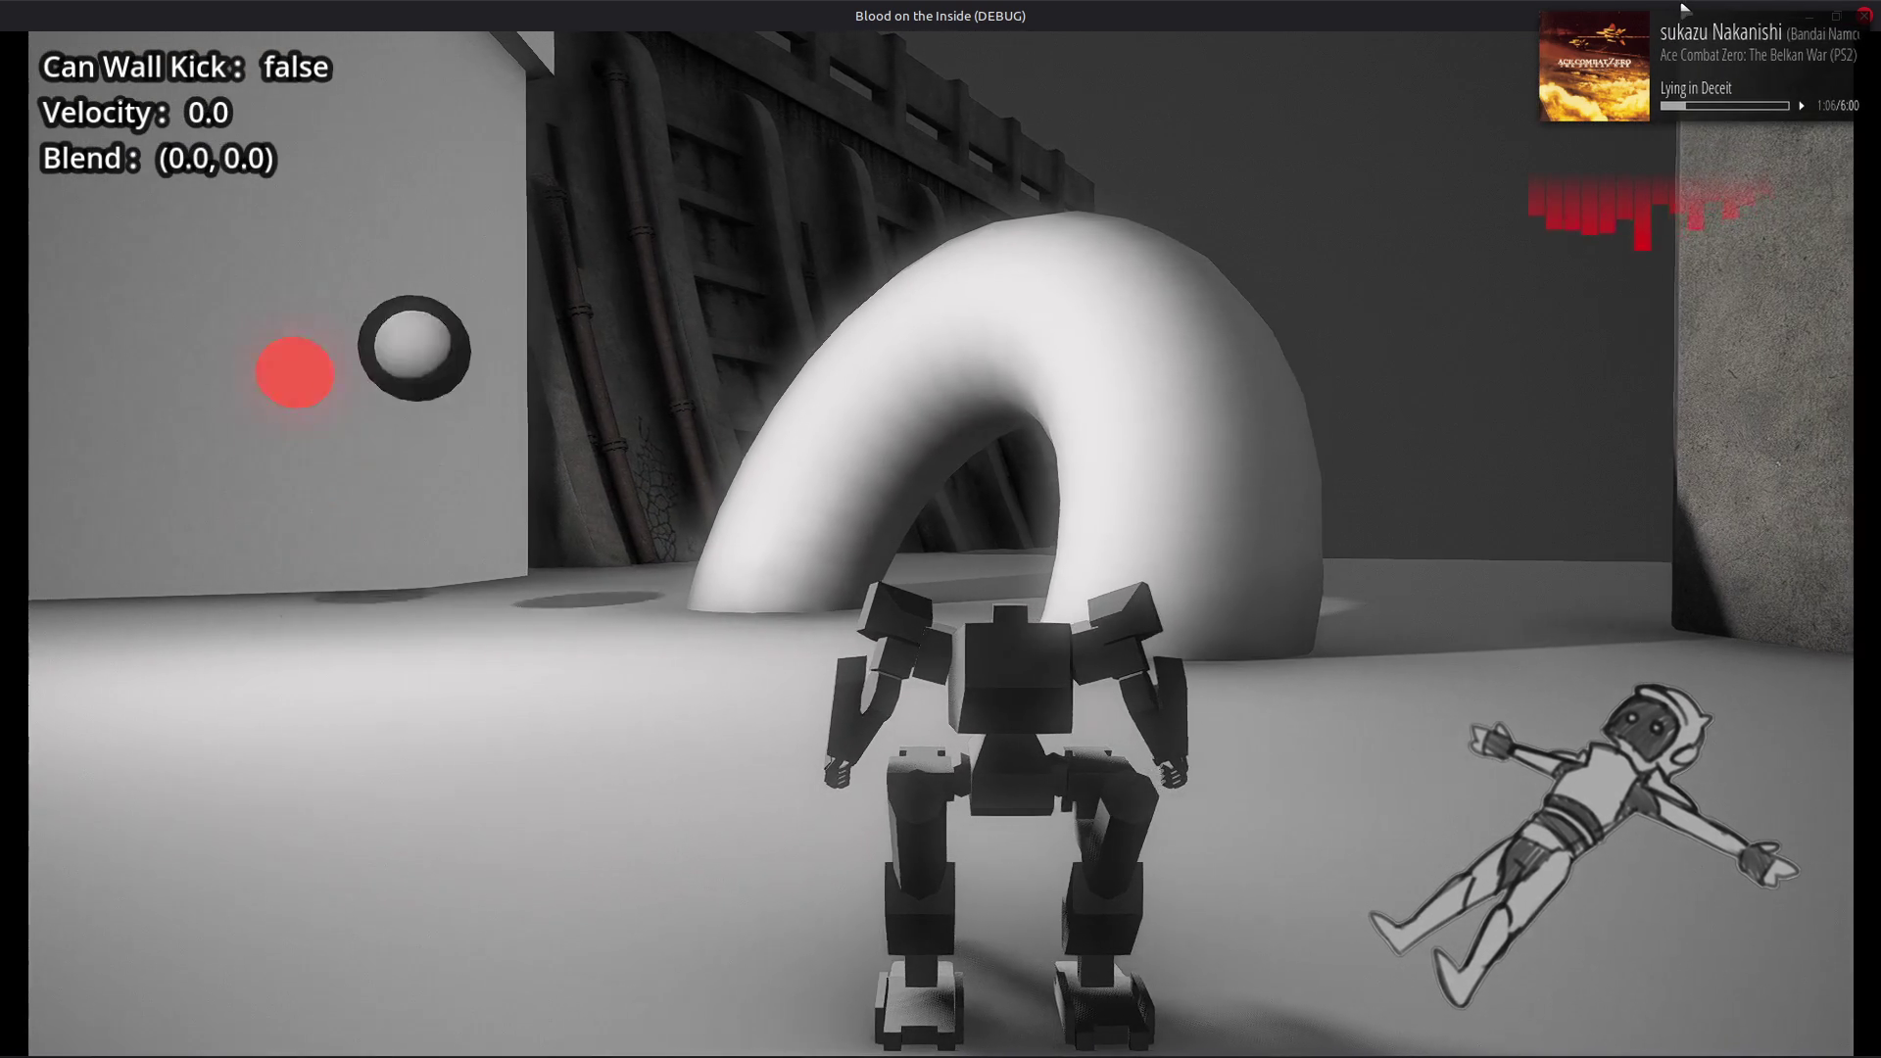
key(F8)
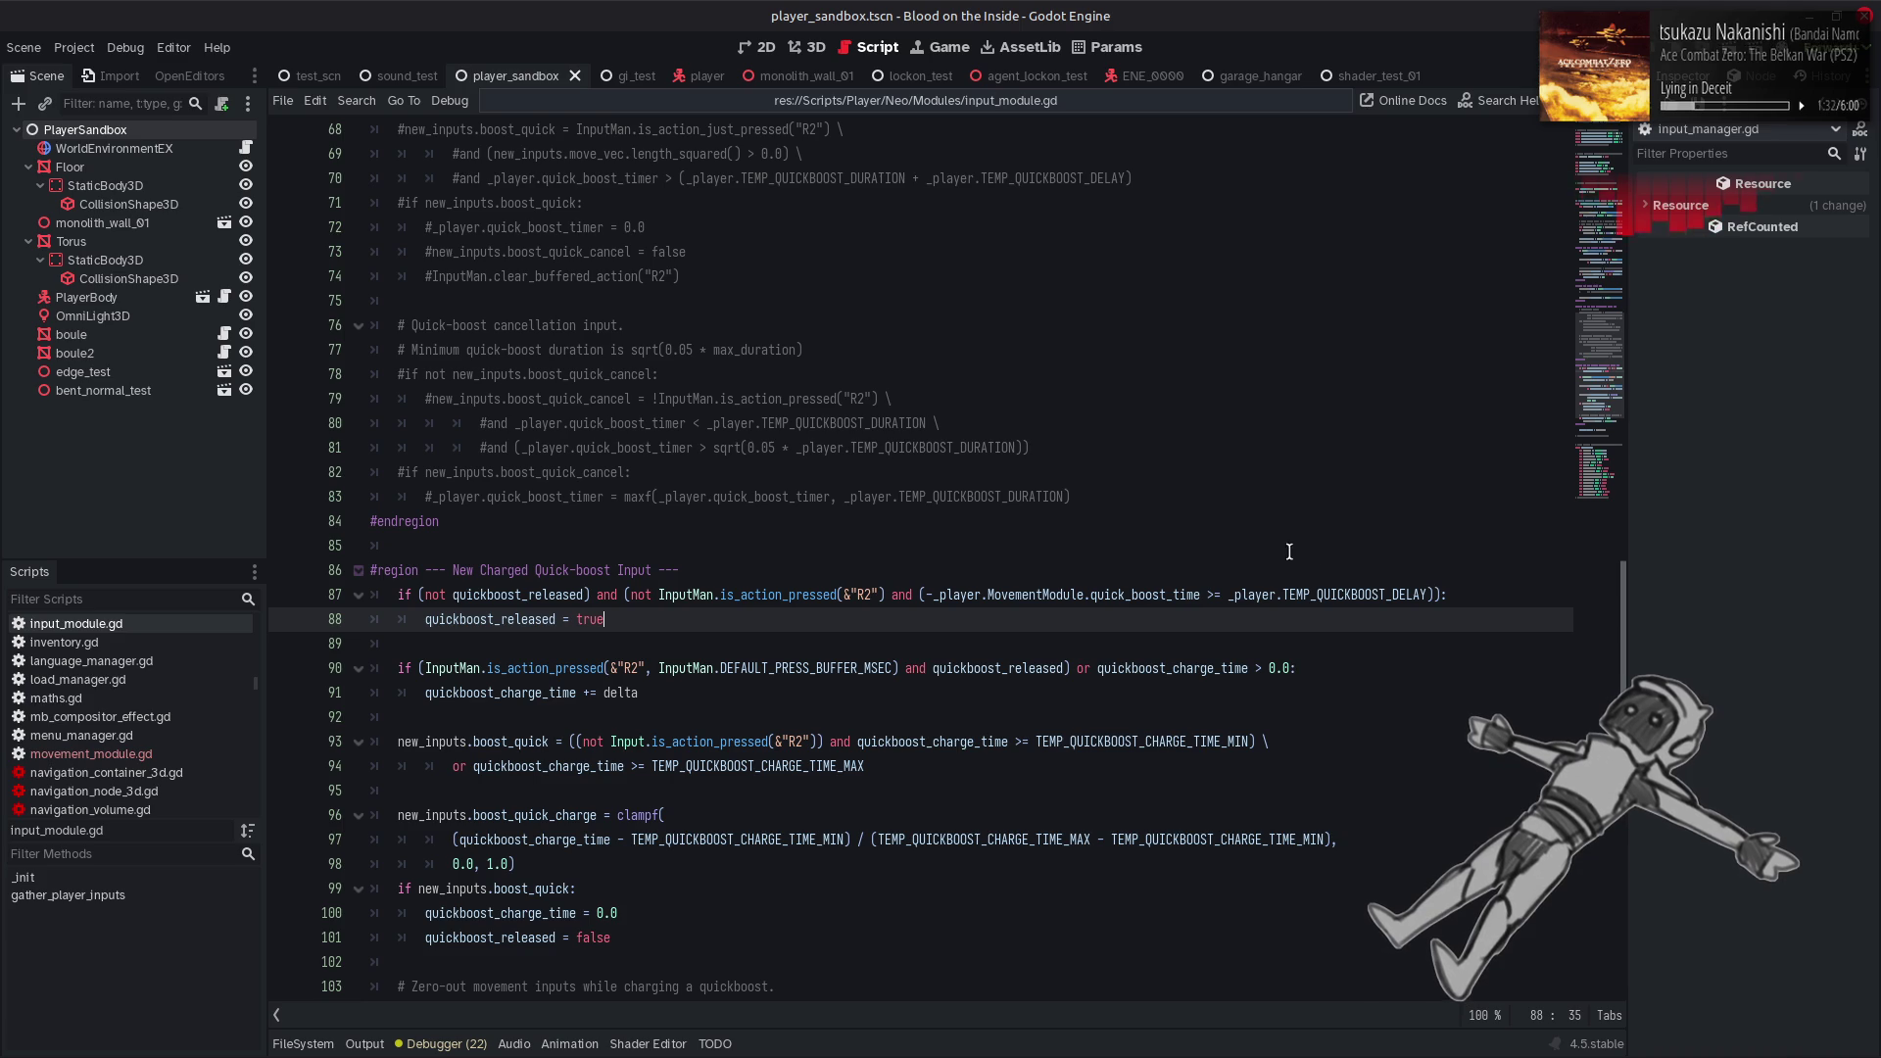
Cut the ' and (-_player...TEMP_QUICKBOOST_DELAY)' delay condition from the end of line 87
double_click(1435, 594)
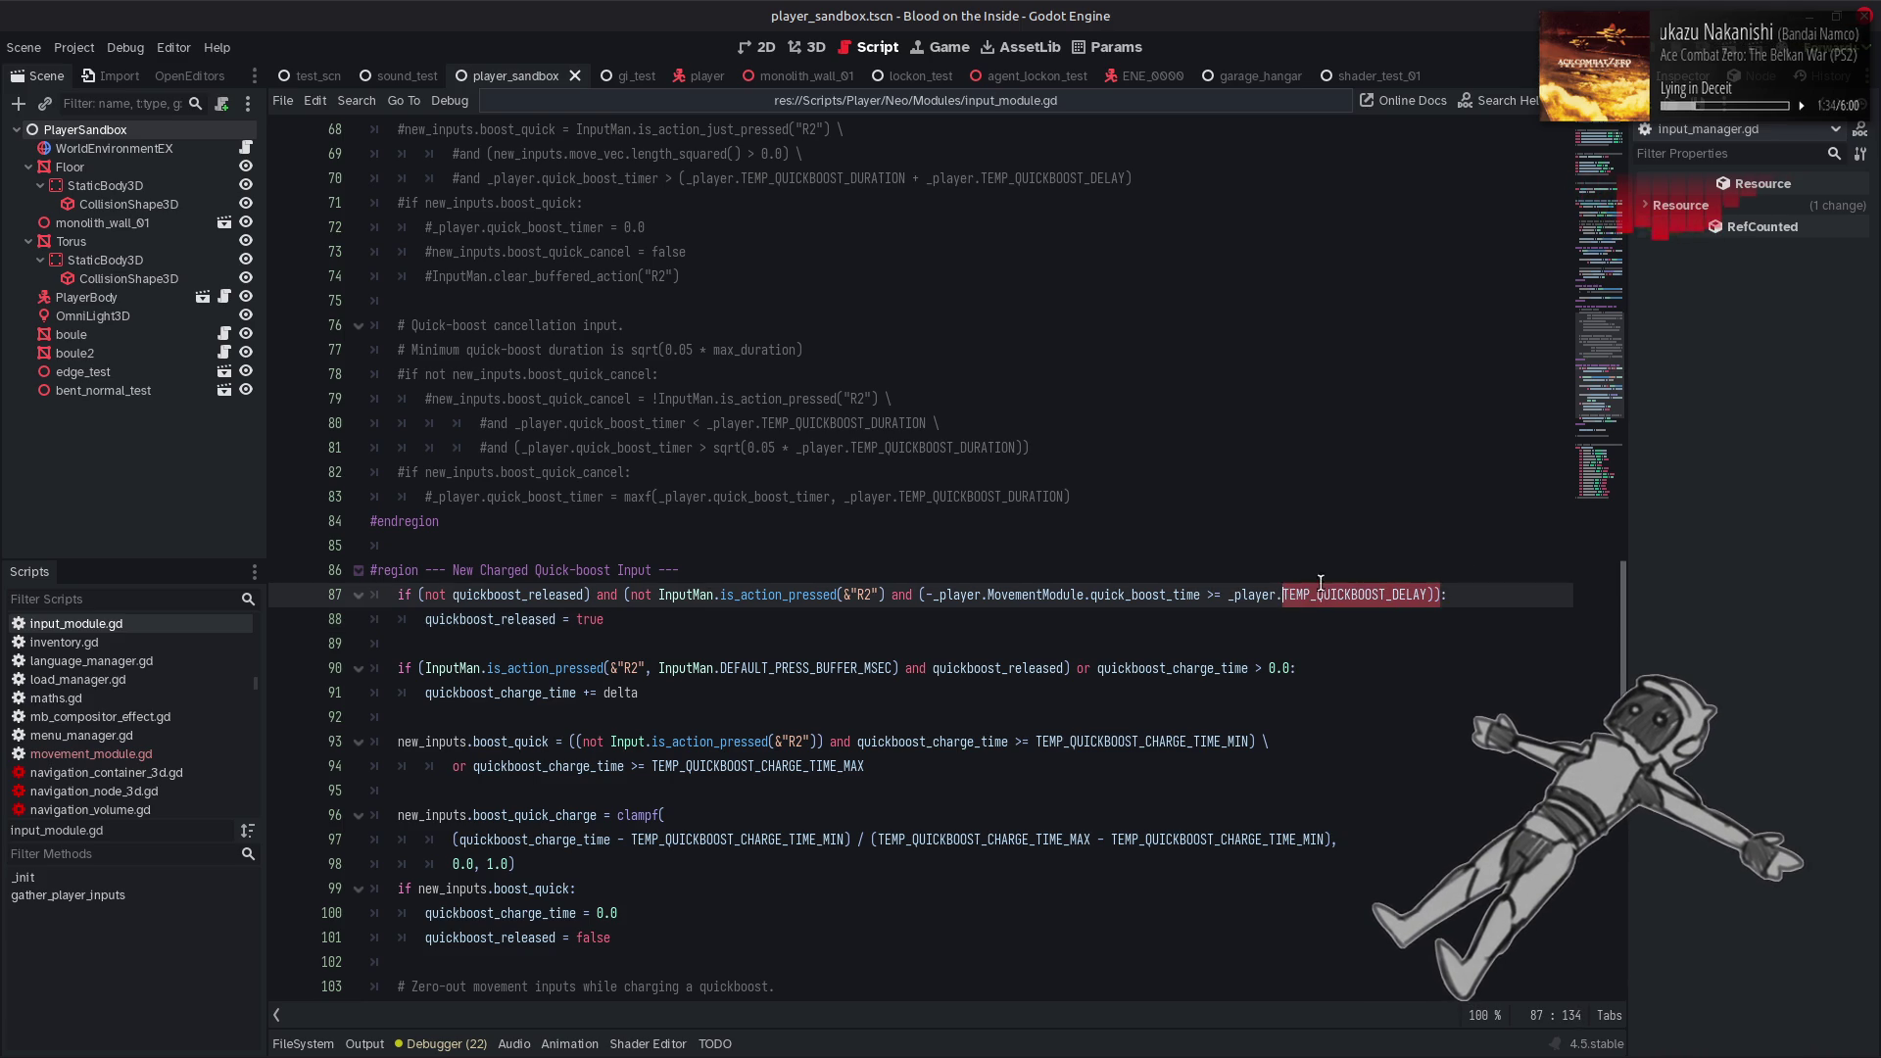
key(Up)
mouse_move(1436, 594)
mouse_down()
mouse_move(421, 594)
mouse_move(885, 595)
mouse_up()
key(ctrl+c)
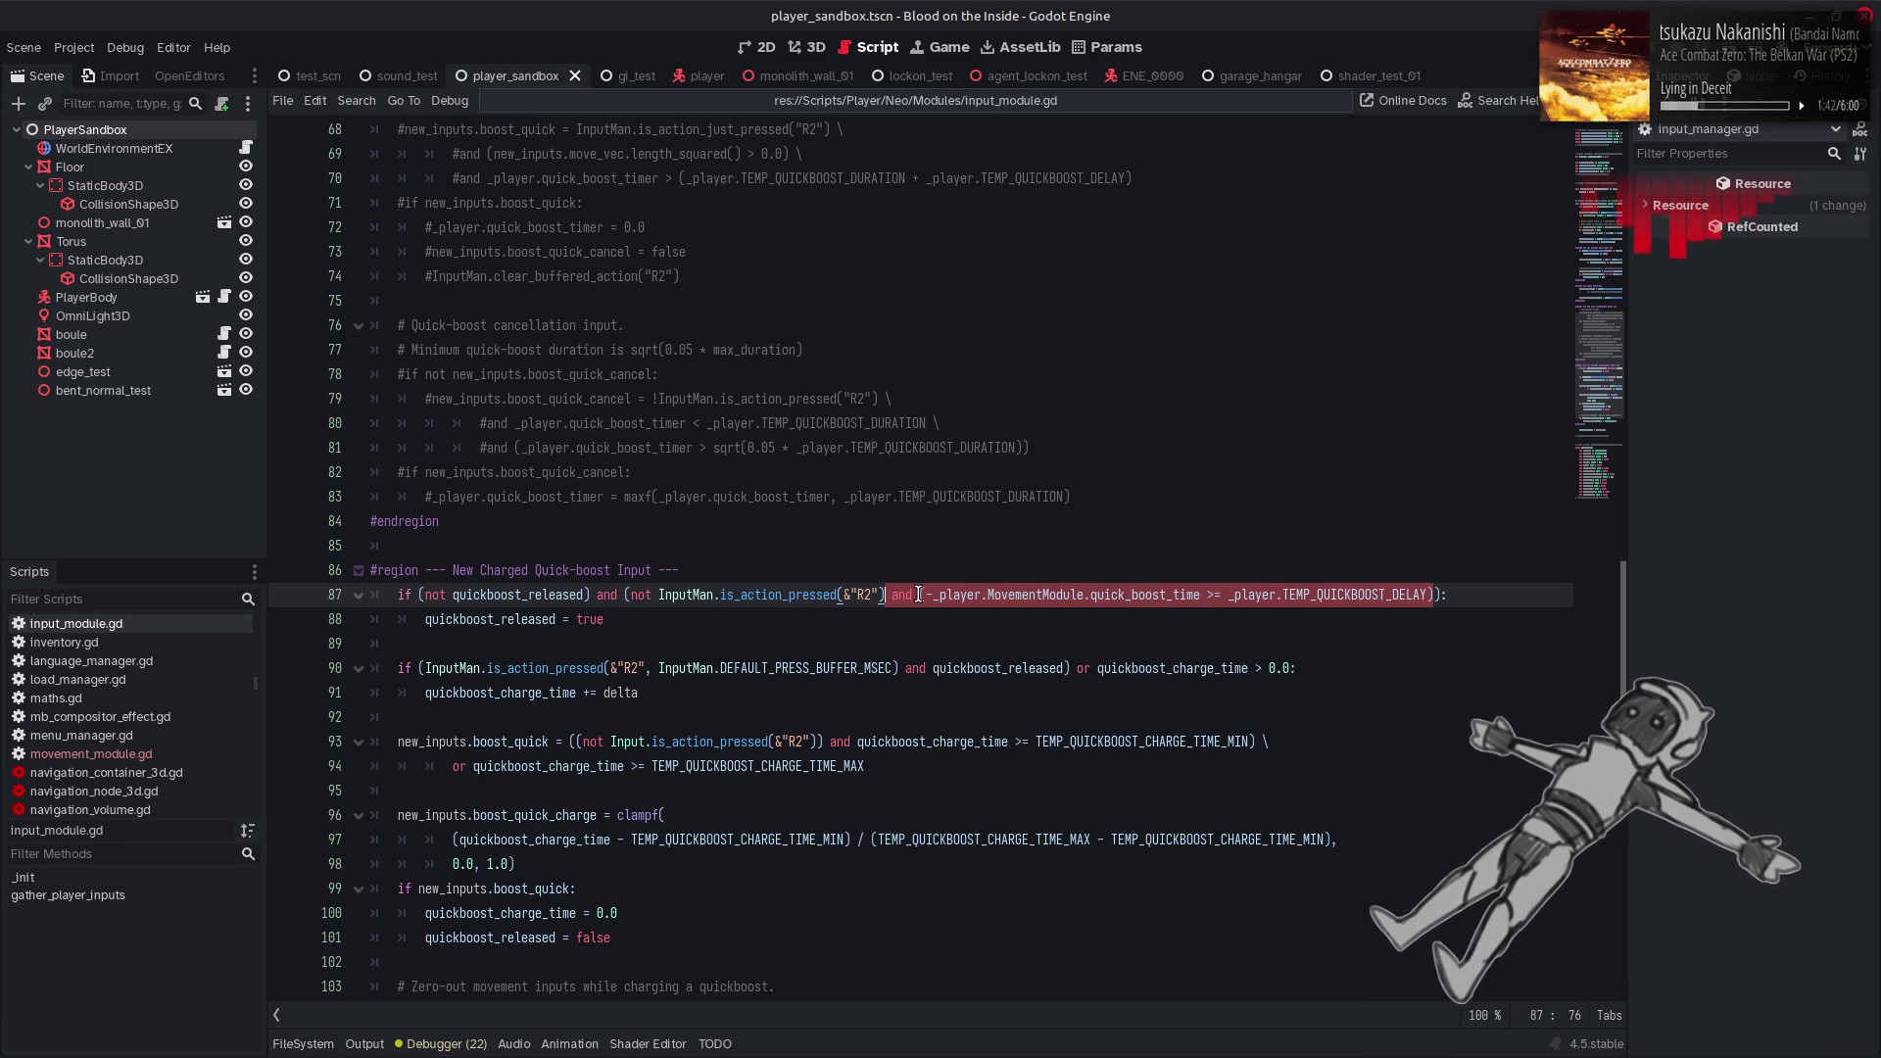
key(BackSpace)
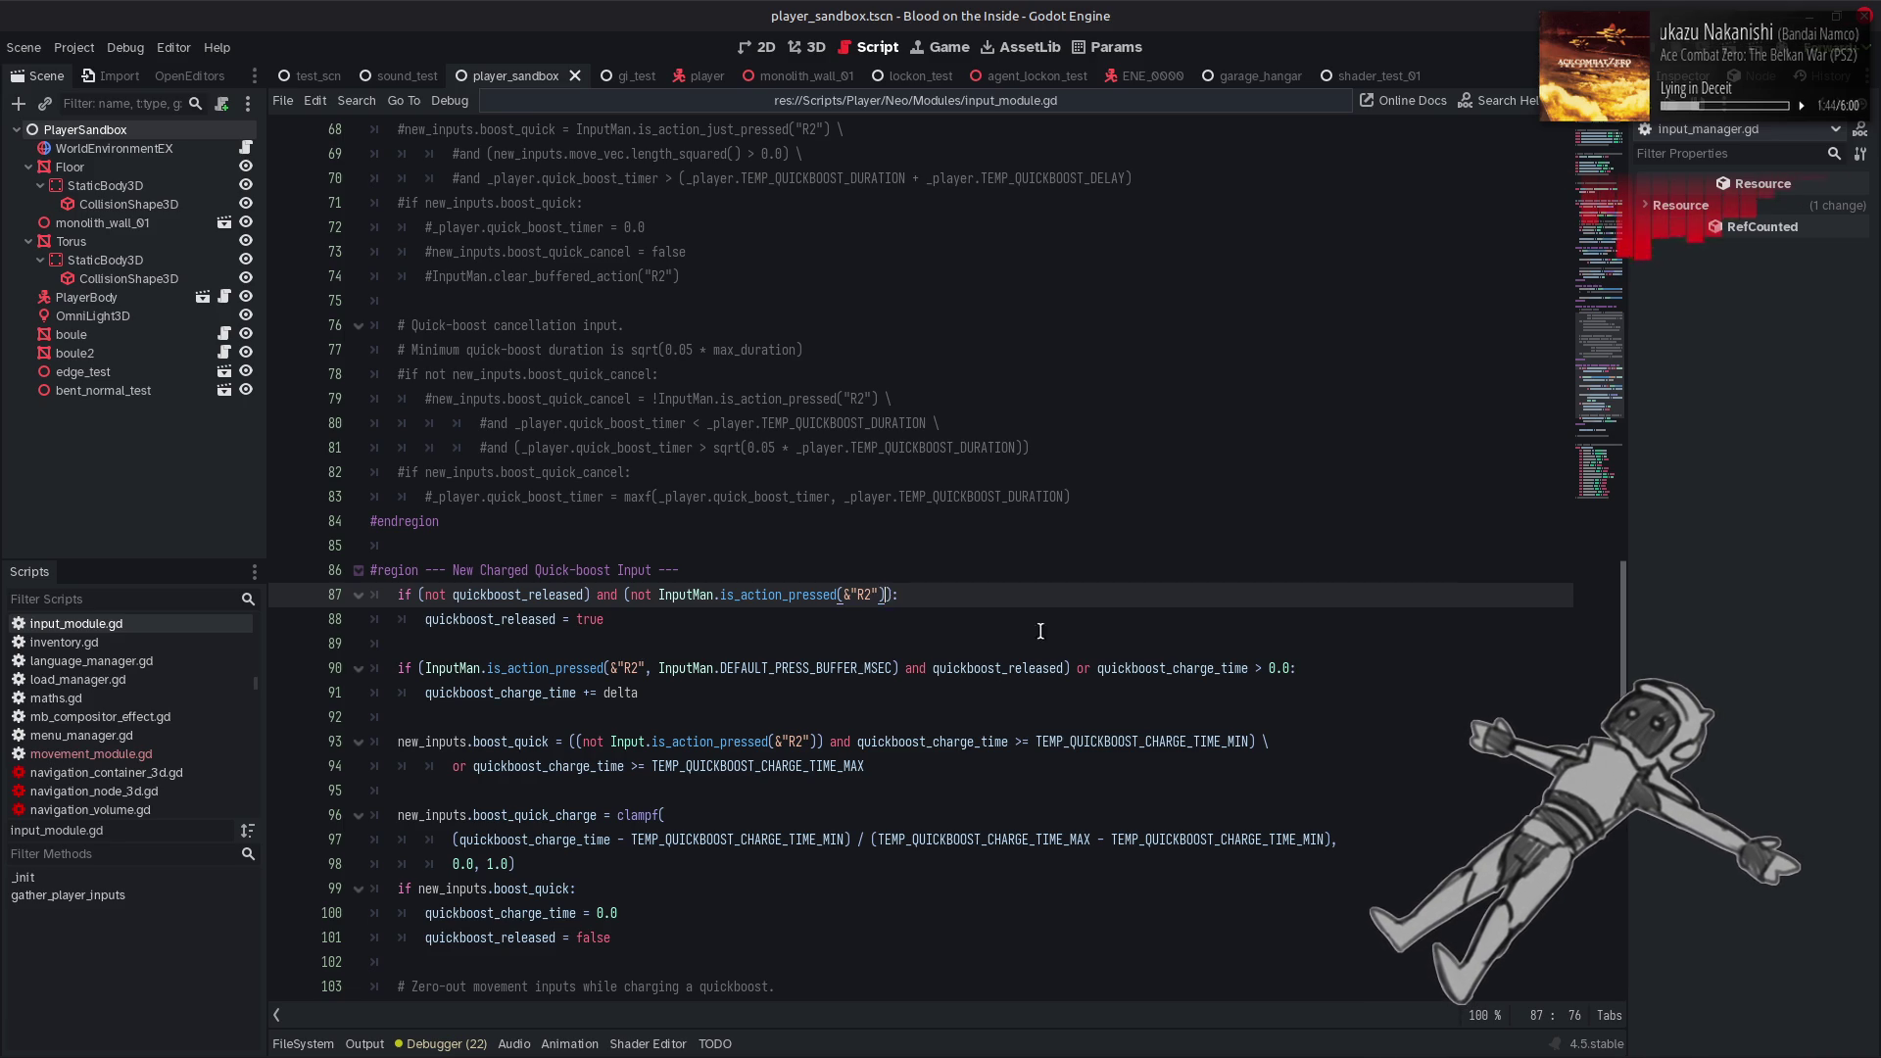
Paste the delay condition after quickboost_released on line 90, save, and relaunch the game
click(1067, 668)
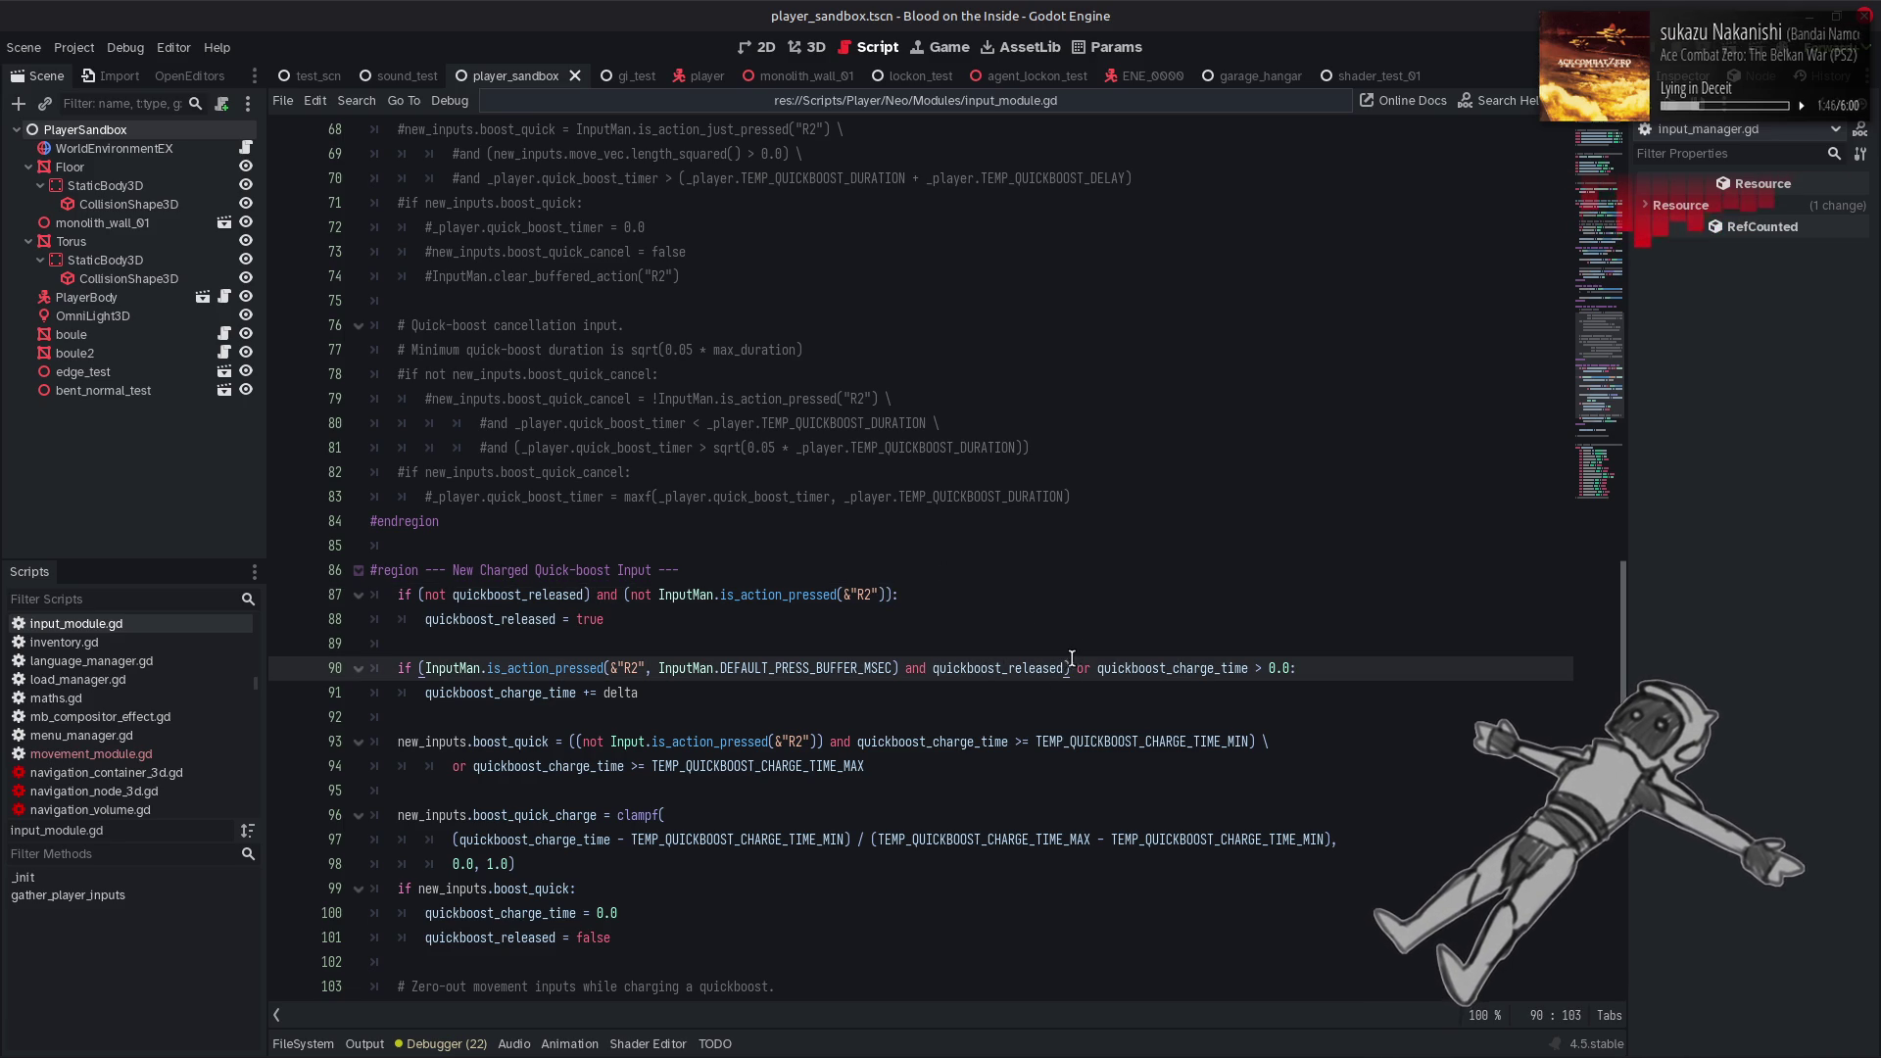
key(ctrl+v)
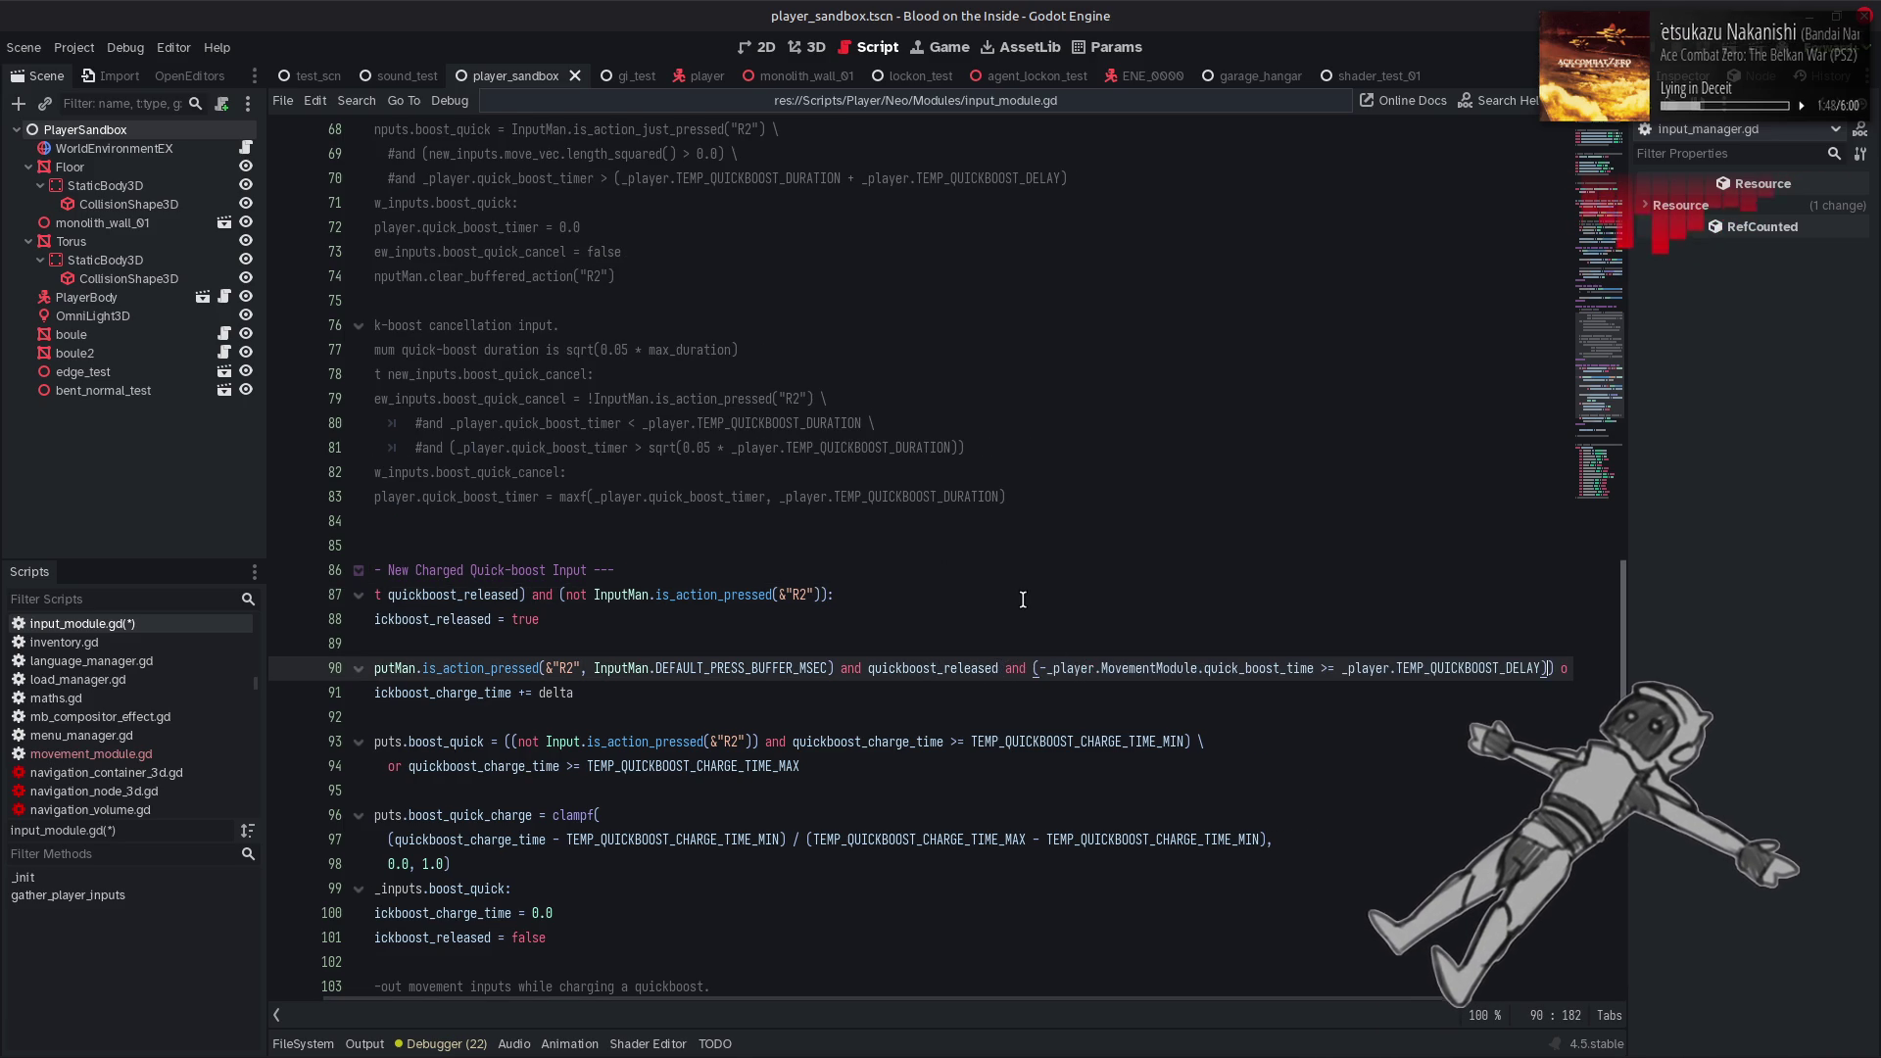
key(ctrl+s)
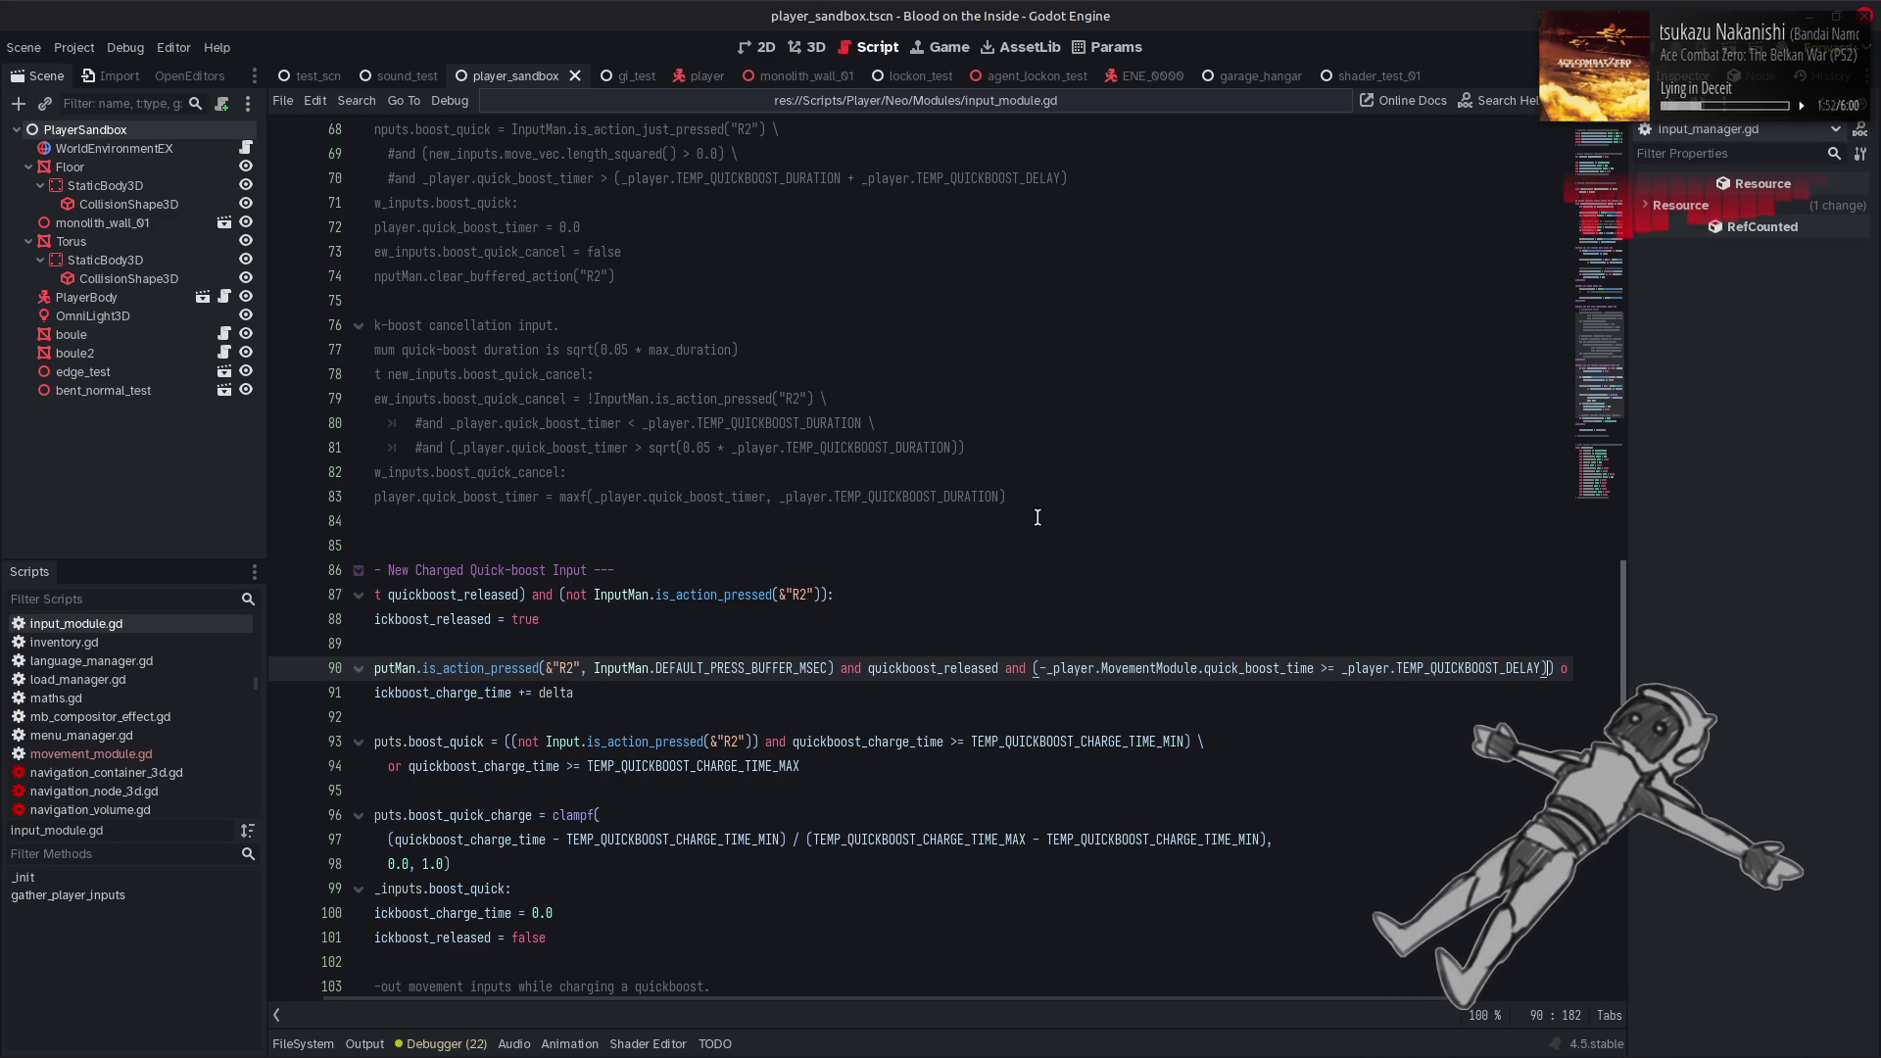
click(1736, 55)
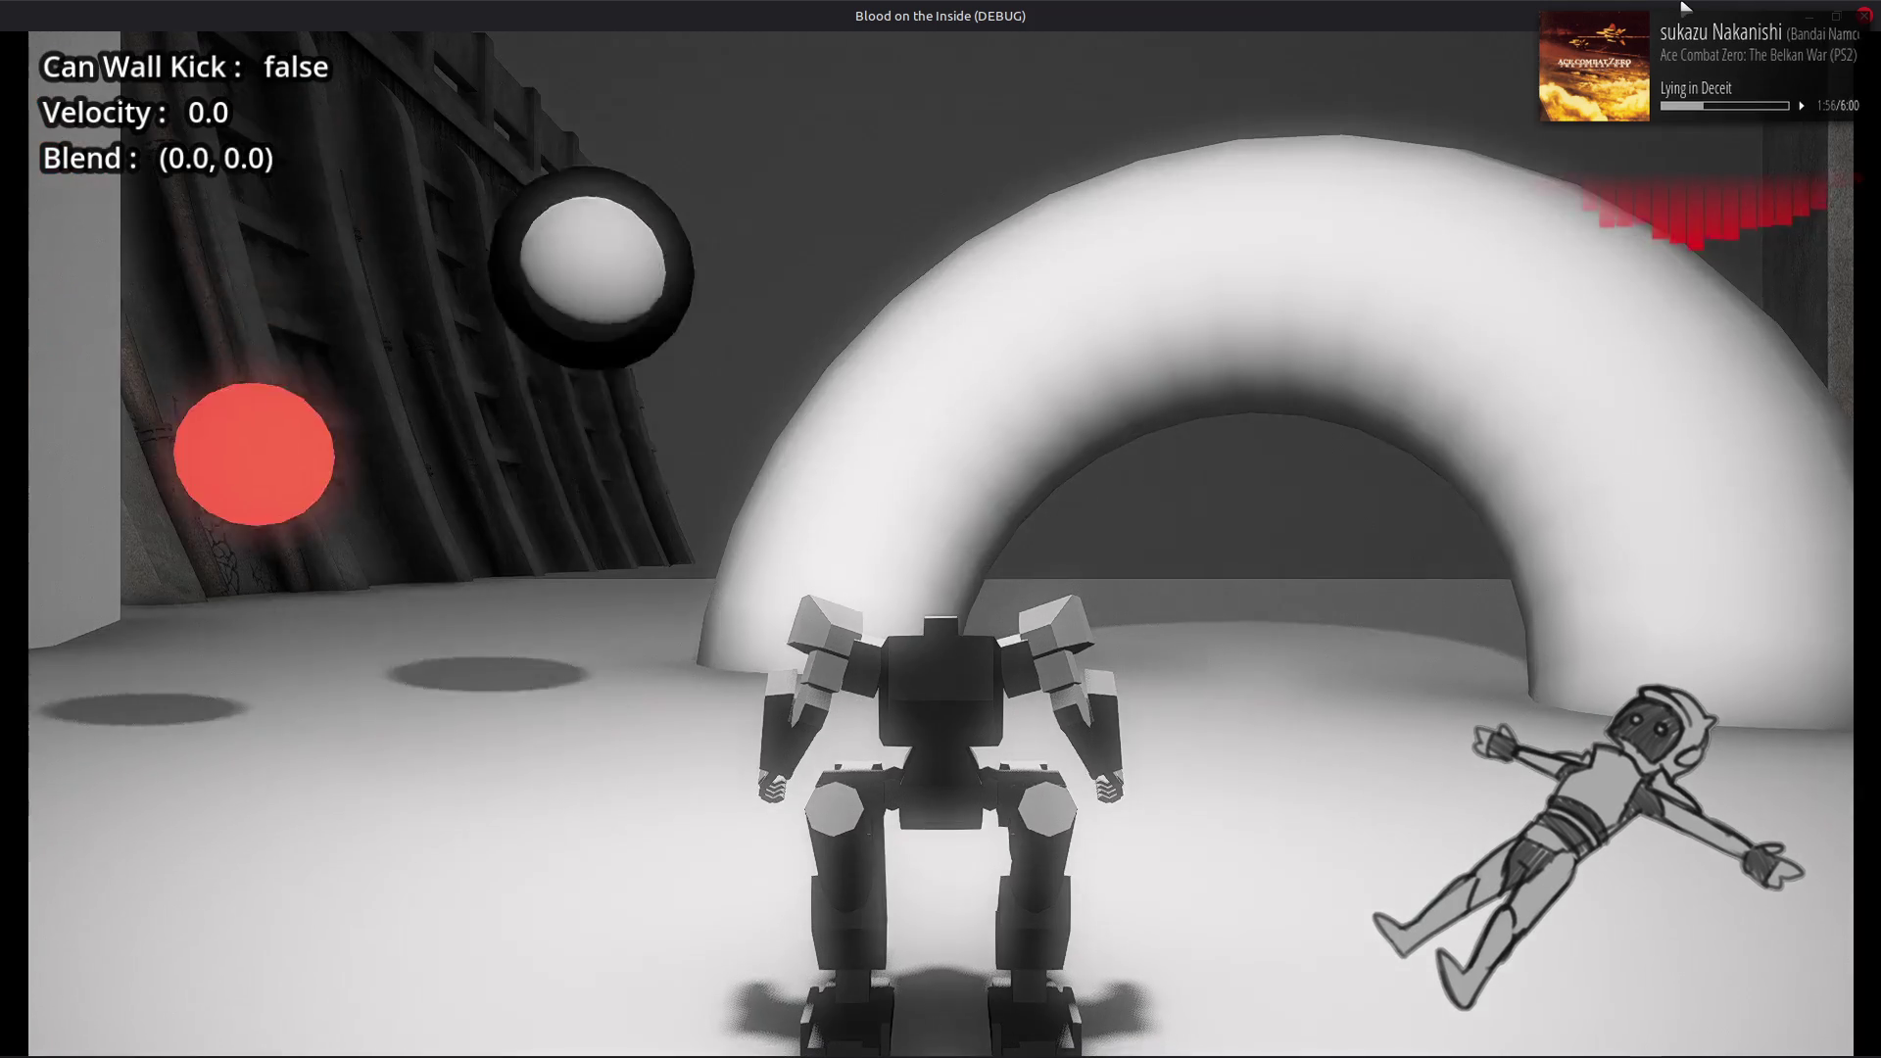
key(w)
key(a)
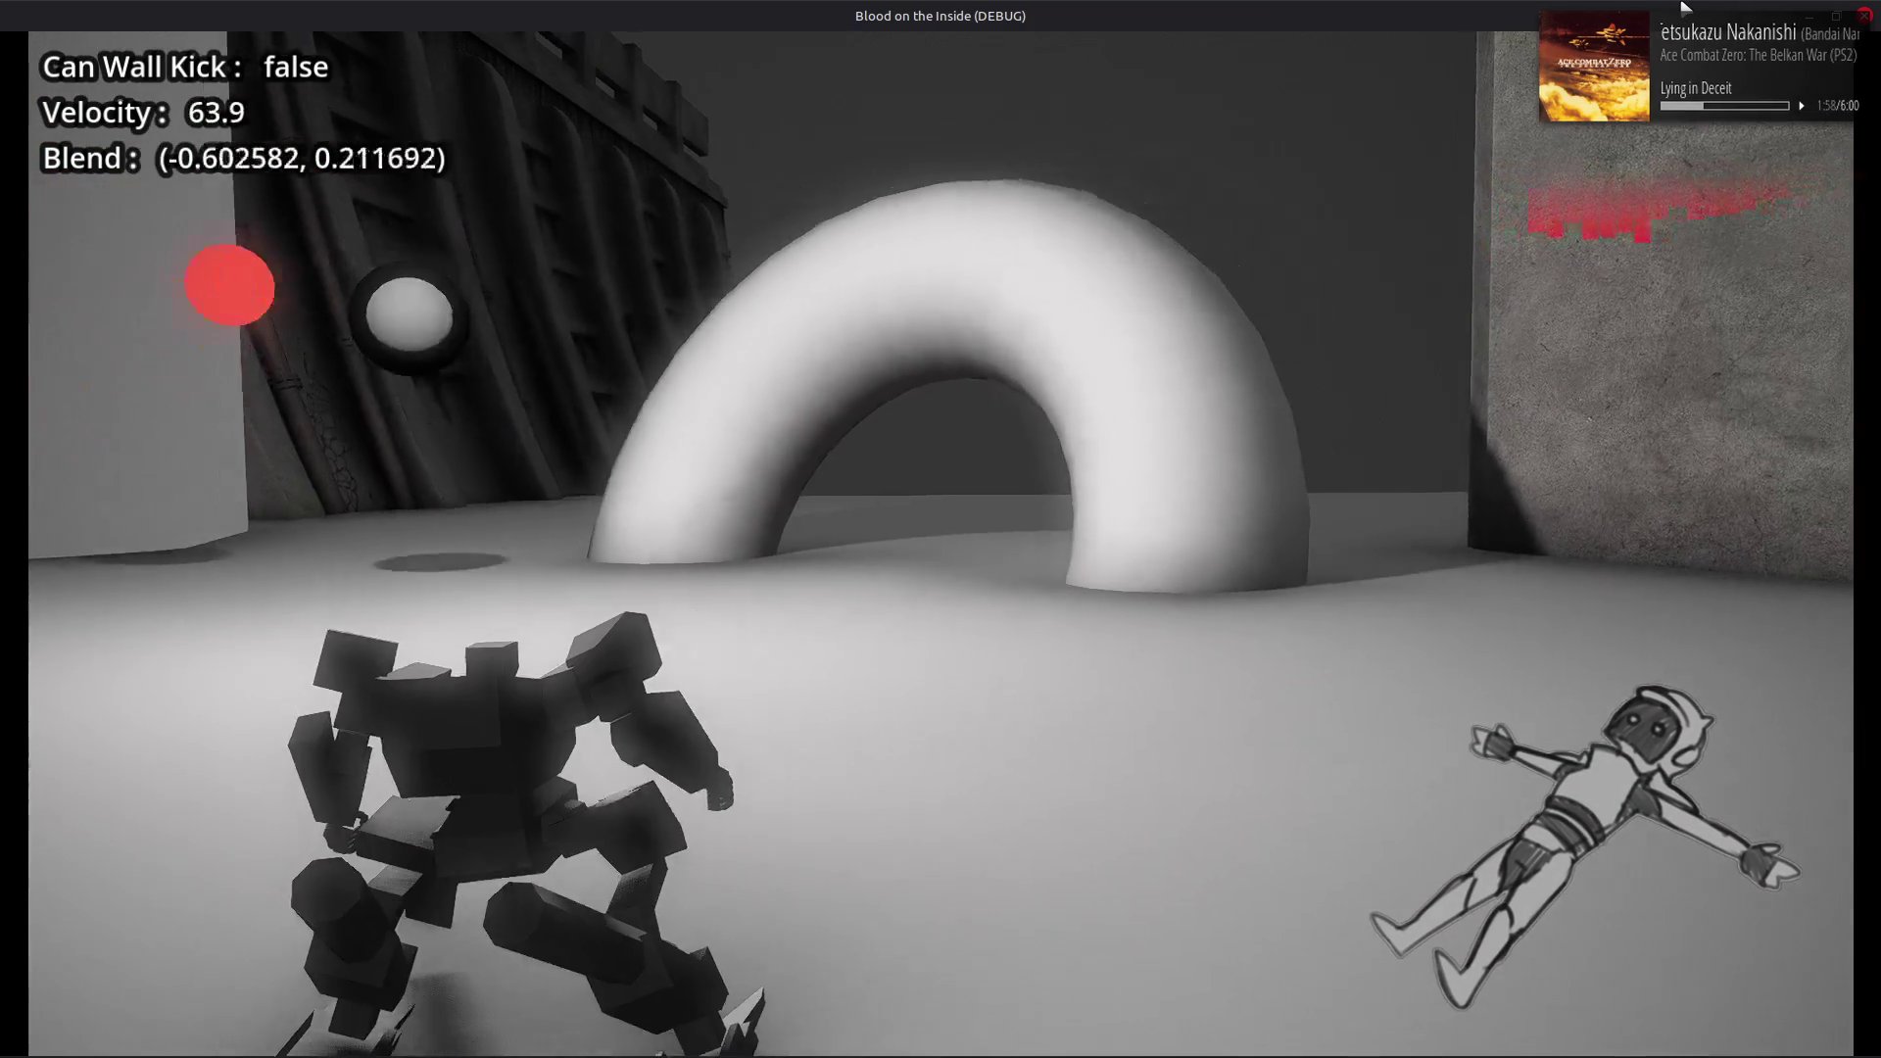
key(w)
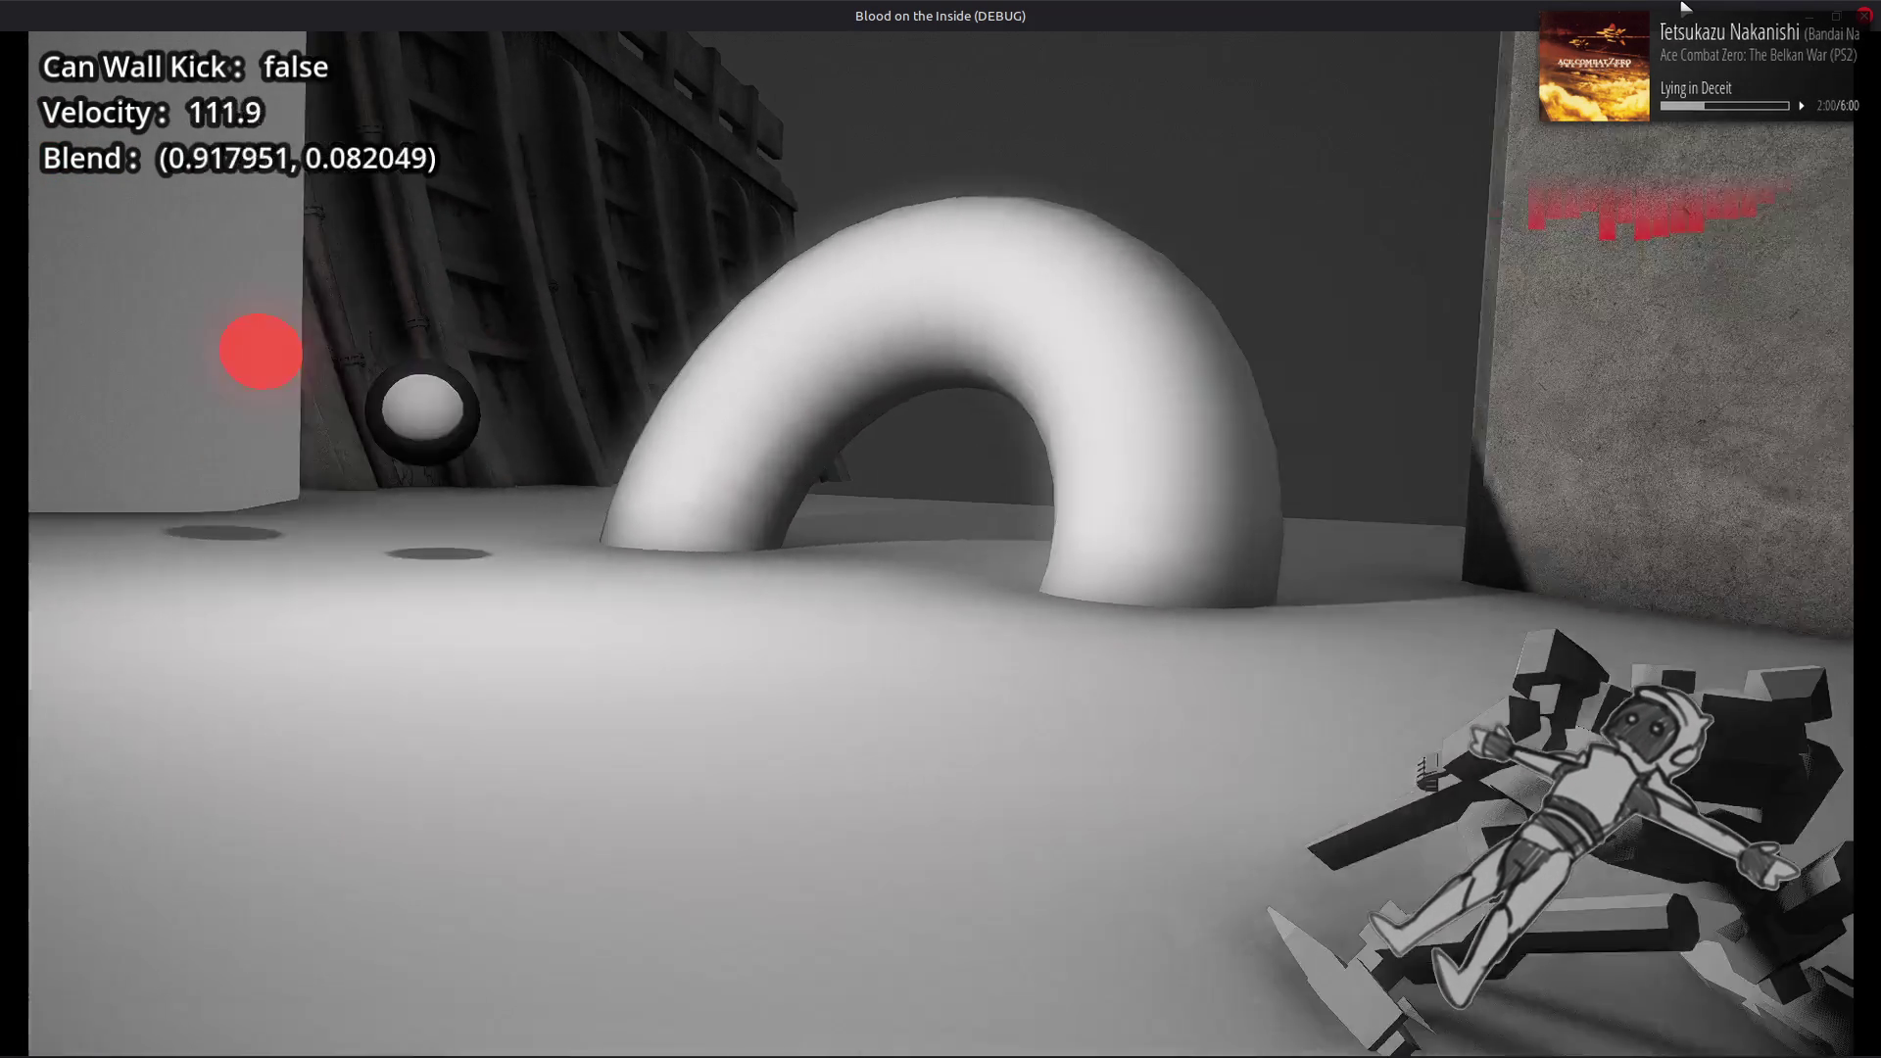
key(d)
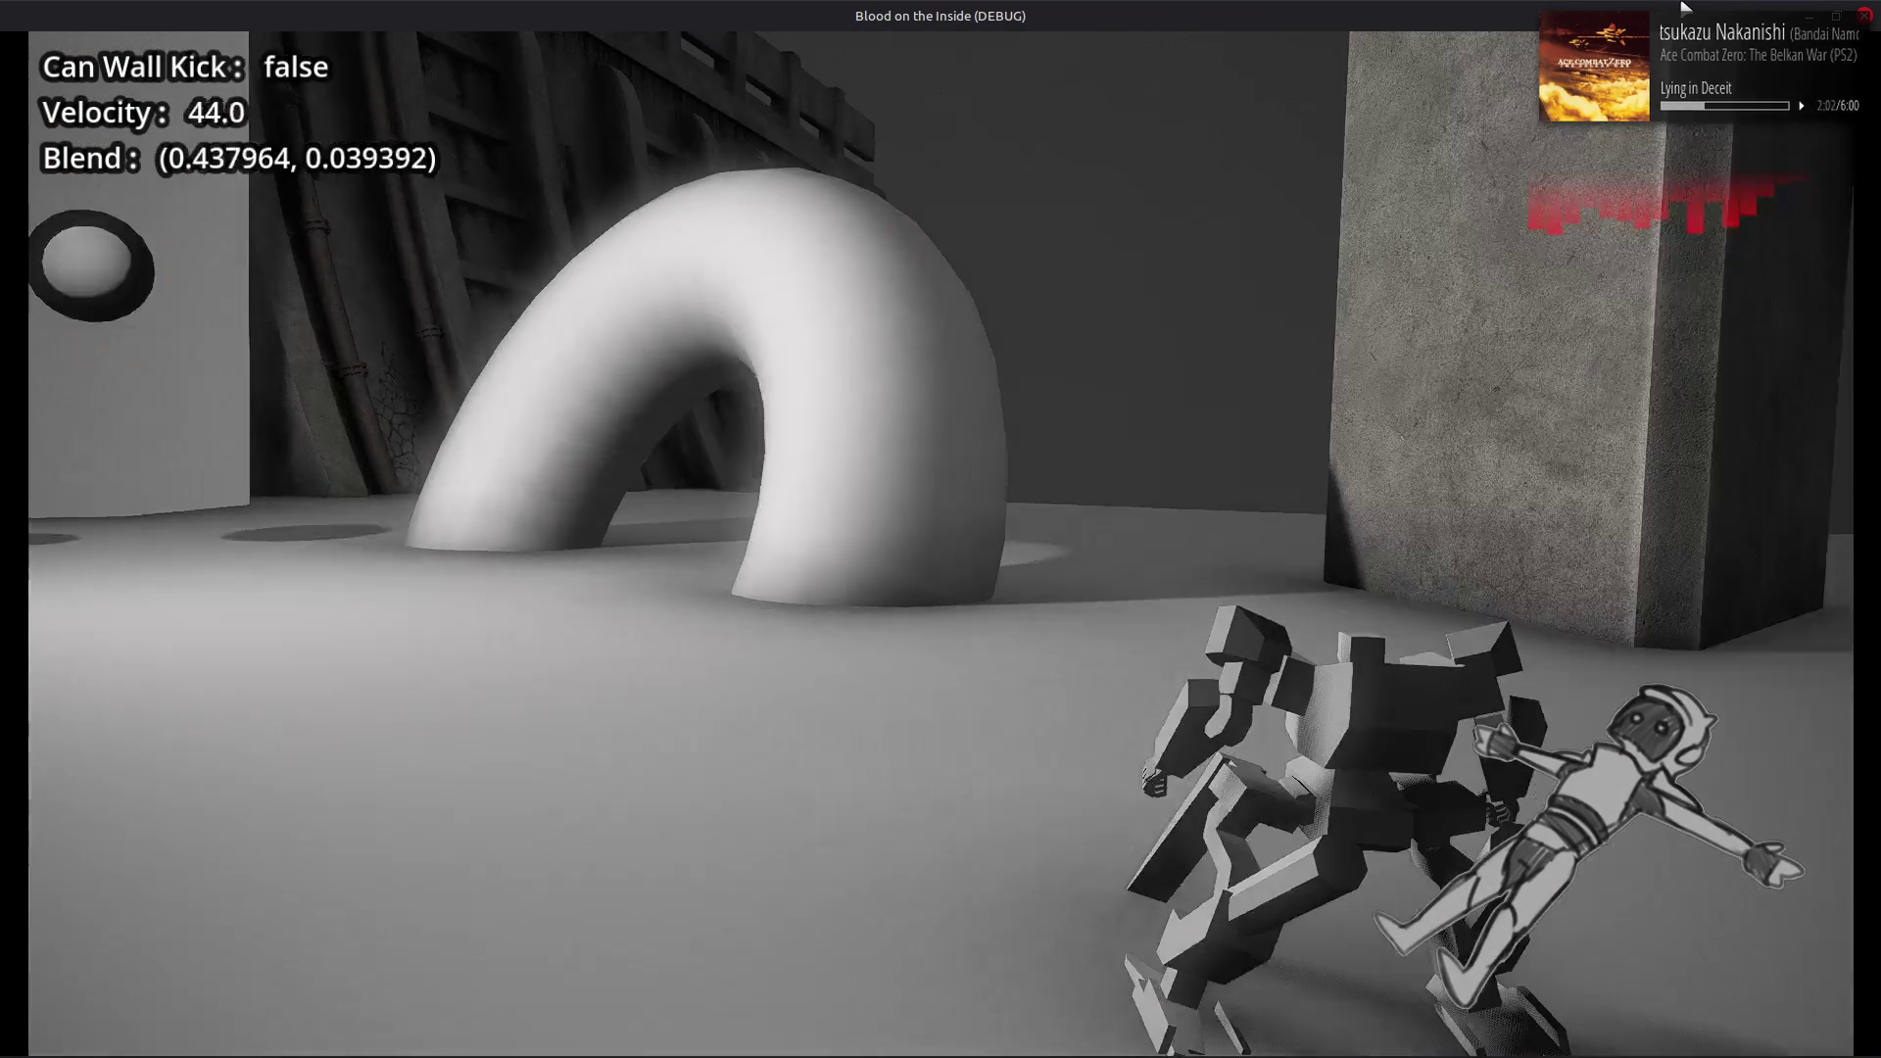
key(d)
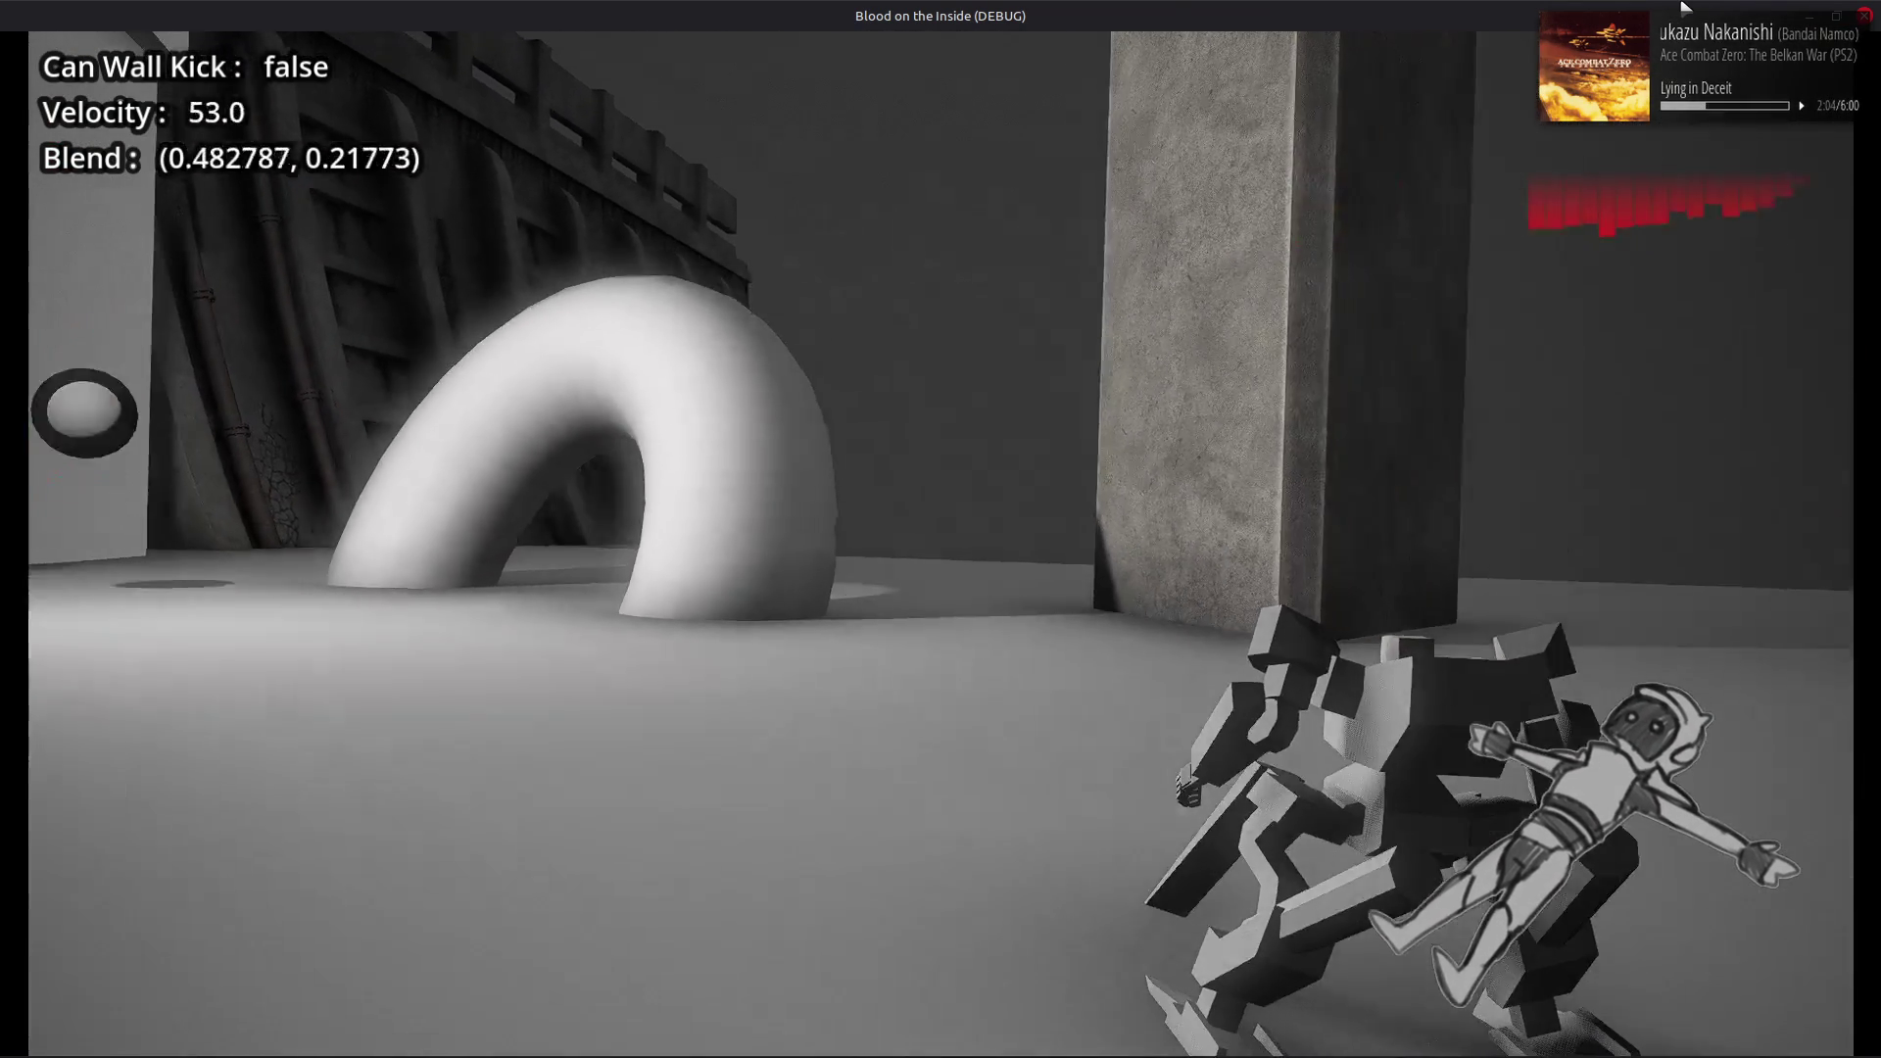
key(d)
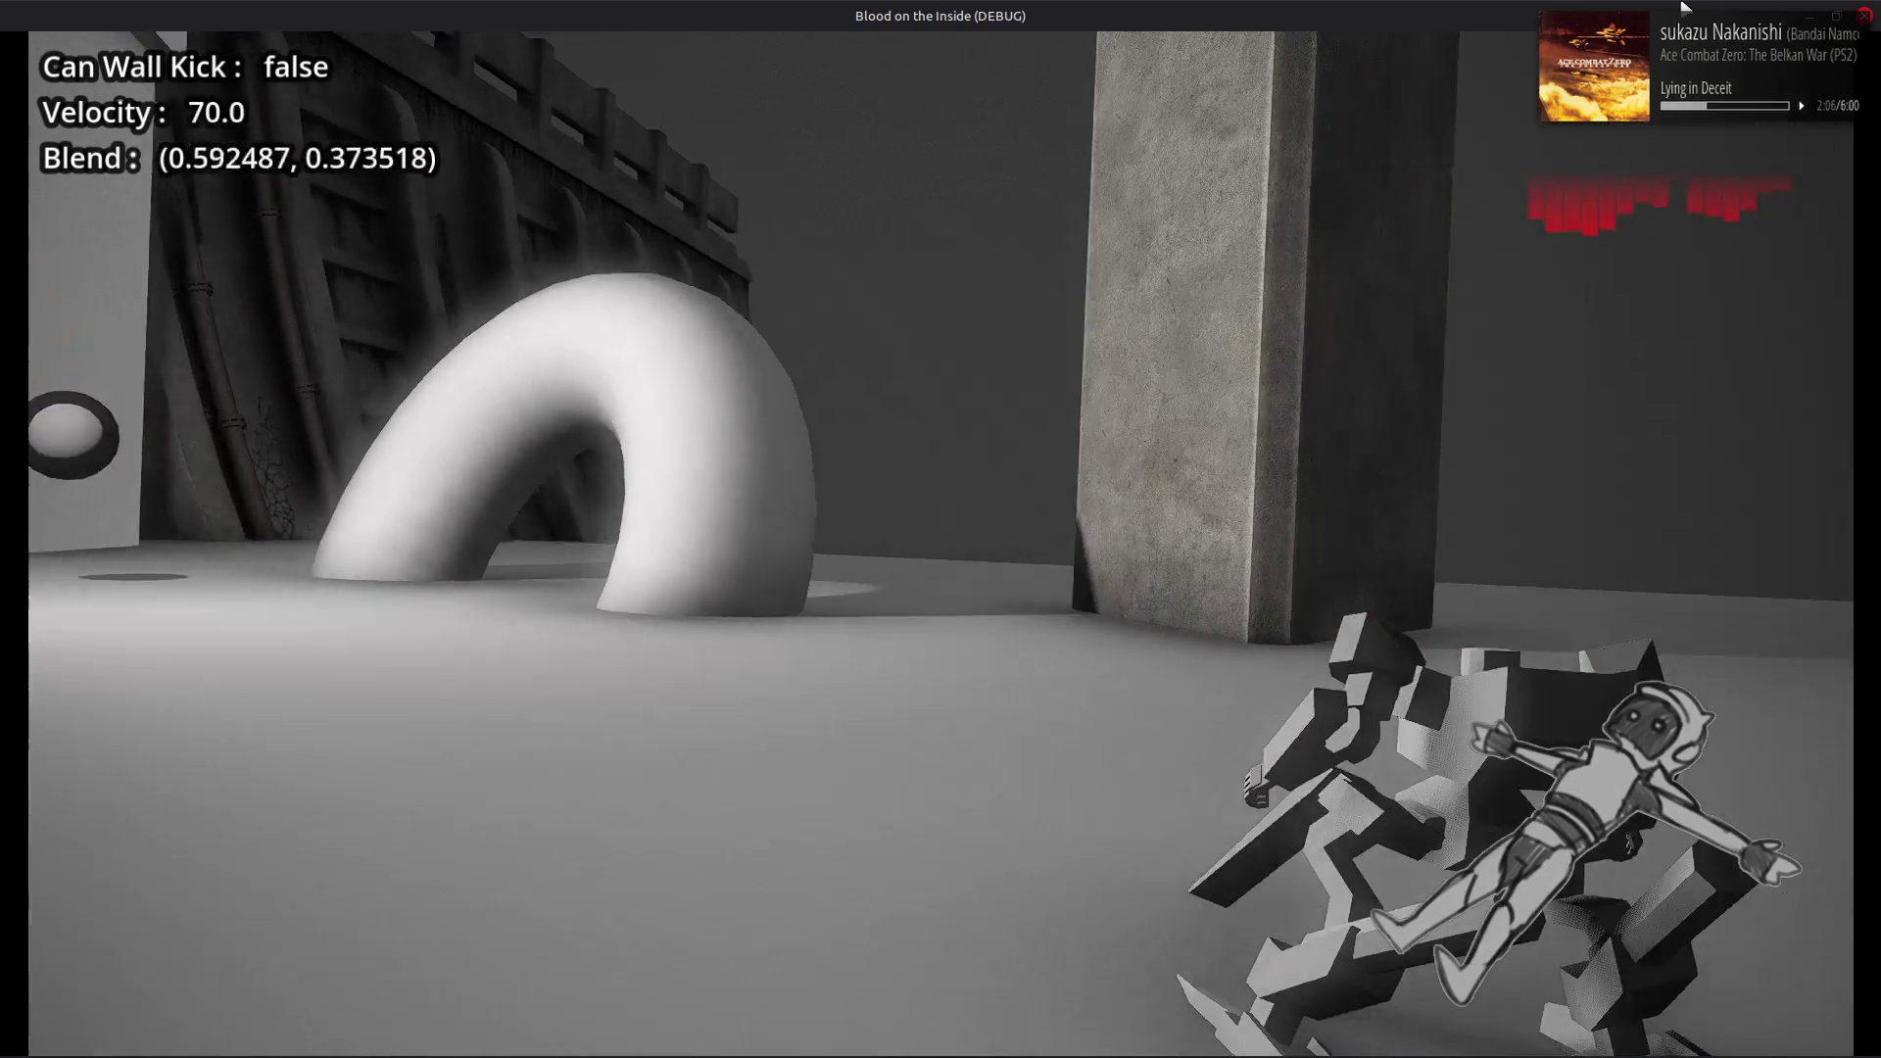
key(a)
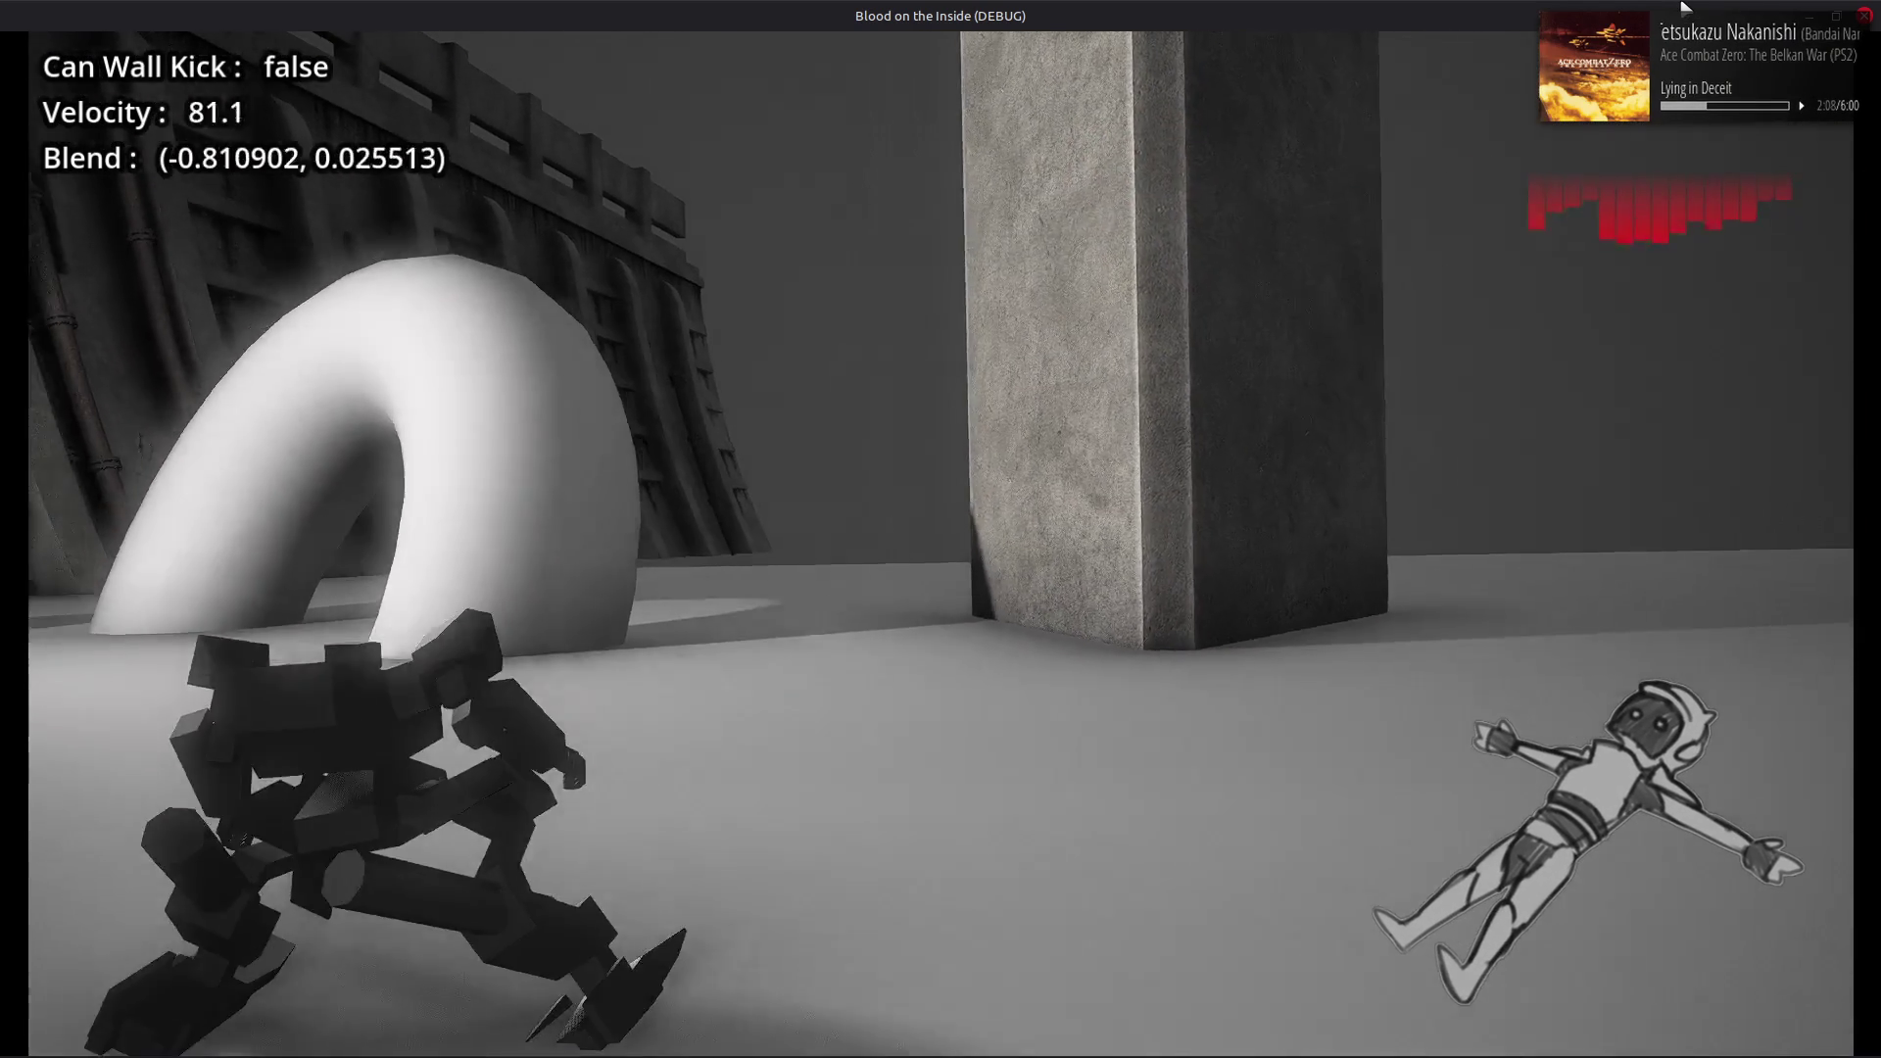
key(d)
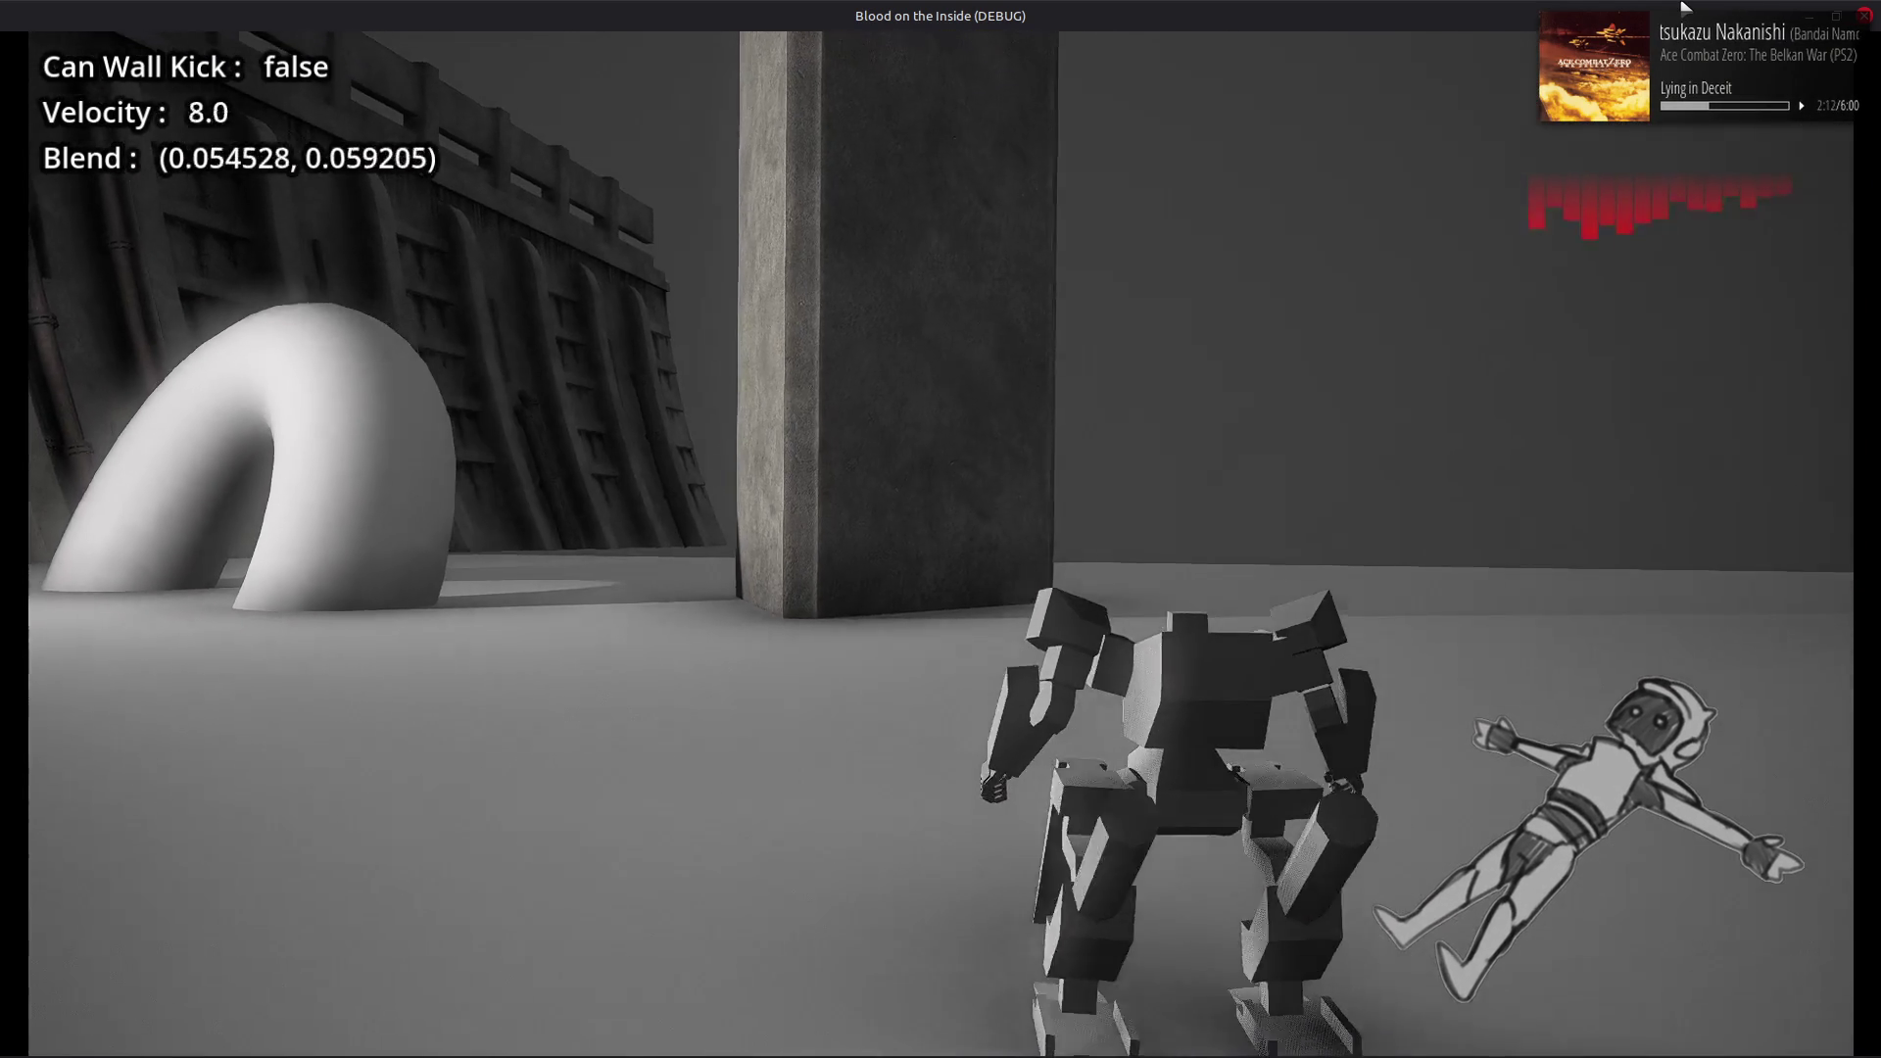
key(a)
key(d)
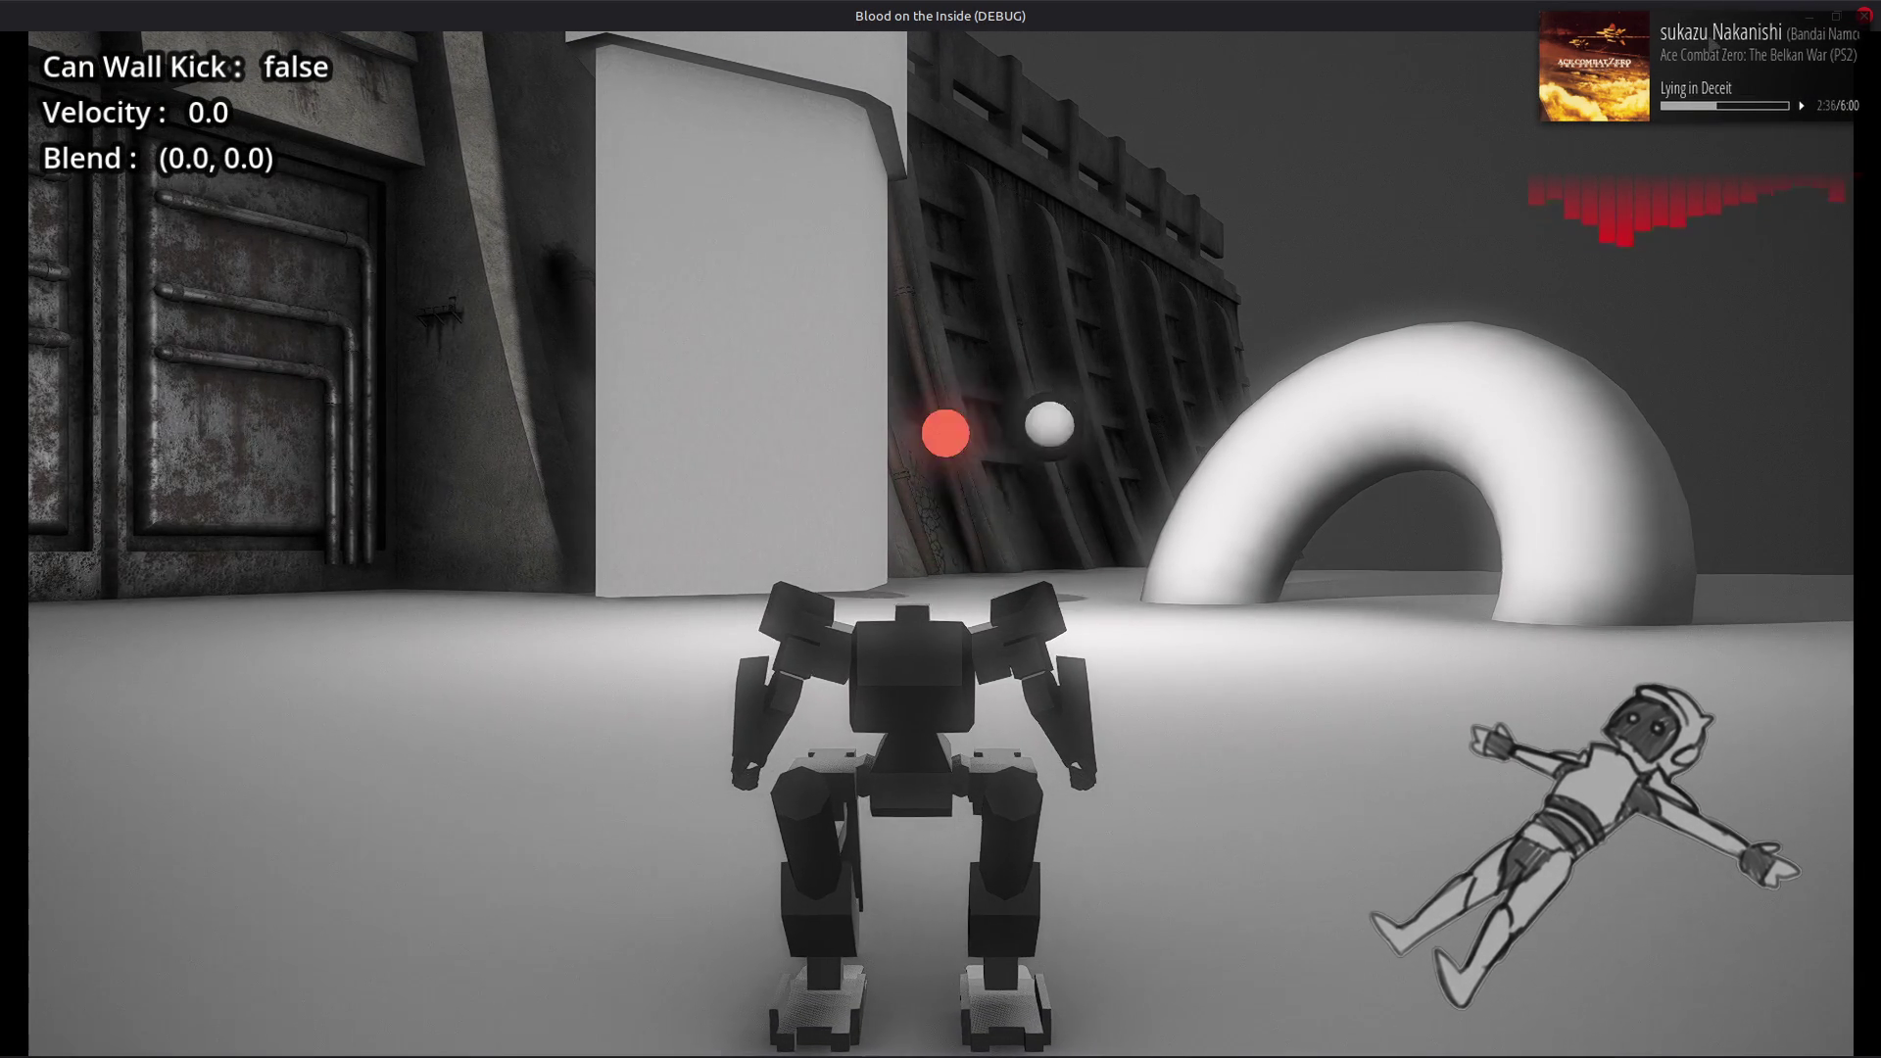
key(F8)
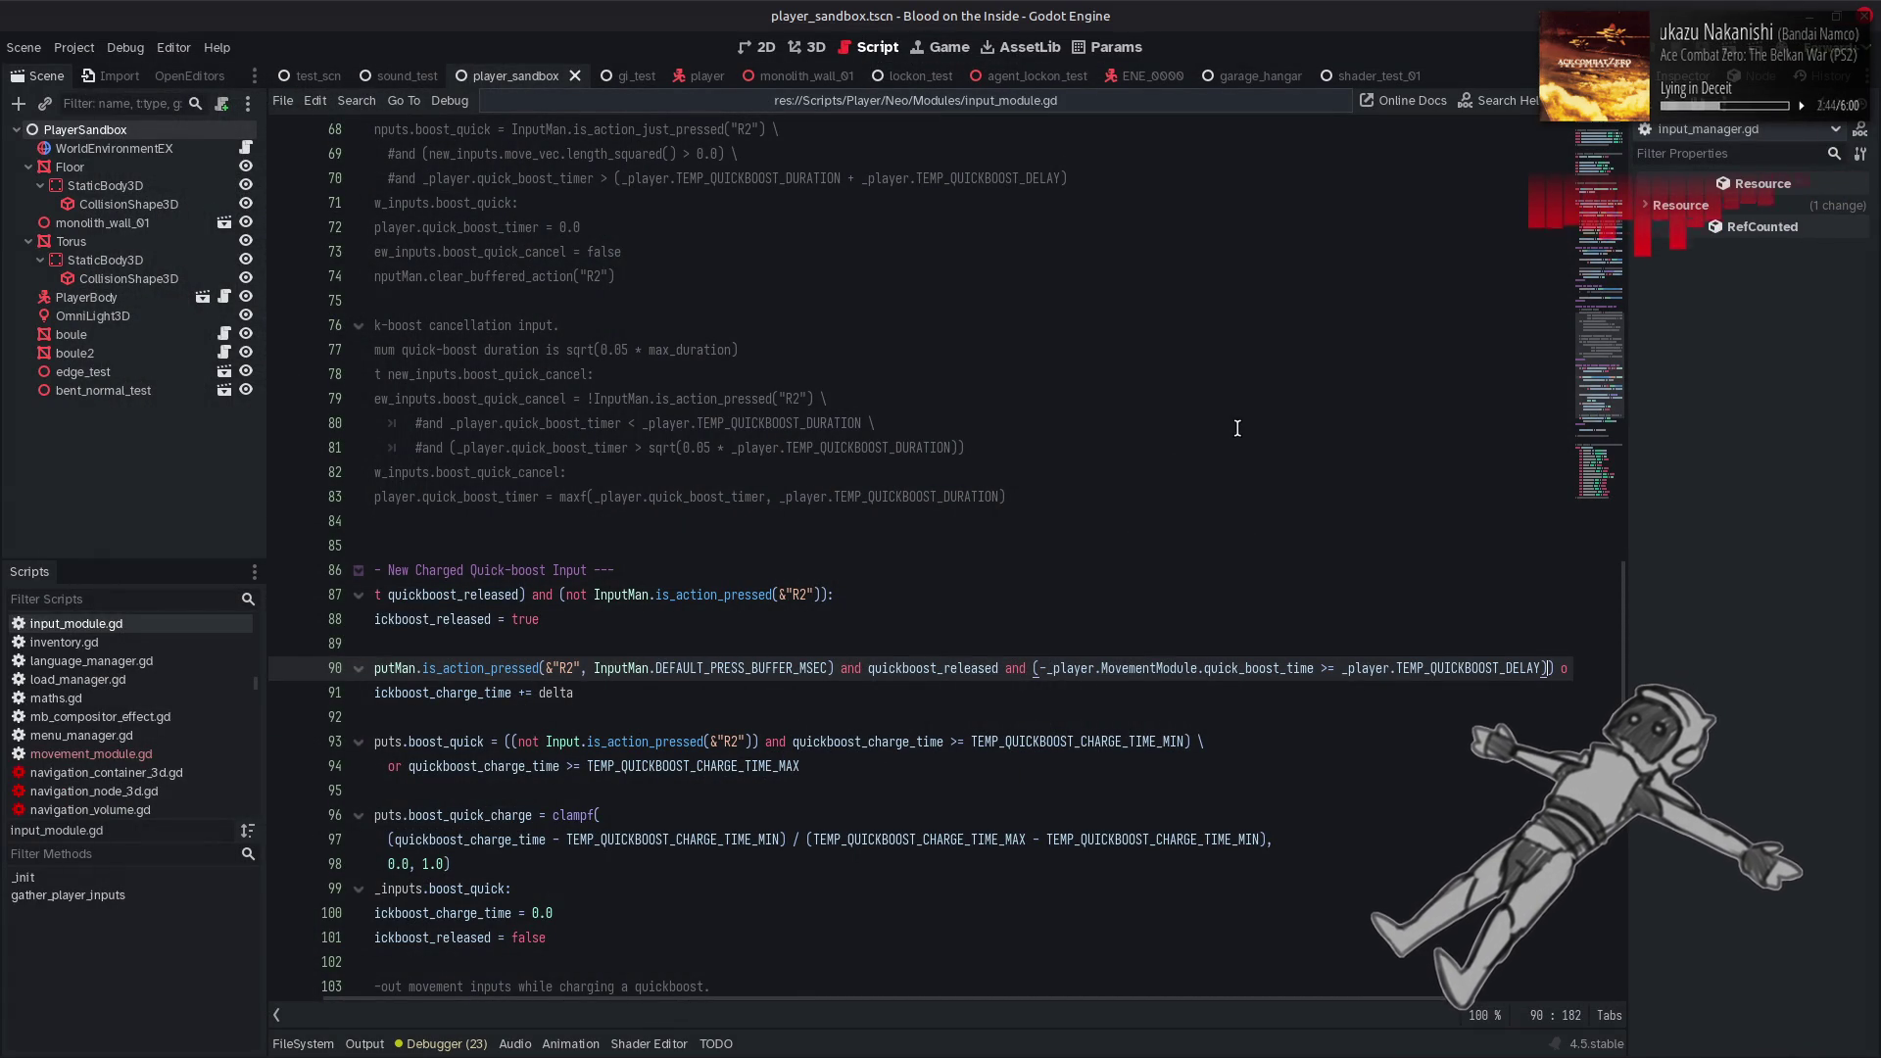
Remove ', InputMan.DEFAULT_PRESS_BUFFER_MSEC' from line 90's R2 press check and save the script
scroll(1237, 428, left, 1)
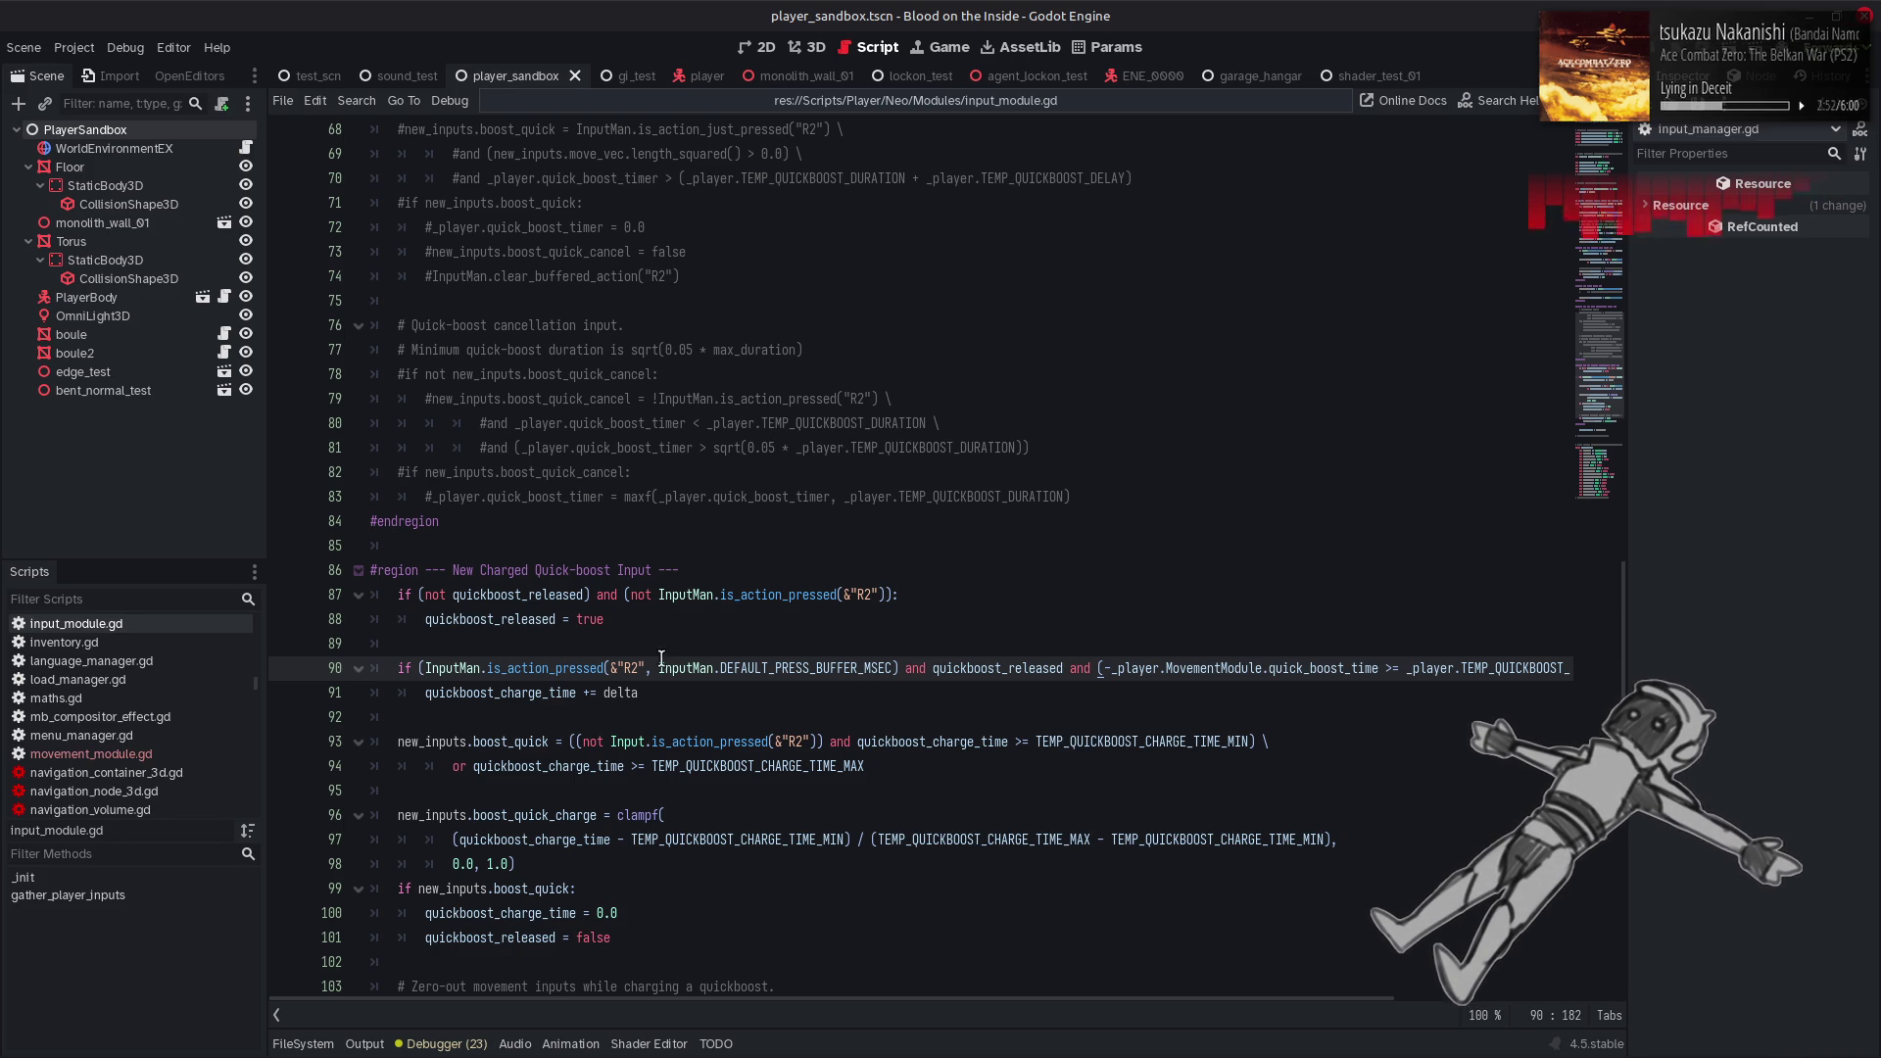
drag(646, 670, 892, 668)
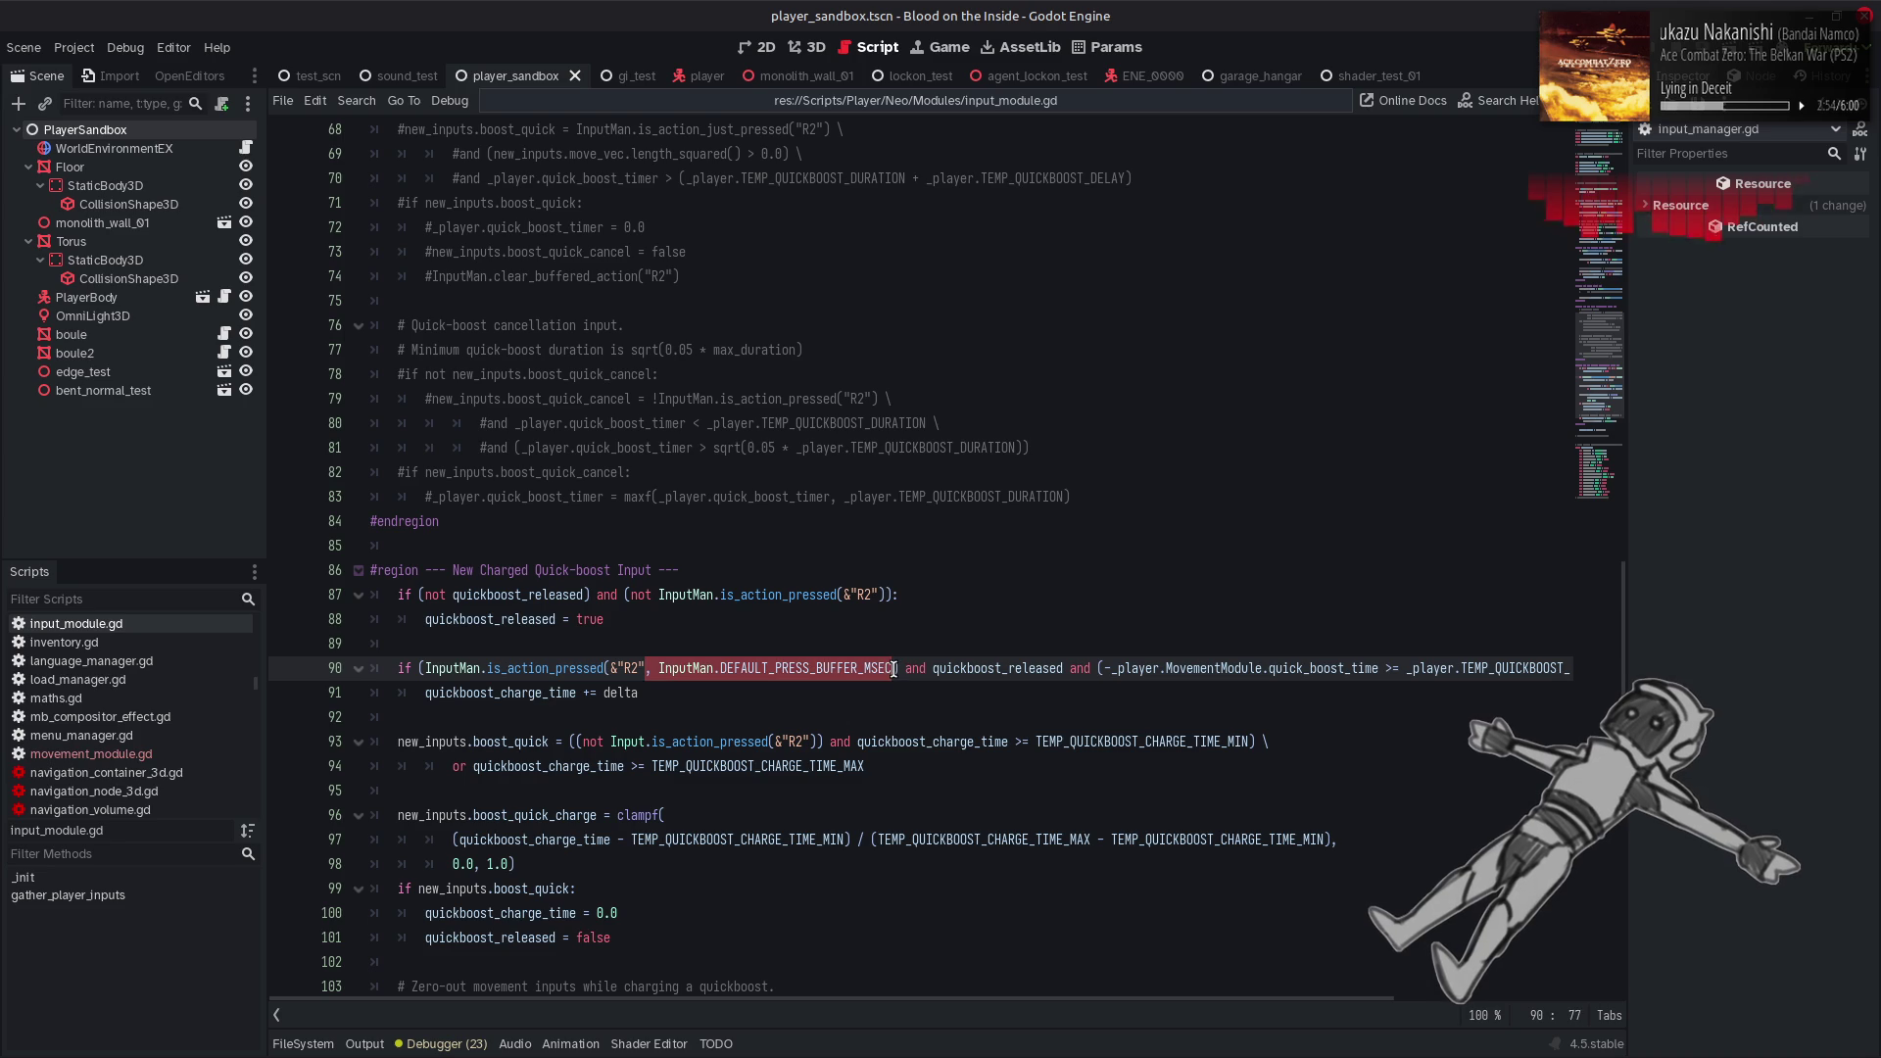
key(BackSpace)
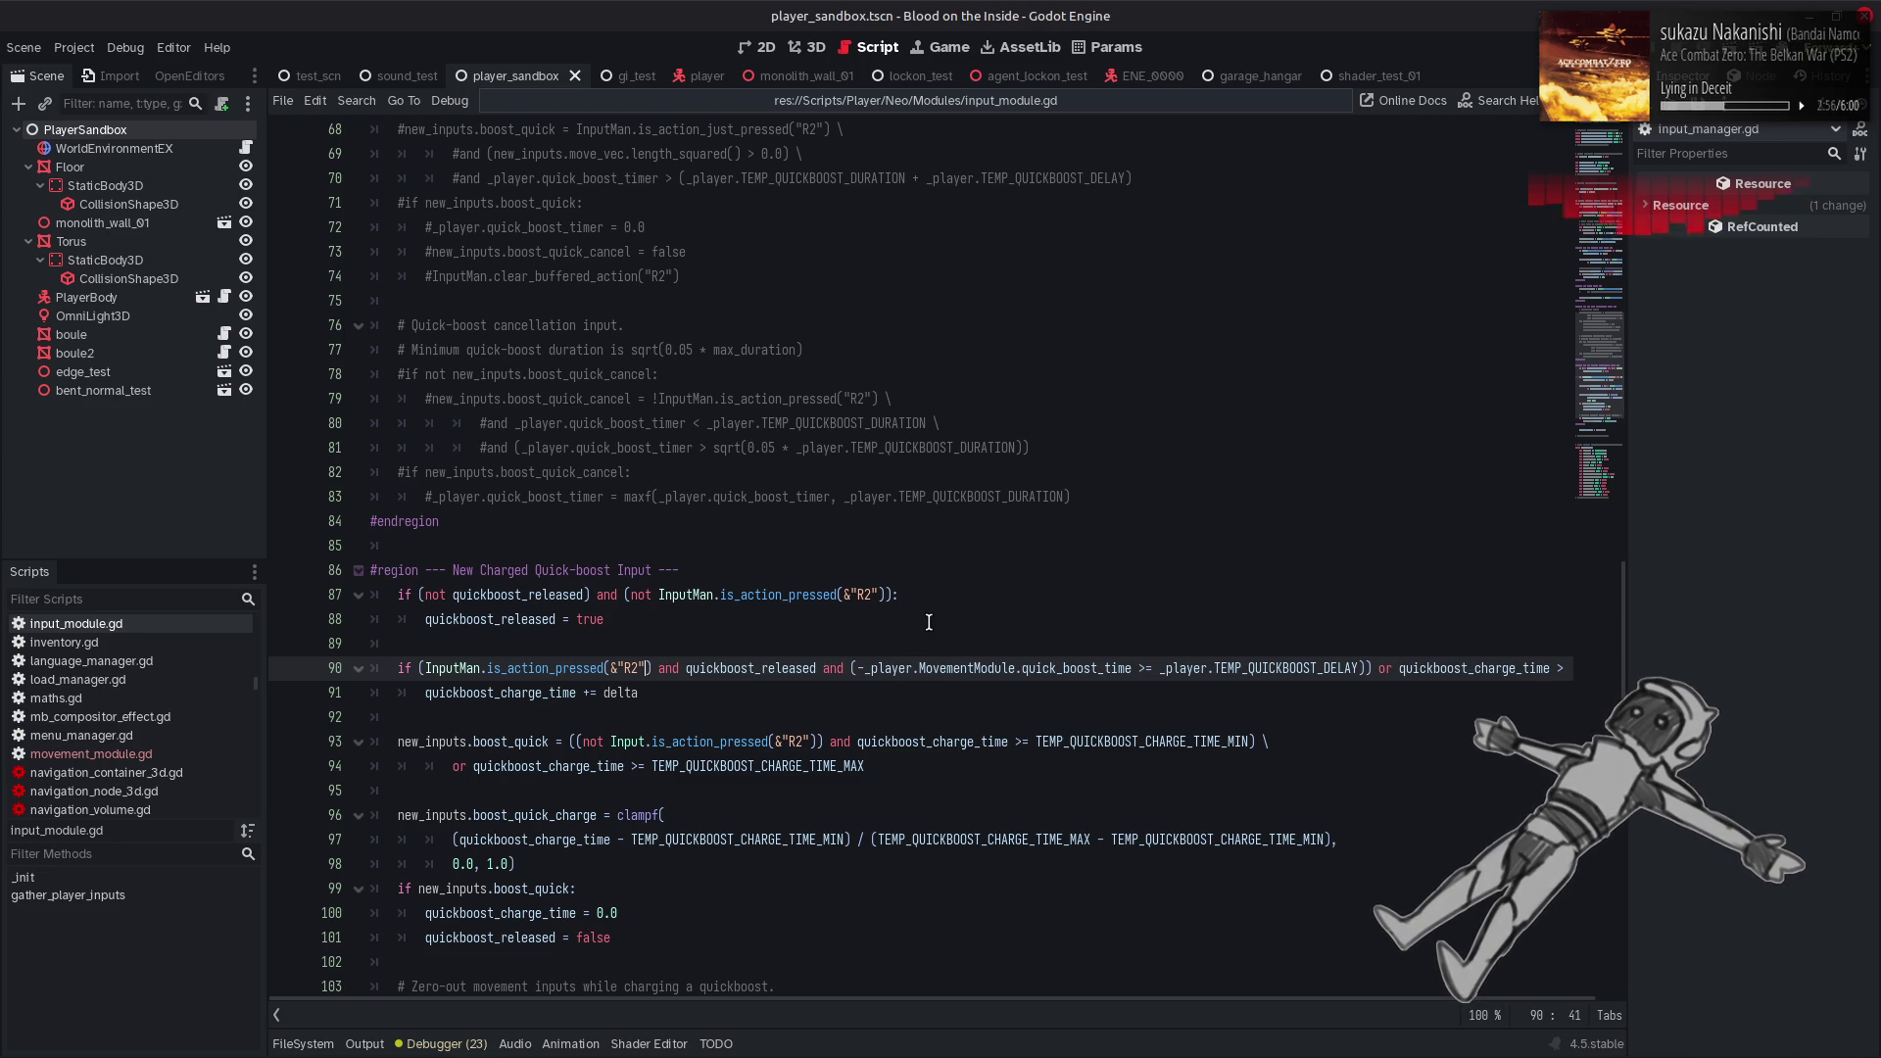
key(ctrl+s)
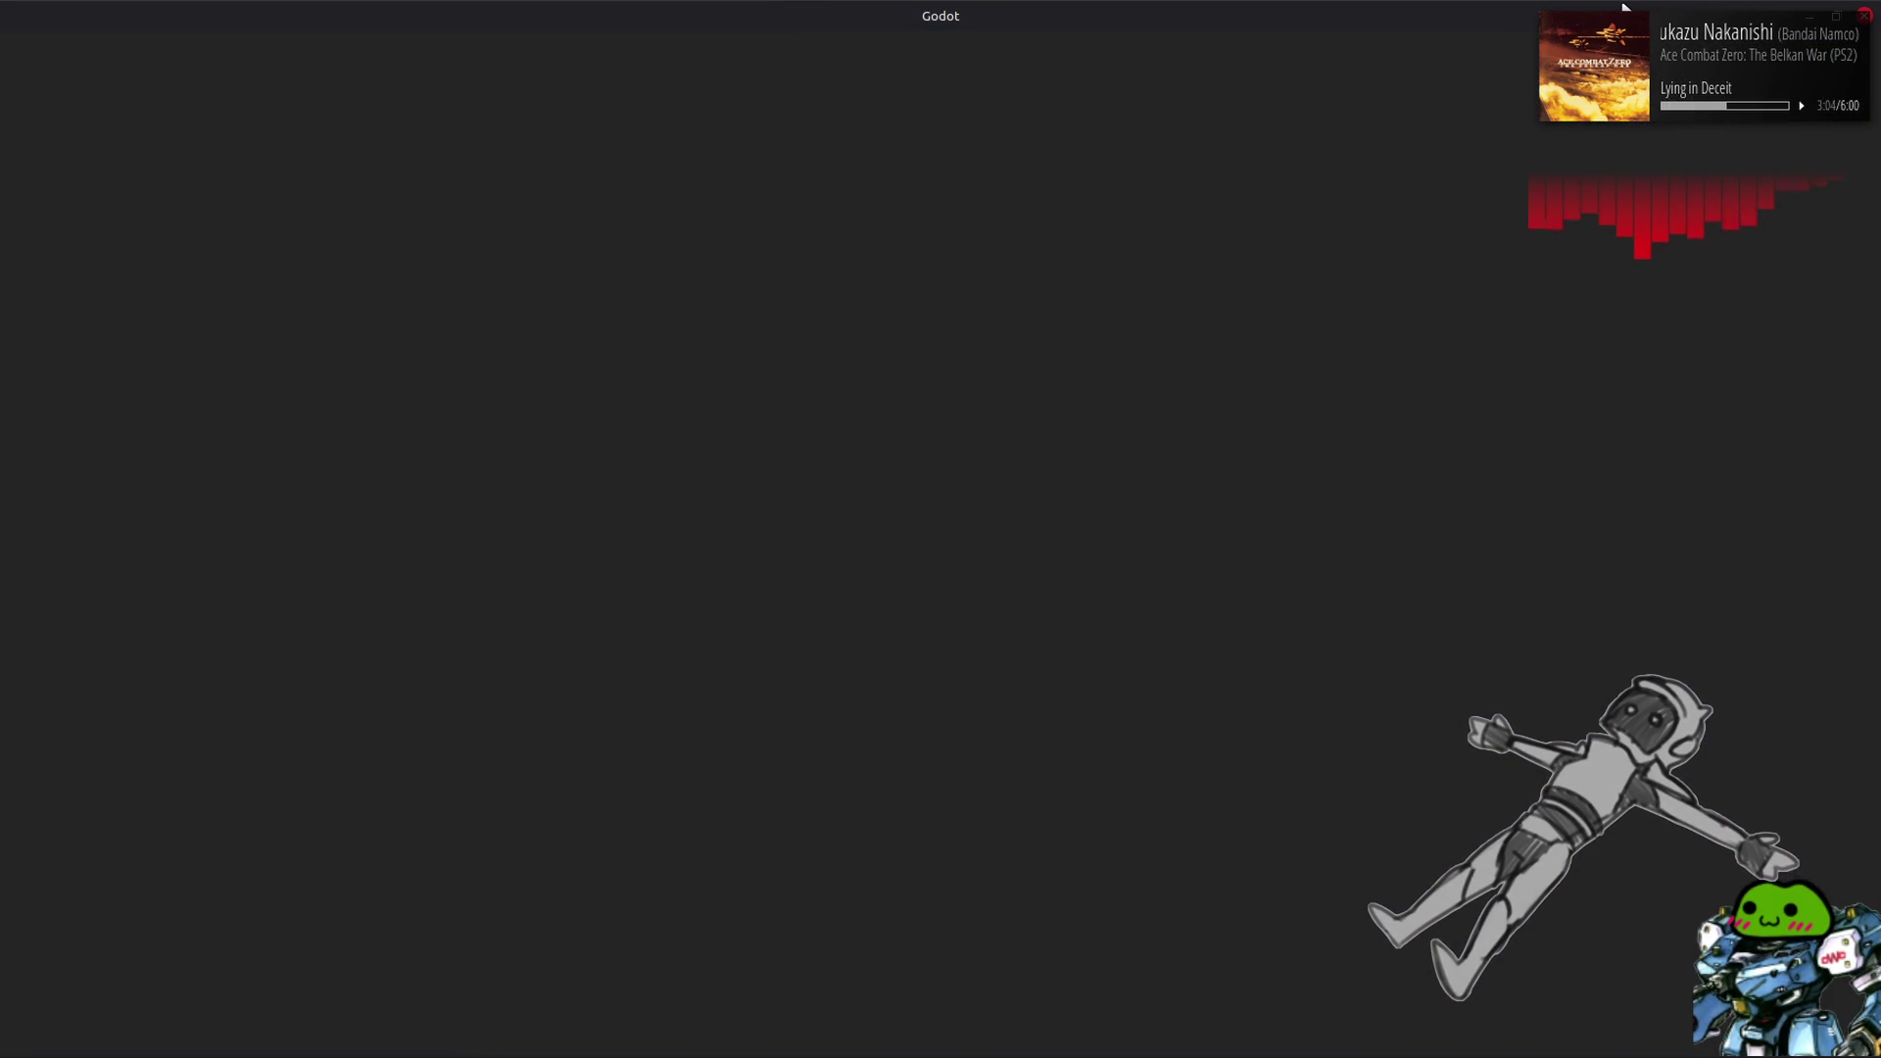
Test chained left/right quick-boosts with W, A and D around the arch, then stop the game with F8
key(w)
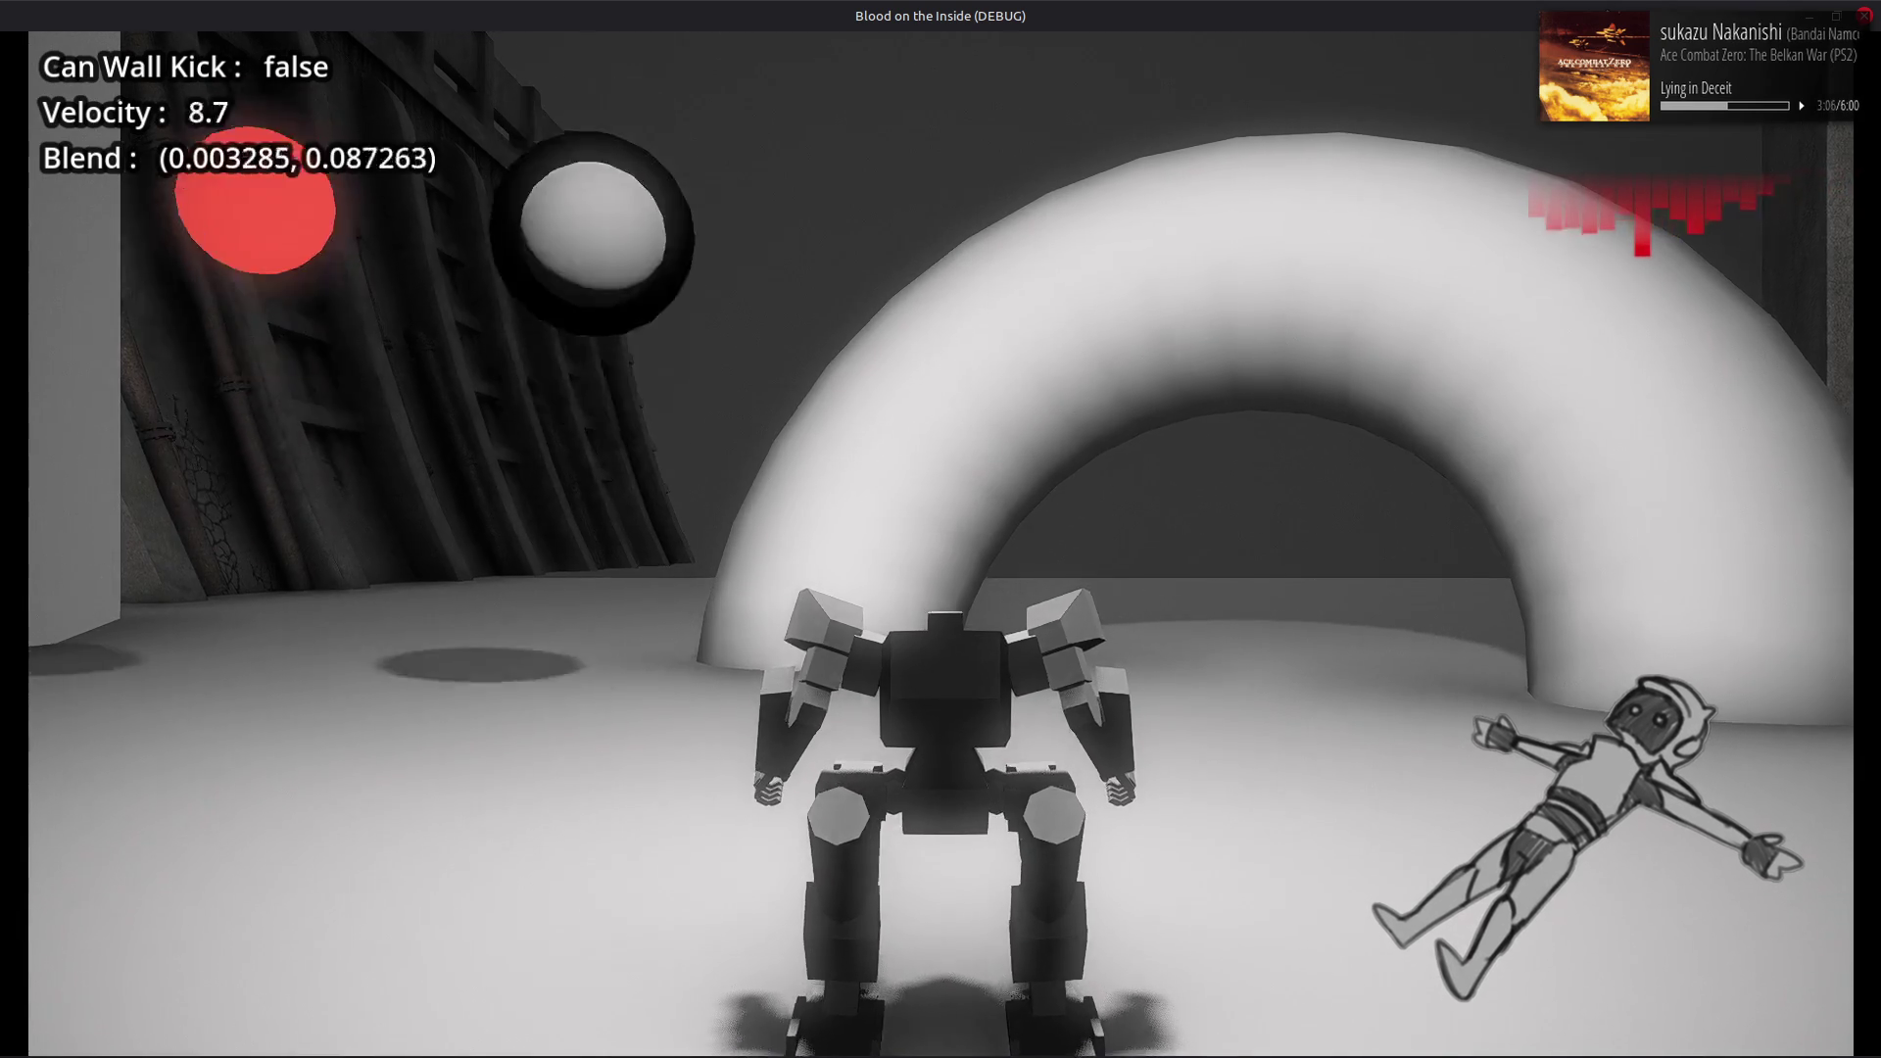
key(d)
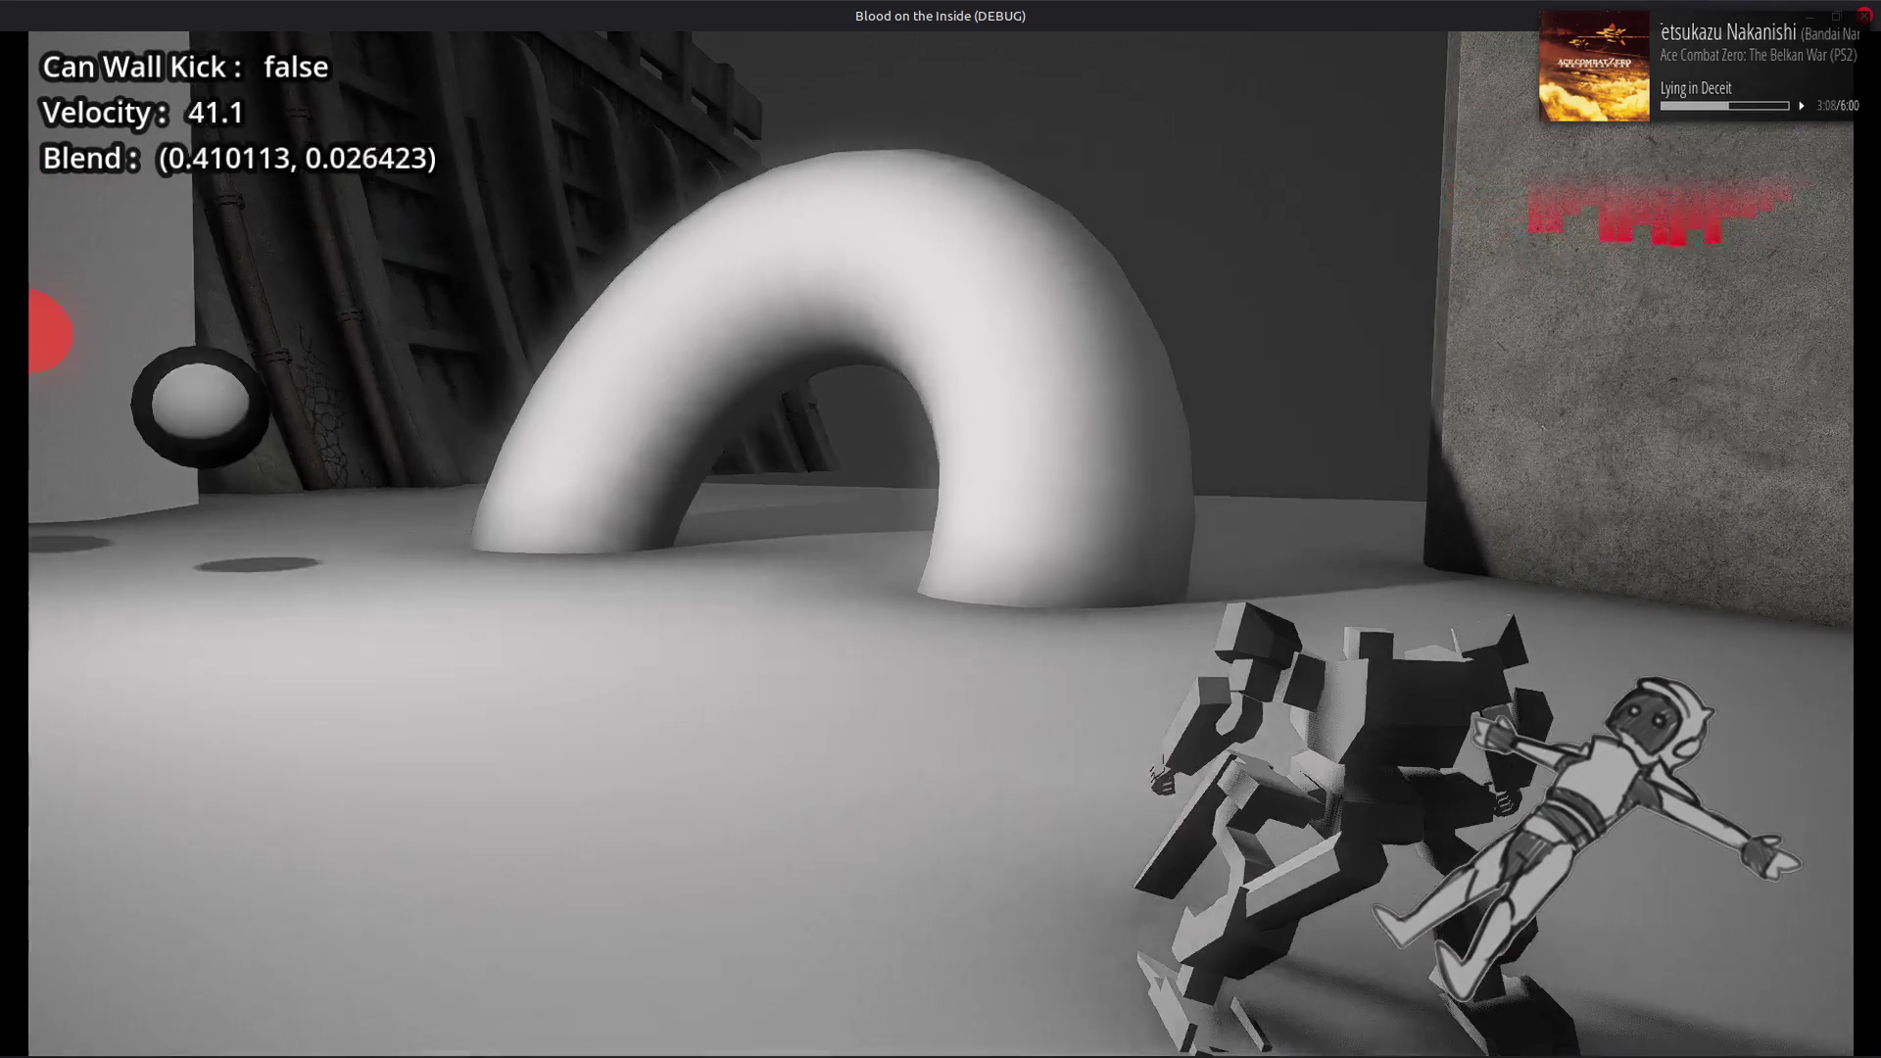
key(a)
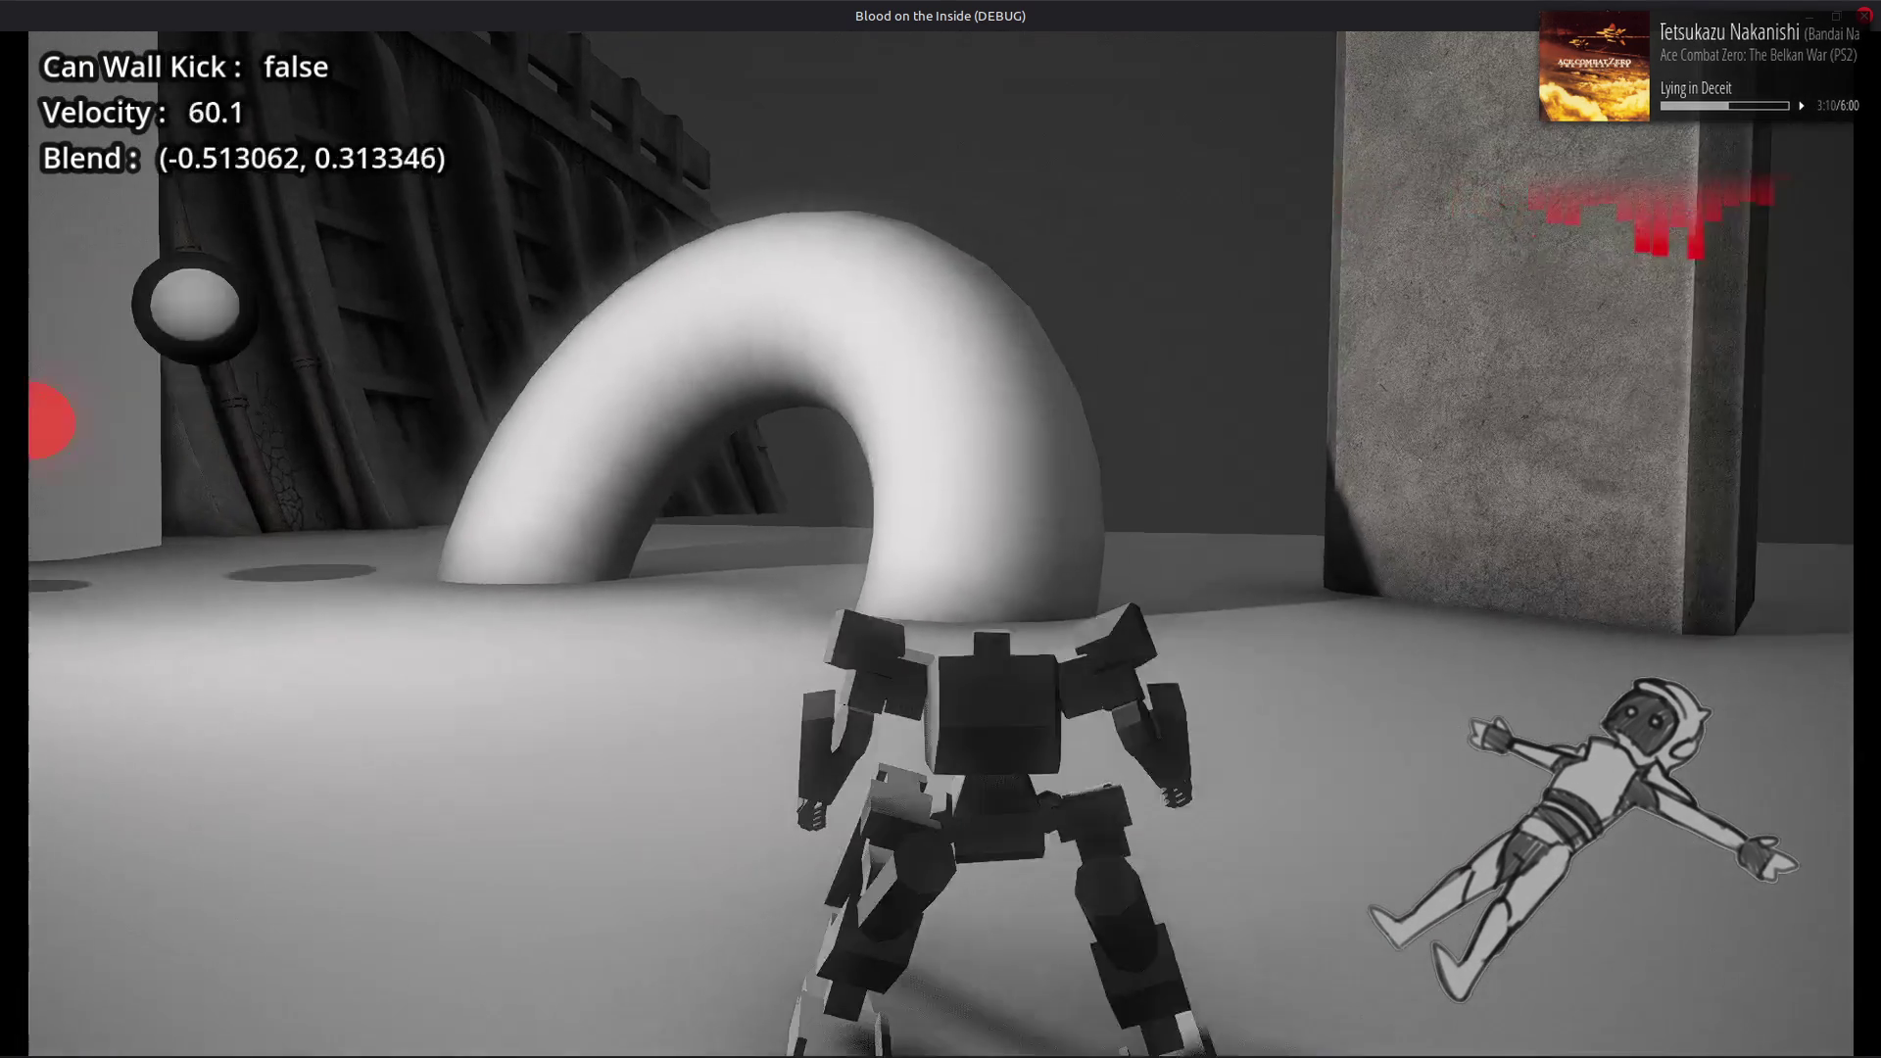
key(d)
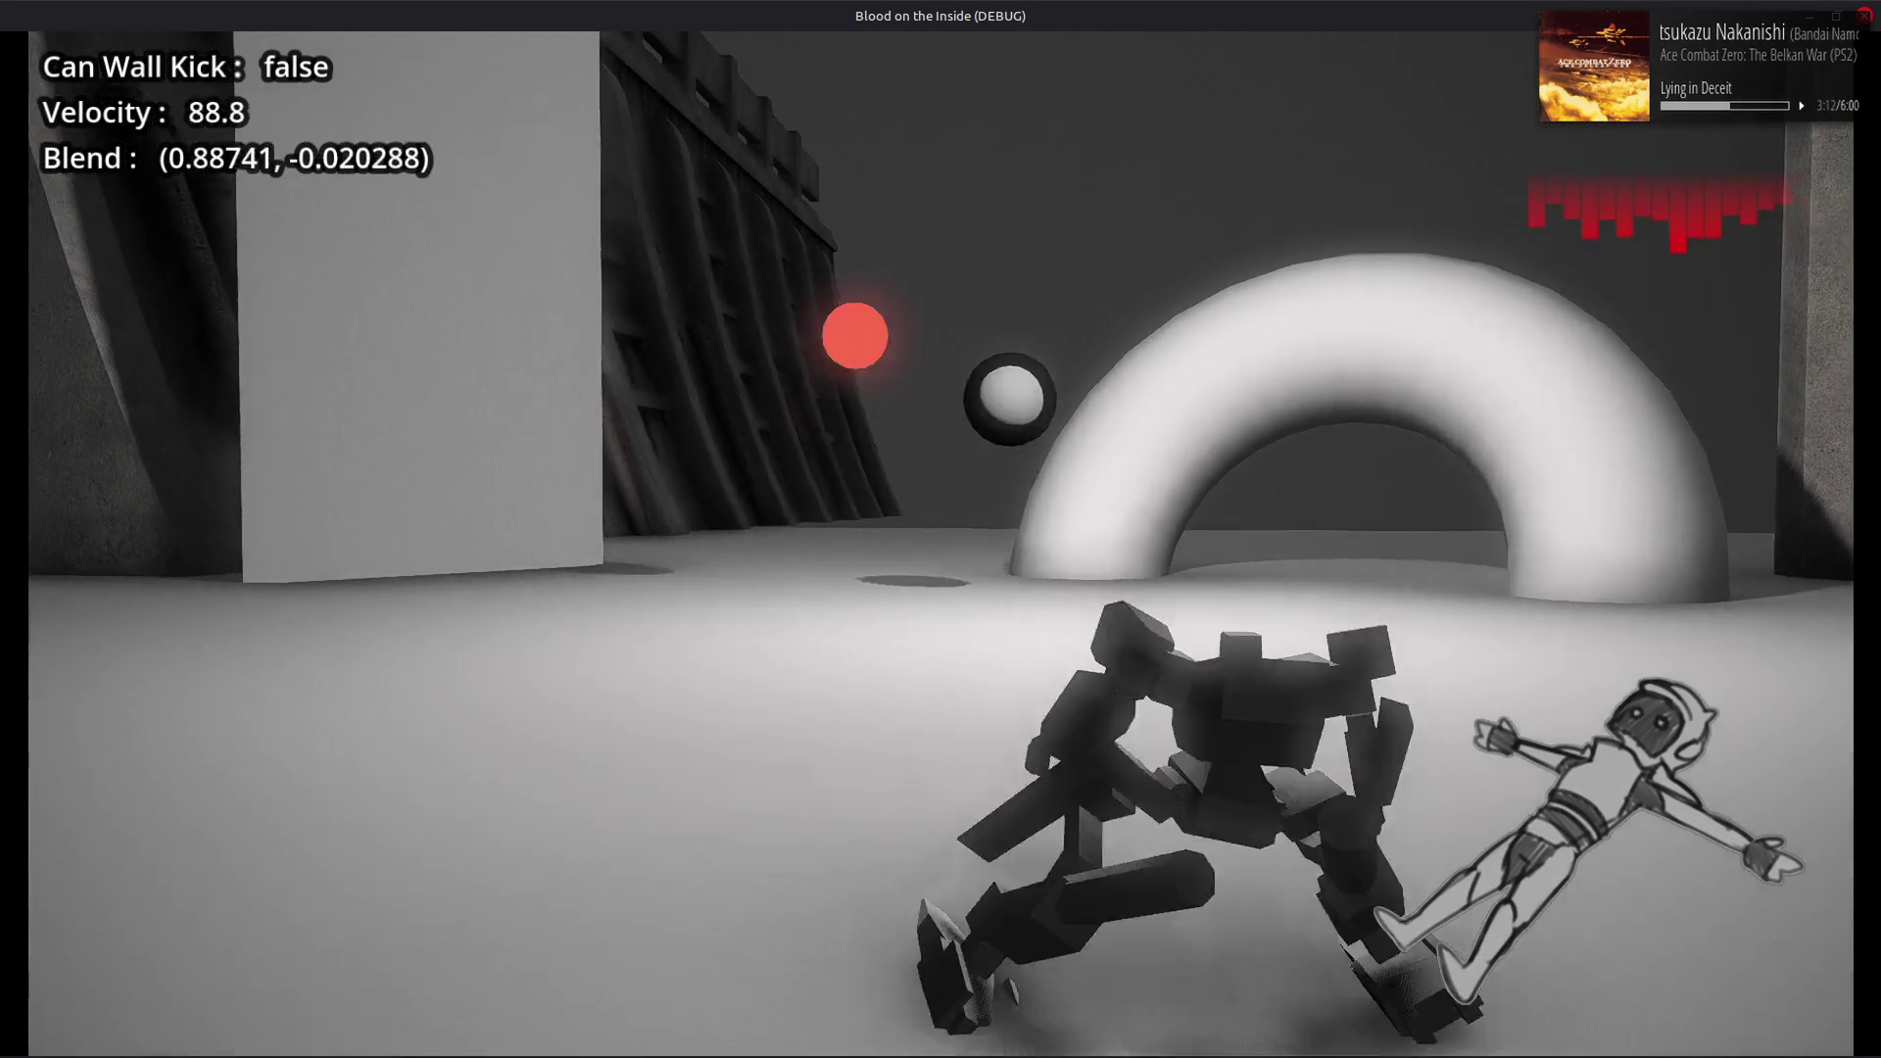
key(a)
key(d)
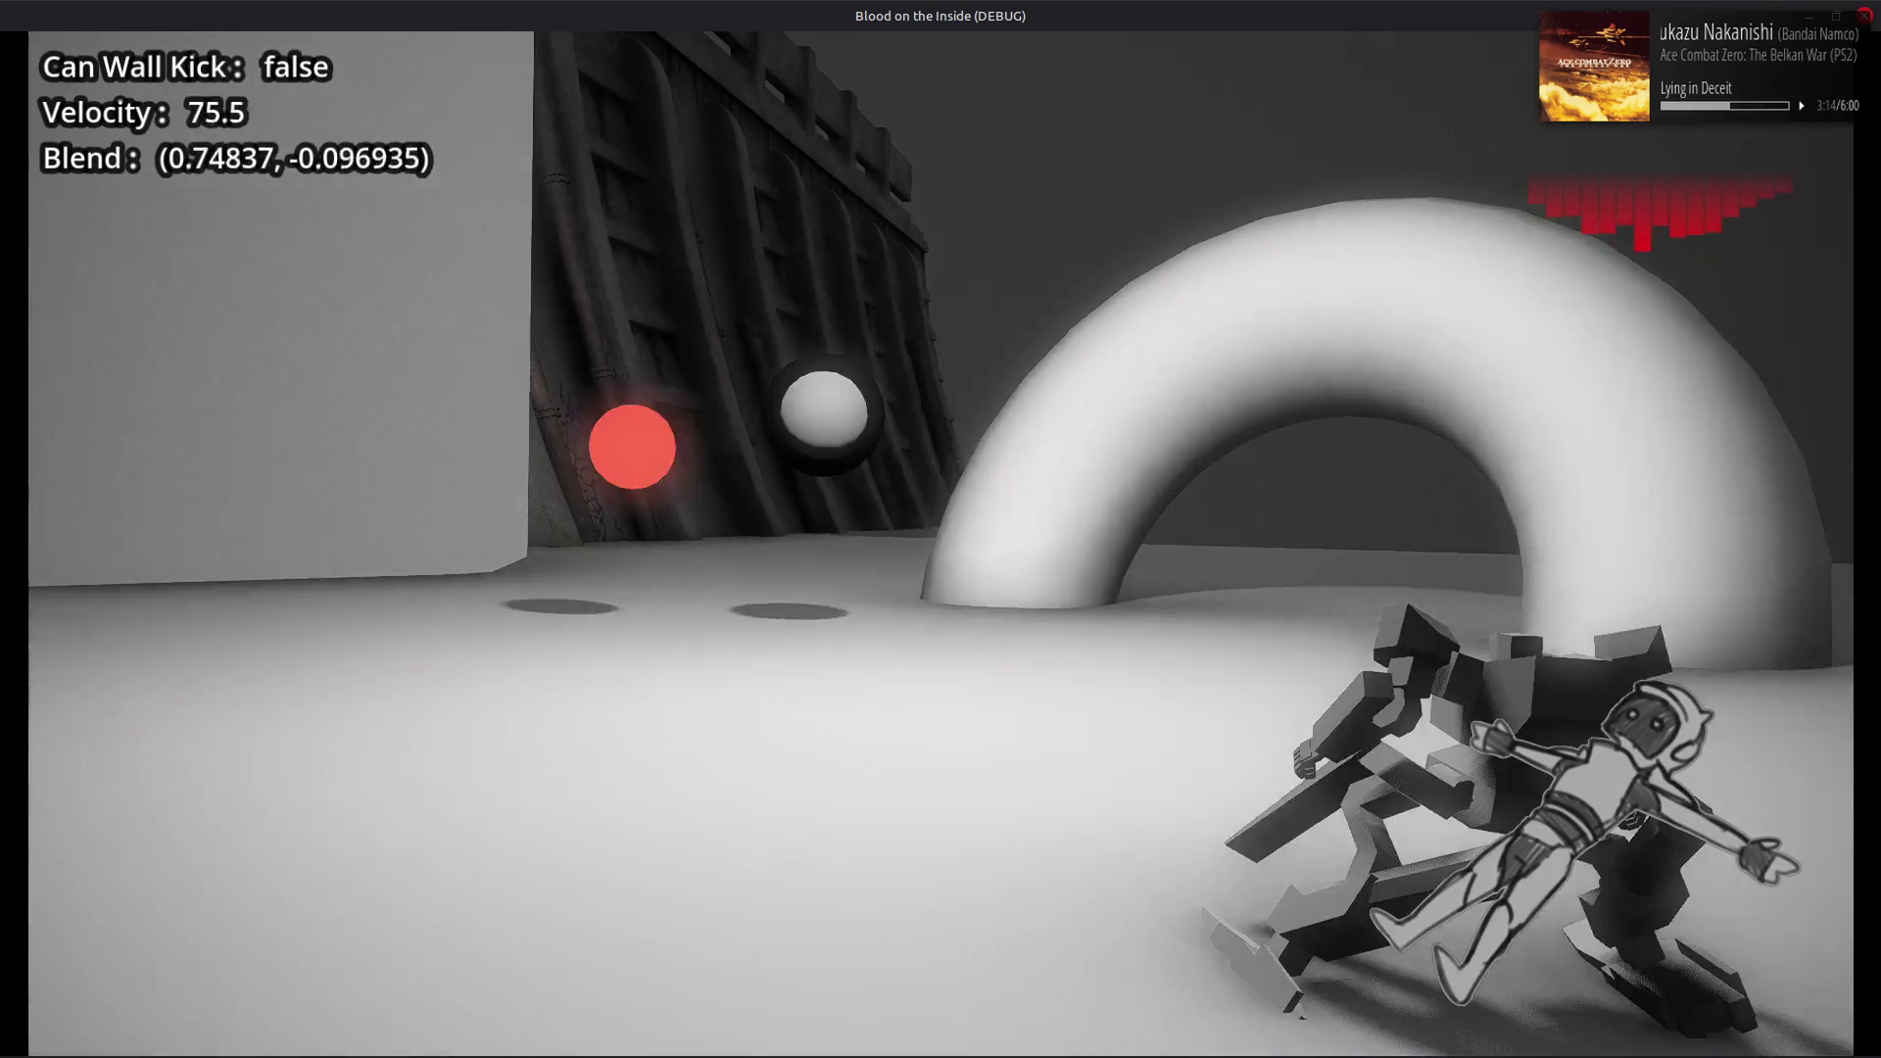
key(a)
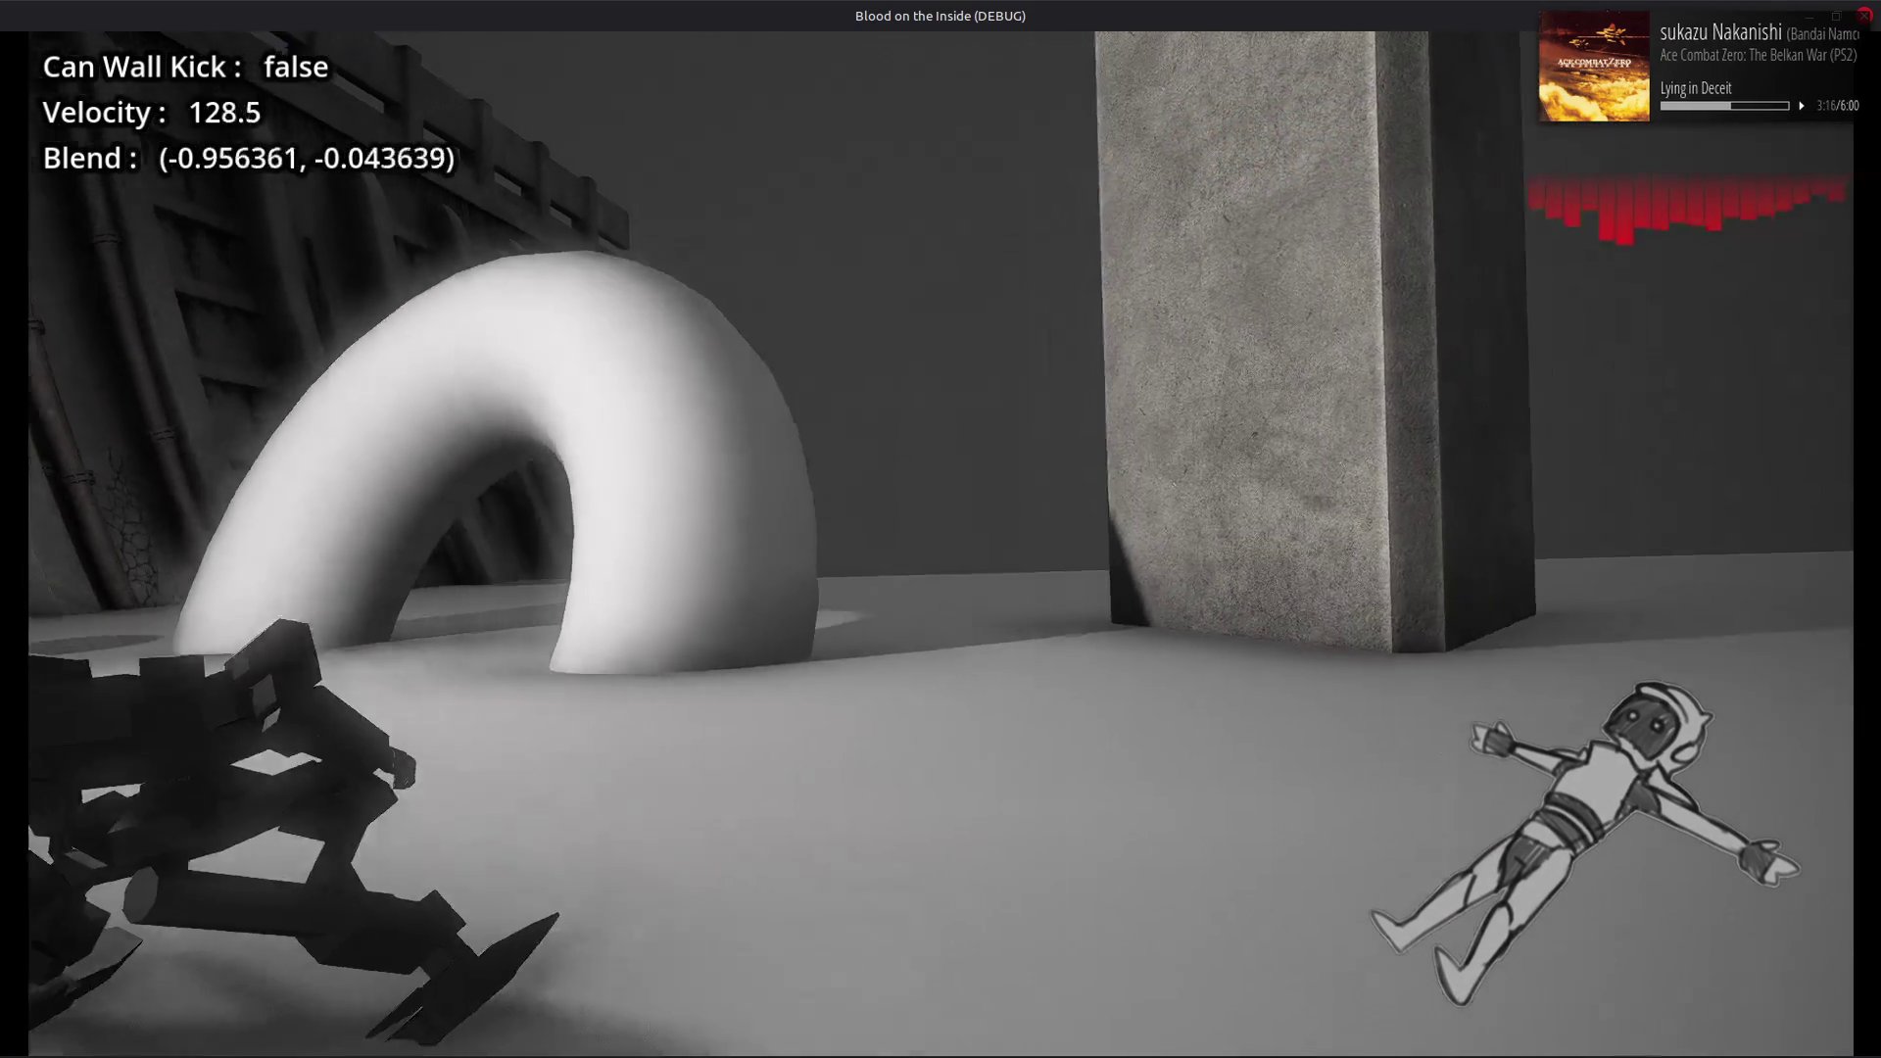
key(d)
key(a)
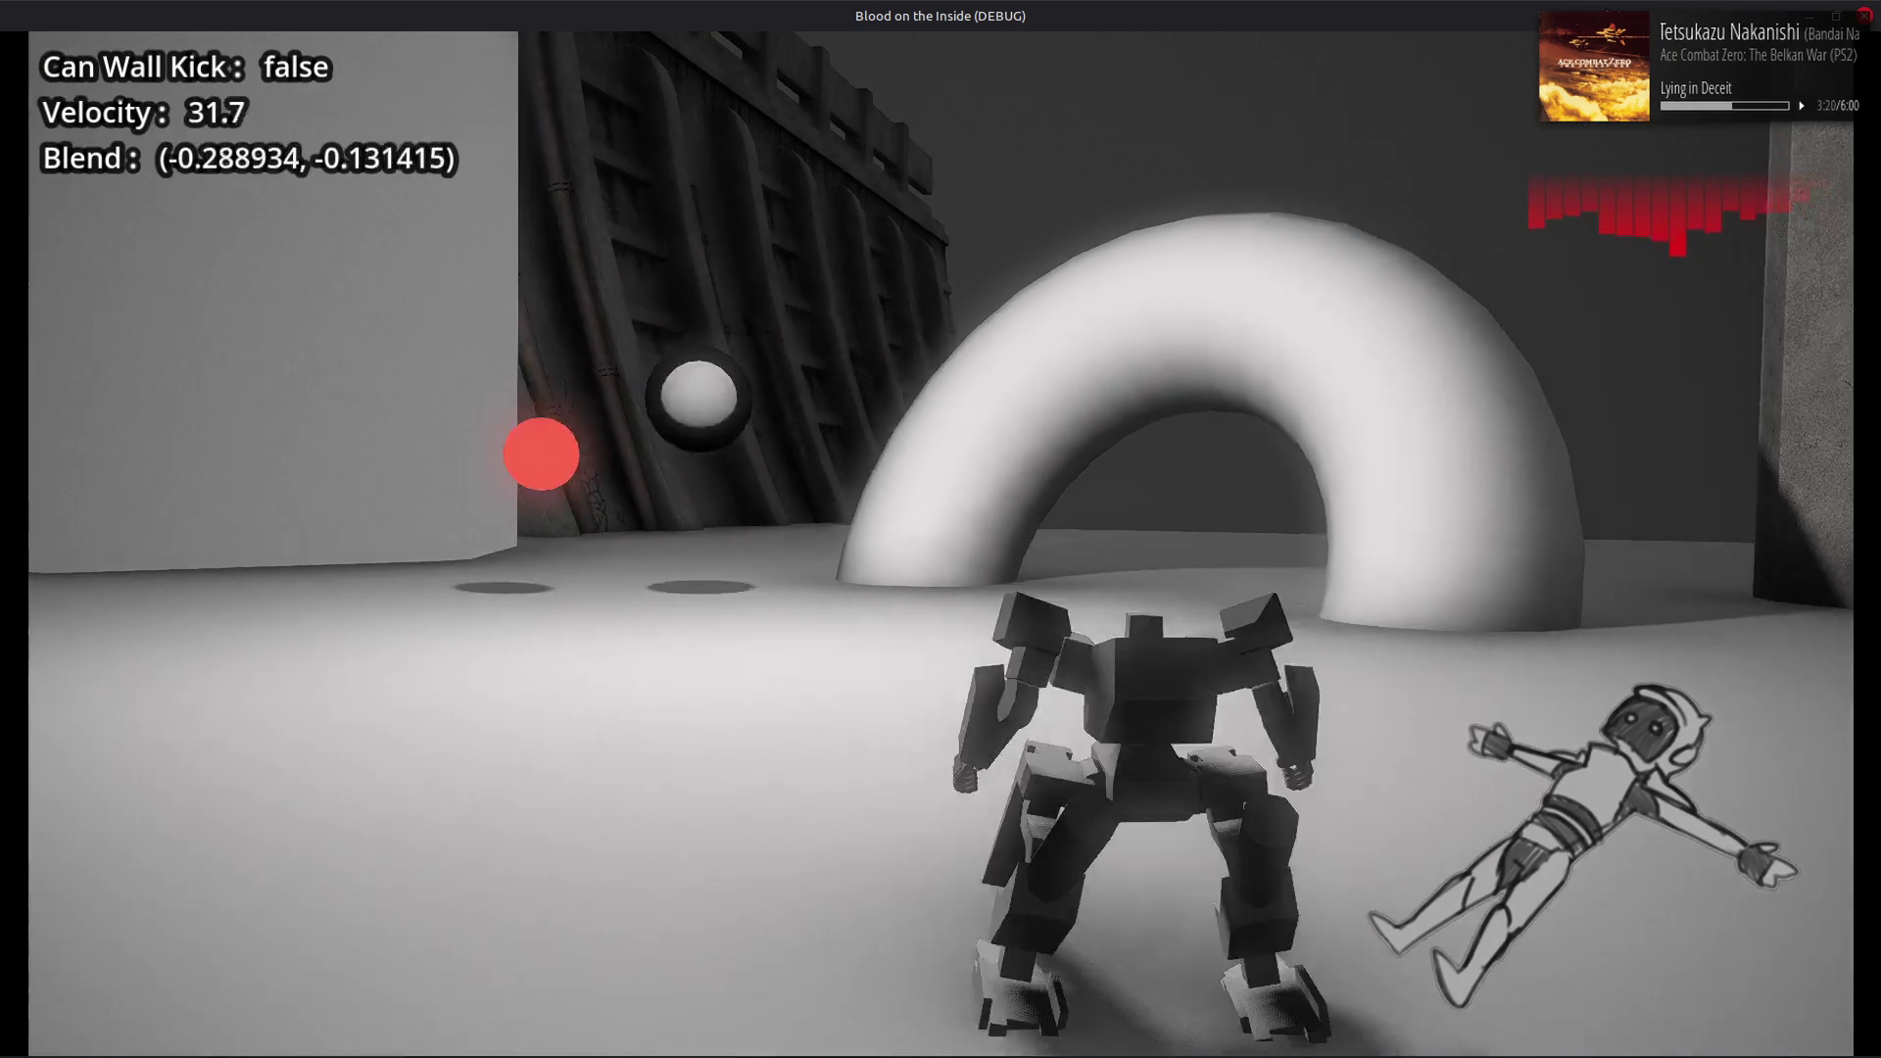
key(a)
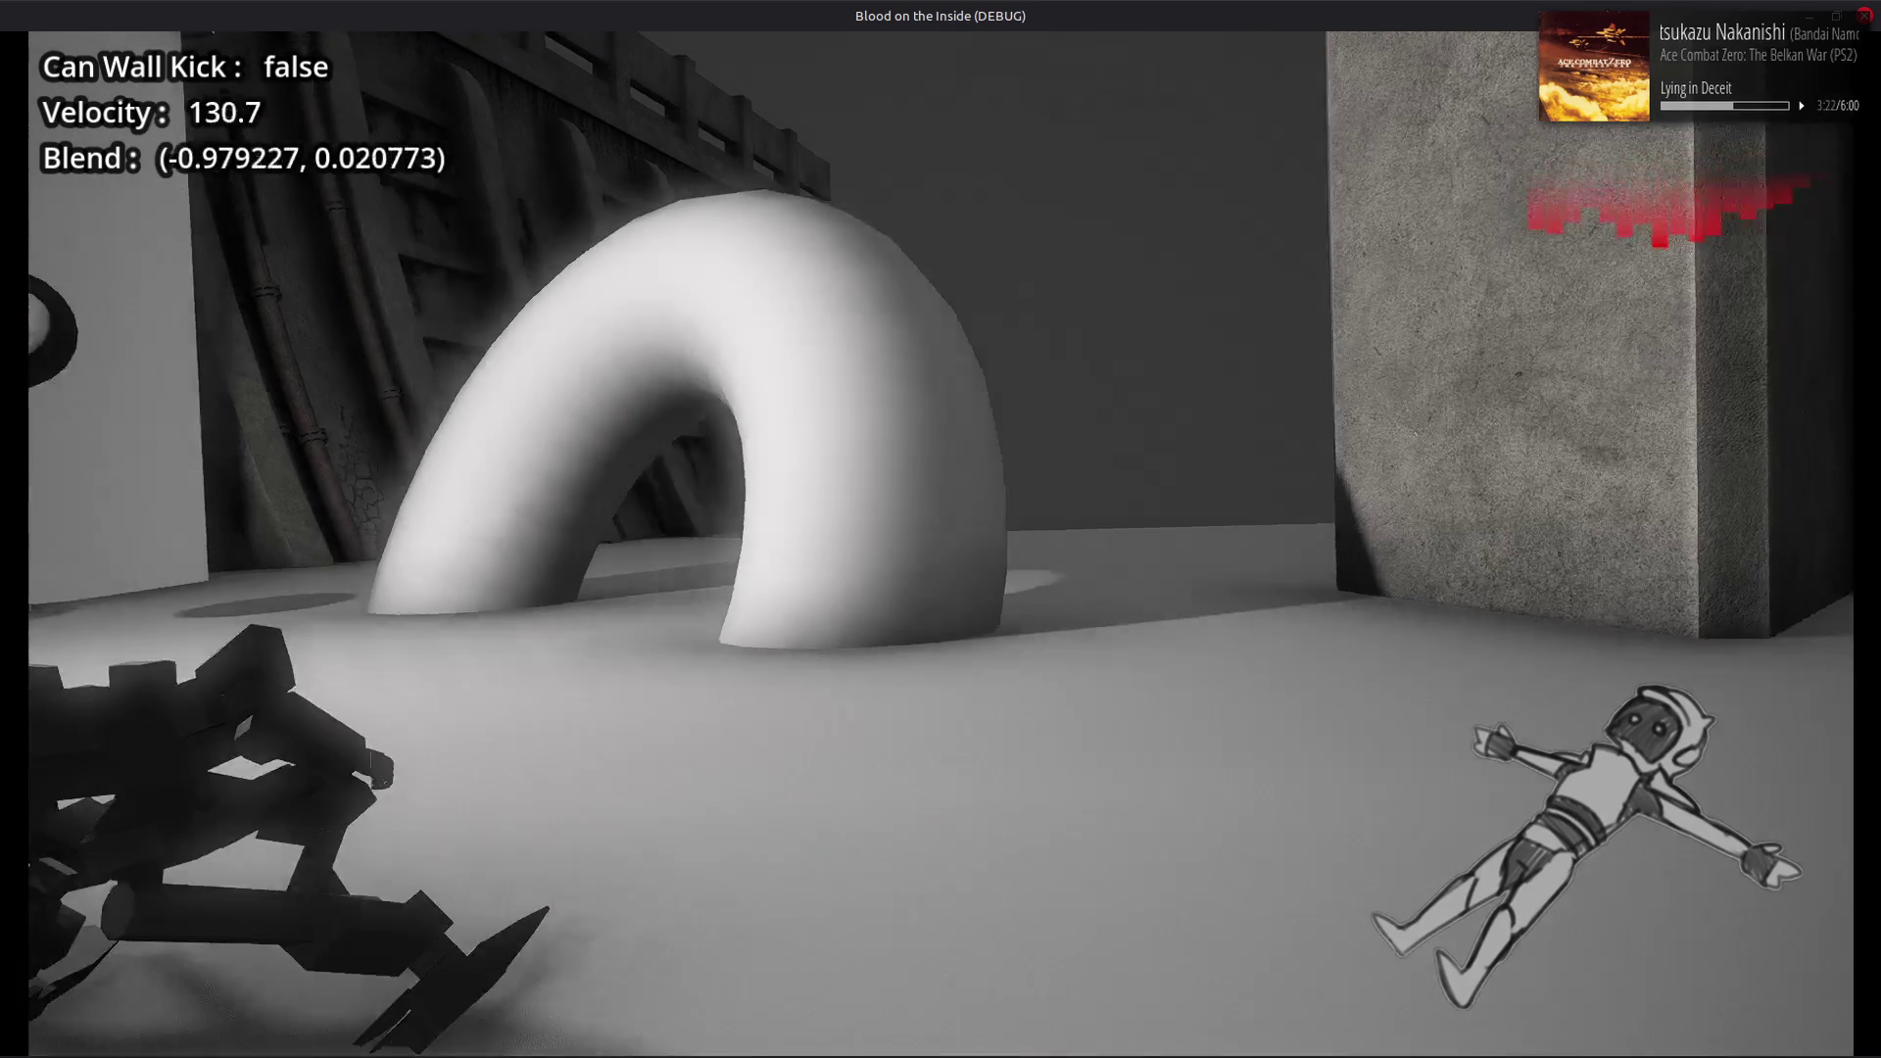
key(a)
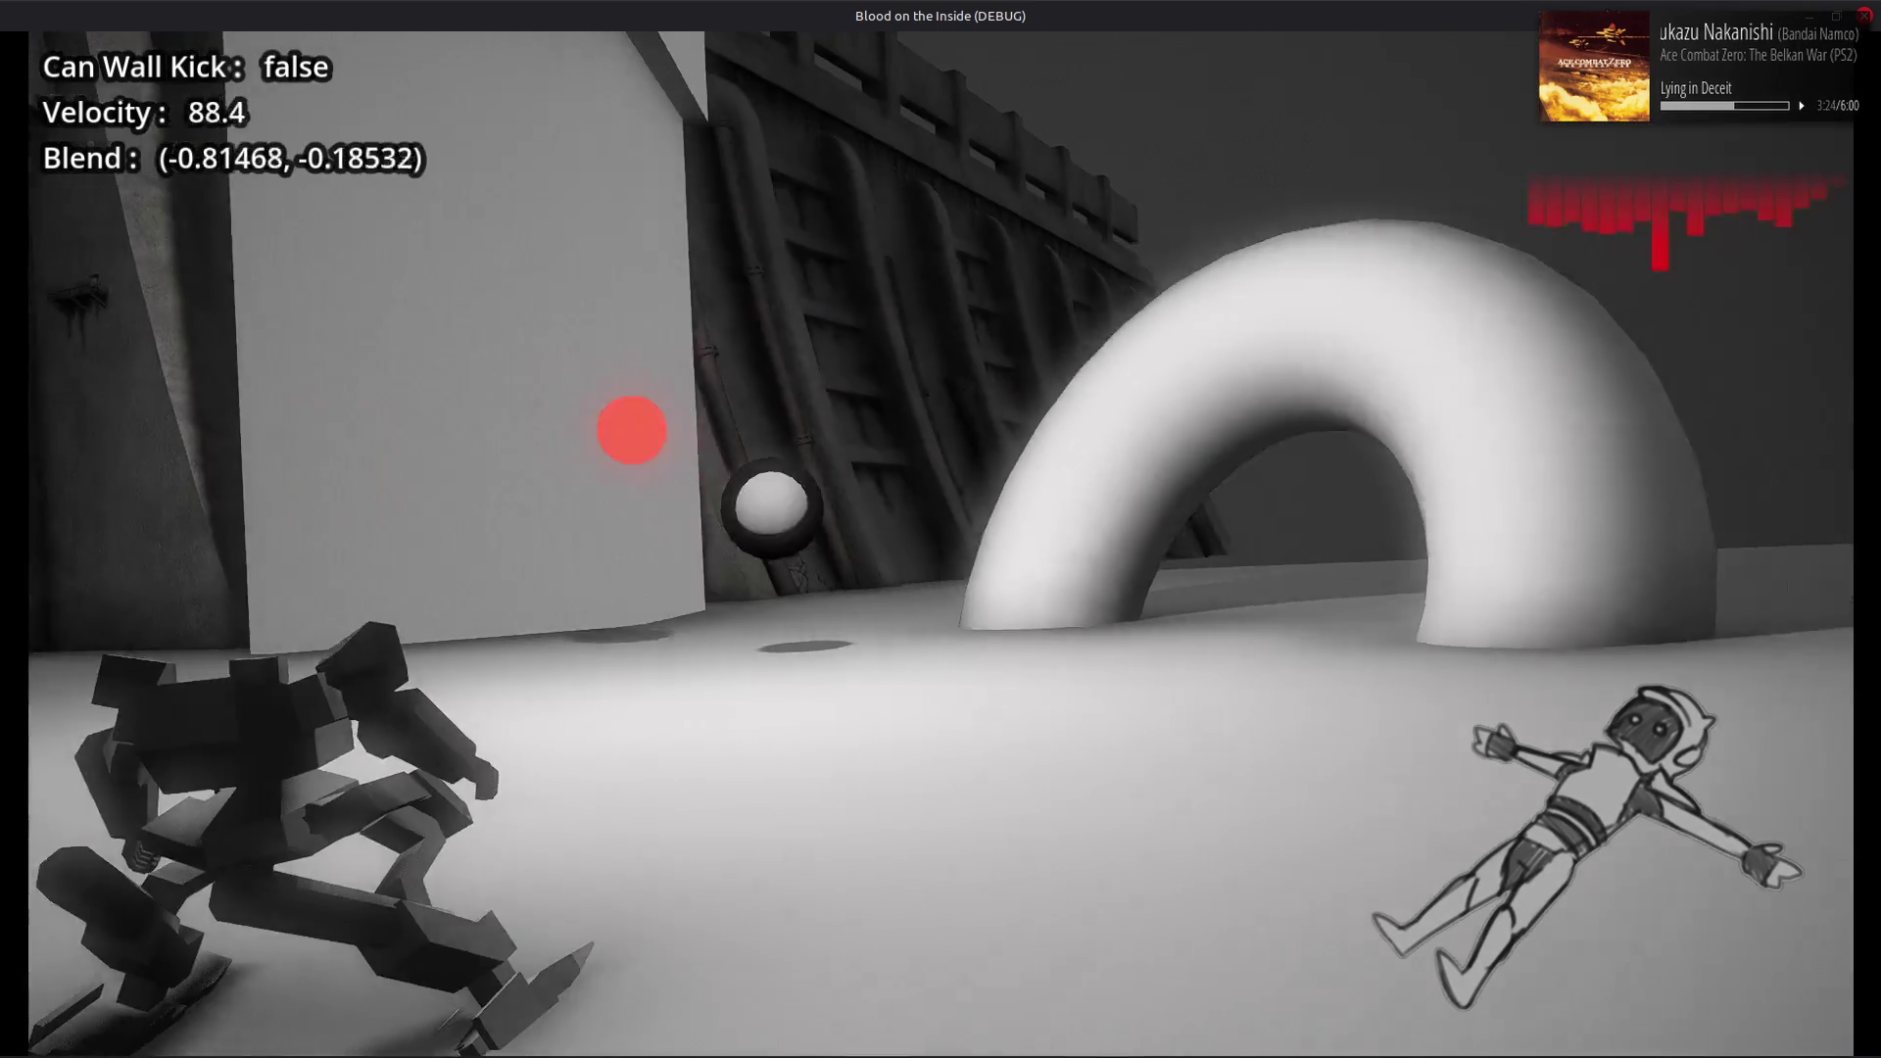
key(d)
key(a)
key(d)
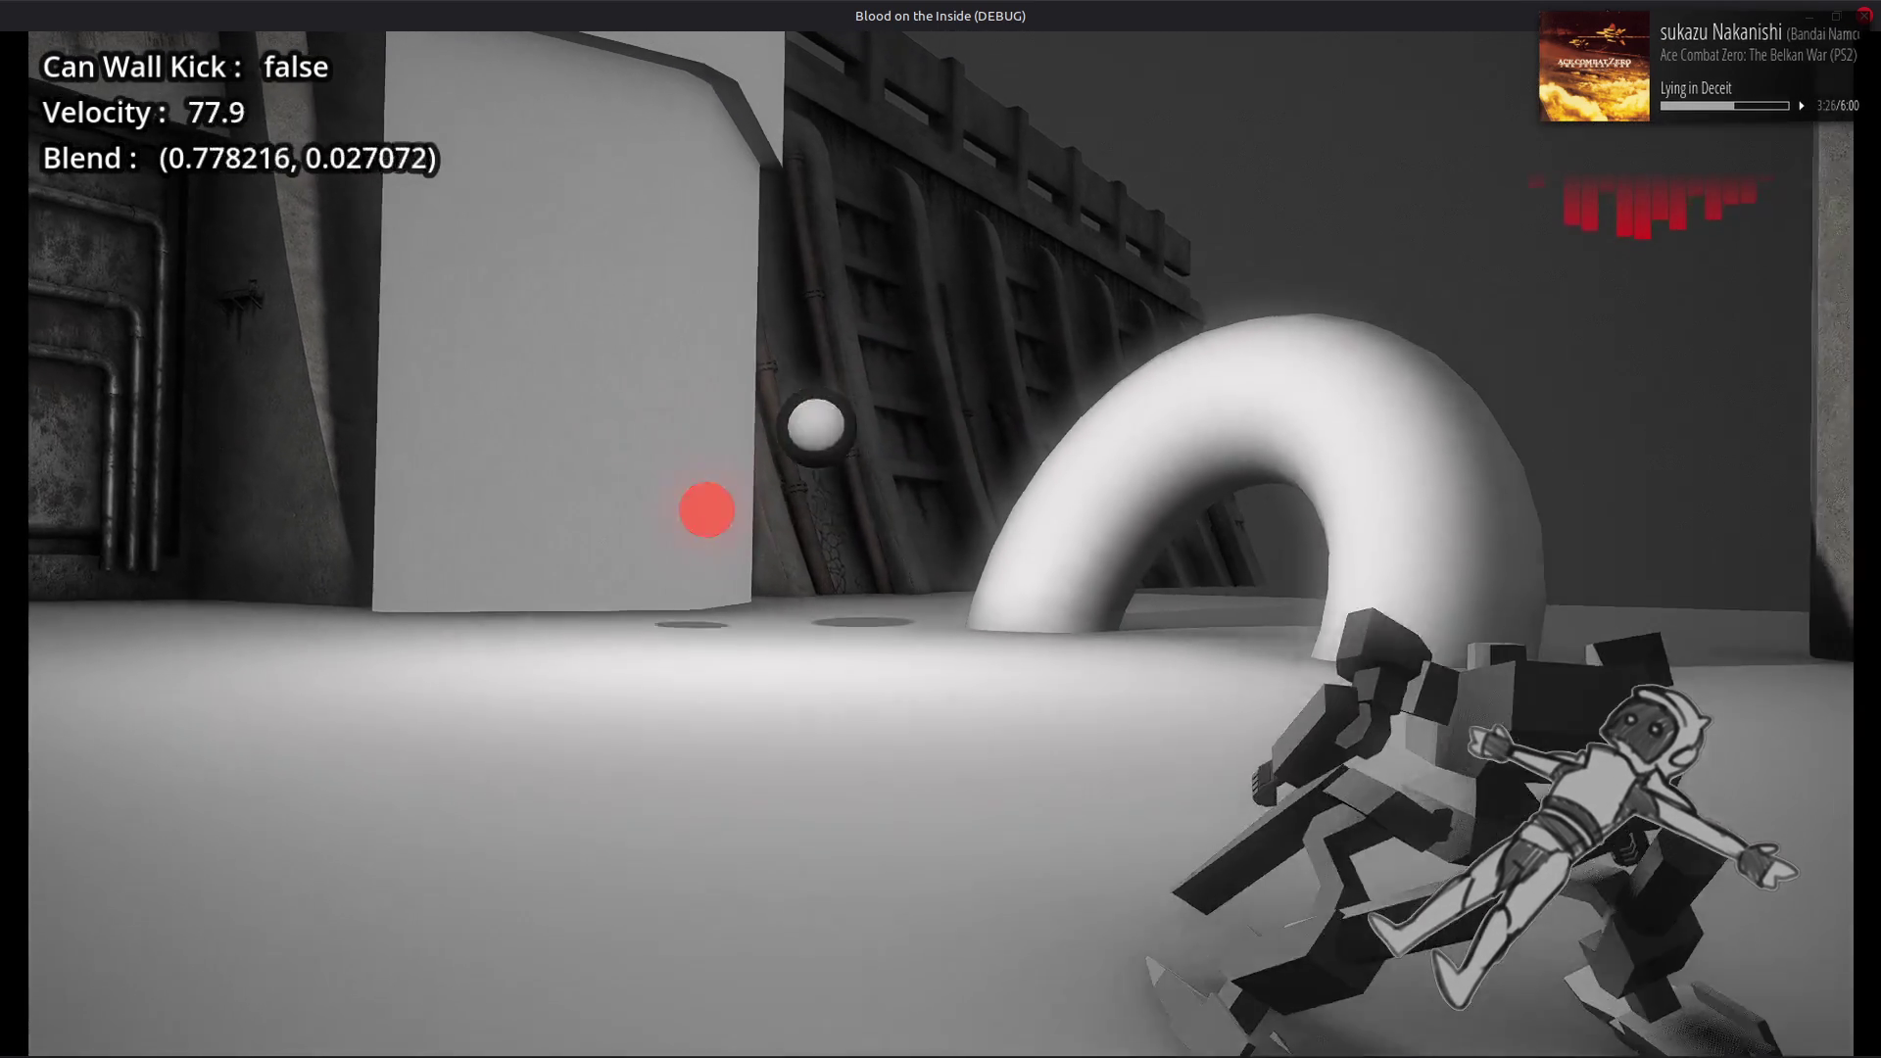
key(a)
key(a)
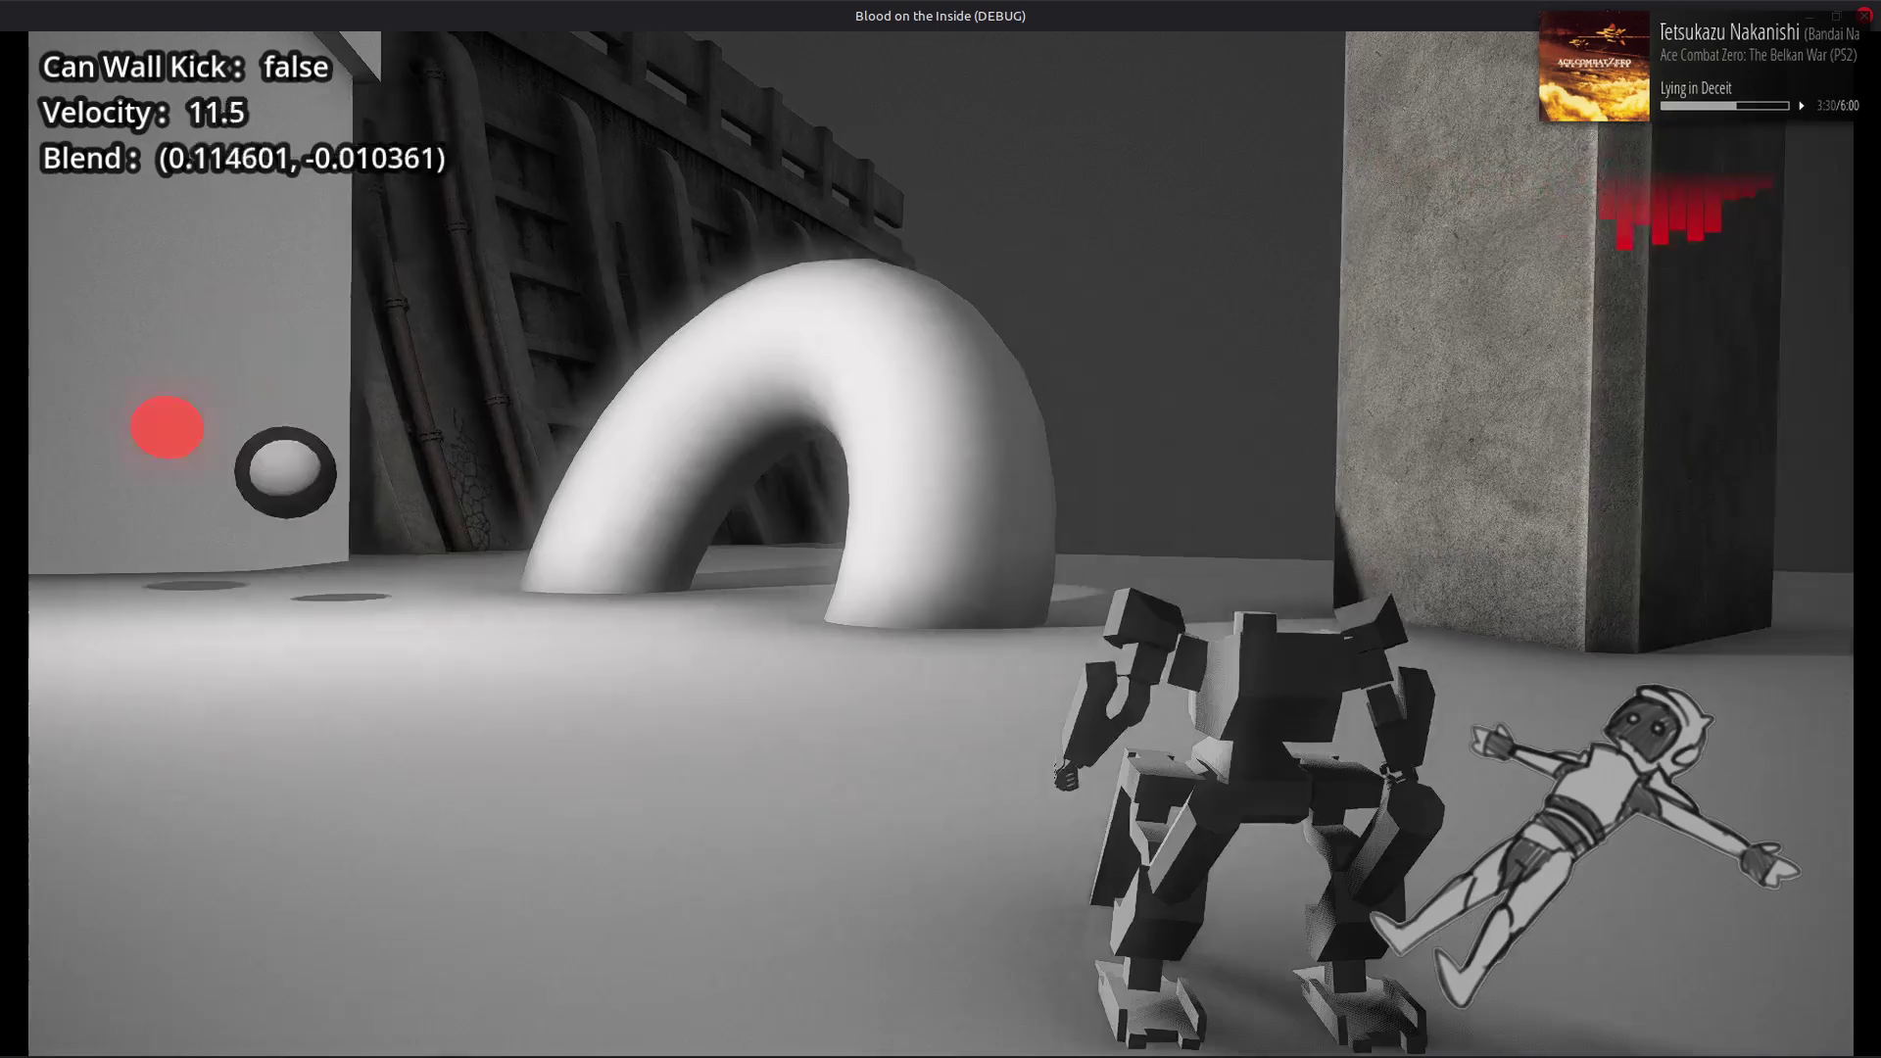
key(a)
key(a)
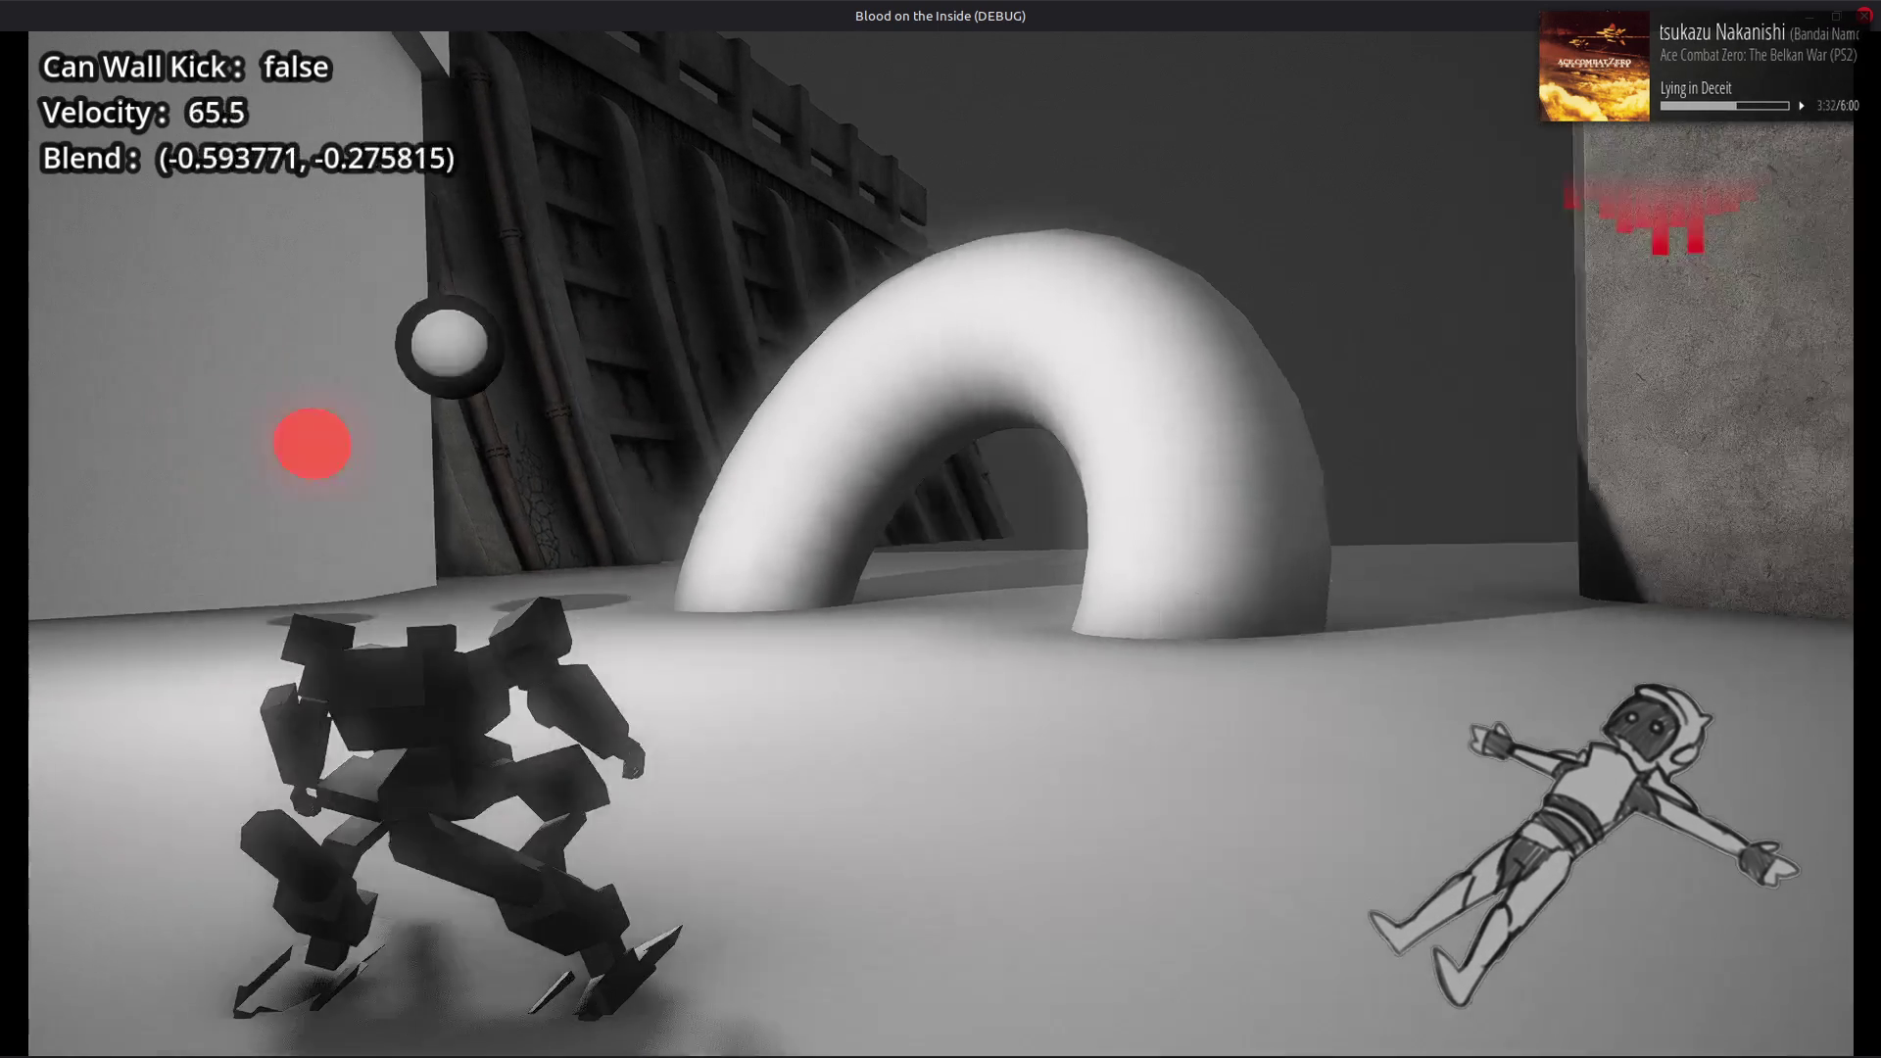
key(d)
key(a)
key(a)
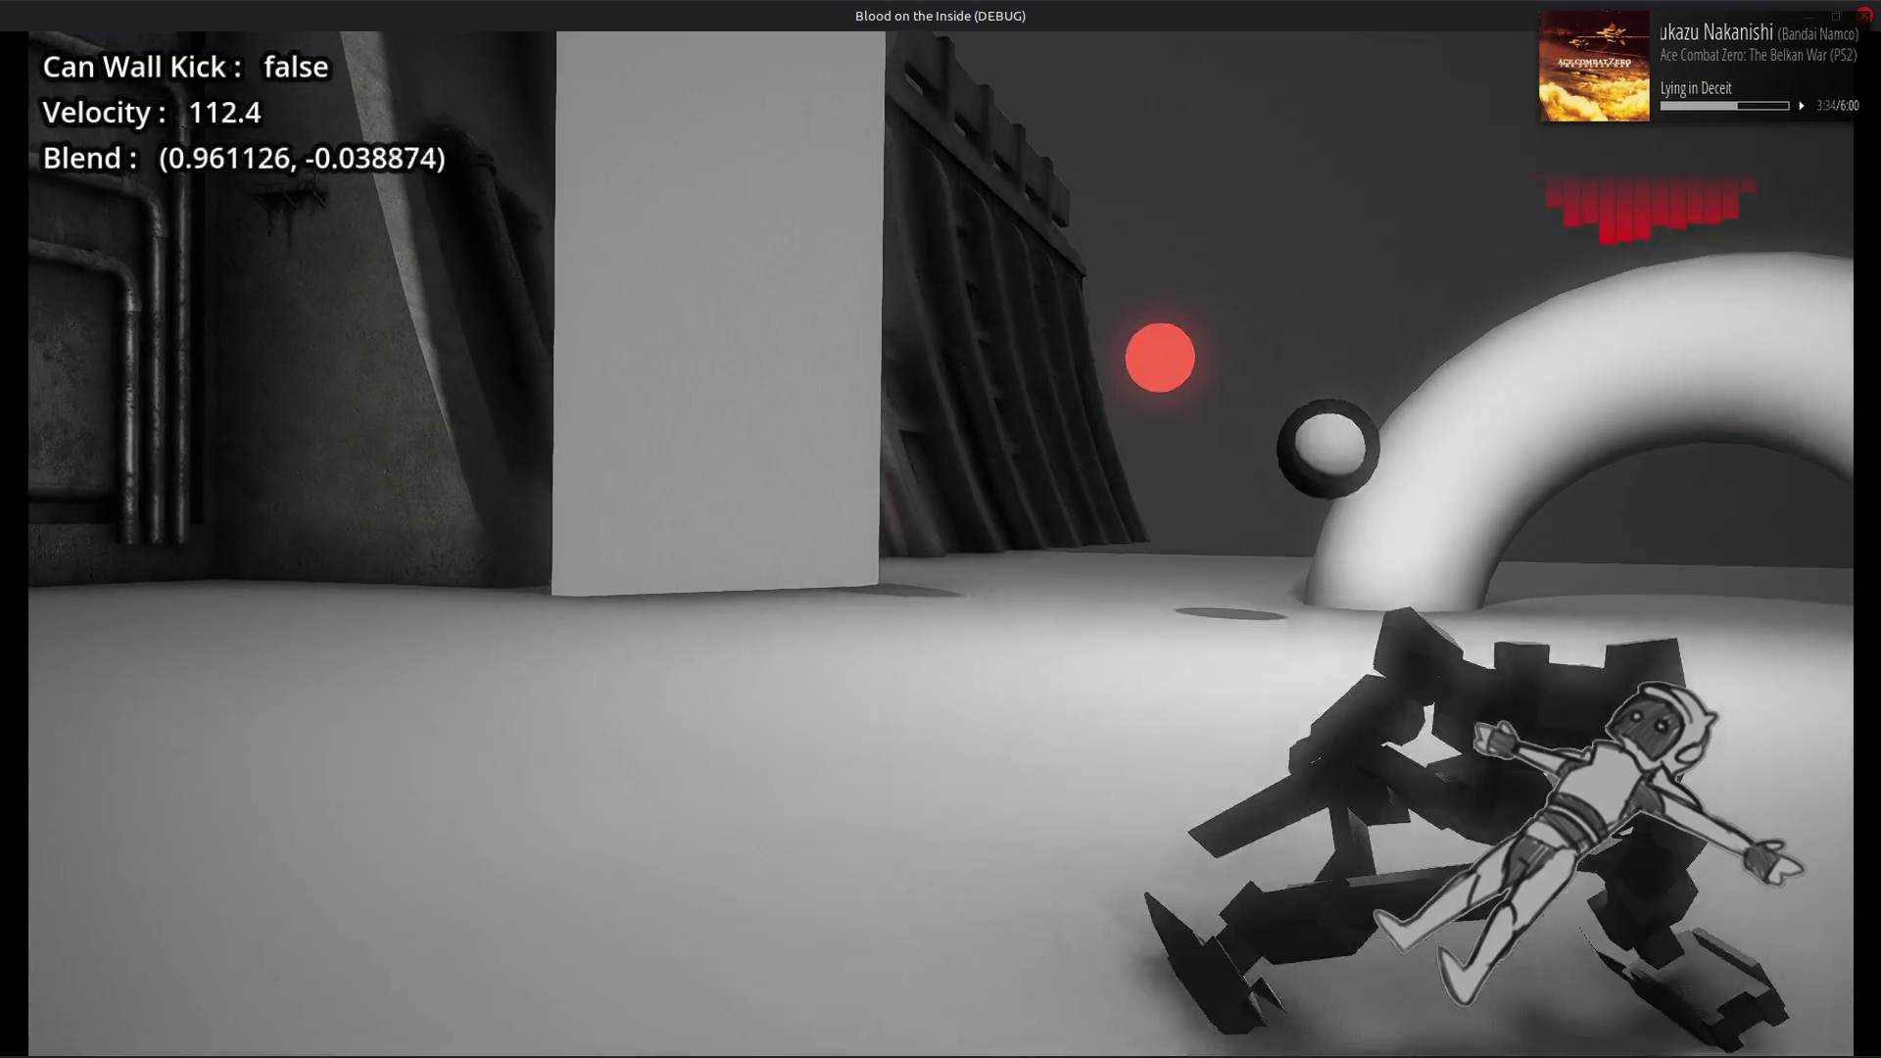
key(a)
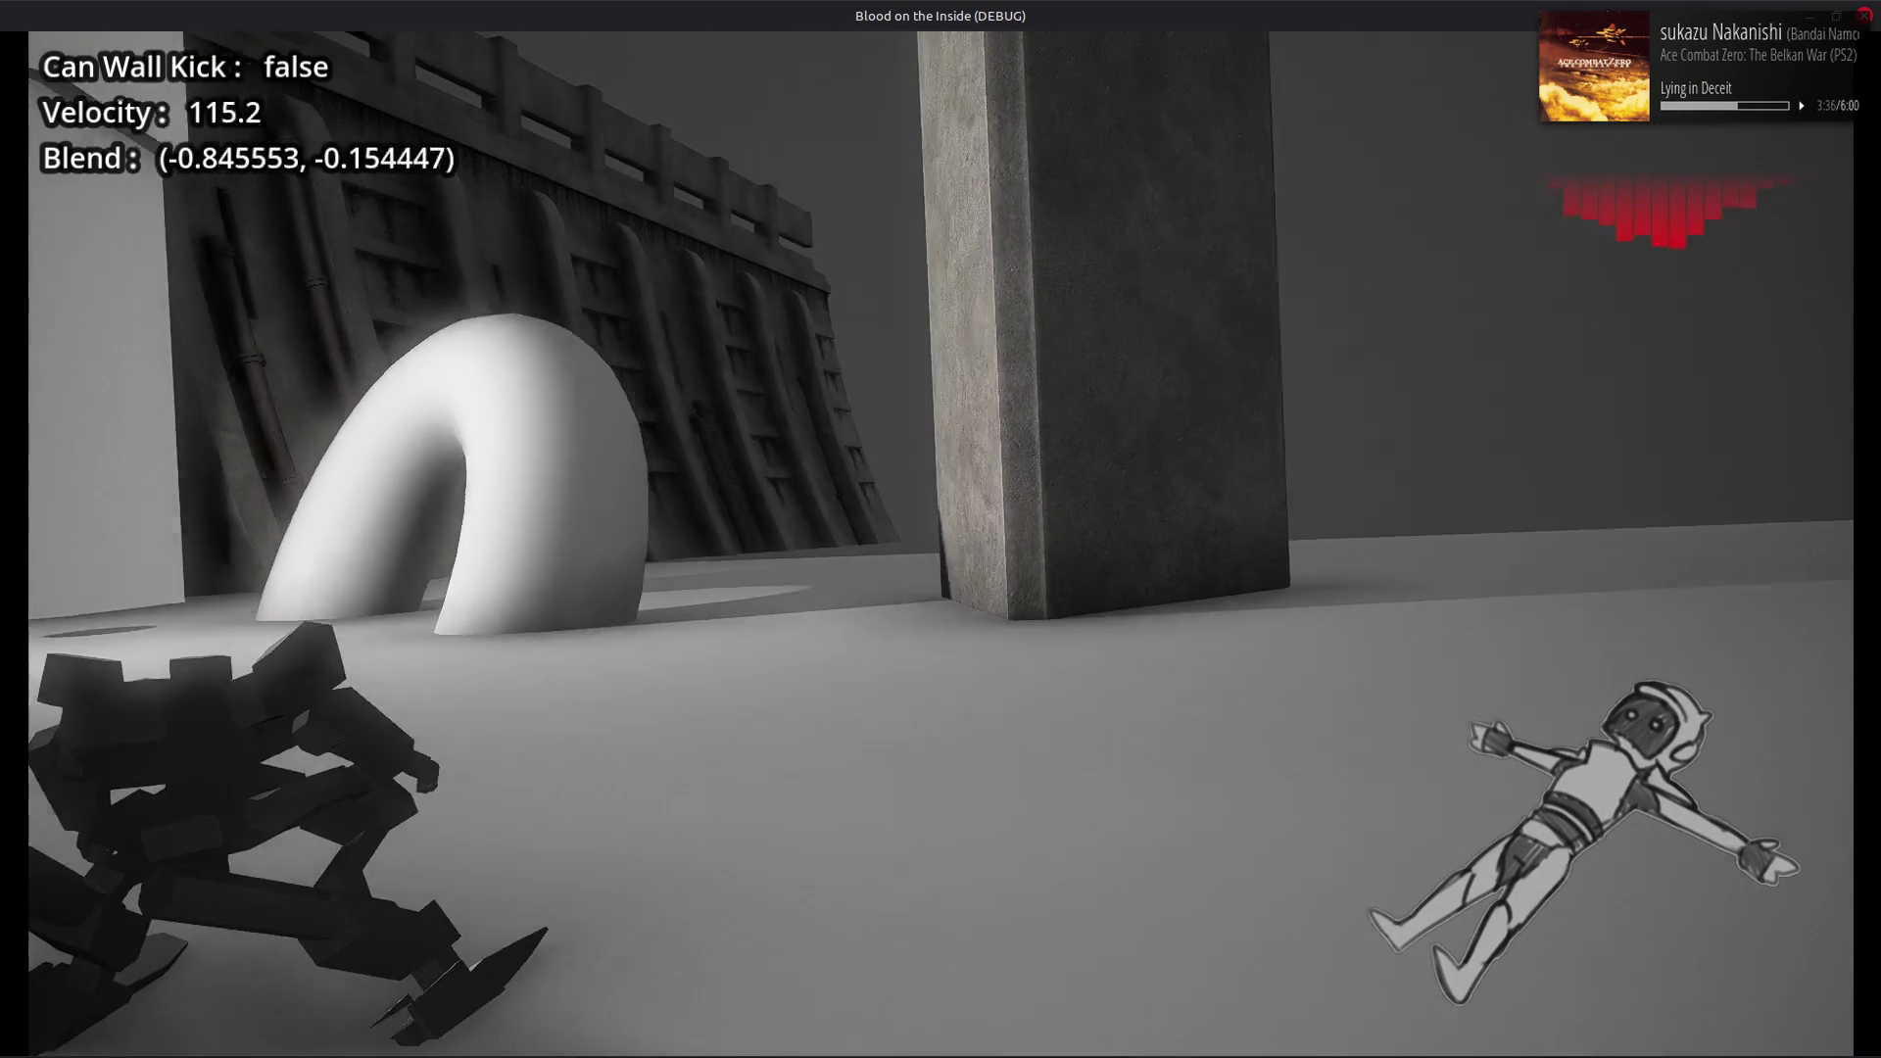
key(a)
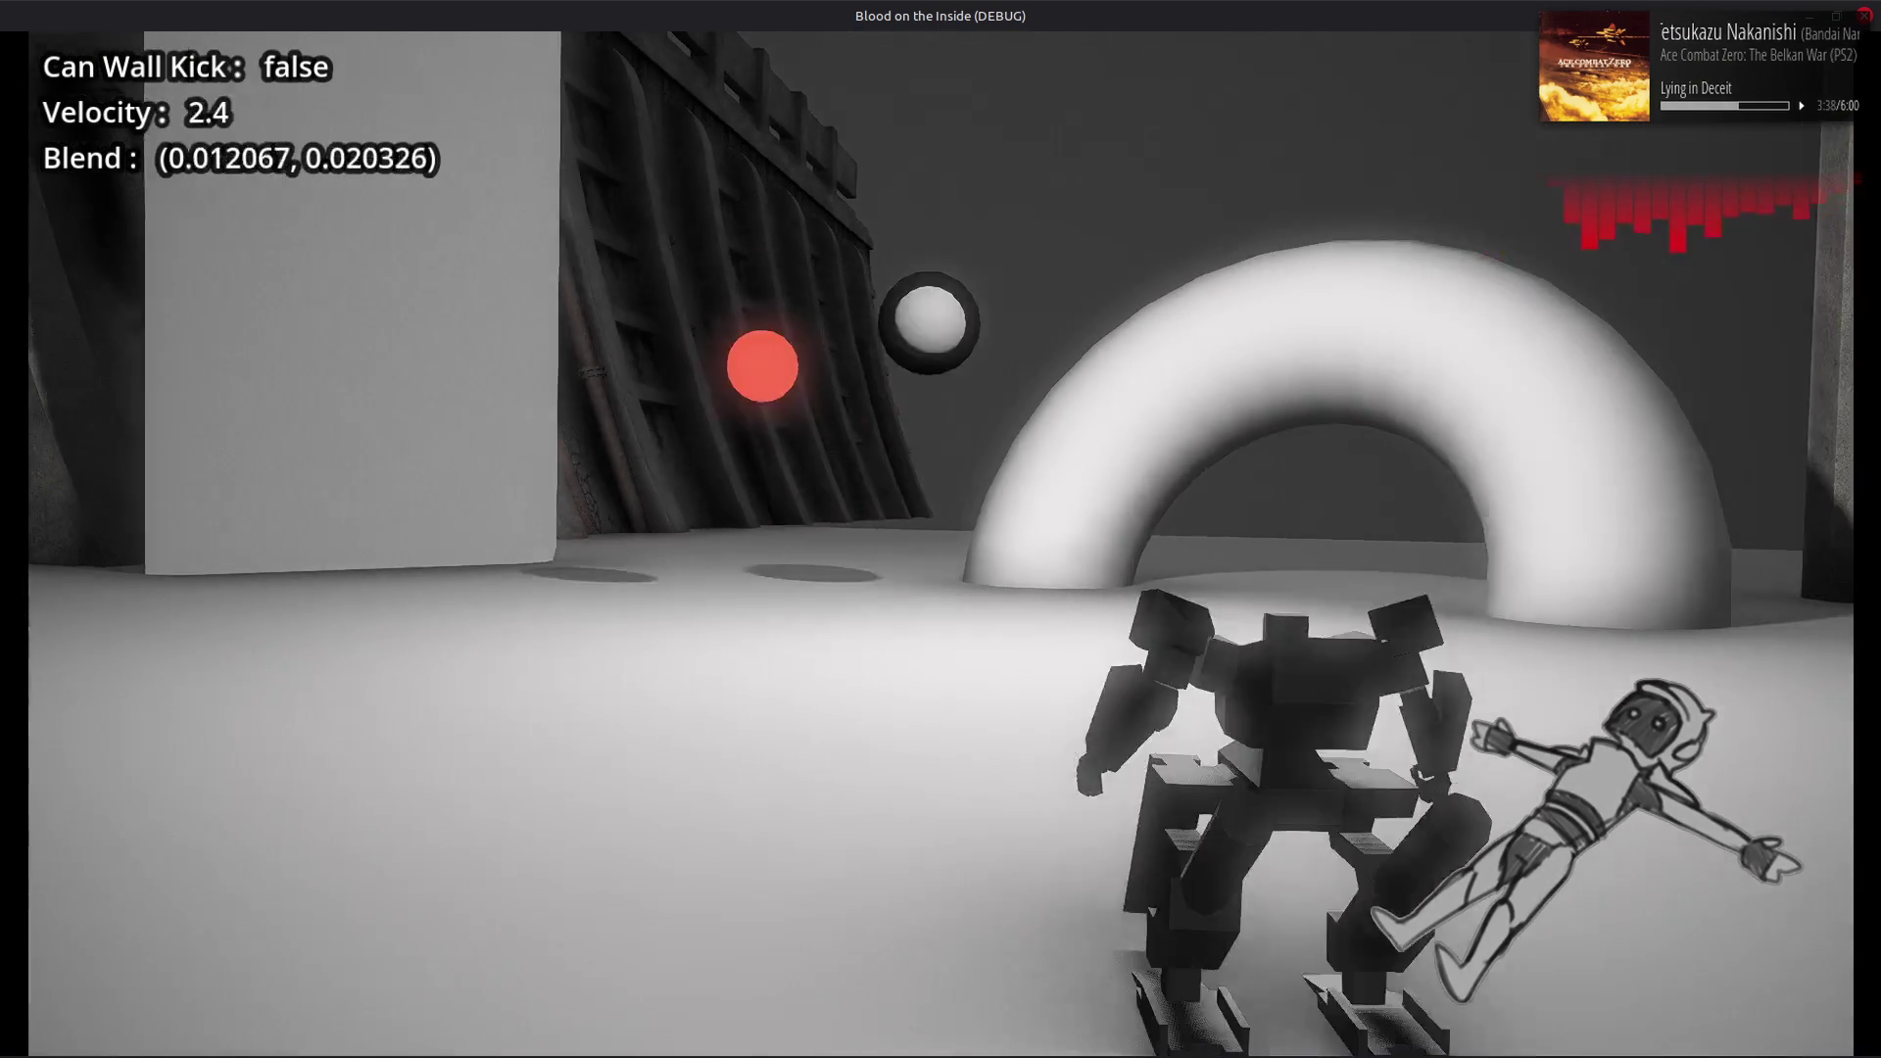
key(d)
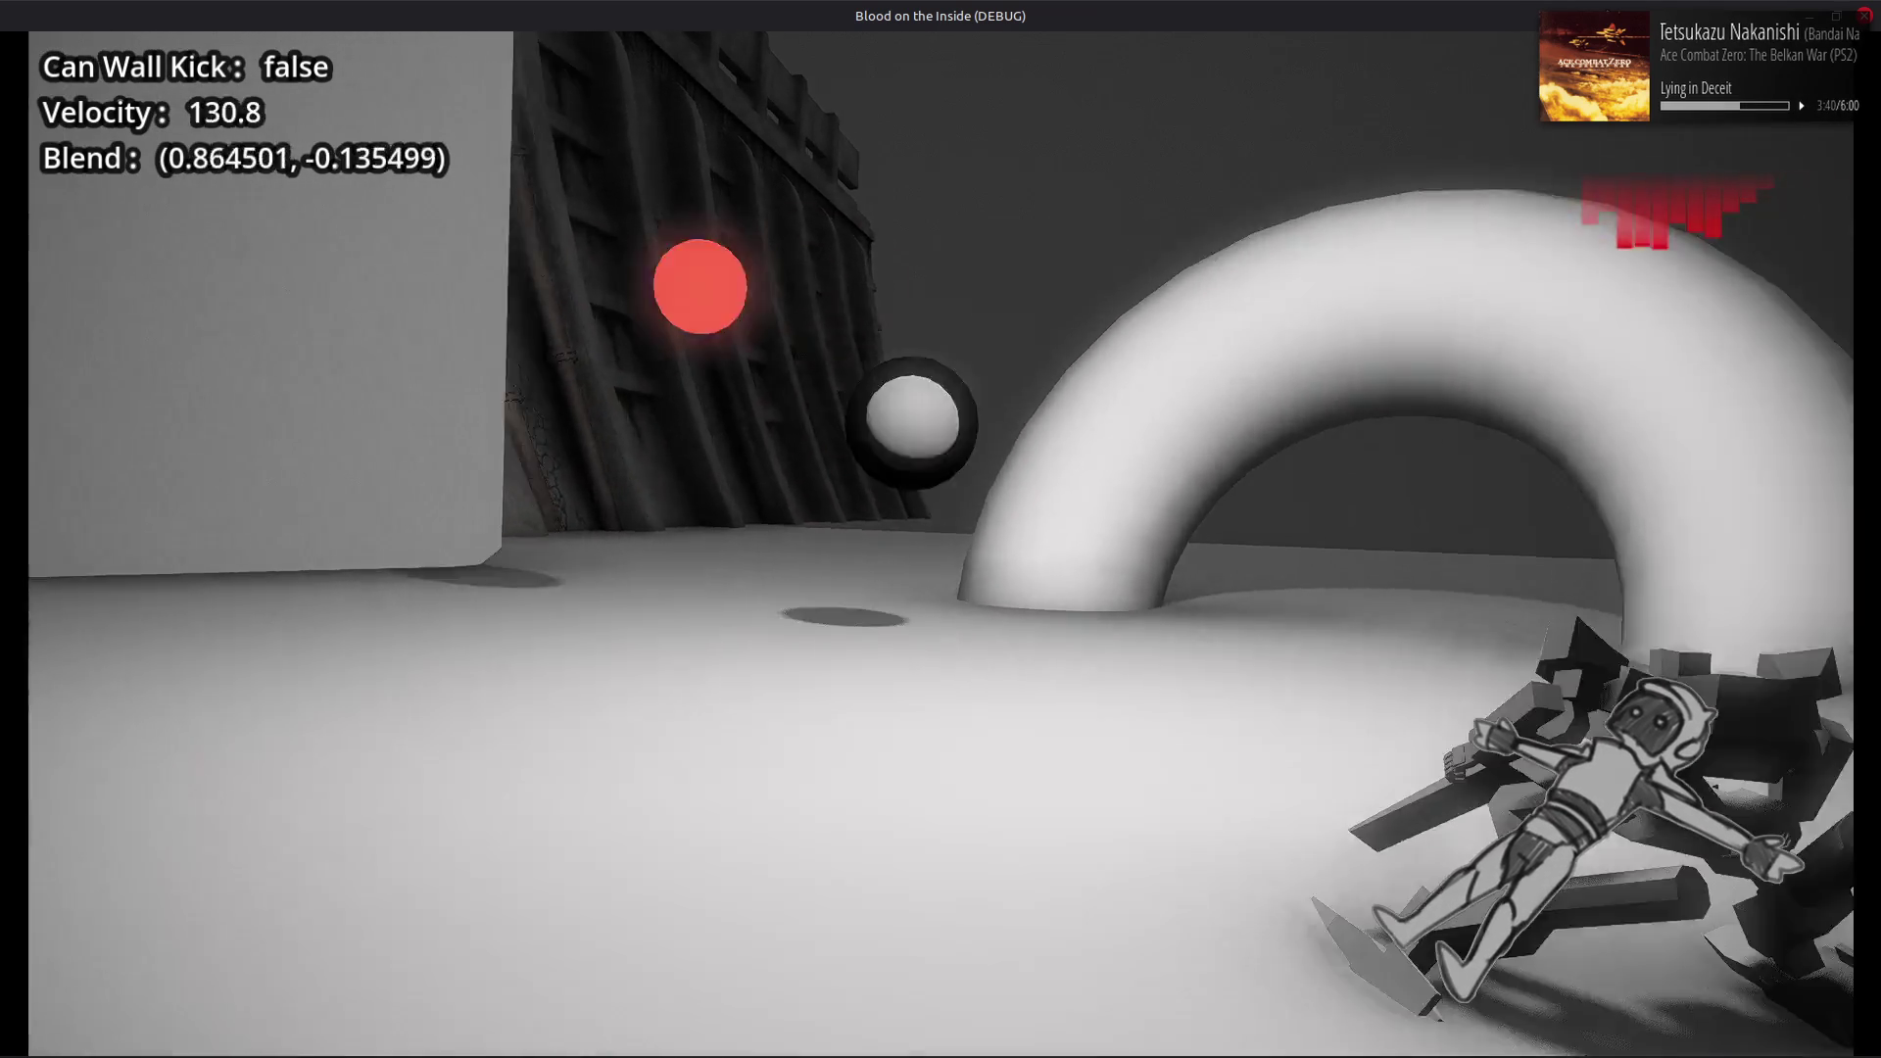
key(a)
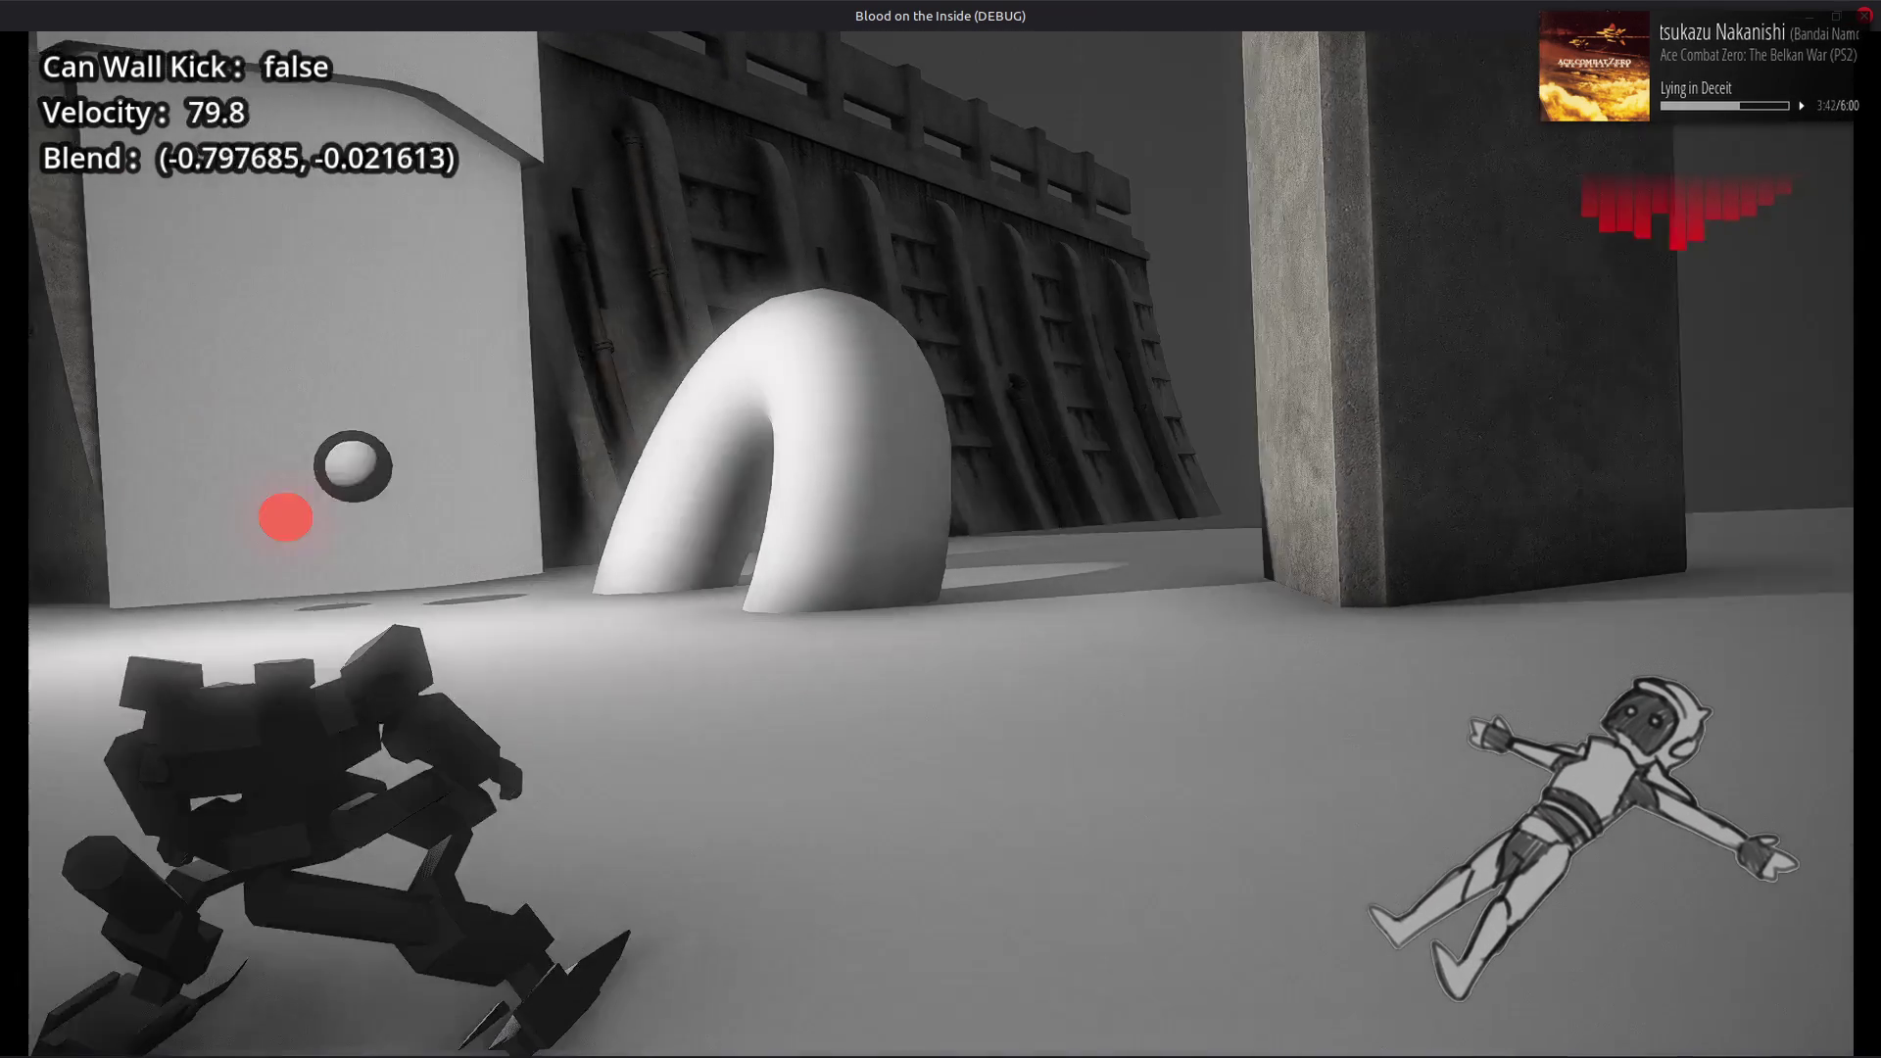
key(d)
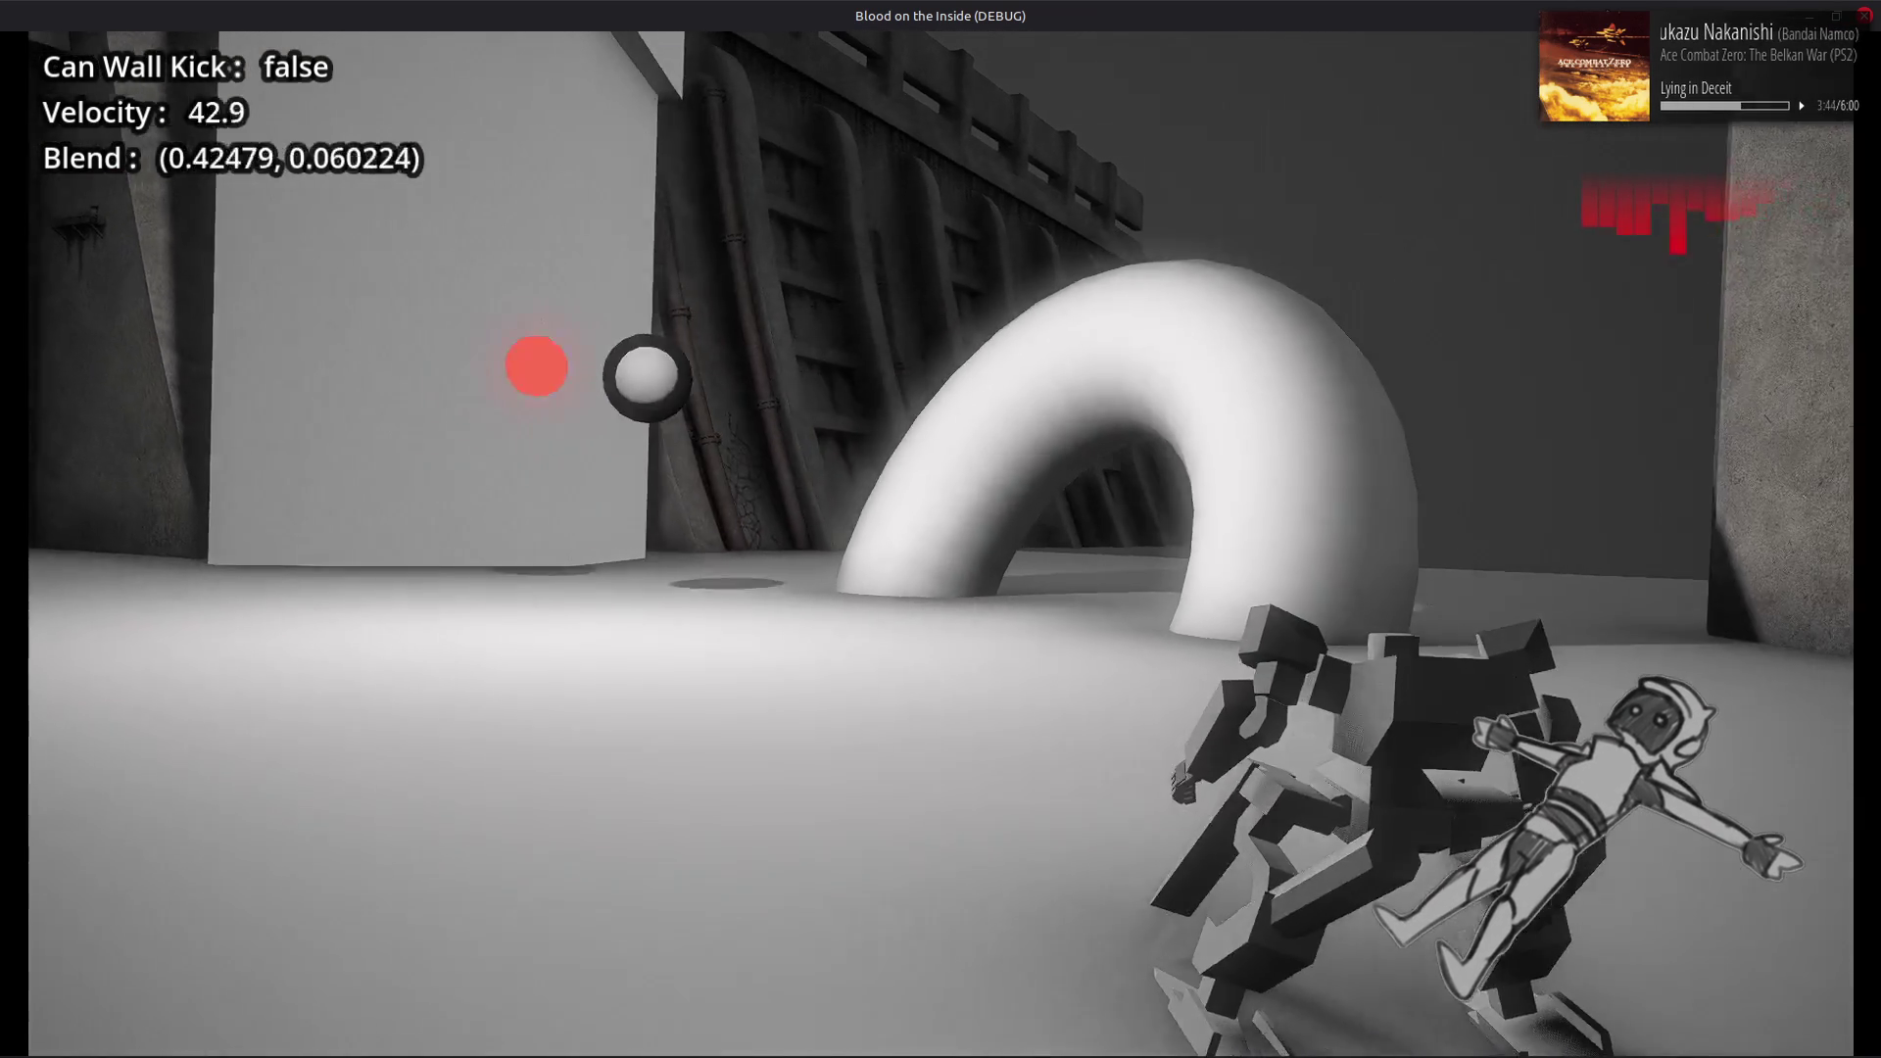
key(a)
key(d)
key(a)
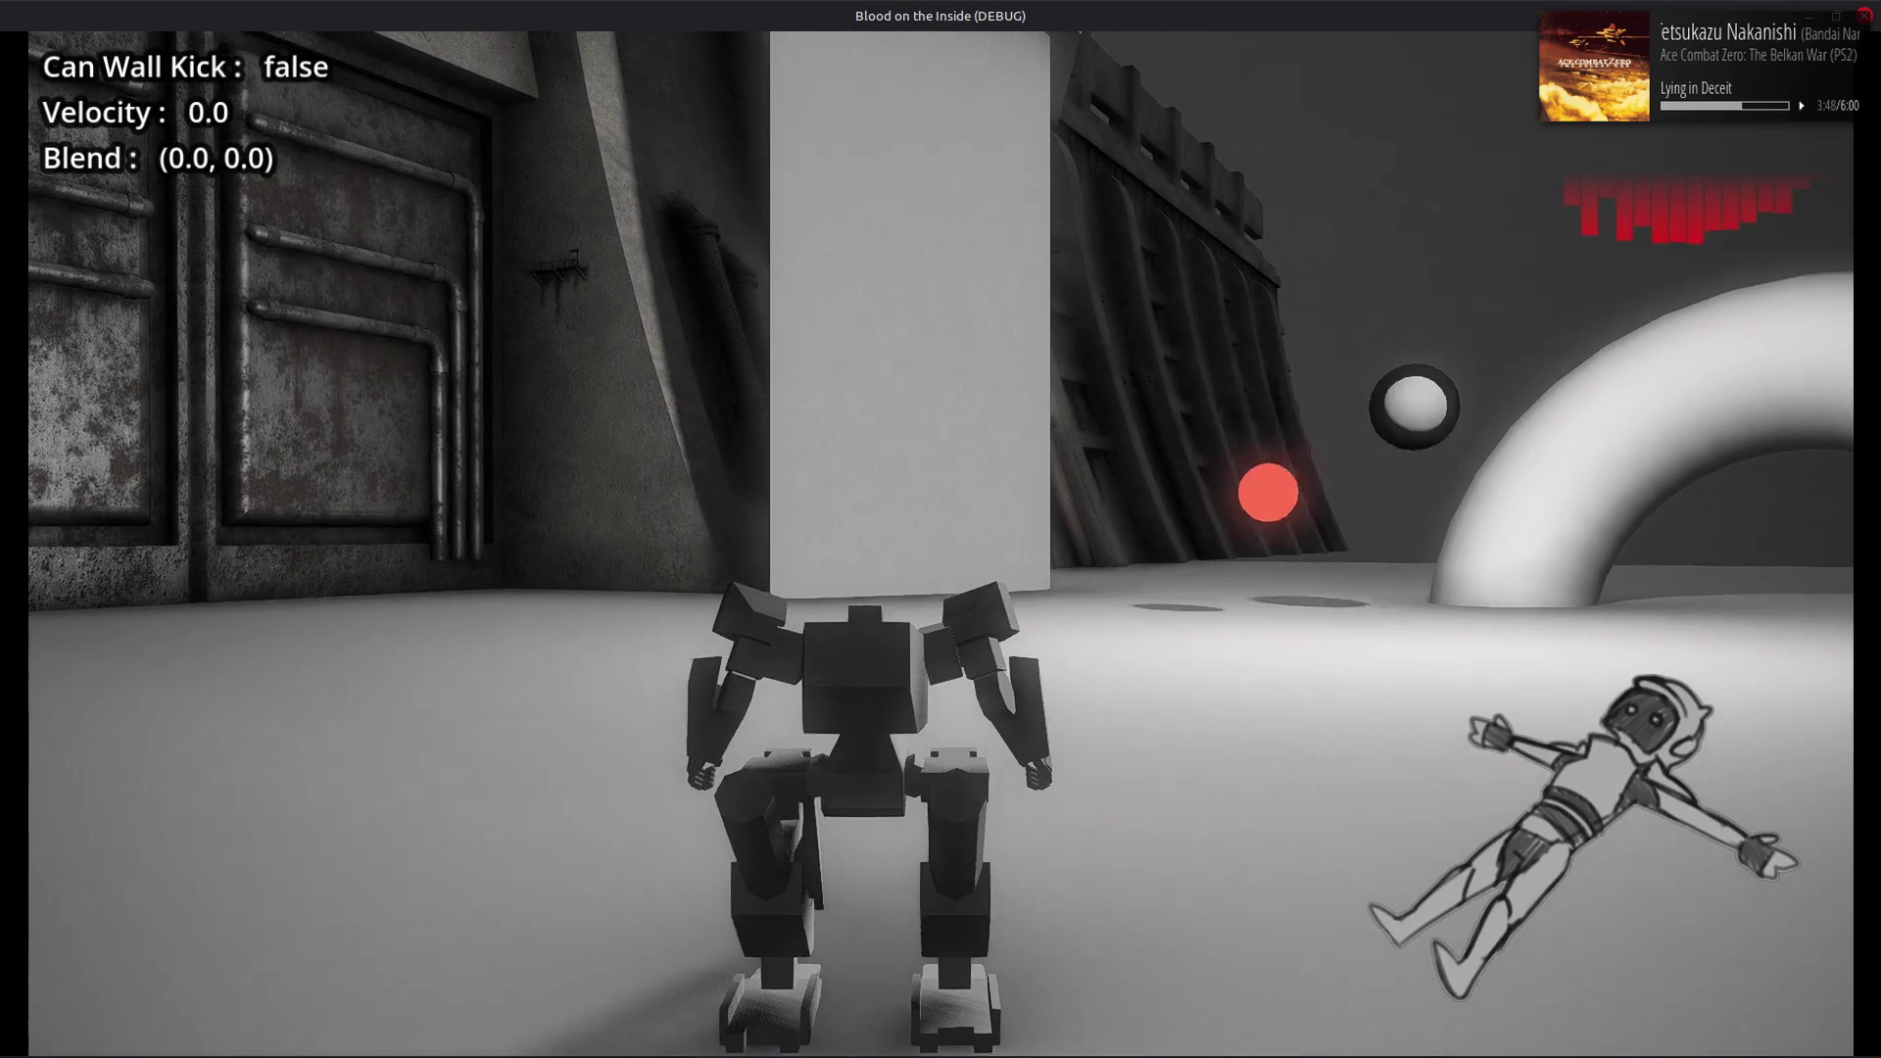
key(d)
key(a)
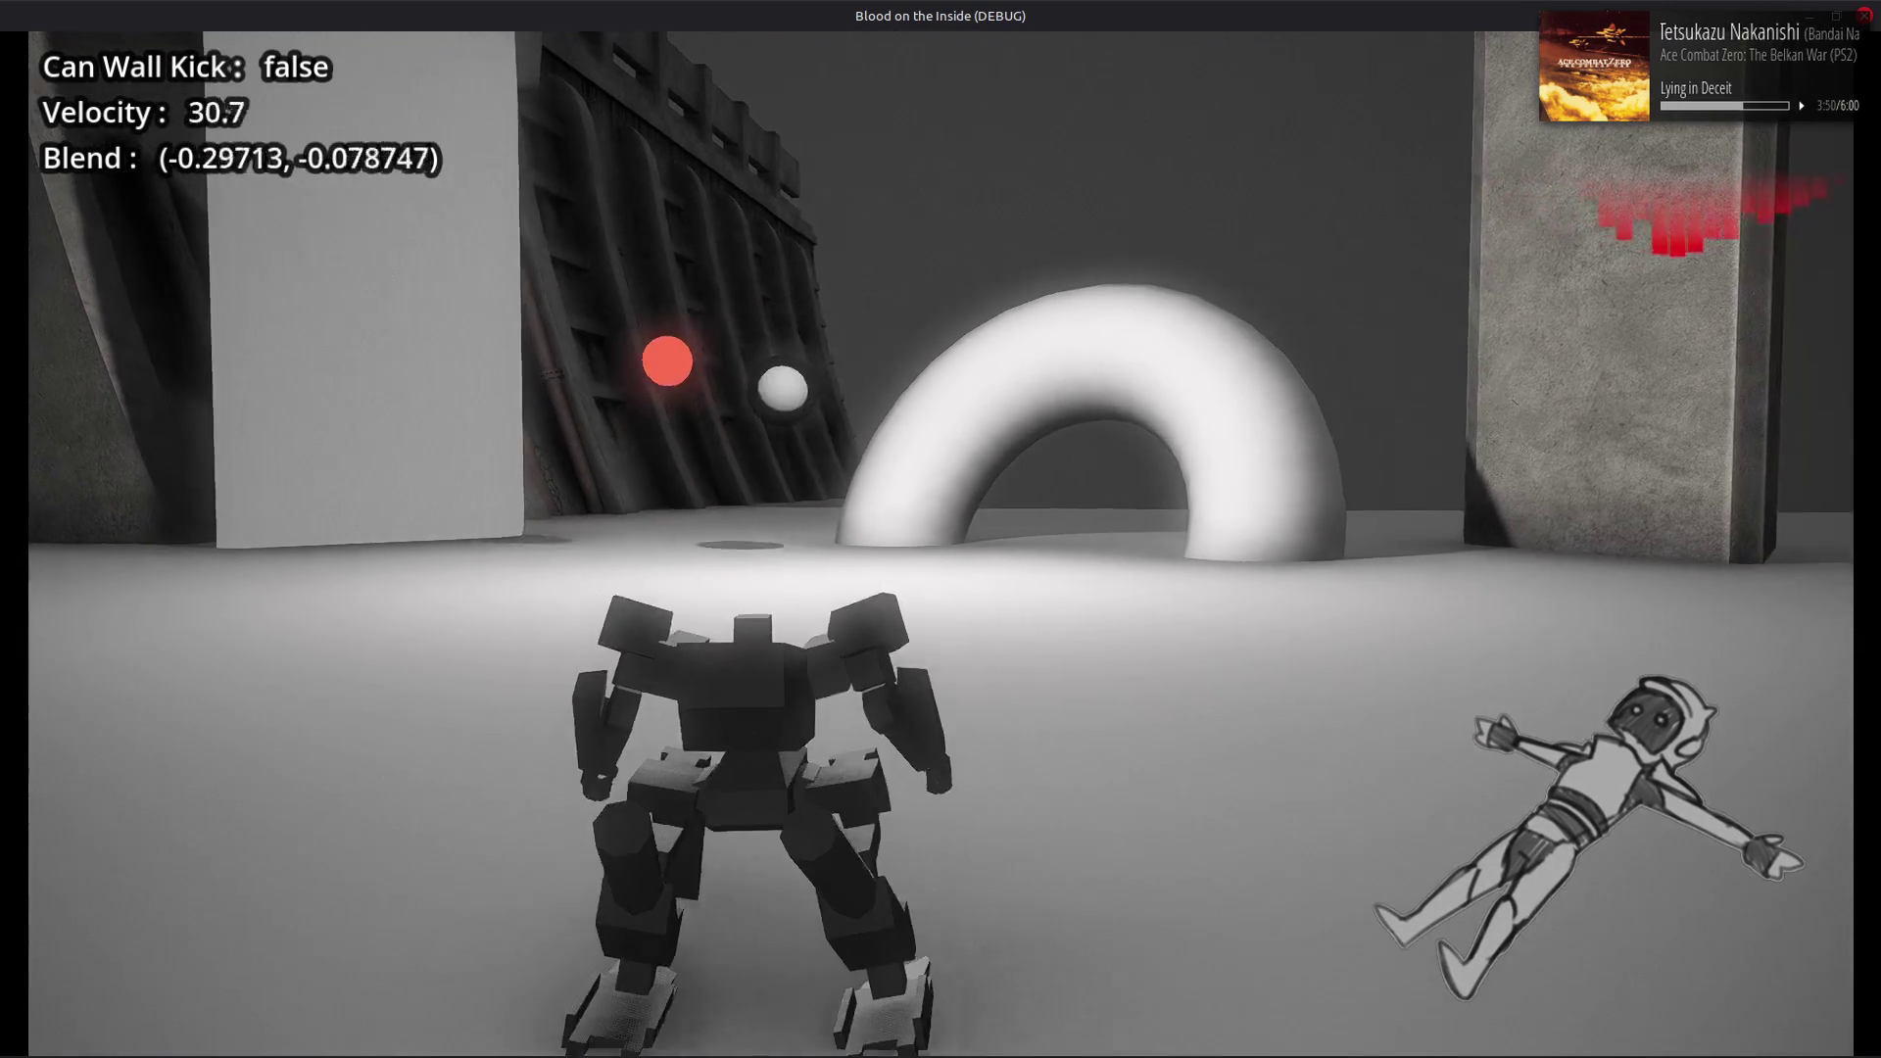
key(d)
key(a)
key(d)
key(a)
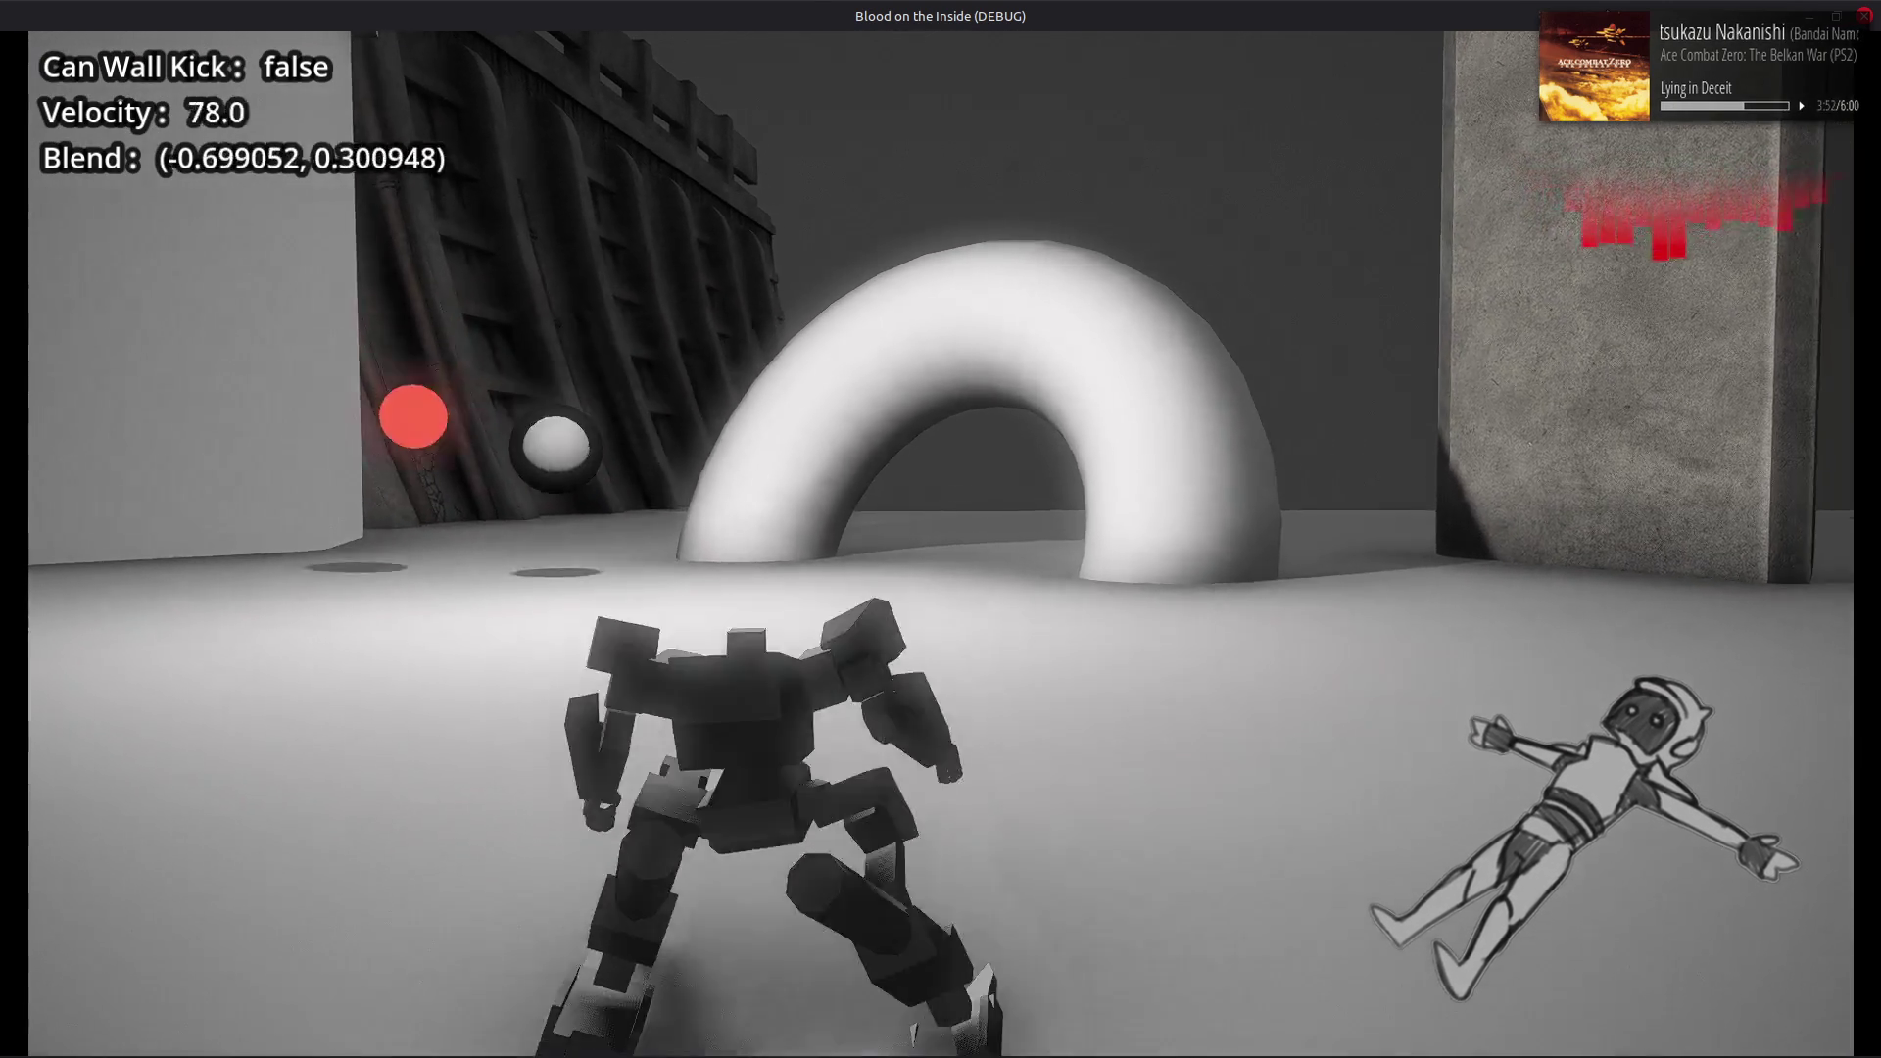
key(d)
key(a)
key(d)
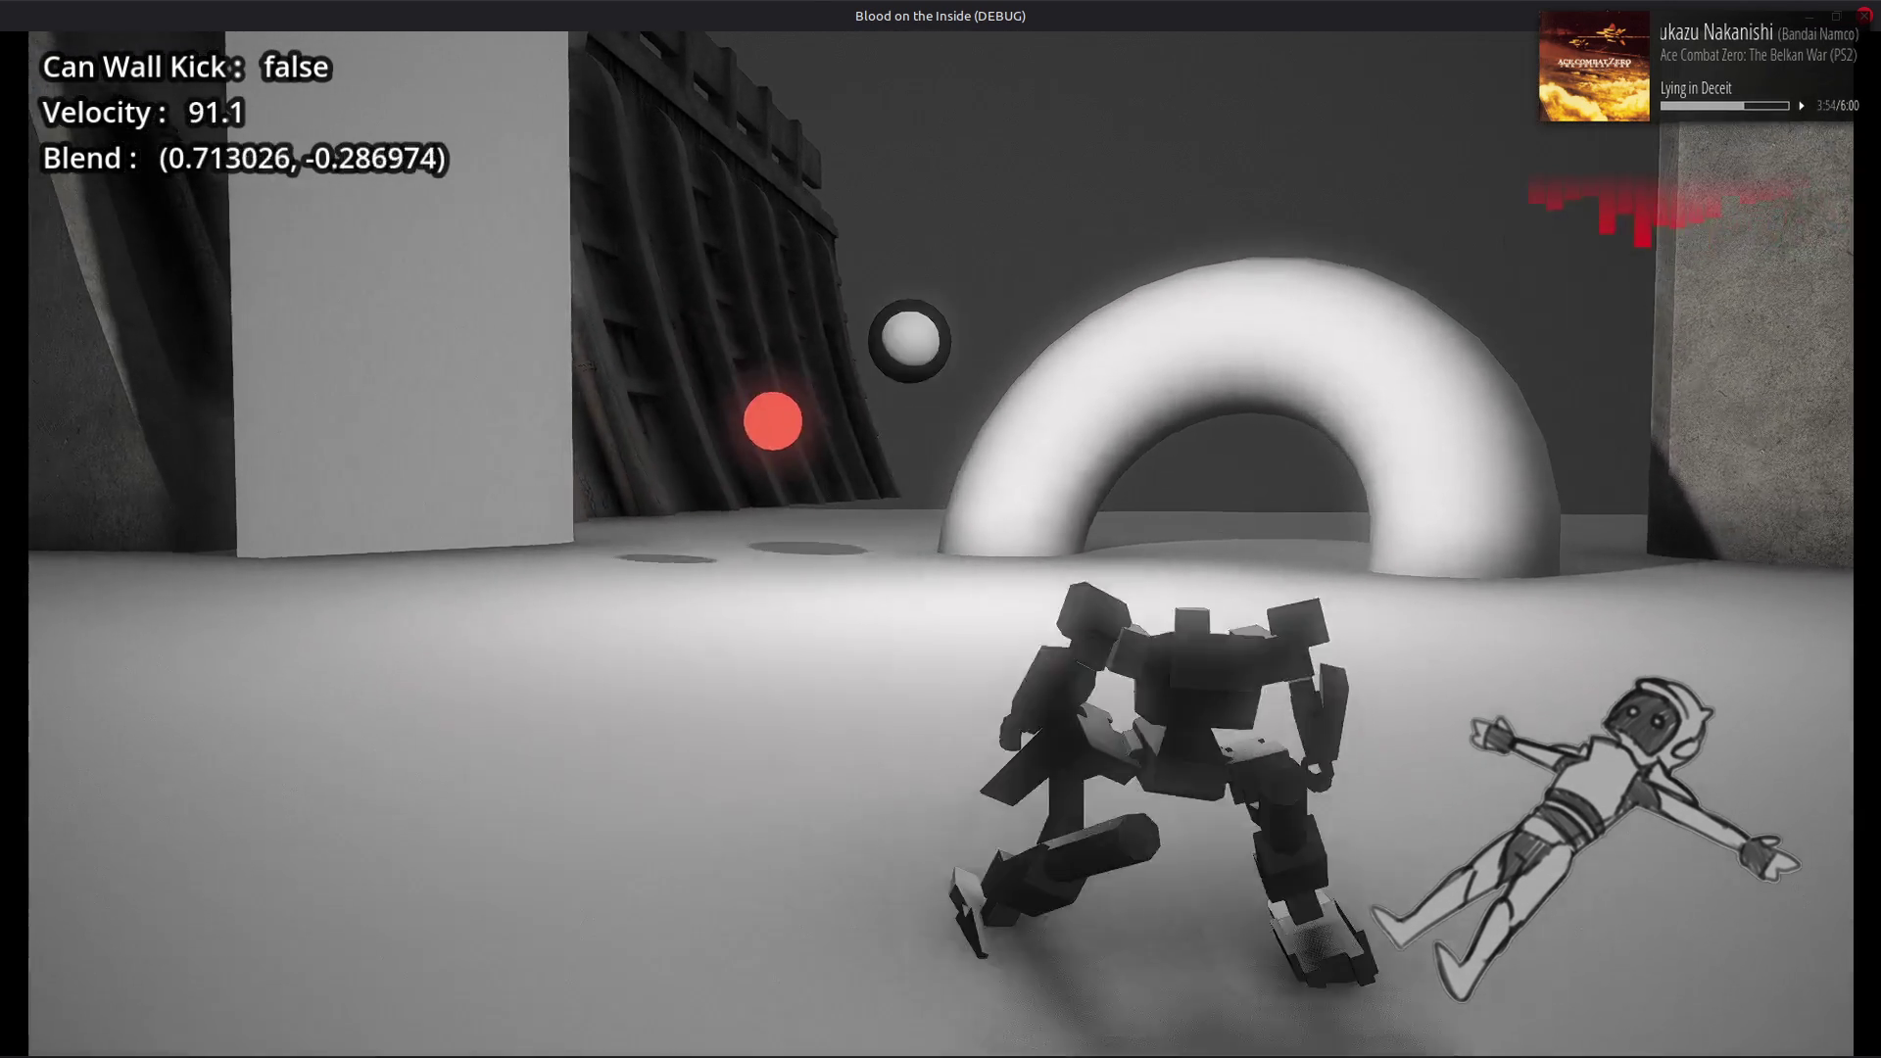
key(a)
key(d)
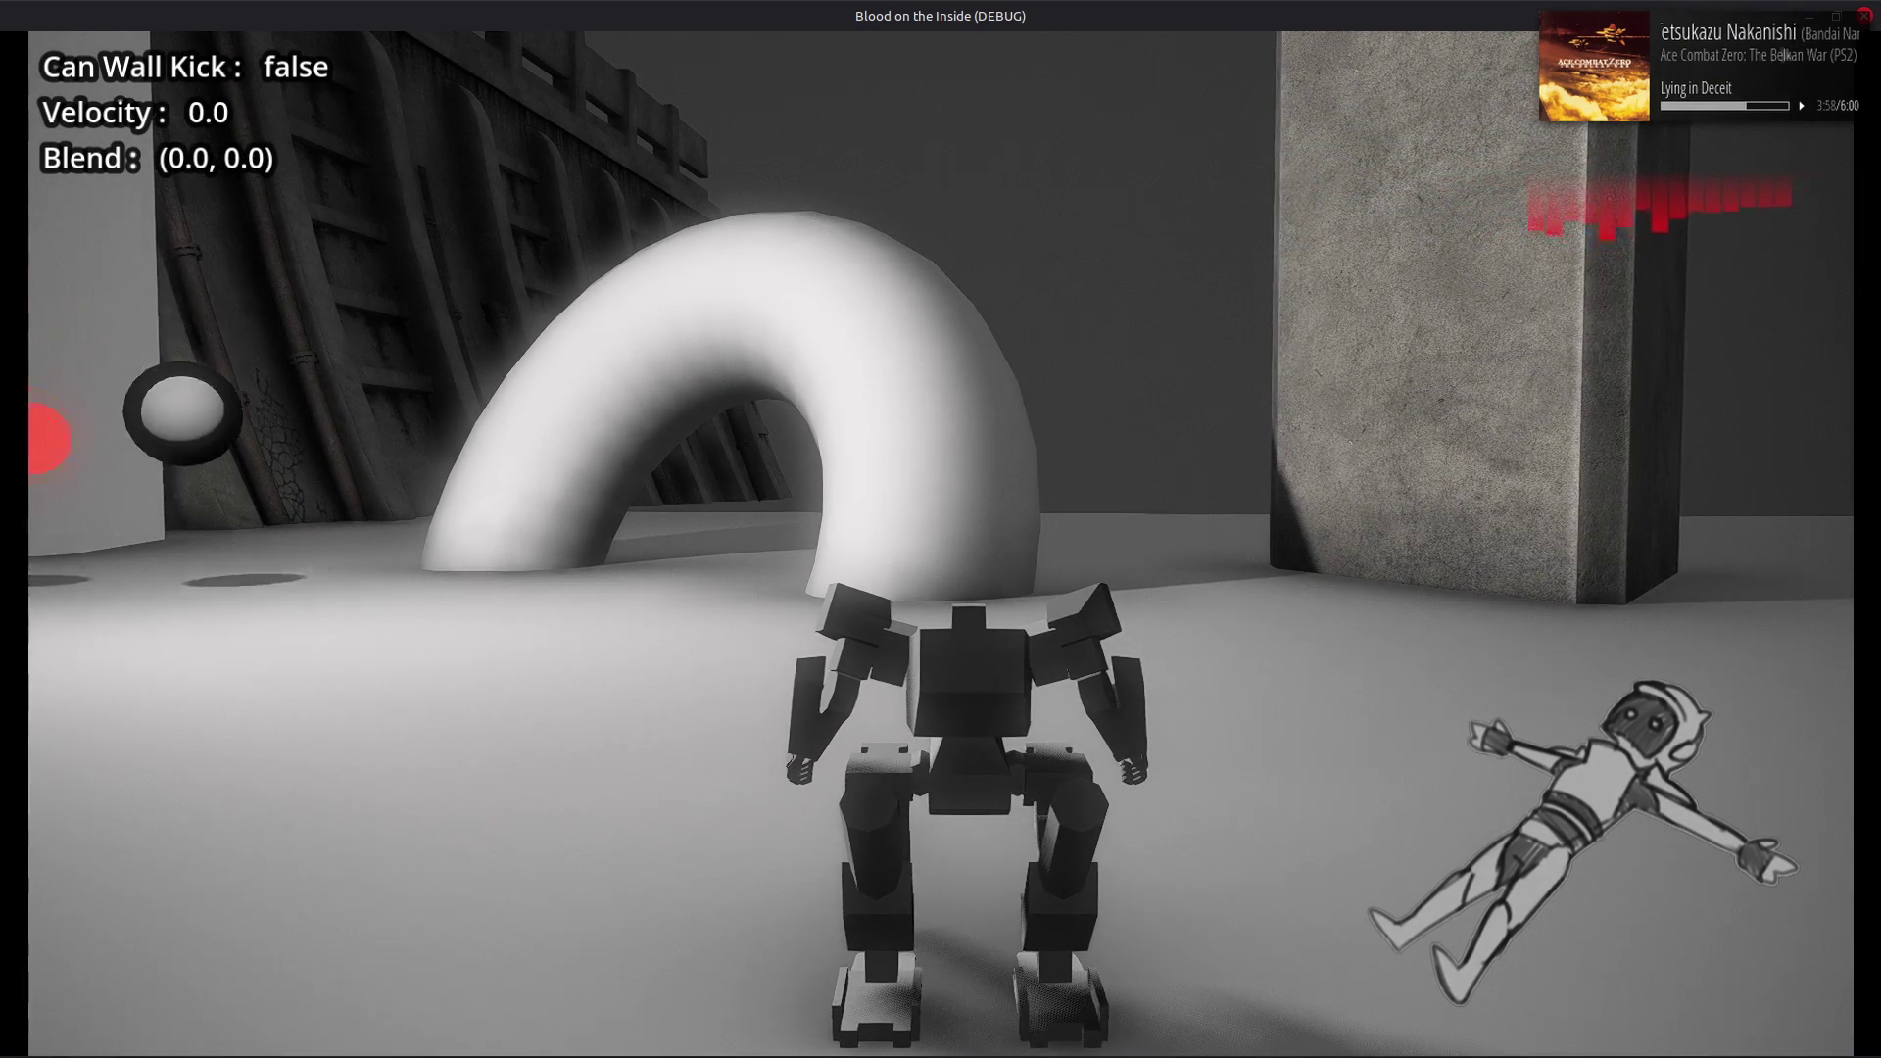
key(F8)
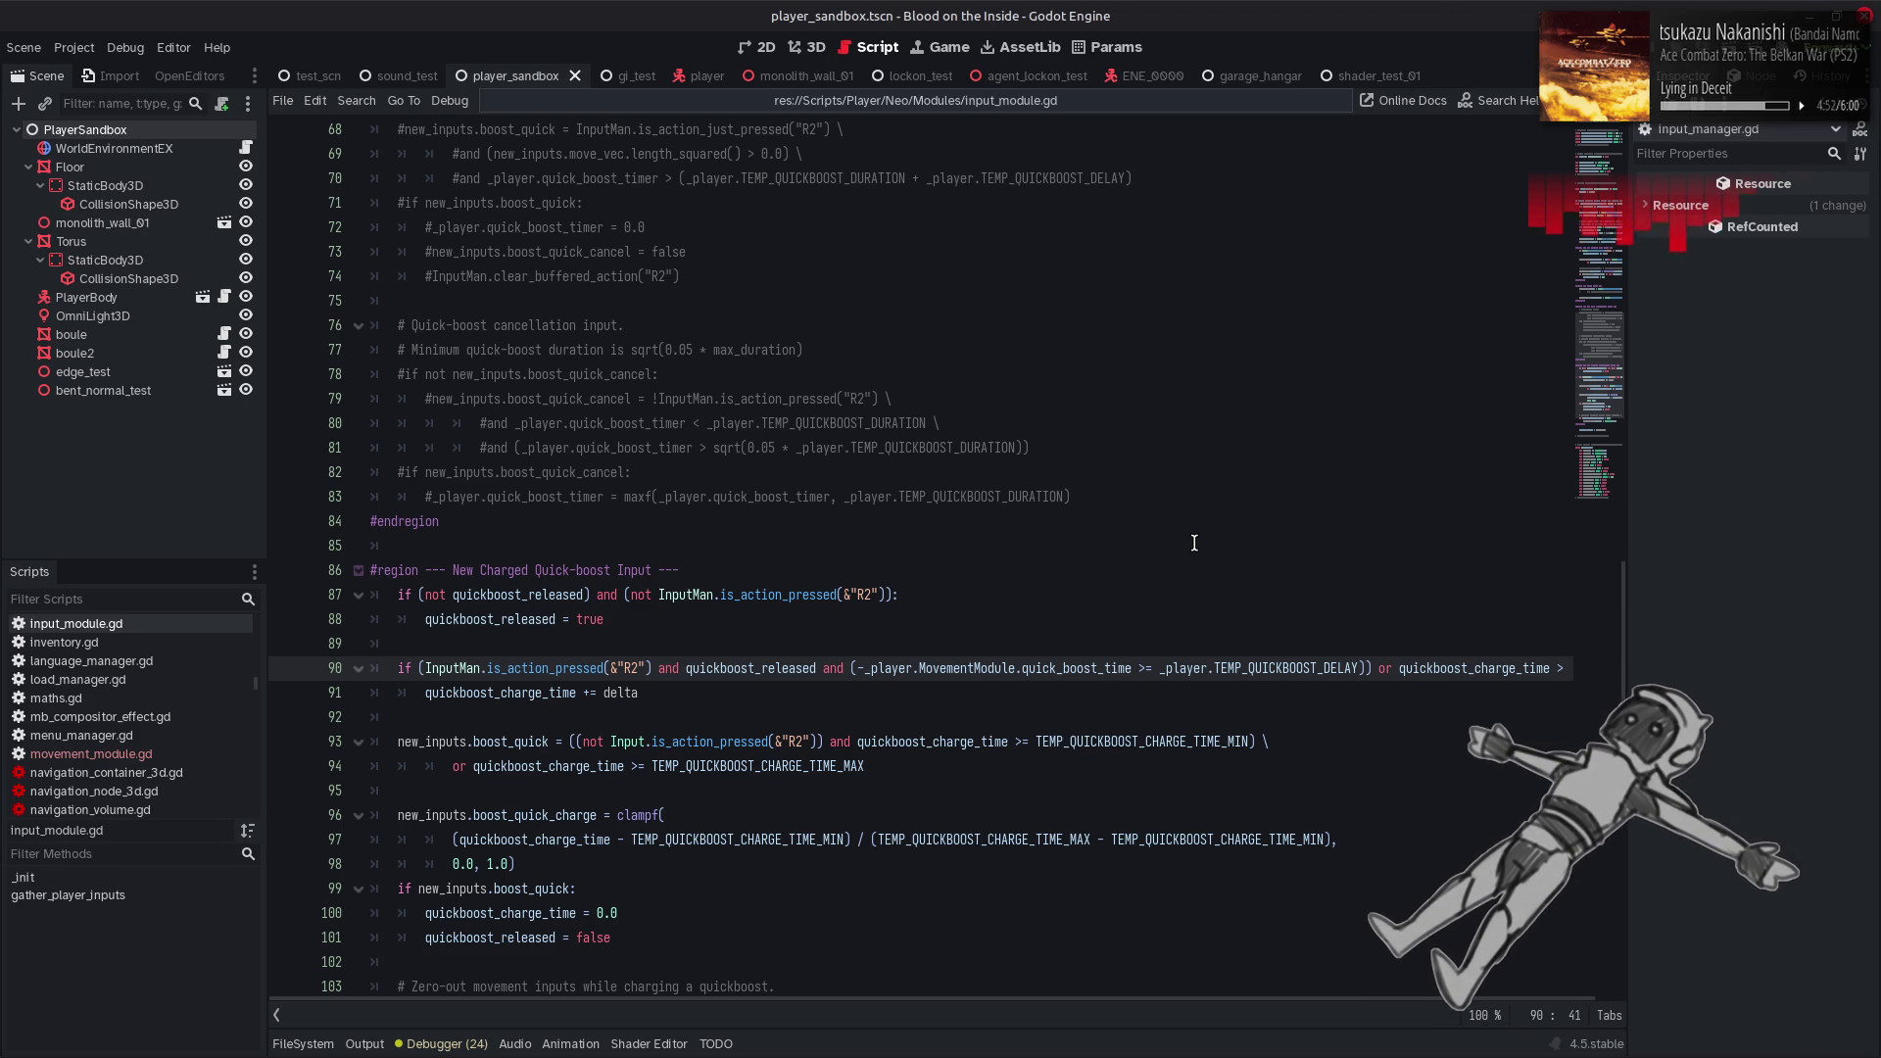
mouse_move(527, 595)
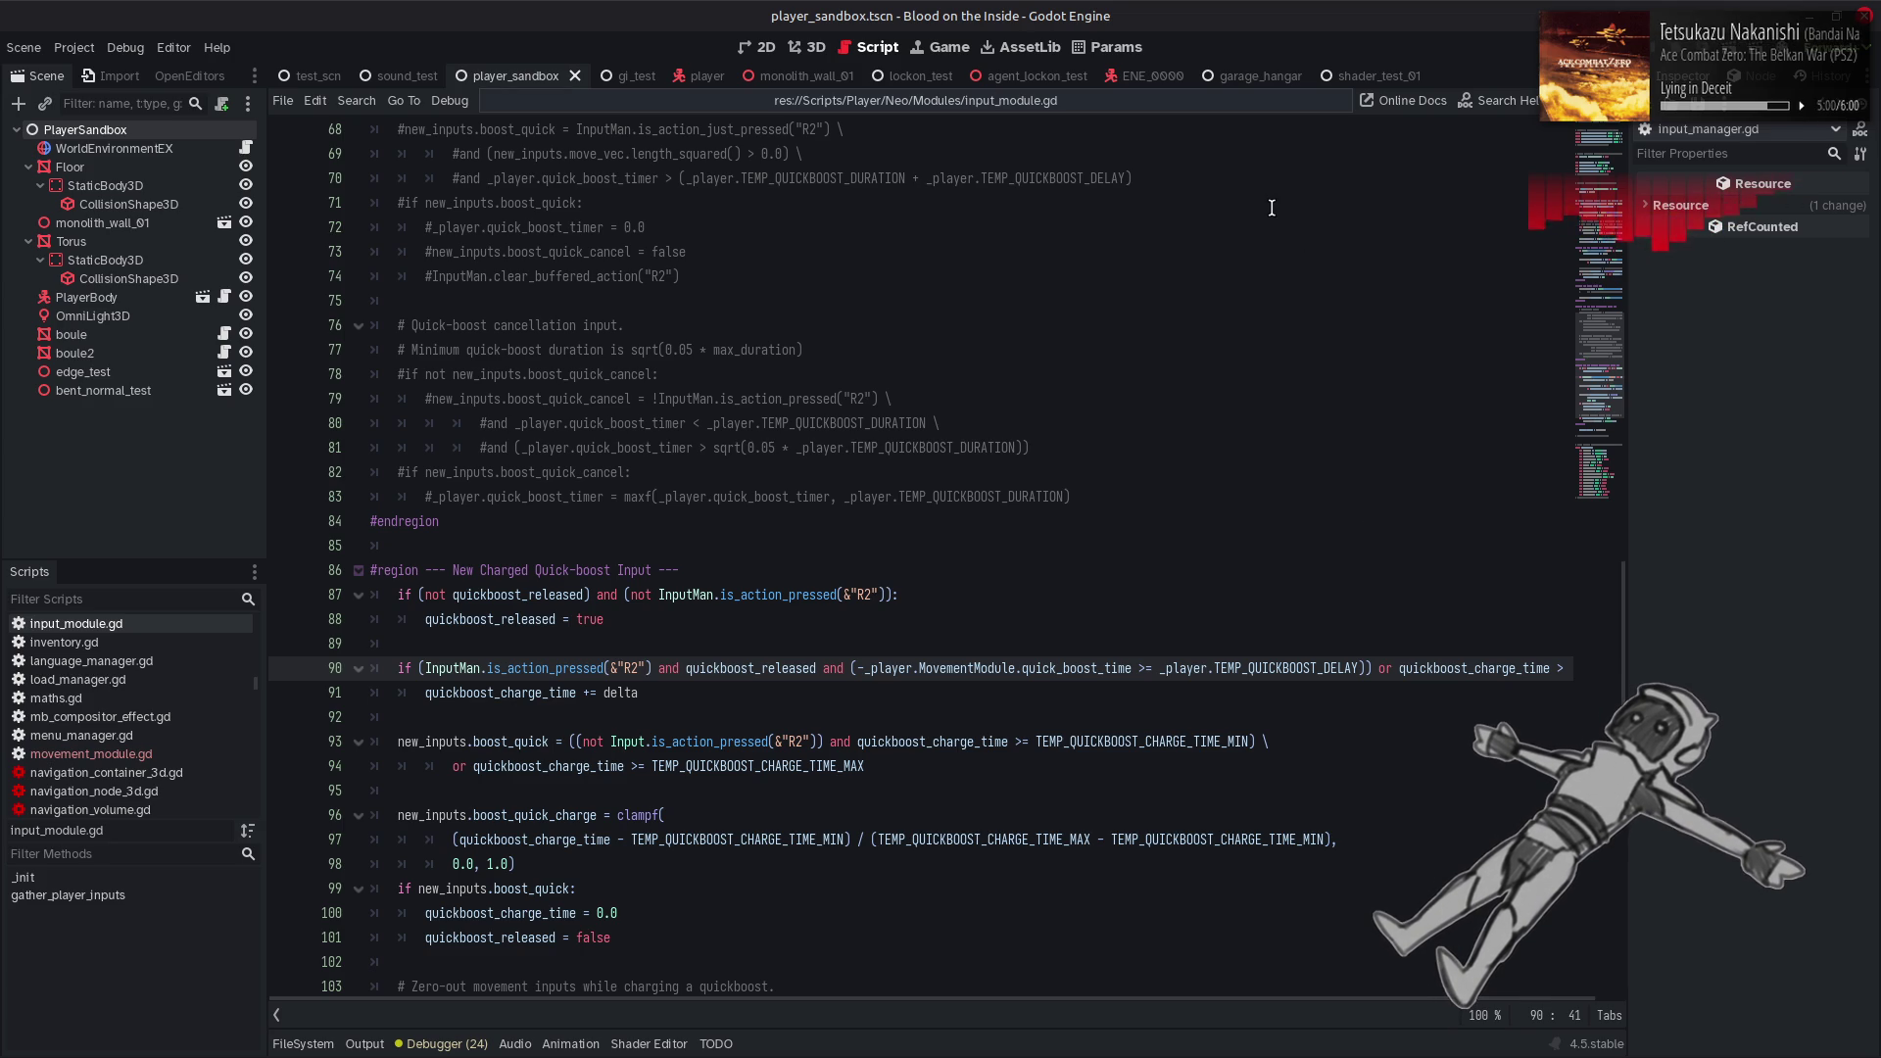
scroll(1270, 209, down, 2)
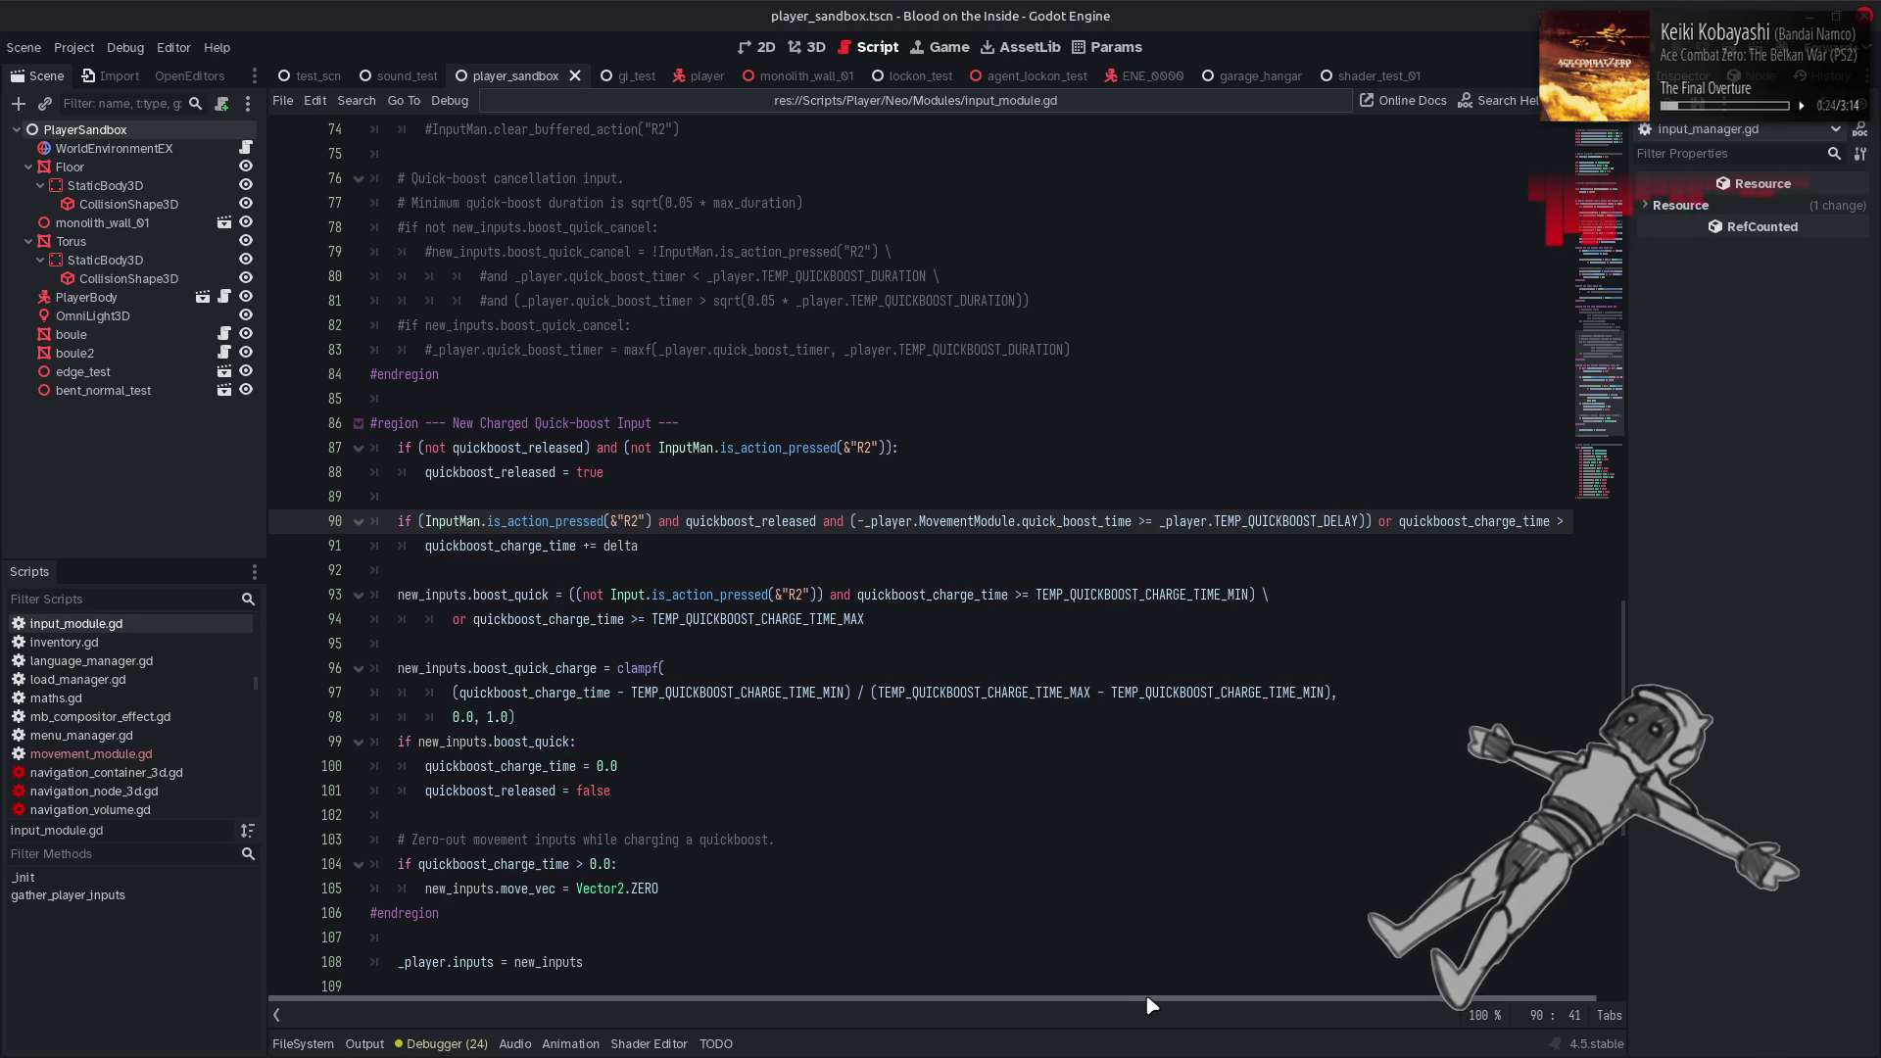
Move line 90's 'and (-_player...TEMP_QUICKBOOST_DELAY)' check behind a '#' at the line end, then save
scroll(1151, 1006, right, 1)
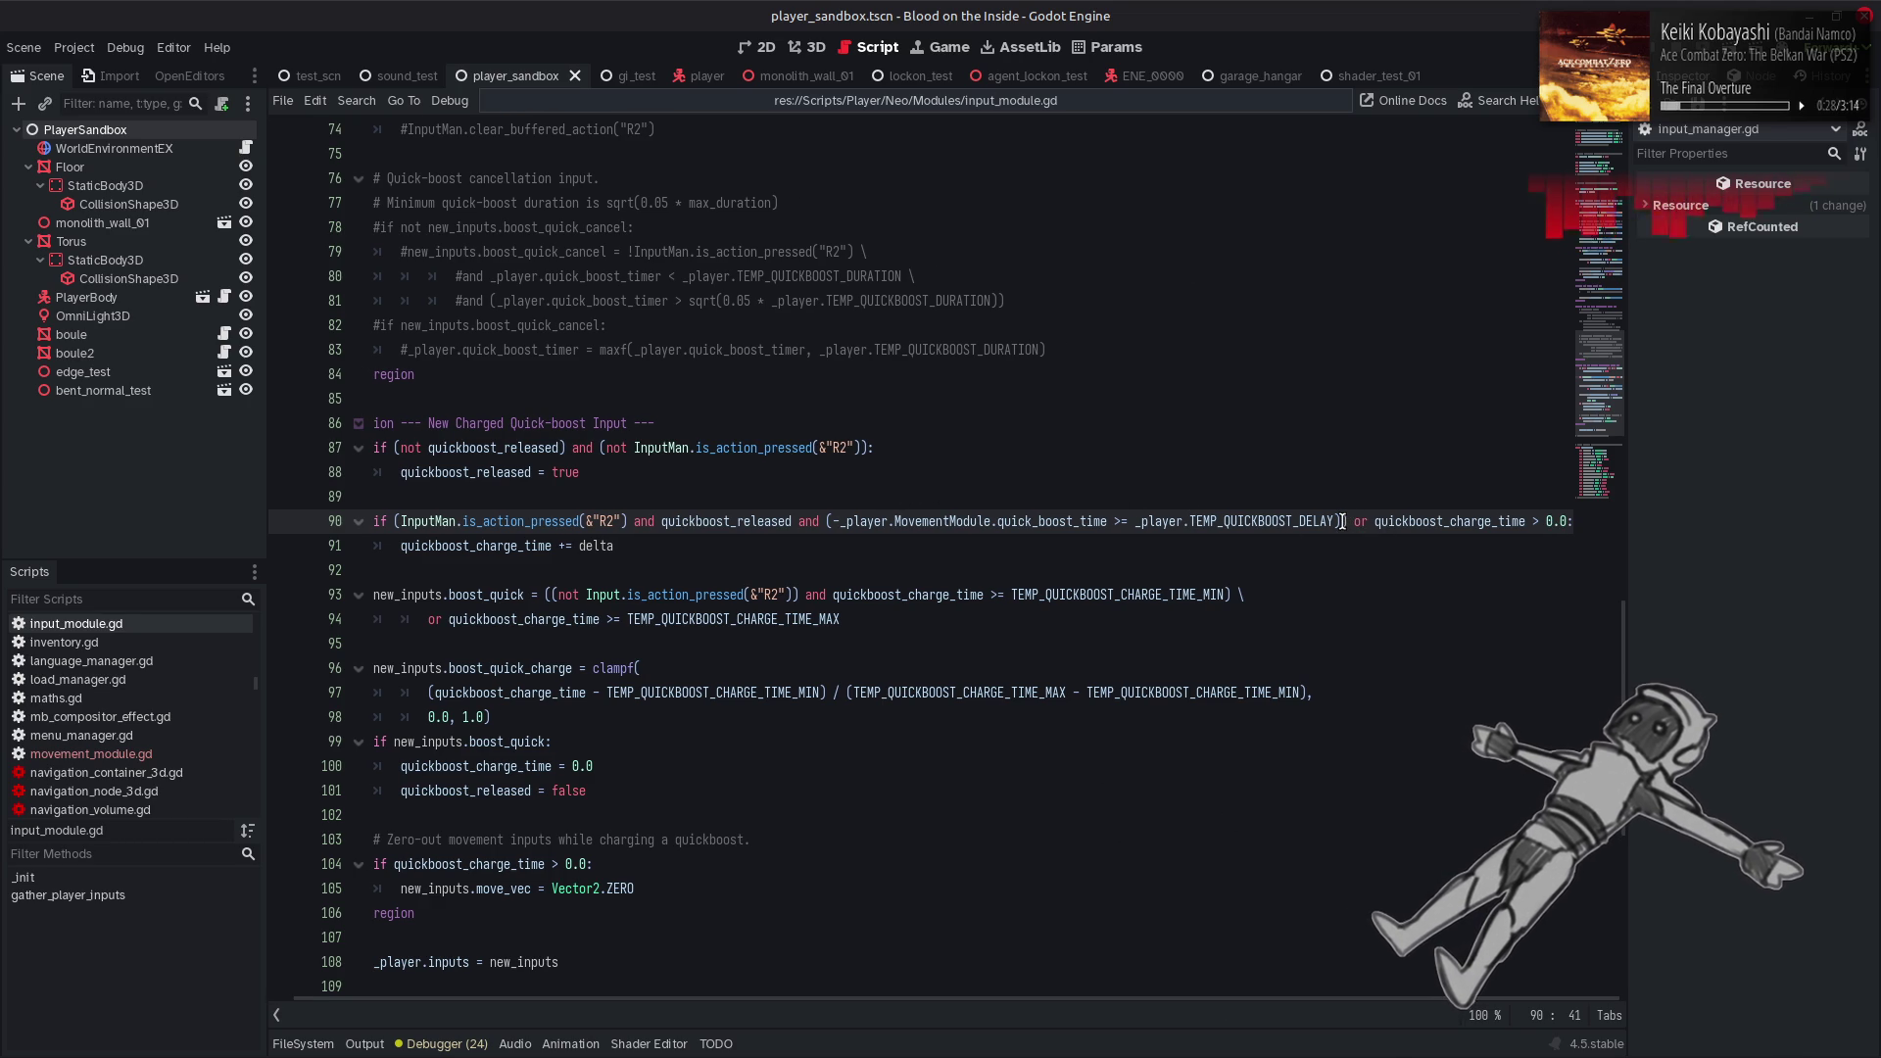
drag(1342, 521, 792, 521)
key(ctrl+c)
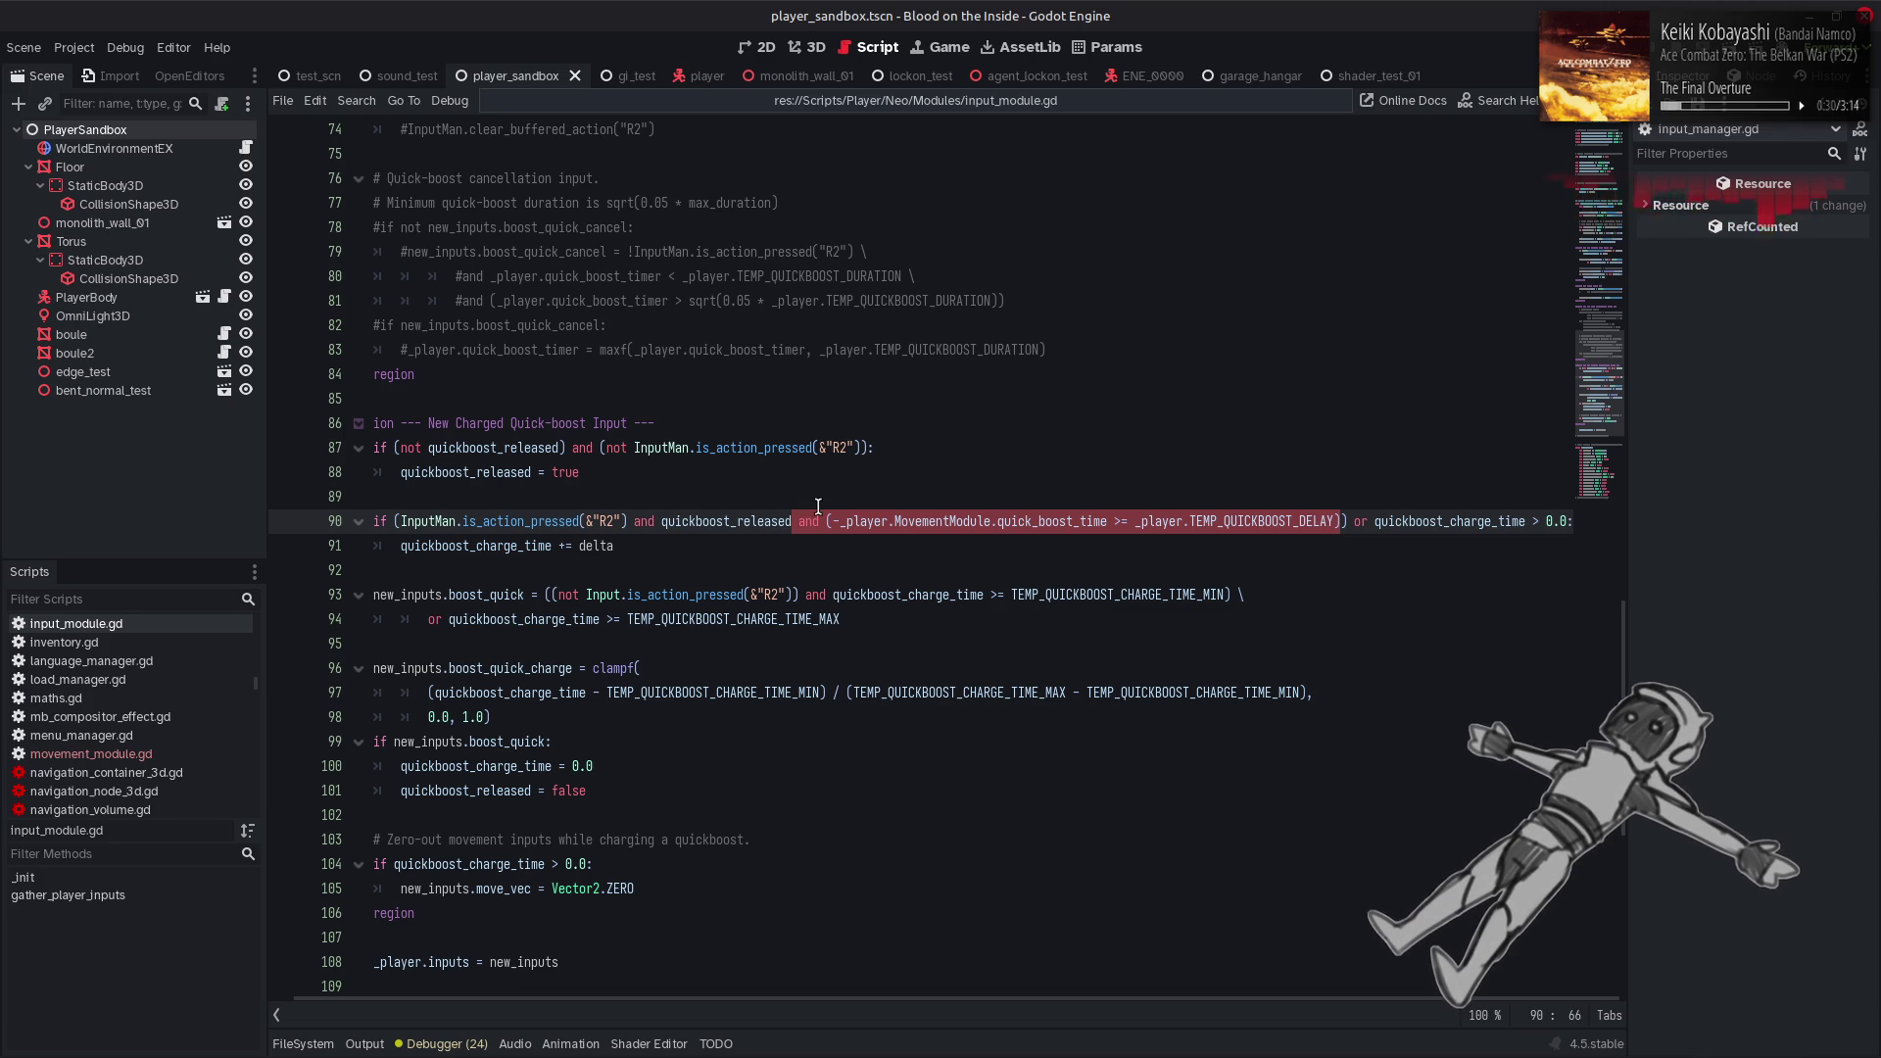
key(Delete)
click(1049, 520)
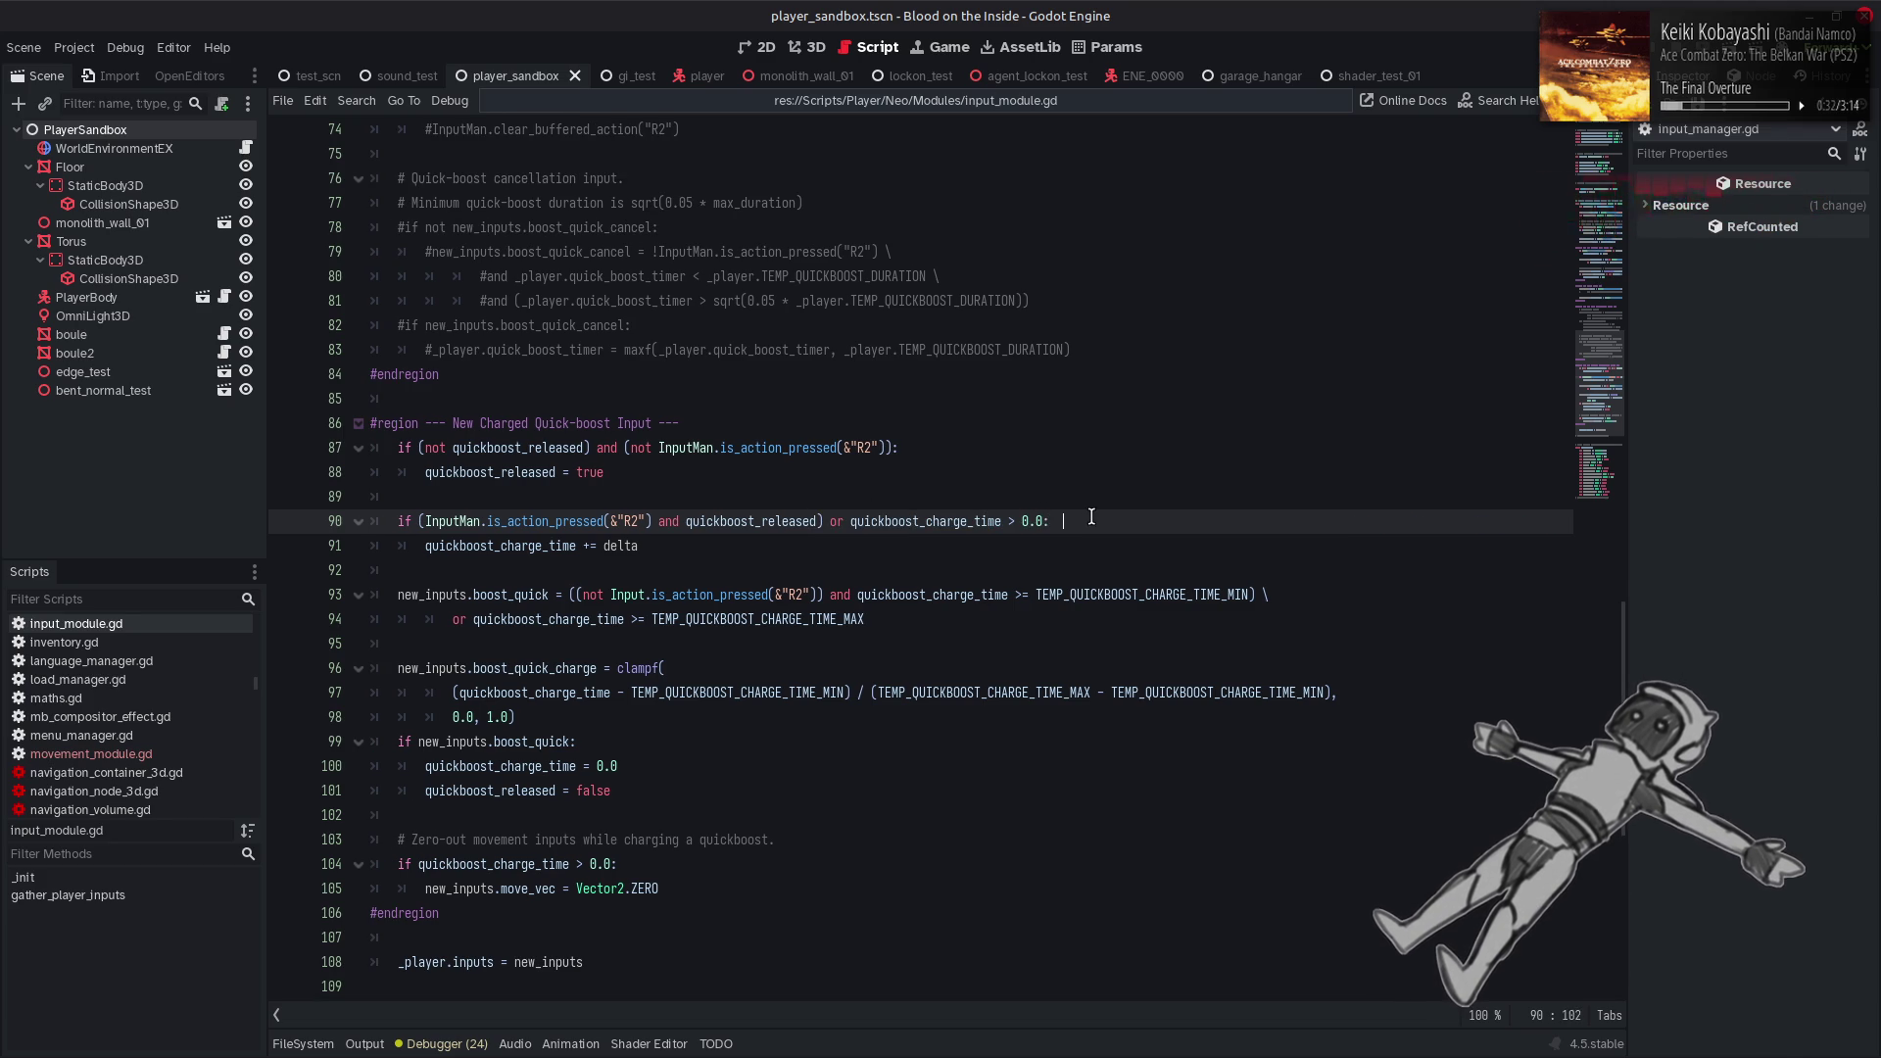
text(#)
key(ctrl+v)
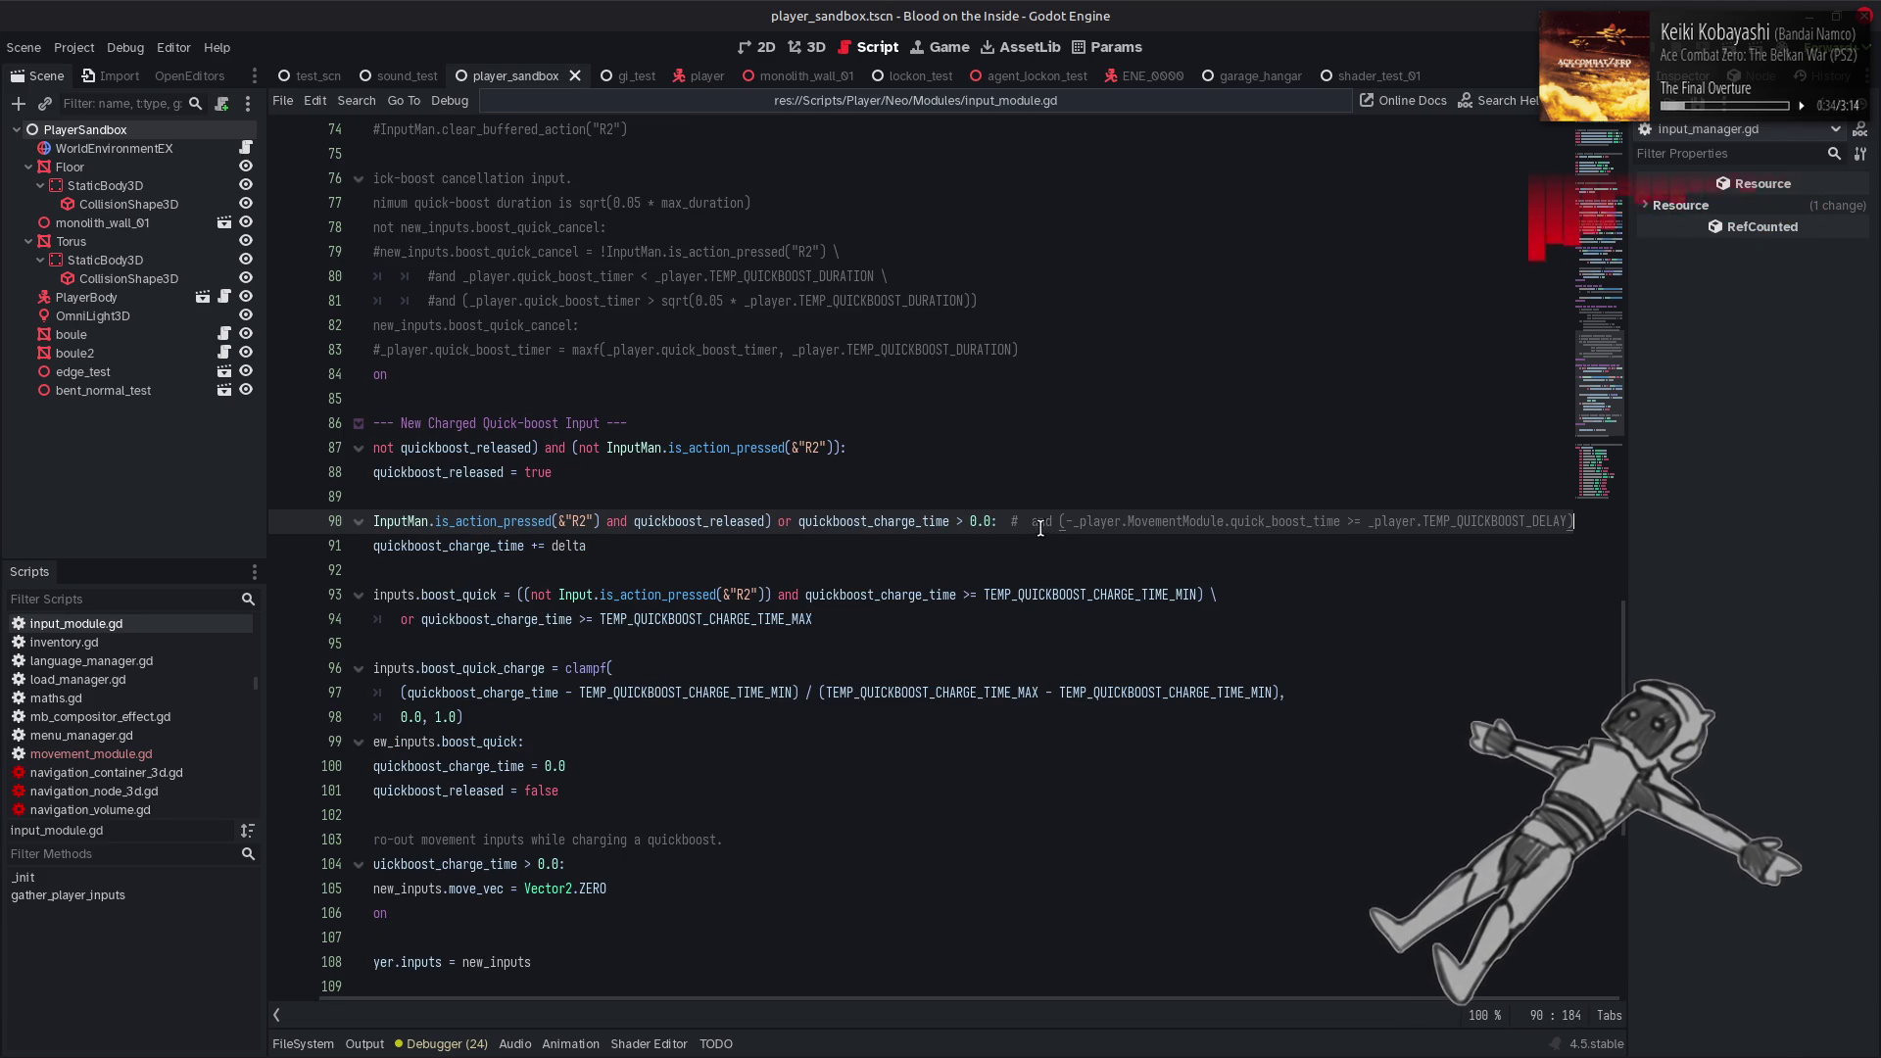
click(1077, 473)
key(ctrl+s)
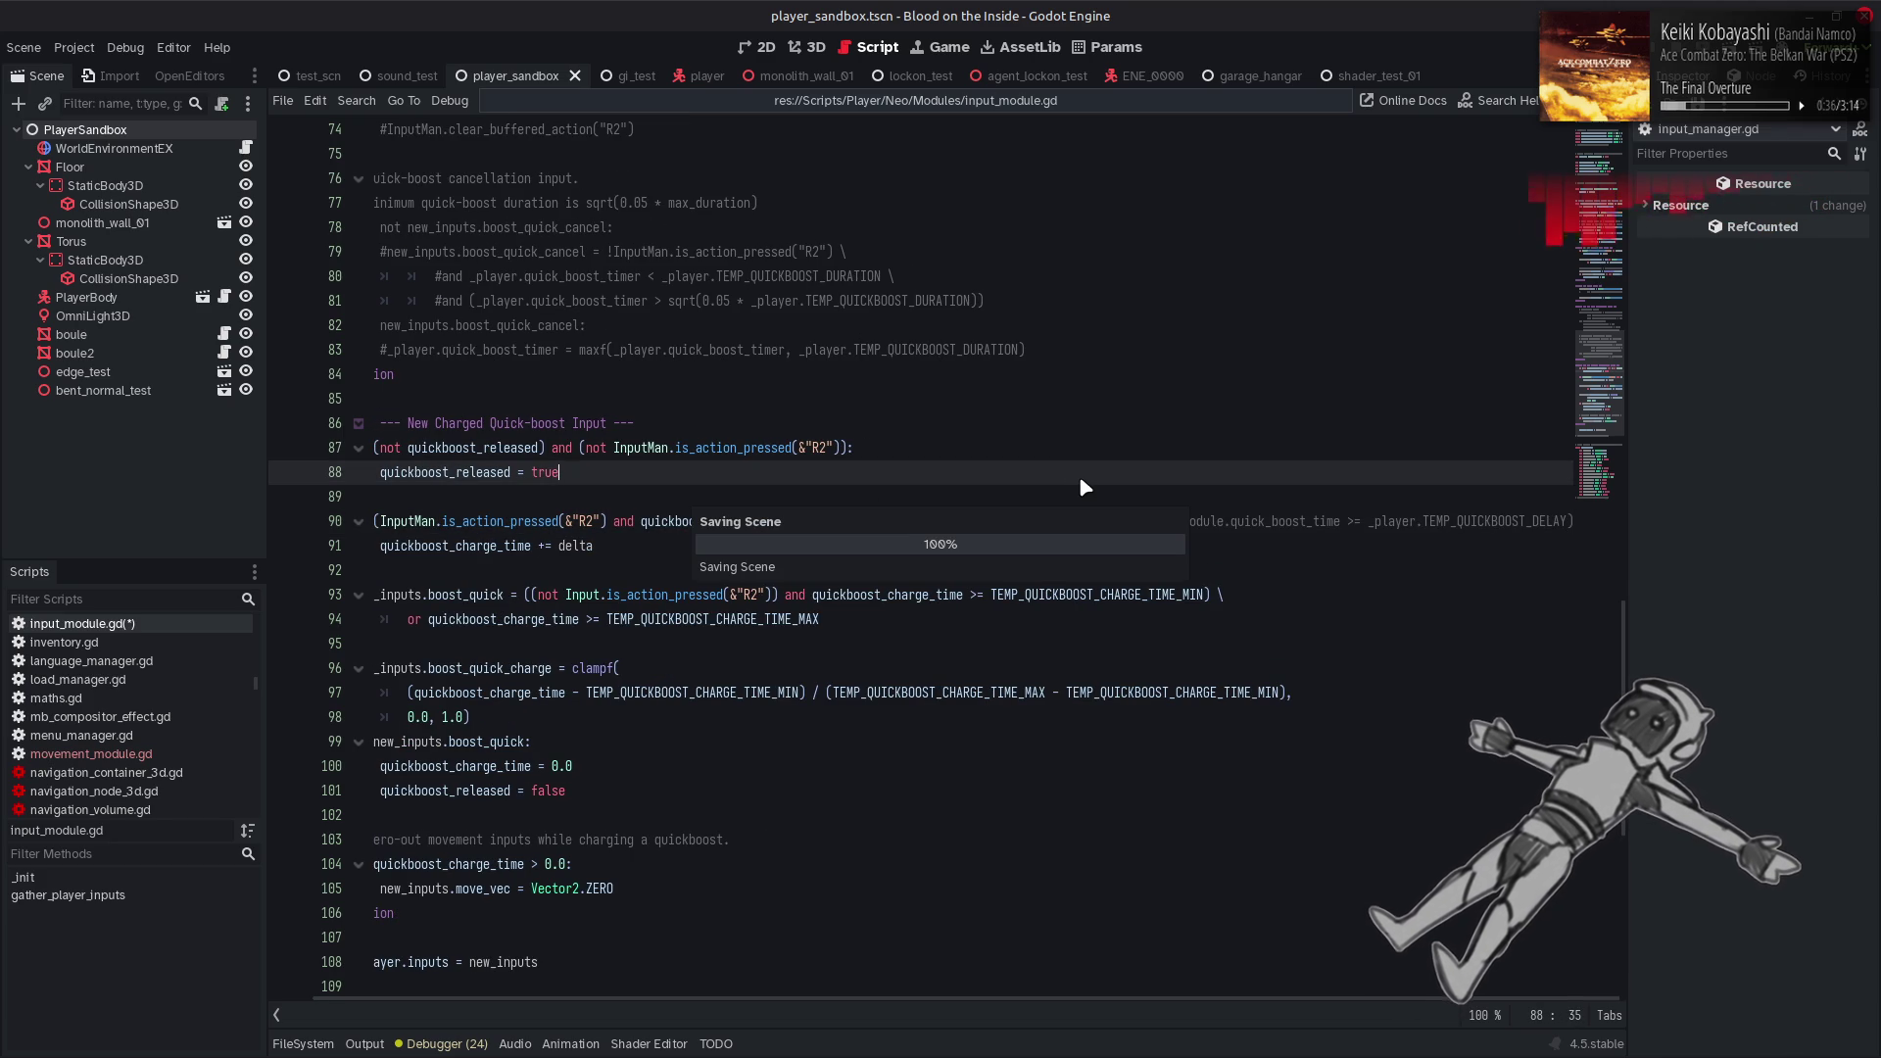